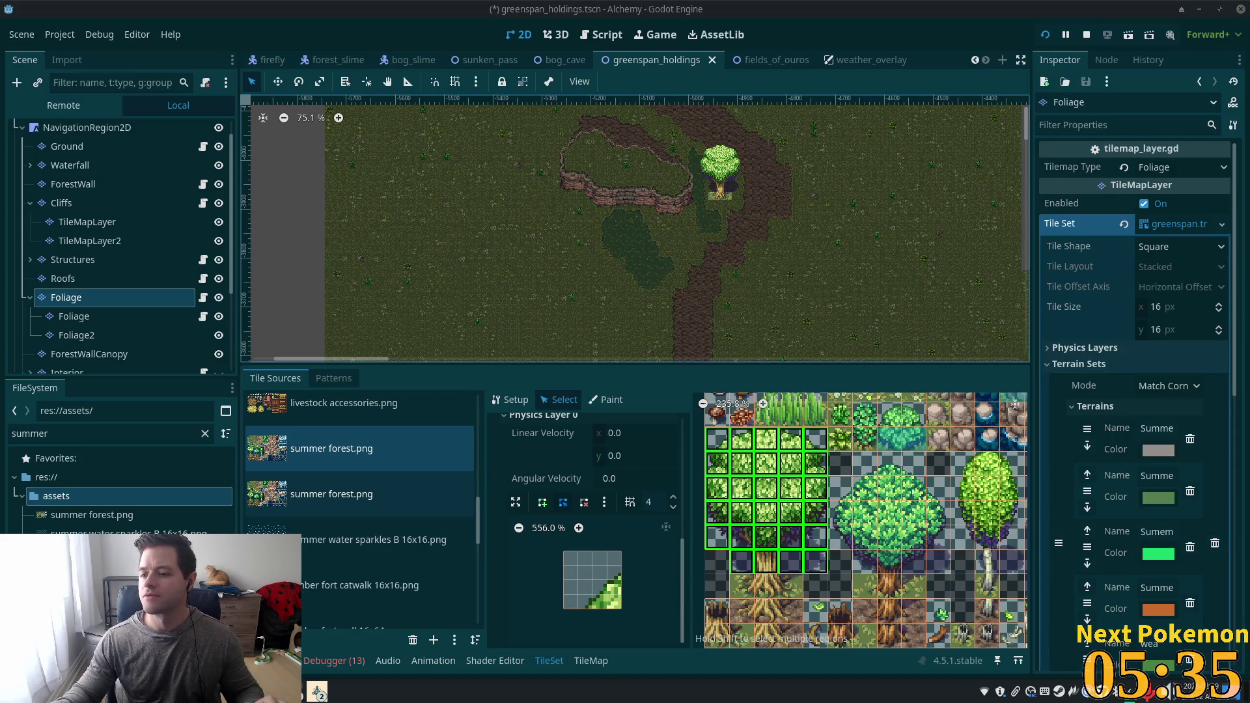
Check the Cliffs and Ground layers, then pick the 5x6 foliage tile block on the Foliage layer.
left_click(682, 179)
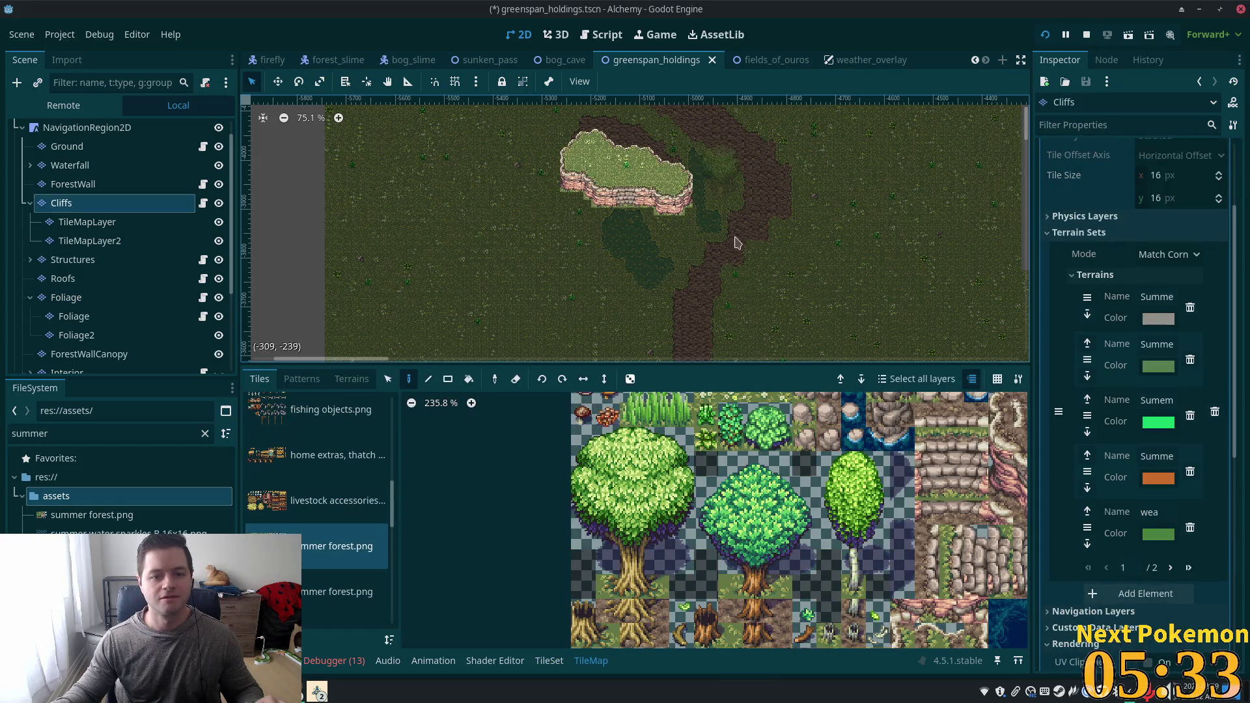
left_click(72, 146)
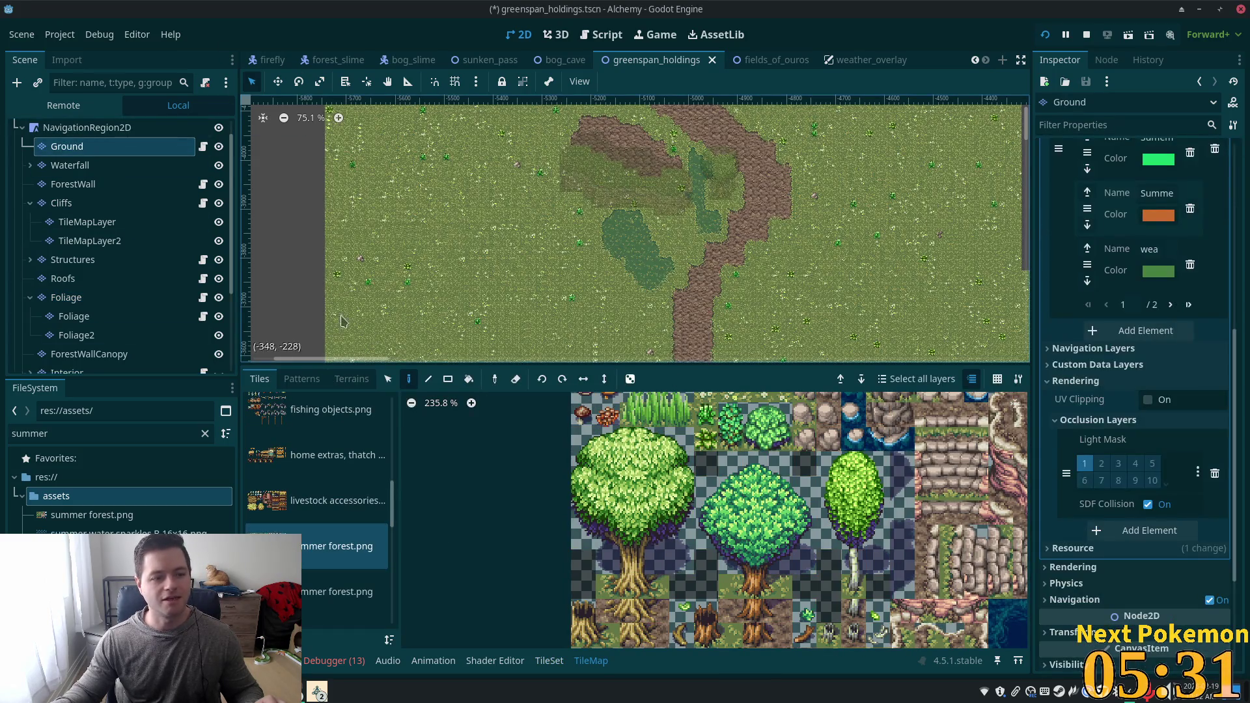
left_click(74, 304)
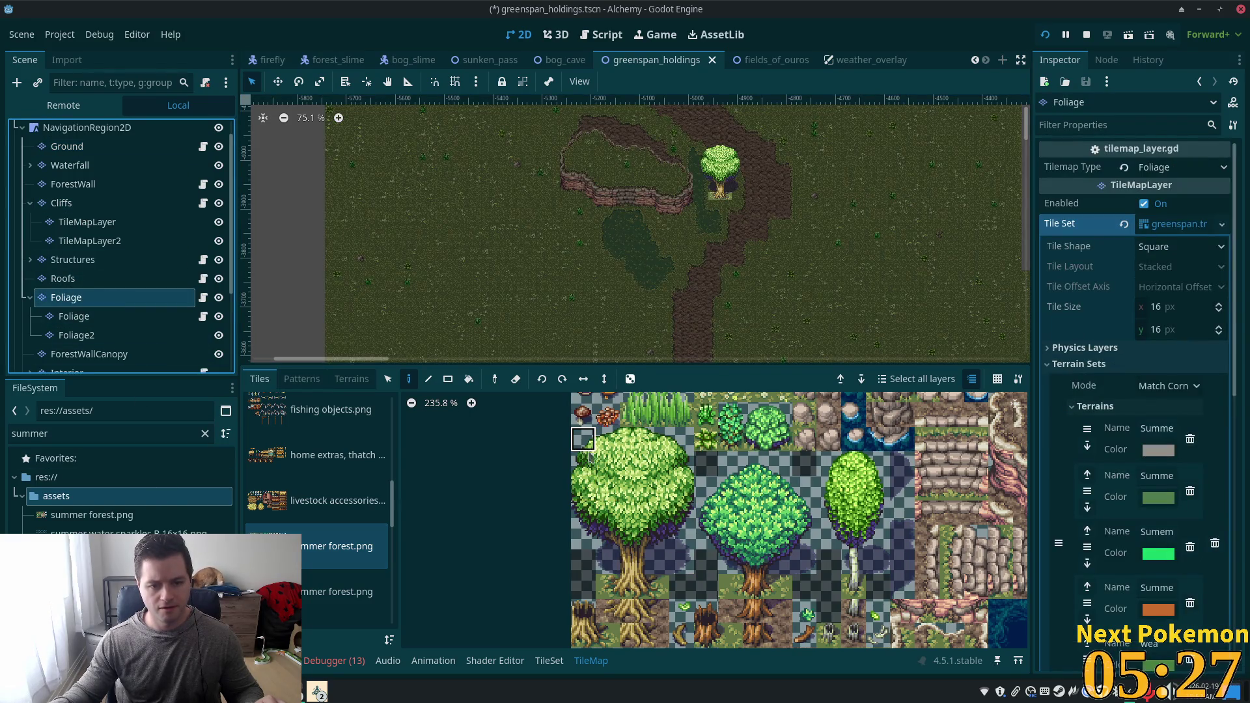
left_click_drag(584, 448, 682, 561)
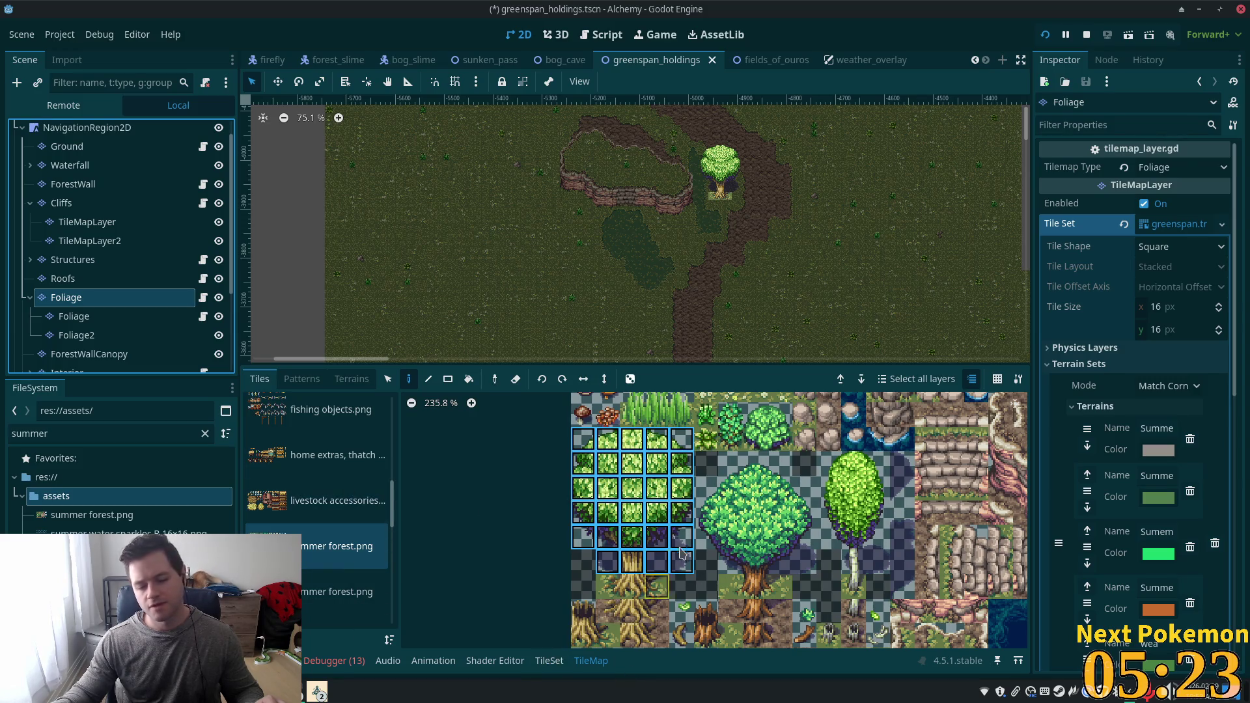
Give the selected foliage tiles a Z Index of 6 in the TileSet editor.
left_click(545, 661)
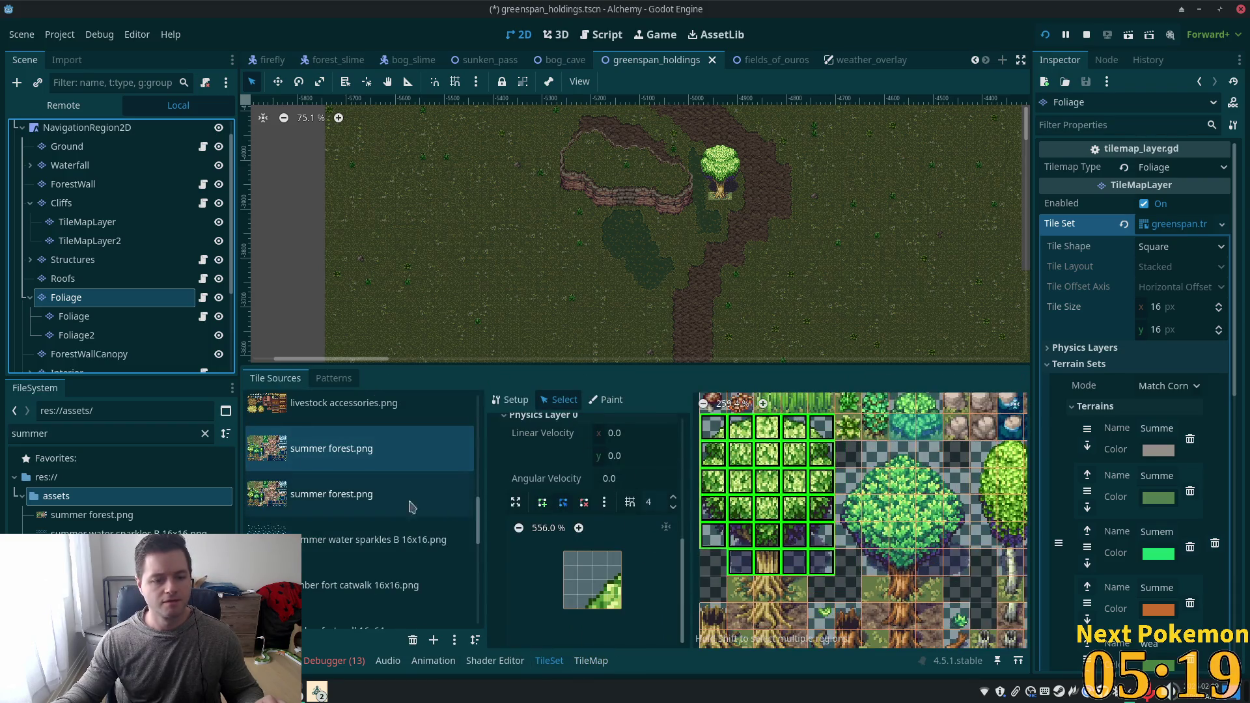
scroll(628, 505, "up", 5)
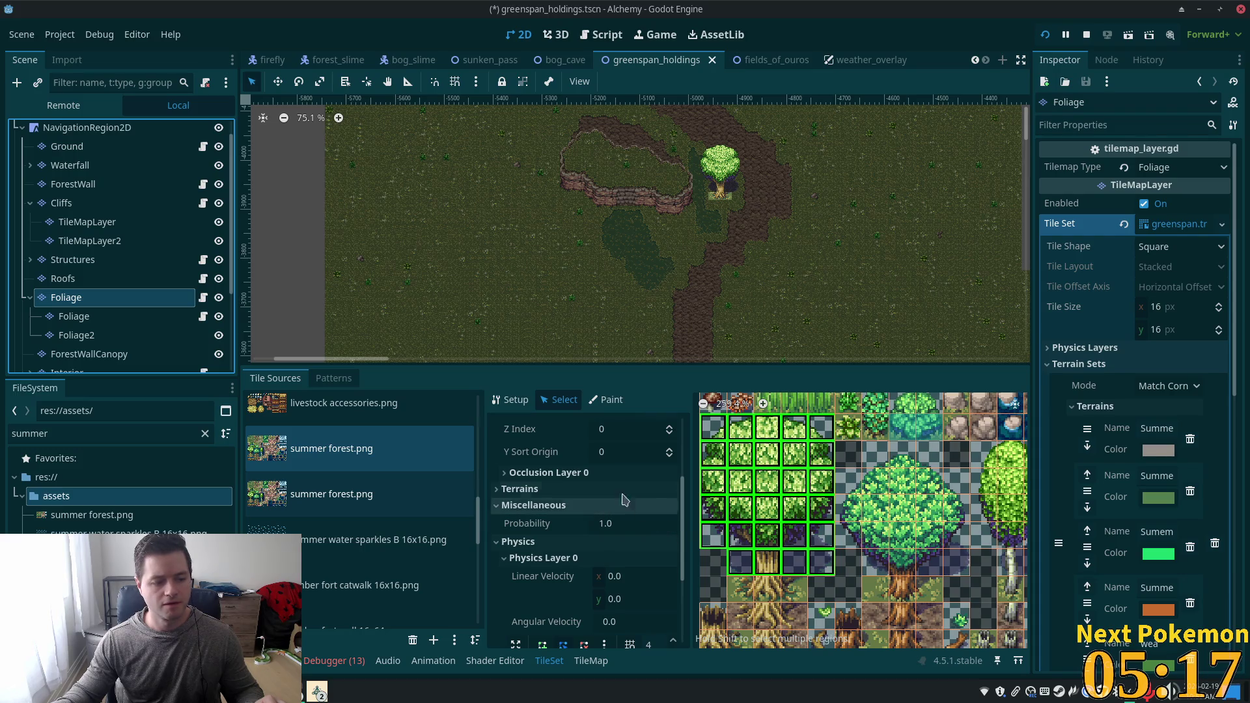
scroll(631, 501, "up", 2)
left_click(612, 486)
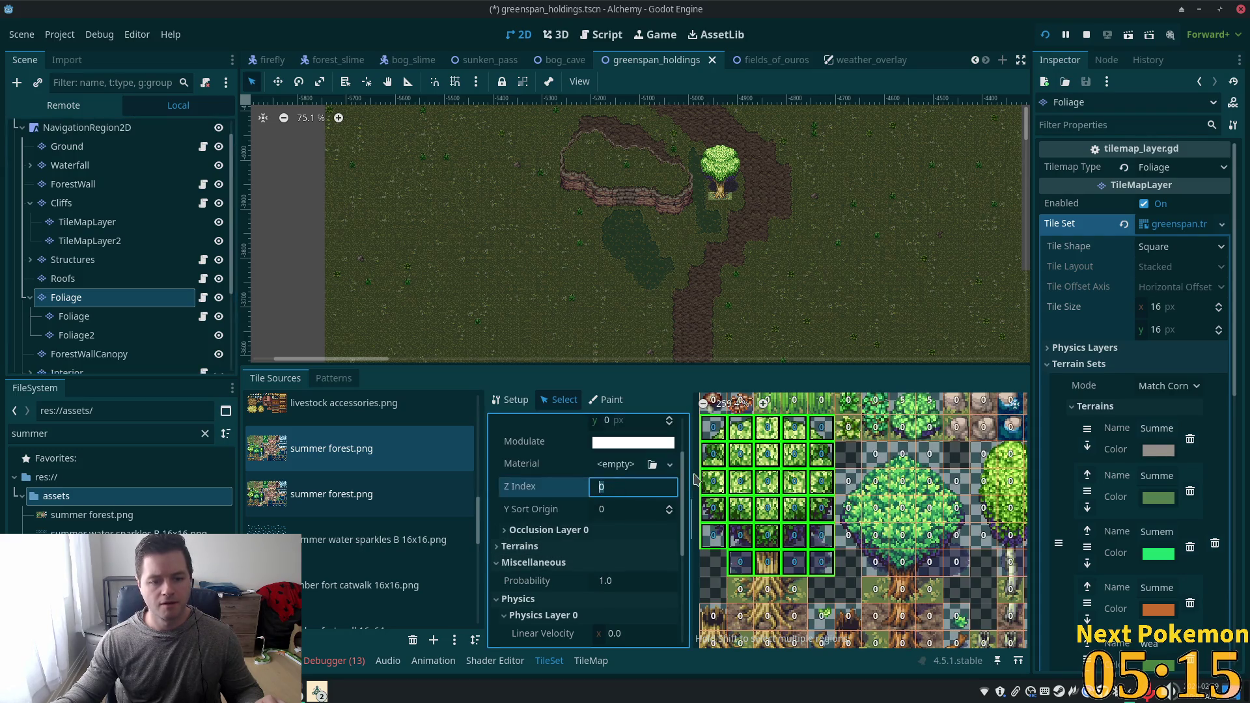
type("6")
key("Tab")
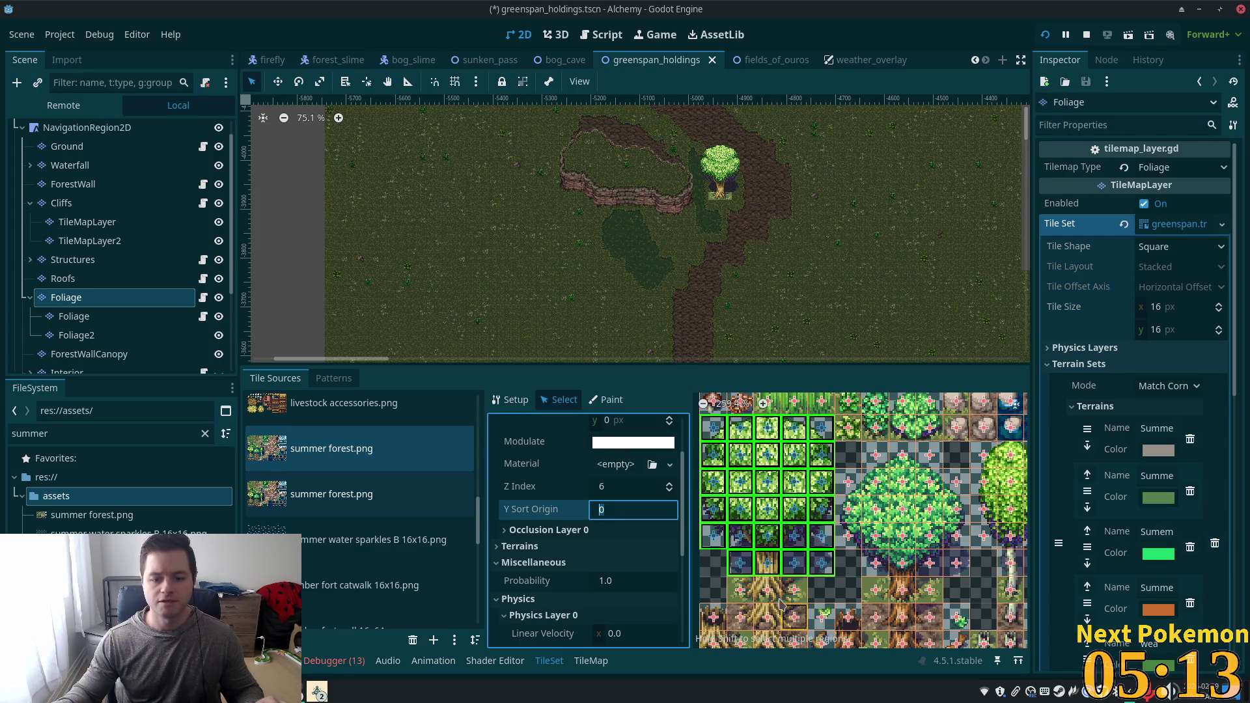
scroll(903, 494, "down", 2)
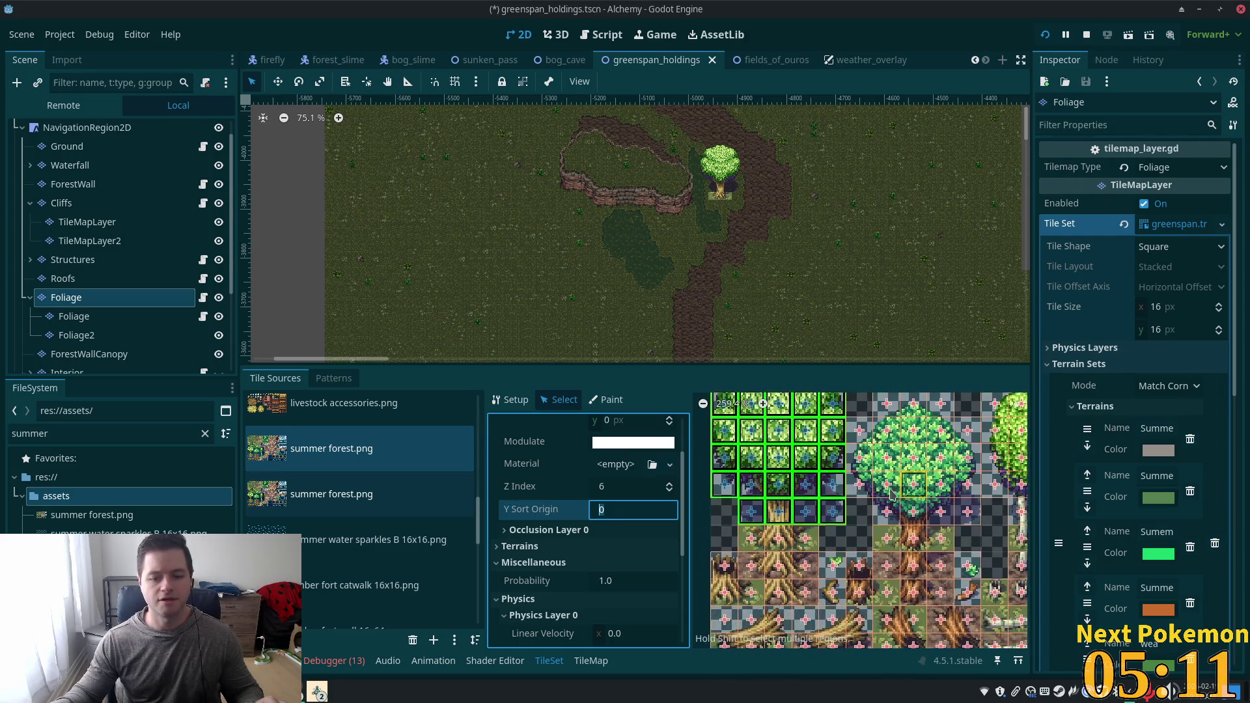
left_click(777, 546)
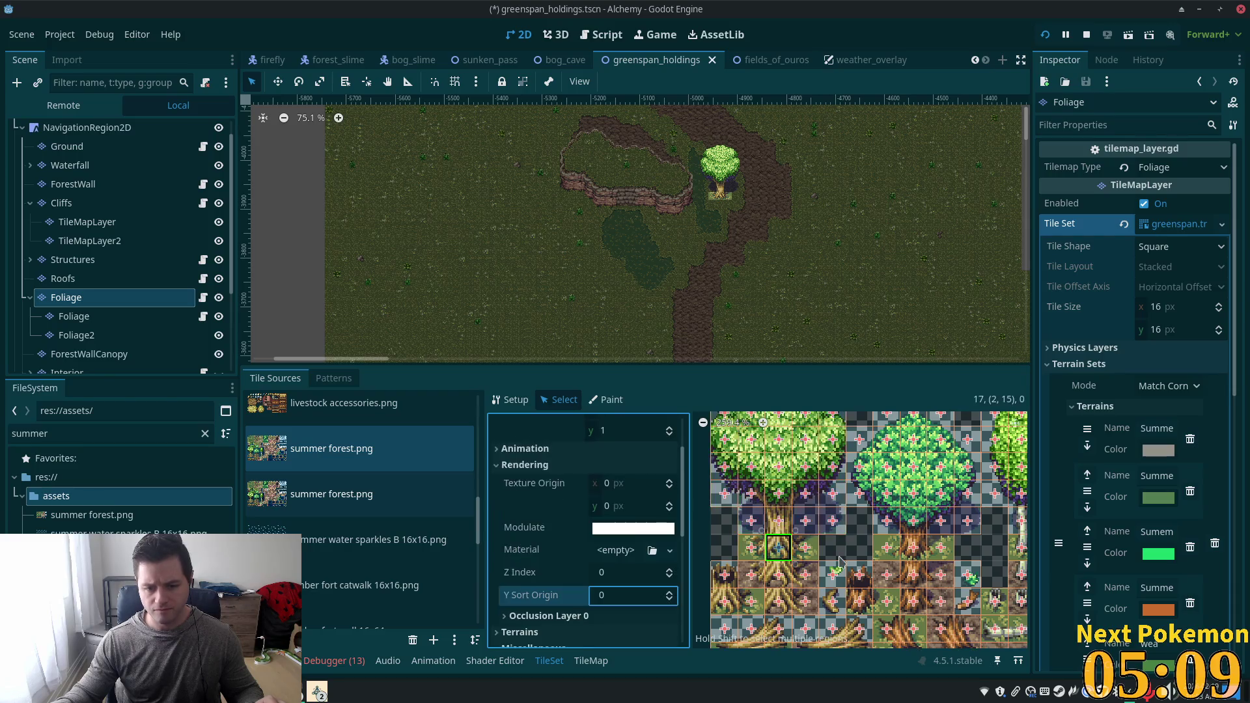
Add collision polygons to three trunk-base tiles, one filled full-tile with F.
scroll(675, 536, "down", 3)
scroll(675, 536, "down", 3)
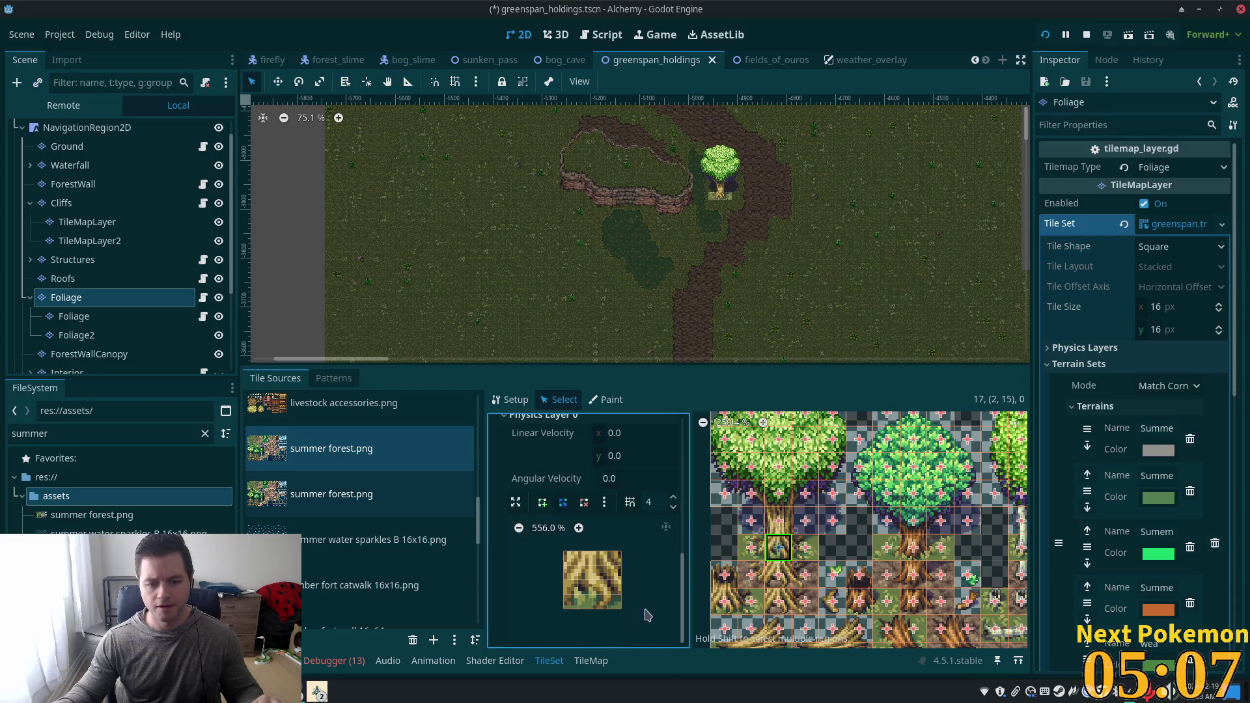
key("f")
left_click(750, 552)
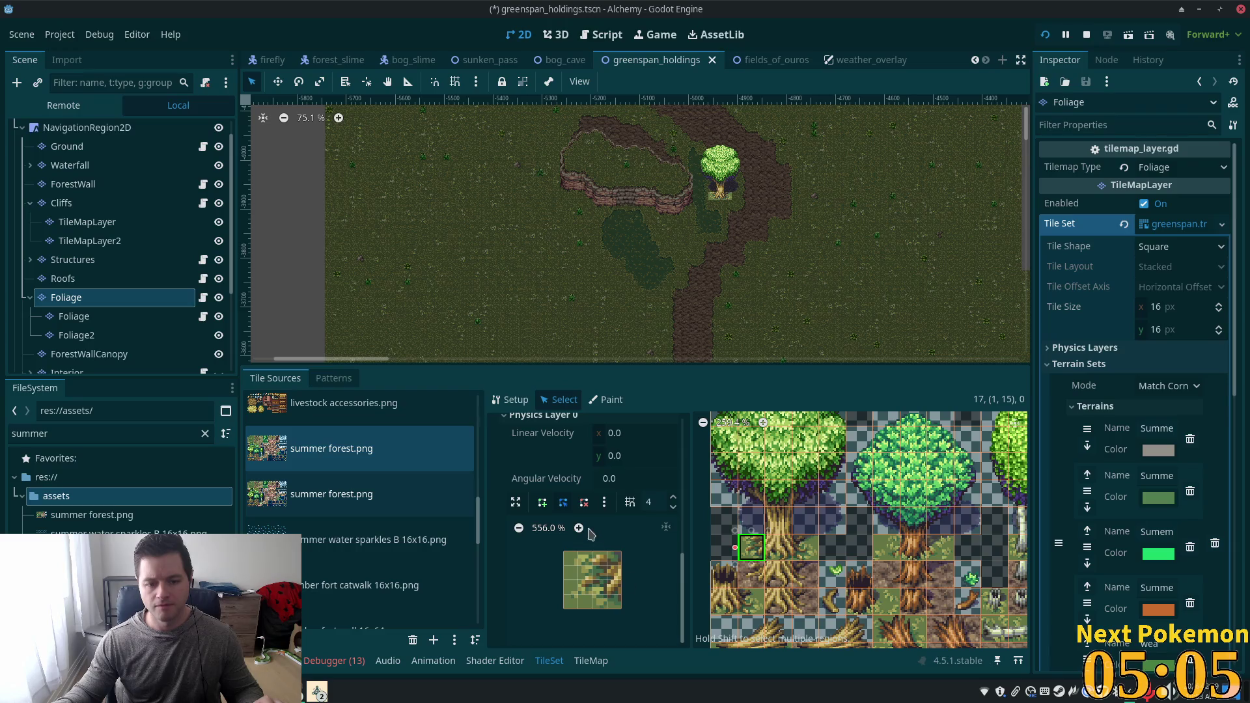
left_click(592, 552)
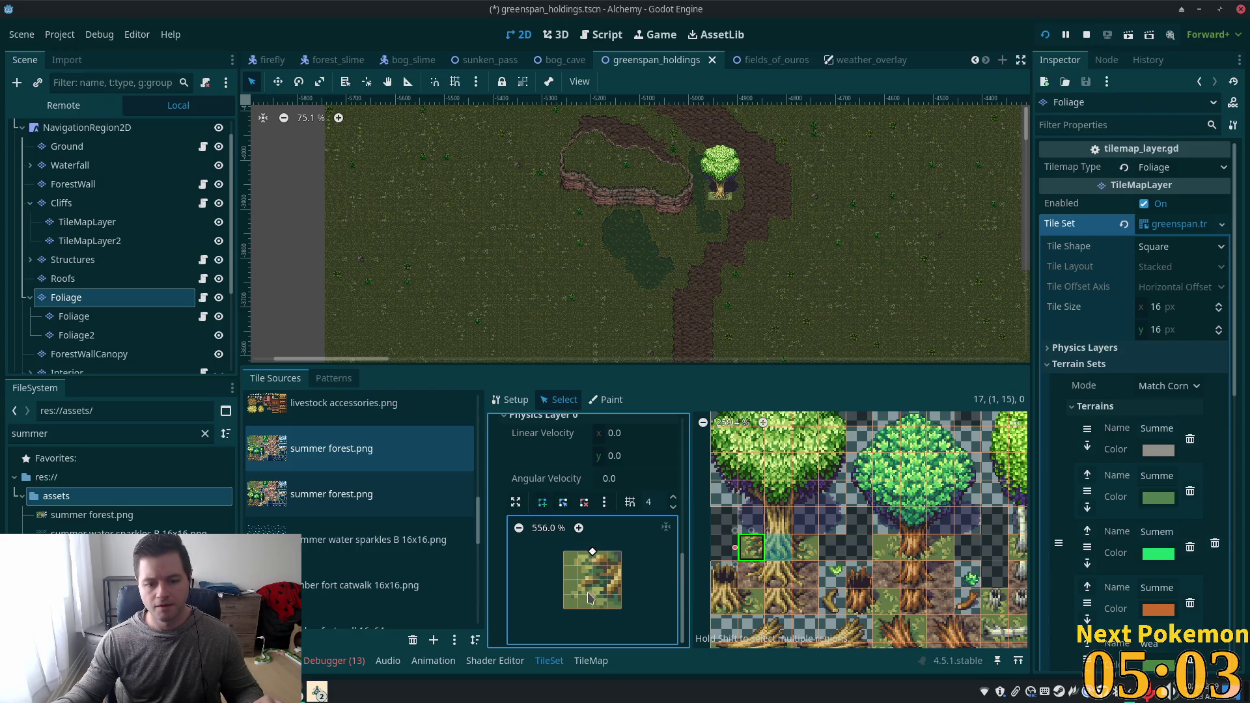
left_click(593, 594)
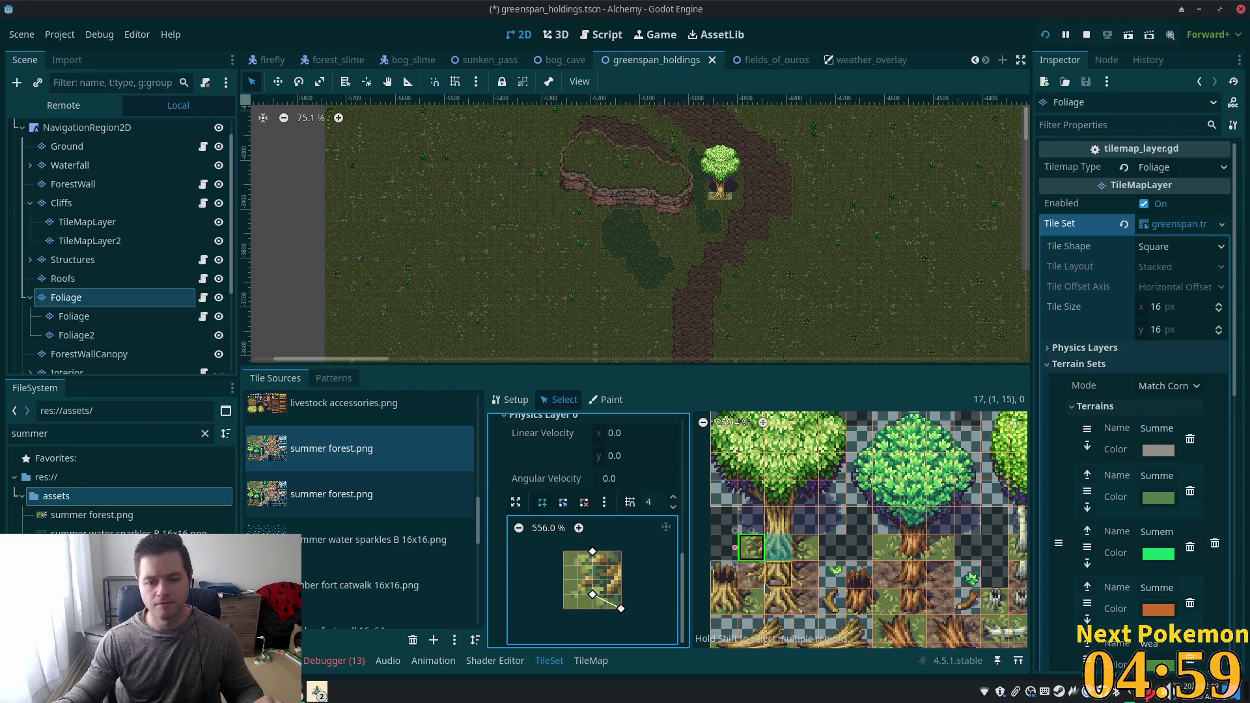
left_click(592, 551)
left_click(807, 552)
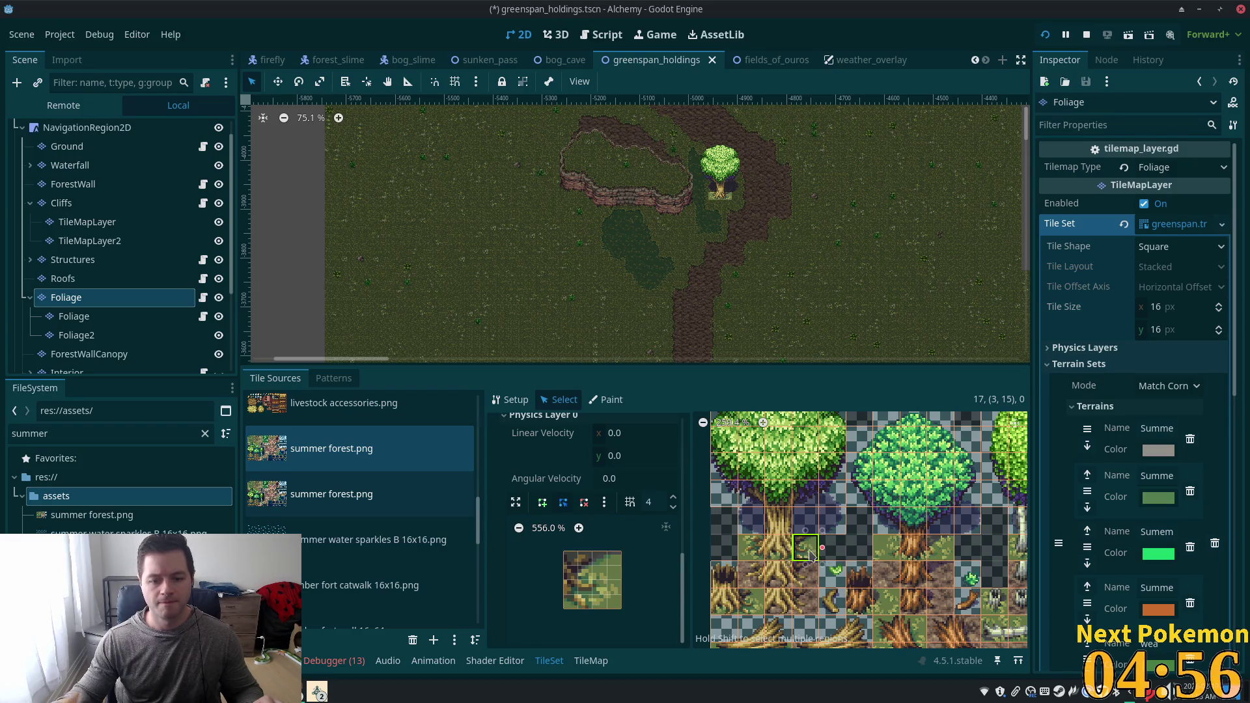
left_click(548, 507)
left_click(592, 552)
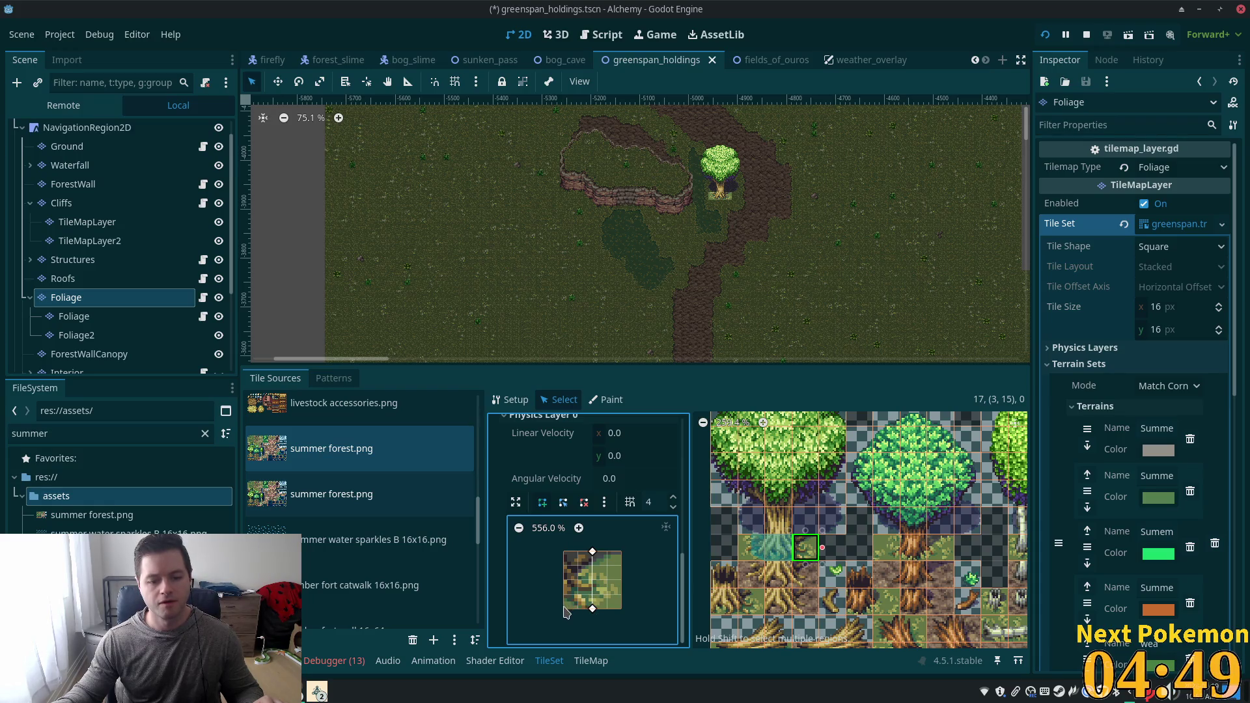
left_click(593, 552)
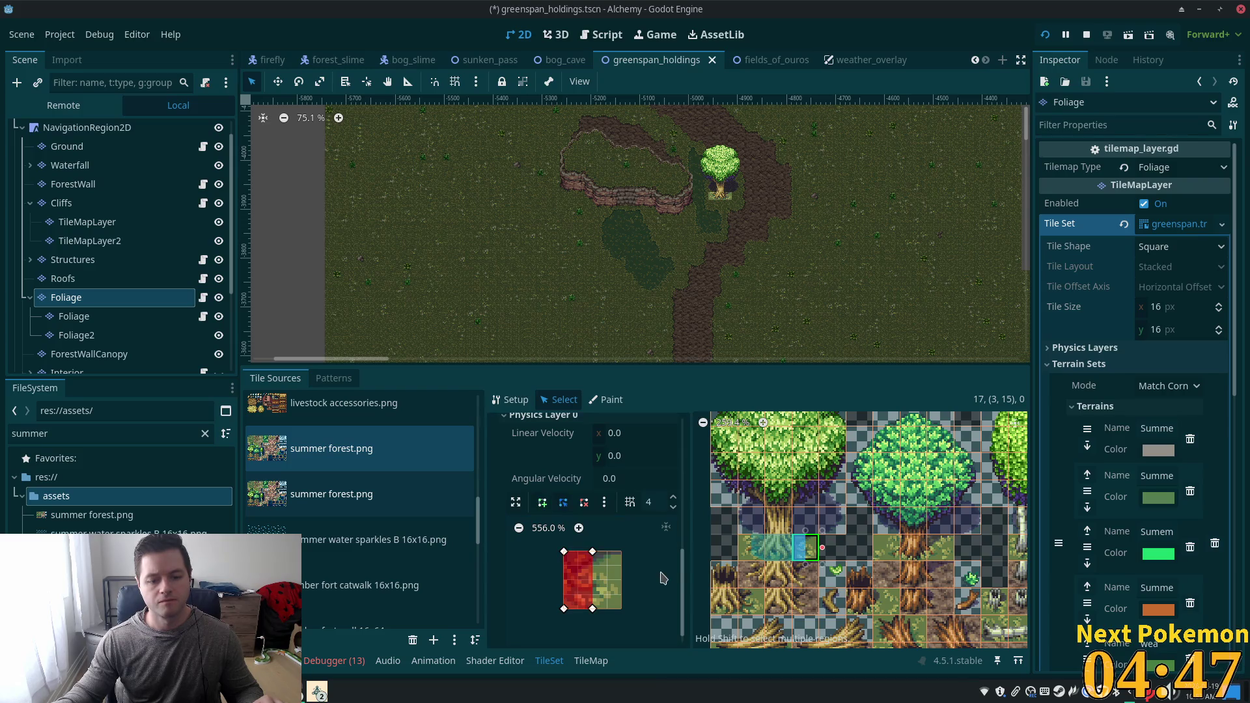
Save the scene and relaunch the game for testing.
key("ctrl+s")
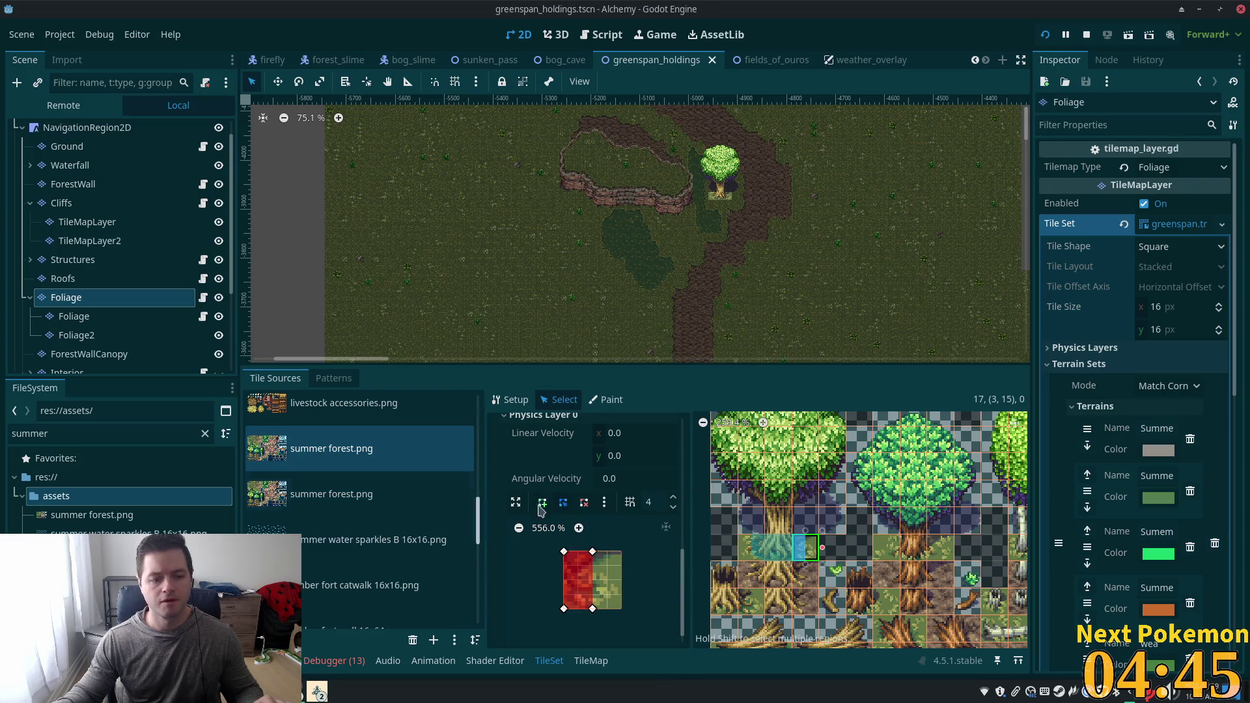
scroll(787, 496, "down", 2)
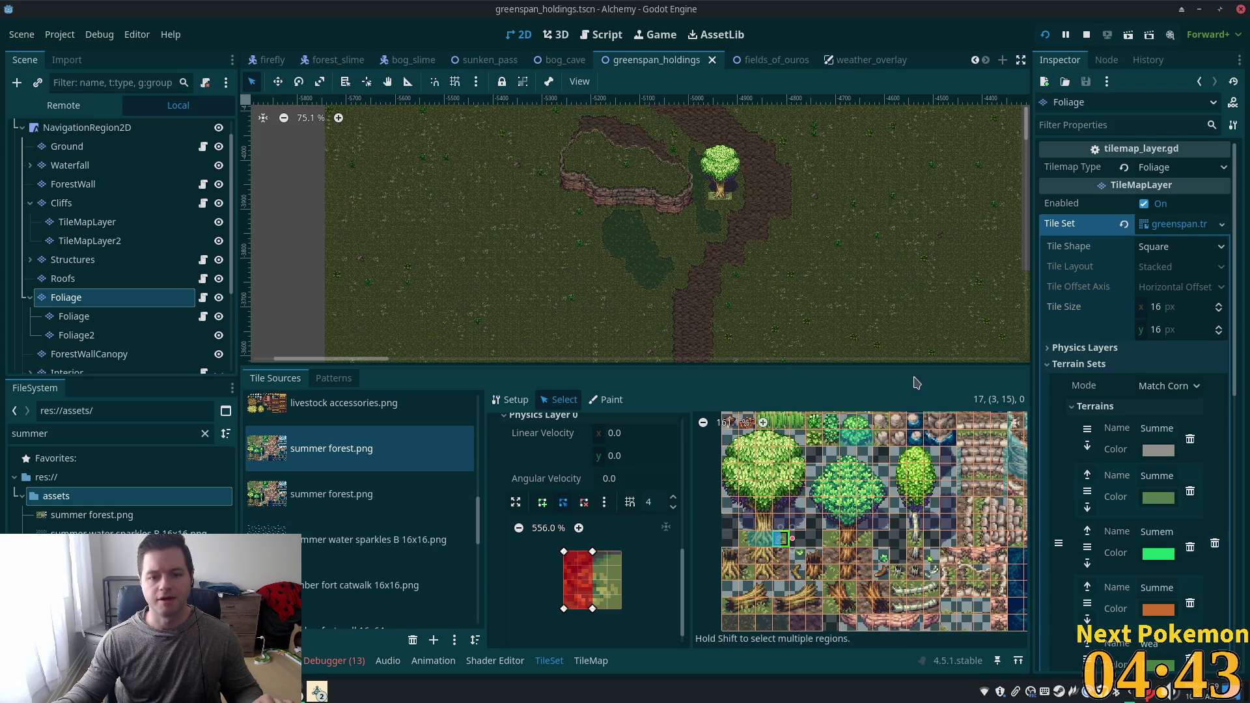
left_click(1045, 35)
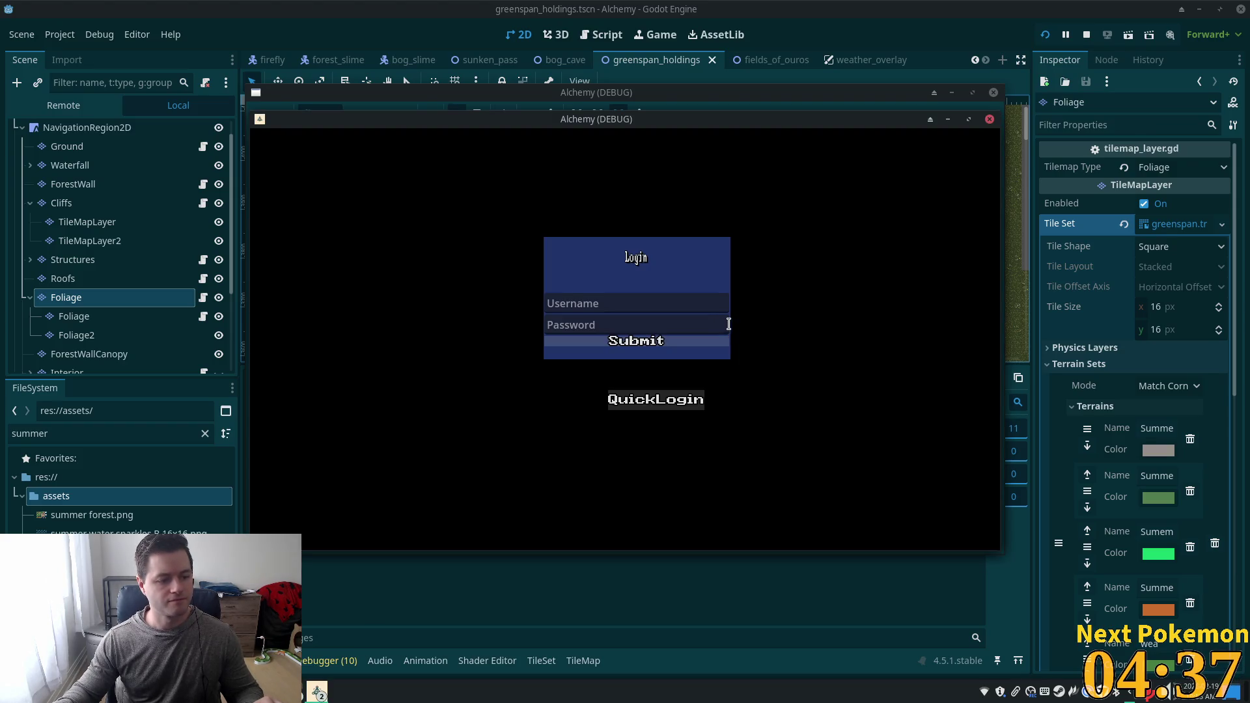
Move the login and game windows apart to inspect them, then stop the project with F8.
mouse_move(710, 87)
left_mouse_down()
mouse_move(628, 170)
mouse_move(505, 168)
left_mouse_up()
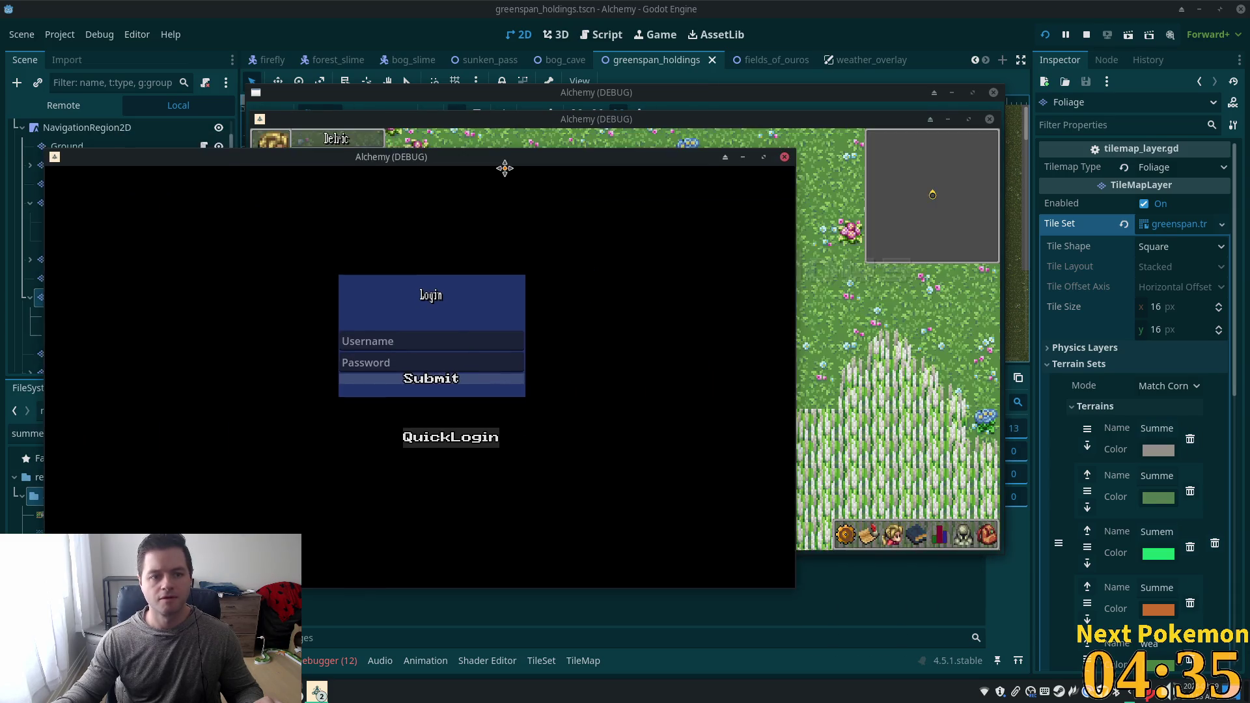
left_click_drag(603, 125, 712, 167)
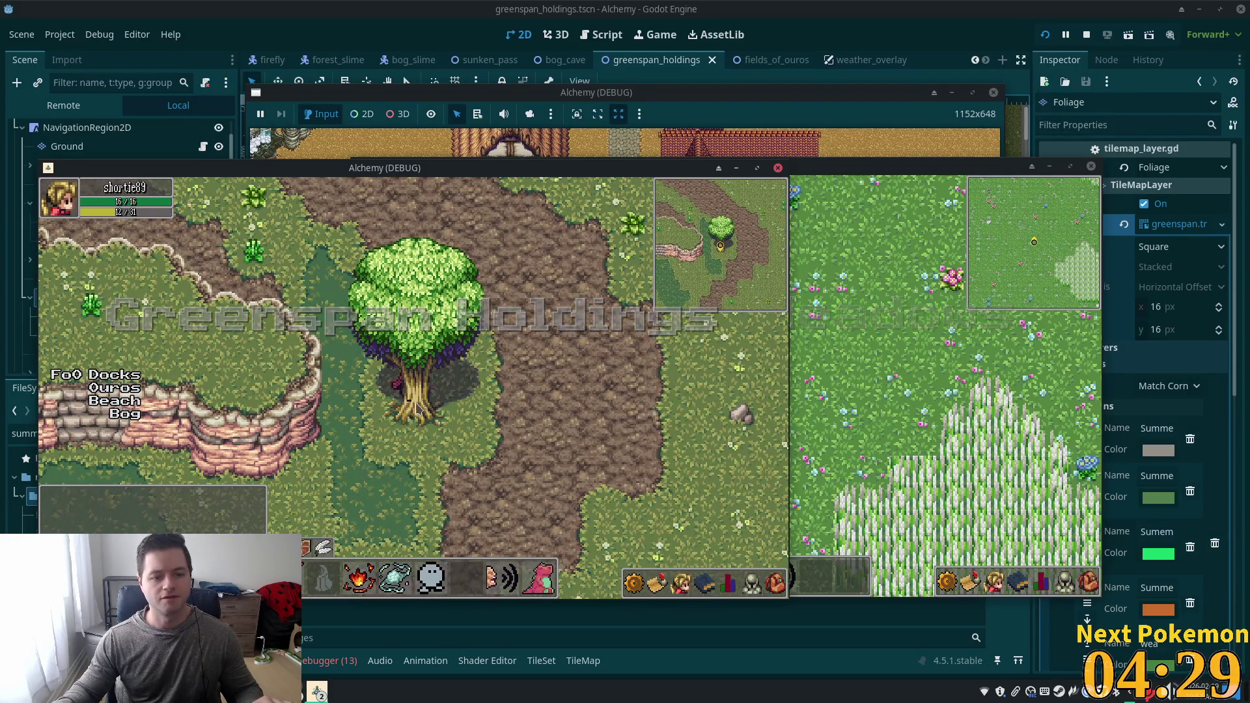
key("F8")
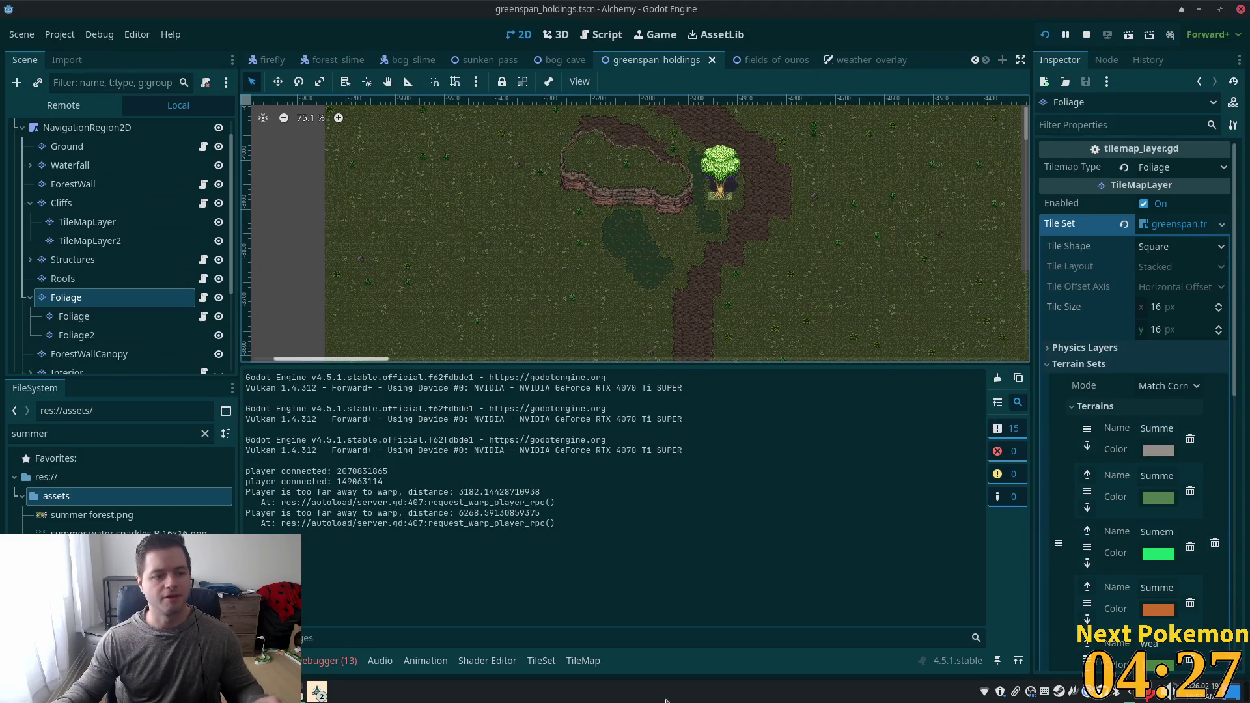
Raise both top vertices of trunk tile (2,15)'s collision polygon, save, and run the game.
left_click(581, 660)
left_click(541, 661)
scroll(777, 552, "up", 5)
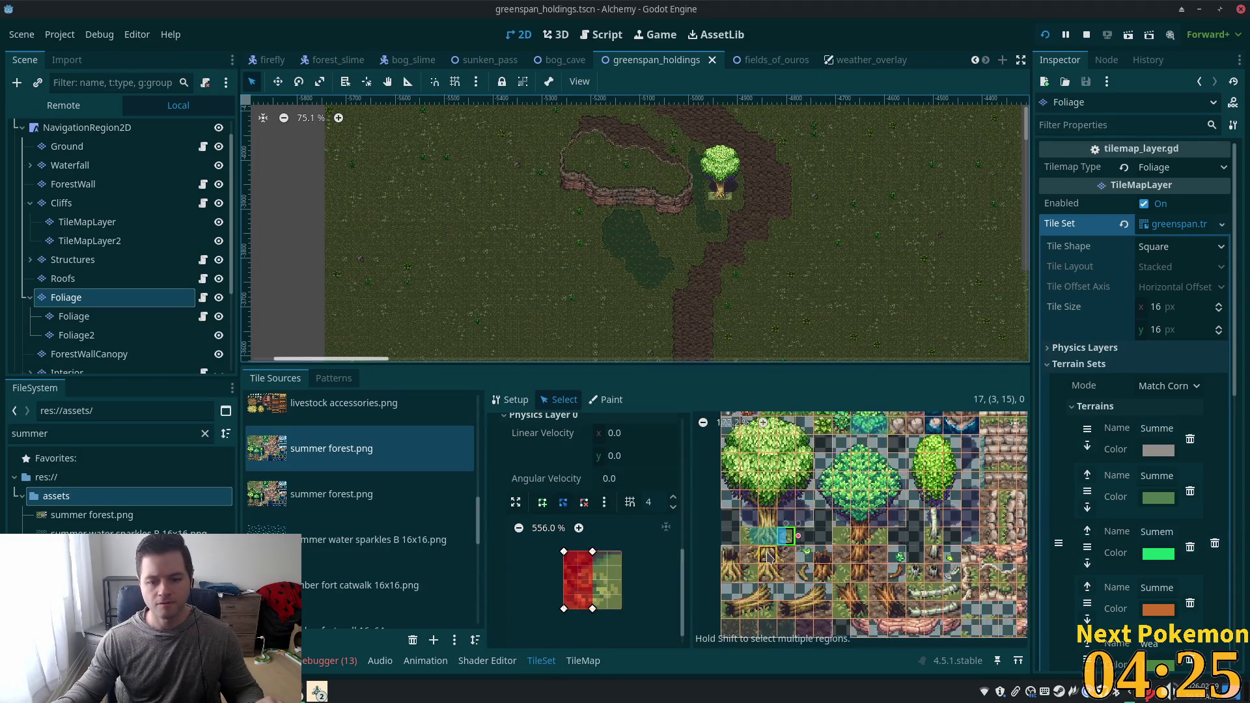
left_click(774, 533)
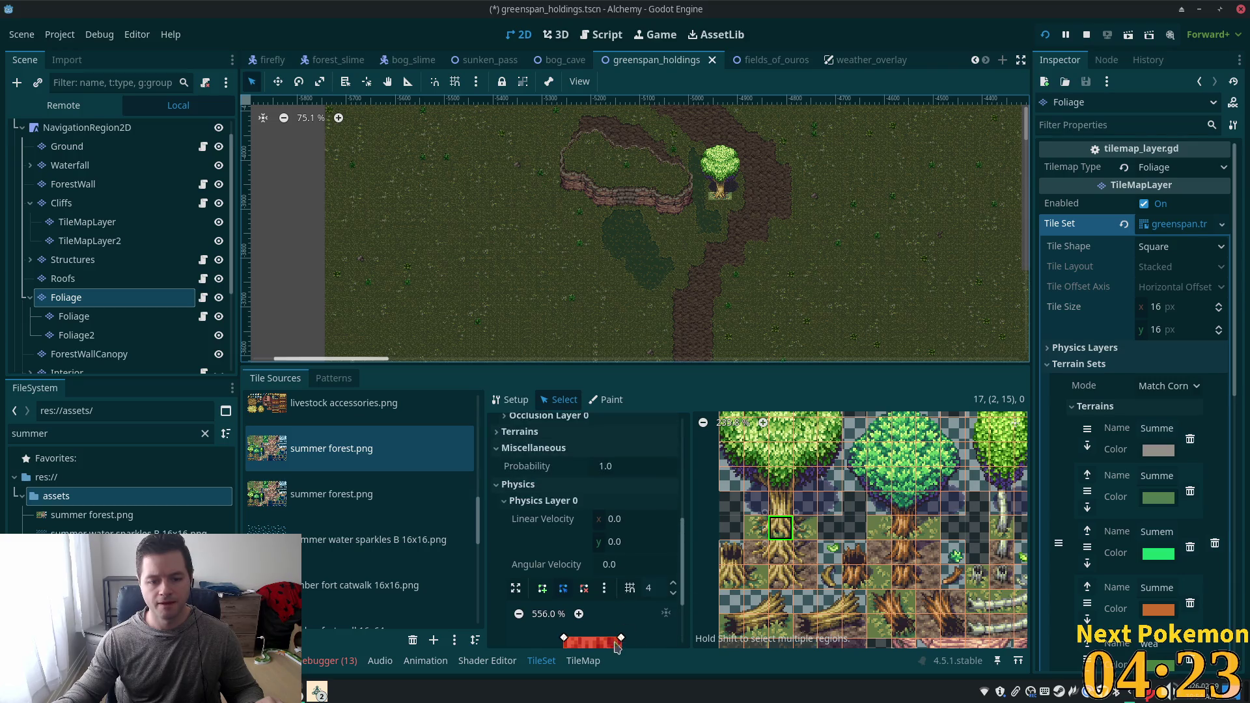
scroll(614, 575, "down", 5)
left_click_drag(620, 533, 622, 520)
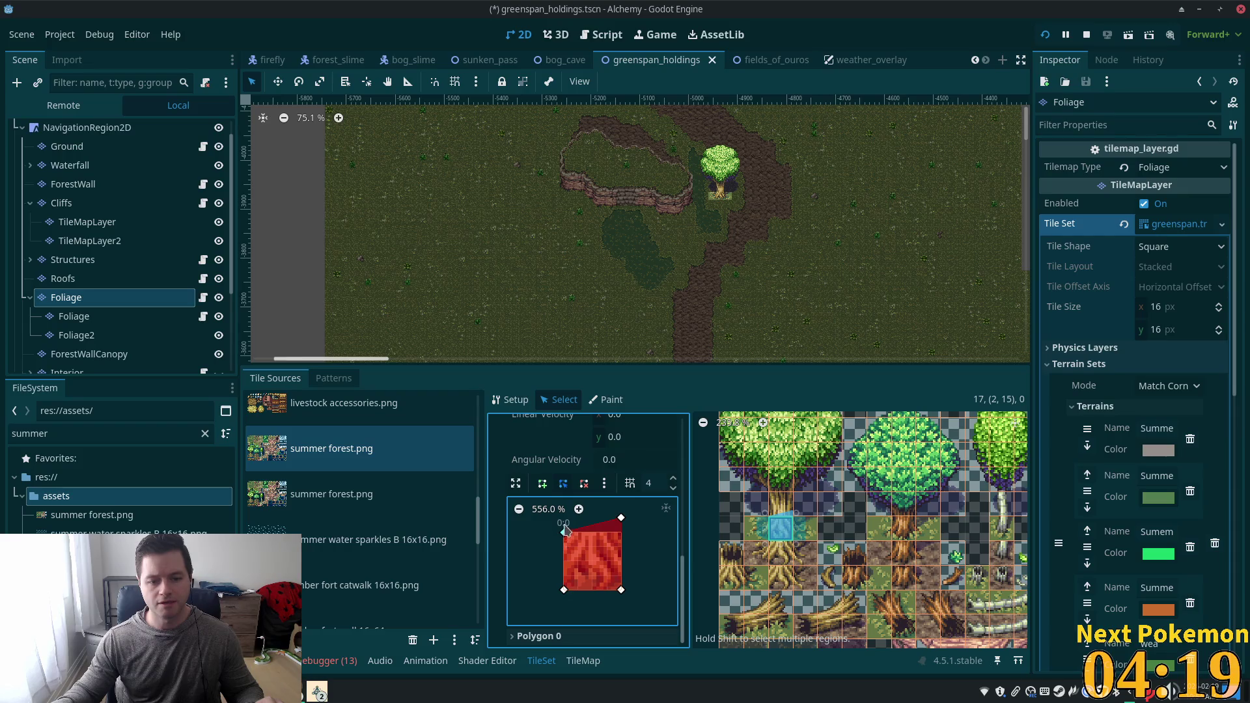
left_click_drag(565, 530, 564, 519)
key("ctrl+s")
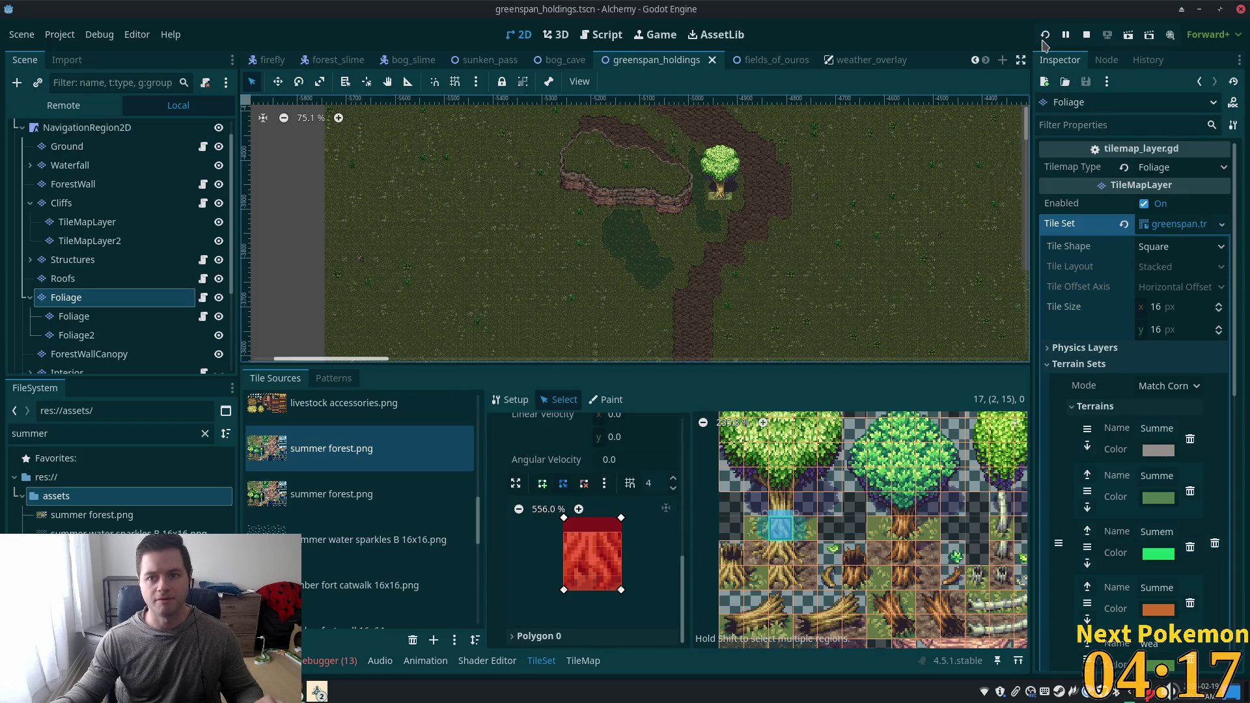
left_click(1045, 35)
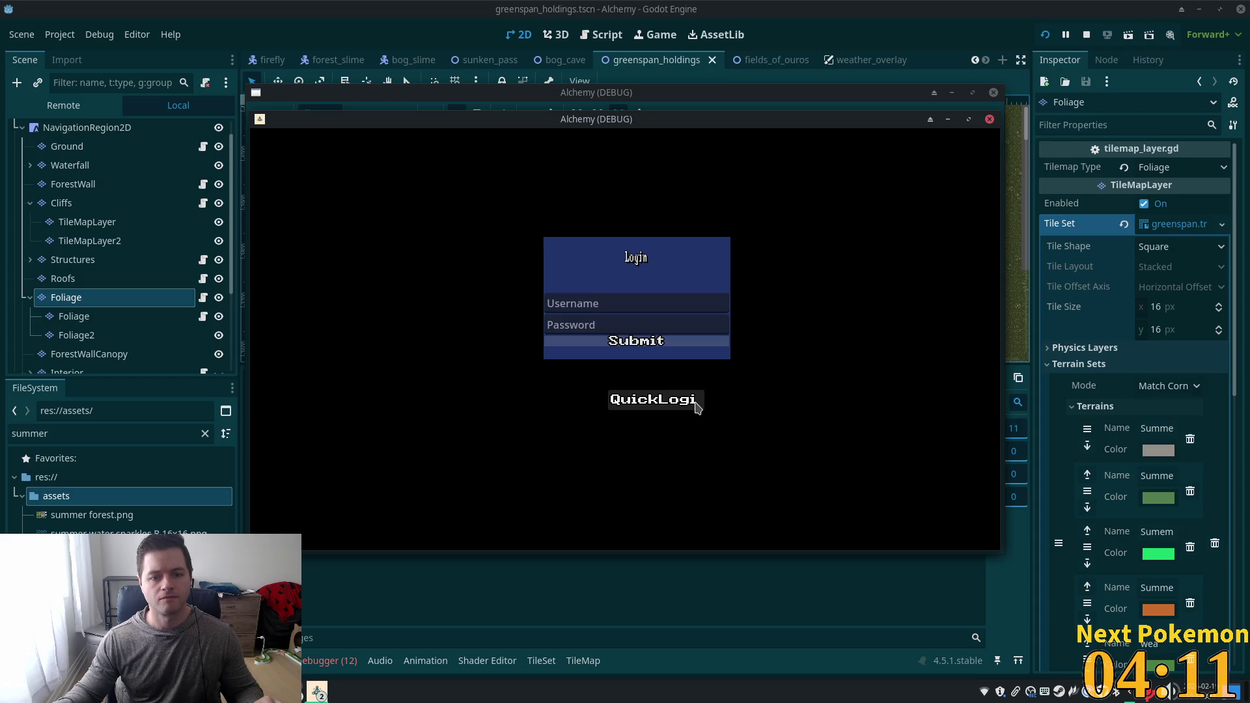
Log into the game world and walk up, down and around the large tree.
left_click(694, 404)
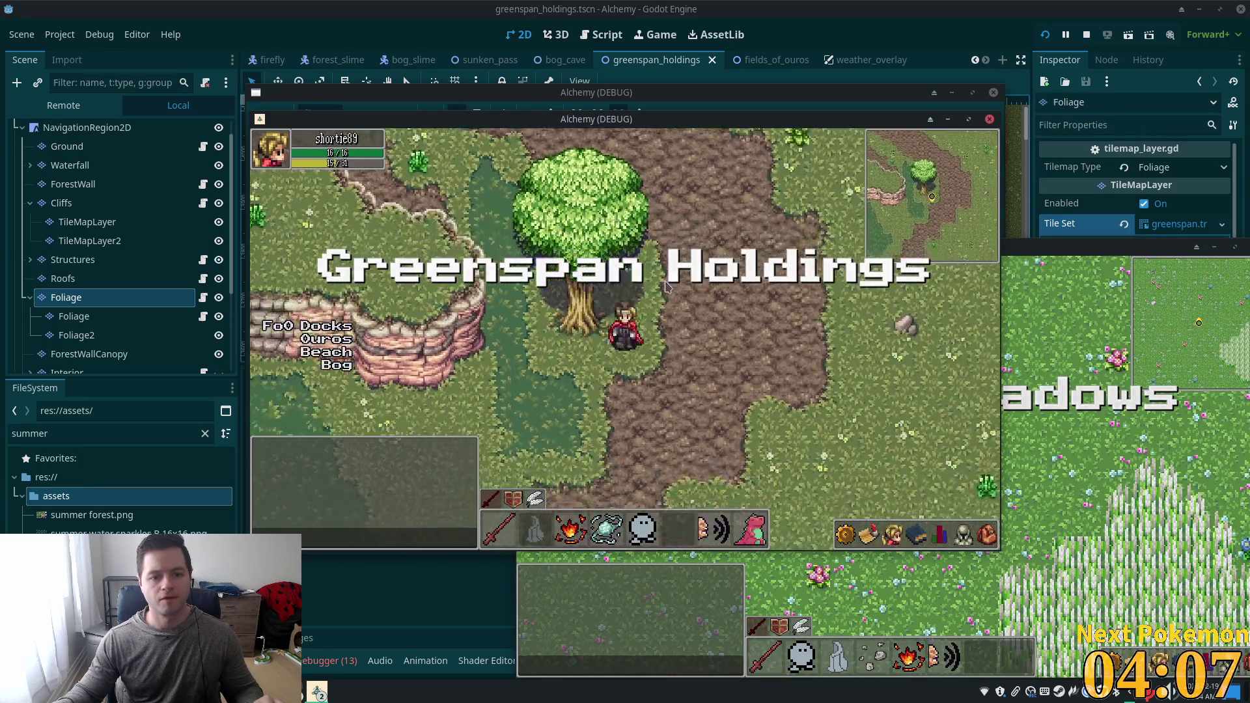
key("Up")
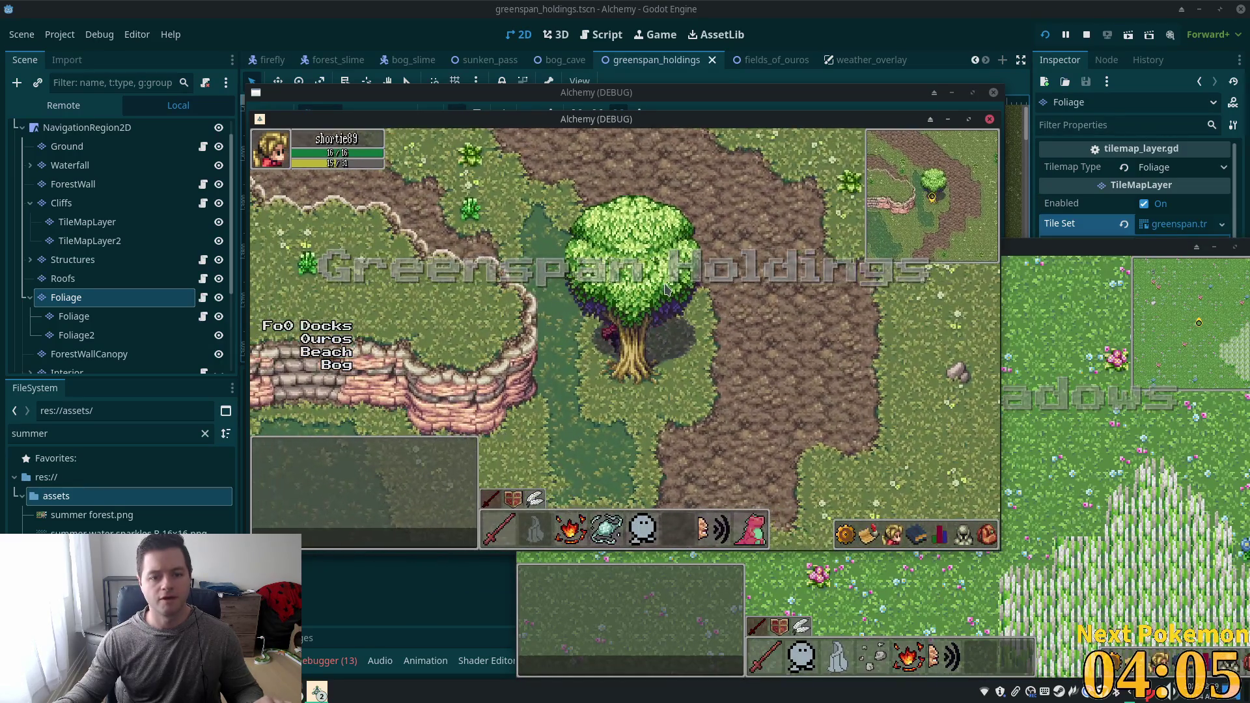
key("Down")
key("Right")
key("Up")
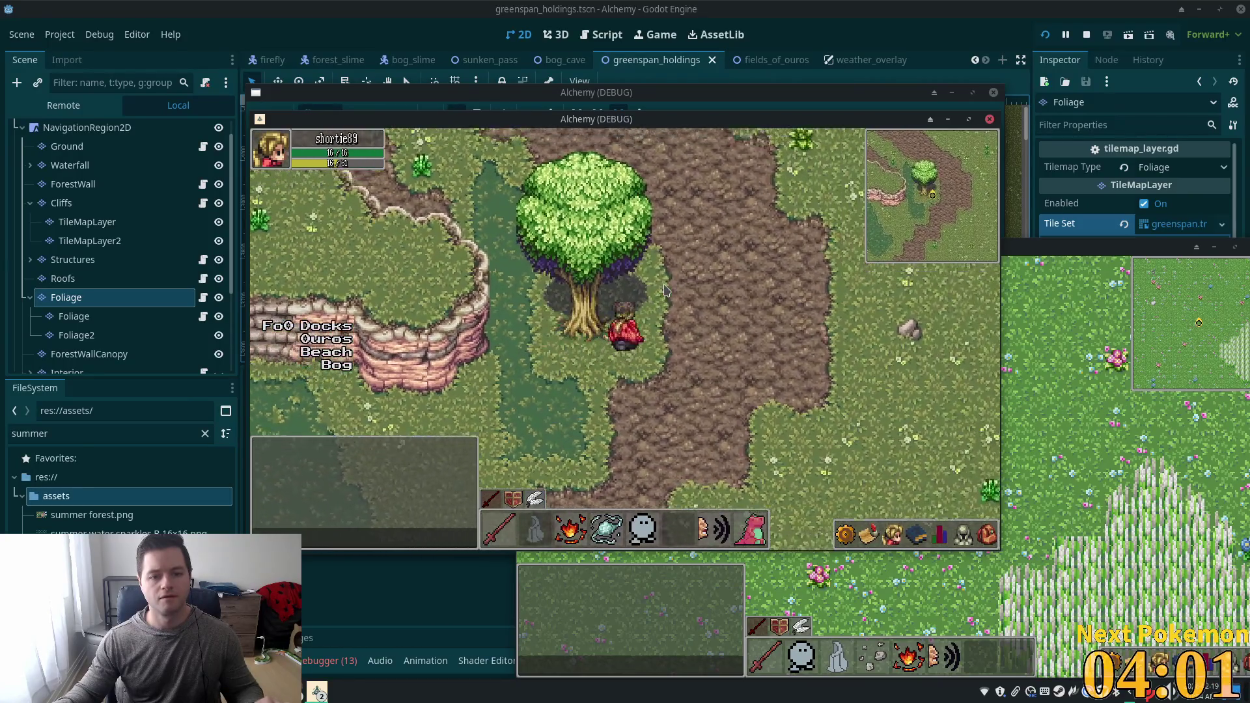
key("Down")
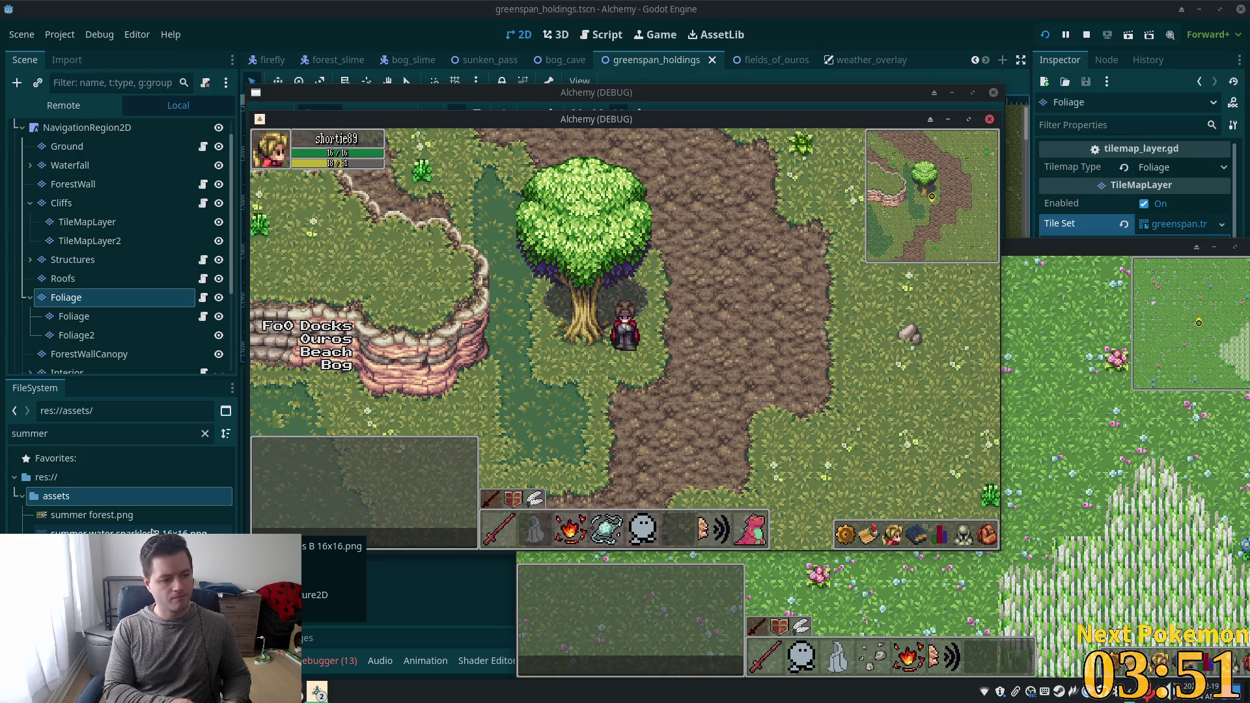
Walk west along the cliff, onto the plateau, and back to the tree.
key("a")
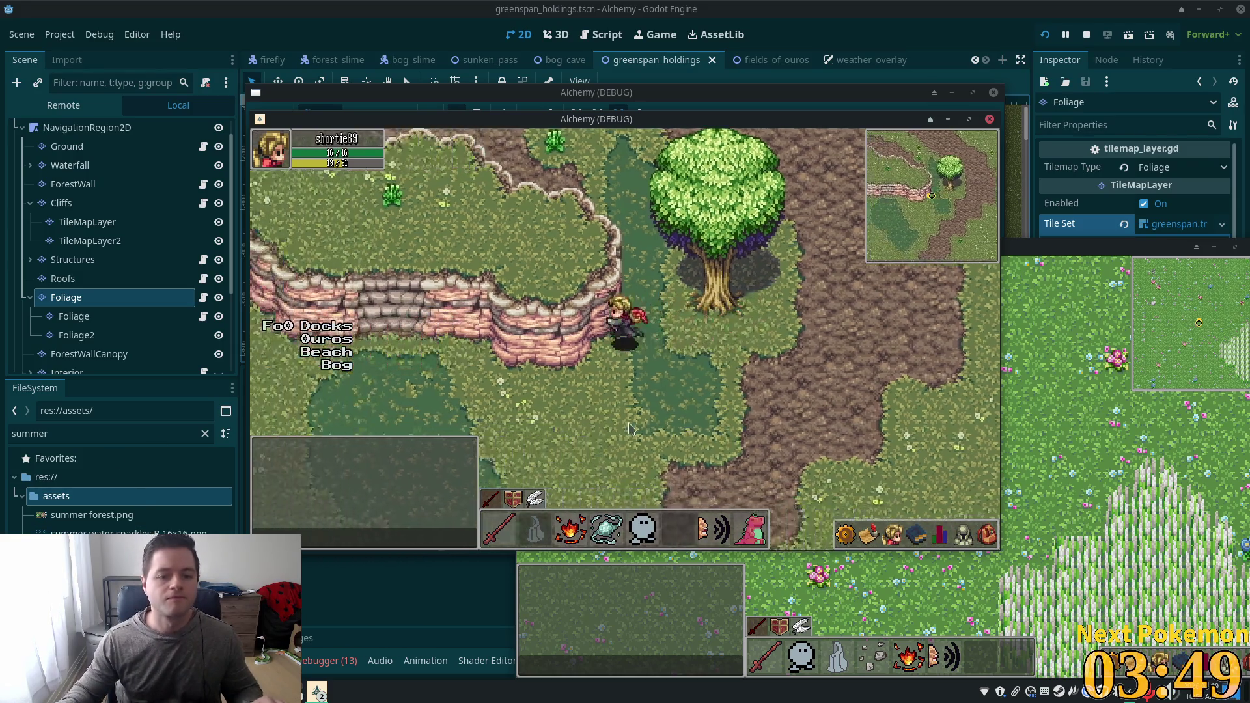
key("w")
key("a")
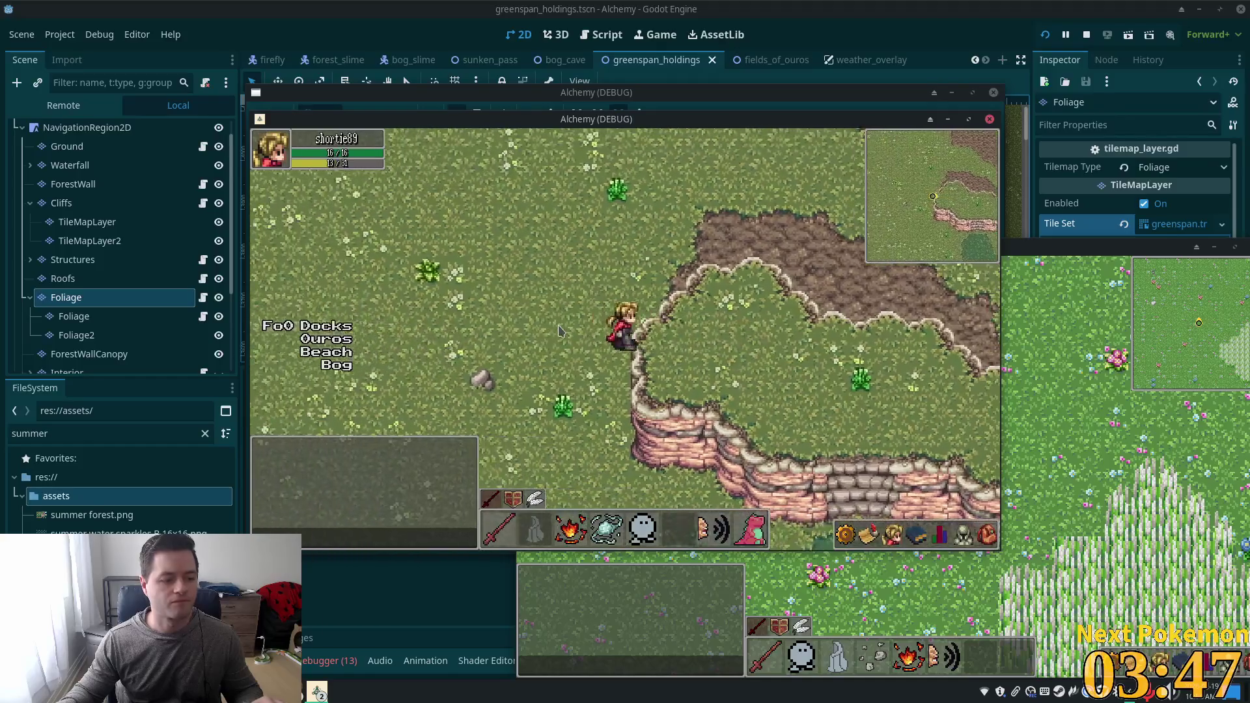
key("d")
key("s")
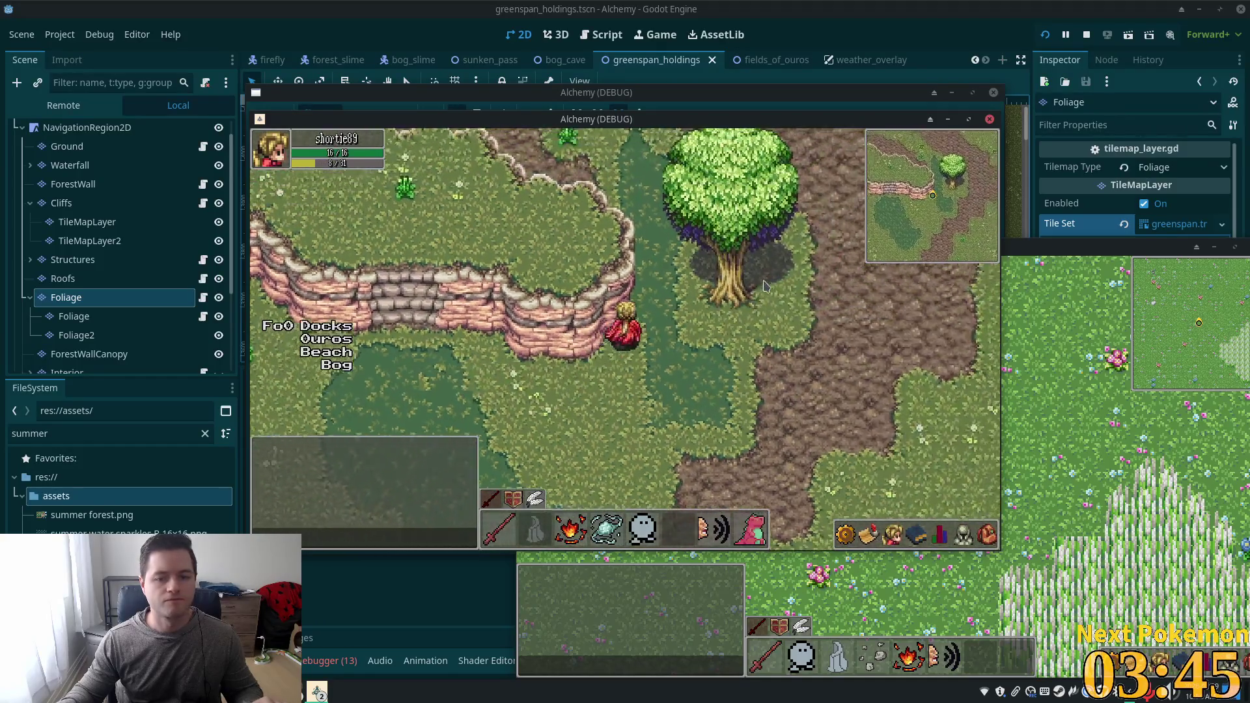
key("d")
key("w")
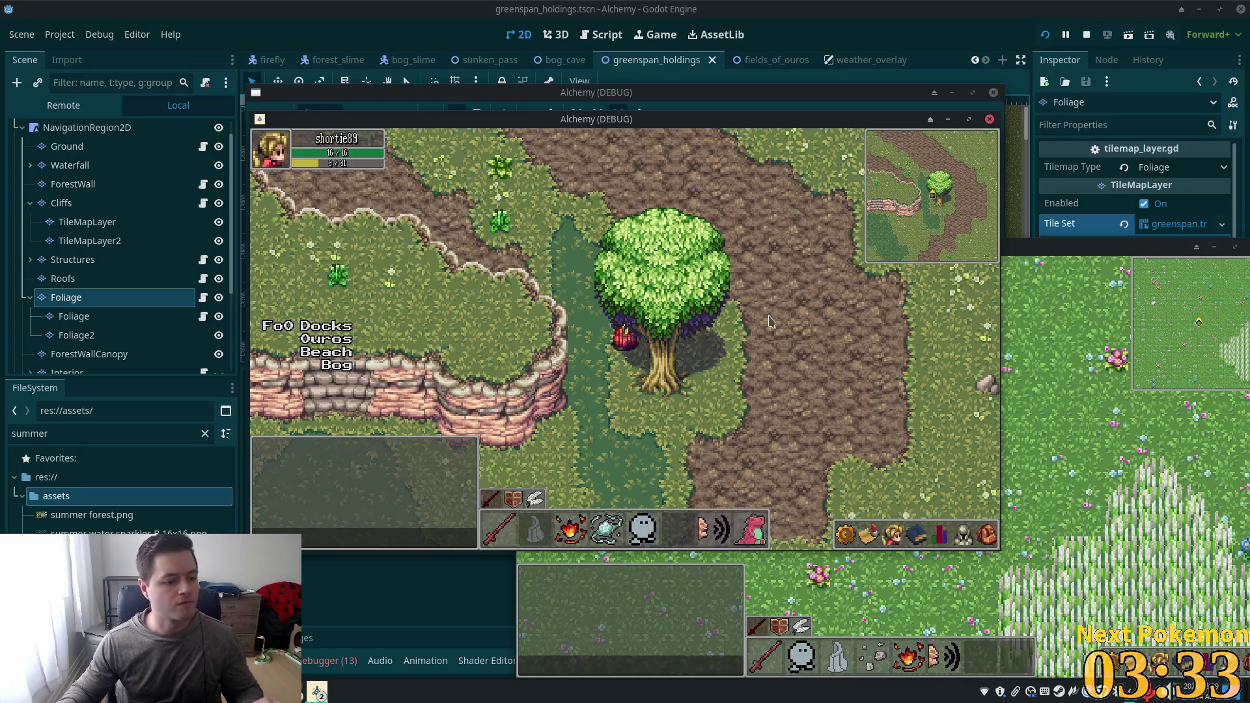
Walk behind and around the tree trunk repeatedly to check its collision and layering.
key("d")
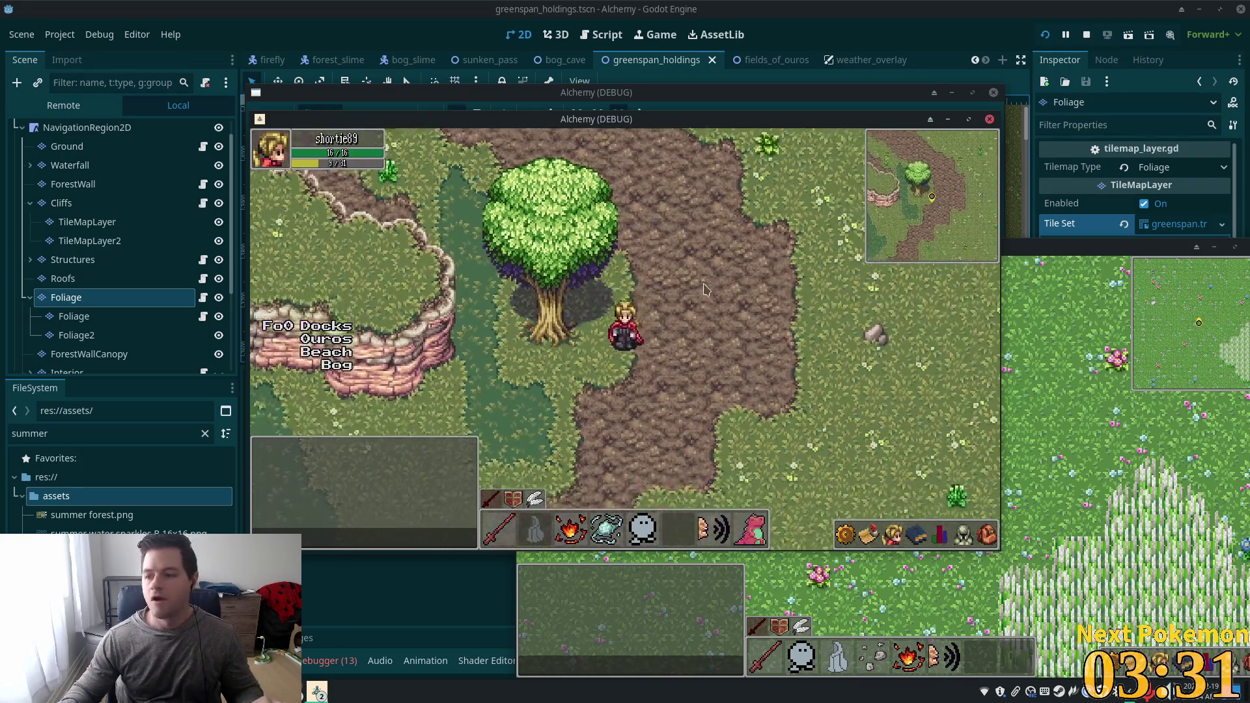
key("a")
key("w")
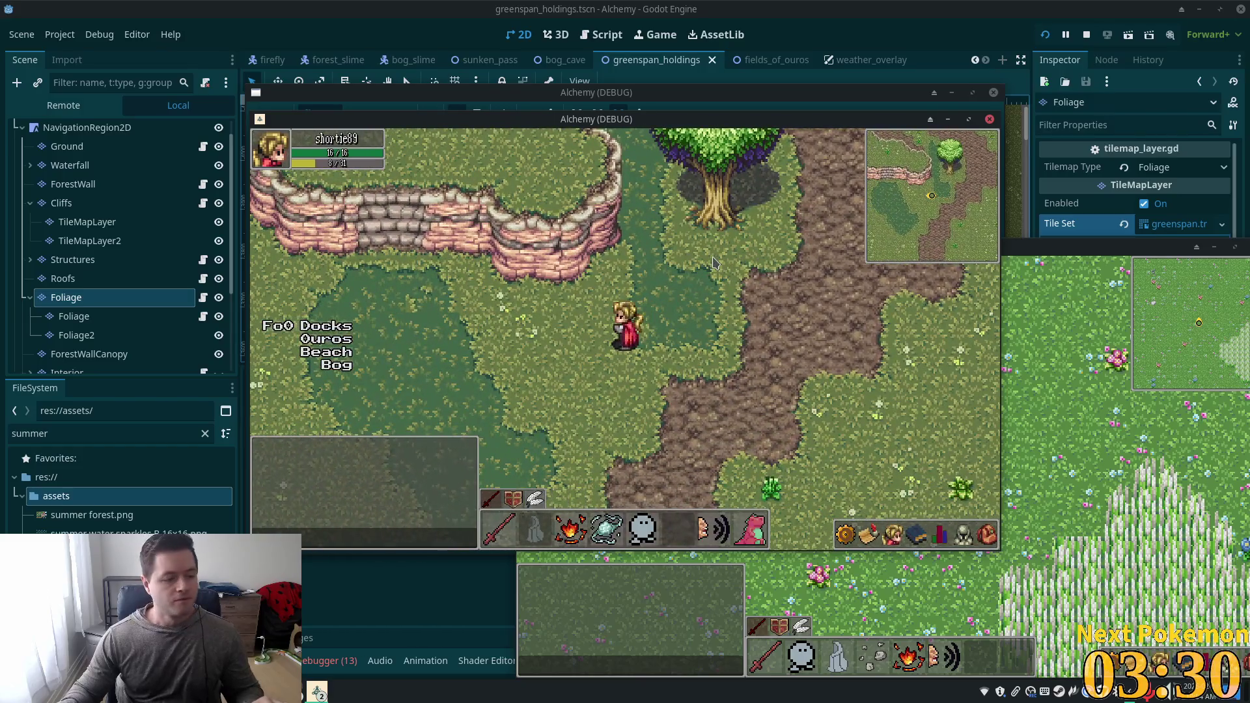
key("a")
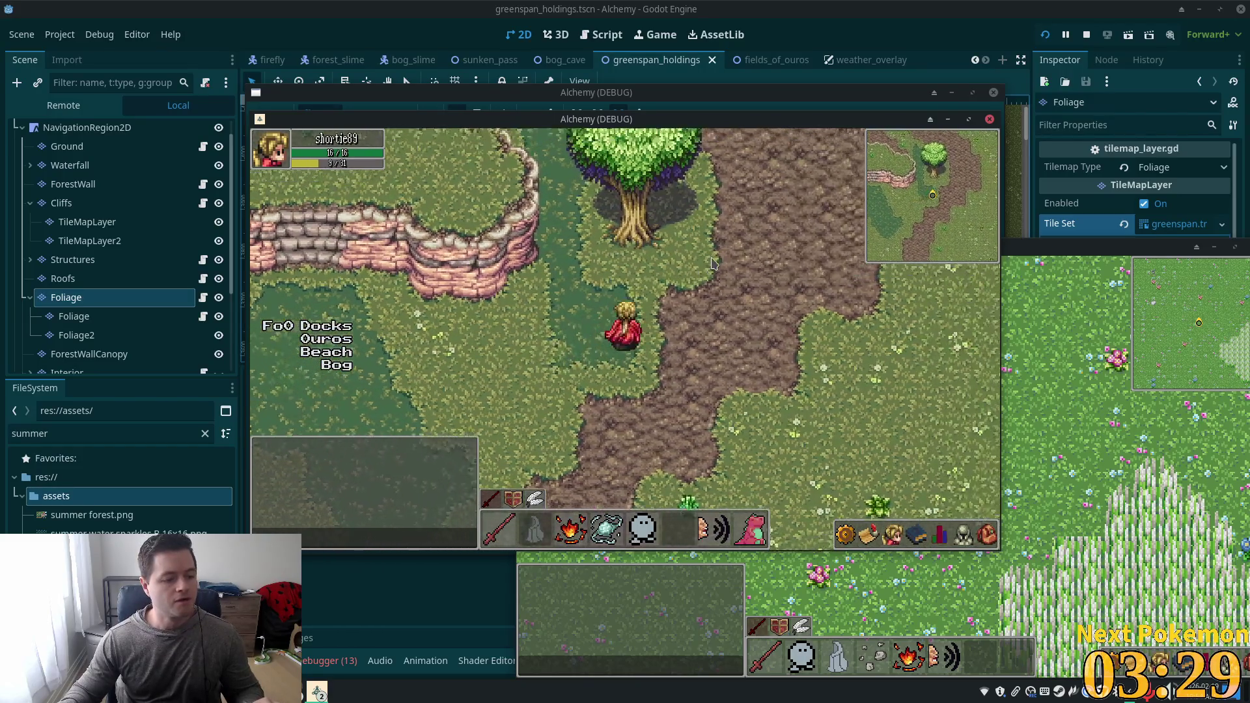
key("w")
key("w")
key("a")
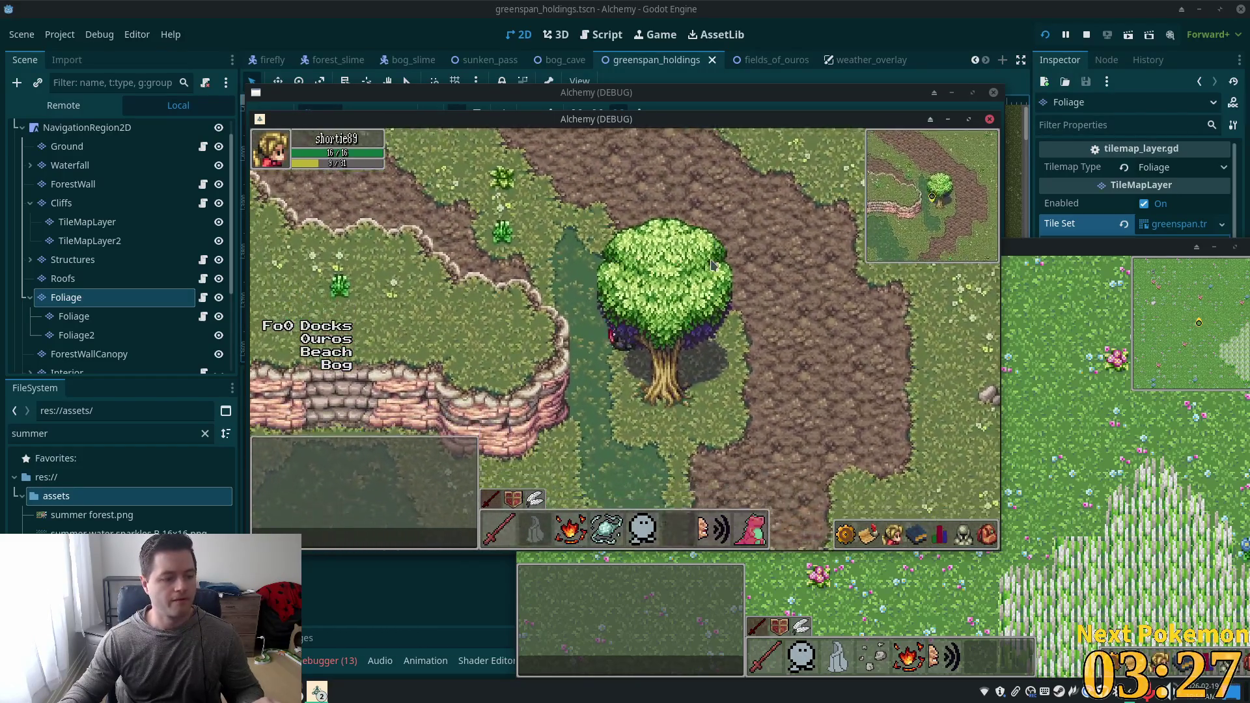
key("d")
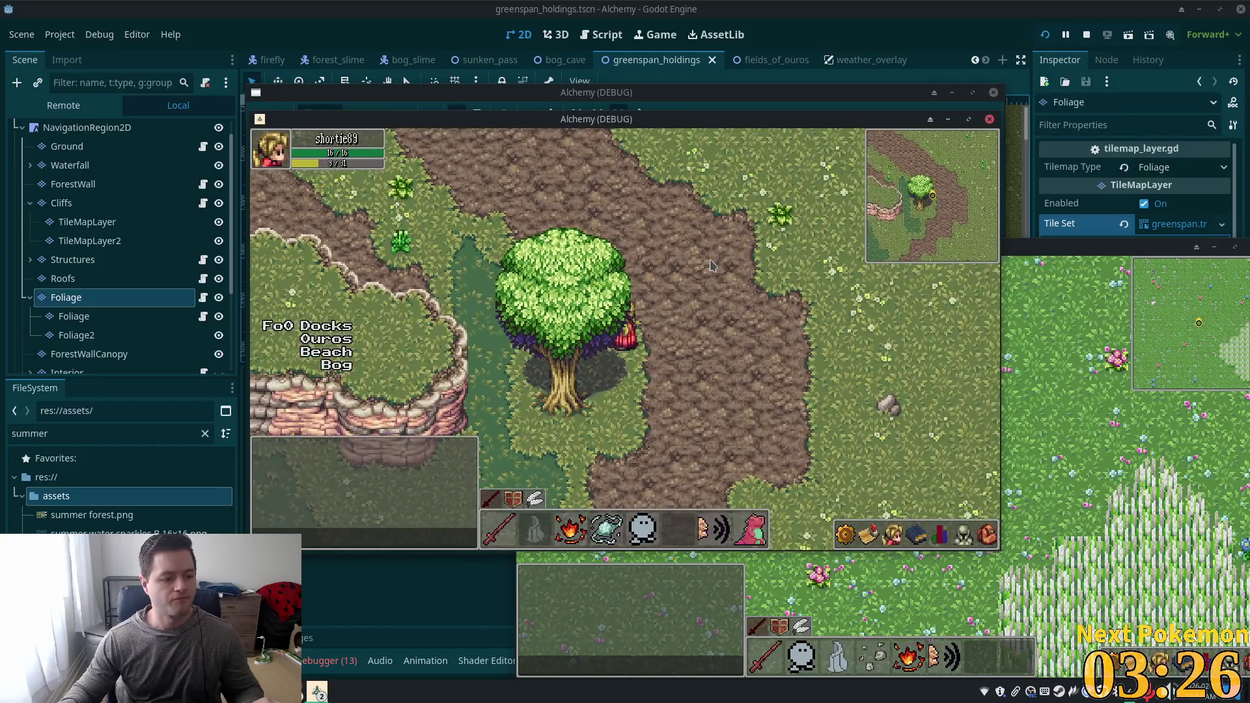
key("s")
key("a")
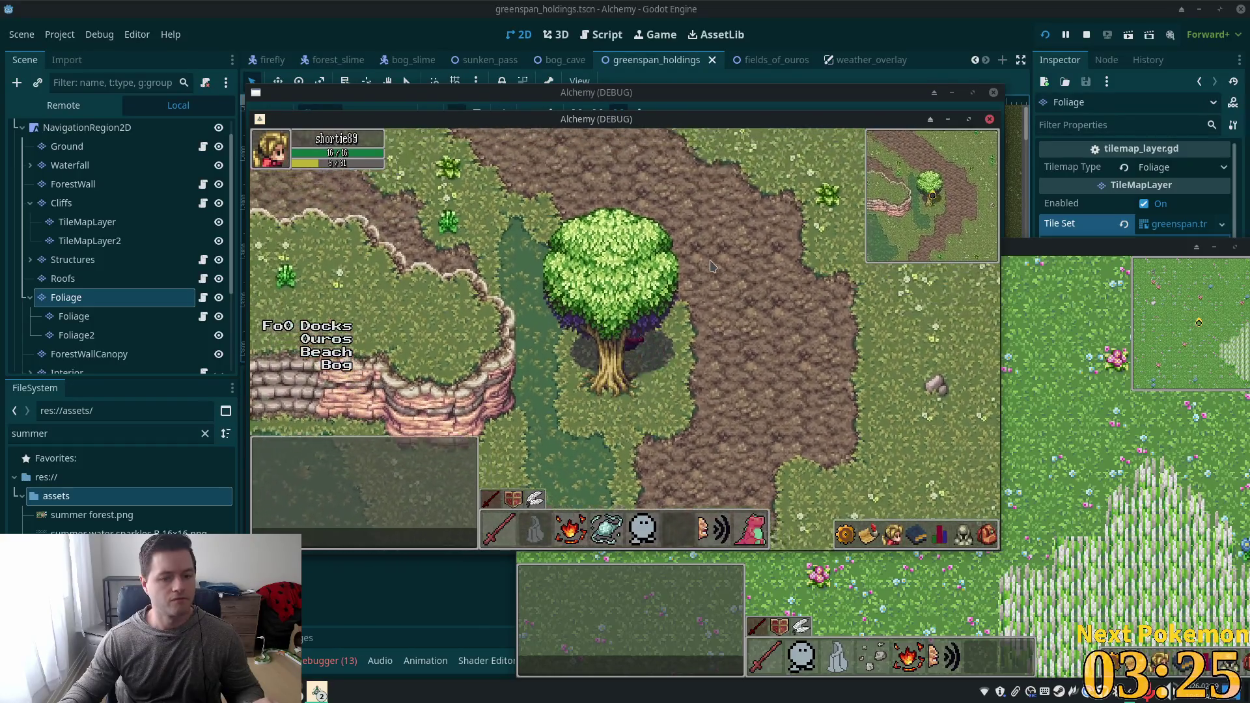
key("a")
key("s")
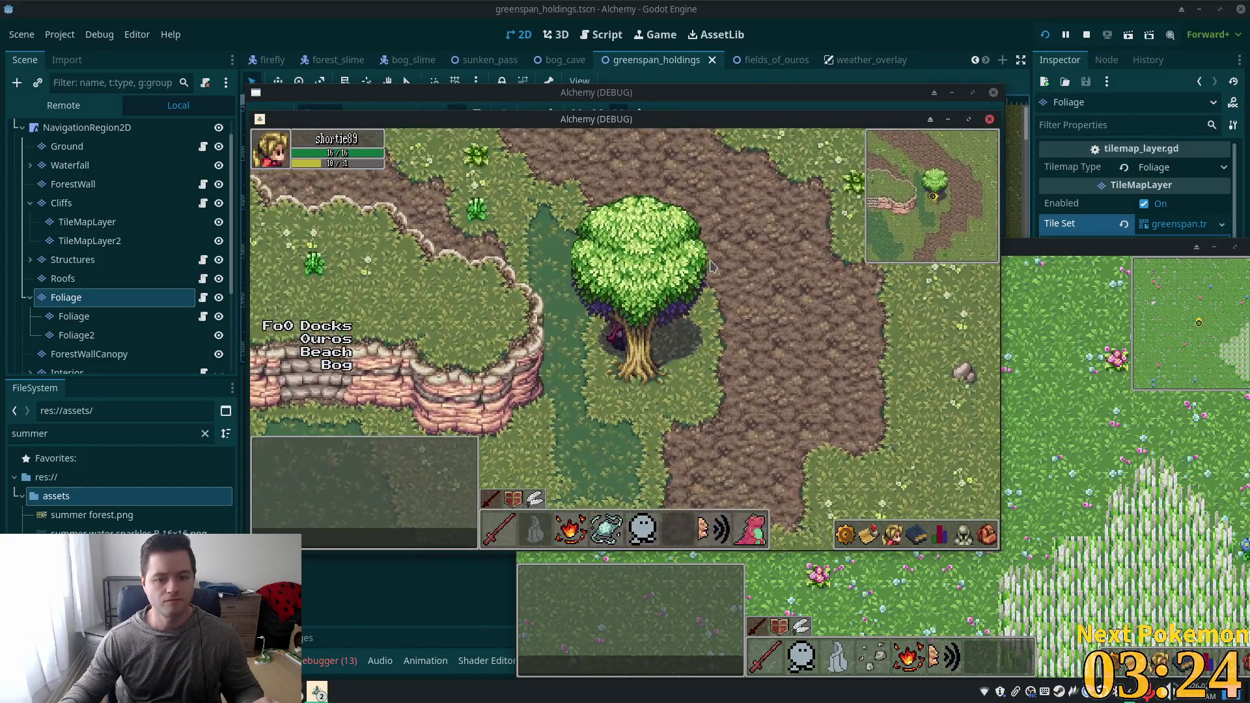
key("d")
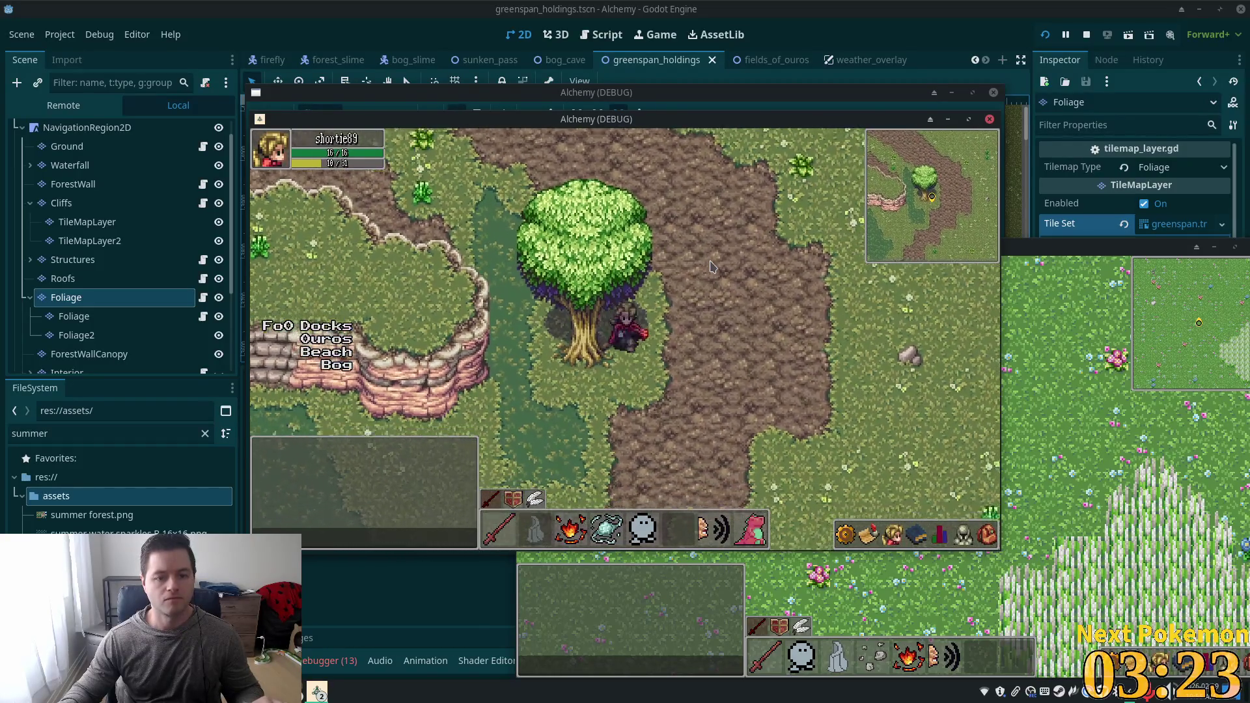
key("s")
key("a")
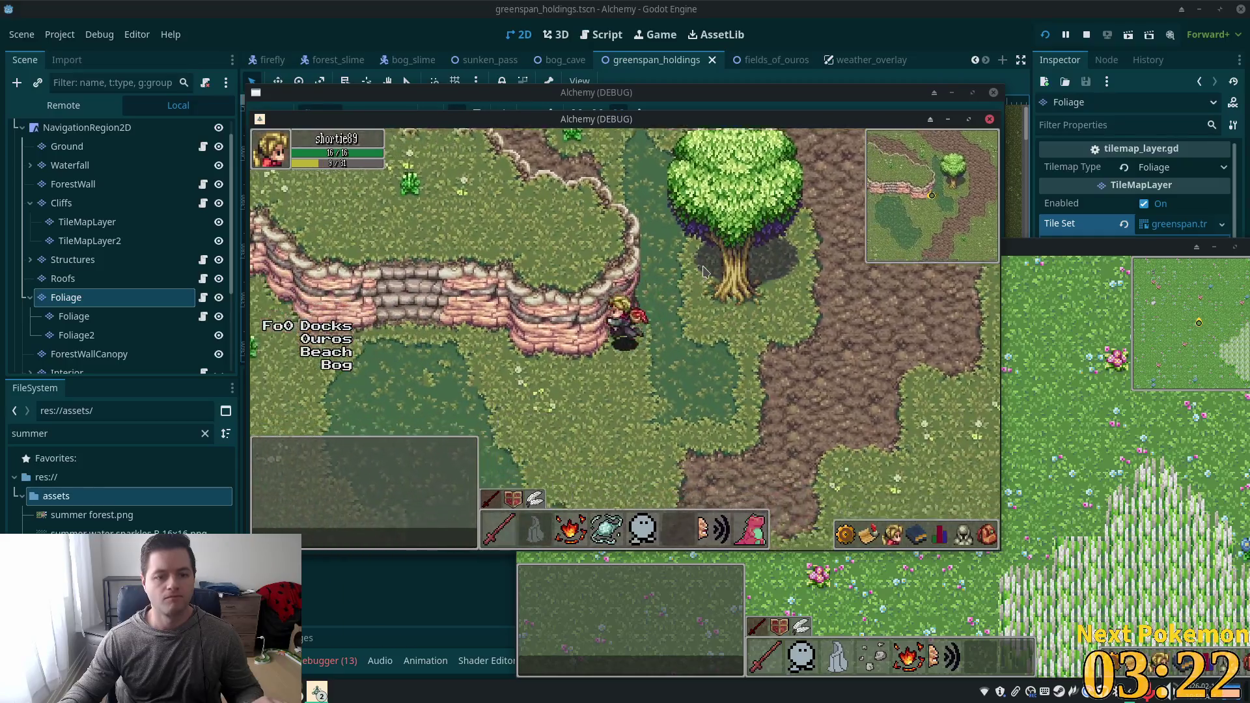
Climb the cliff stairs, cross the cliff top, and walk back down along its edge.
key("a")
key("w")
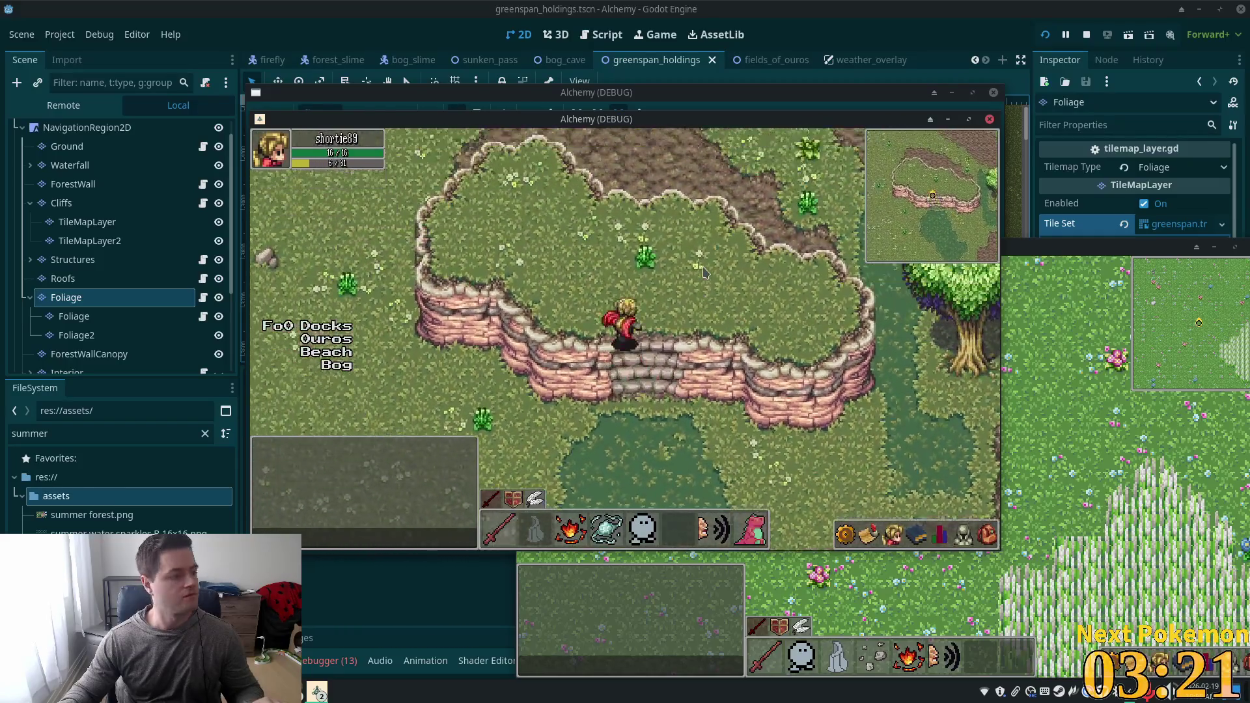
key("w")
key("a")
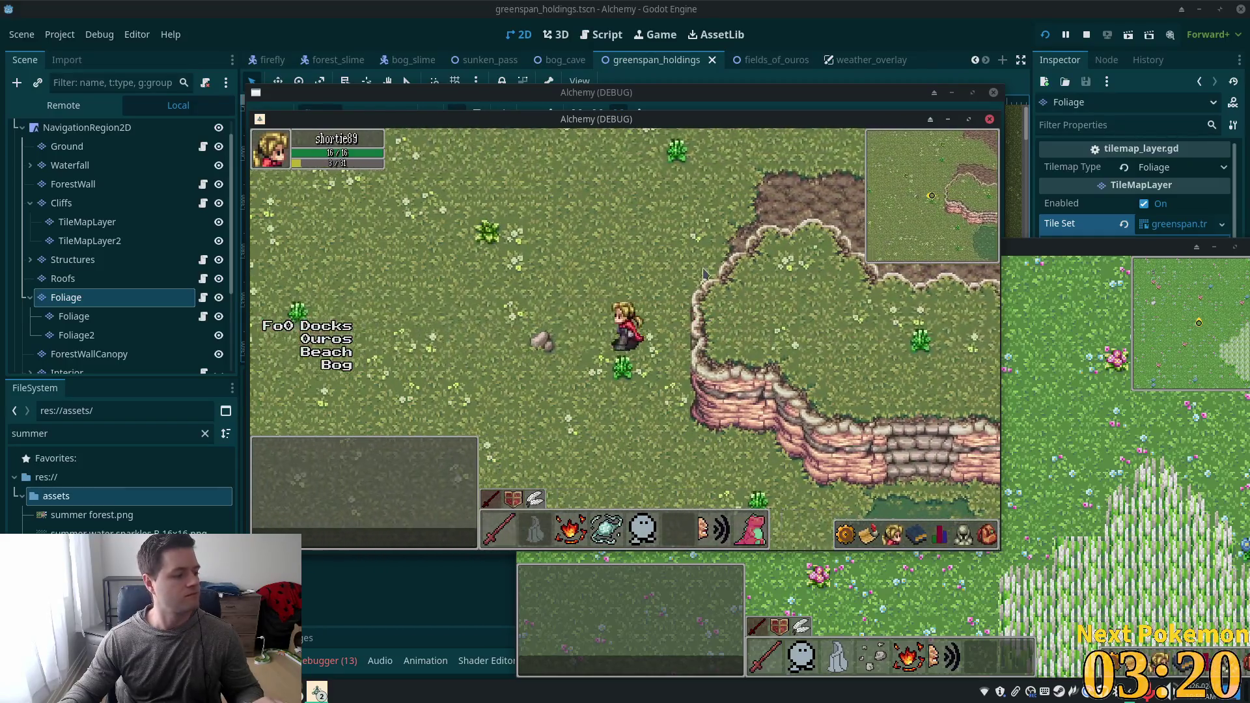
key("w")
key("a")
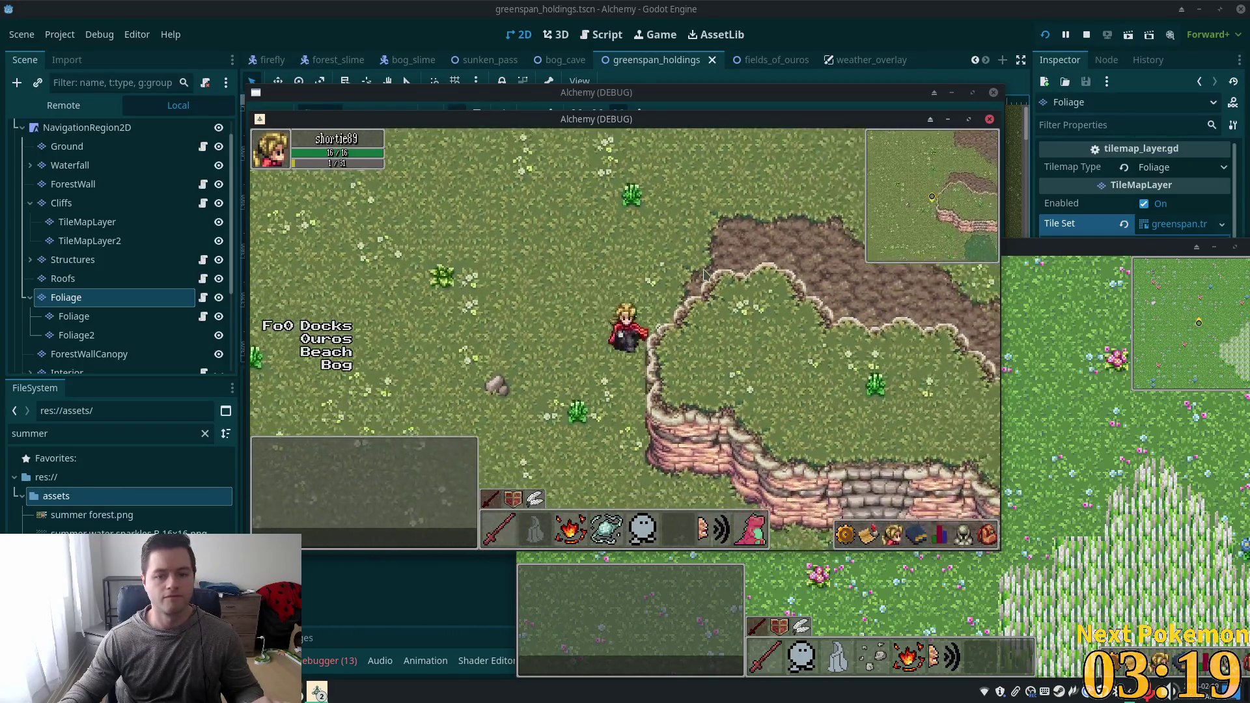
key("s")
key("d")
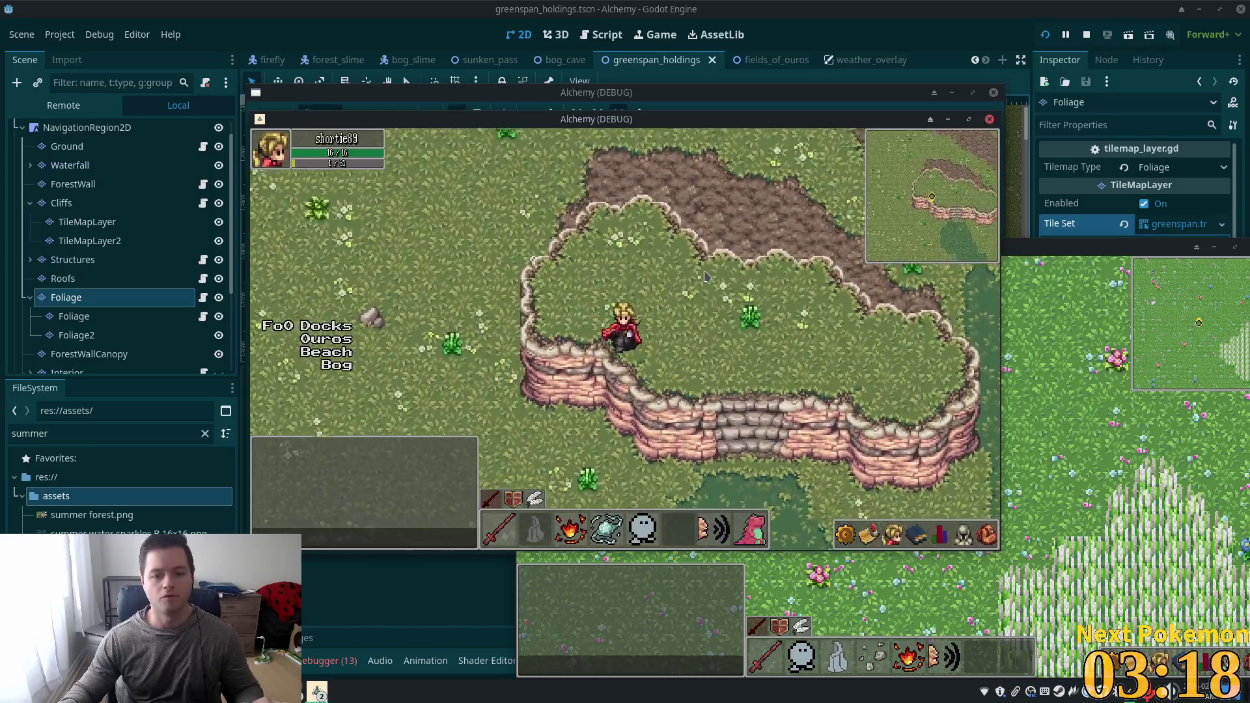
key("s")
key("d")
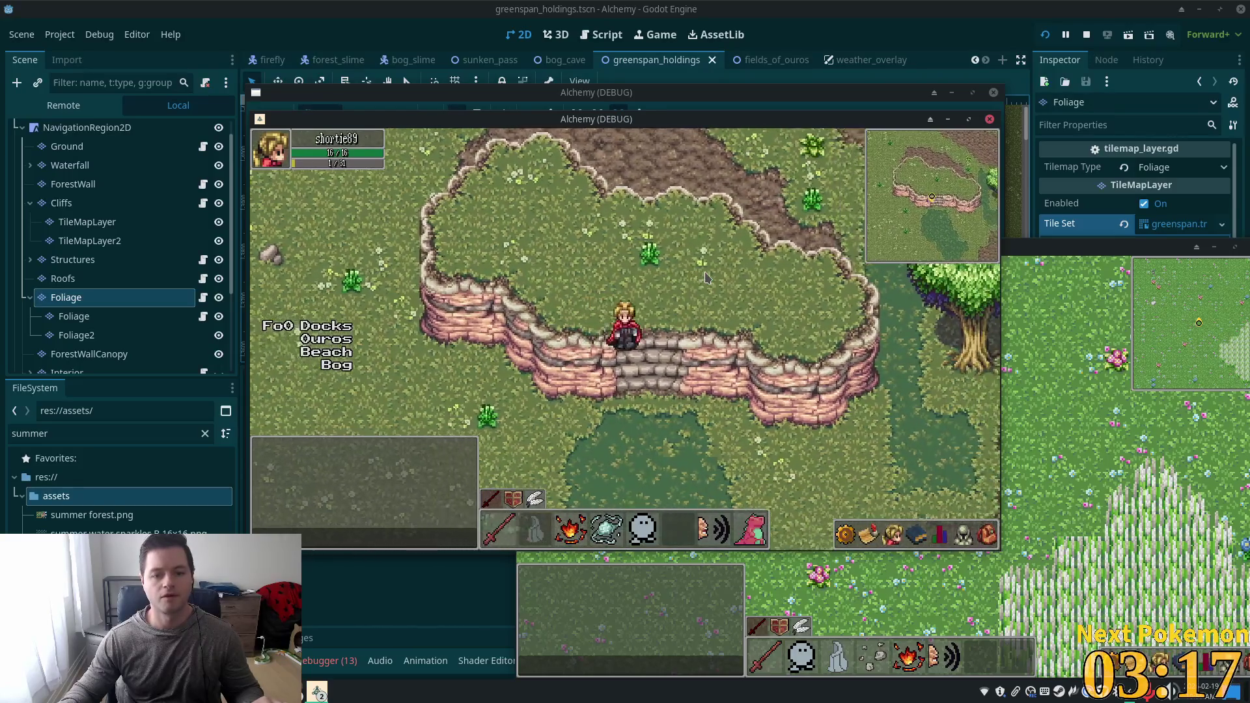
key("s")
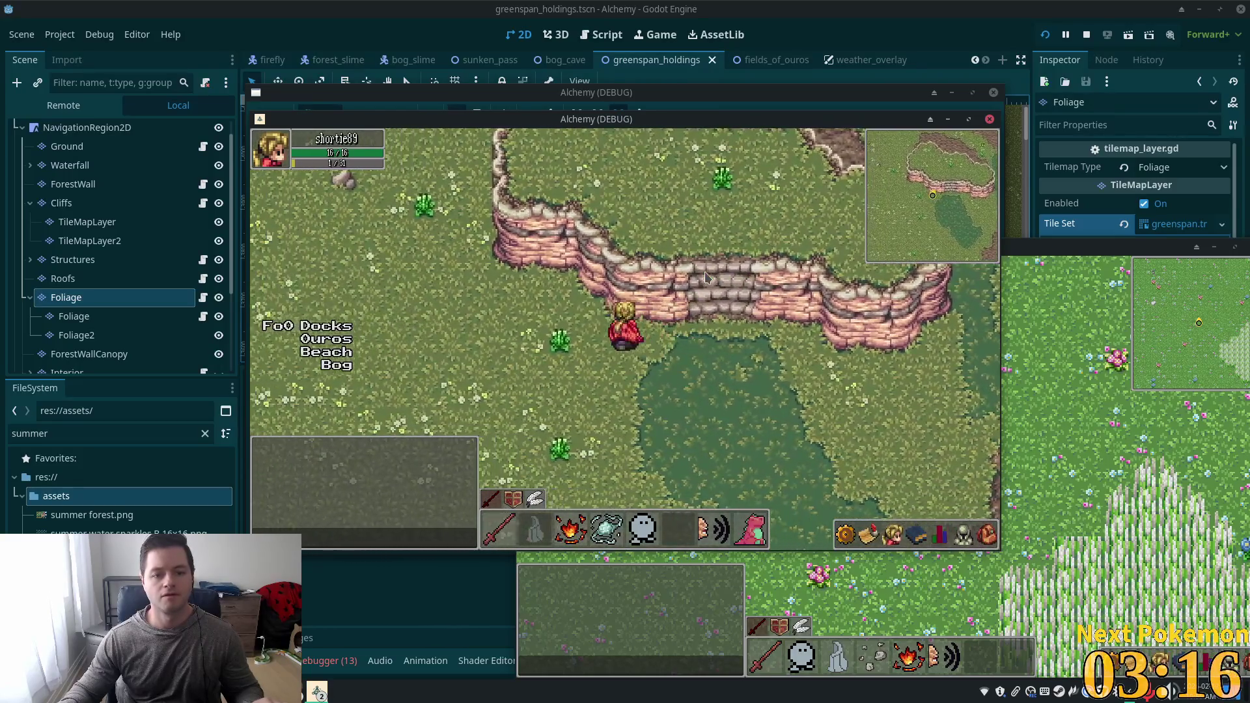
key("w")
key("a")
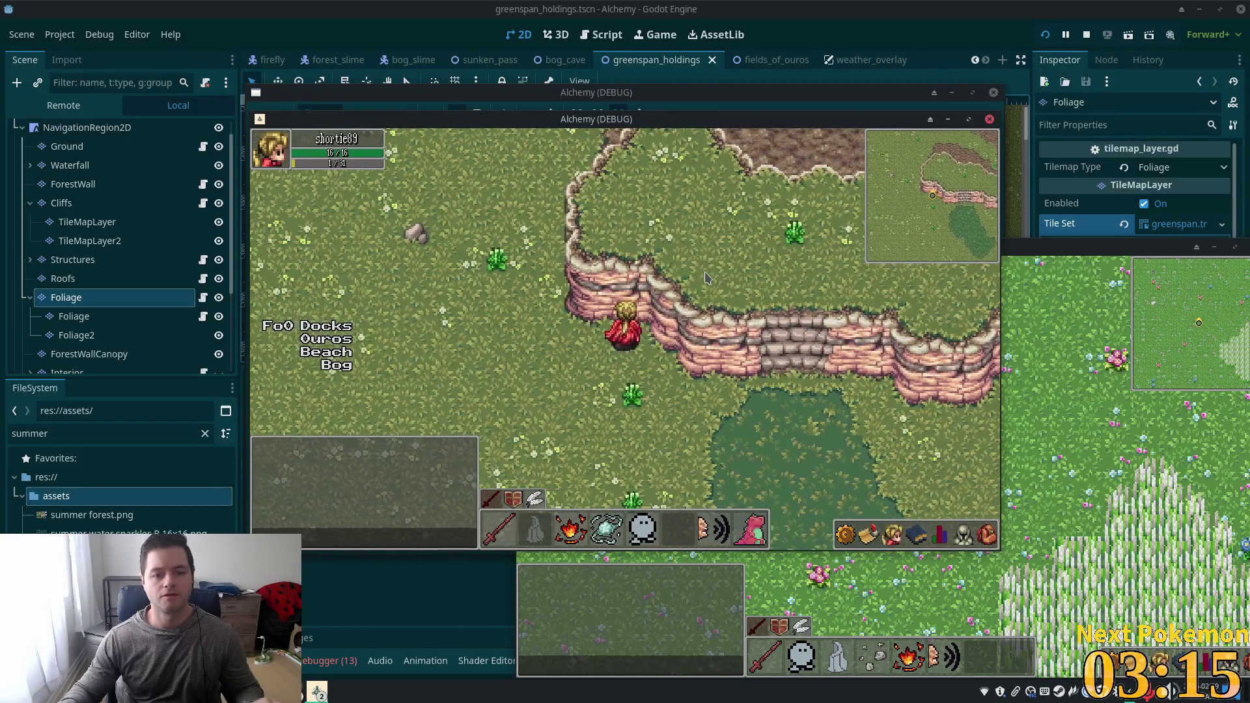
key("a")
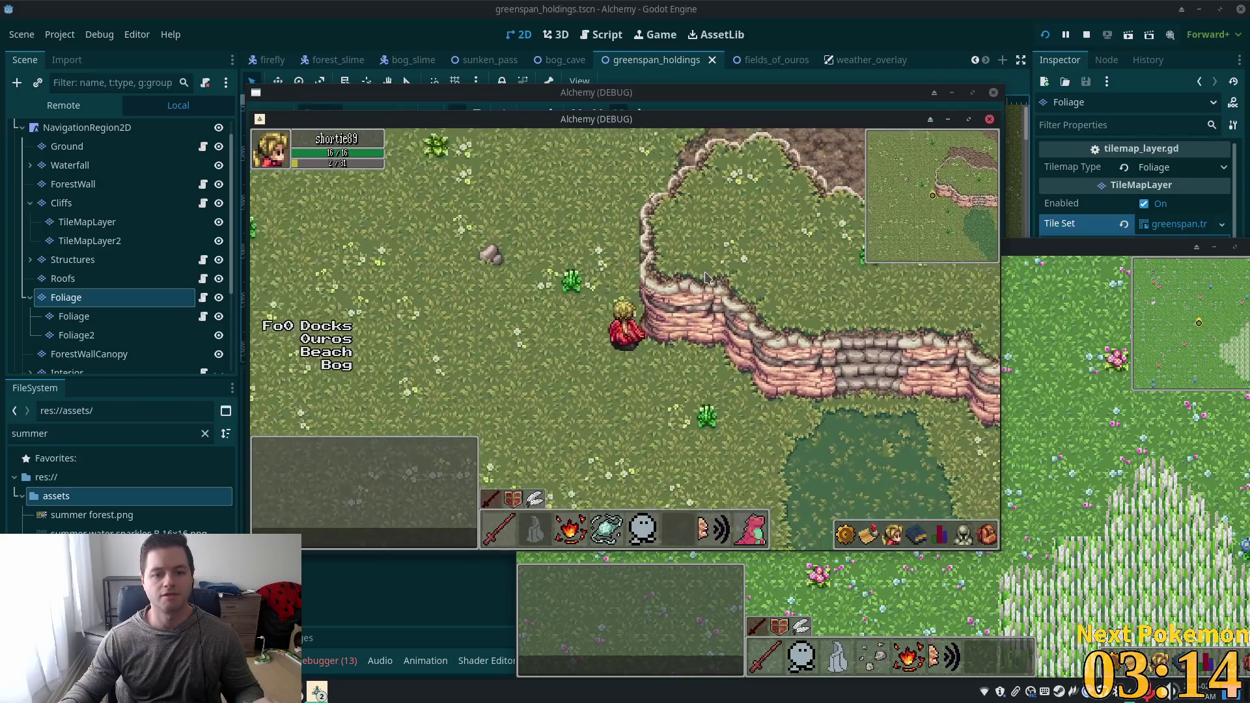
Walk up and down the dirt path, then stop the game with F8.
key("w")
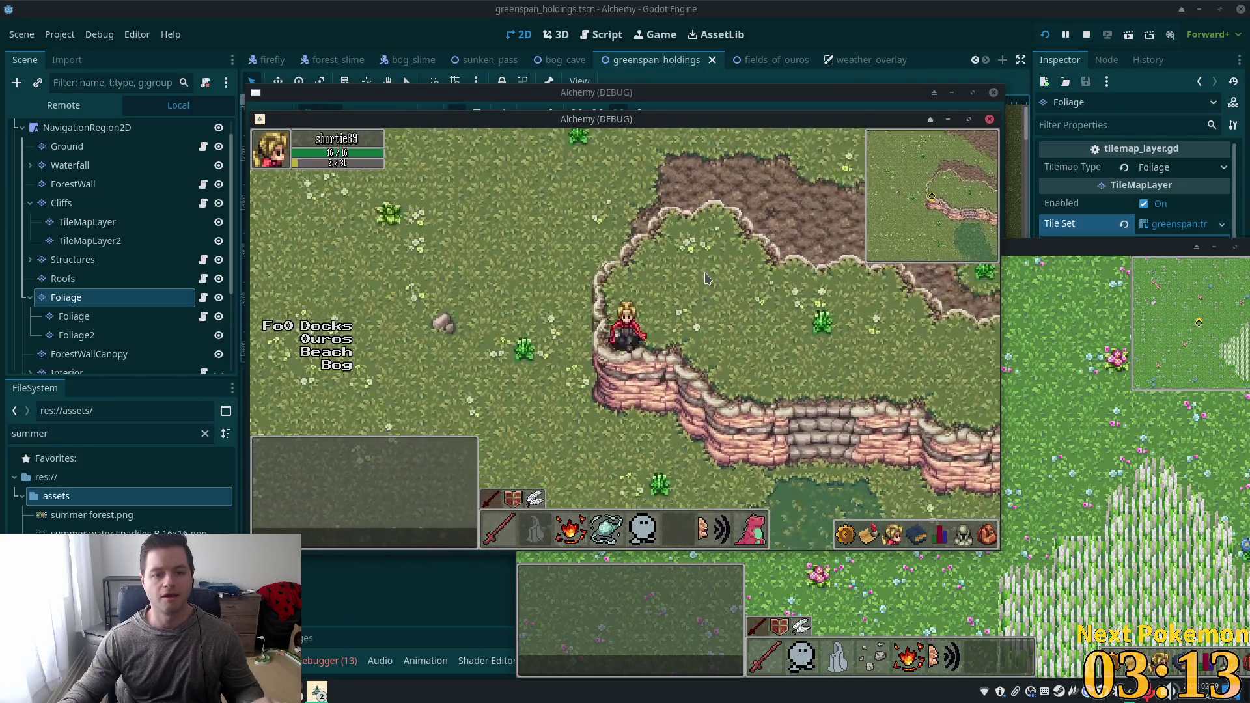
key("w")
key("a")
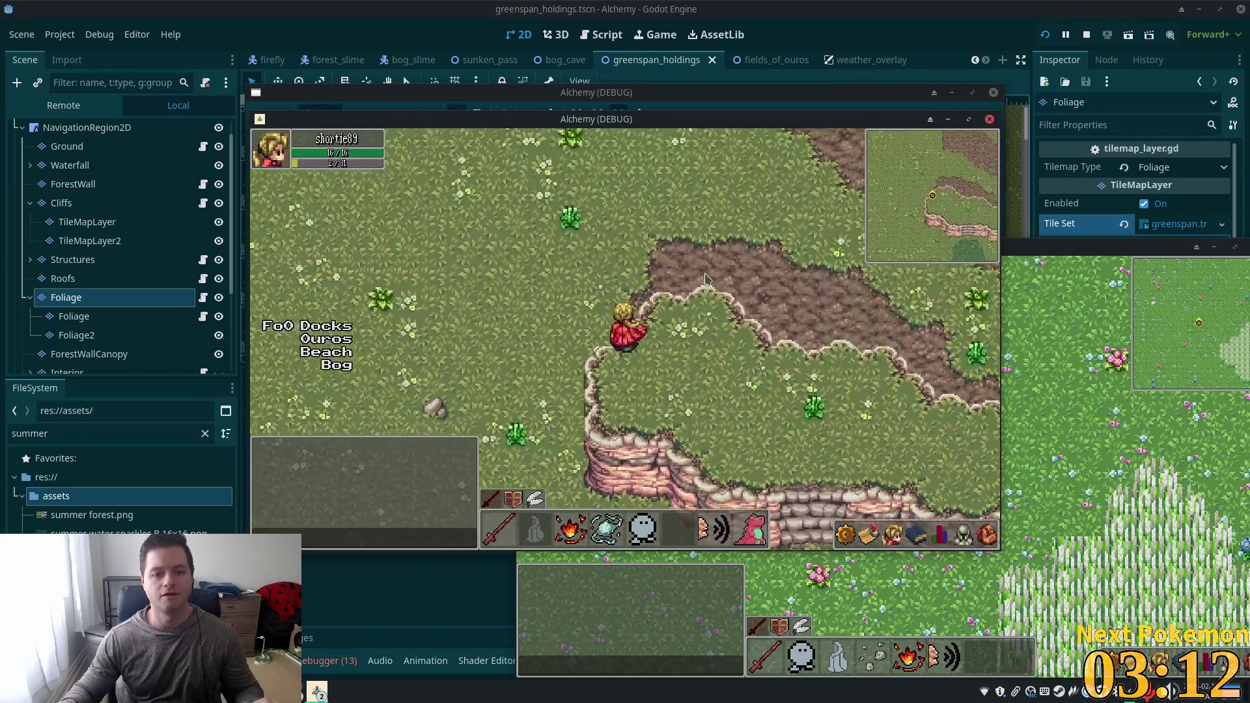
key("w")
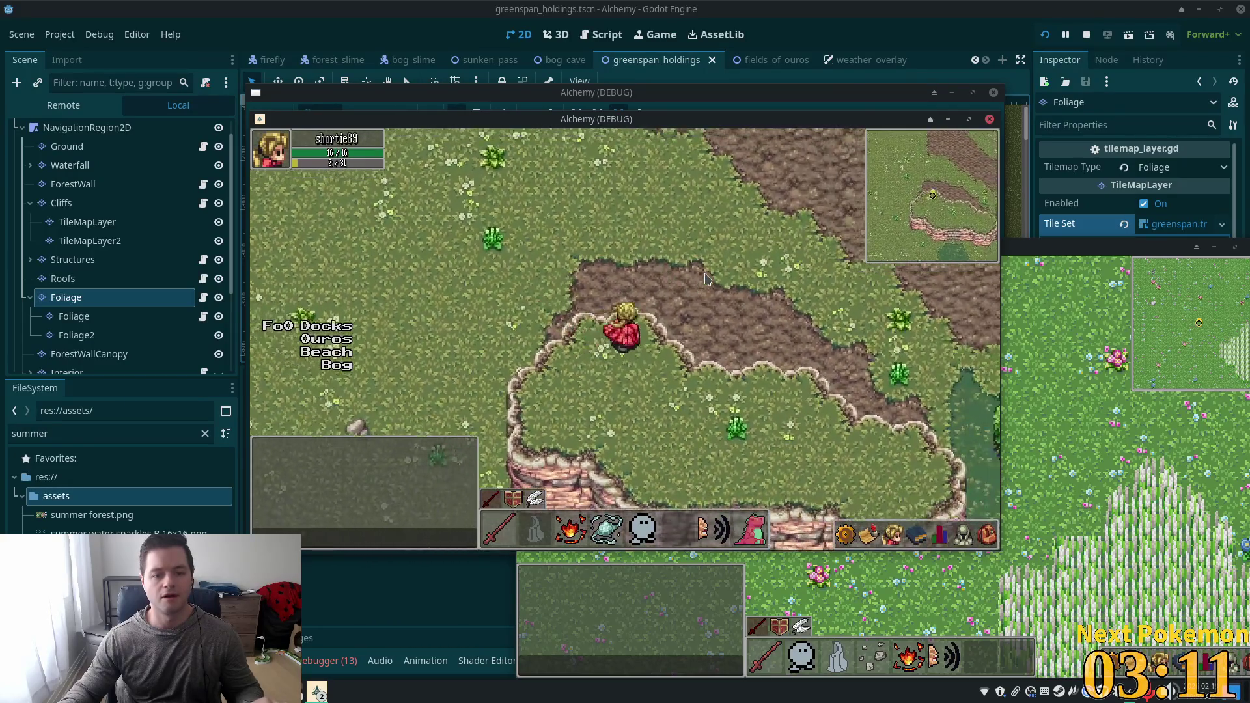
key("d")
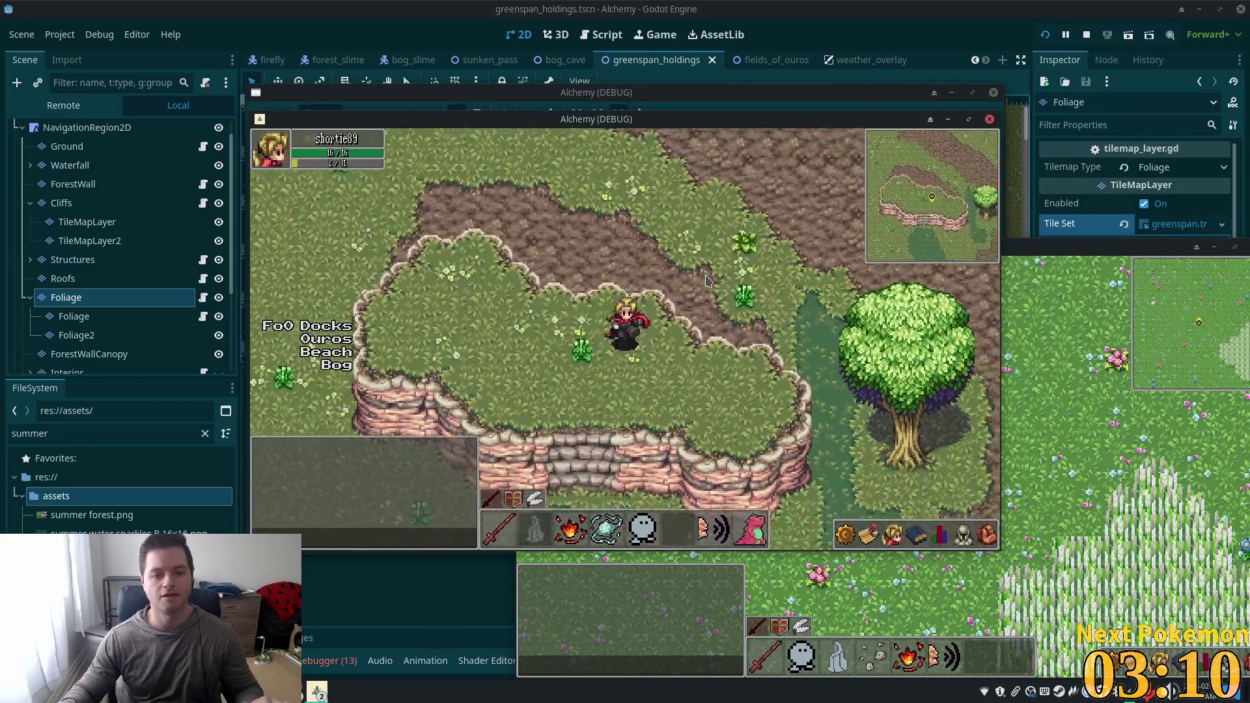
key("d")
key("w")
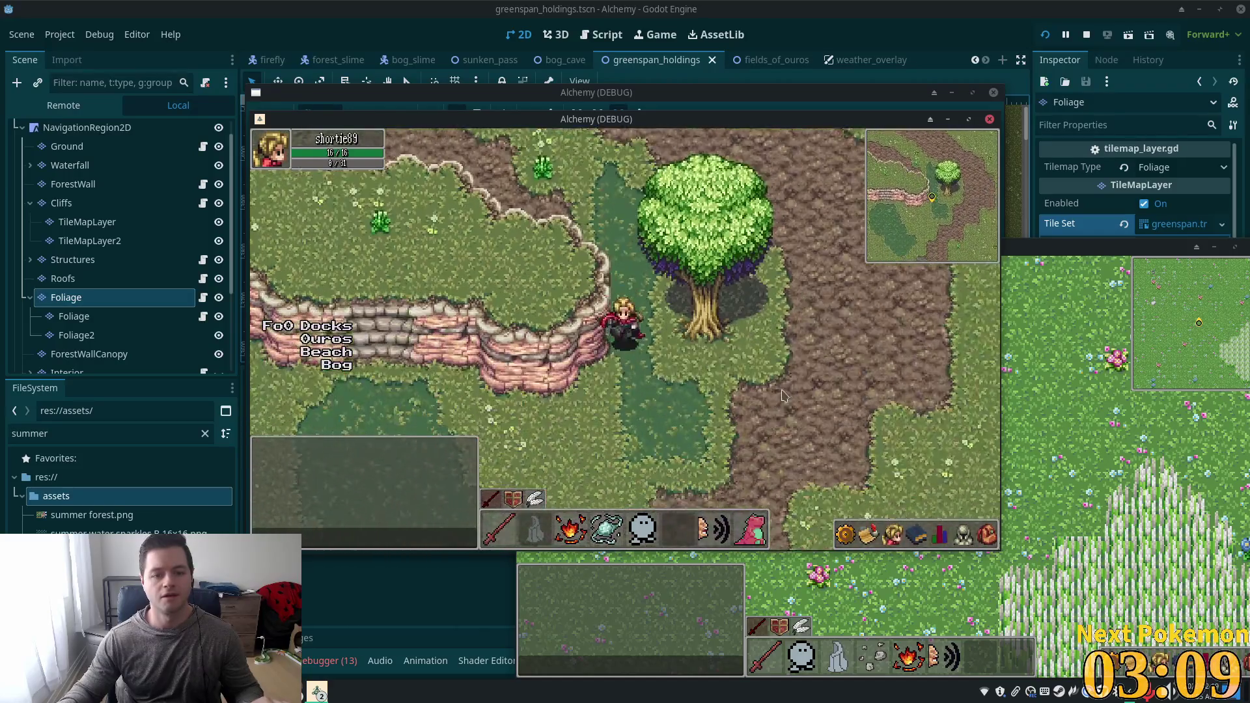
key("s")
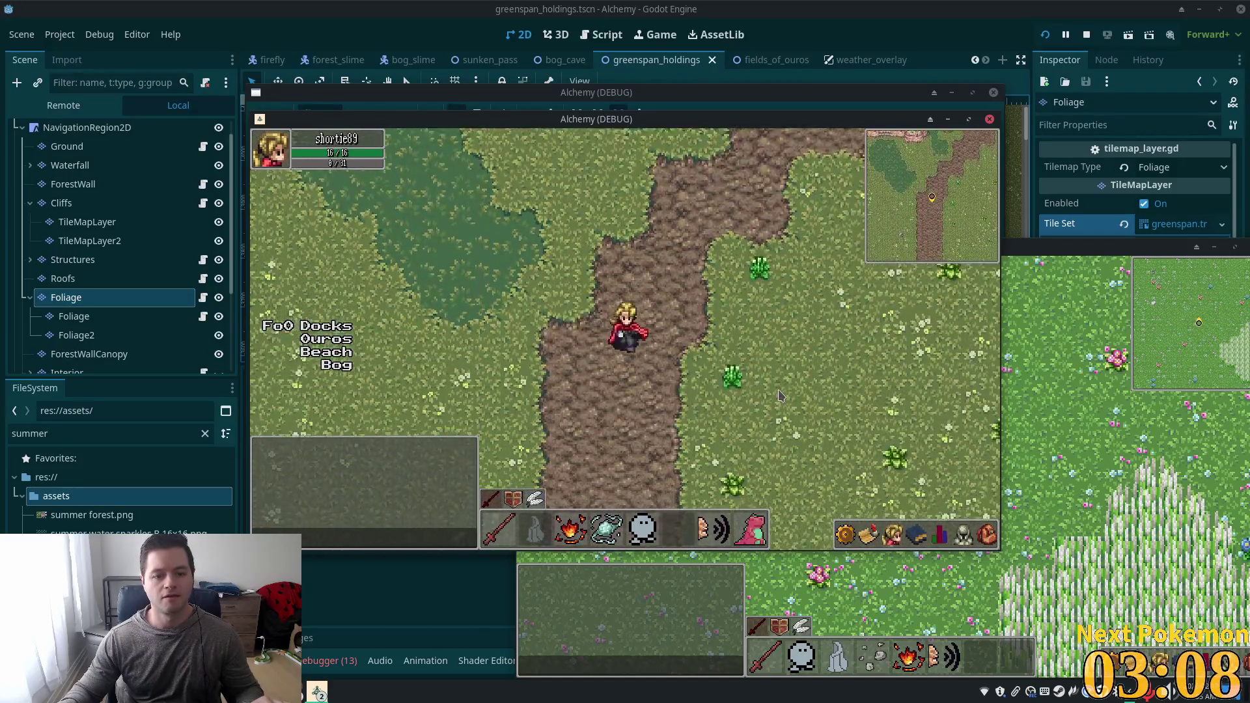
key("s")
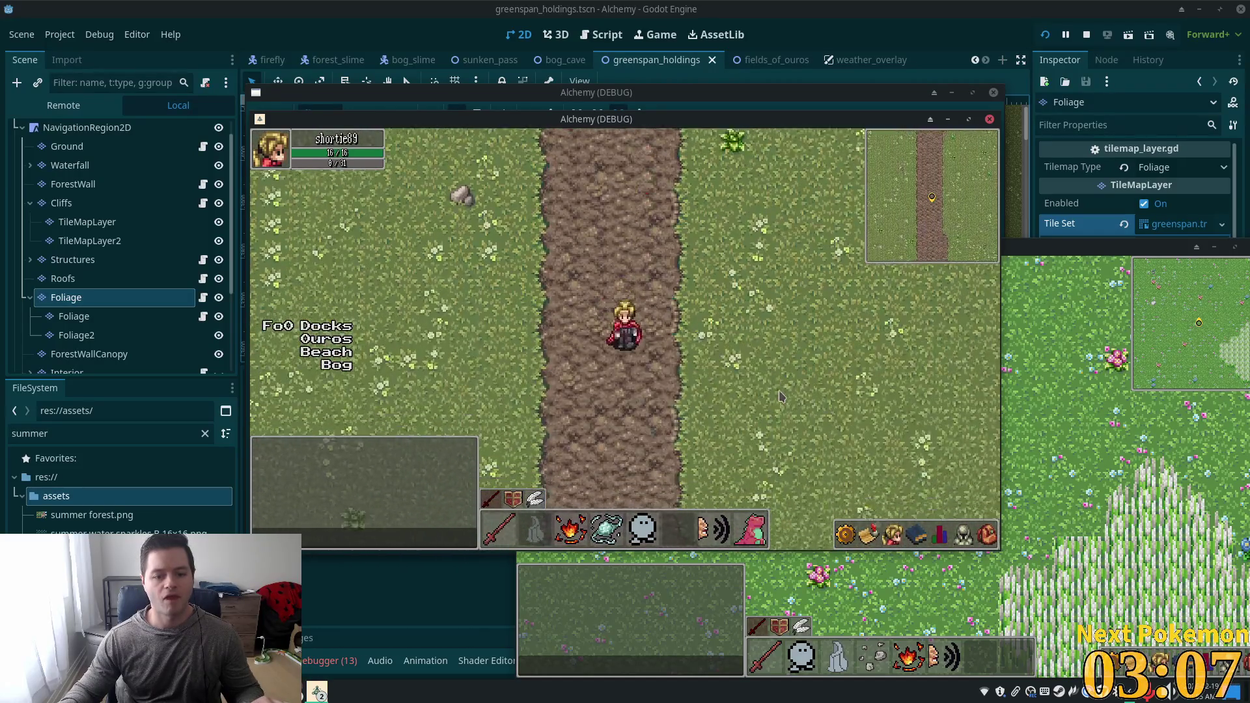
key("s")
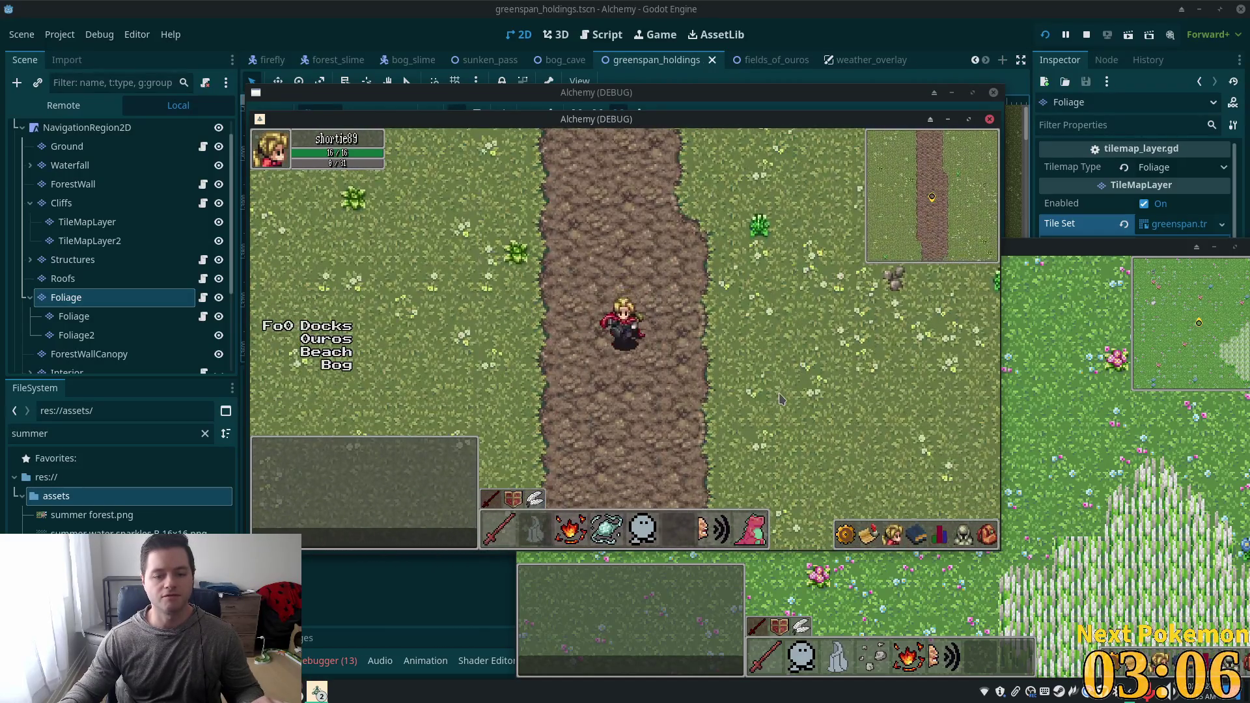
key("a")
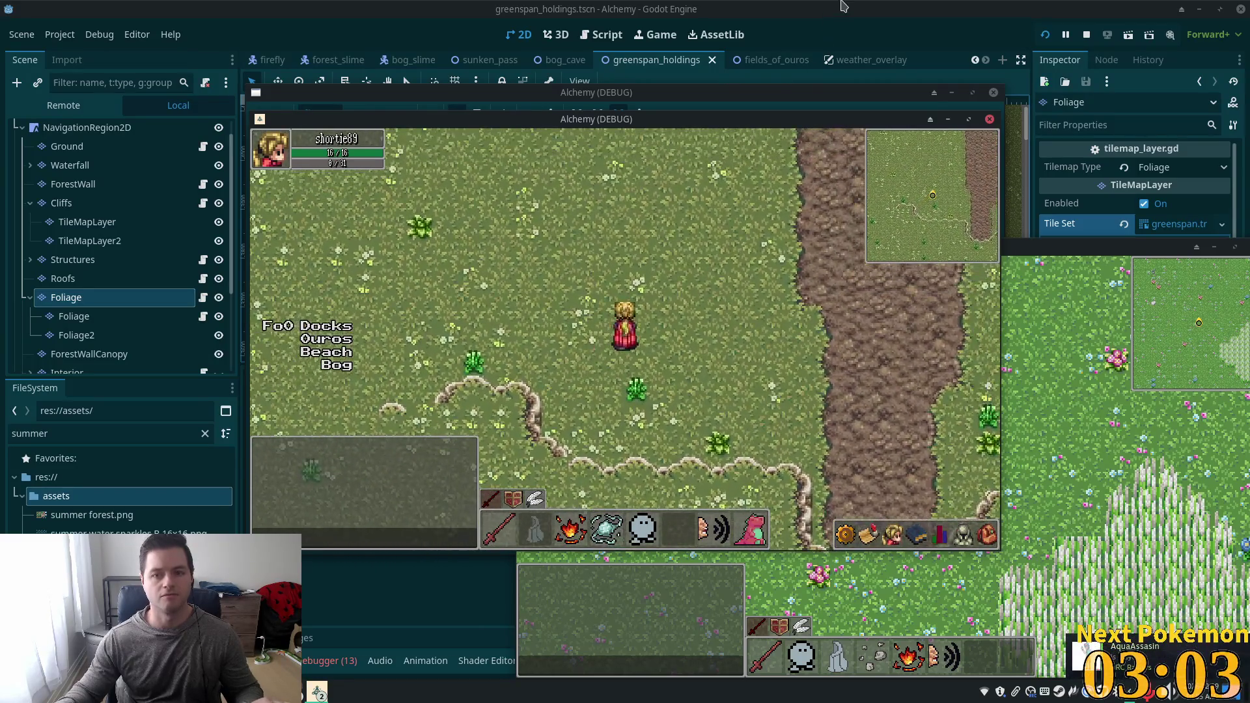
key("F8")
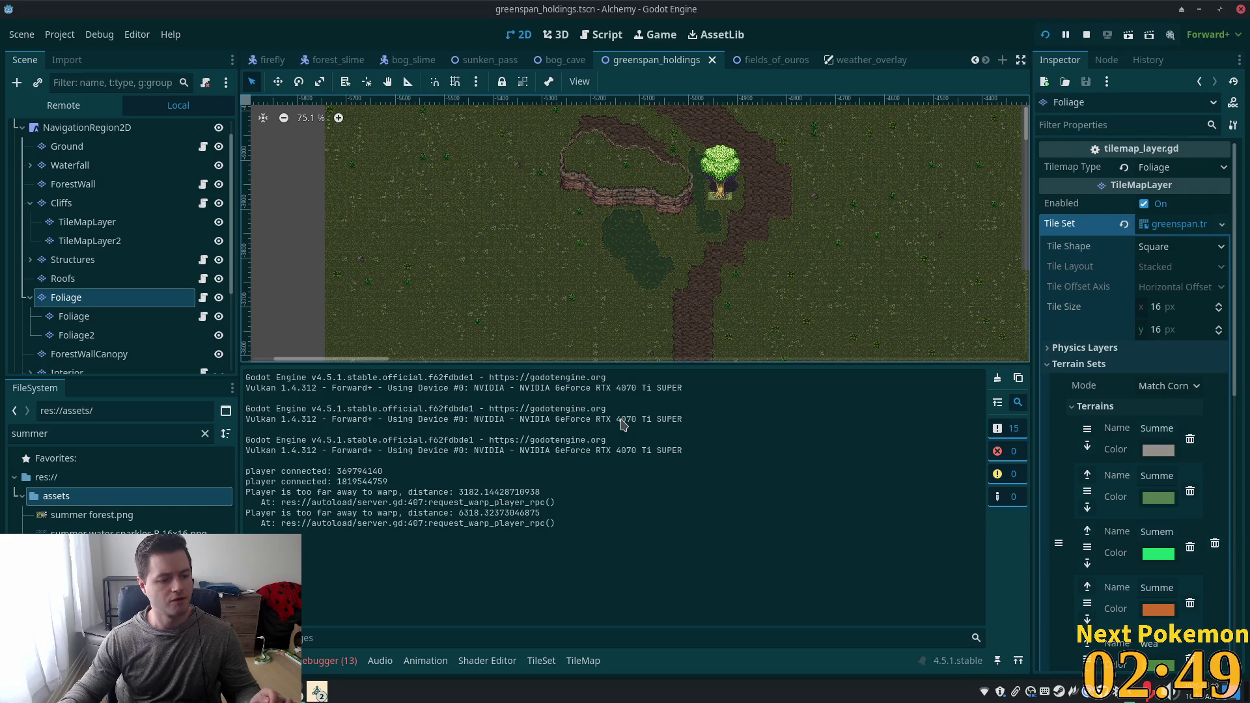
Inspect the vertical dirt path on the map, then return to the summer forest.png TileSet editor.
scroll(641, 279, "down", 2)
left_click_drag(641, 278, 650, 139)
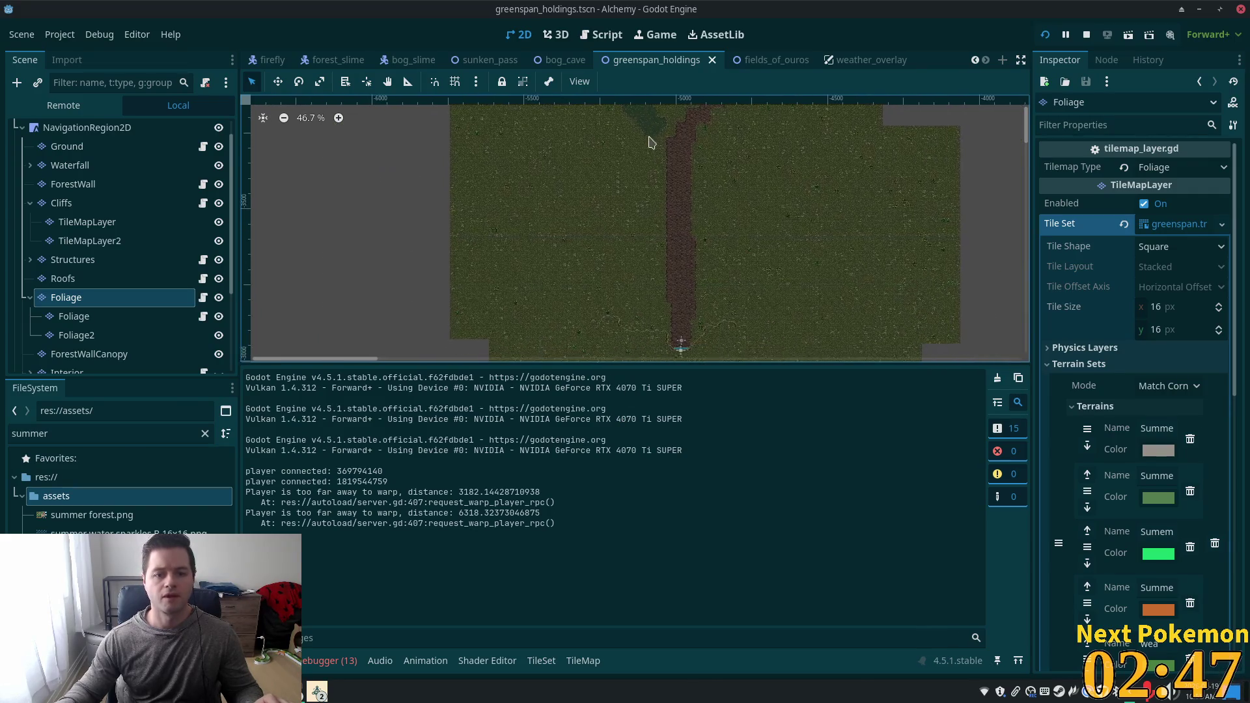
scroll(564, 284, "up", 2)
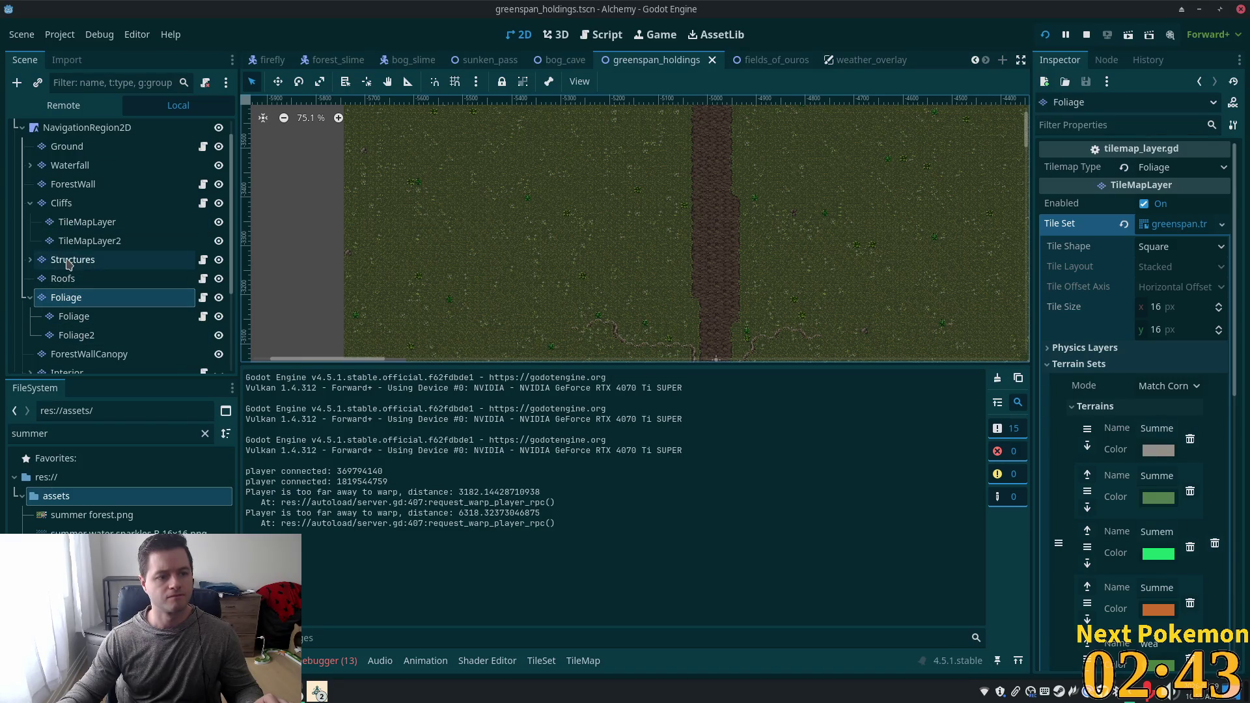
scroll(95, 263, "down", 3)
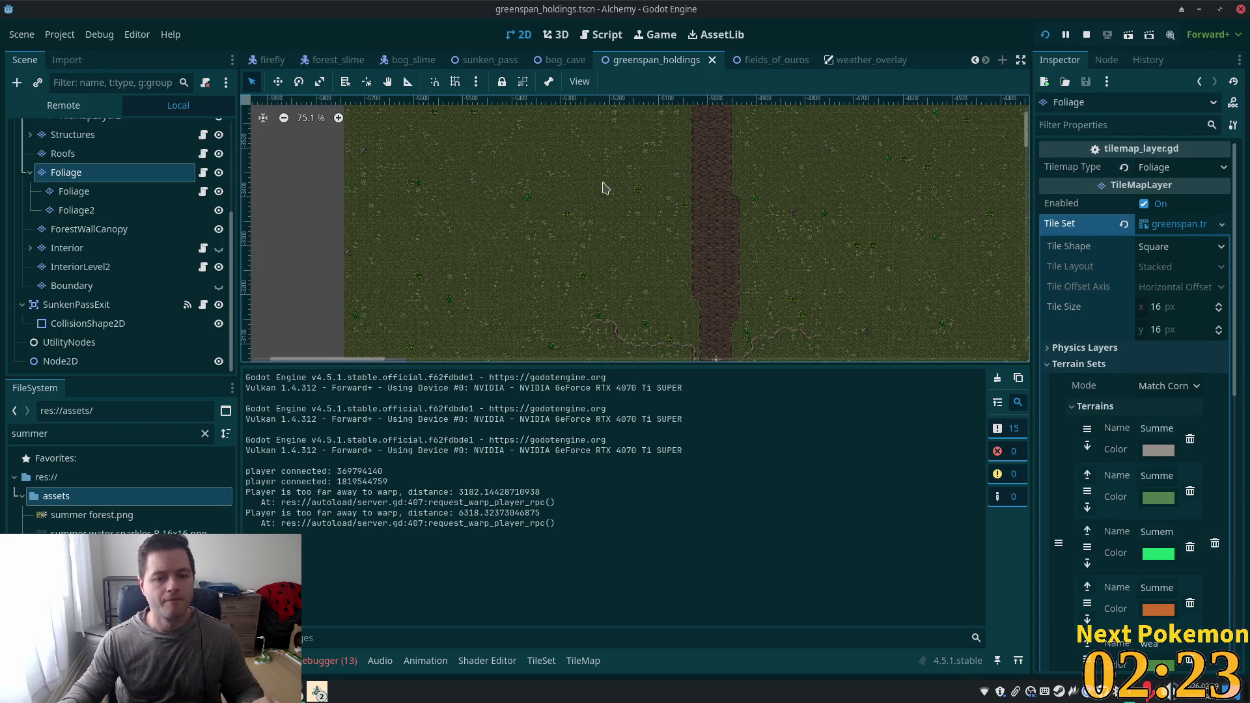
scroll(675, 273, "down", 3)
scroll(693, 239, "up", 10)
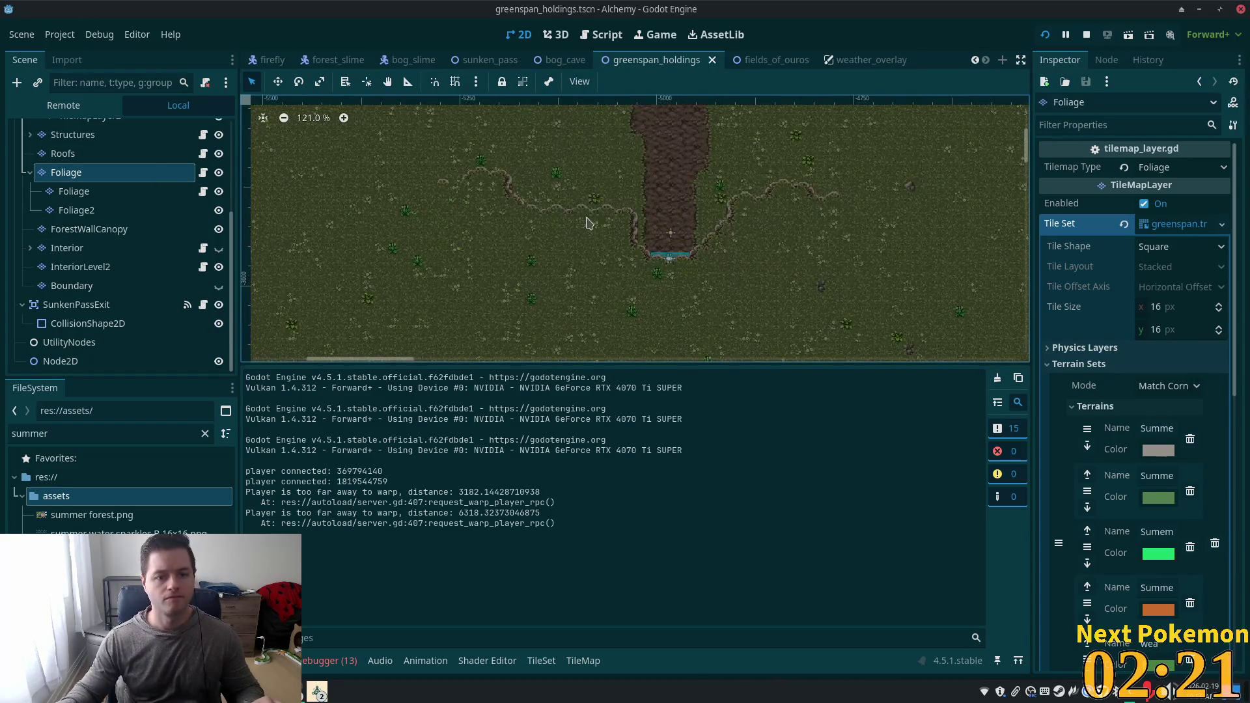
left_click(541, 660)
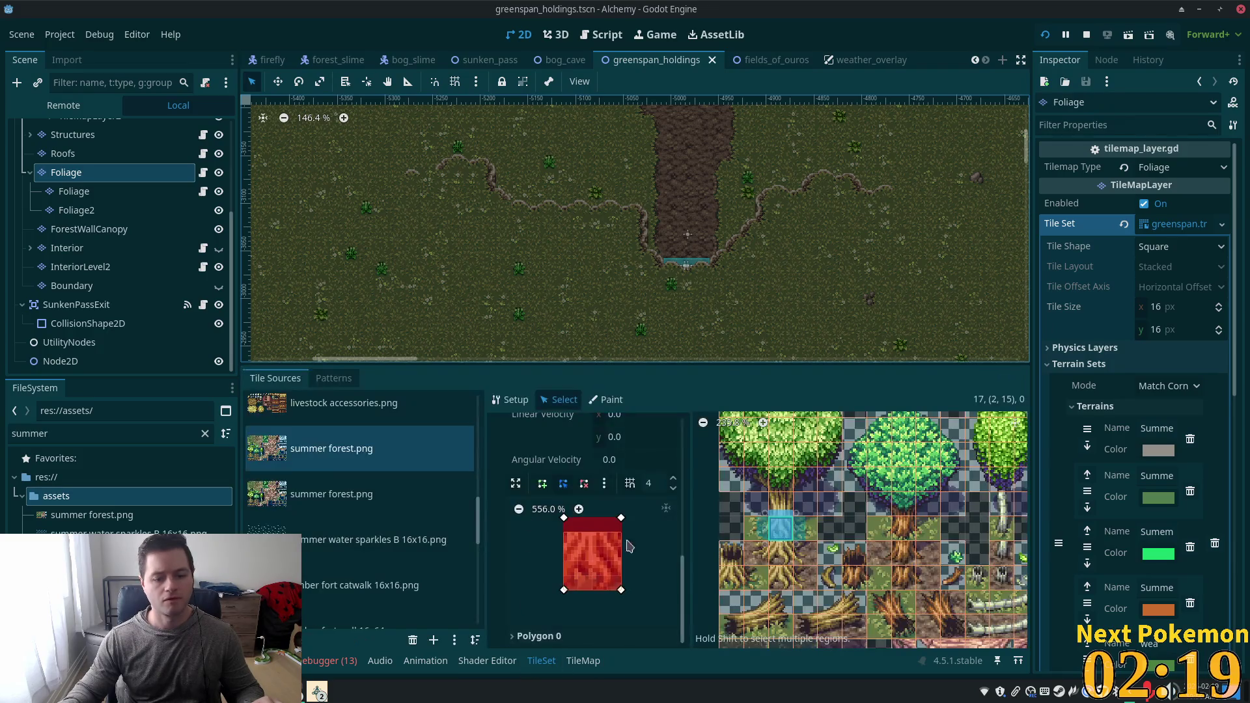
Scroll the atlas and select the two diagonal cliff-edge tiles together.
scroll(728, 433, "down", 3)
scroll(825, 522, "up", 3)
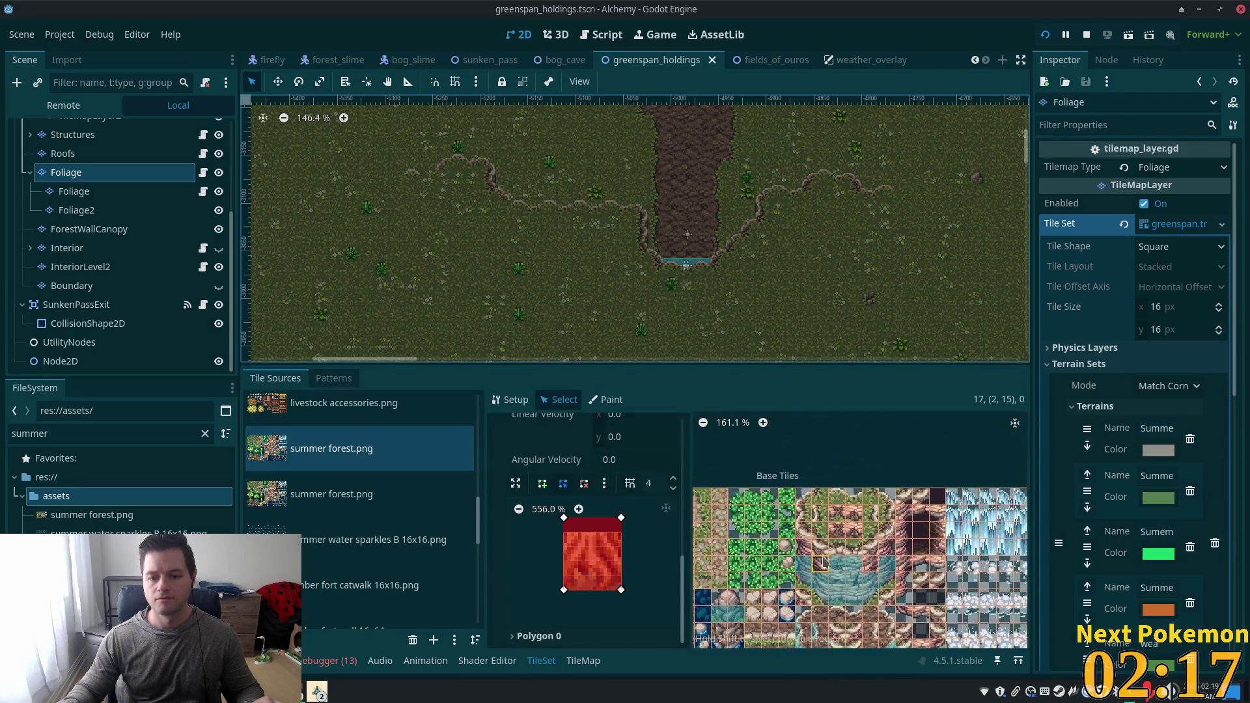
scroll(825, 522, "up", 1)
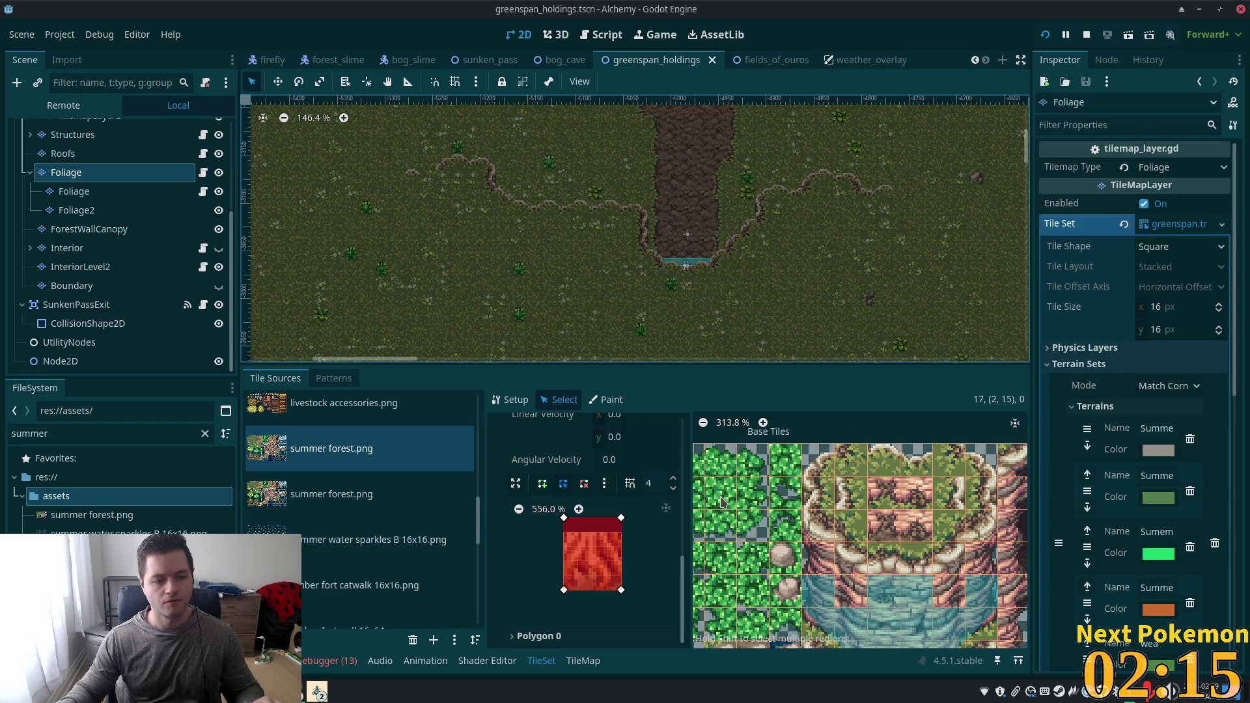
scroll(871, 513, "down", 2)
scroll(846, 586, "down", 3)
scroll(840, 635, "up", 3)
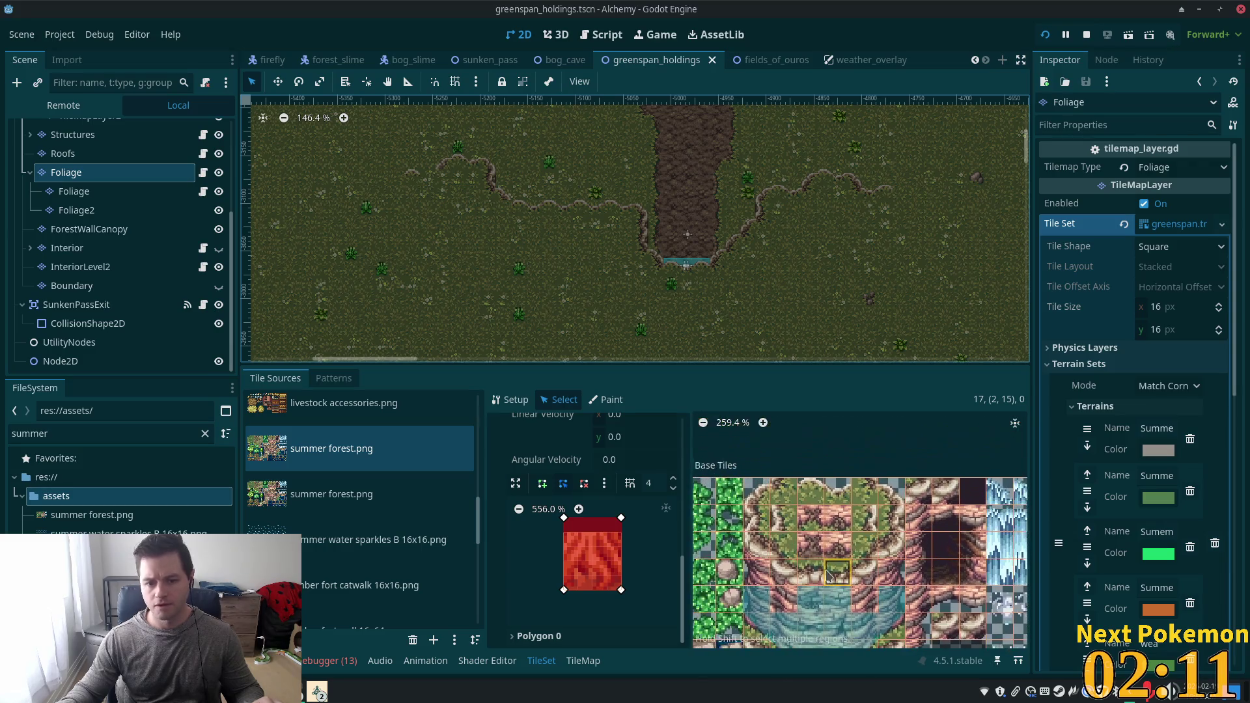
left_click(791, 582)
left_click(757, 545, "shift")
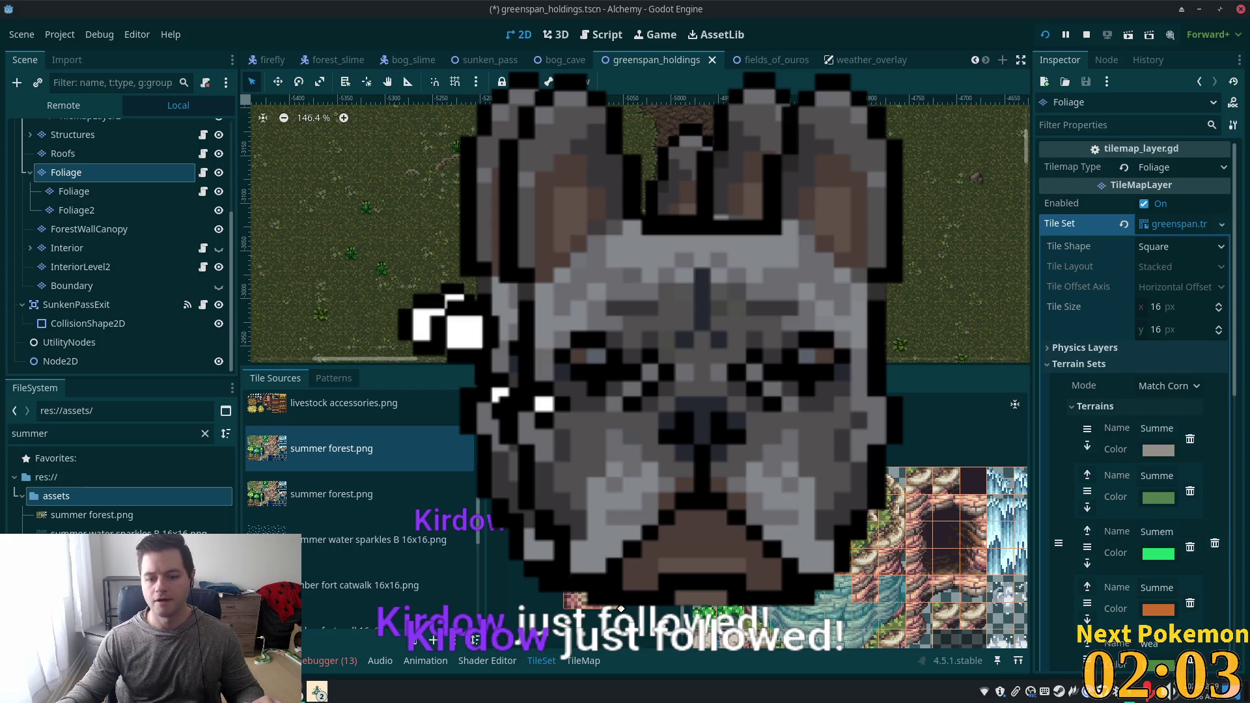
left_click(893, 535)
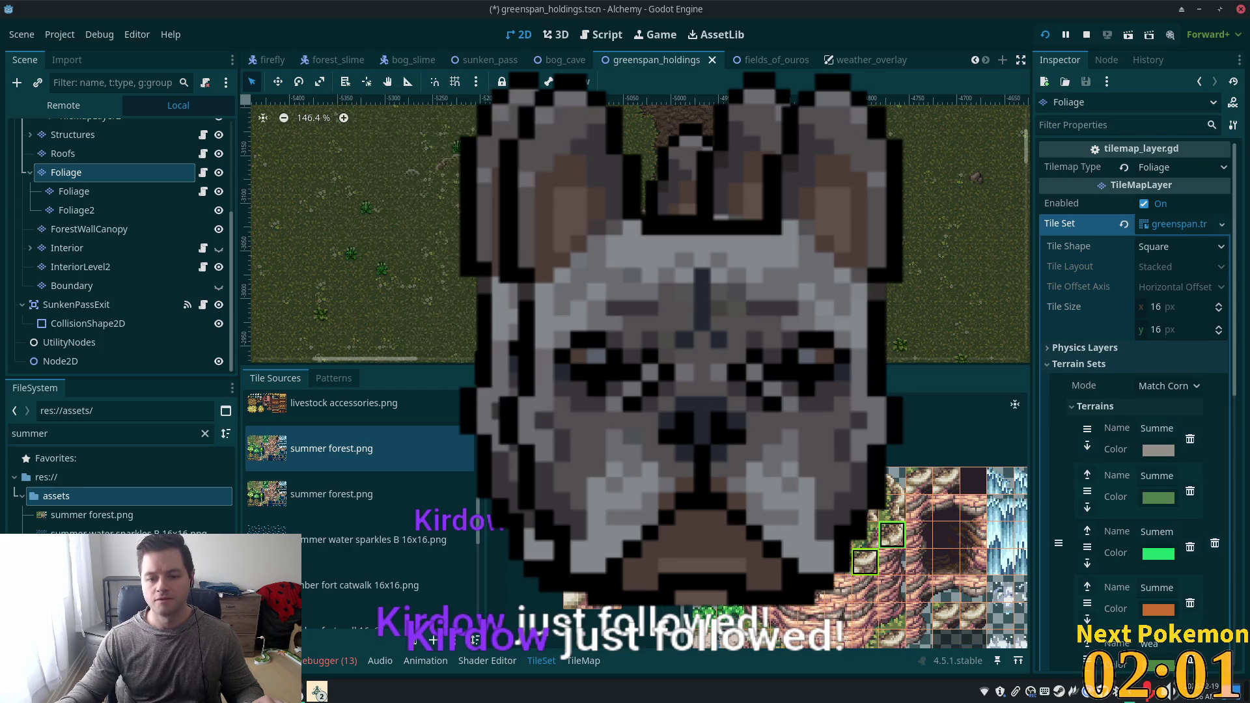
left_click(865, 562, "ctrl")
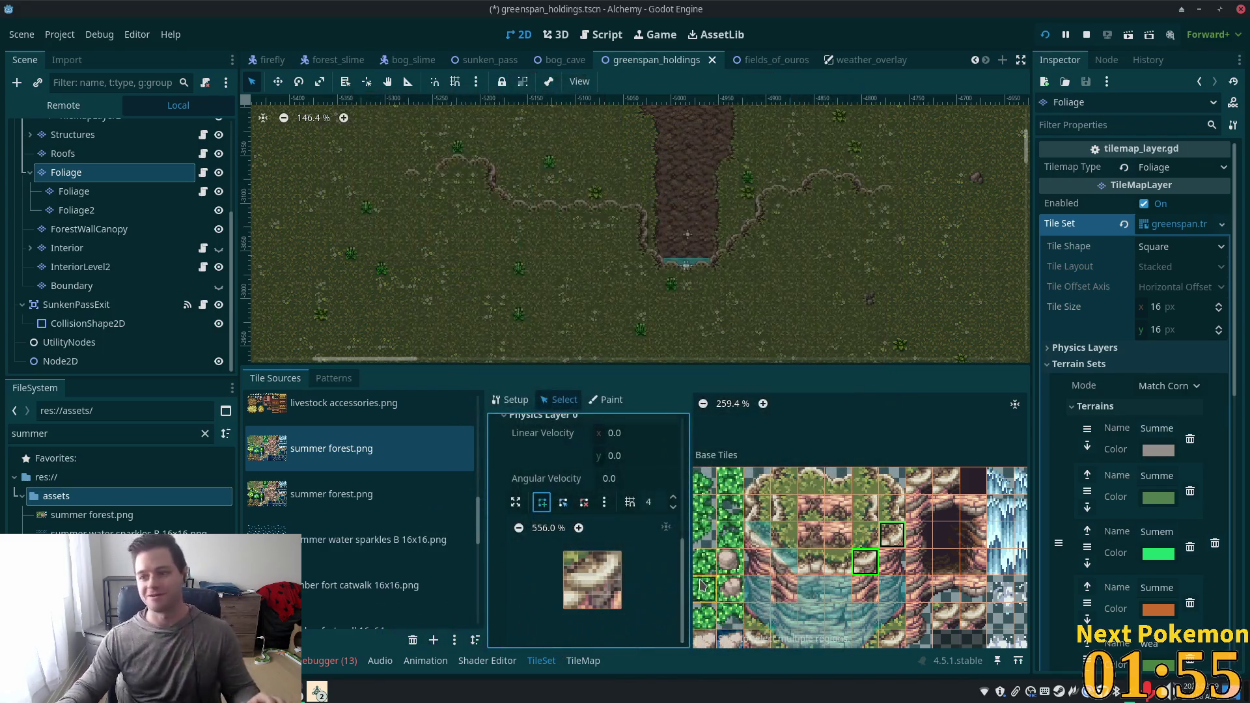
Draw and close a triangular Physics Layer 0 collision polygon on those tiles.
left_click(563, 552)
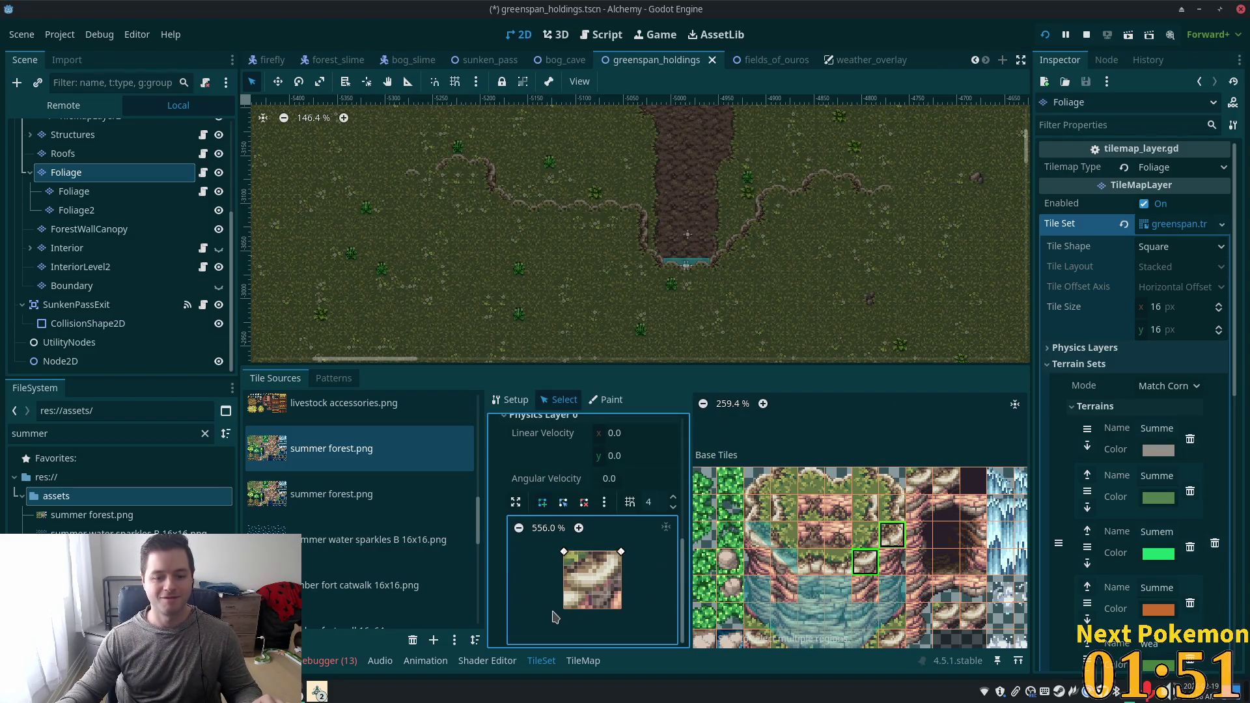
left_click(563, 552)
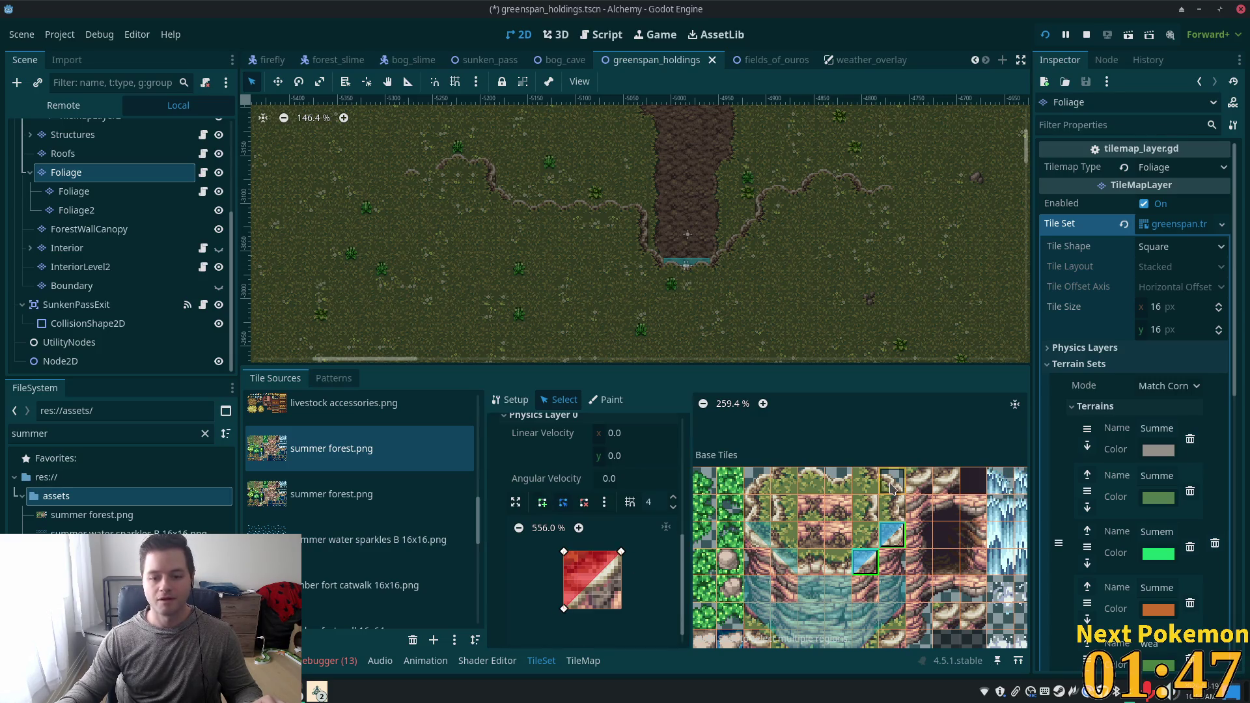
left_click(839, 564)
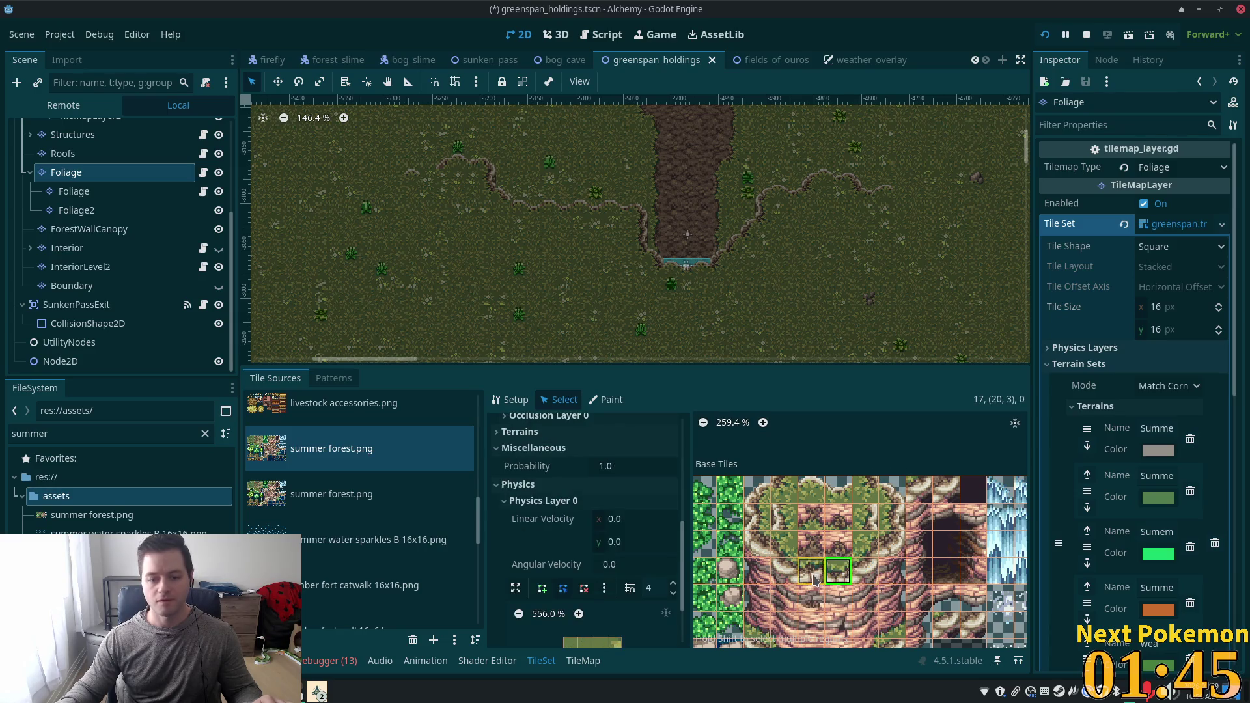
Give the neighbouring cliff tile a collision shape over its lower part.
left_click(815, 576, "shift")
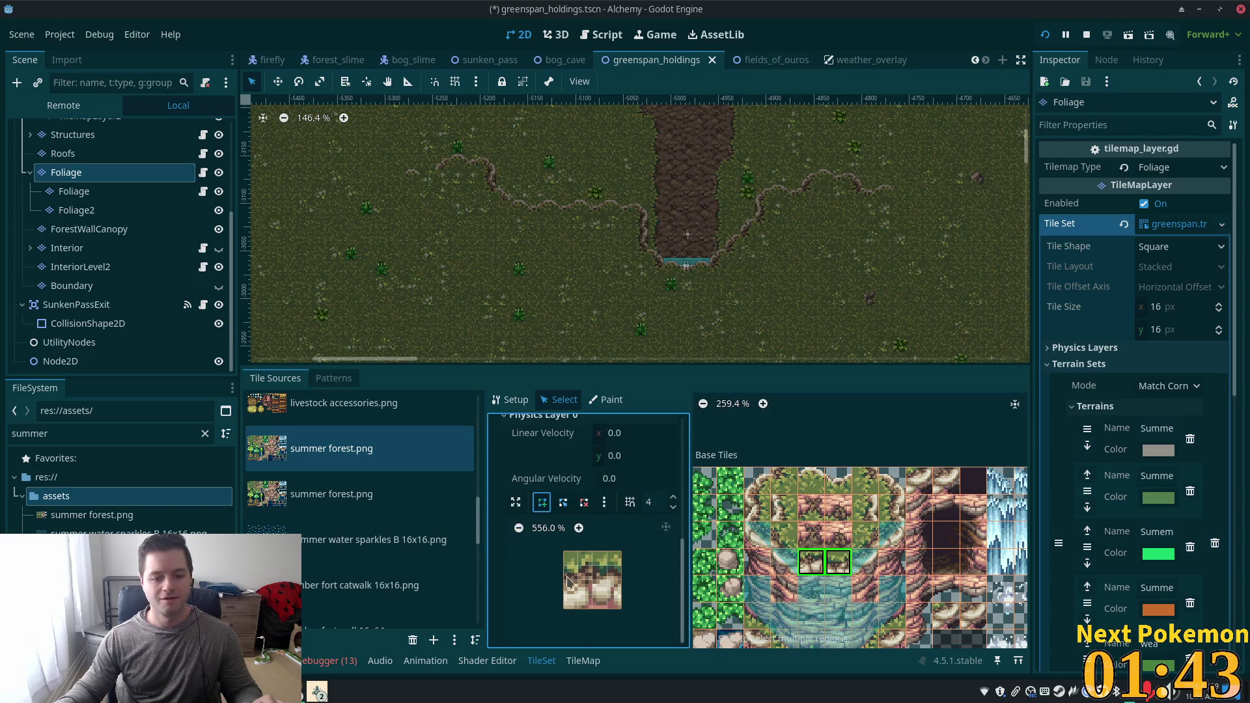
left_click(563, 579)
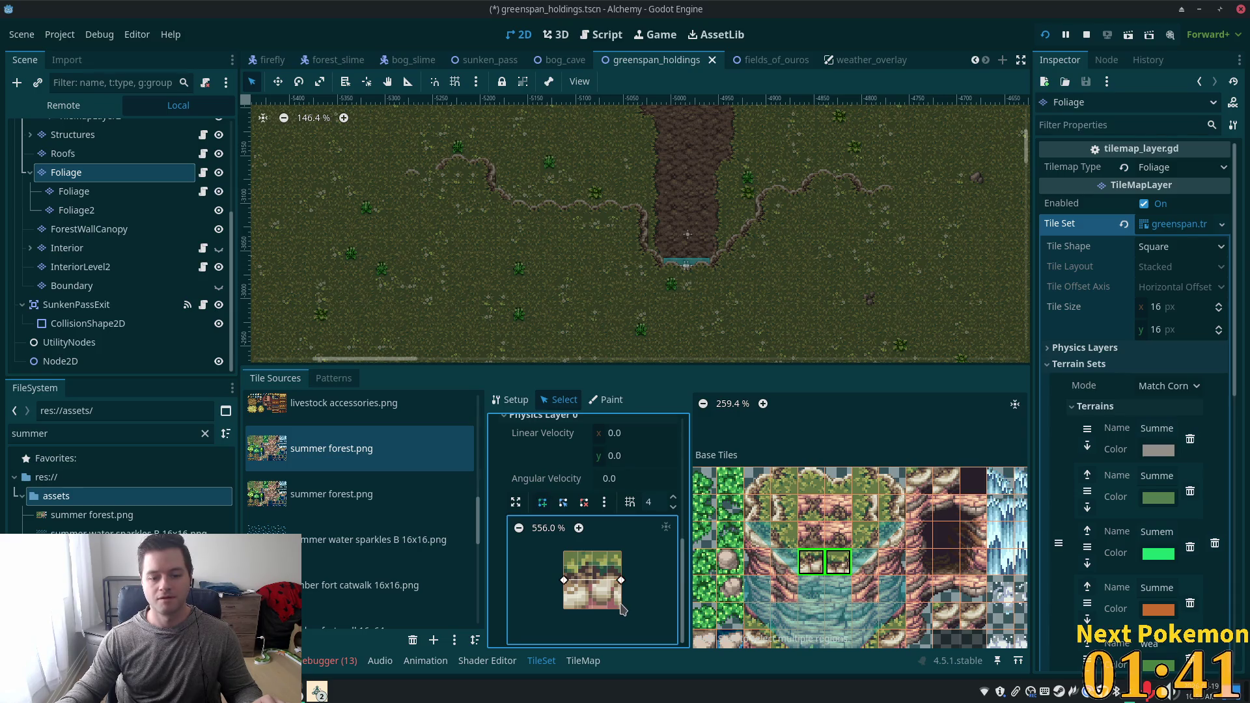
left_click(621, 608)
left_click(564, 580)
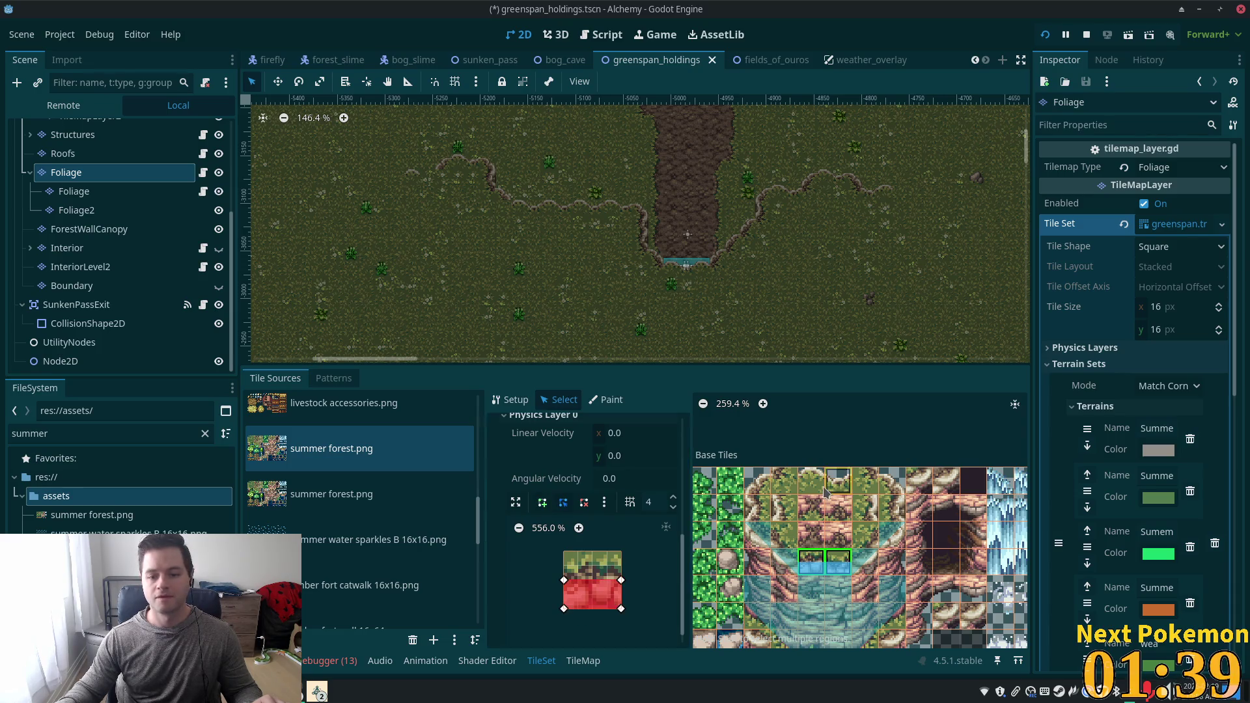
Add a collision polygon along the top edge of the two top grass-edge tiles.
left_click(821, 487)
left_click(835, 489, "shift")
left_click(542, 502)
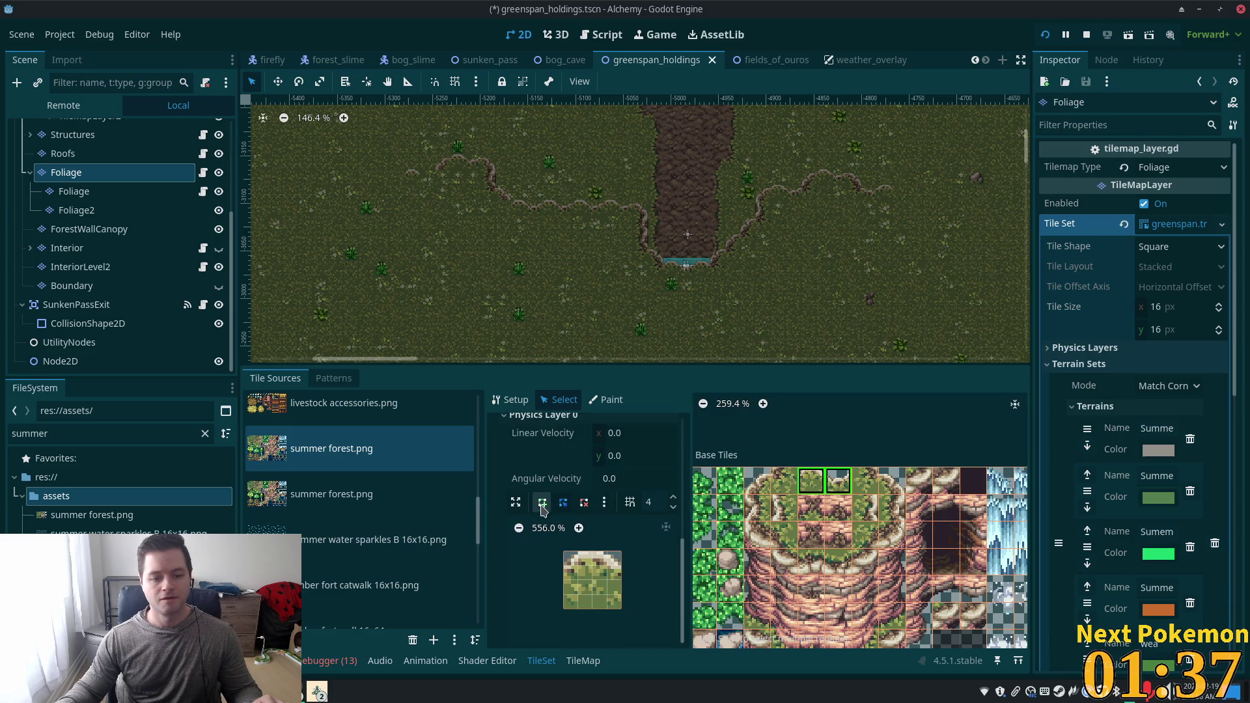
left_click(564, 552)
left_click(621, 552)
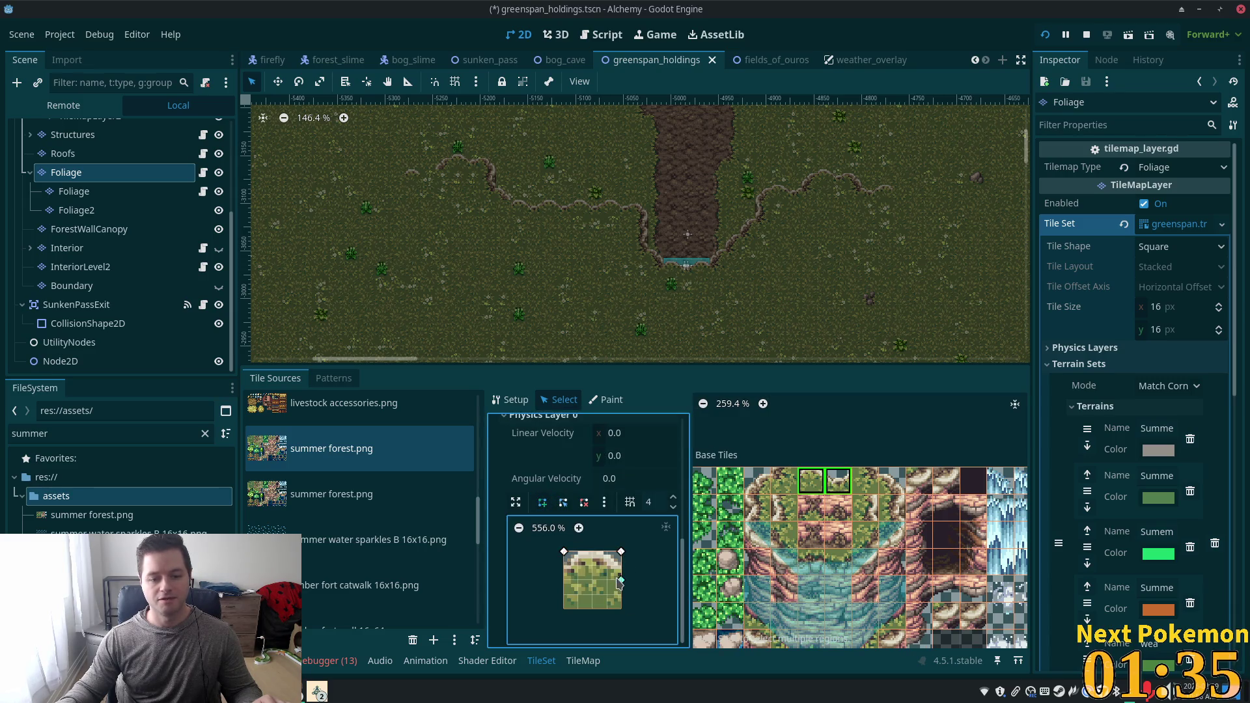
left_click(564, 552)
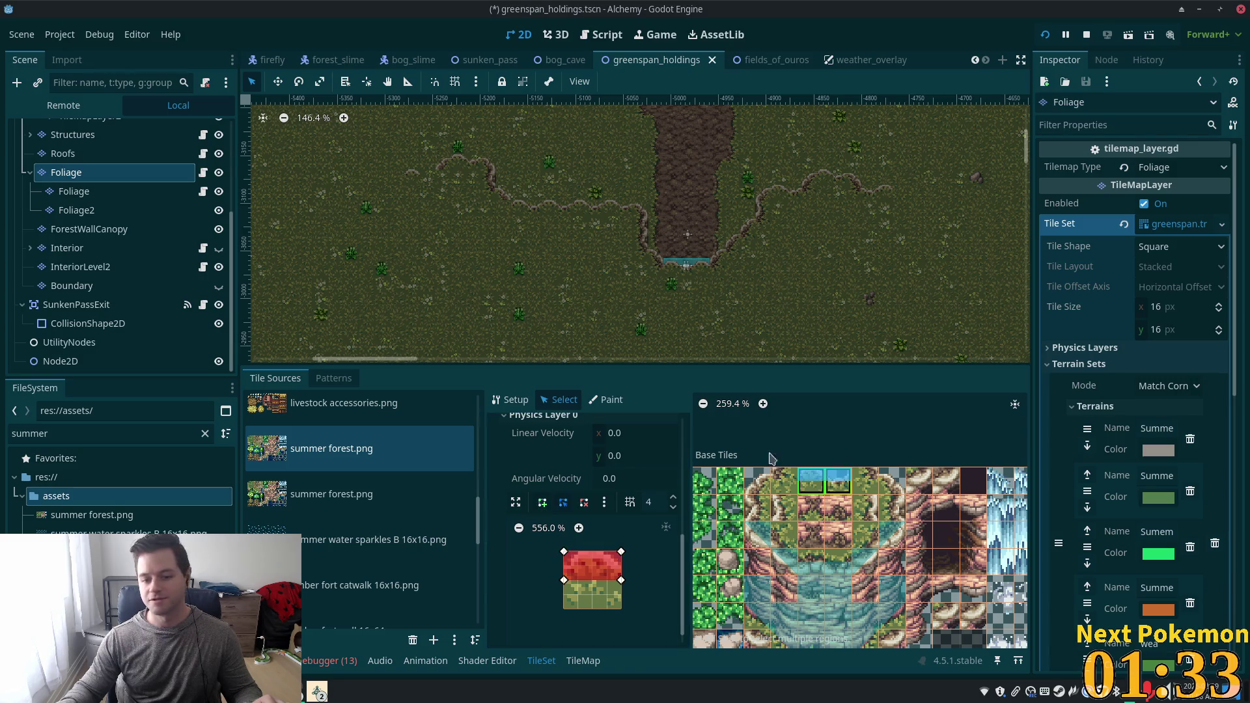
Draw a left-side collision polygon for the next two cliff tiles.
left_click_drag(785, 507, 756, 507)
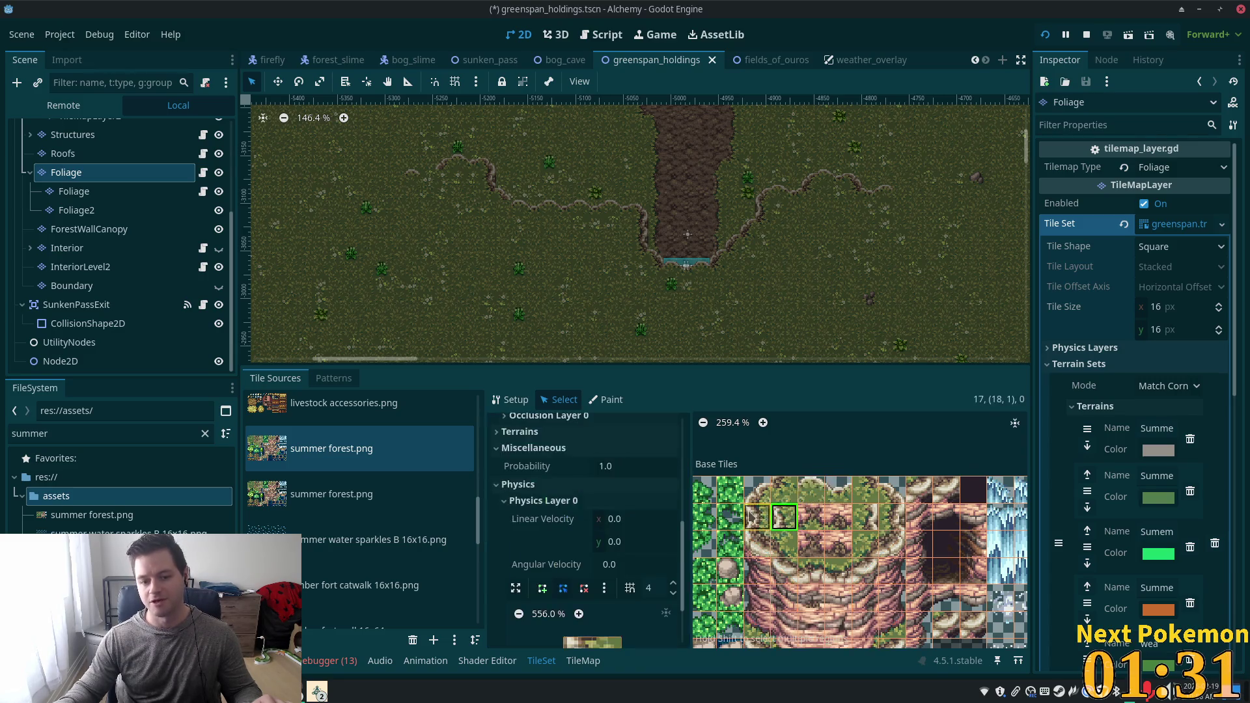
left_click(542, 502)
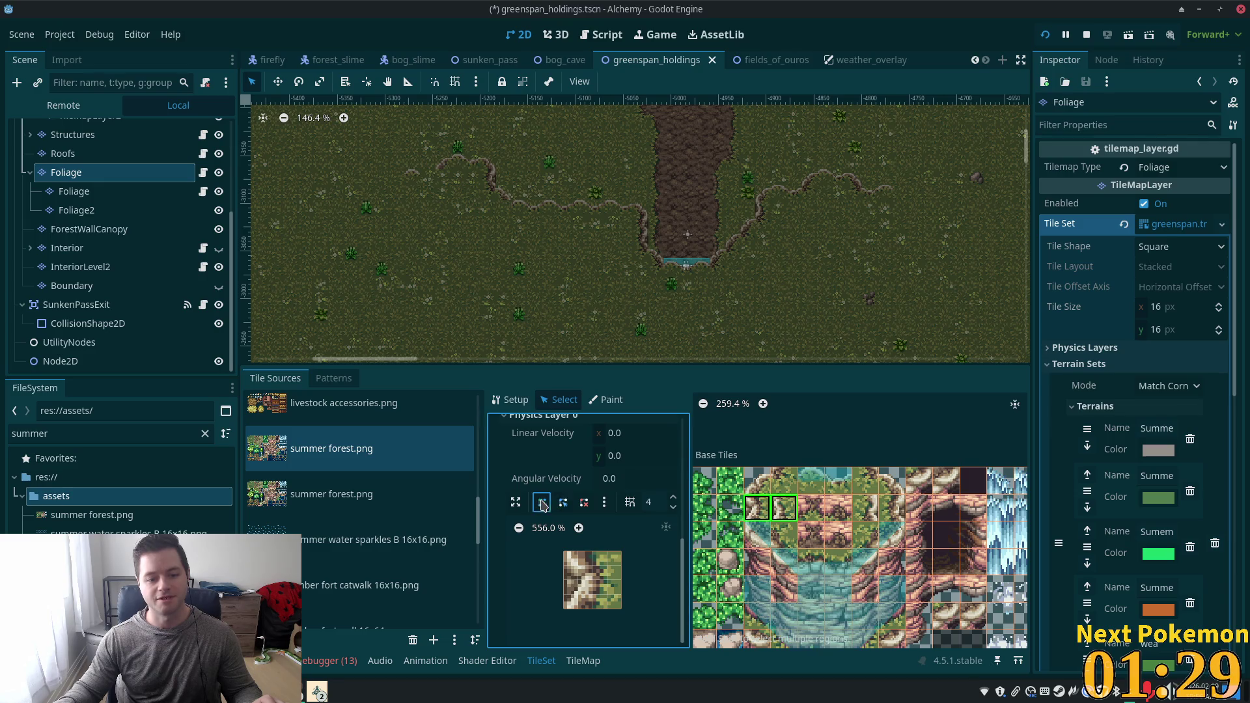
left_click(565, 554)
left_click(564, 609)
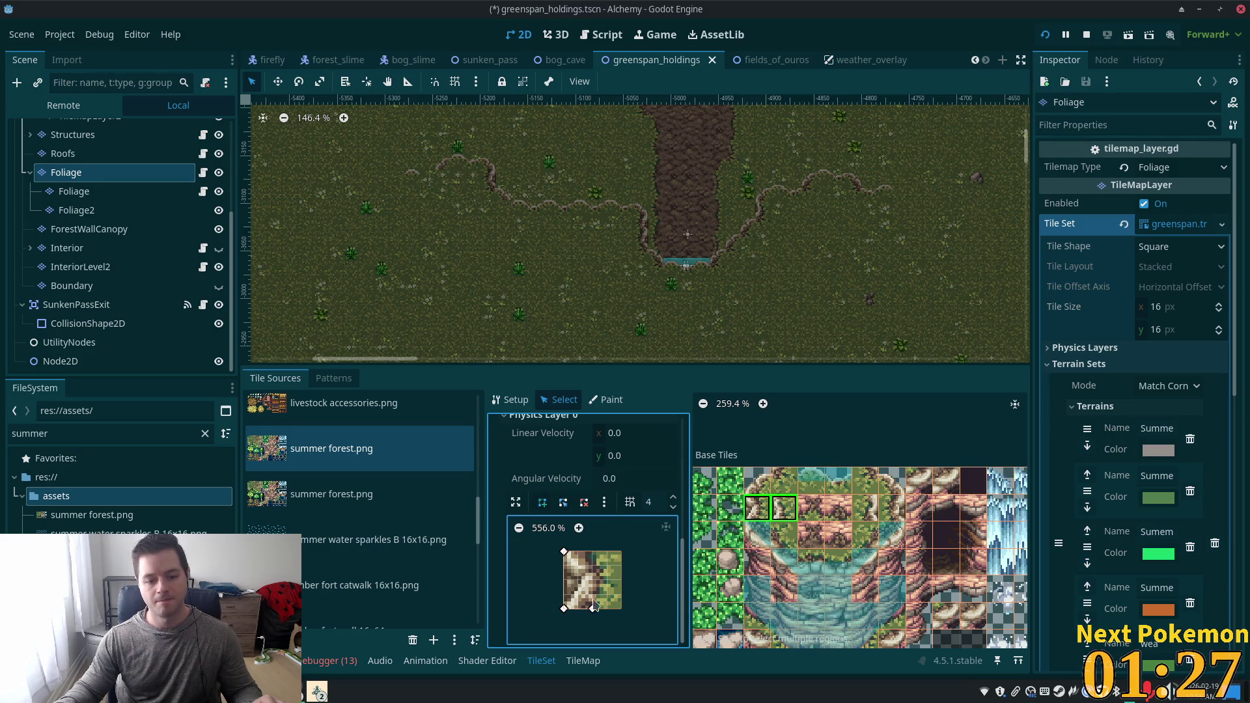
left_click(593, 609)
left_click(565, 553)
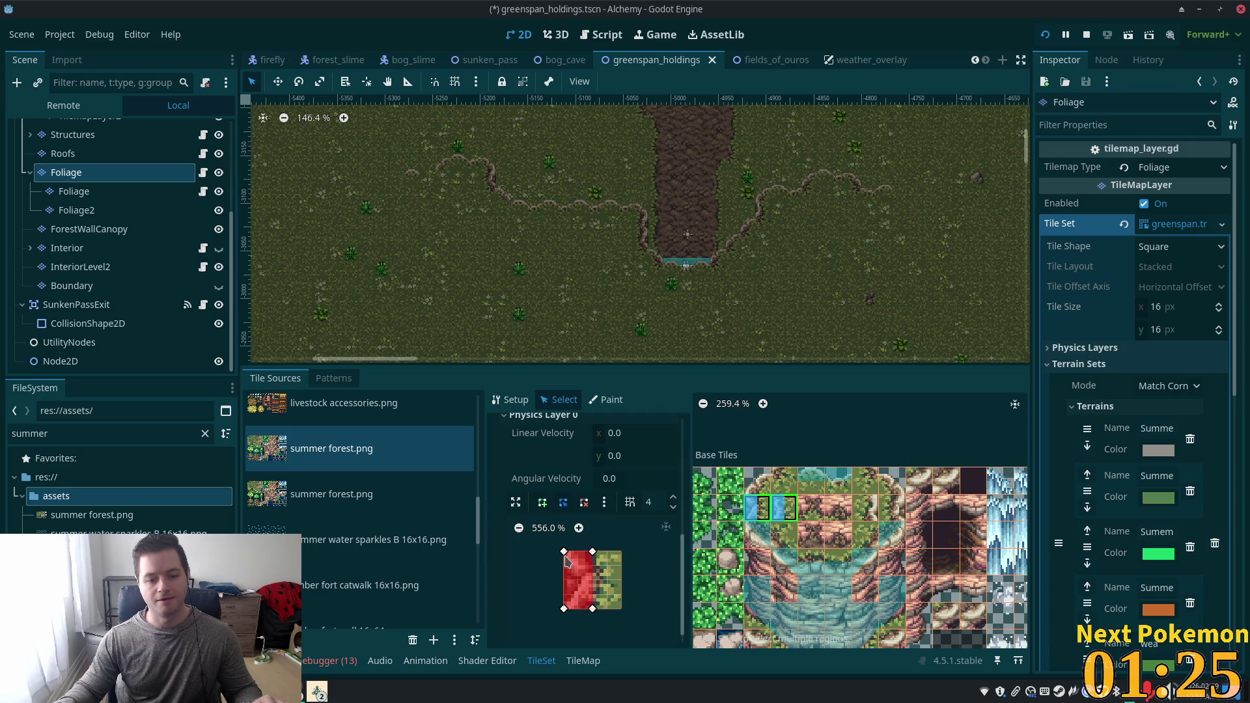
Add a collision polygon to the next cliff pair, then select a 2x2 cliff block.
left_click(872, 505)
left_click(542, 502)
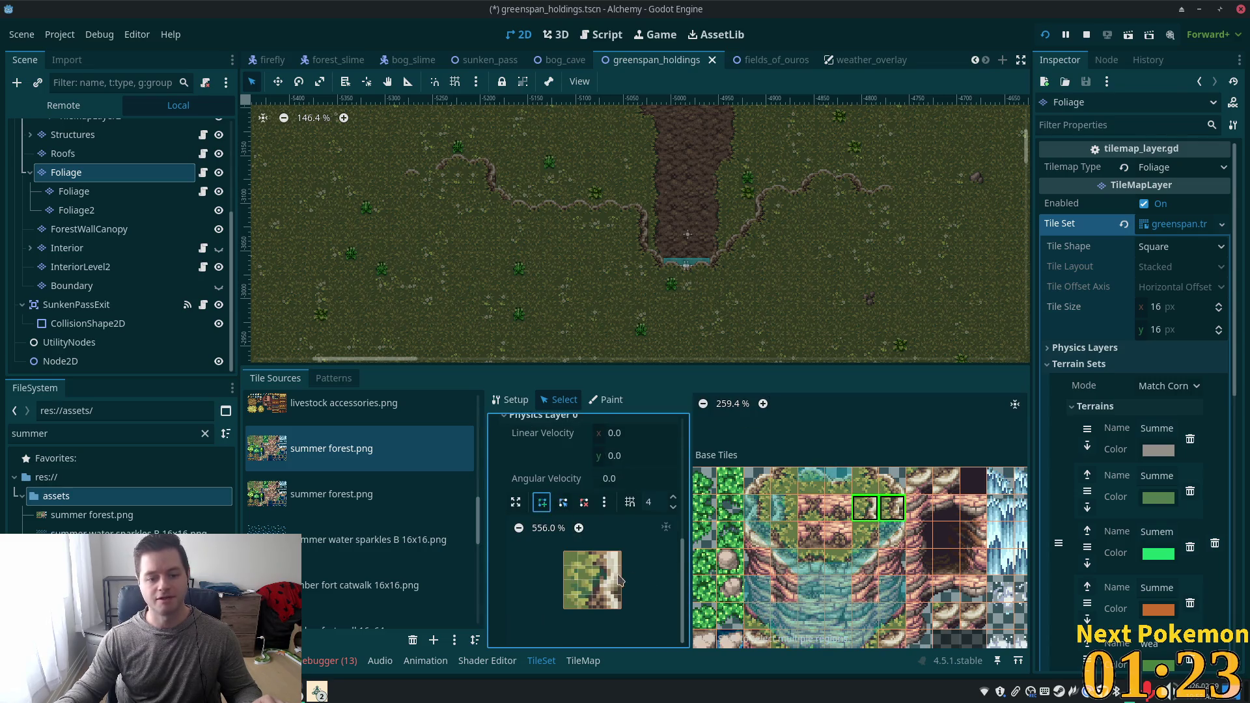
left_click(592, 552)
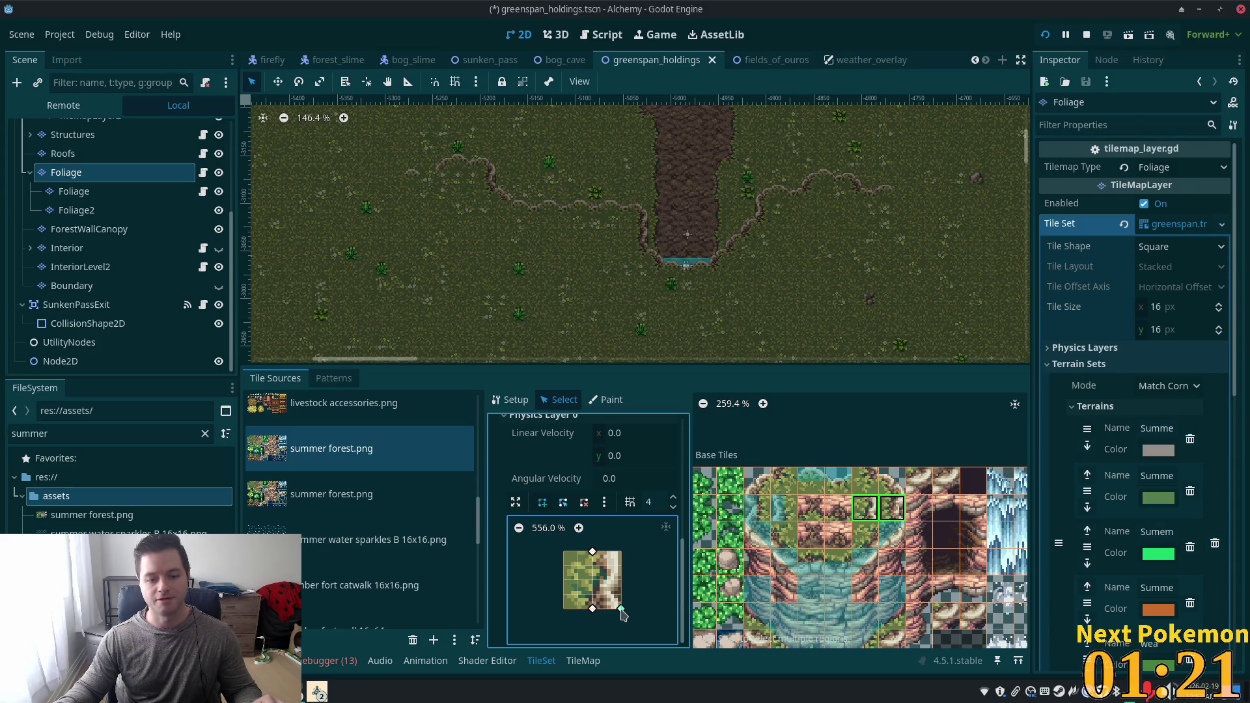
left_click(621, 609)
left_click(592, 552)
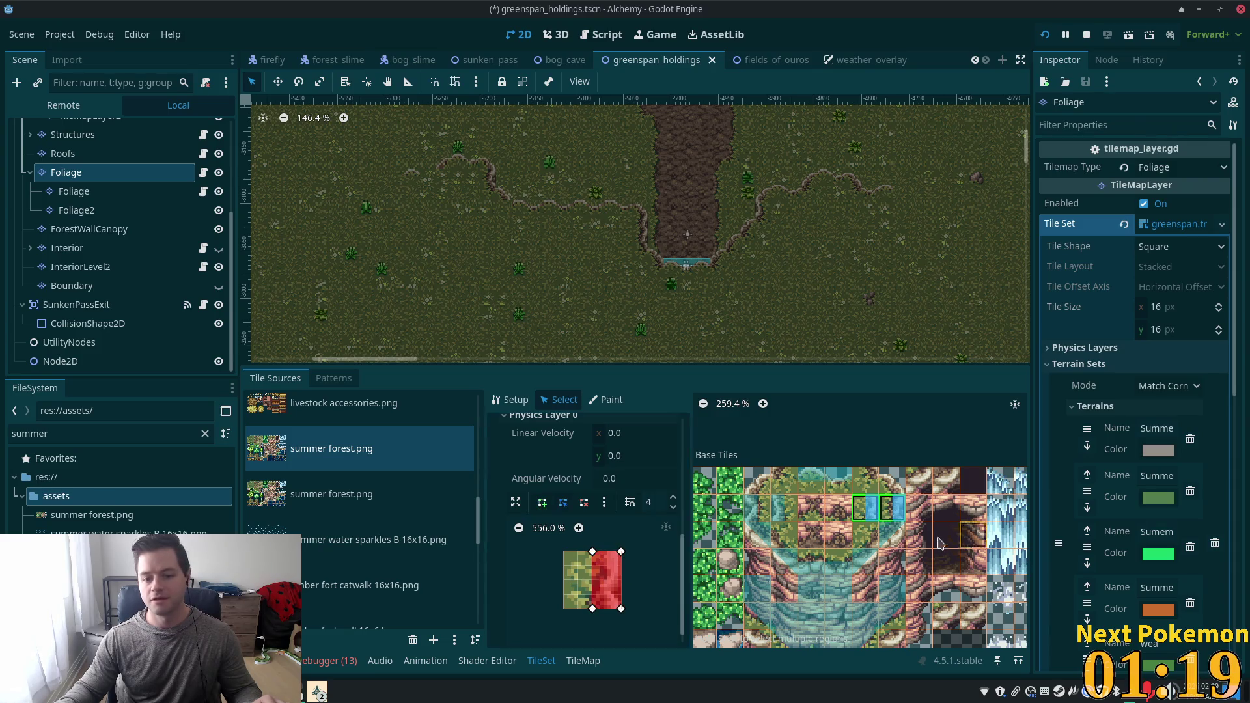
left_click(898, 487)
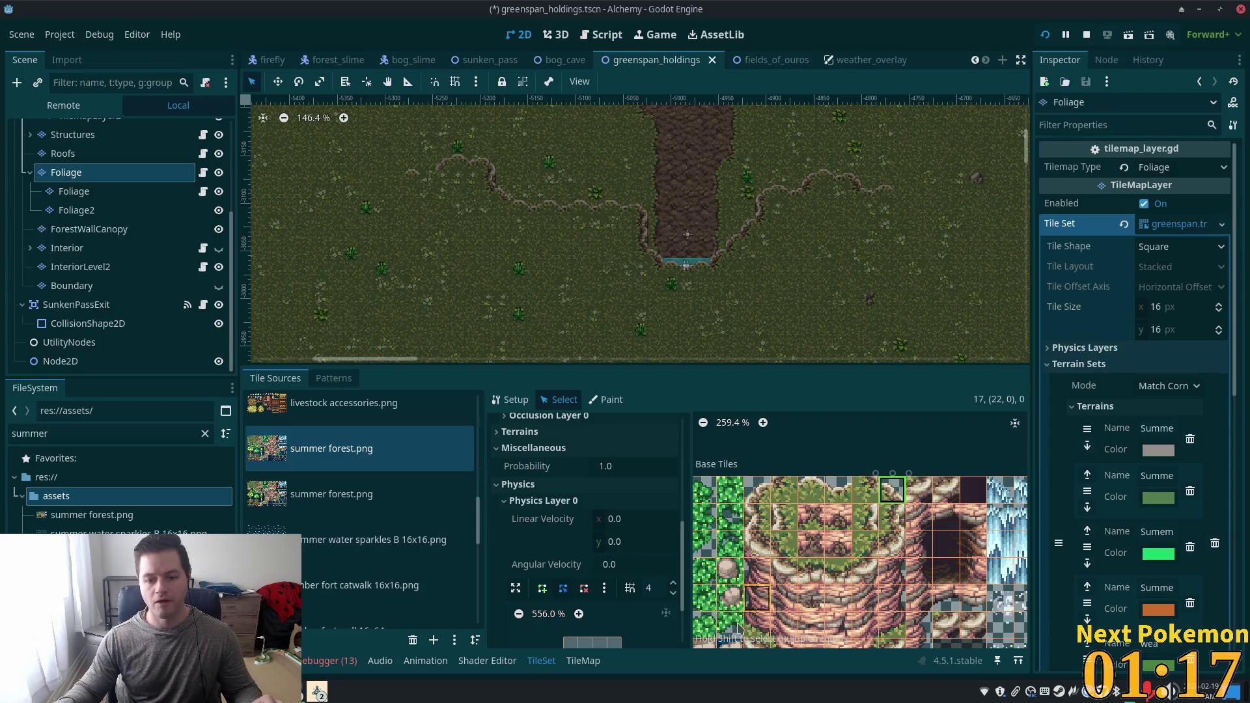
left_click_drag(811, 516, 840, 550)
Try a full-tile collision on the block, undo it, and pick the top-left cliff corner tile.
key("f")
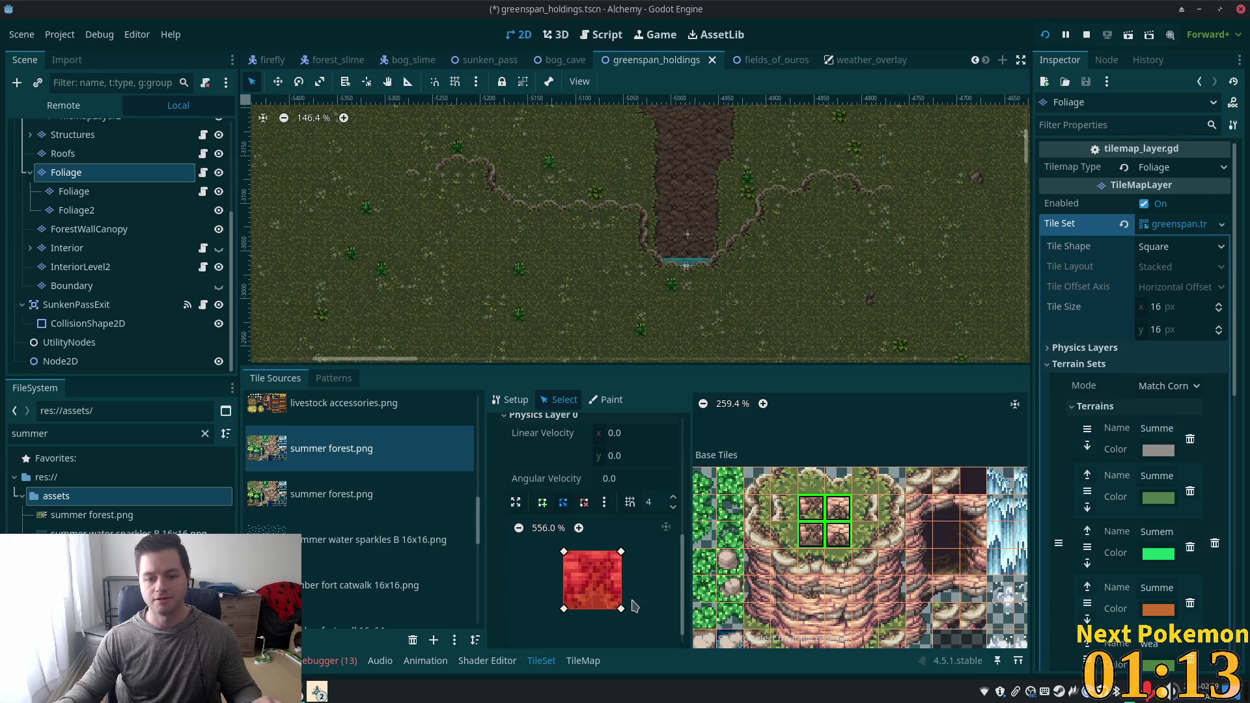
left_click(792, 543)
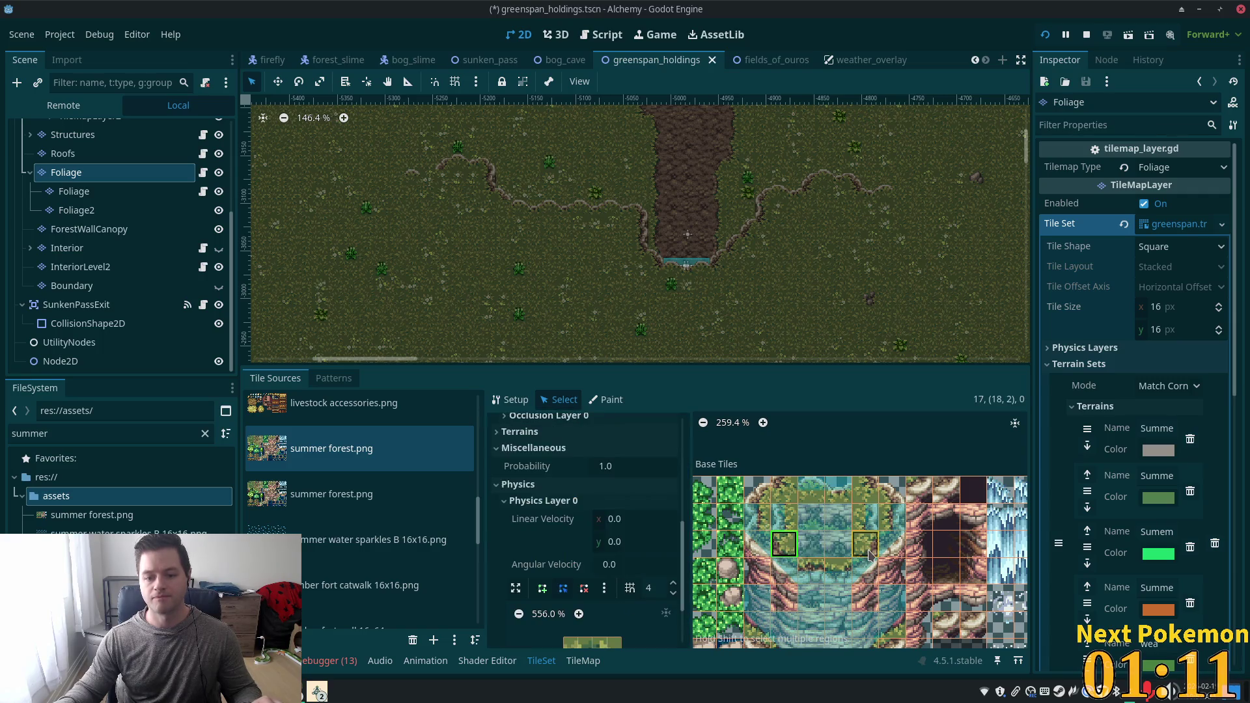
left_click(868, 550)
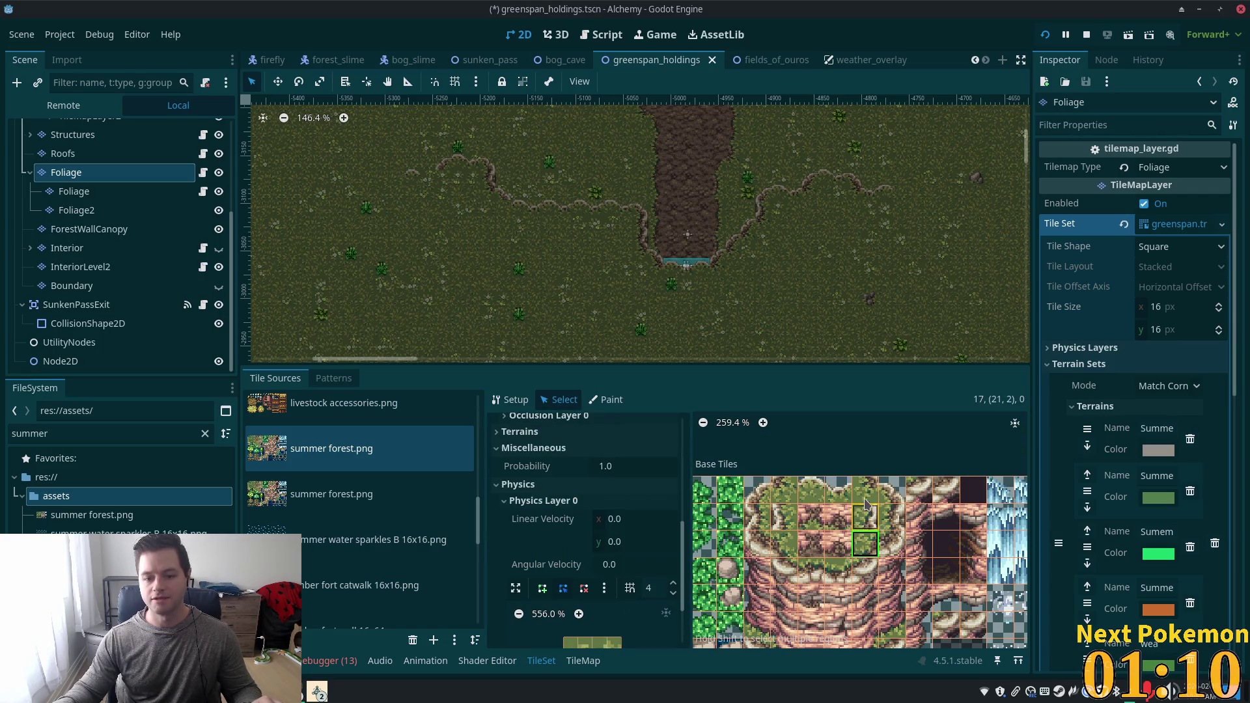
left_click(759, 495)
scroll(623, 592, "down", 2)
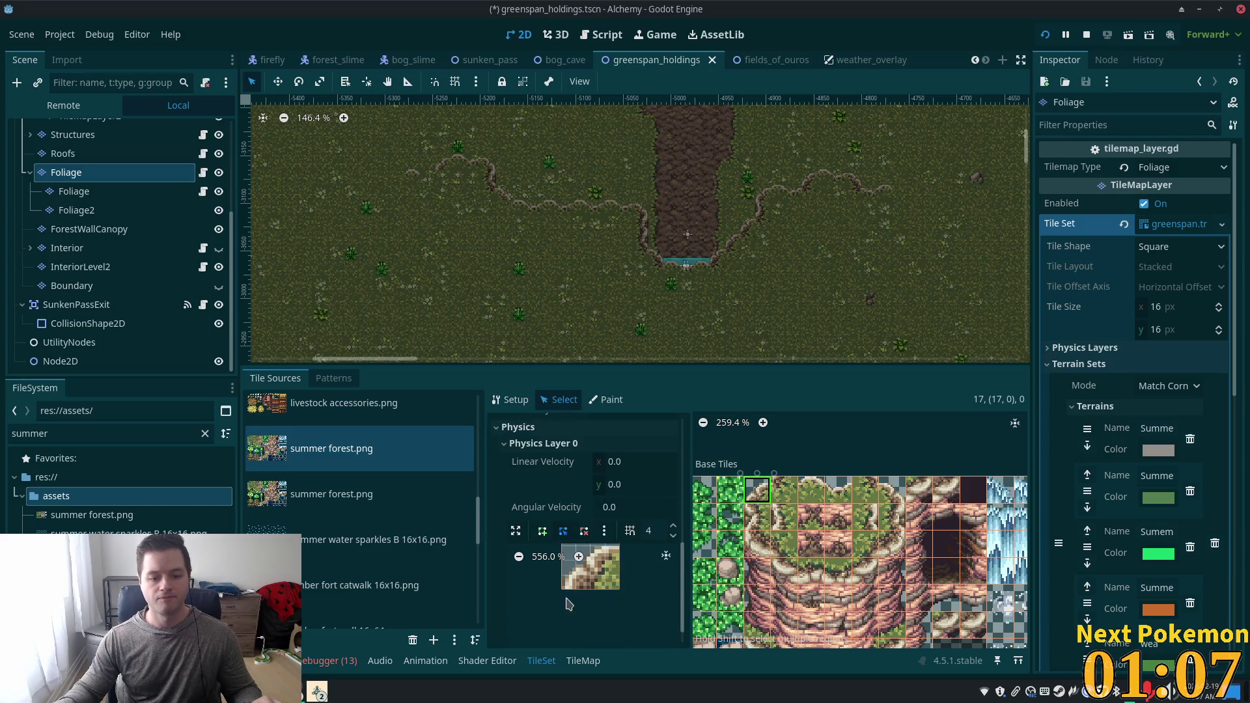
scroll(625, 625, "down", 1)
left_click(567, 622)
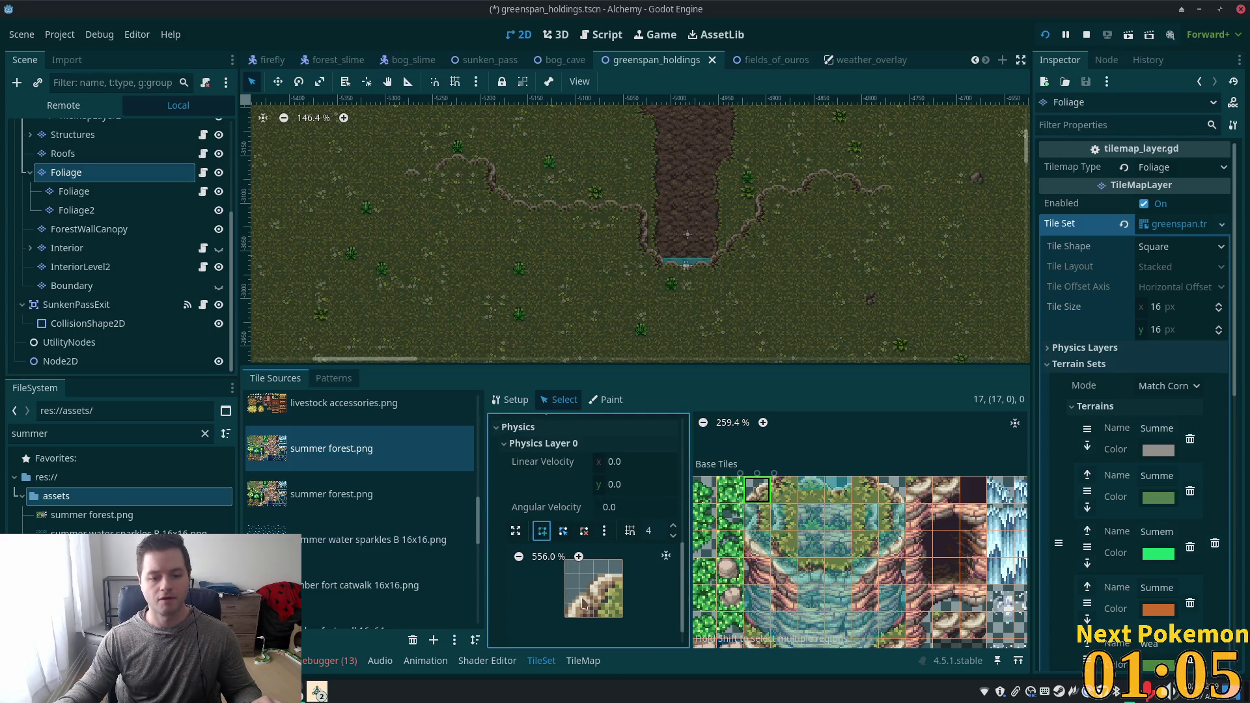
key("ctrl+z")
key("ctrl+z")
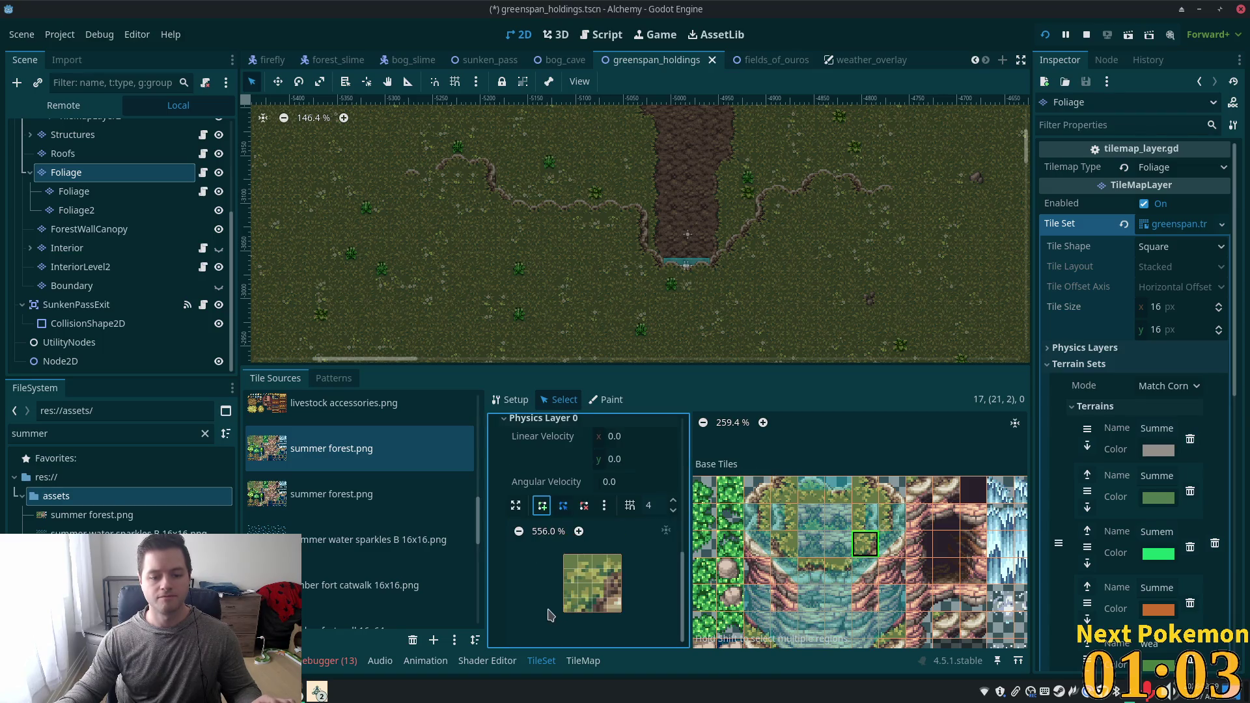
left_click(543, 505)
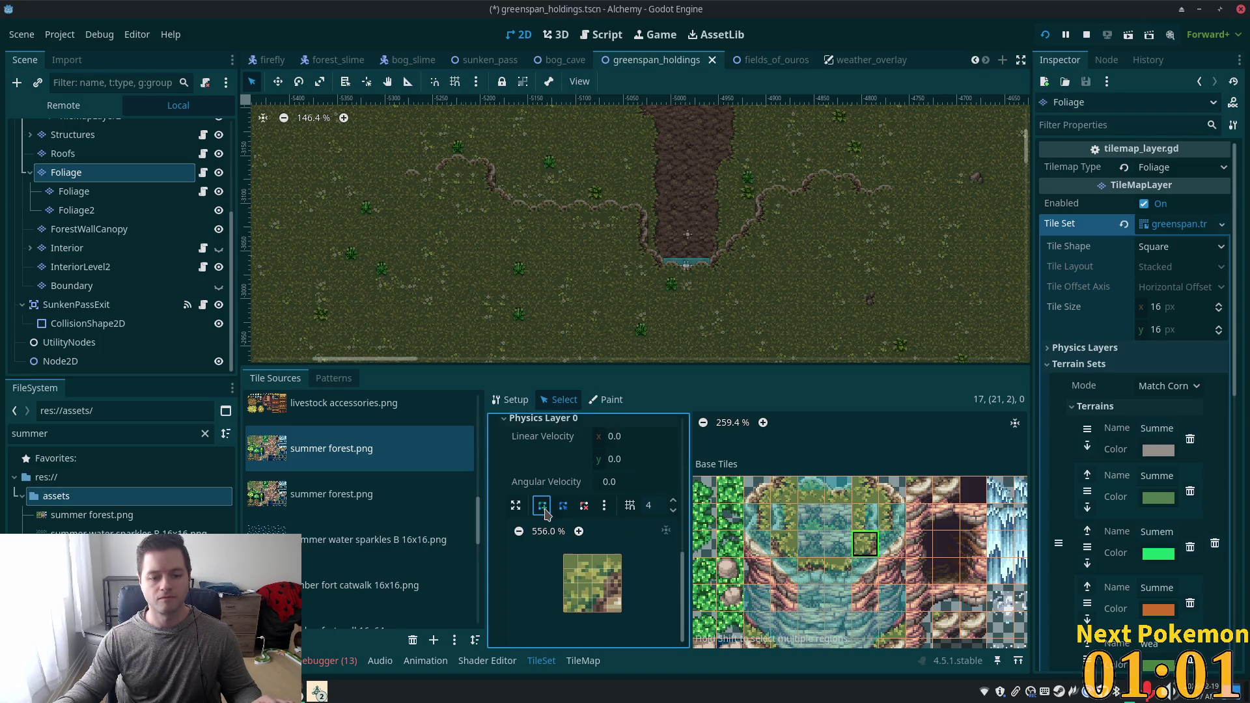
left_click(564, 612)
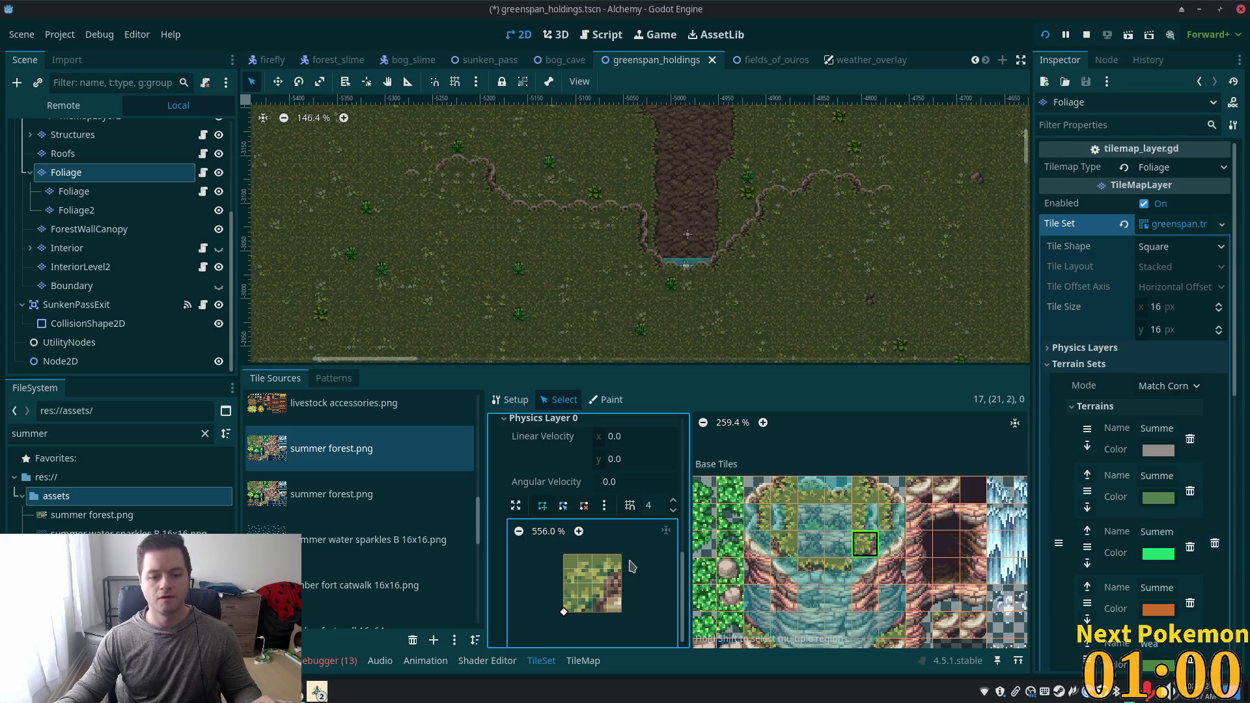
Sketch a first collision outline on the diagonal cliff-edge tile.
left_click(761, 499)
left_click(566, 610)
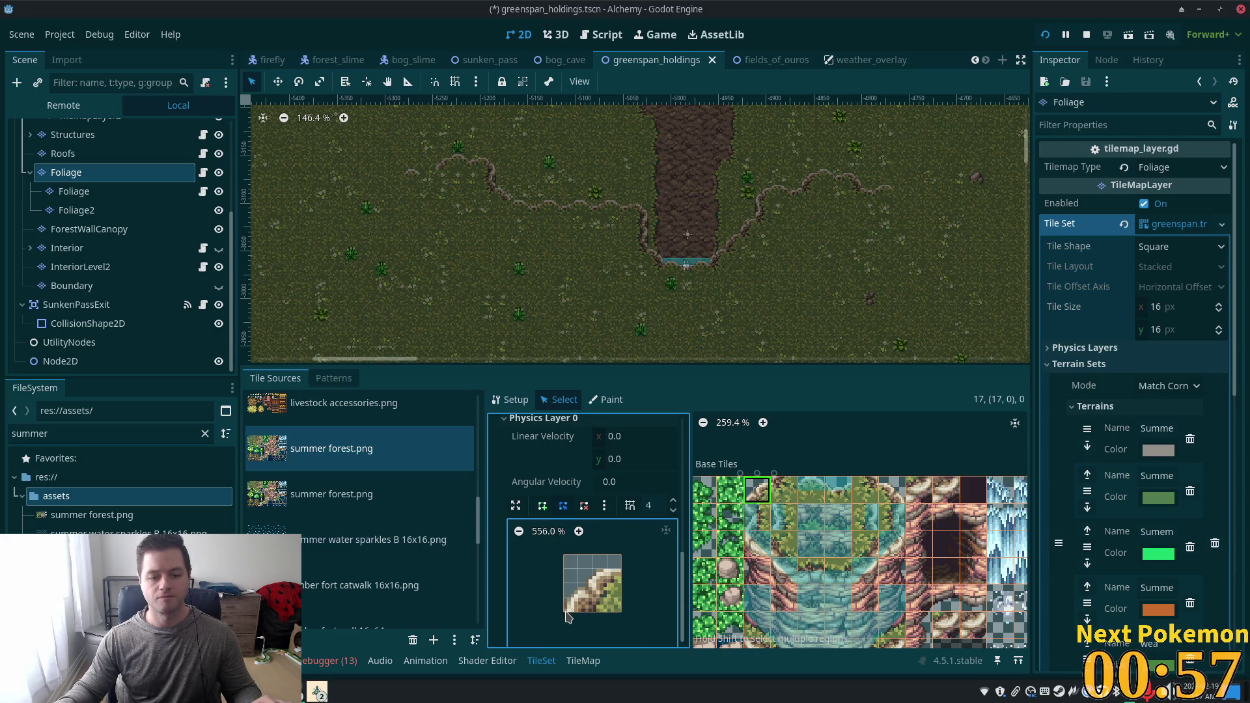
left_click(542, 506)
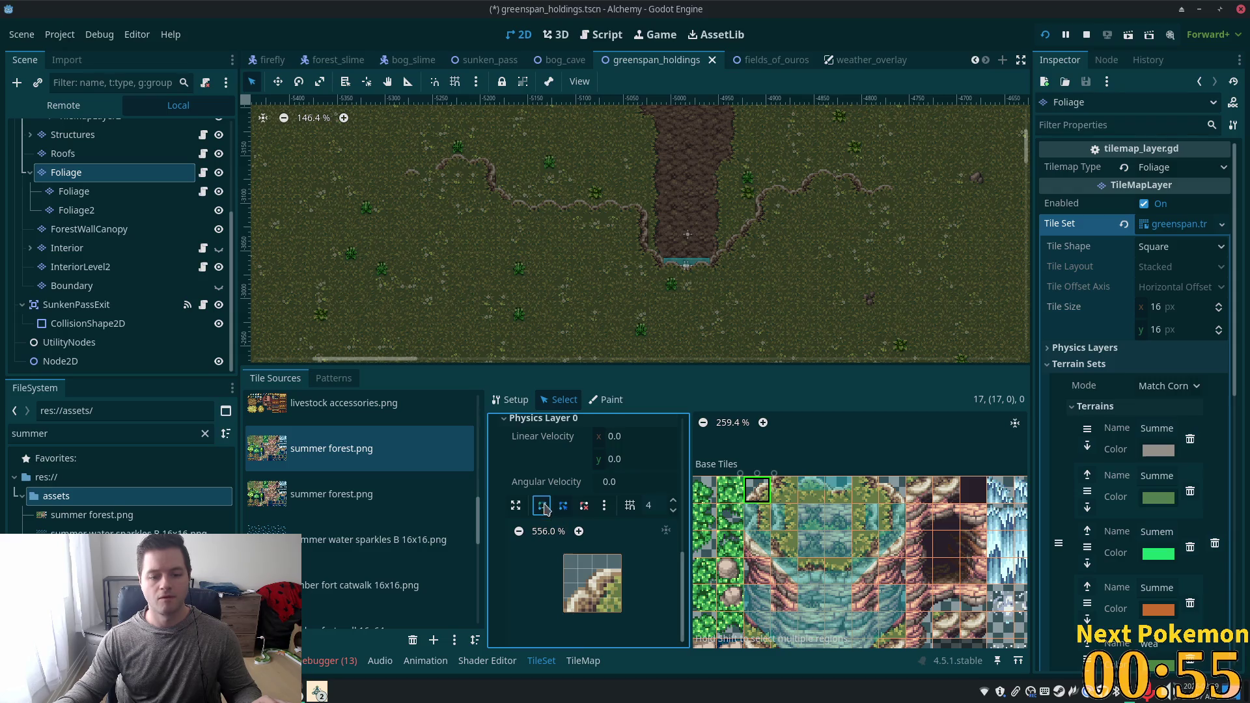
left_click(565, 611)
left_click(622, 570)
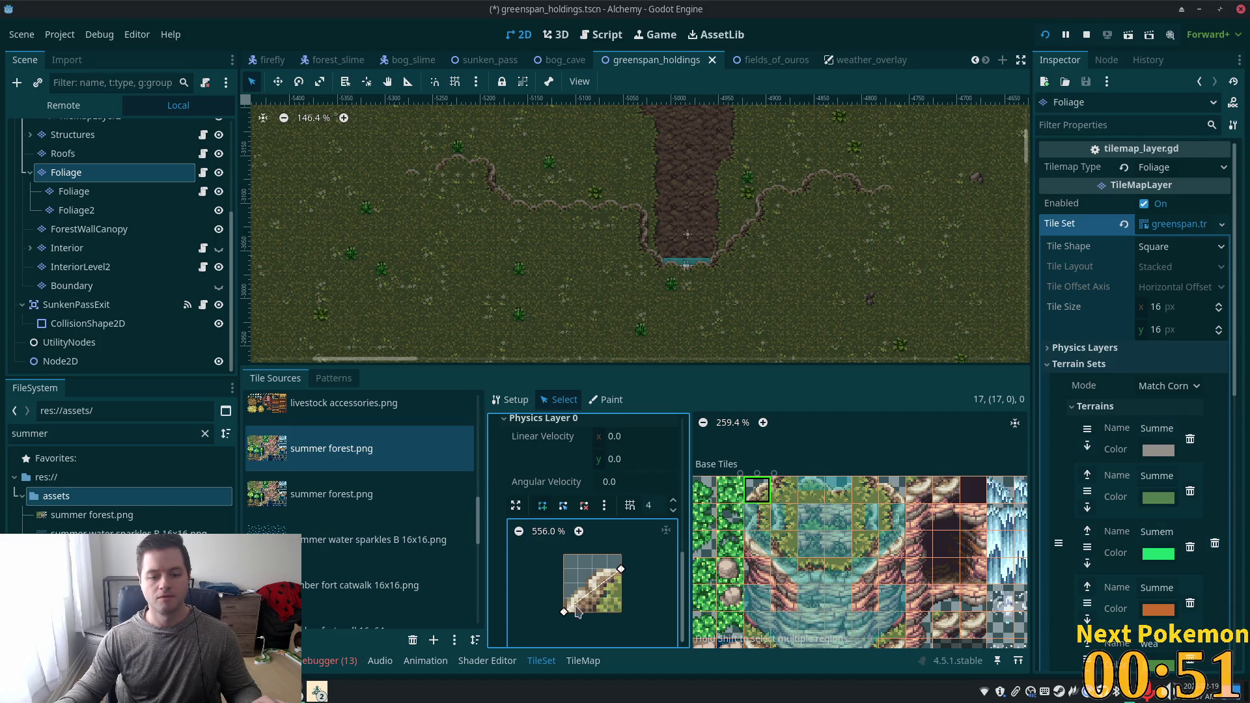
left_click(564, 555)
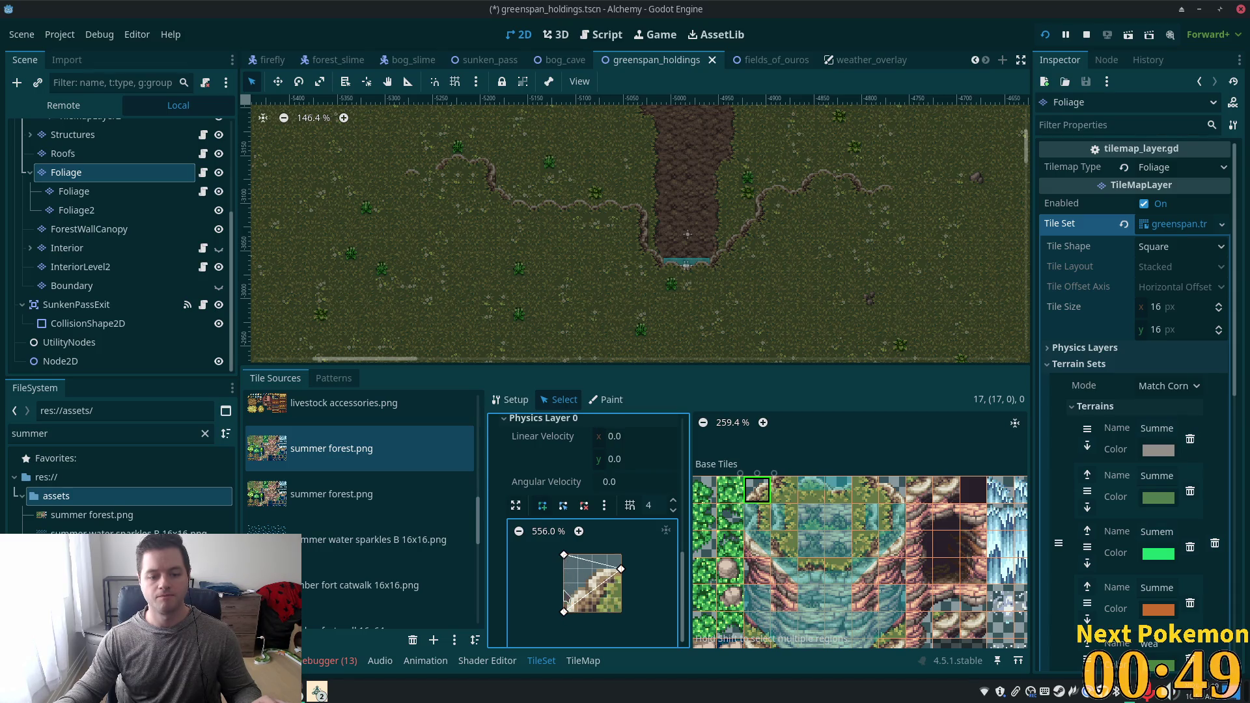
left_click(564, 612)
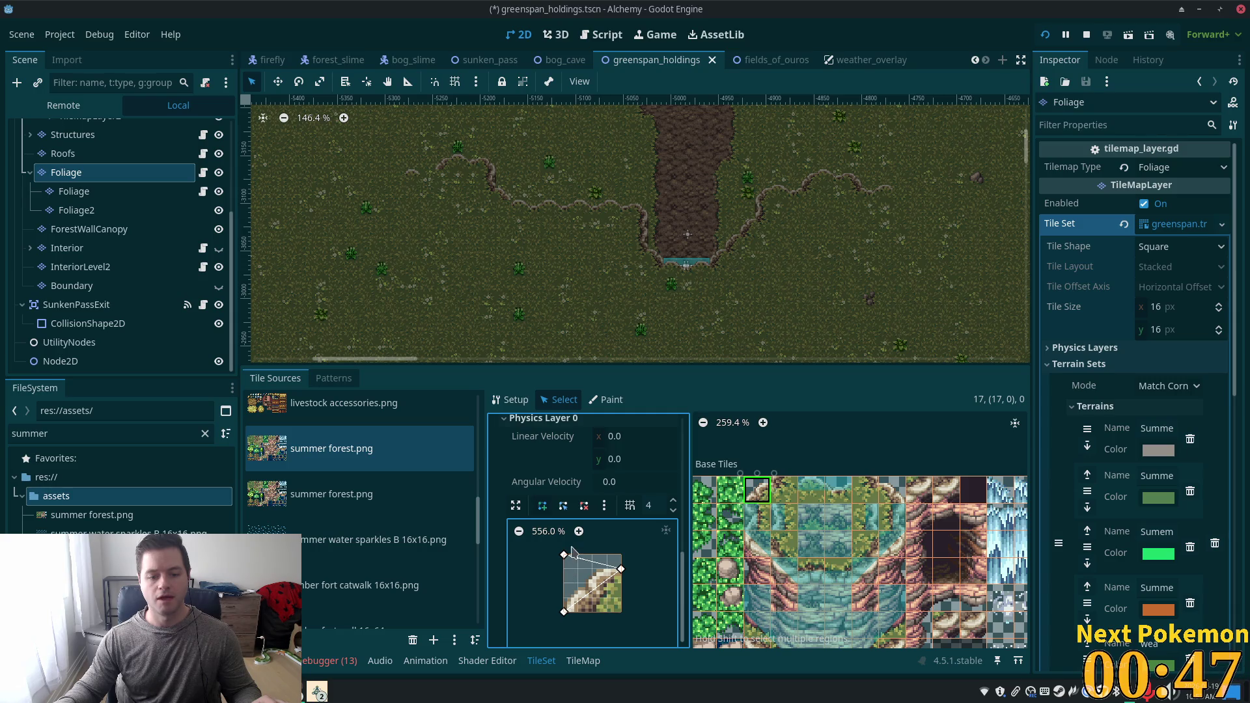
left_click_drag(607, 554, 548, 598)
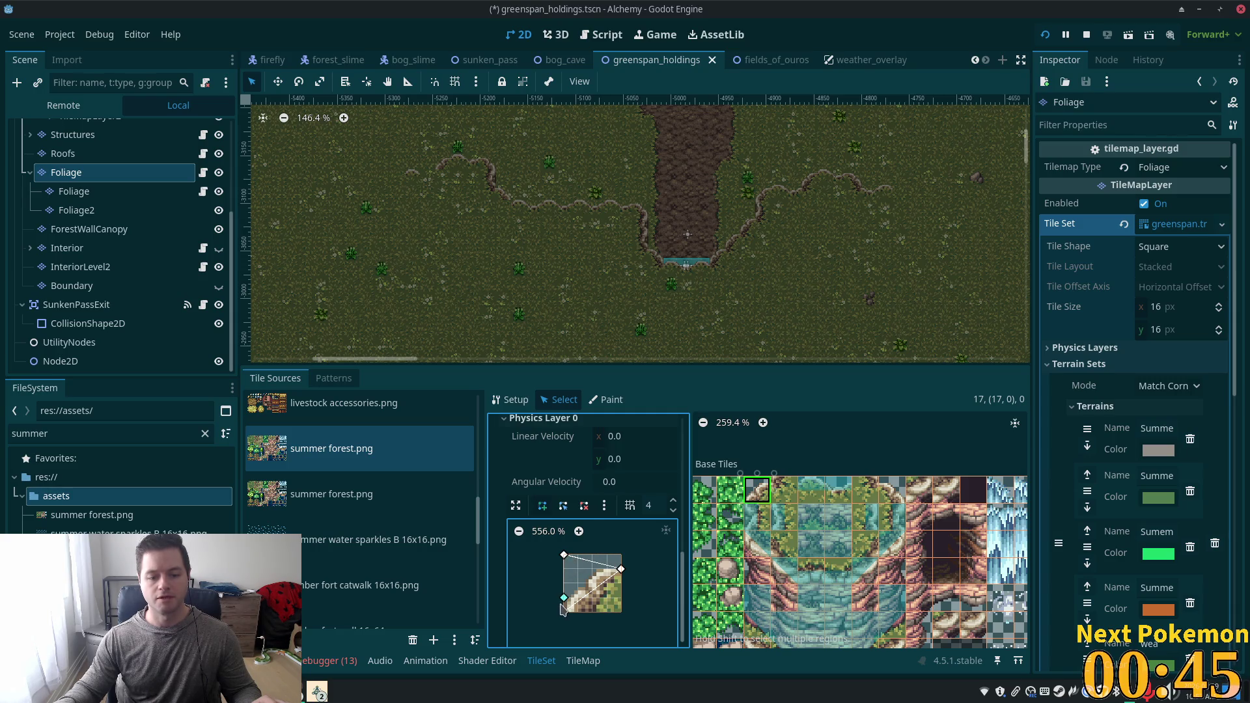
Redraw that tile's collision as a slanted strip polygon along its cliff edge.
left_click(584, 505)
left_click(564, 555)
left_click(541, 507)
left_click(621, 569)
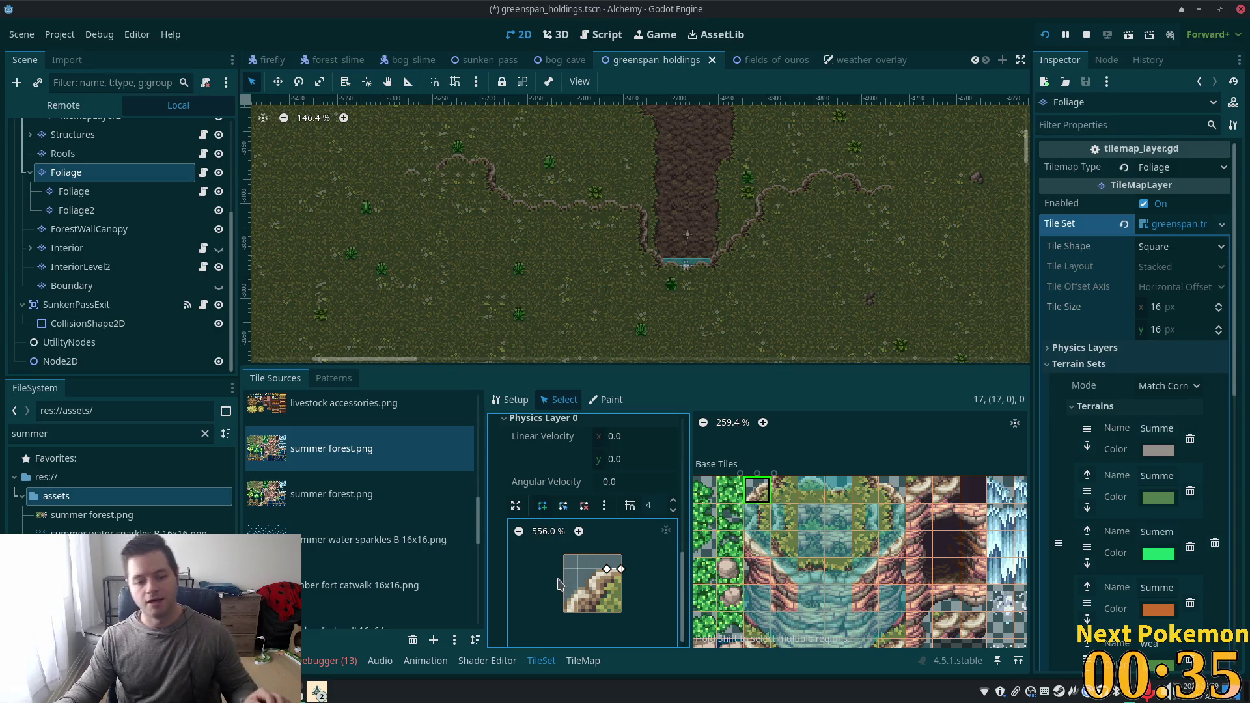
left_click(564, 597)
left_click(564, 612)
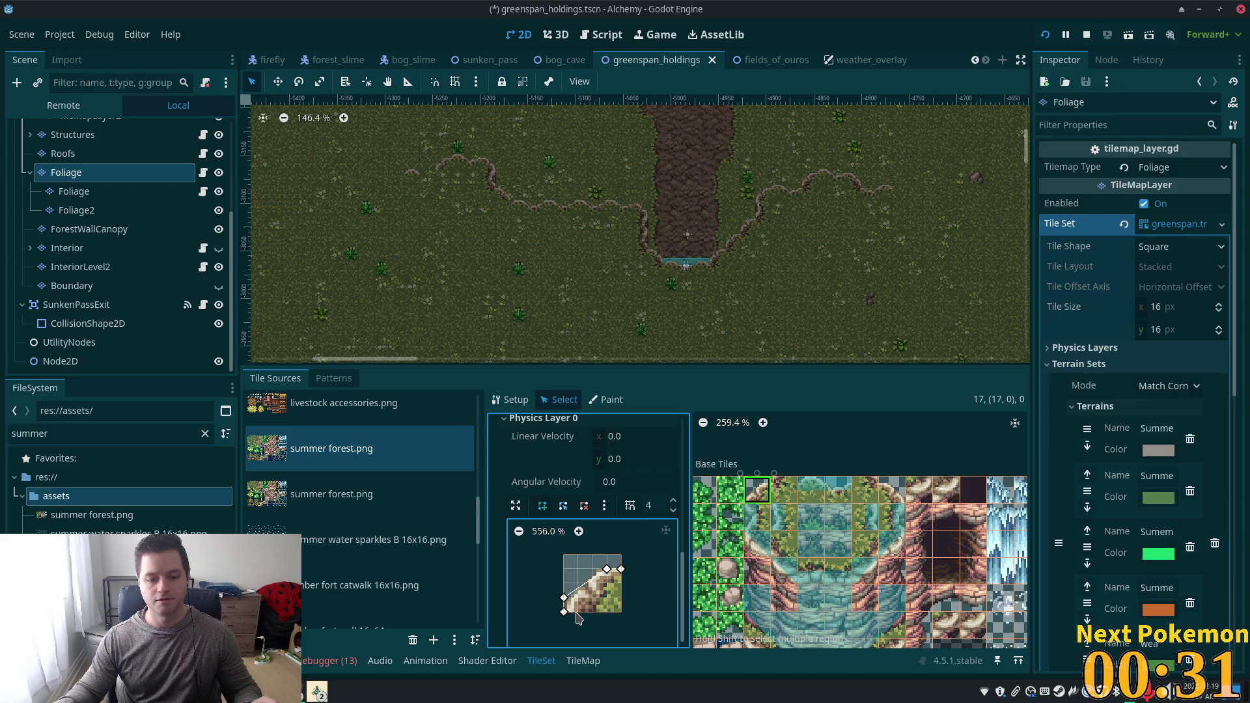
left_click(622, 584)
left_click(621, 569)
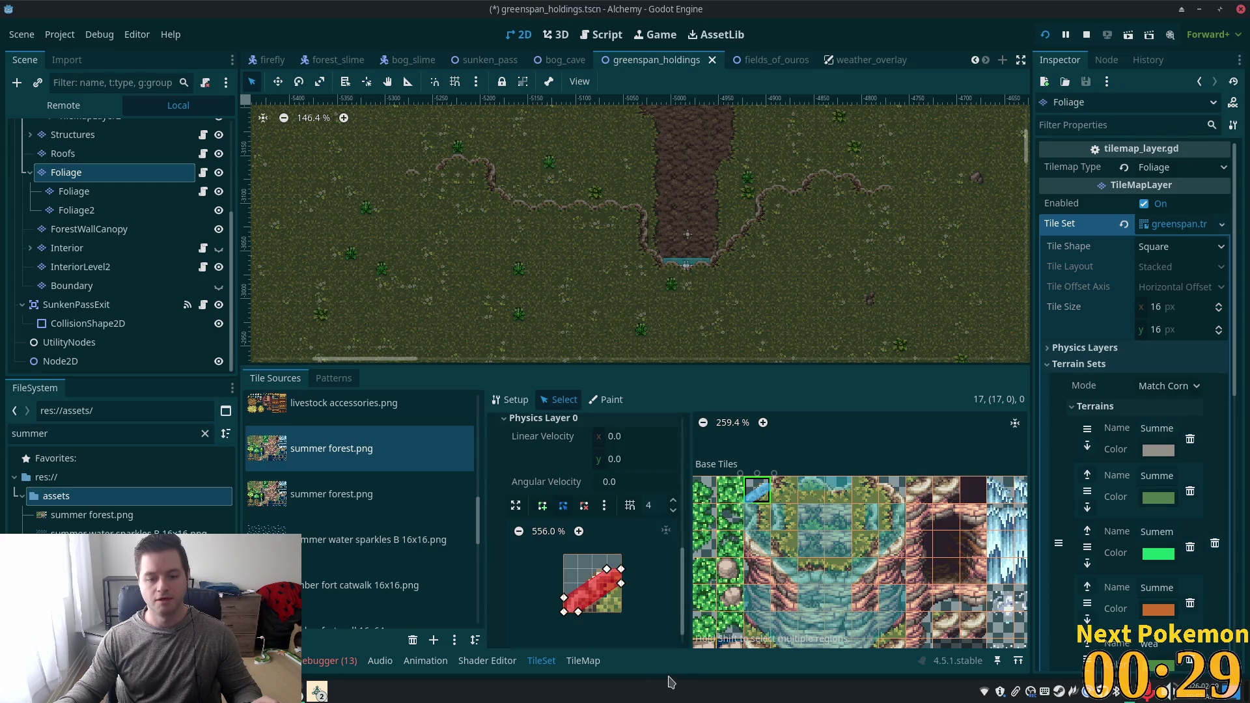
Draw a slanted collision polygon on the second diagonal cliff-edge tile and save the scene.
left_click(886, 493)
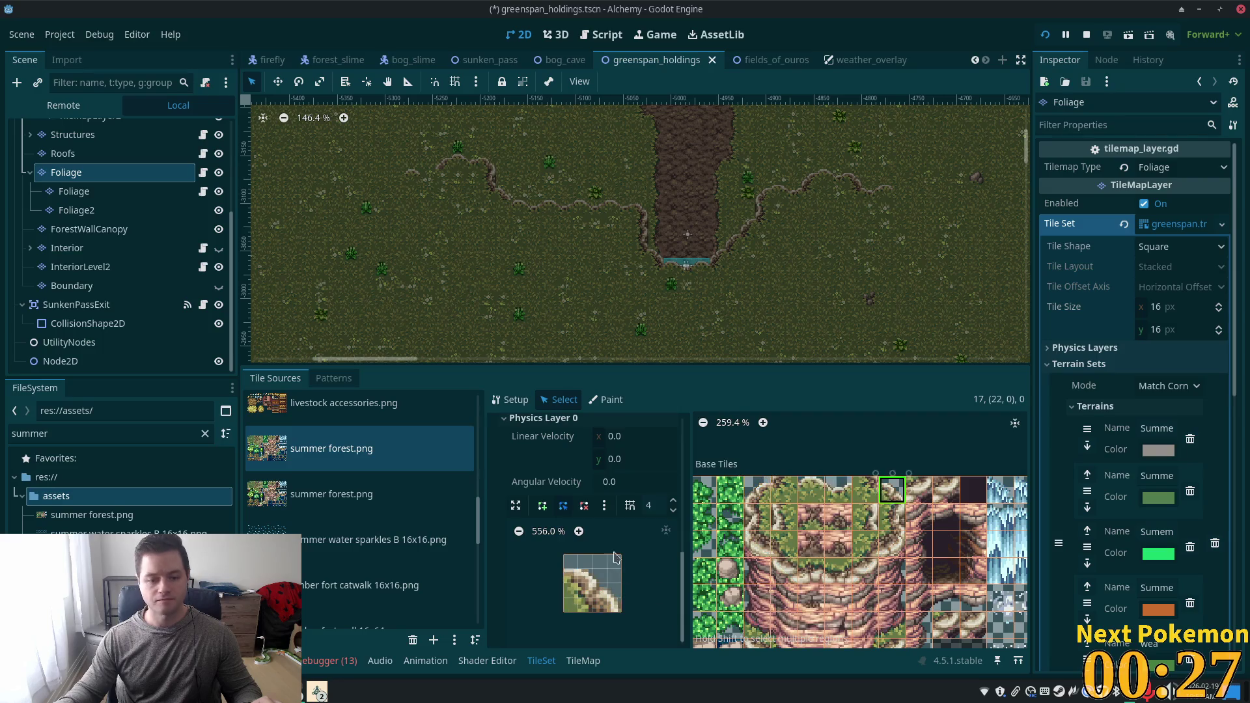
left_click(543, 505)
left_click(564, 569)
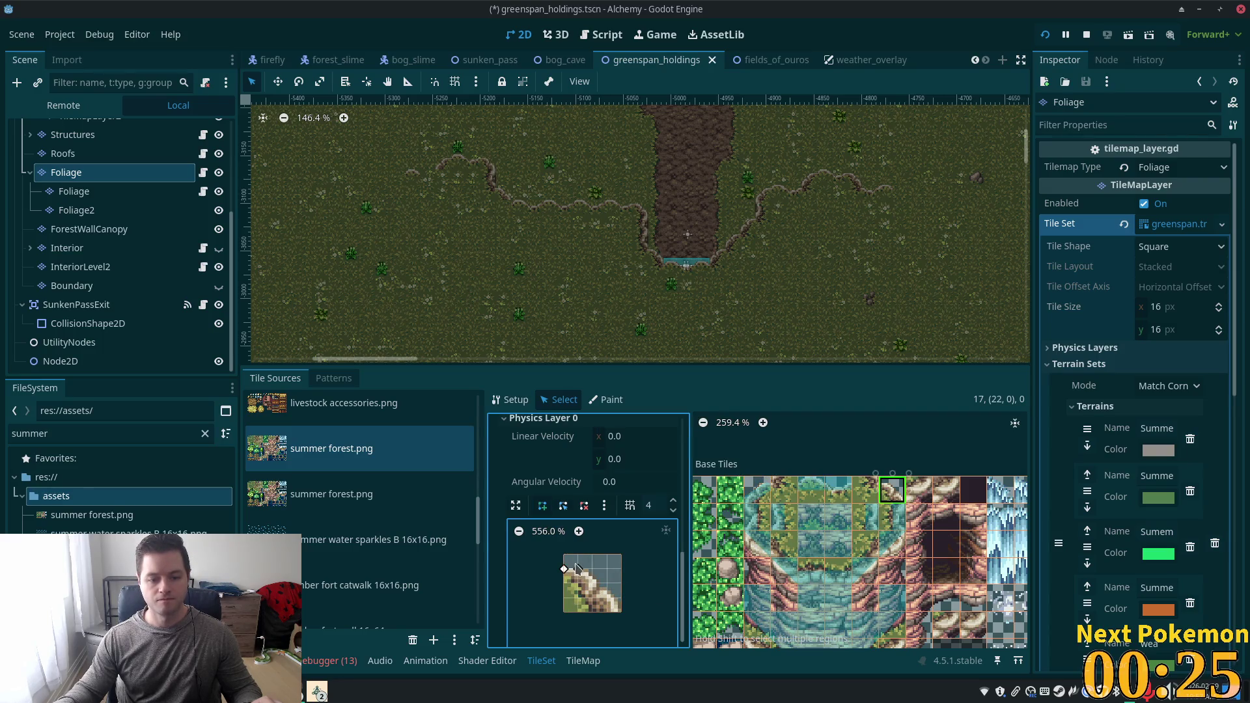
left_click(578, 569)
left_click(620, 598)
left_click(607, 612)
left_click(564, 584)
left_click(564, 569)
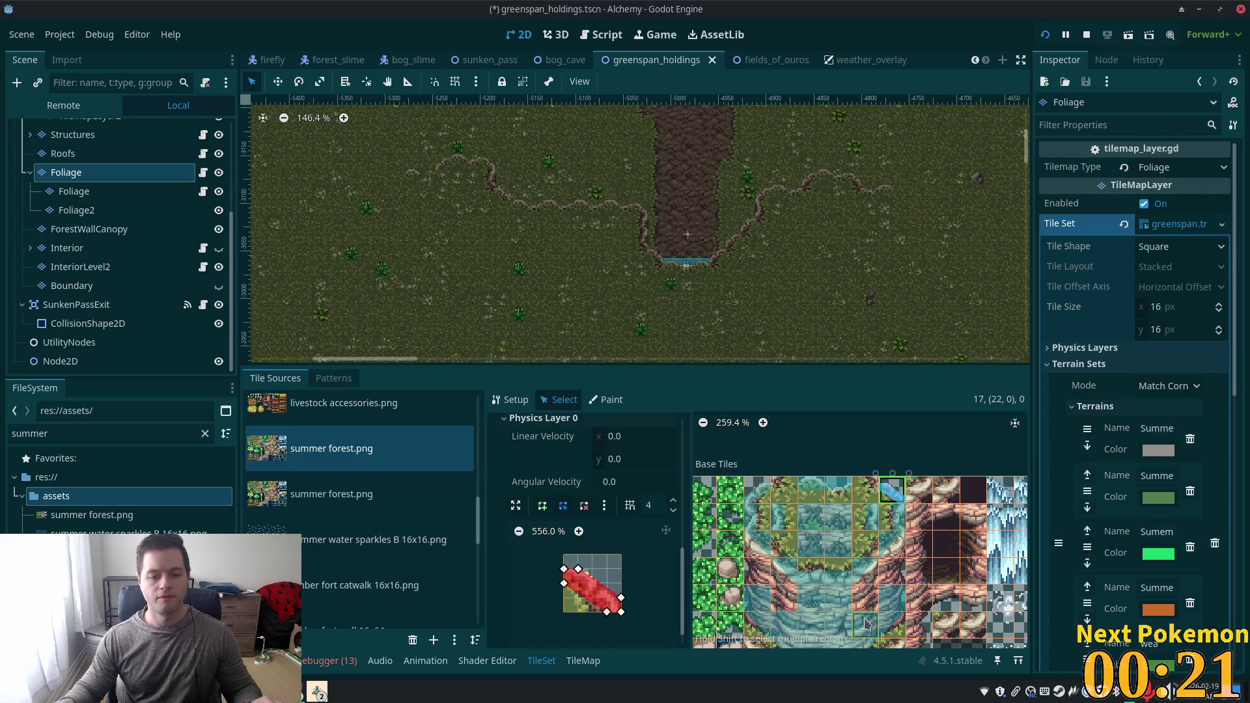
key("ctrl+s")
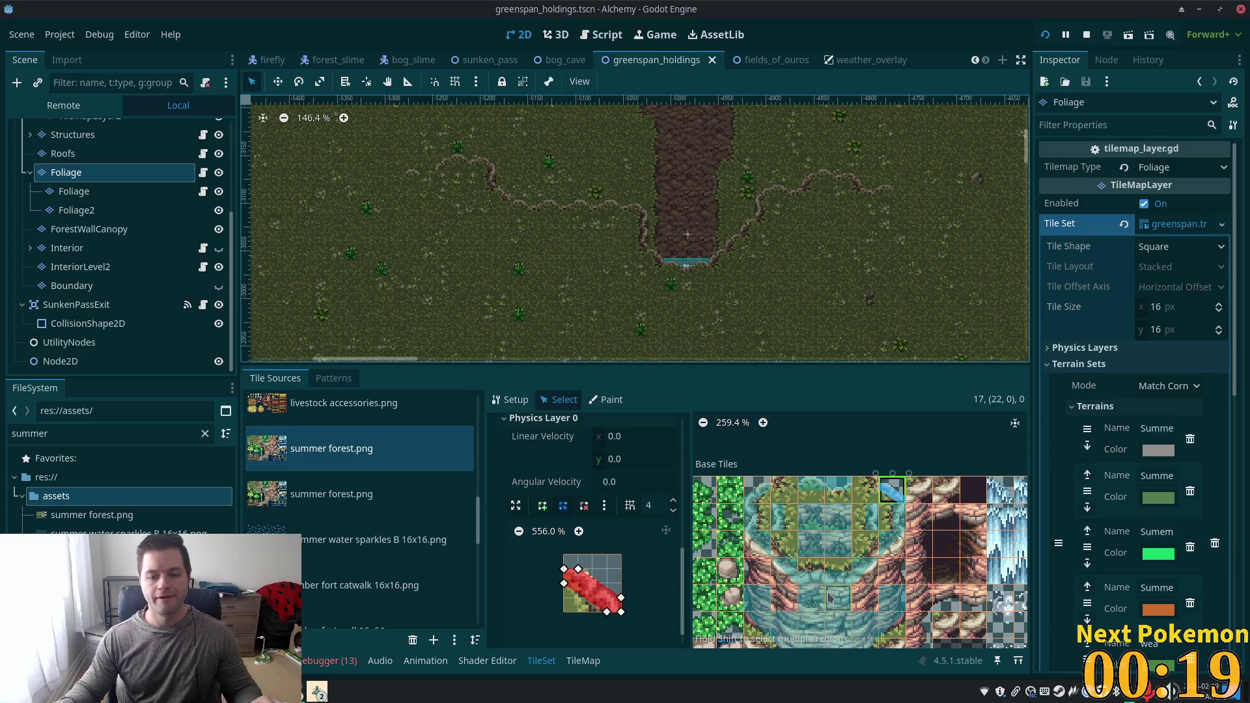
Give the plain cliff-face tile a full-square collision and save the scene.
left_click(780, 605)
scroll(779, 605, "down", 1)
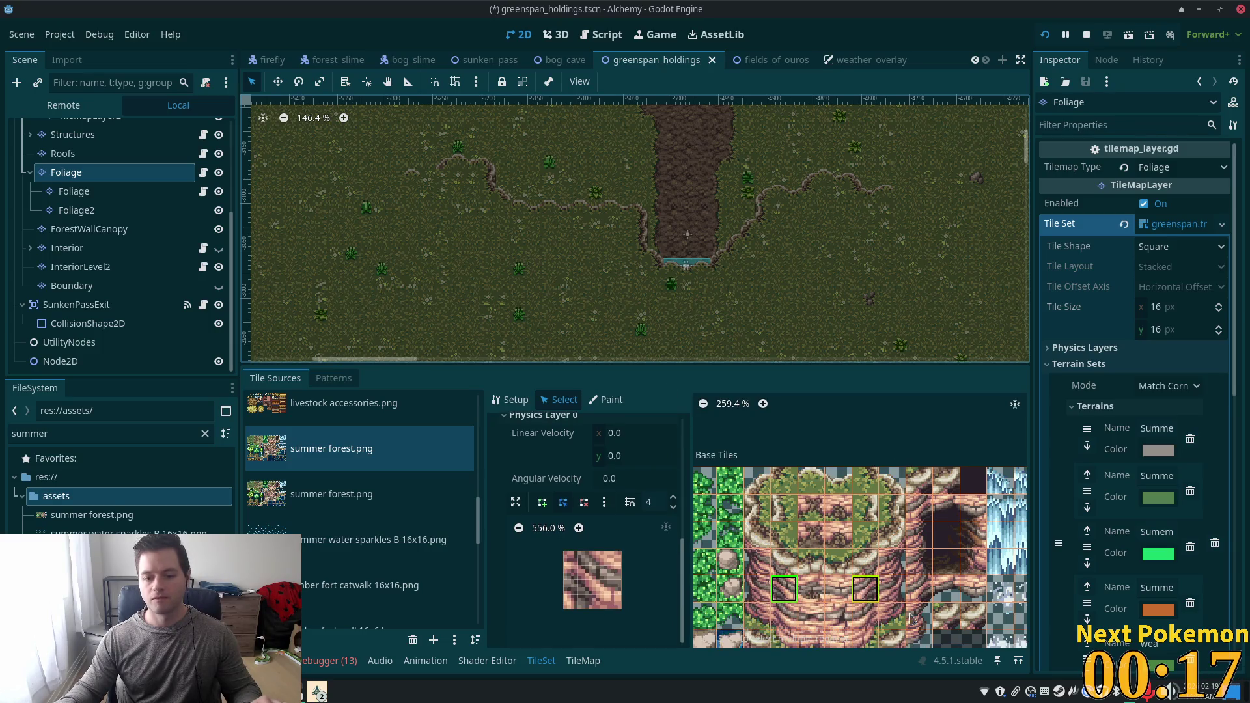
left_click(703, 573)
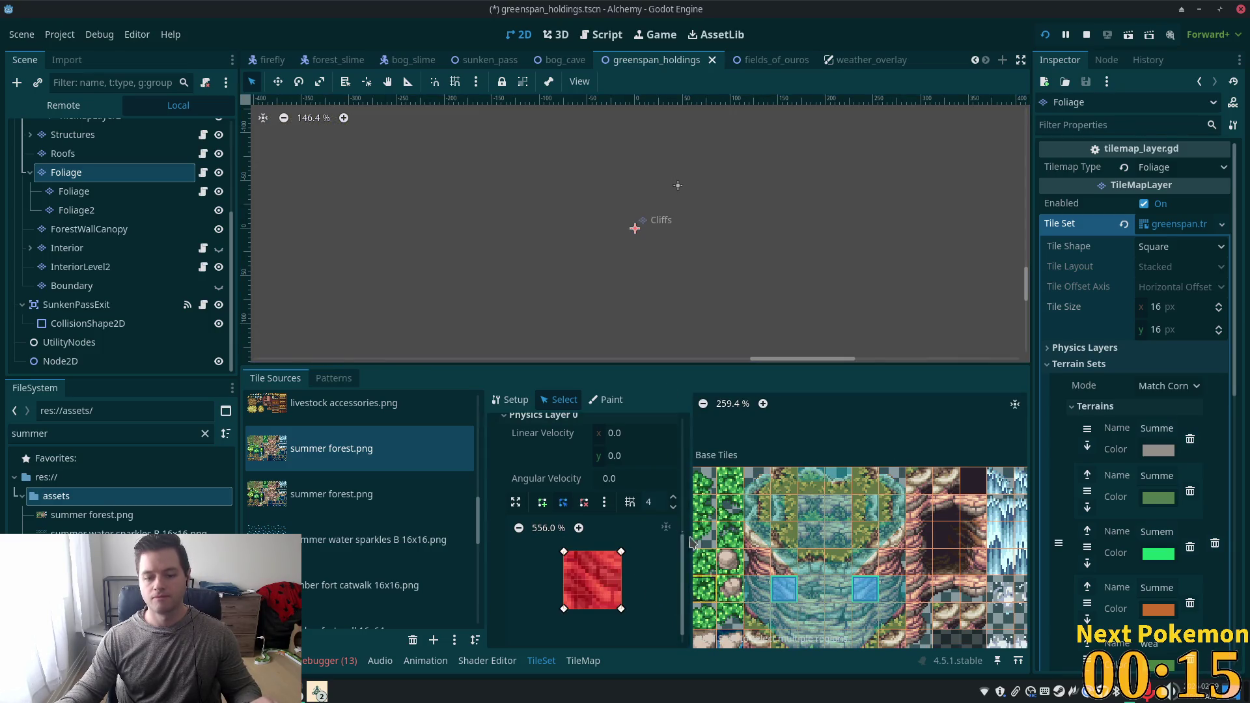
key("ctrl+s")
Zoom and pan the 2D viewport back onto the grassy map with its dirt path.
scroll(511, 253, "down", 10)
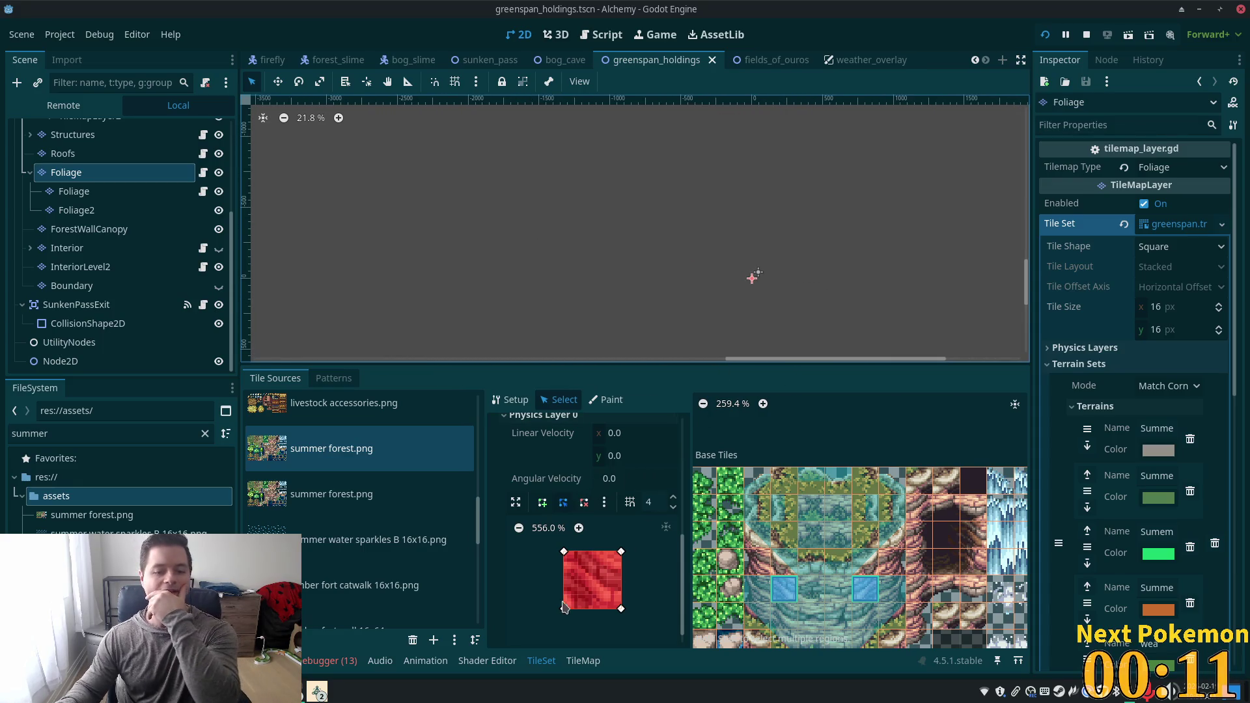
scroll(730, 257, "down", 5)
scroll(716, 257, "down", 4)
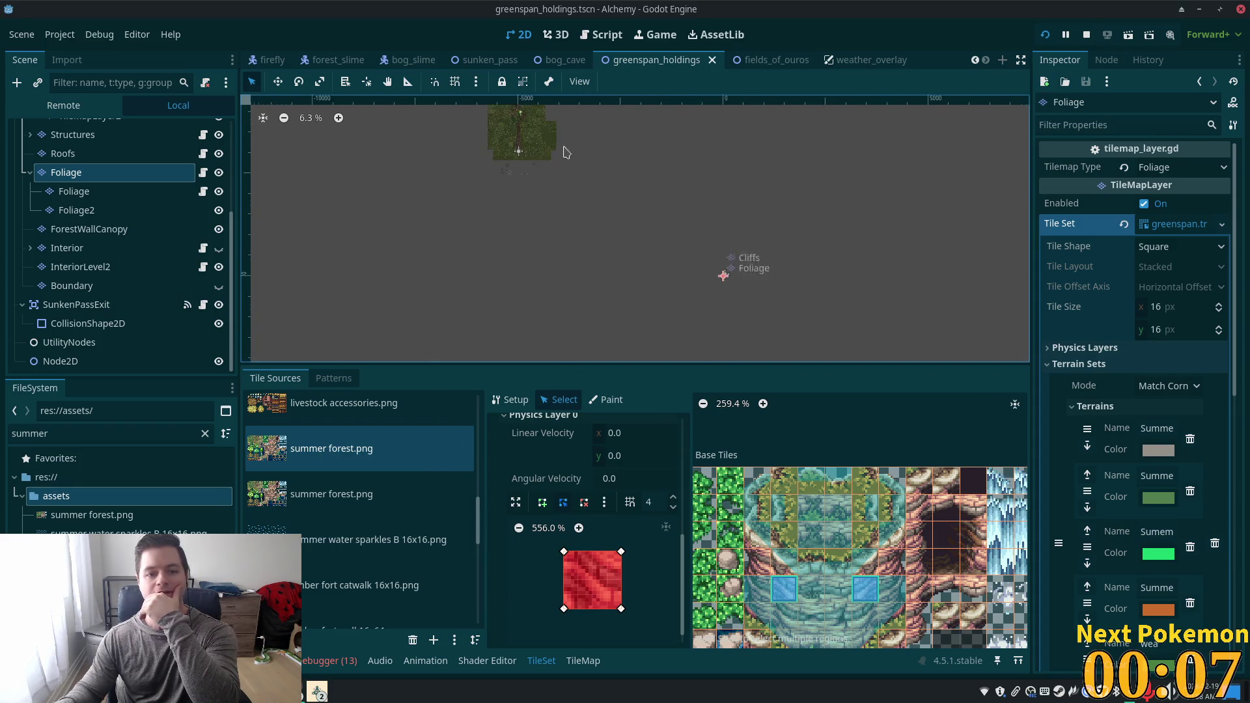
scroll(749, 286, "up", 4)
left_click_drag(530, 230, 723, 319)
scroll(733, 277, "up", 6)
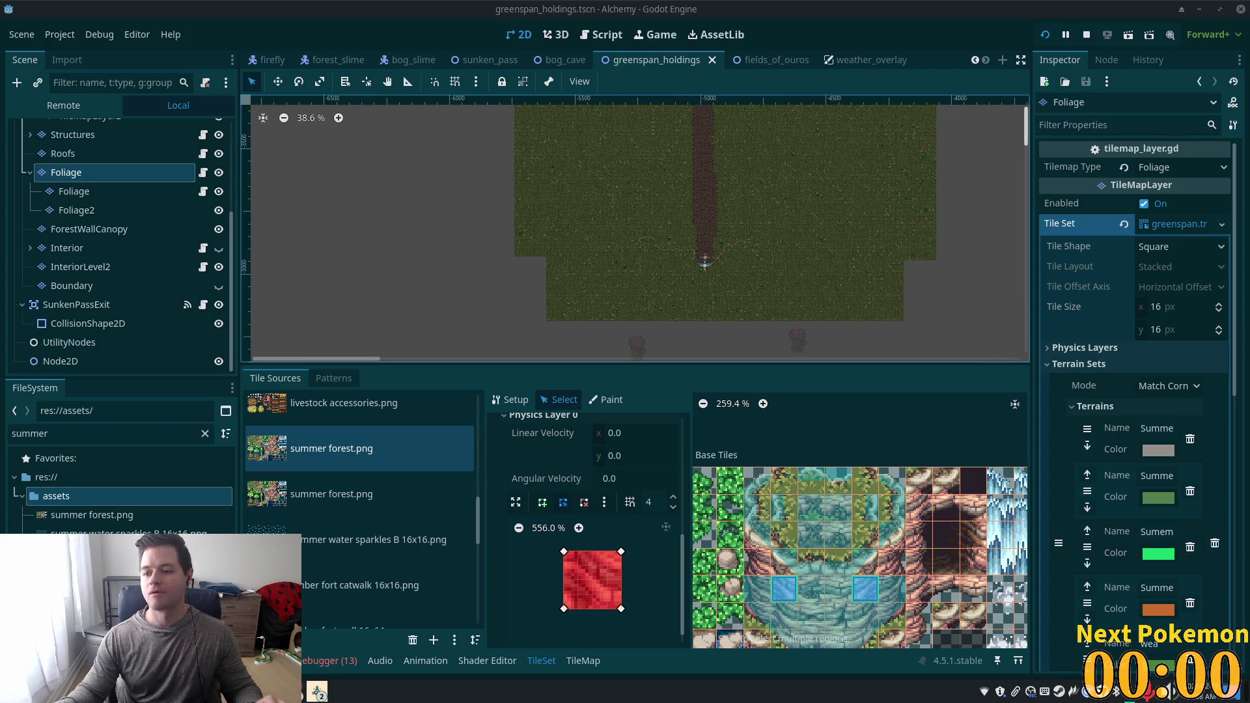
scroll(706, 267, "up", 1)
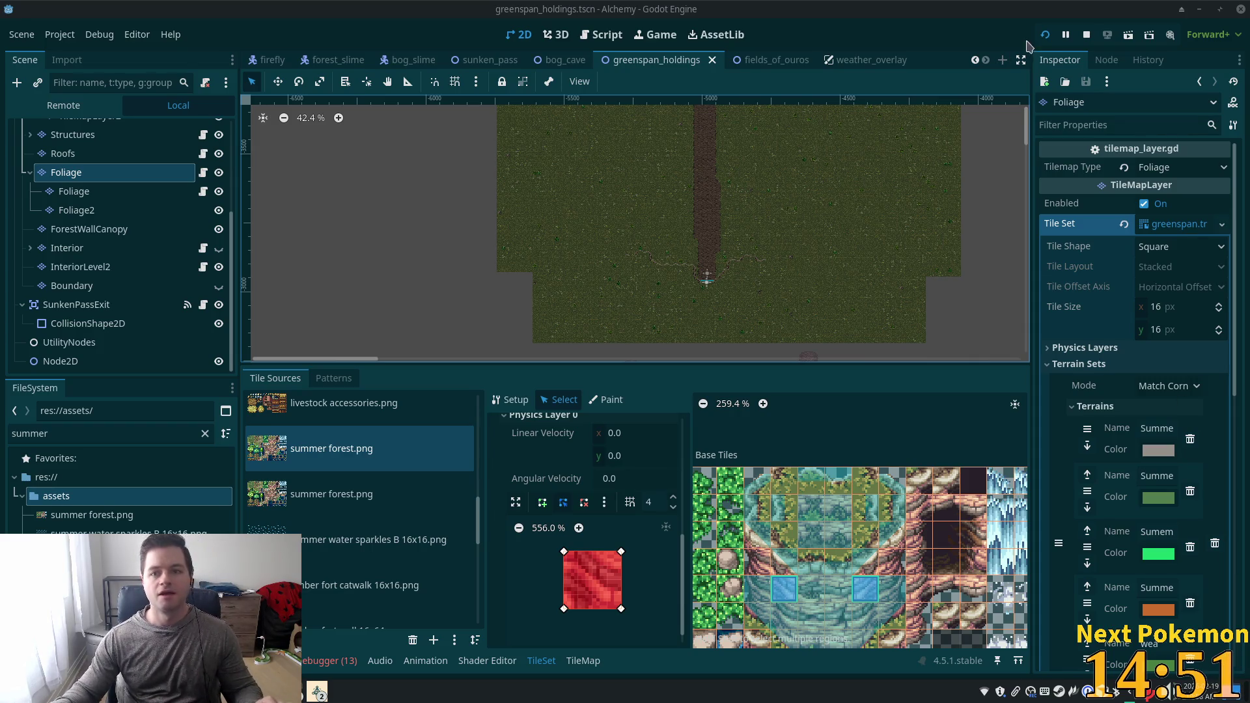
Run the game and walk the character along the meadow's cliff edges to test the collisions.
left_click(1045, 35)
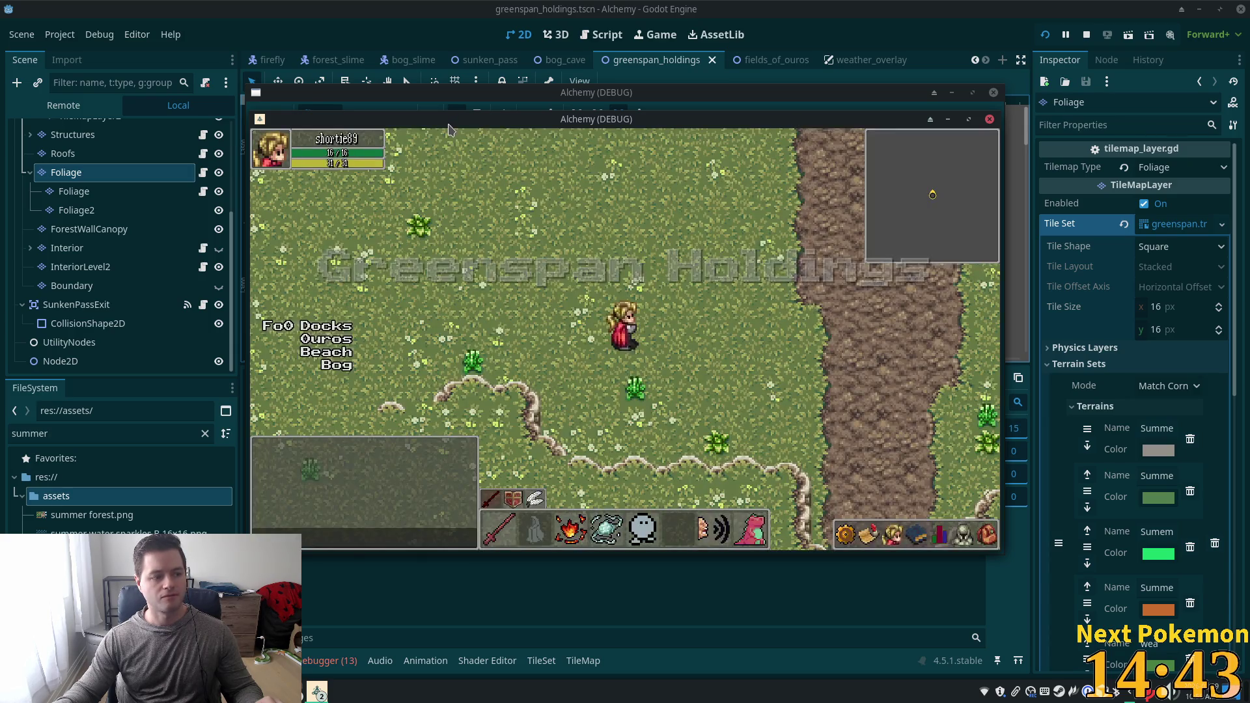
key("Down")
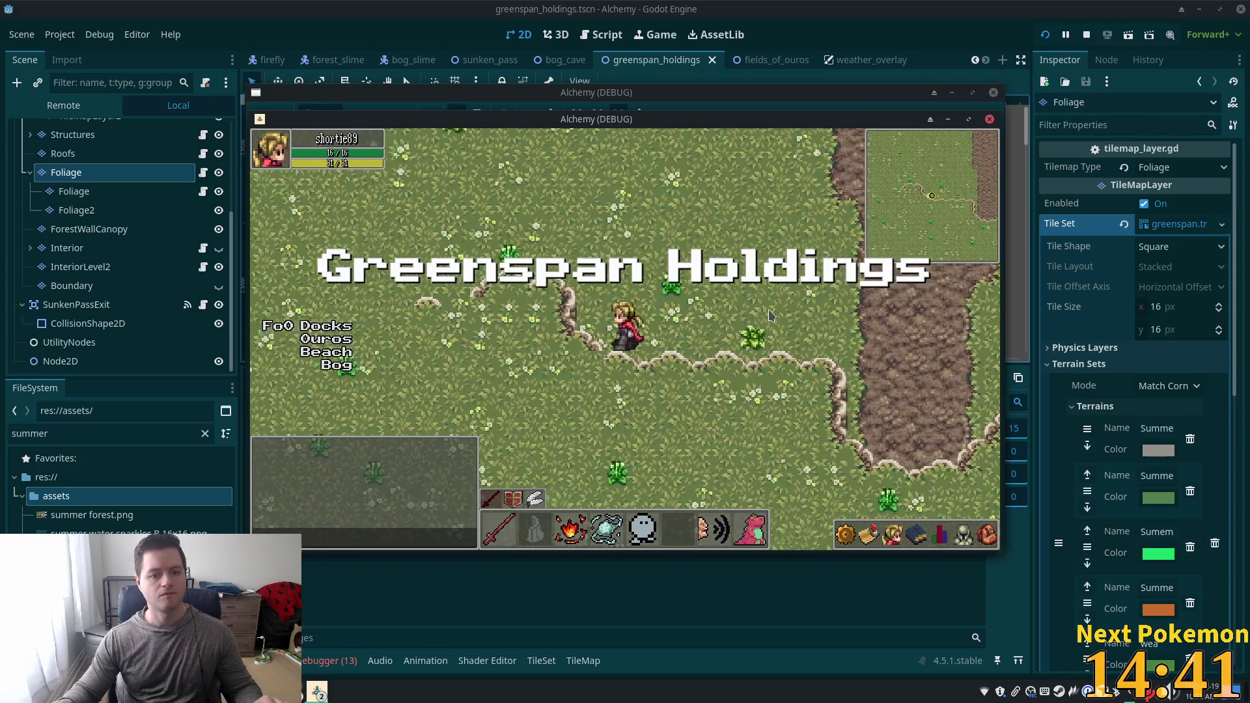
key("Left")
key("Up")
key("Up")
key("Right")
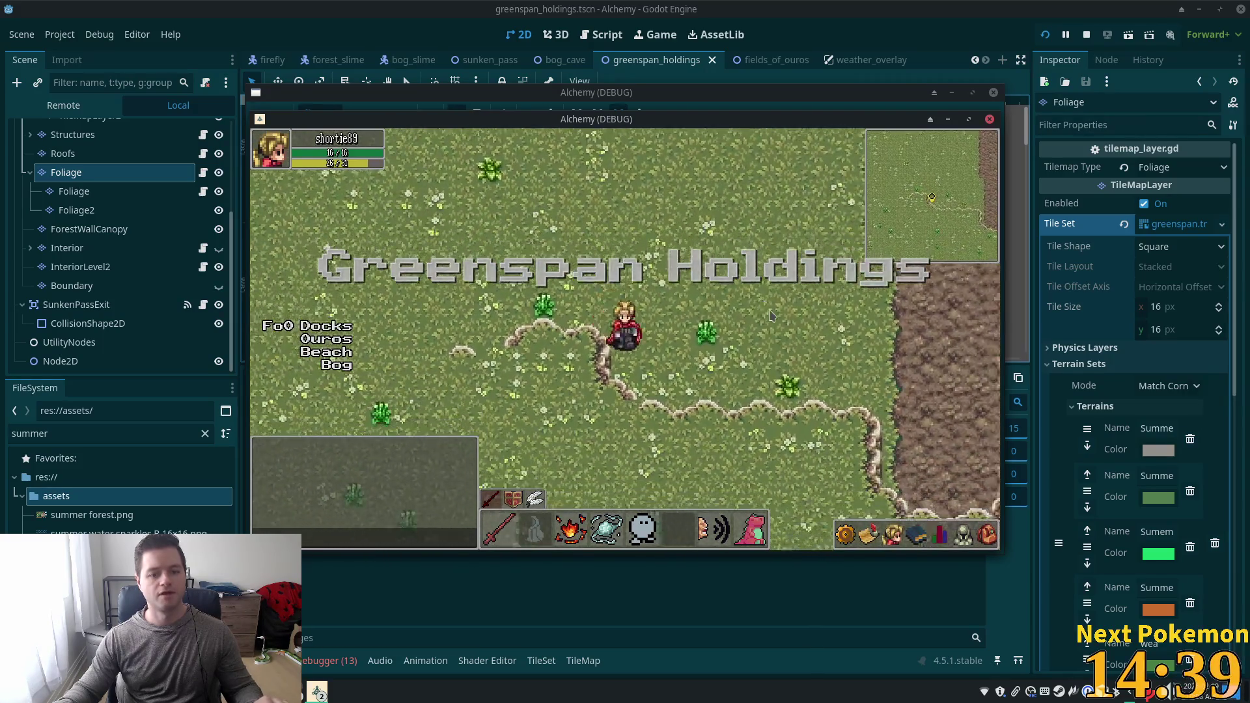
key("Right")
key("Down")
key("Left")
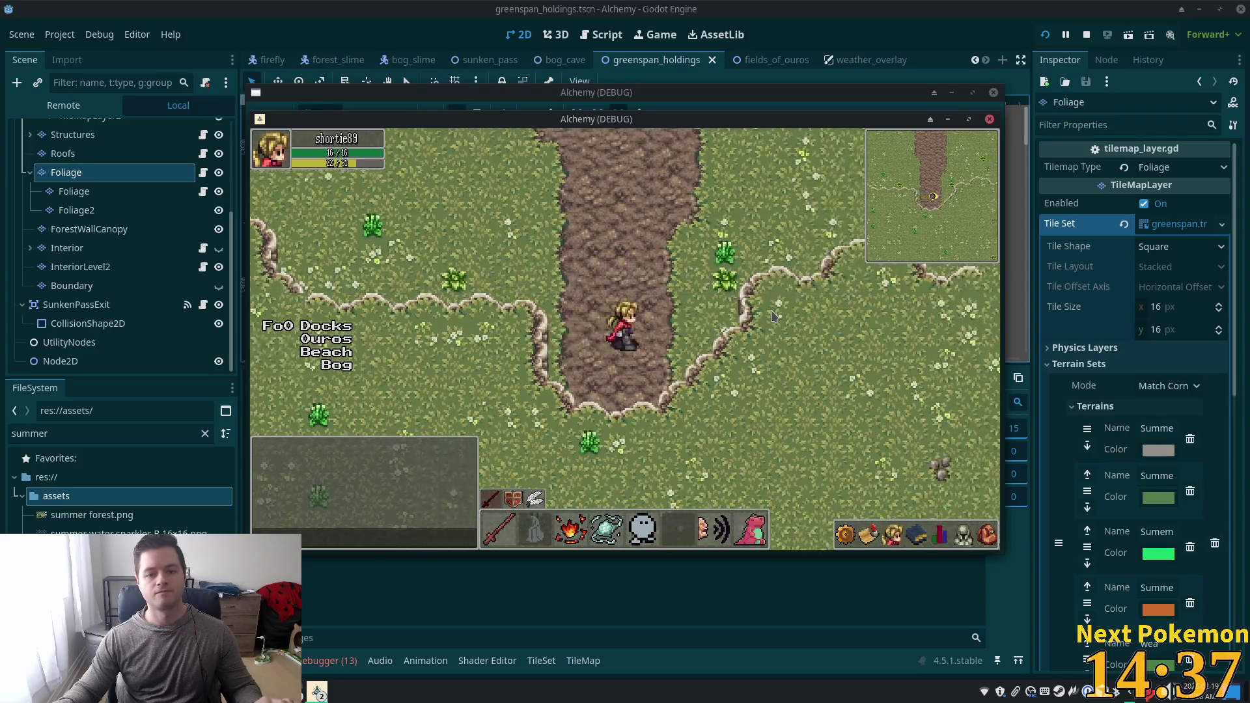
key("Up")
key("Right")
key("Left")
key("Up")
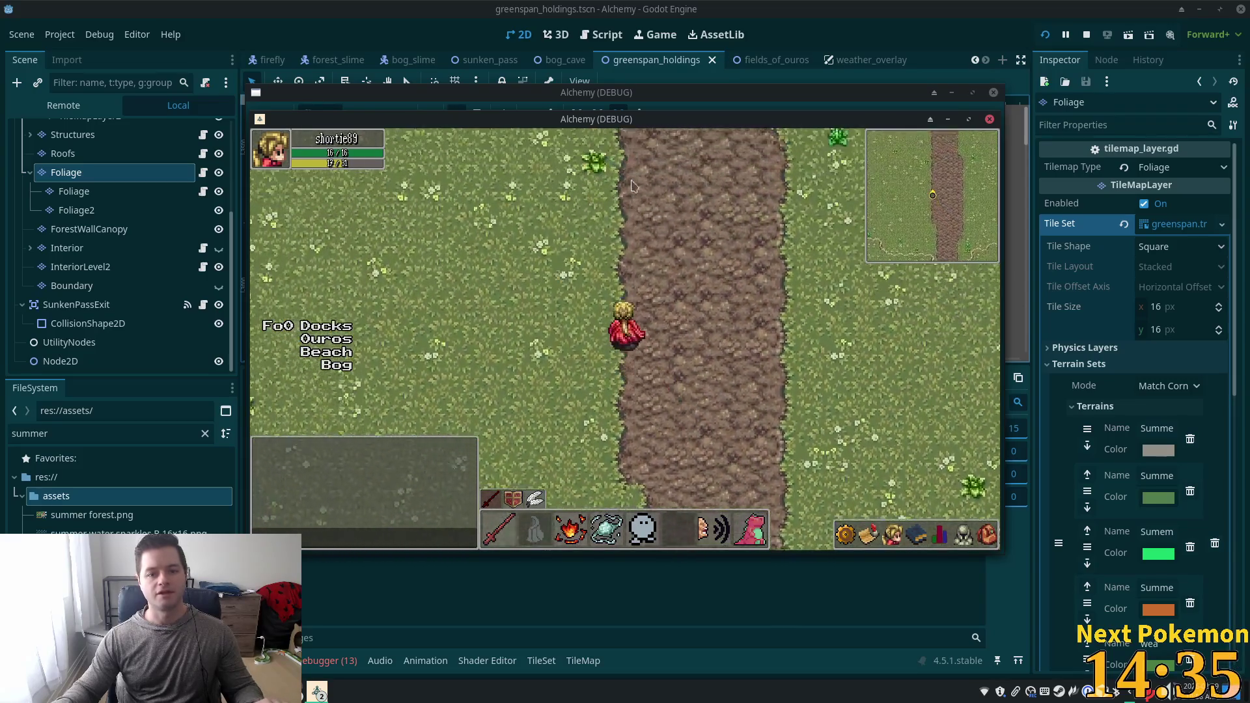
Walk up onto the dirt plateau, down the stone stairs, then close the game with F8.
key("Up")
key("Left")
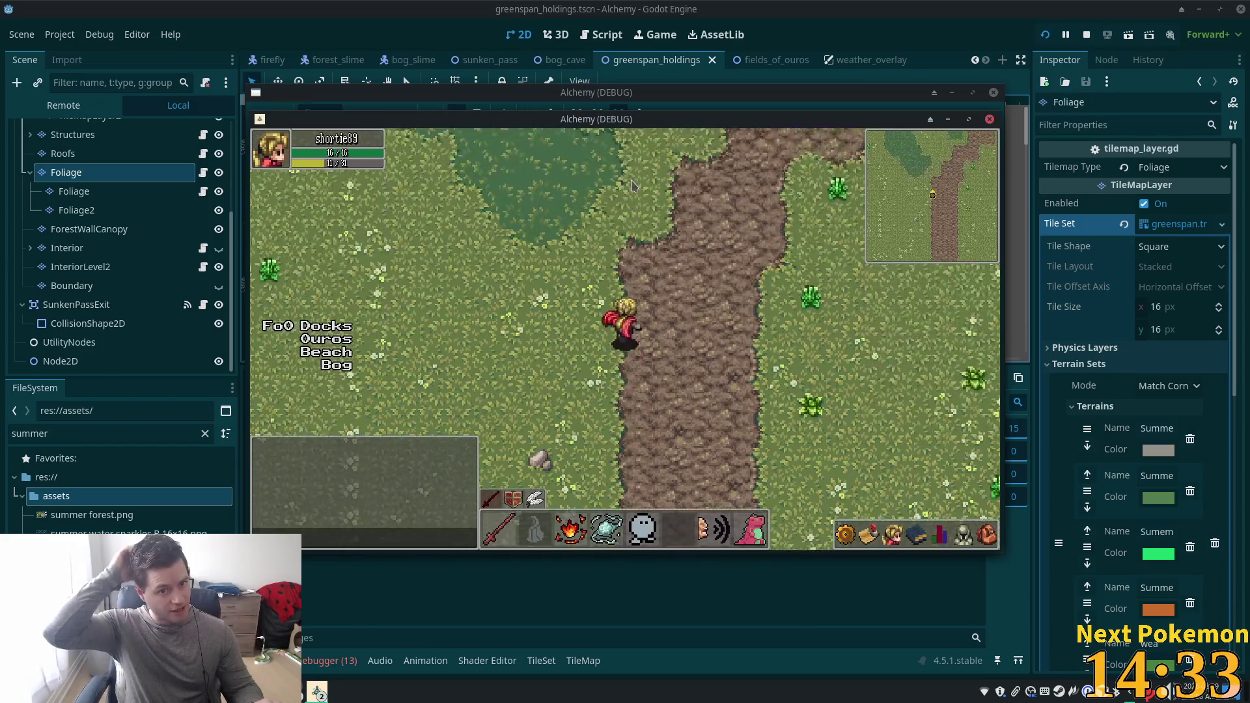
key("Up")
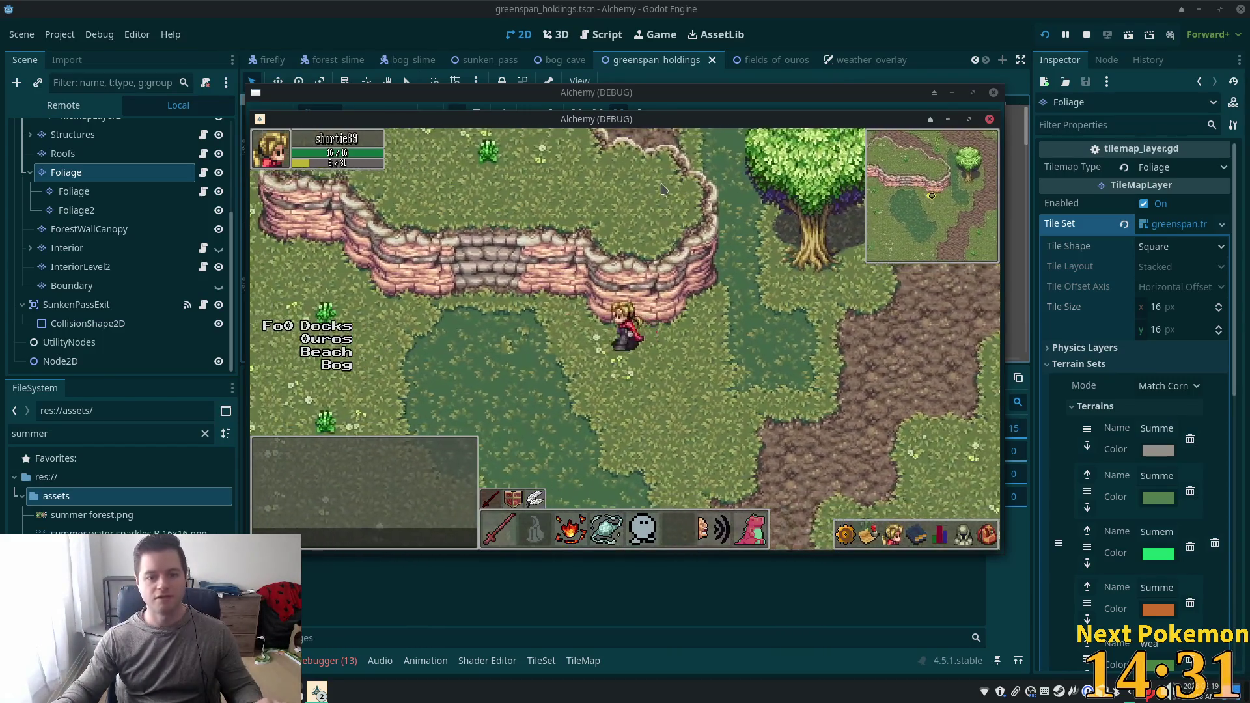
key("Up")
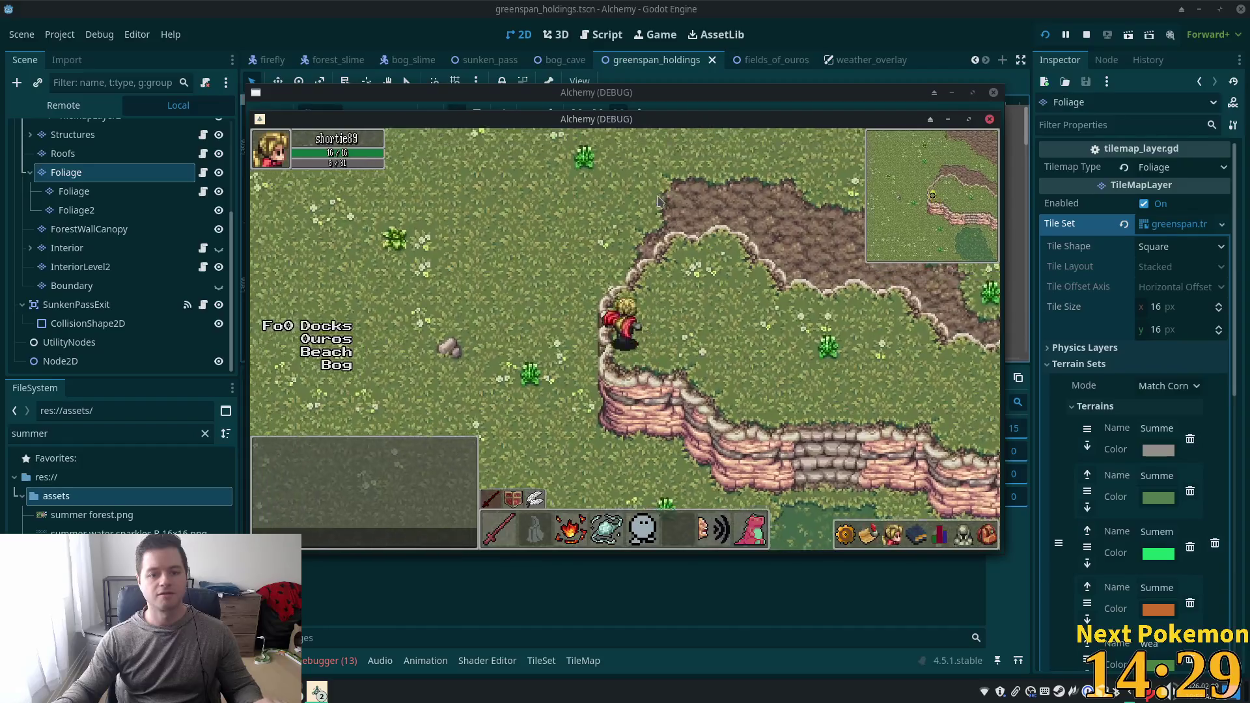
key("Down")
key("Right")
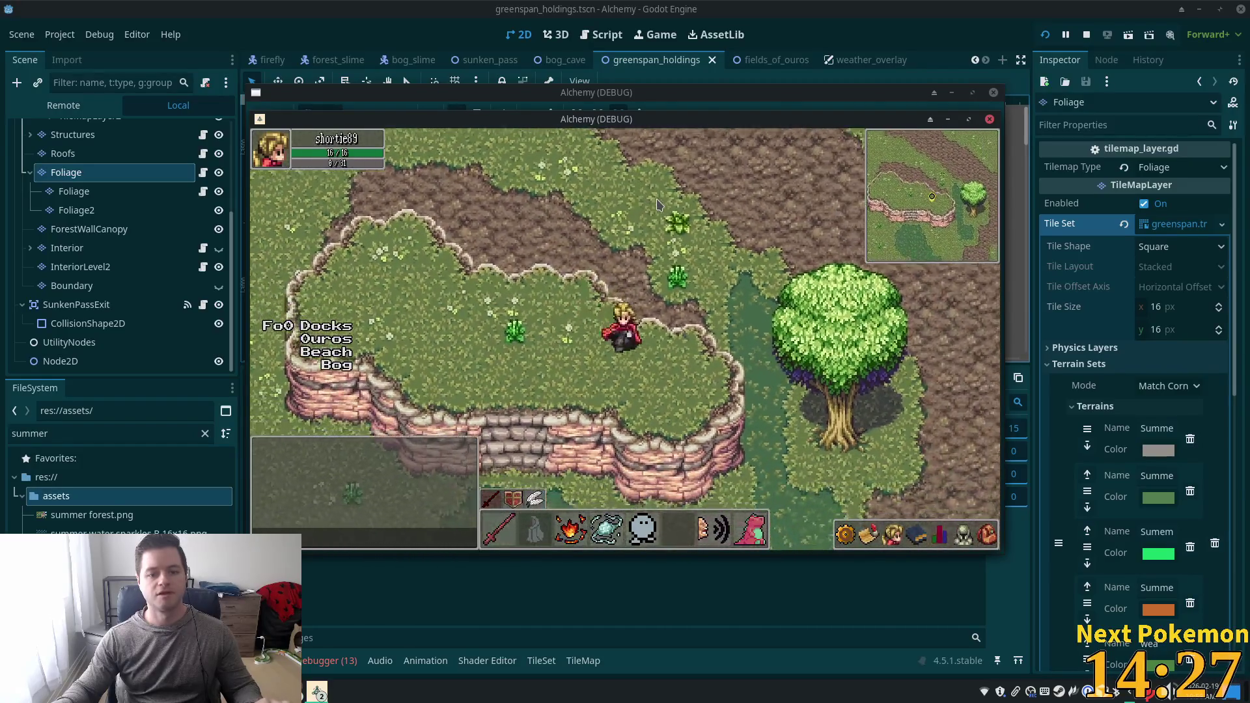
key("Left")
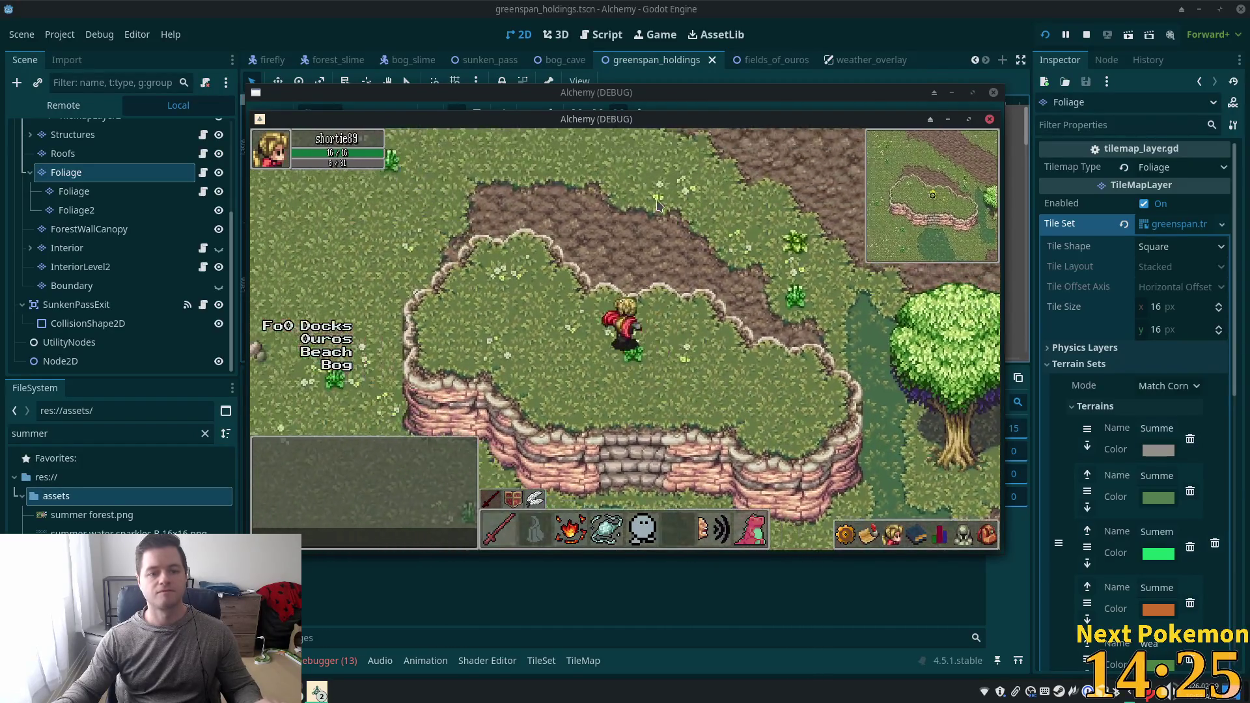
key("Down")
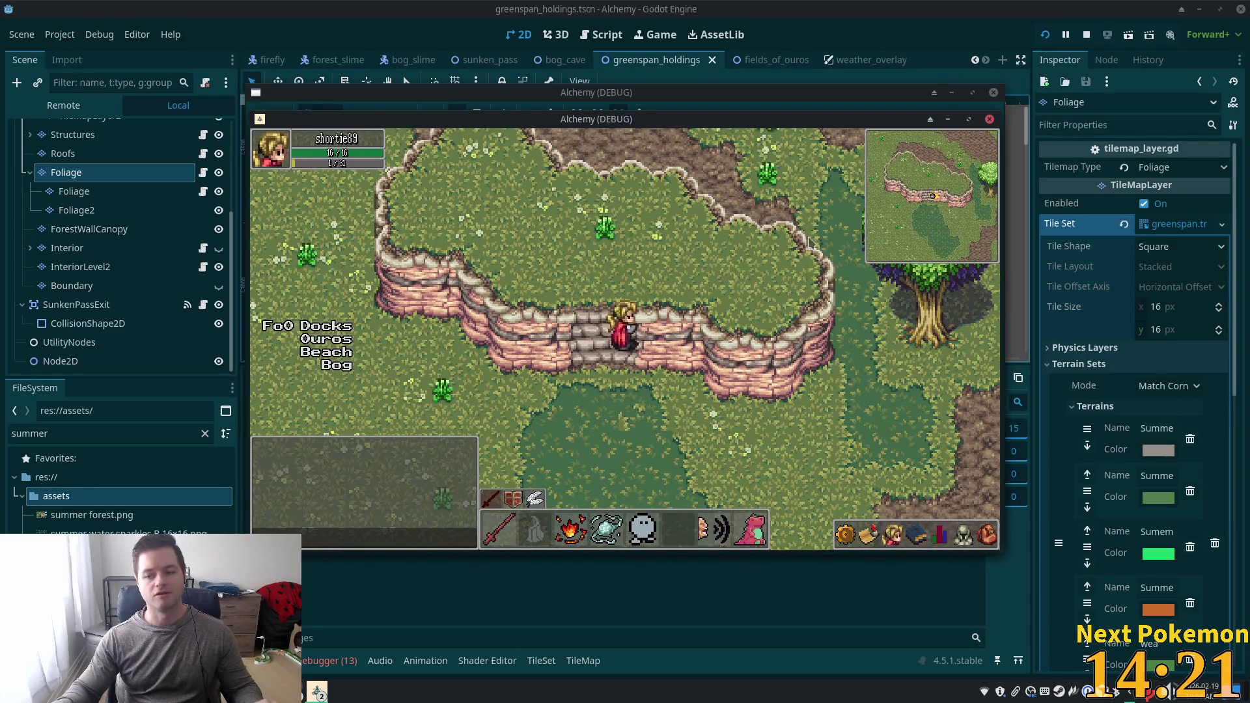
key("Down")
key("F8")
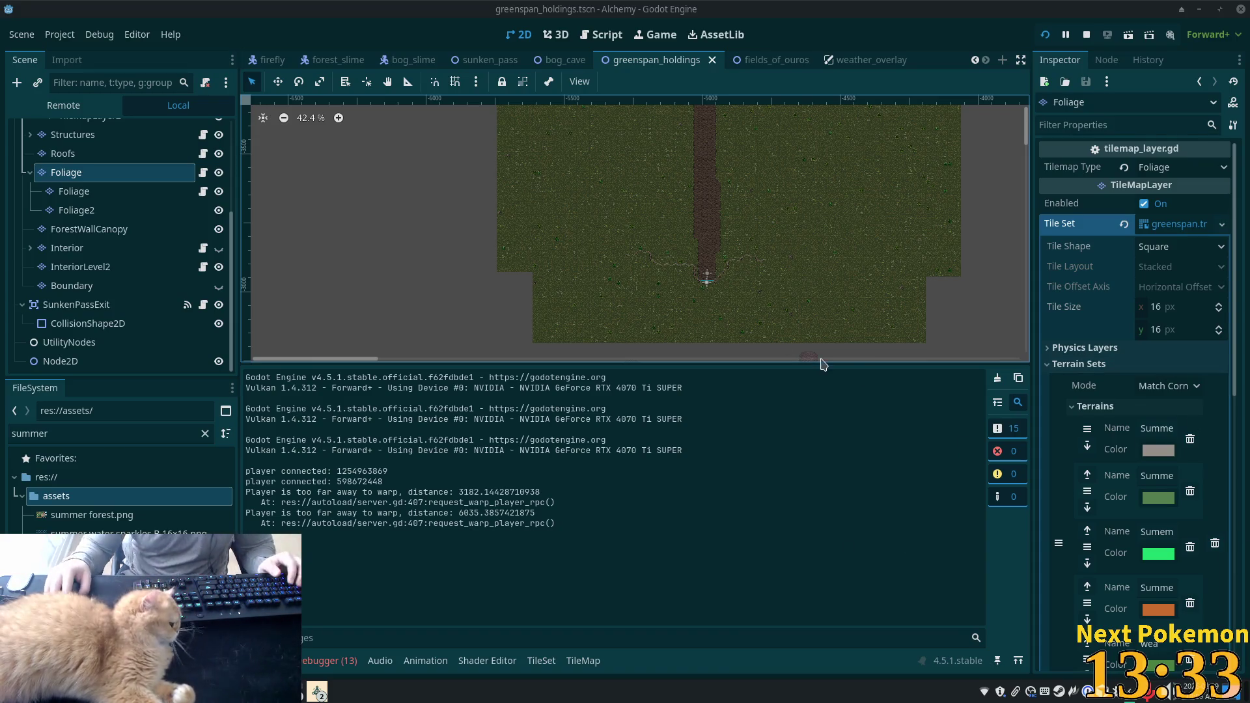
On the Foliage layer, box-select the large tree and paint a copy onto the left cliff.
scroll(692, 204, "up", 5)
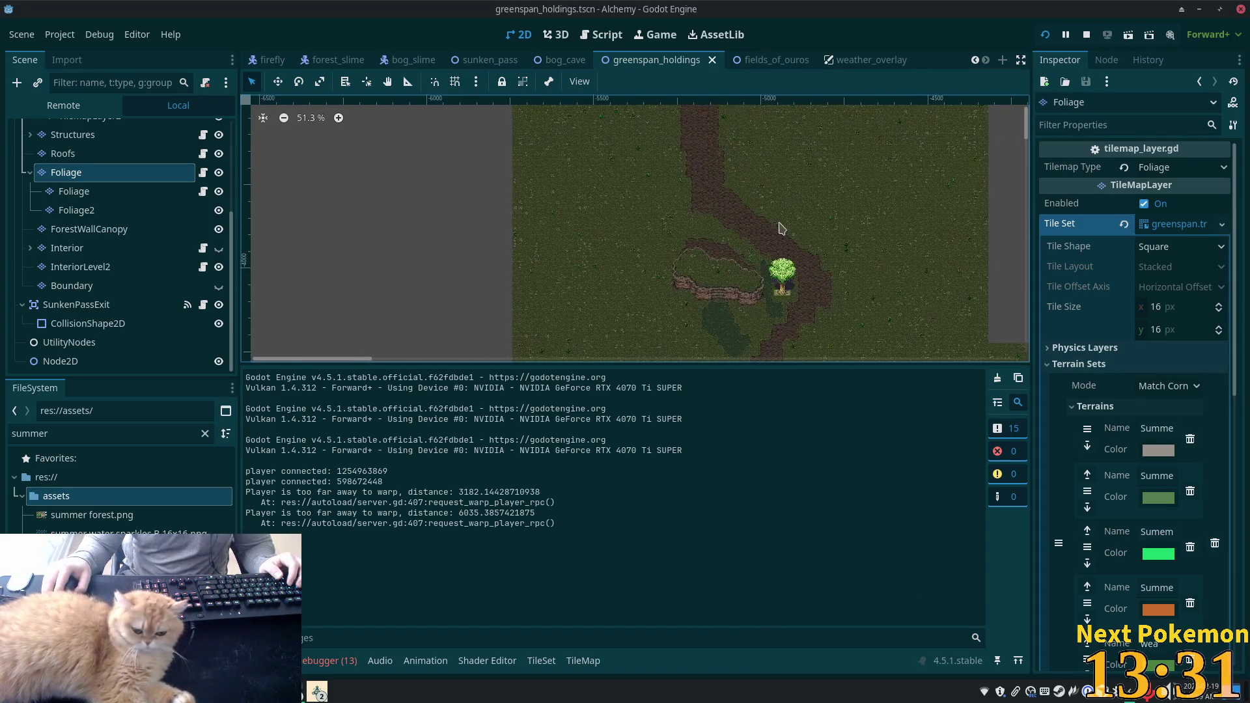
scroll(678, 268, "up", 18)
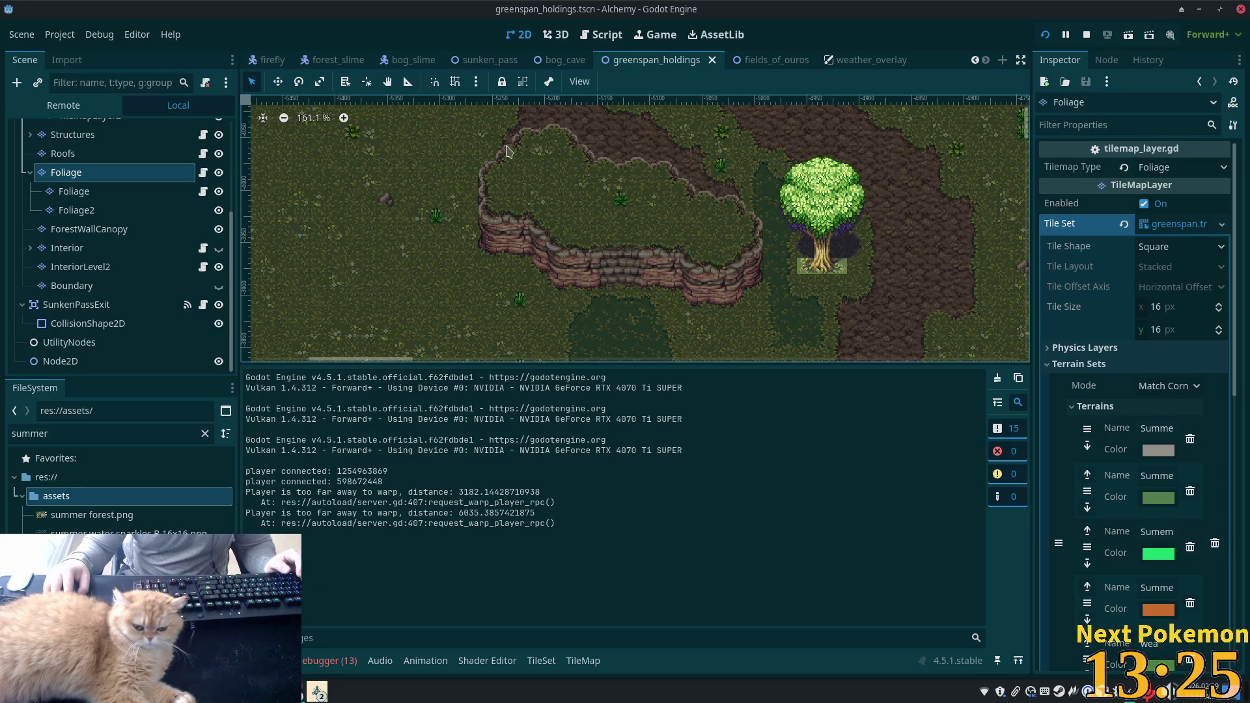
left_click(97, 153)
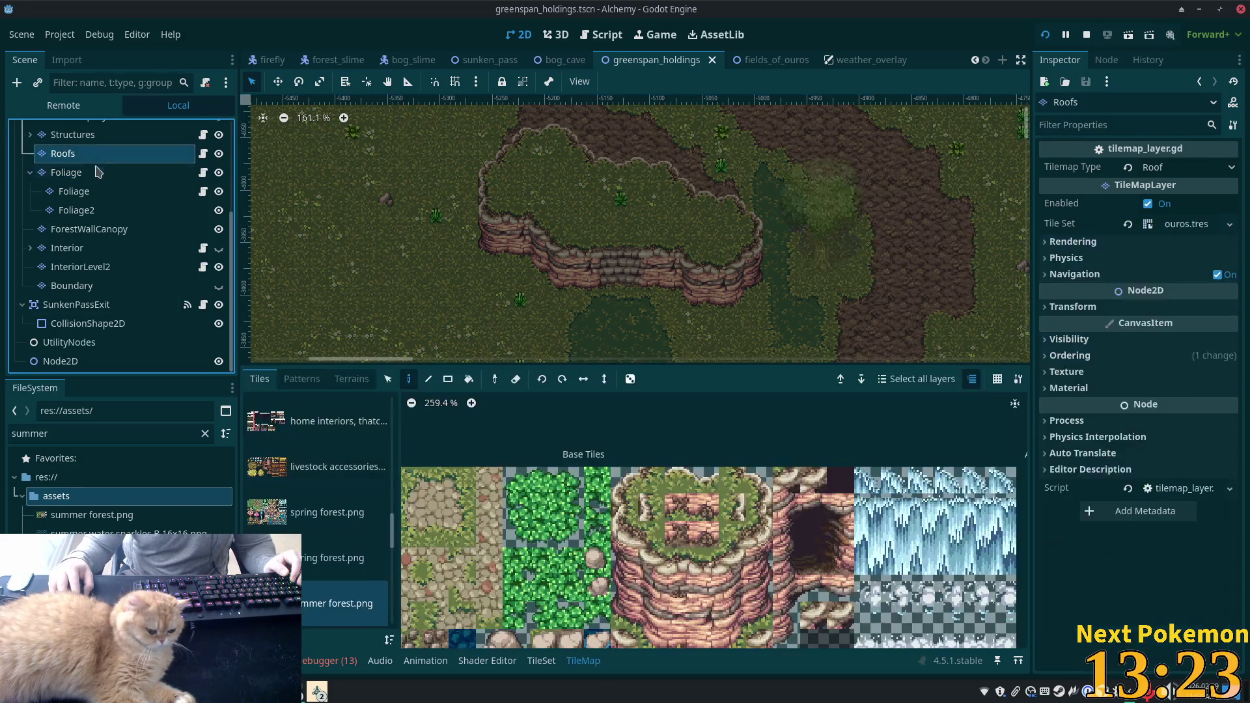
left_click(78, 173)
left_click(388, 379)
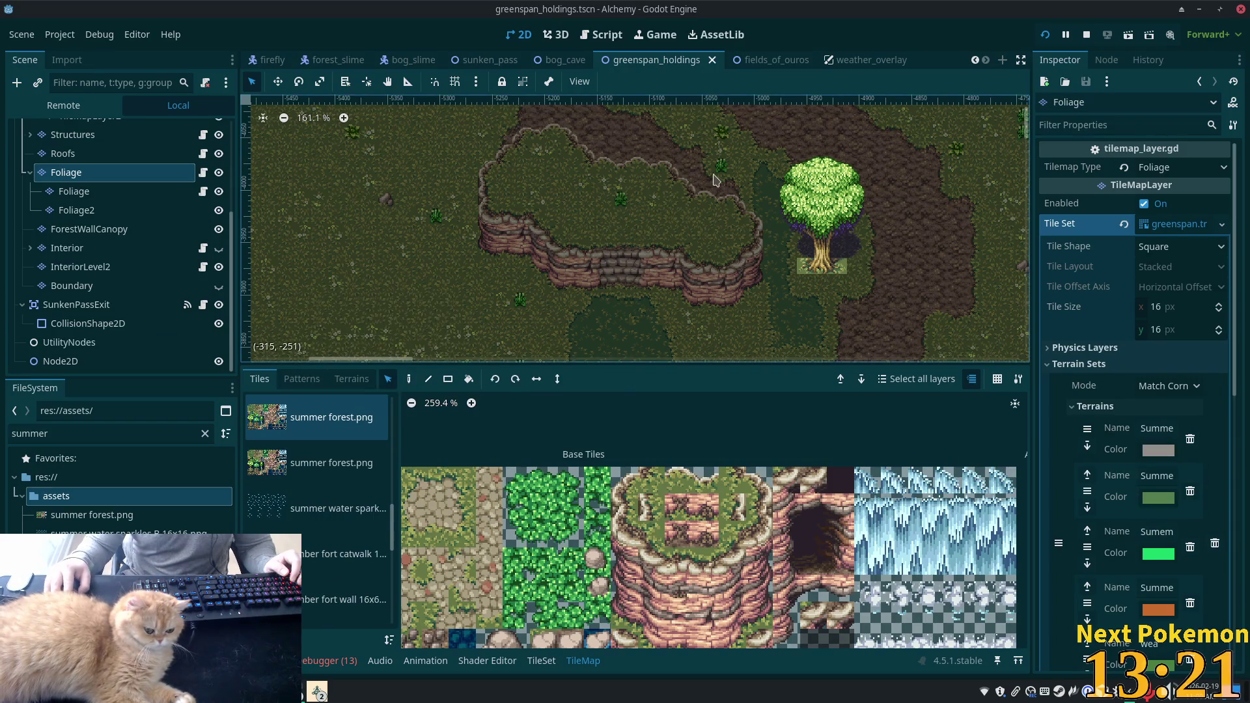
left_click_drag(790, 173, 884, 321)
left_click(409, 379)
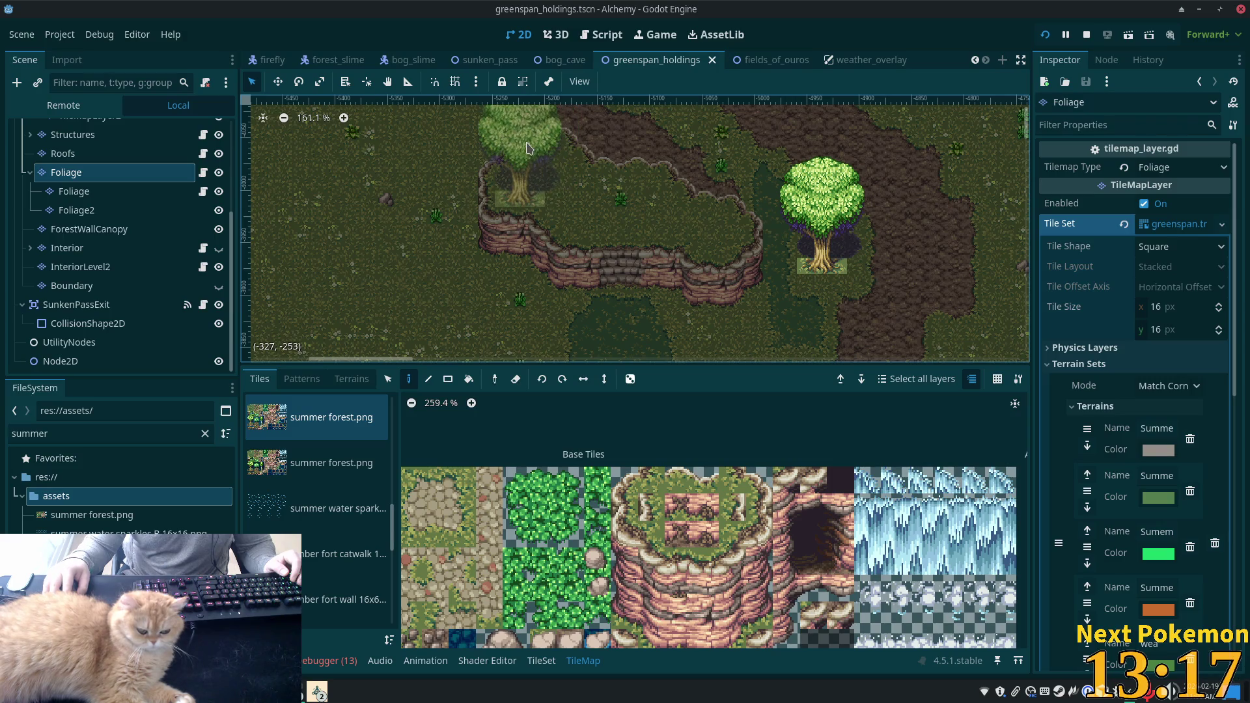
left_click(527, 147)
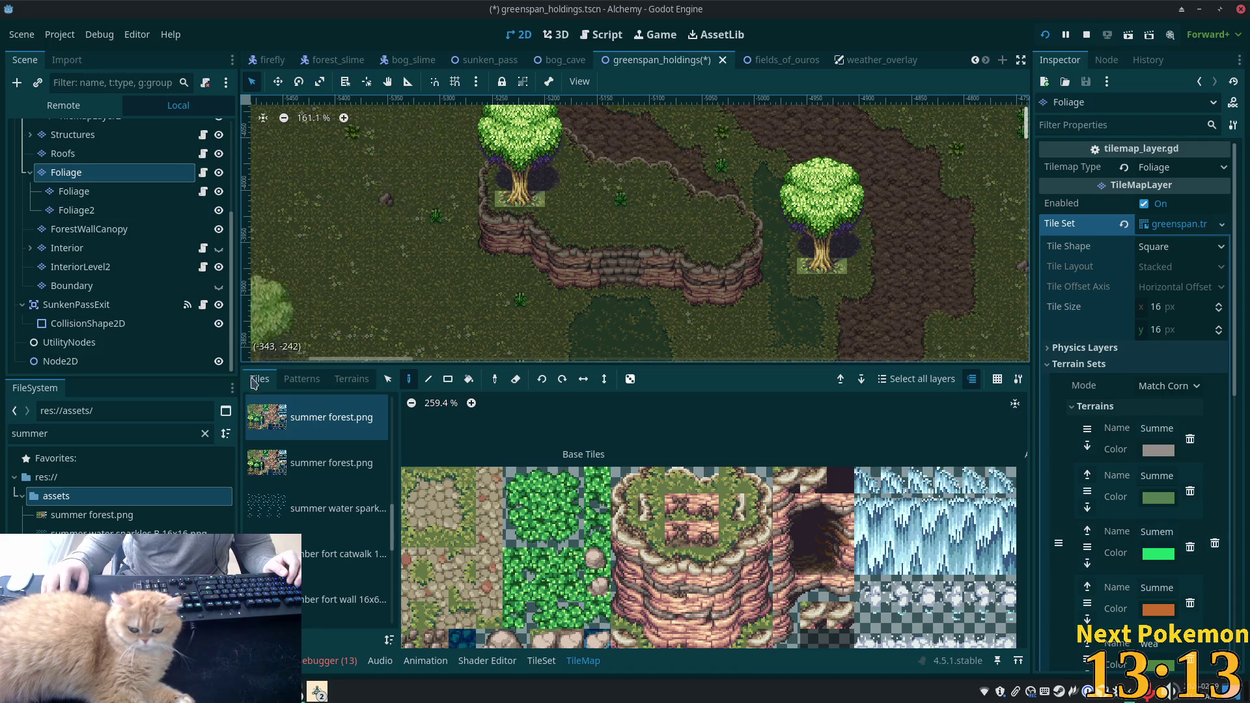
scroll(156, 261, "up", 5)
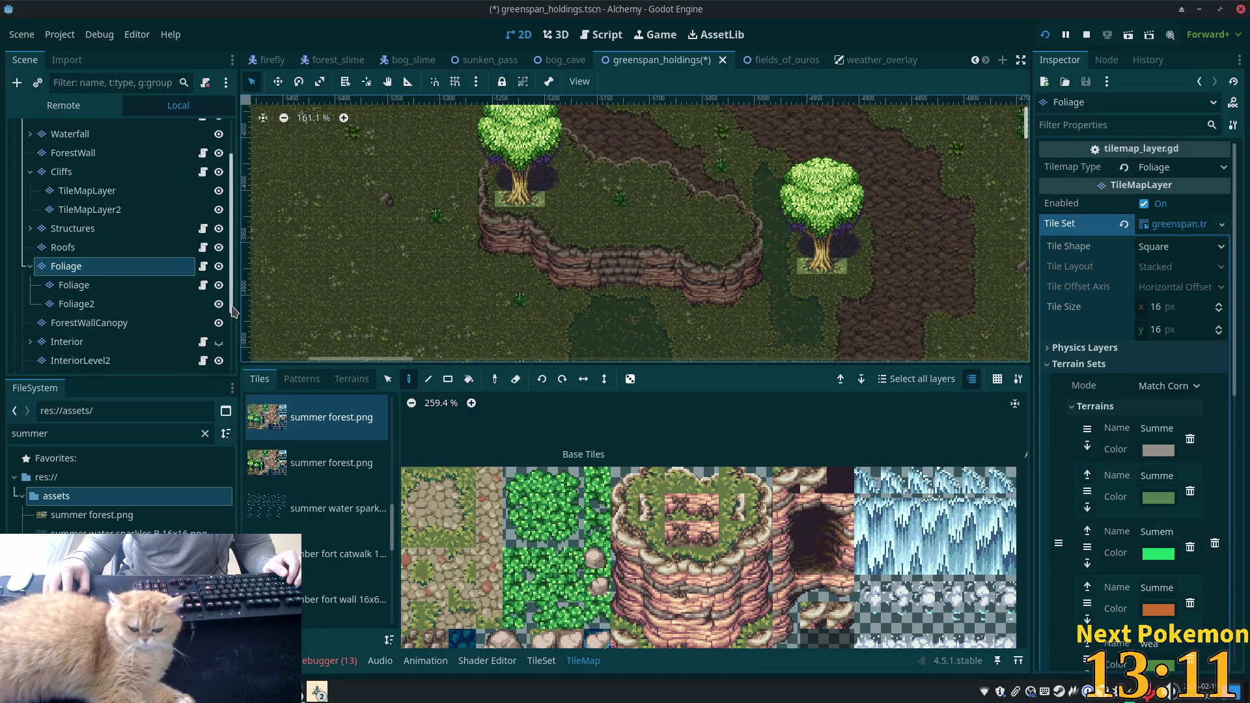
left_click(129, 133)
Instance gathering_node_spawn.tscn at the chosen canvas spot, found by searching 'gather'.
right_click(561, 181)
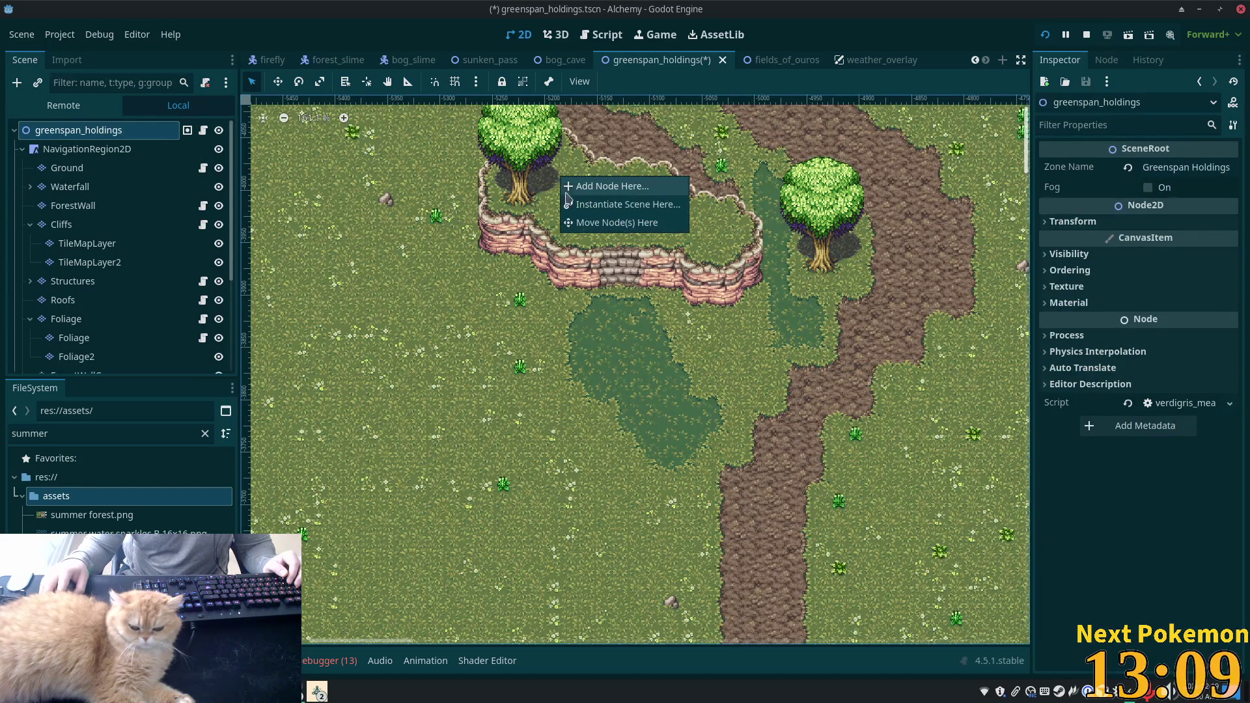
left_click(602, 203)
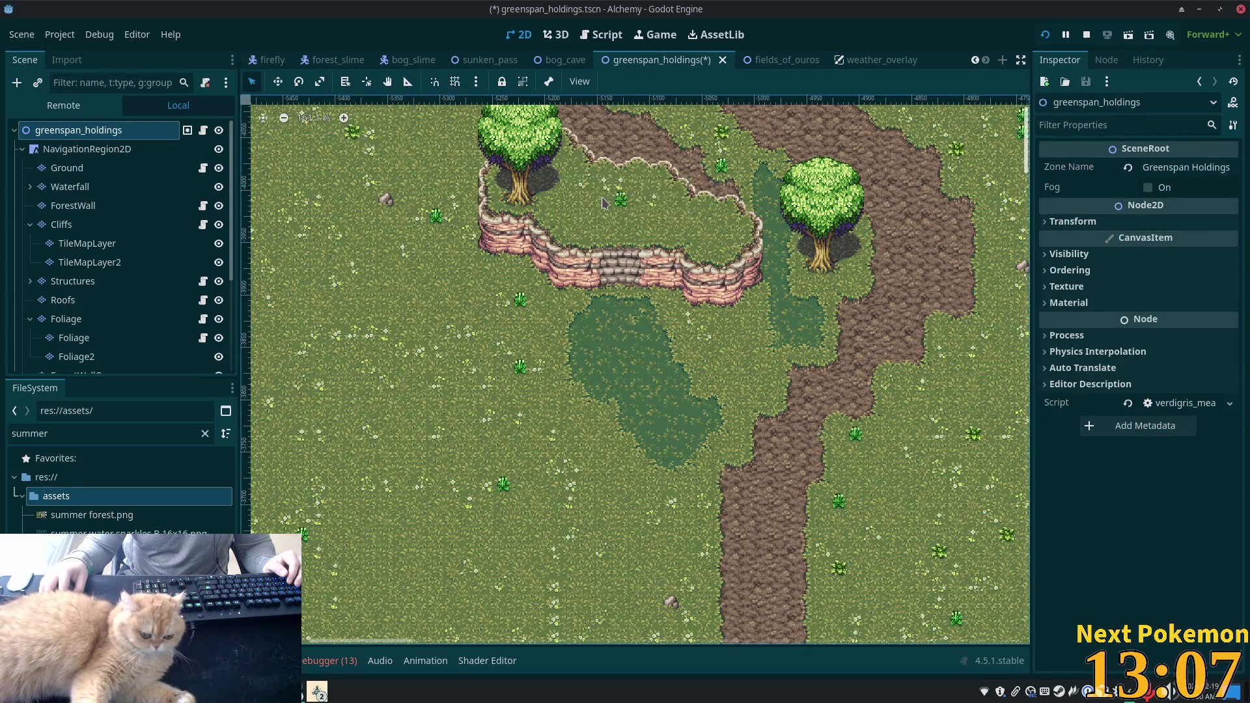
type("gather")
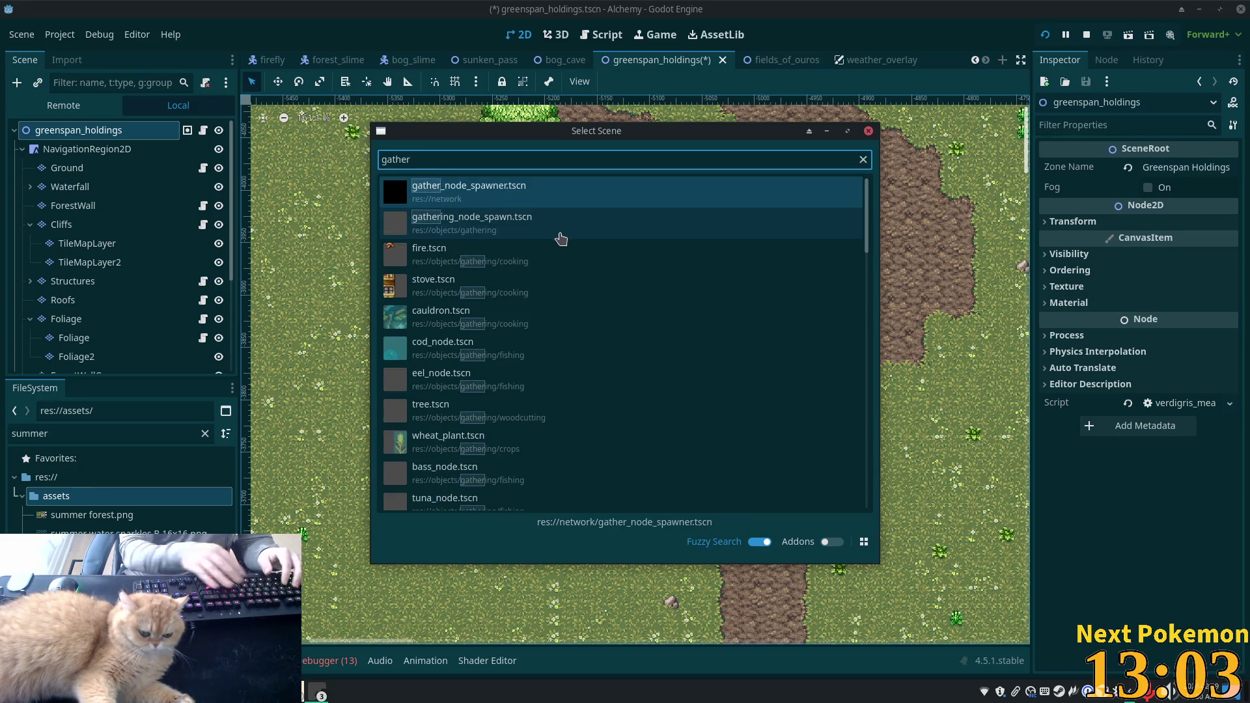
double_click(523, 217)
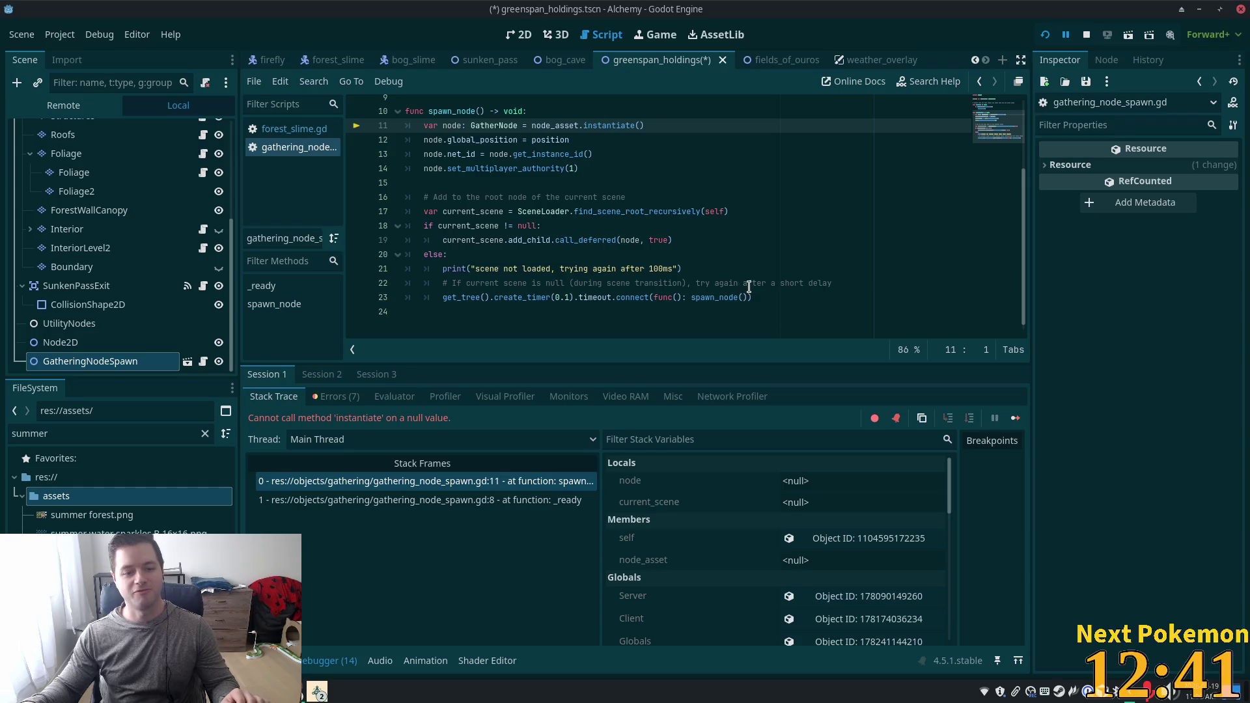
Save the map, stop the debug session, and select the GatheringNodeSpawn node.
key("ctrl+s")
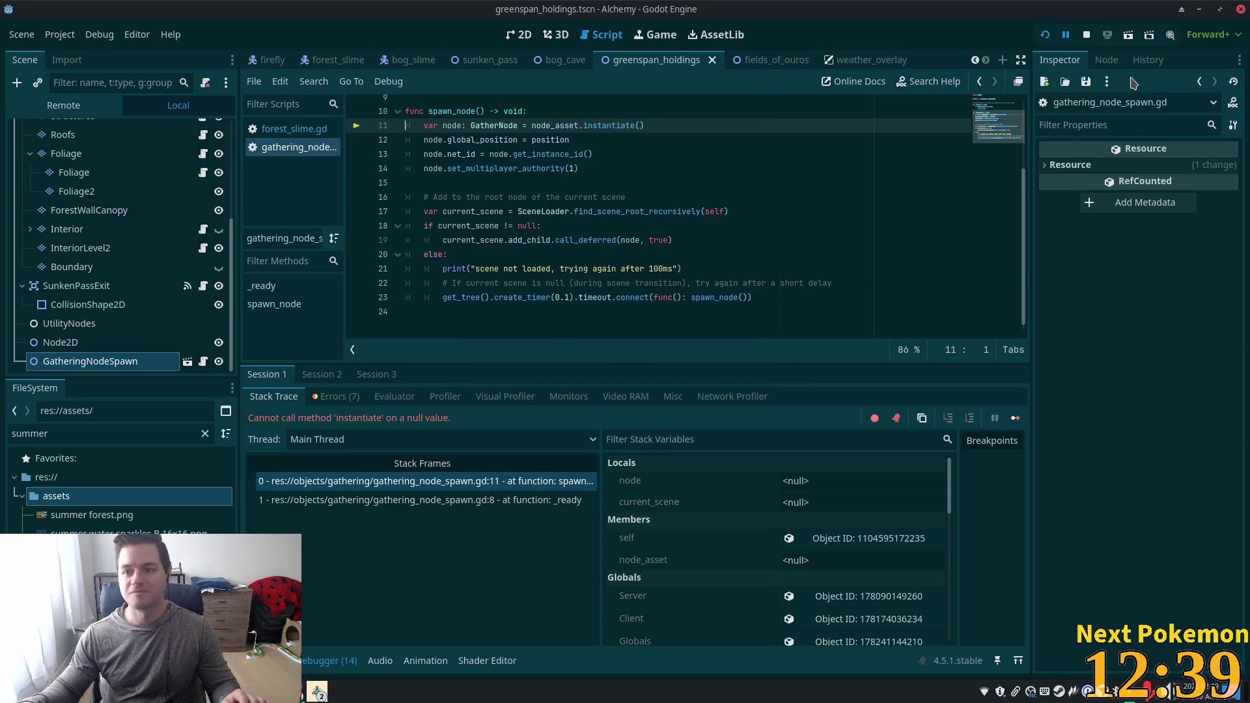
left_click(1086, 34)
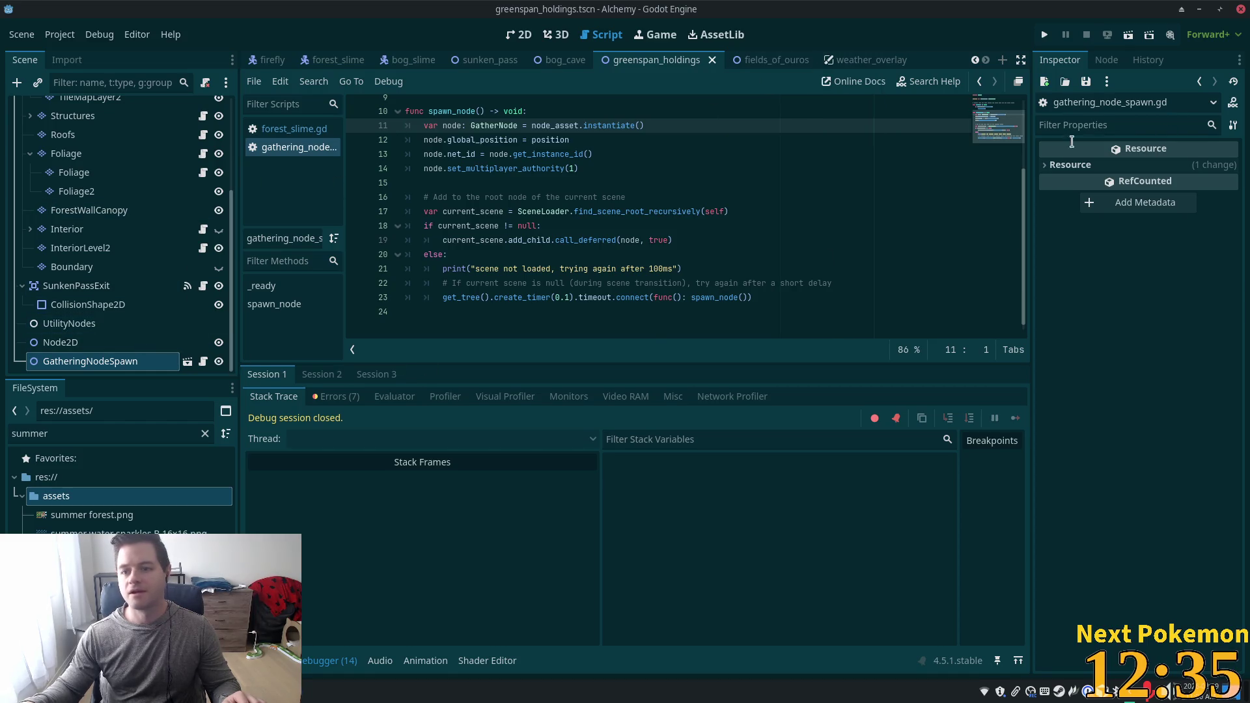
left_click(68, 323)
left_click(91, 361)
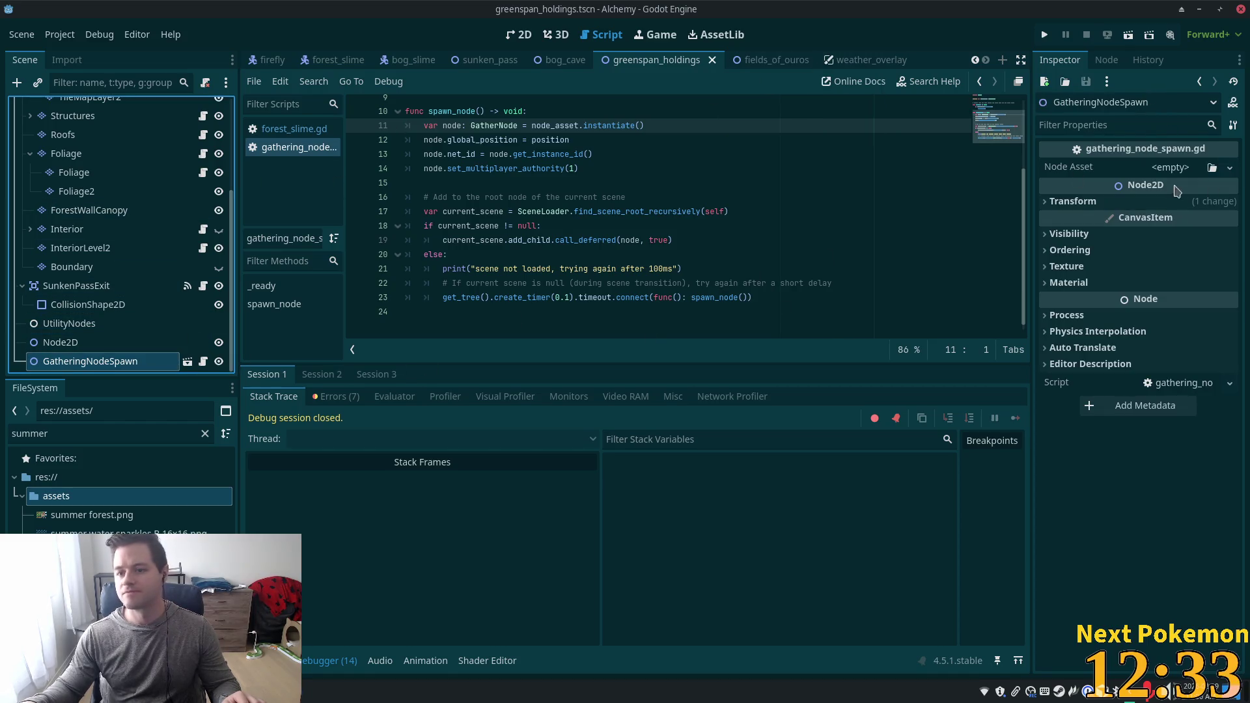
Clear the FileSystem filter and browse into objects > gathering > herbalism.
left_click(205, 433)
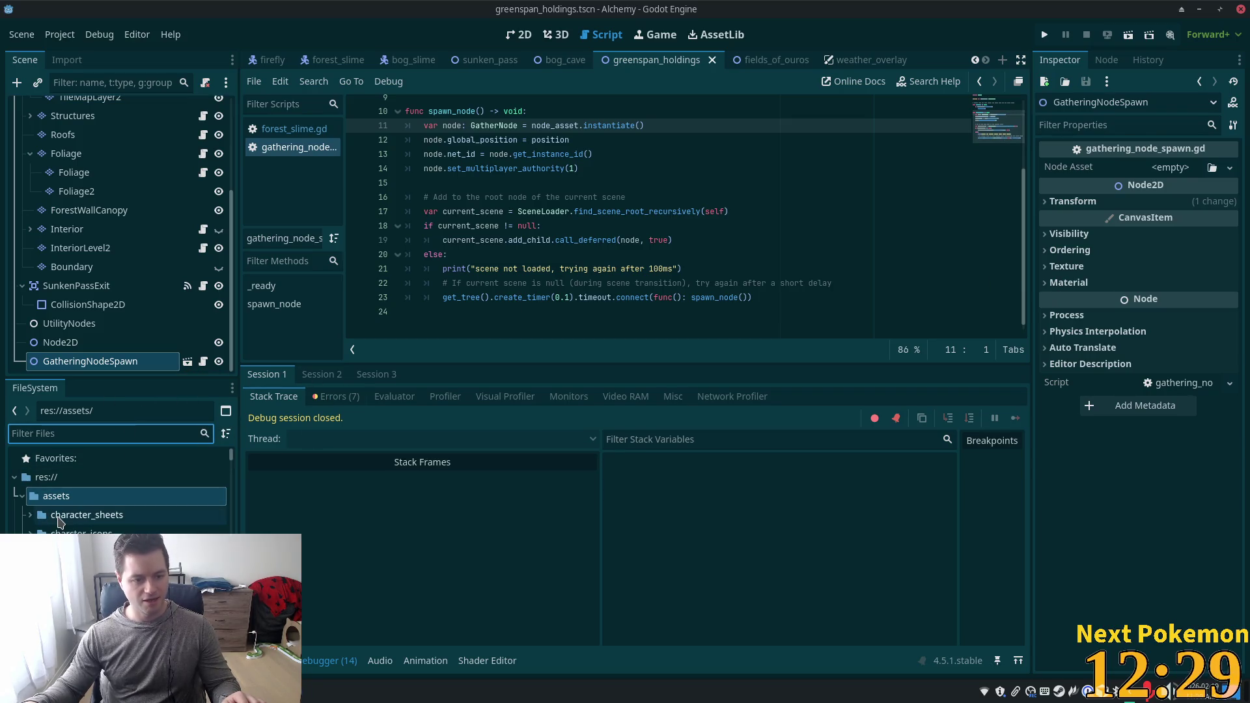
scroll(59, 526, "down", 3)
left_click(65, 535)
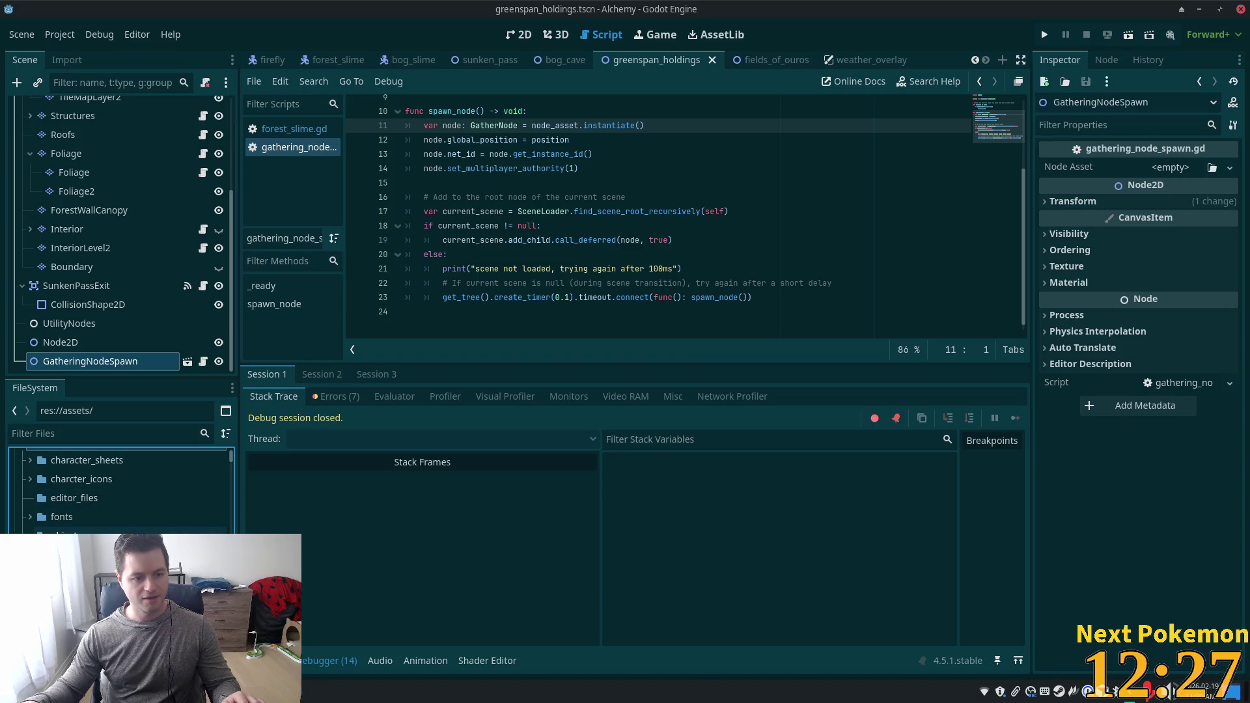
left_click(65, 533)
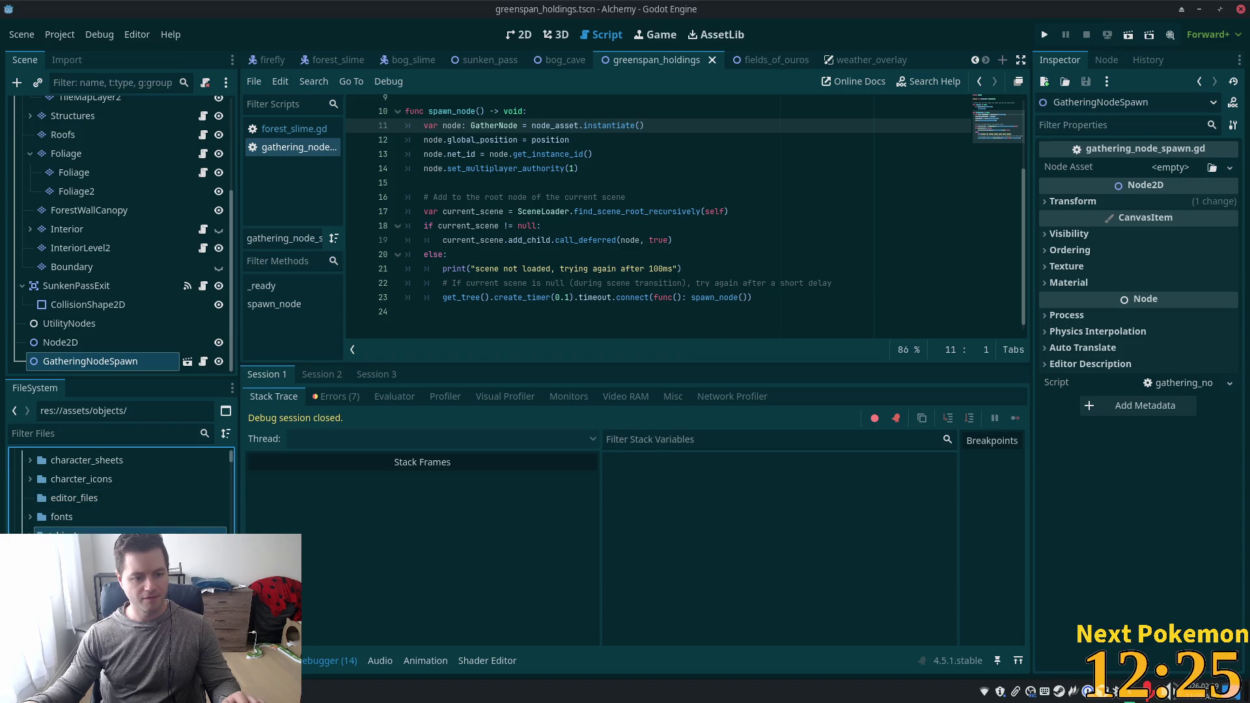
scroll(19, 533, "up", 3)
key("Left")
key("Left")
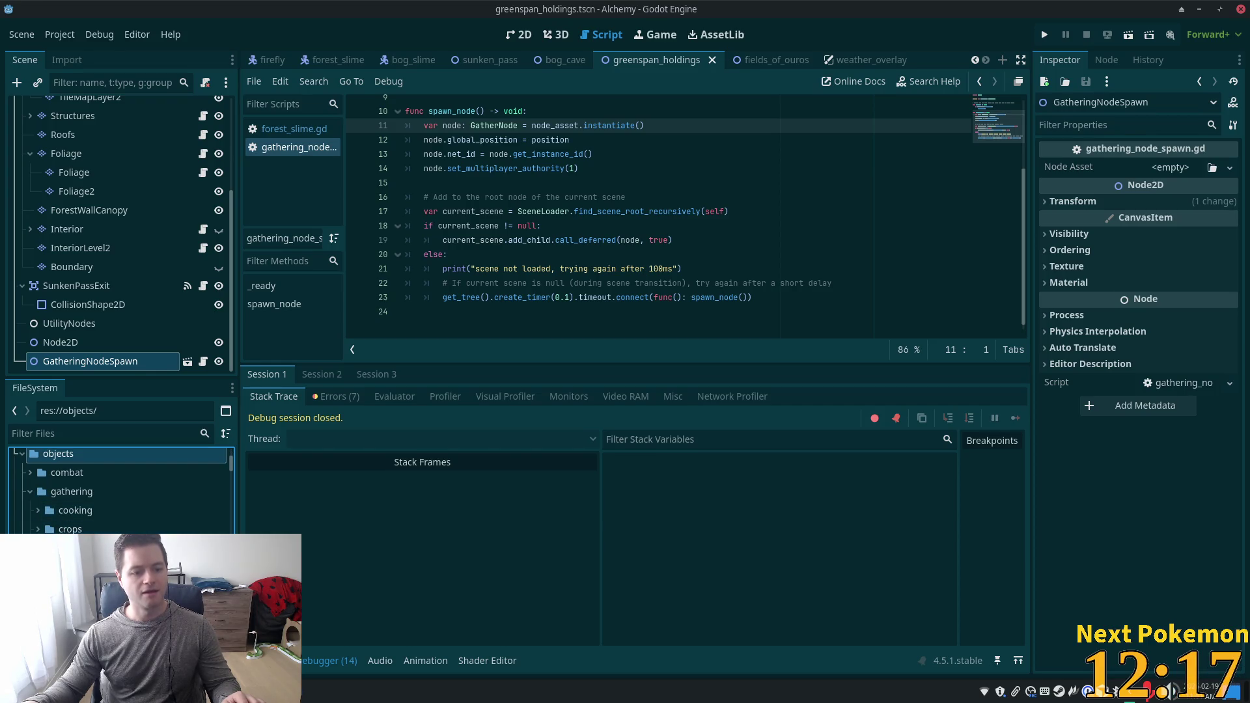
scroll(211, 515, "down", 3)
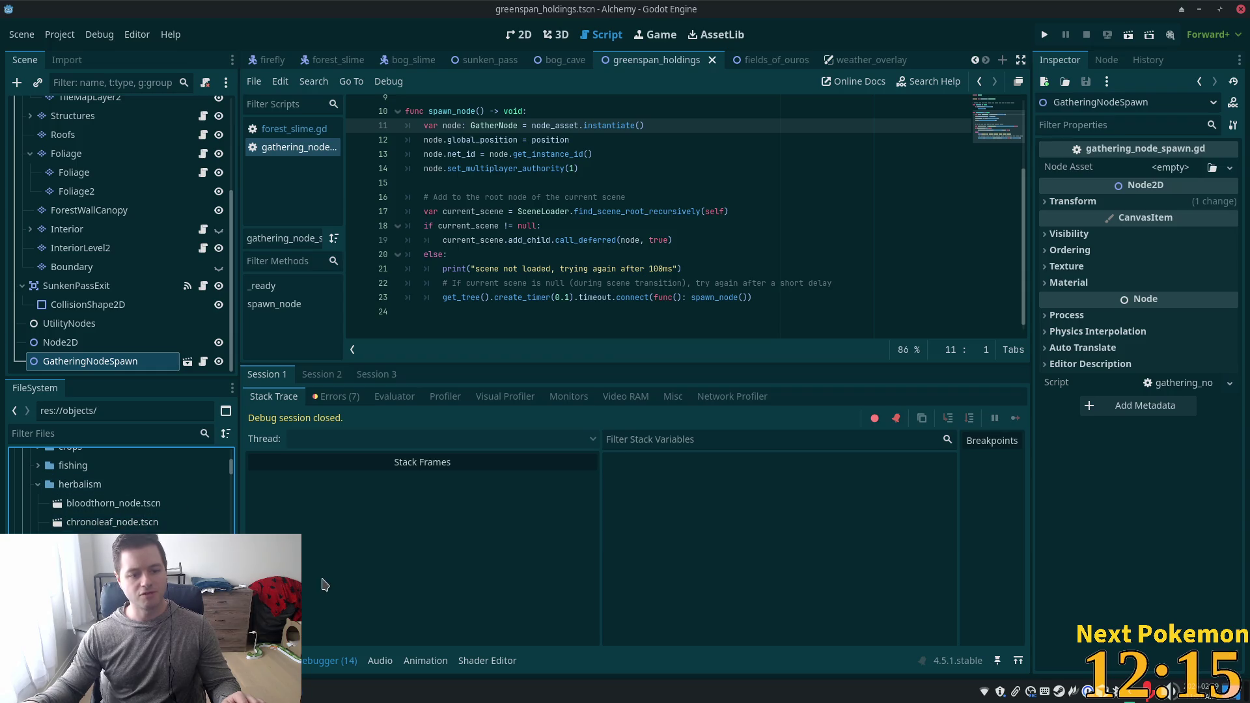
scroll(212, 514, "down", 3)
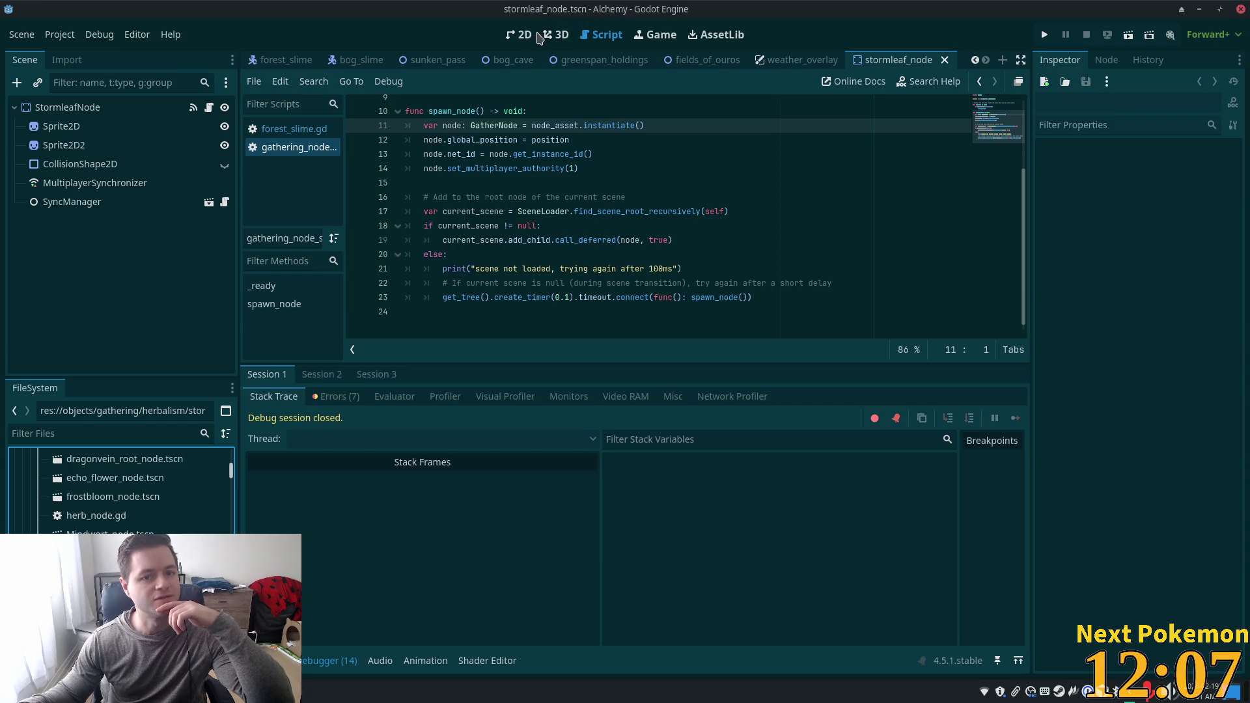
Close the moonwhisper, sunburst_thistle, stormleaf and weather_overlay scene tabs in the 2D editor.
left_click(519, 34)
scroll(337, 178, "up", 5)
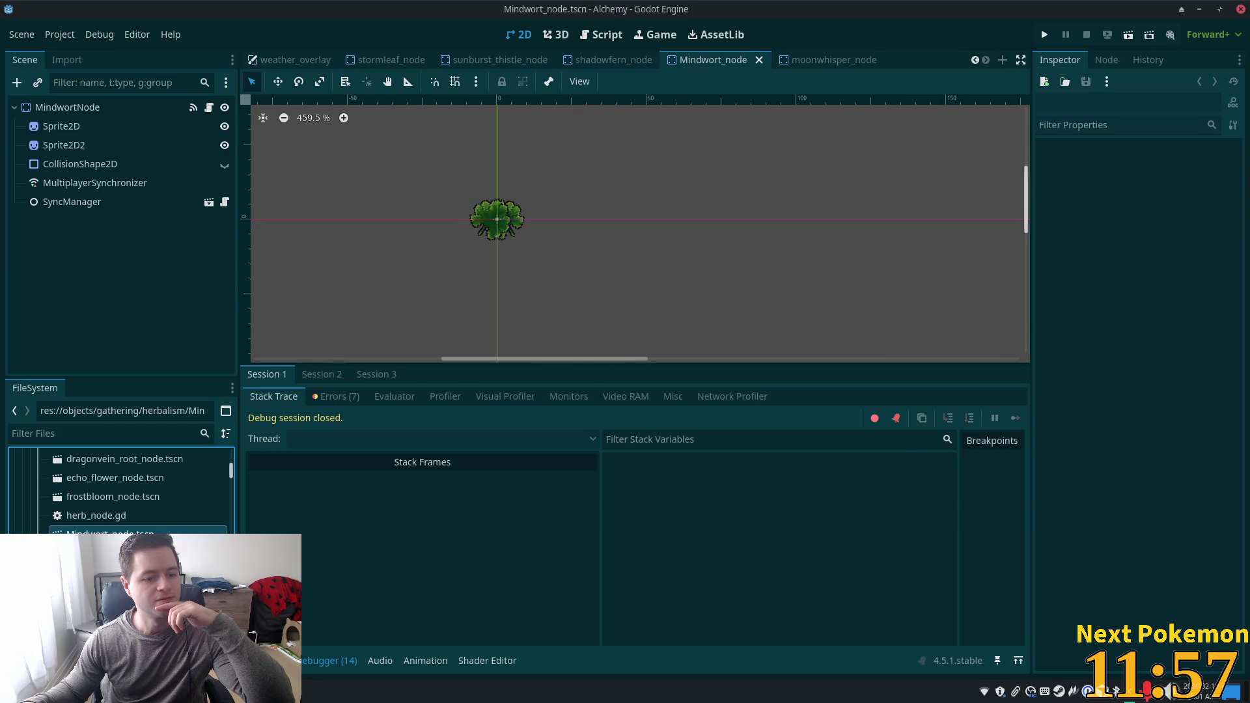
scroll(92, 515, "up", 3)
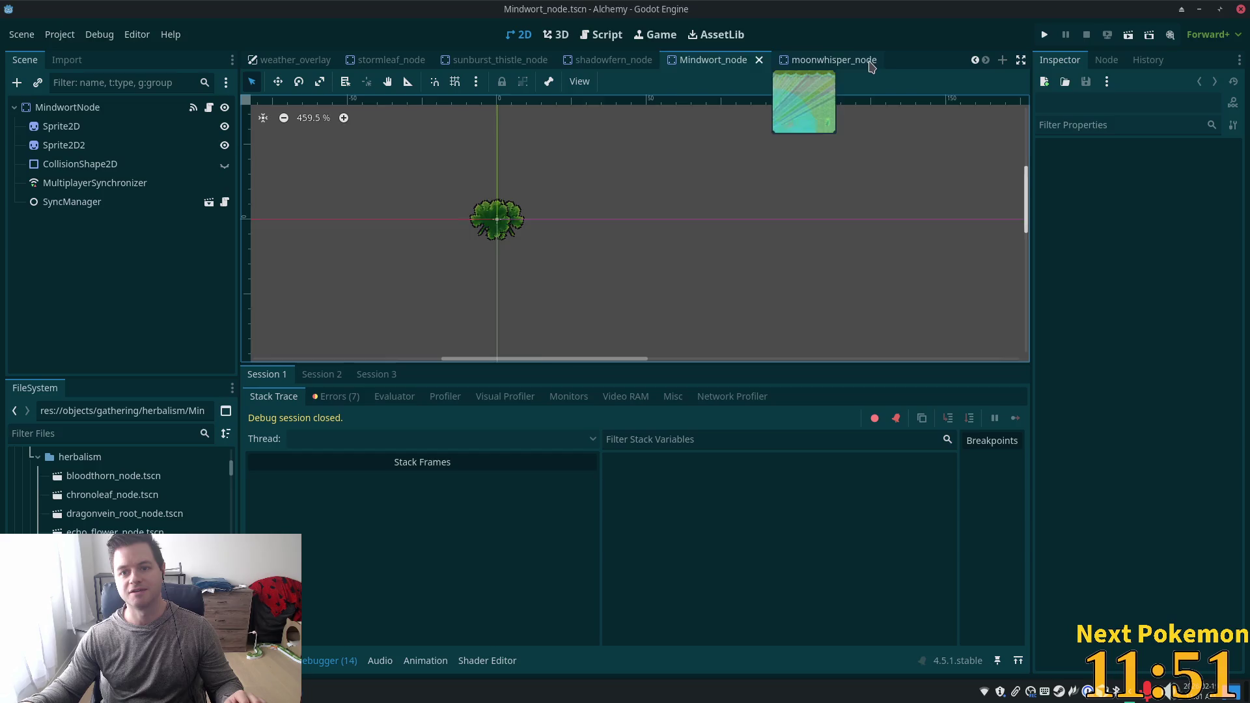
left_click(871, 60)
left_click(873, 60)
left_click(600, 59)
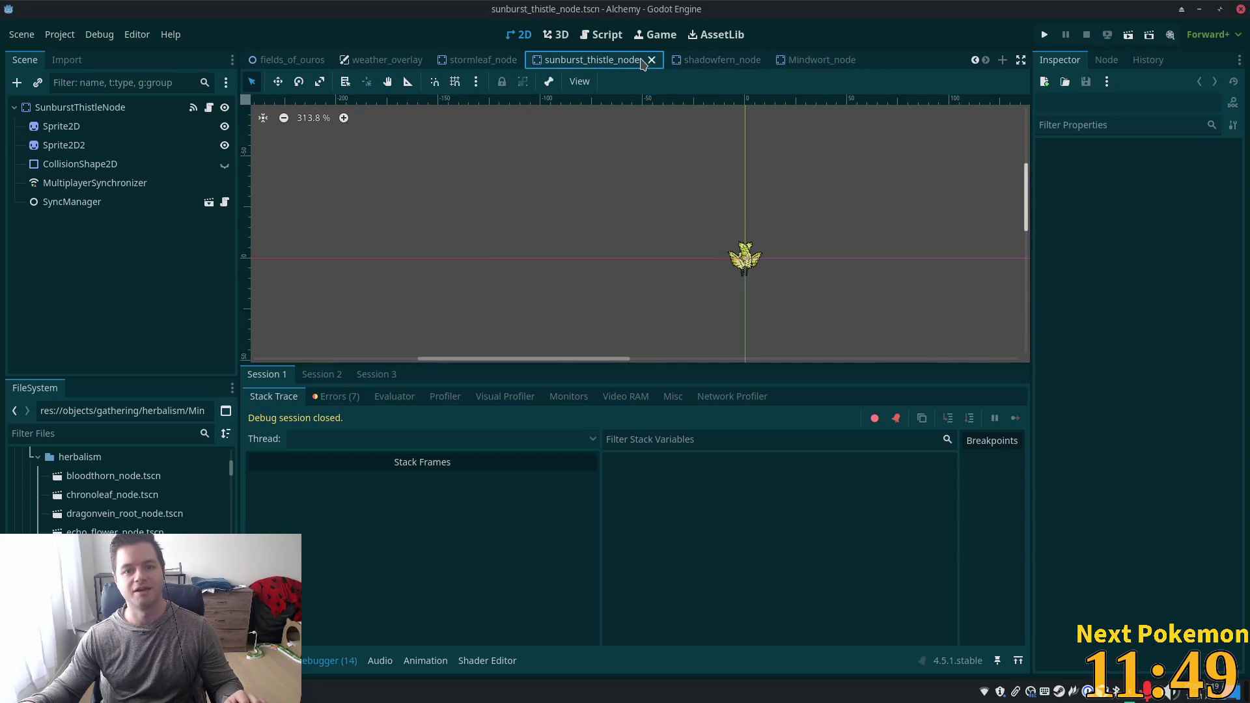
left_click(646, 60)
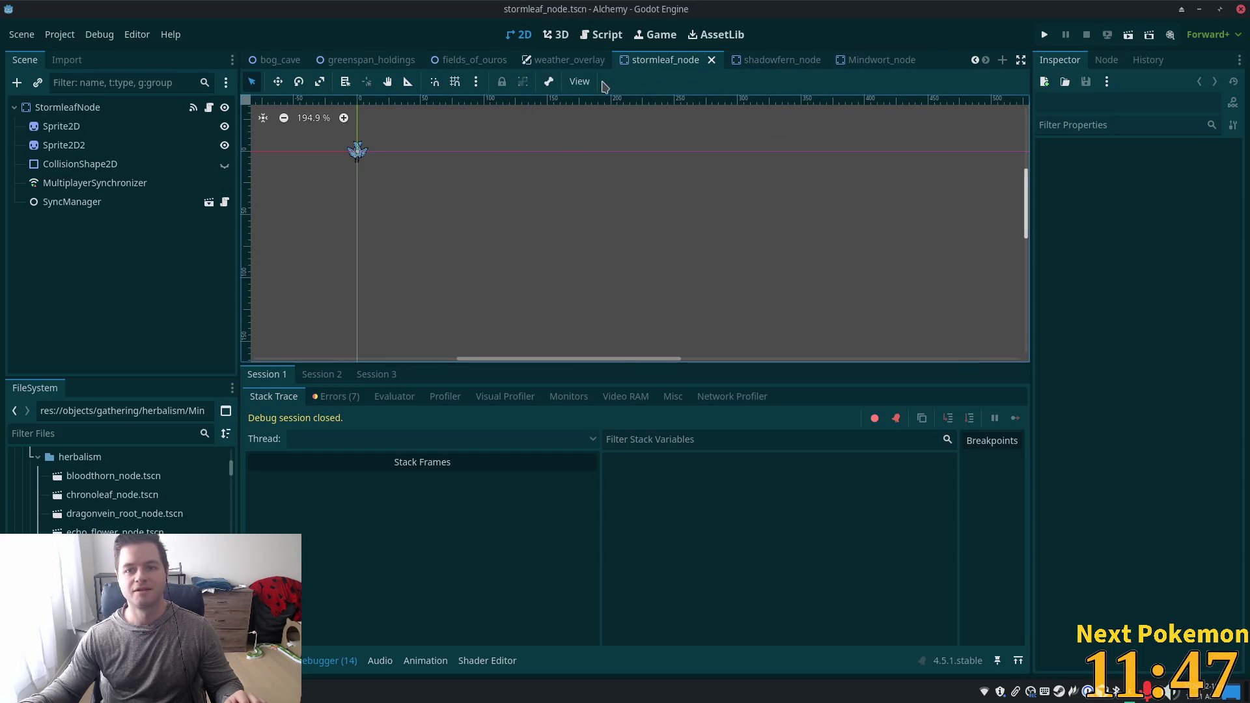
left_click(712, 60)
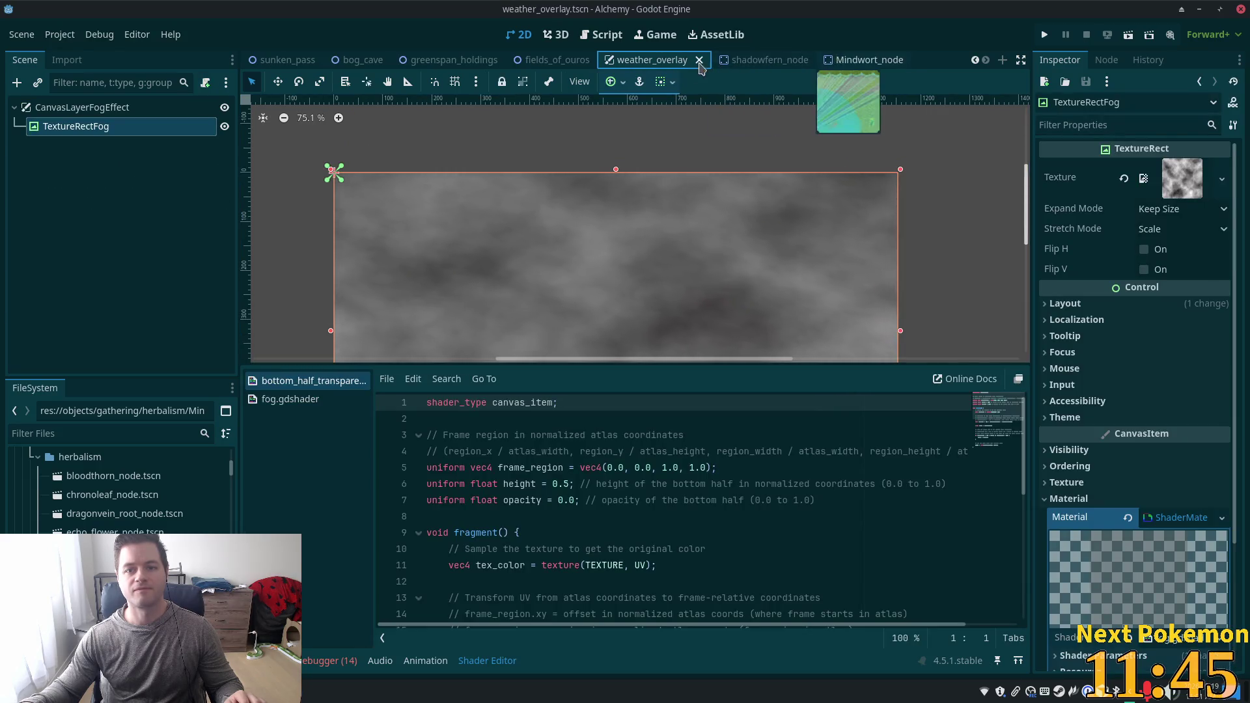
left_click(699, 60)
Close the shadowfern and Mindwort node scenes and return to greenspan_holdings.
left_click(847, 65)
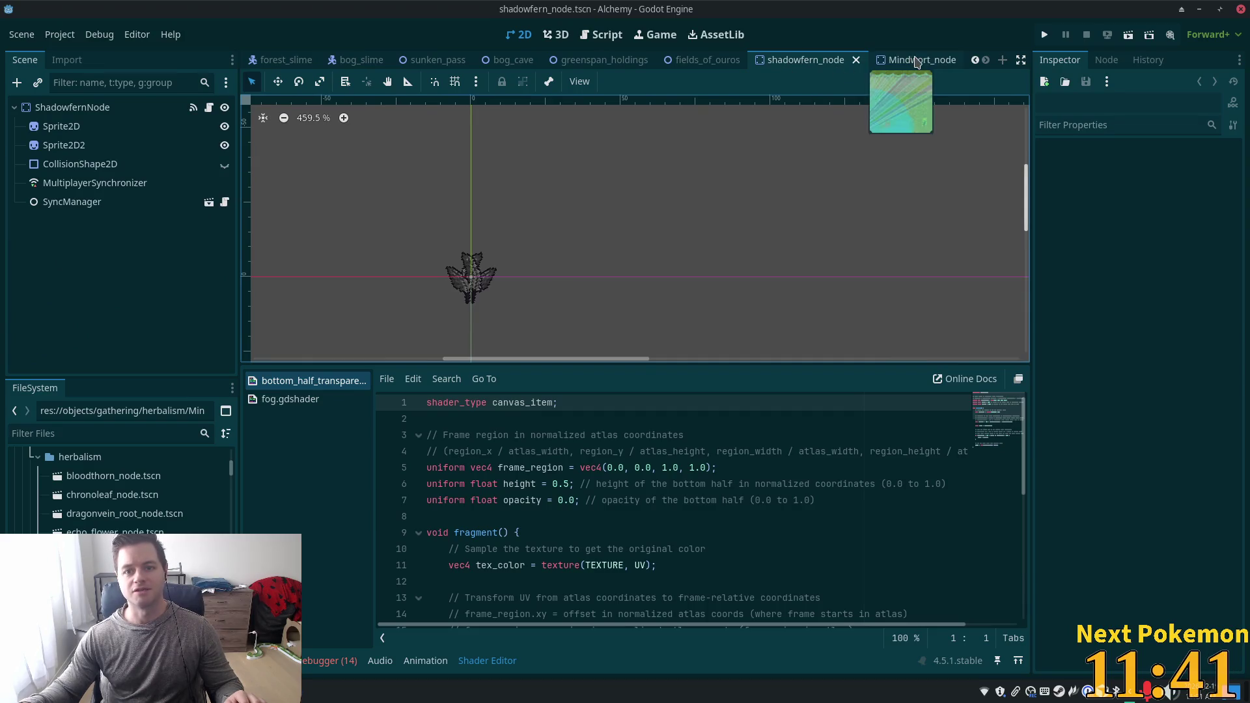
left_click(856, 60)
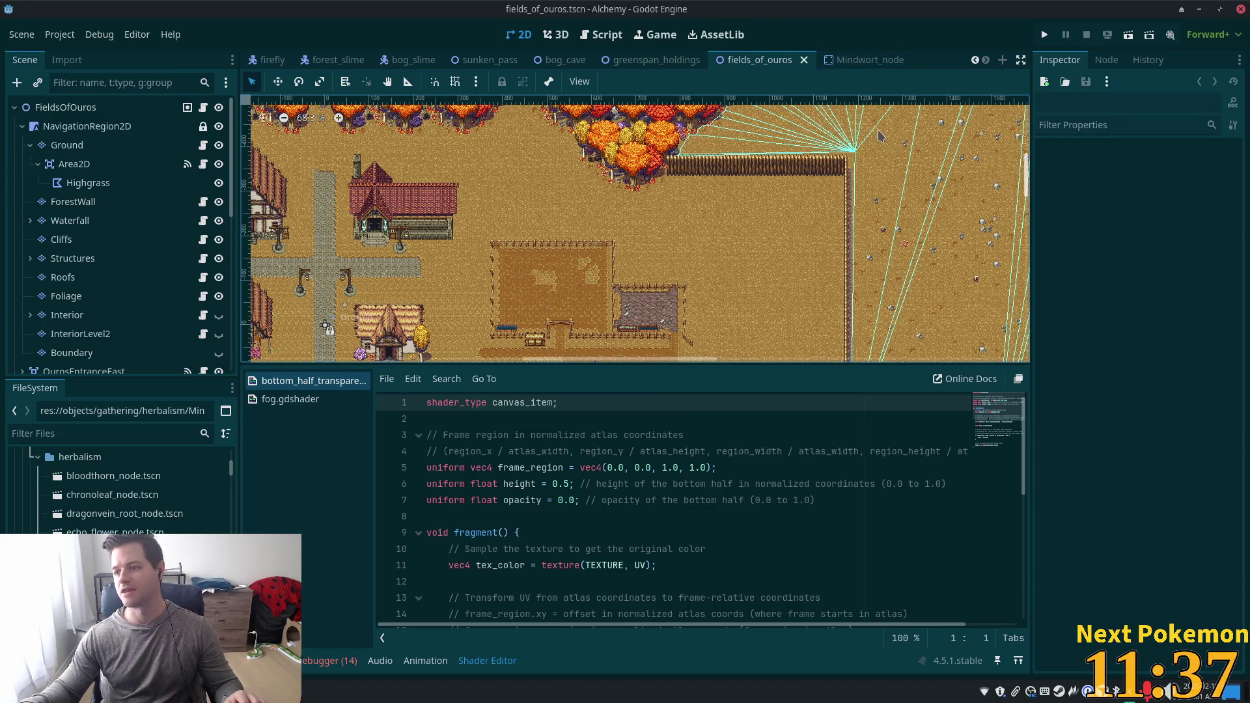
left_click(847, 62)
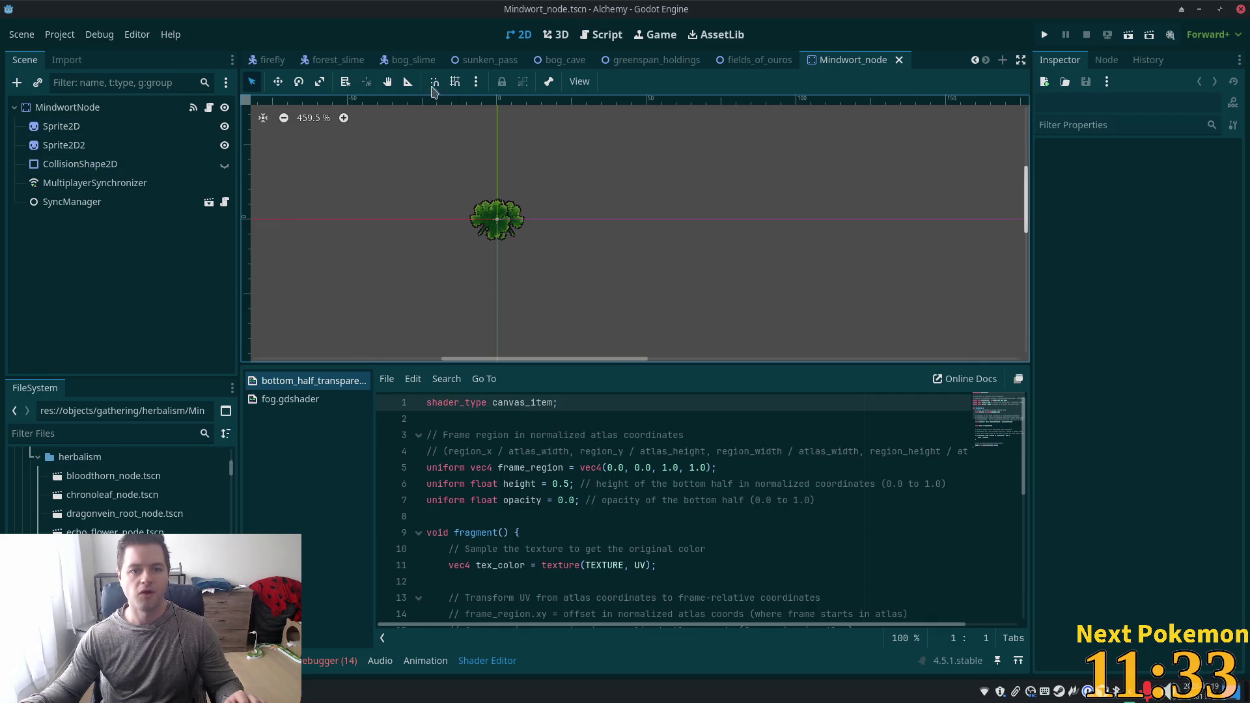
left_click(899, 60)
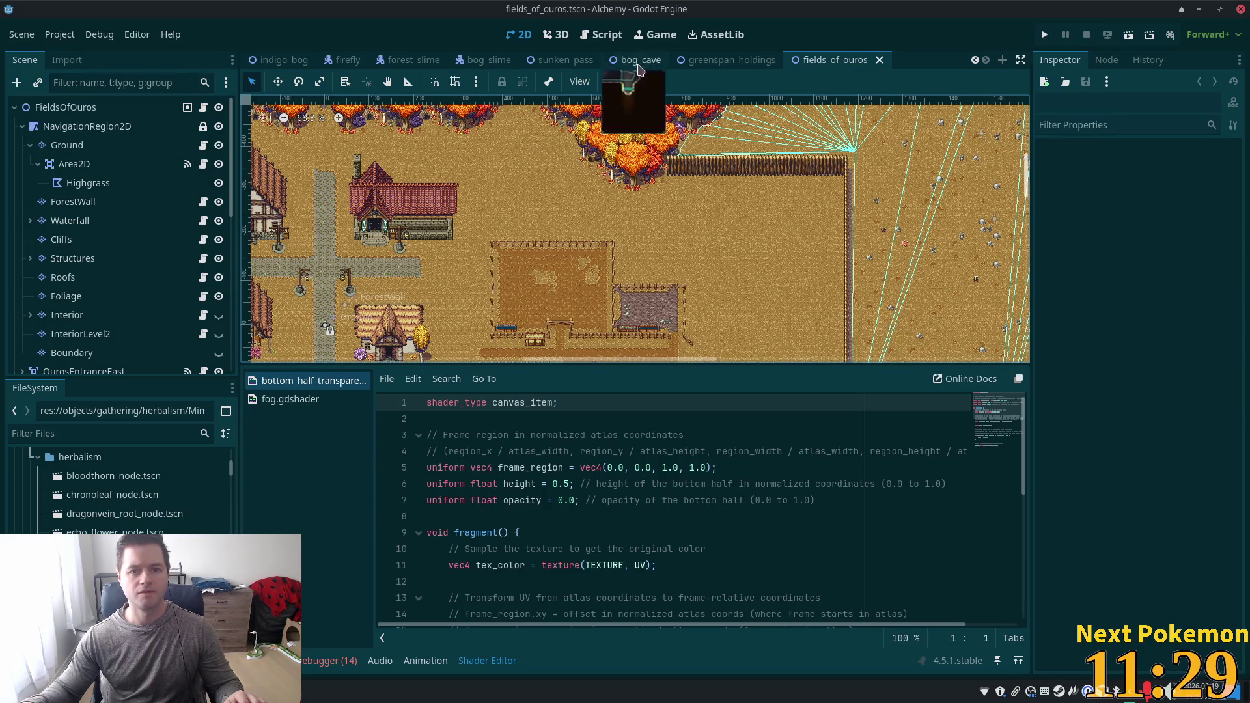
left_click(735, 59)
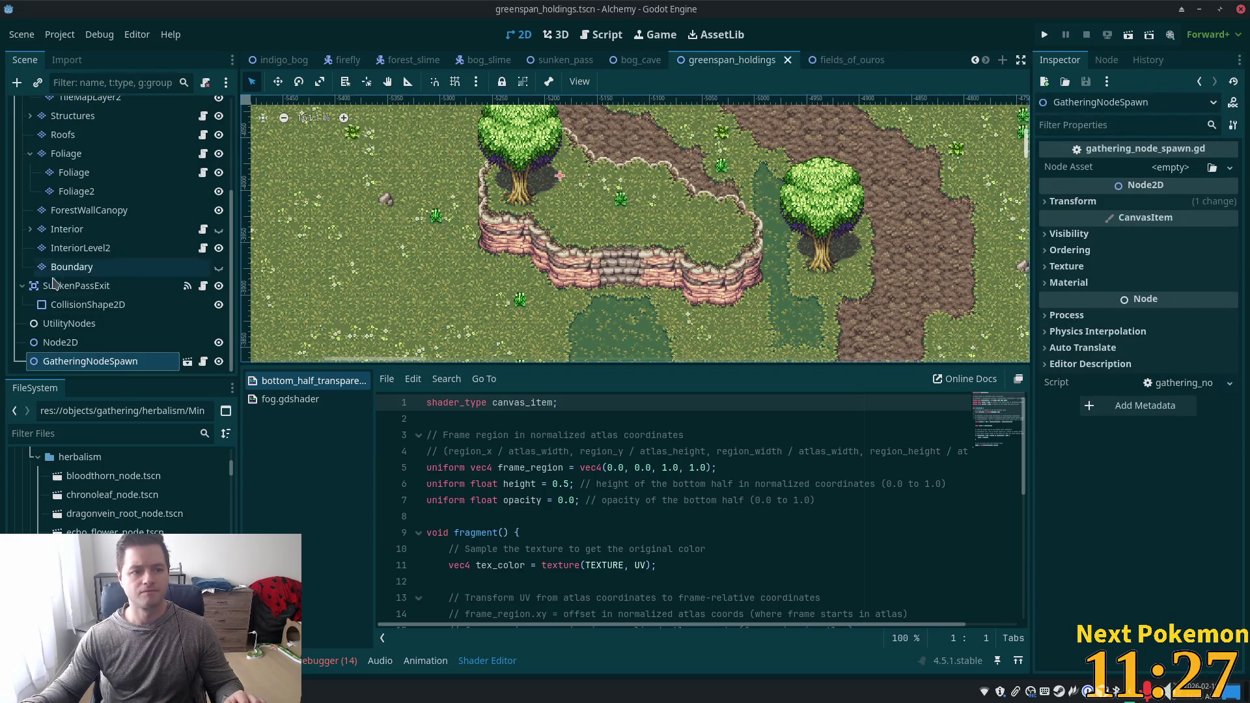
Set GatheringNodeSpawn's Node Asset to the Mindwort node scene, save, and run the project.
mouse_move(113, 475)
left_mouse_down()
mouse_move(921, 404)
mouse_move(1241, 232)
left_mouse_up()
left_click_drag(1183, 149, 1171, 167)
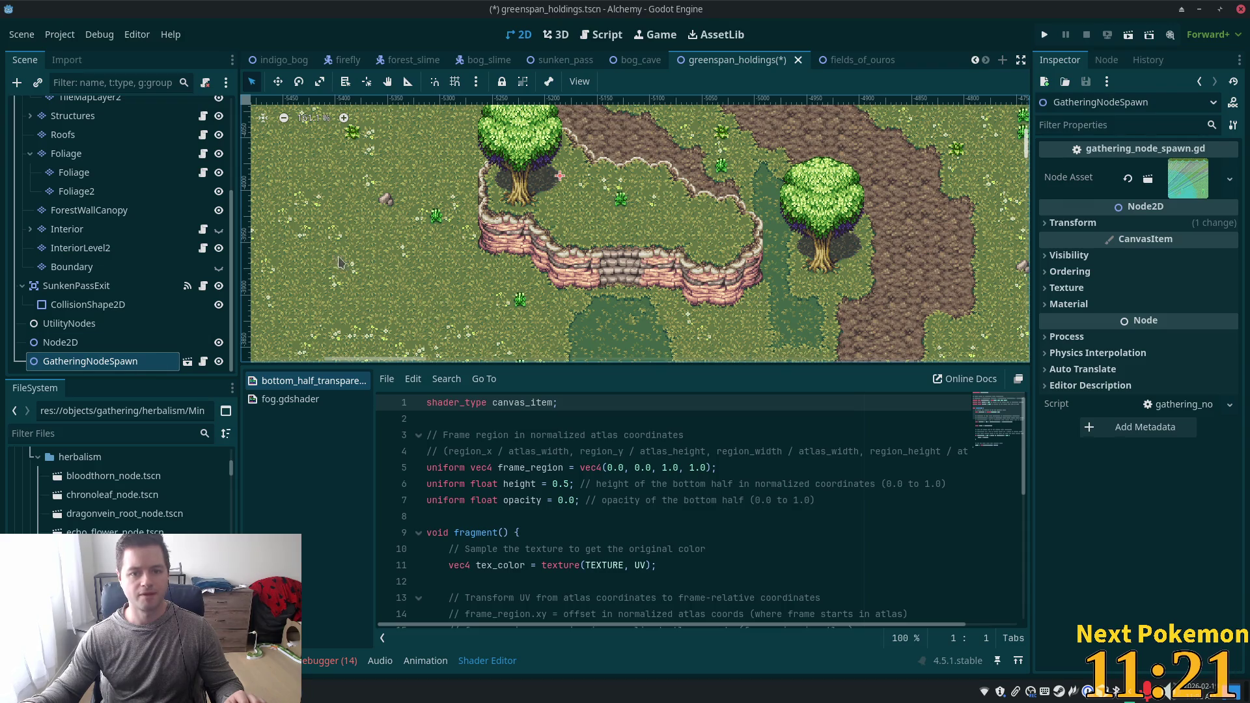
key("ctrl+s")
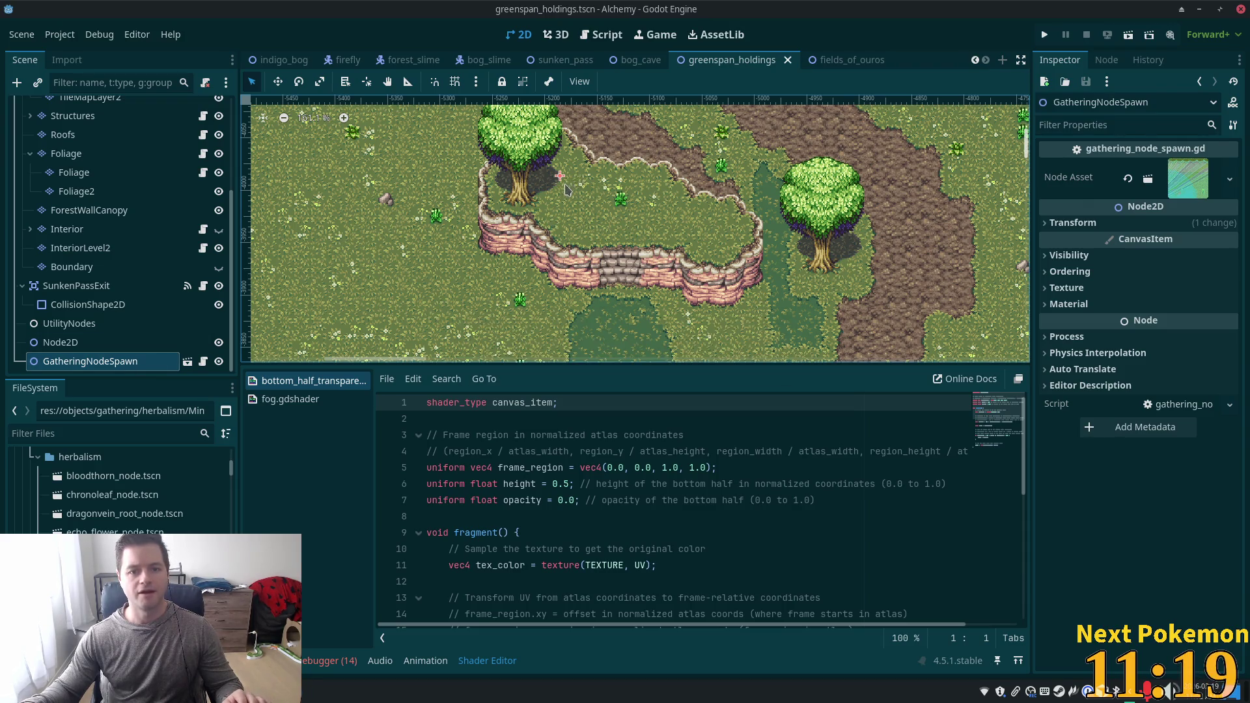
left_click(1043, 34)
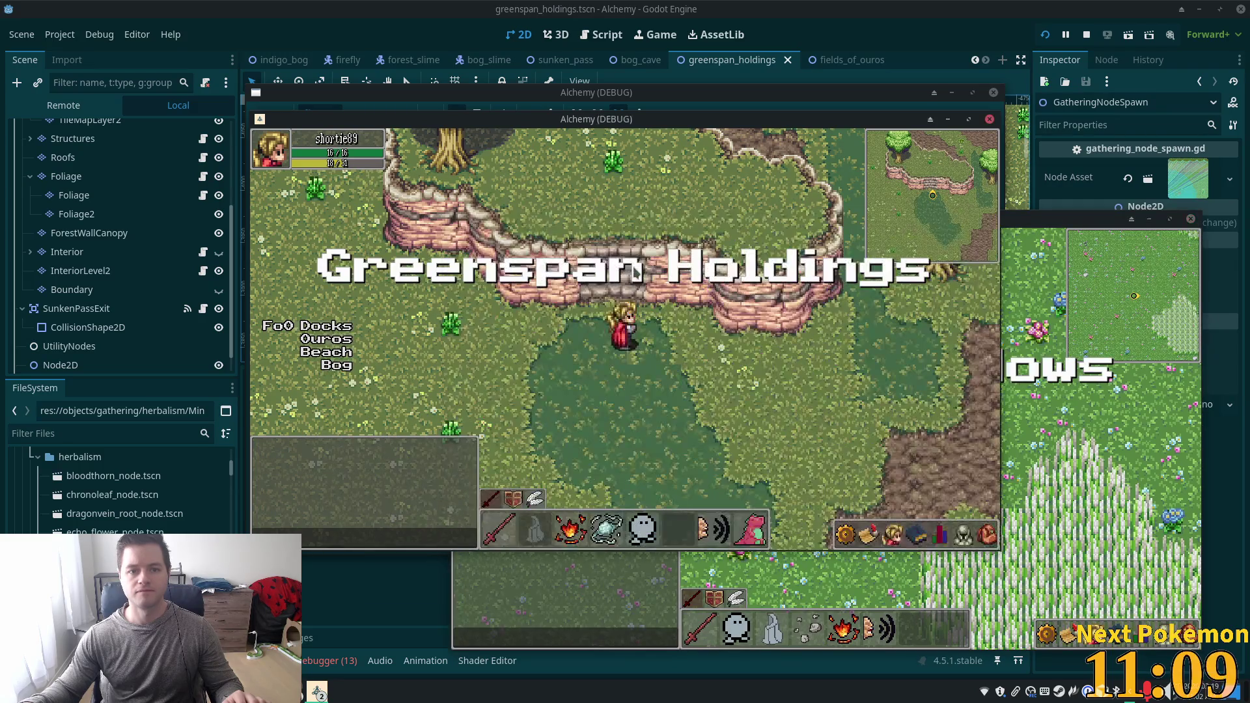
Walk the character up and left across the plateau to the Mindwort plant.
key("w")
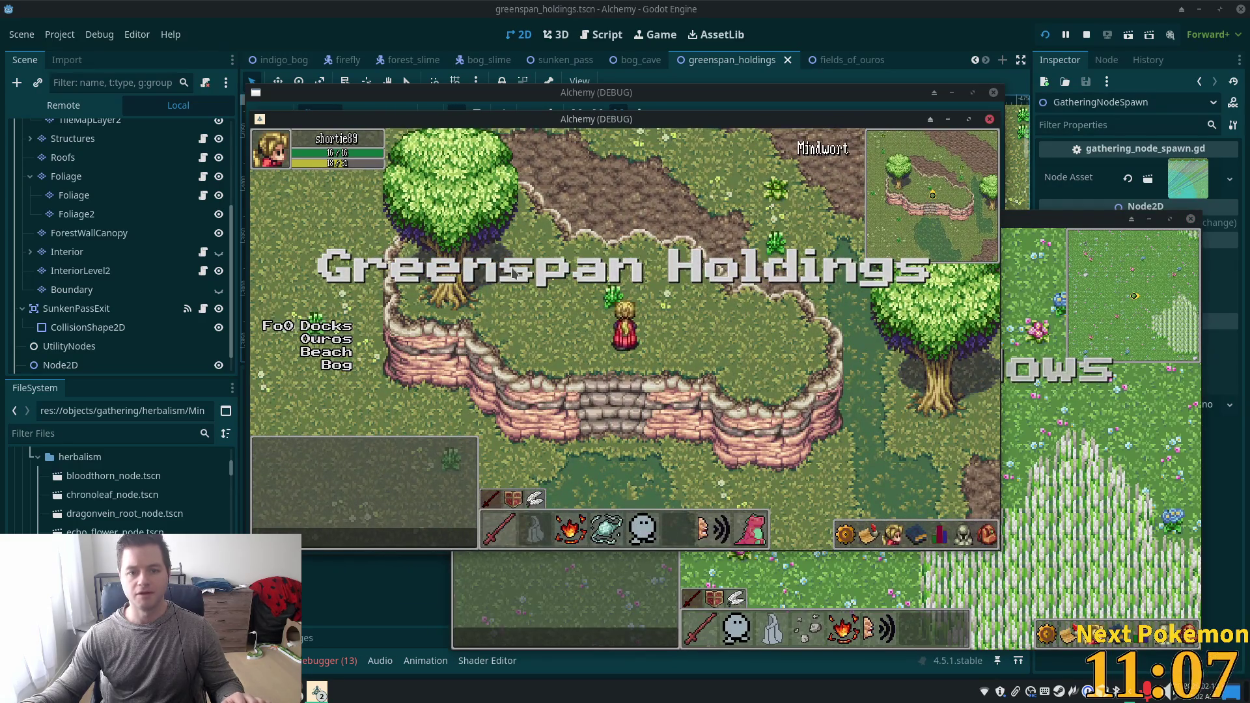
key("a")
key("w")
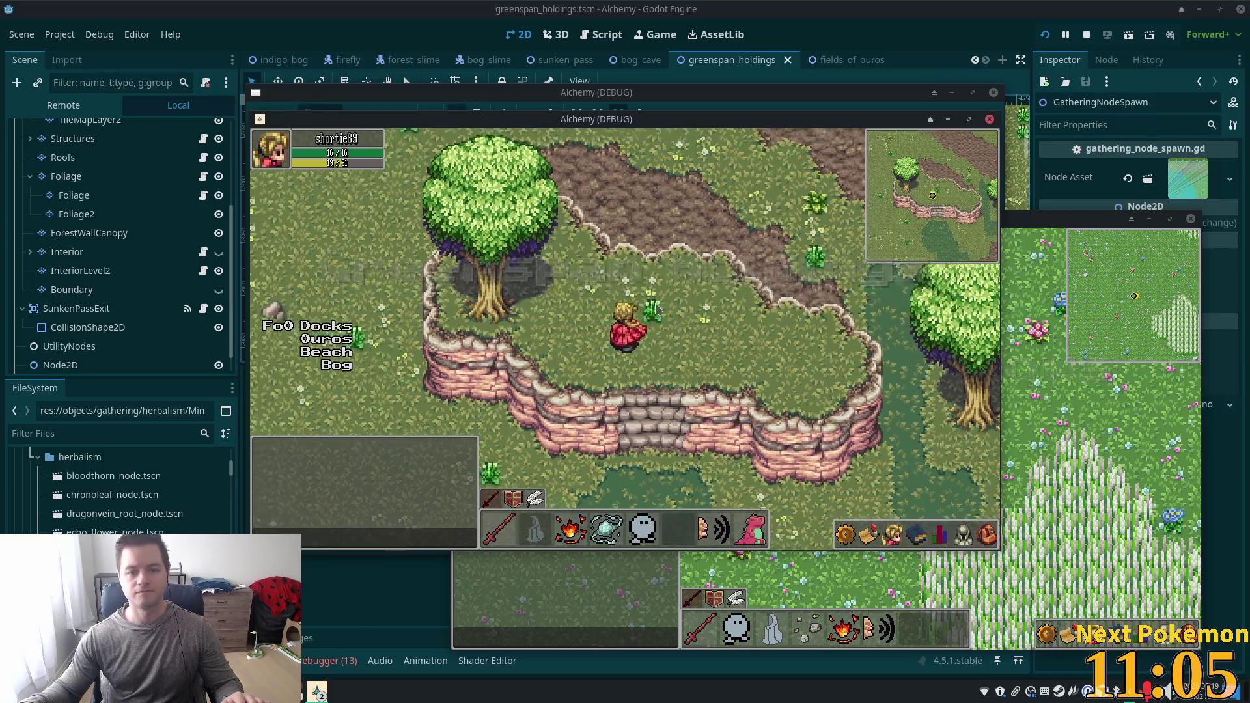
key("w")
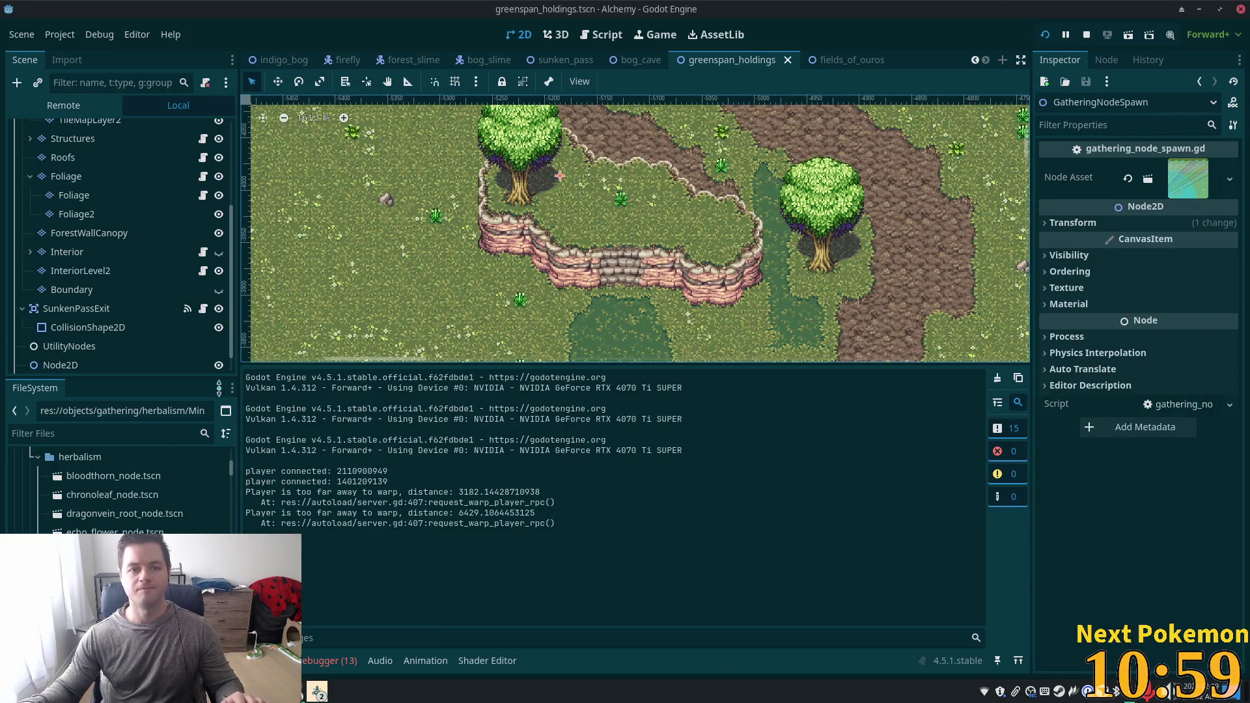
Open Mindwort_node.tscn, revert the Sprite2D's position x to 0, and save.
double_click(114, 570)
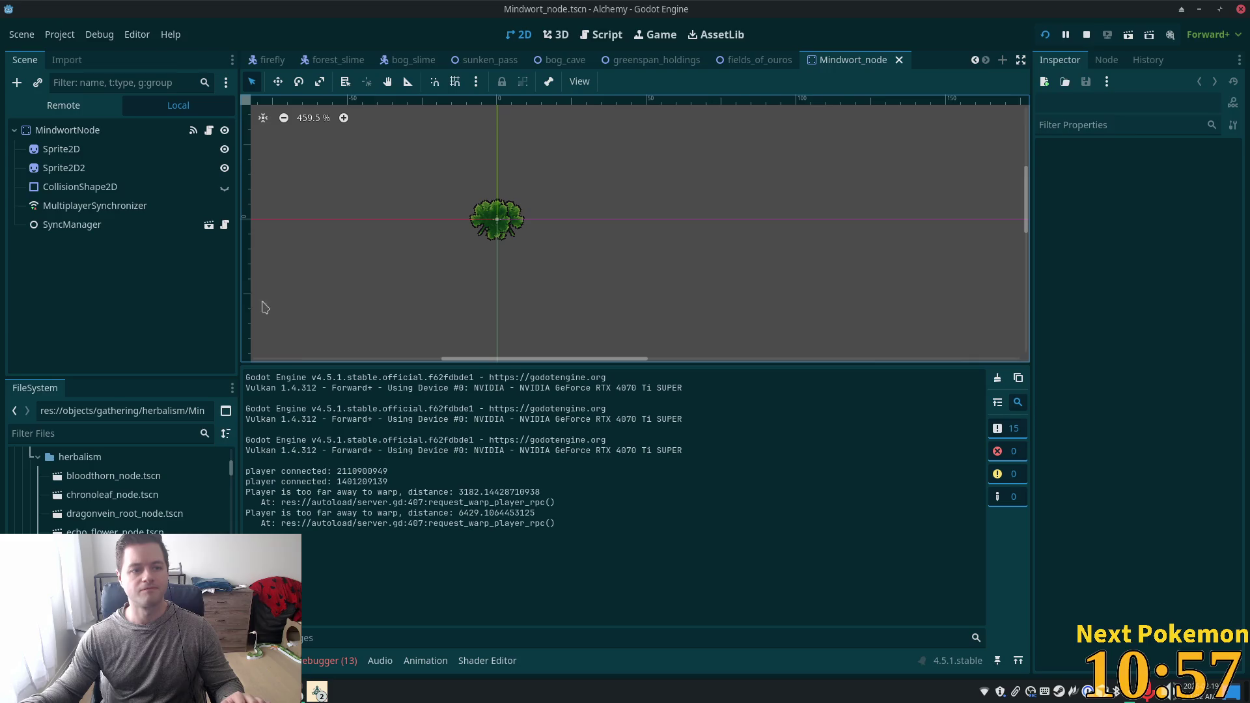
left_click(126, 134)
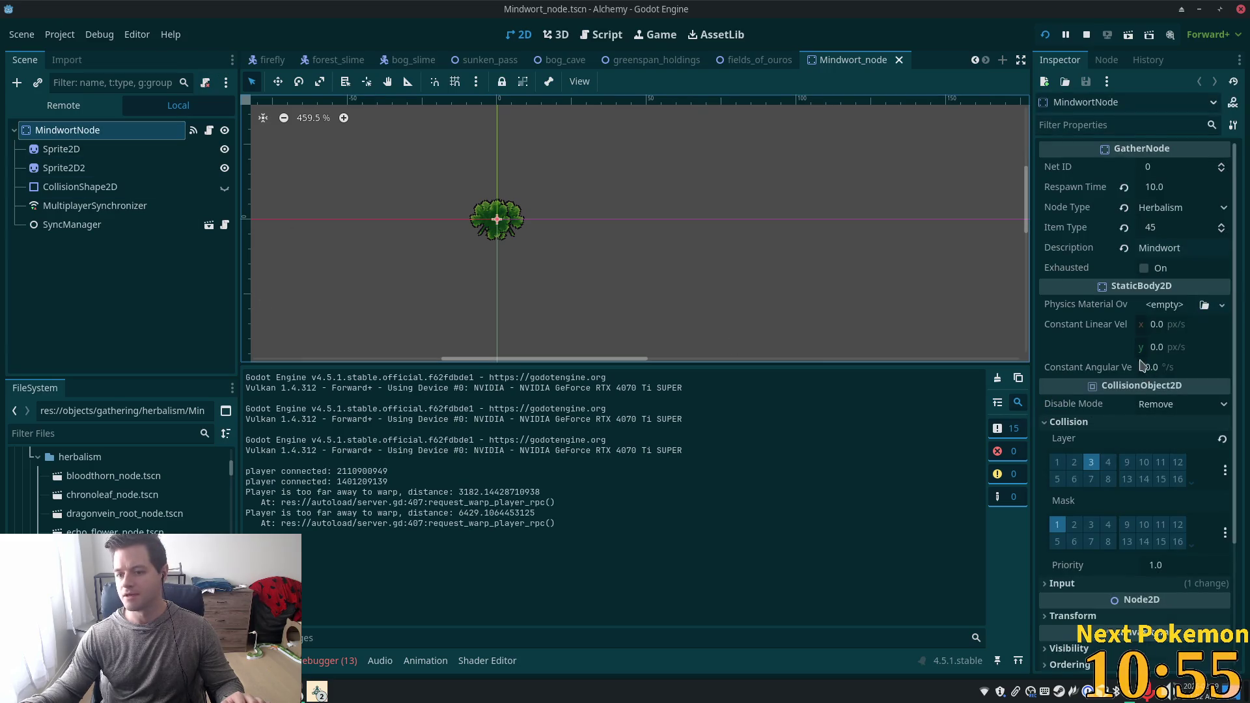
scroll(1121, 393, "down", 5)
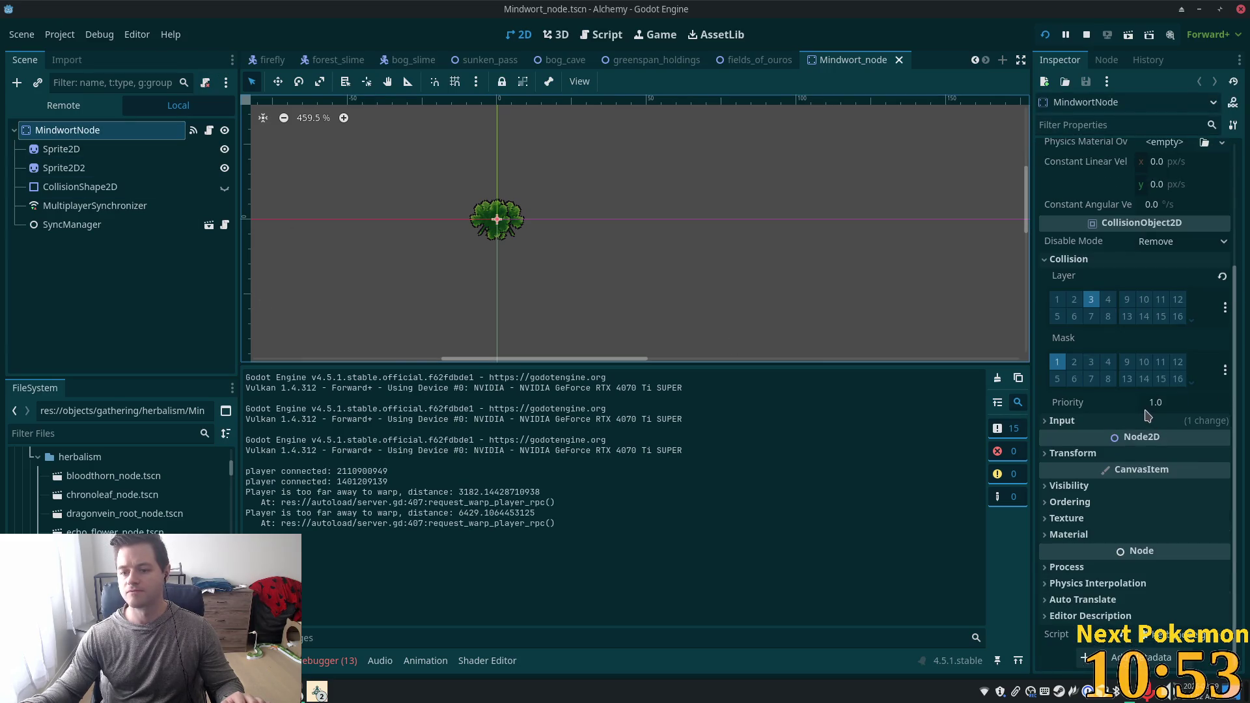
left_click(1044, 259)
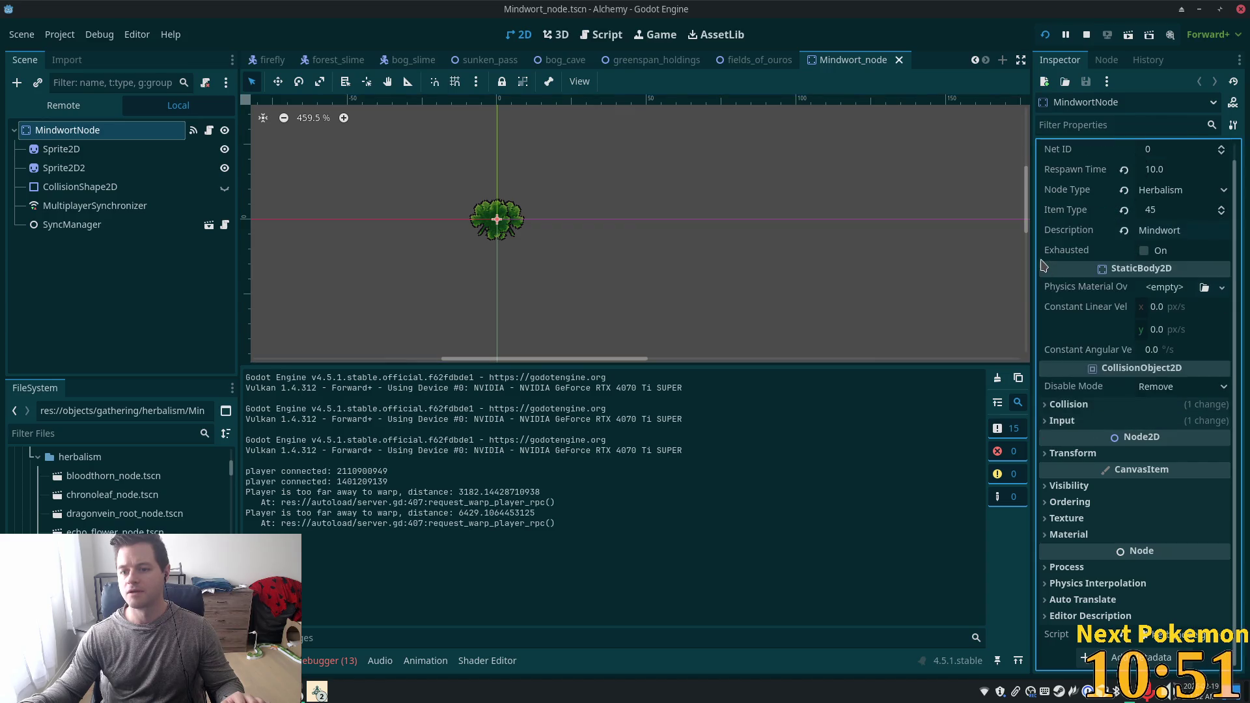
left_click(1045, 454)
left_click(1045, 454)
left_click(136, 160)
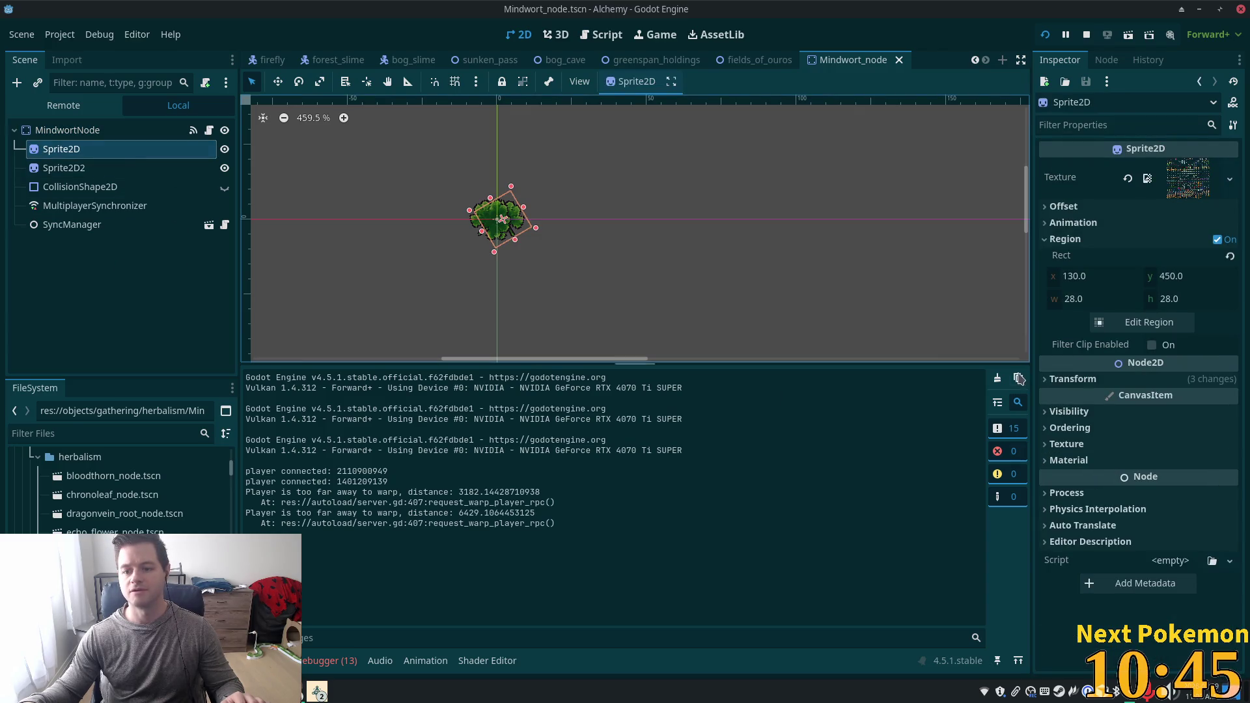
left_click(1045, 379)
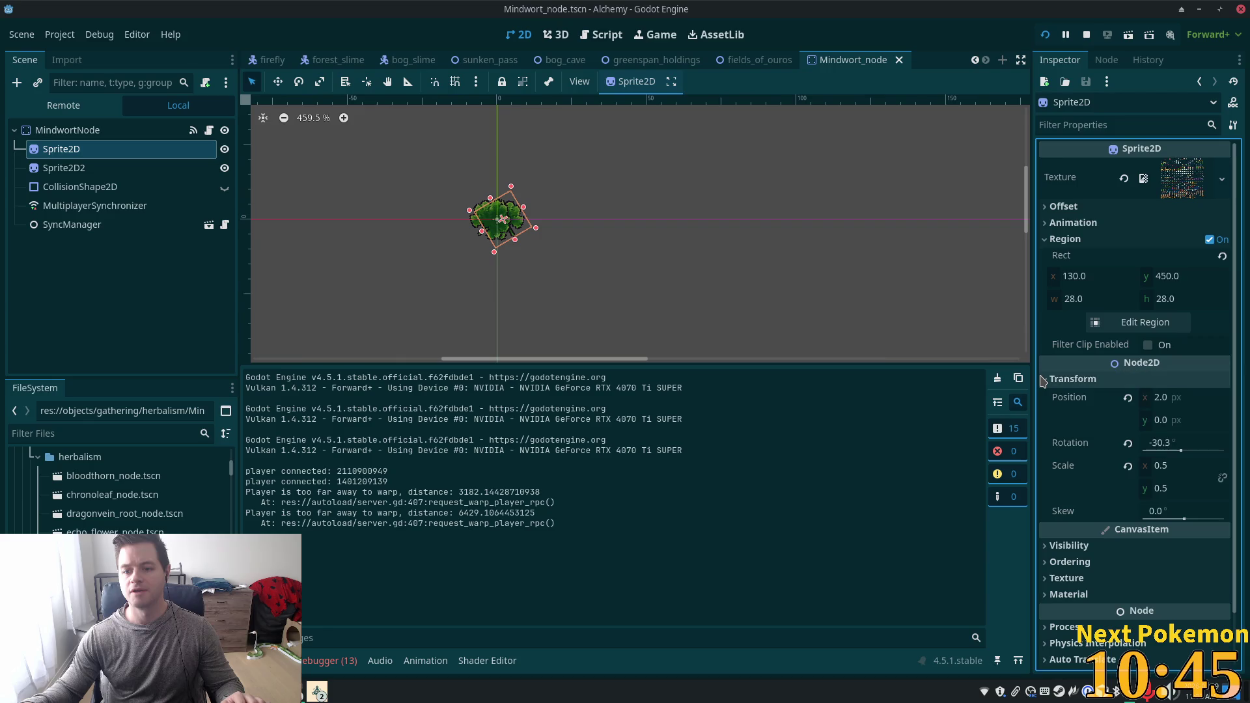
left_click(1130, 399)
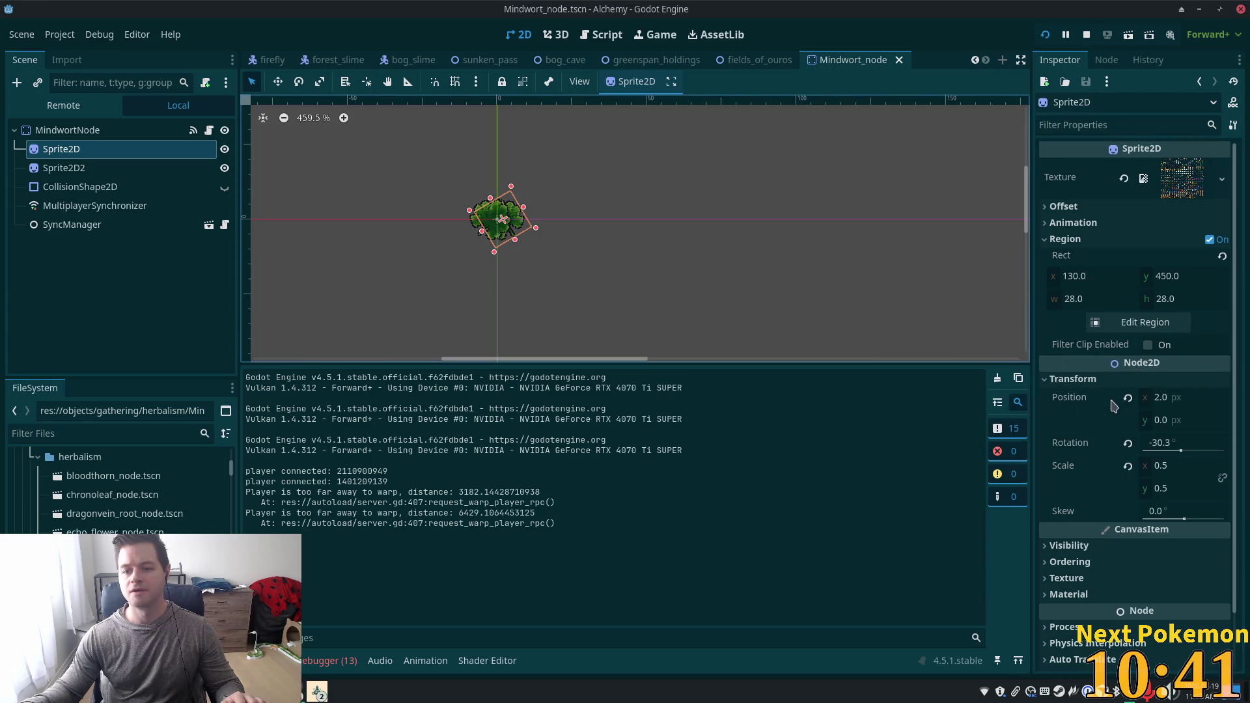
key("ctrl+s")
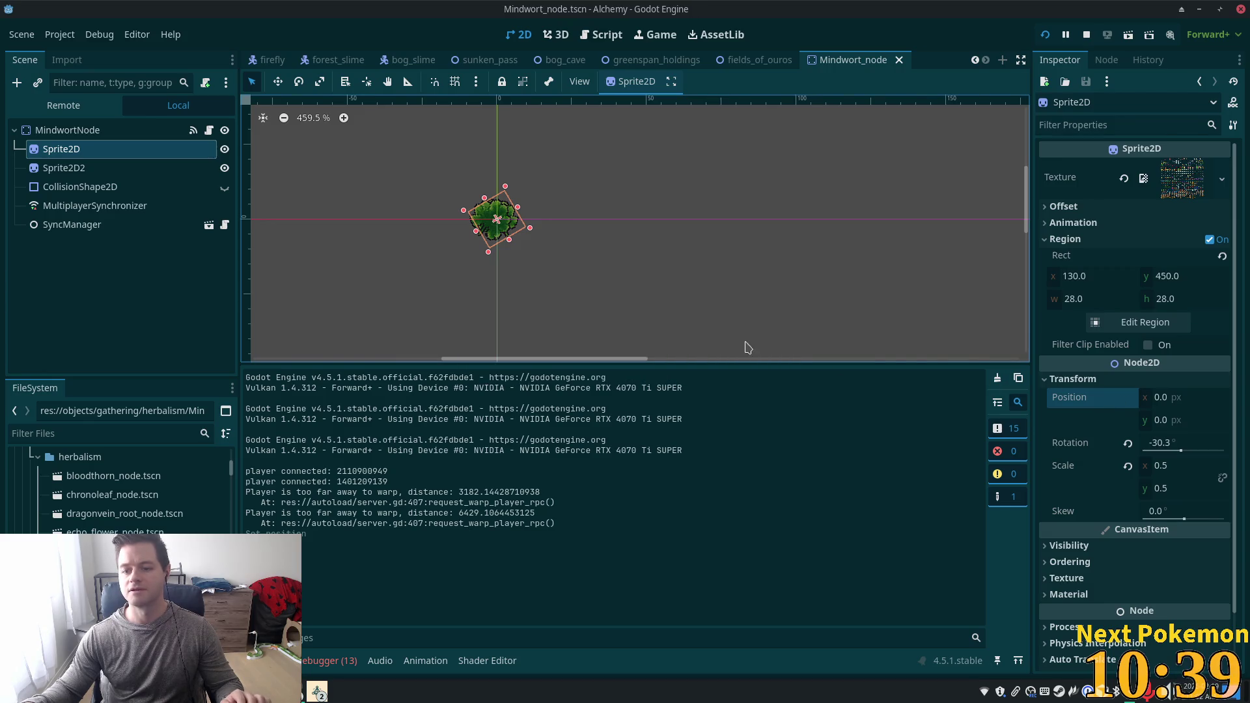
Select Sprite2D2 and search the quick-open dialog for 'spawner'.
left_click(58, 168)
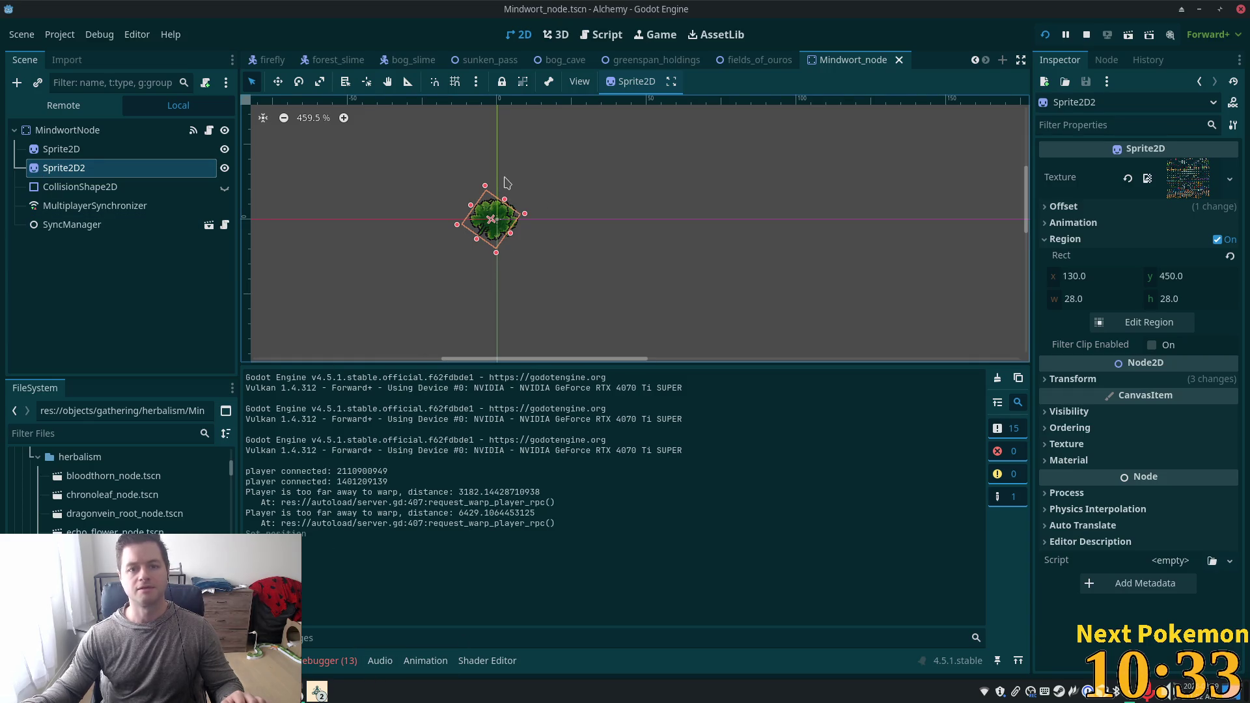
key("shift+alt+o")
type("spawner")
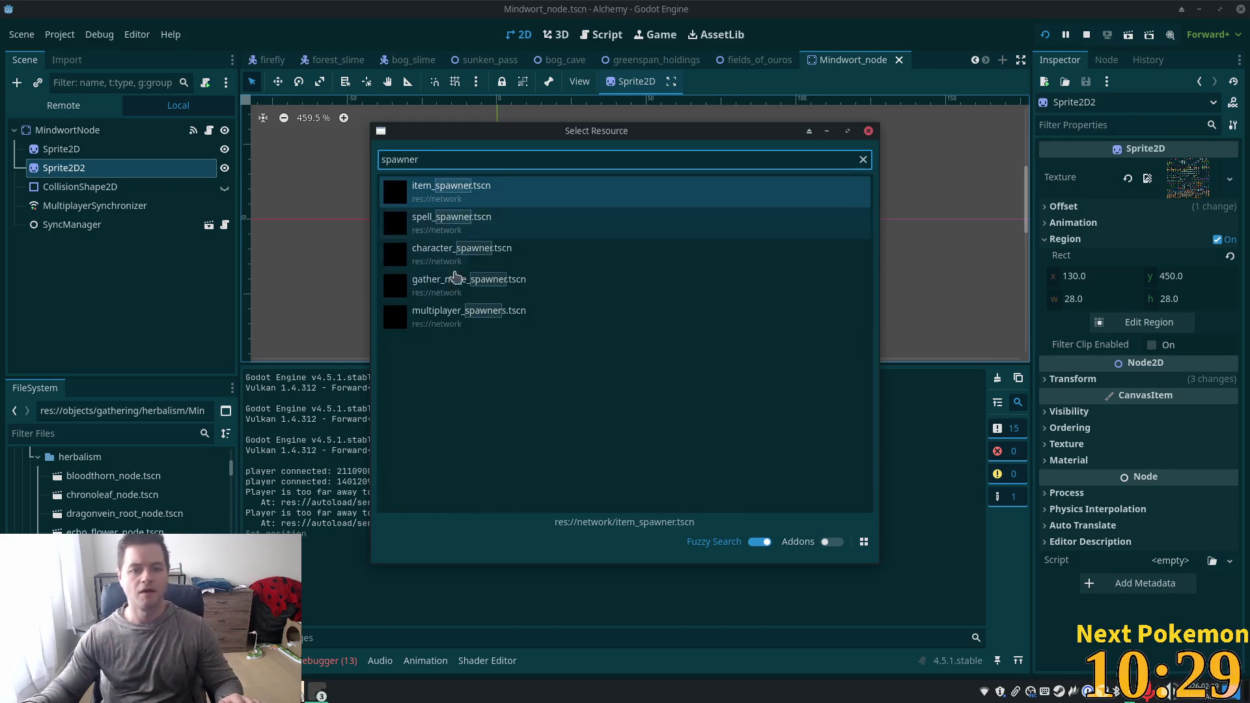
Open gather_node_spawner.tscn, select GatherNodeSpawner and widen the Inspector to show full scene paths.
left_click(469, 280)
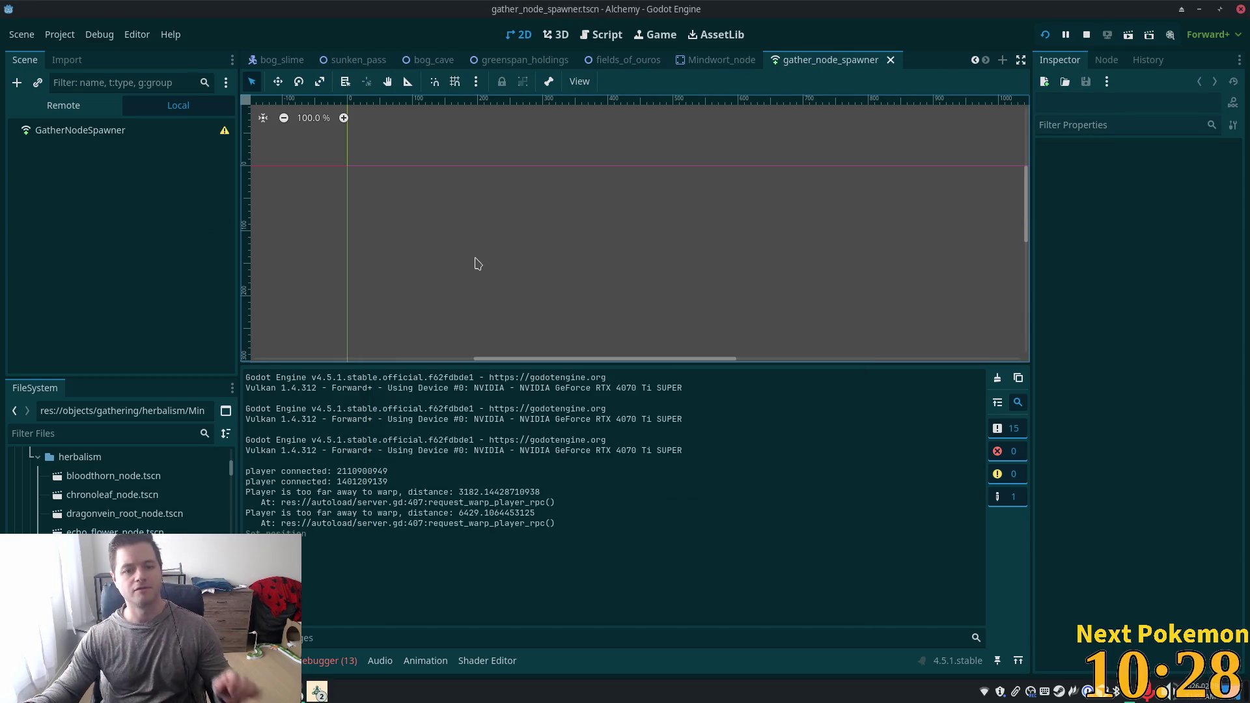
left_click(151, 137)
mouse_move(224, 134)
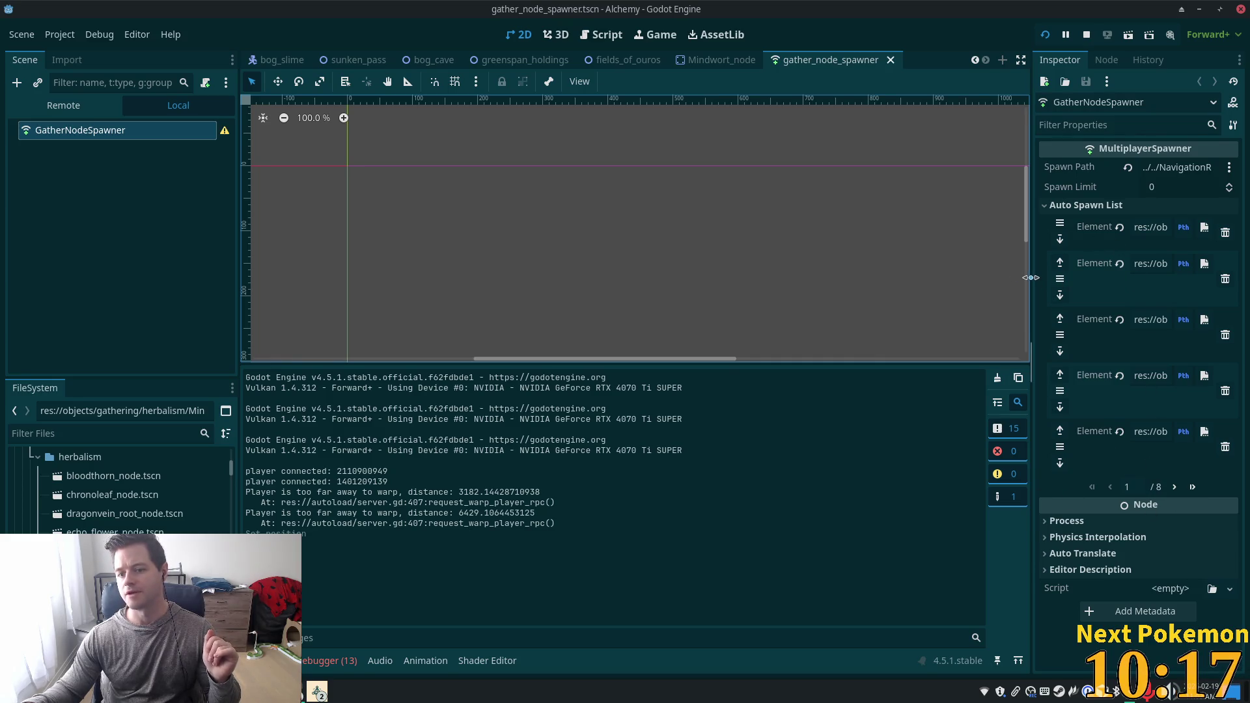
left_click_drag(1037, 285, 488, 287)
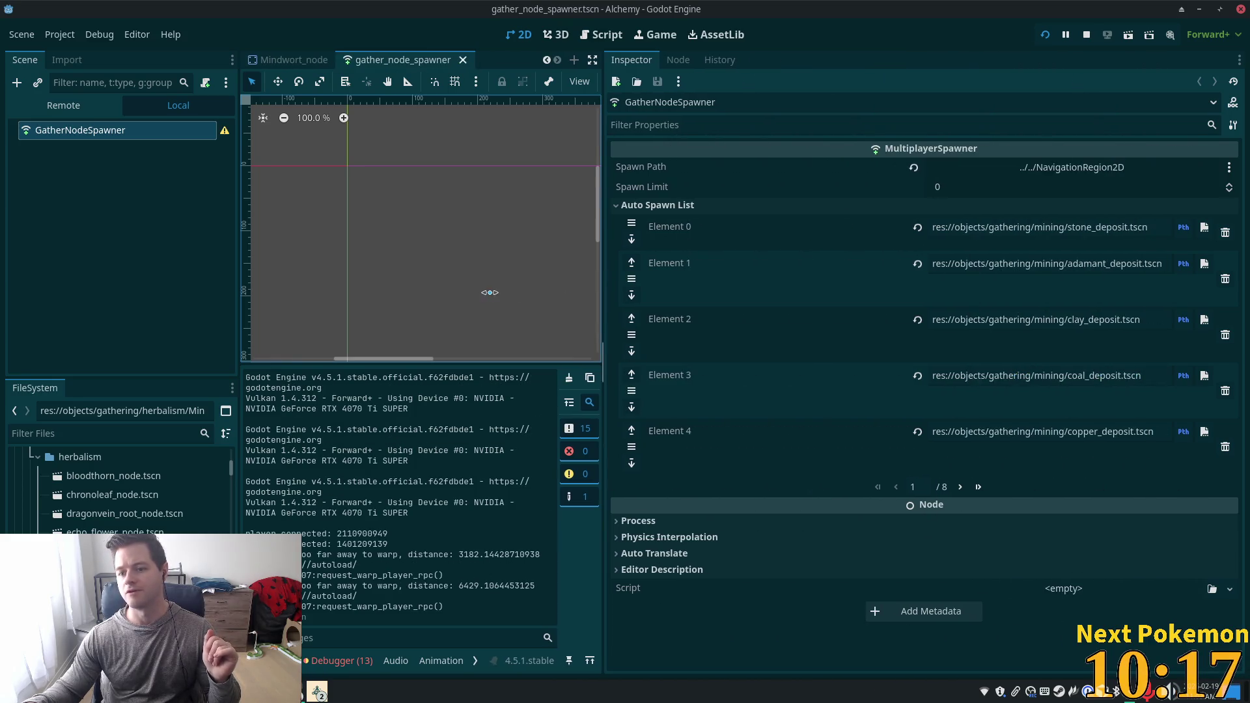
Page the Auto Spawn List to page 4 to find Mindwort_node.tscn as Element 19, then restore the 2D view.
left_click(959, 488)
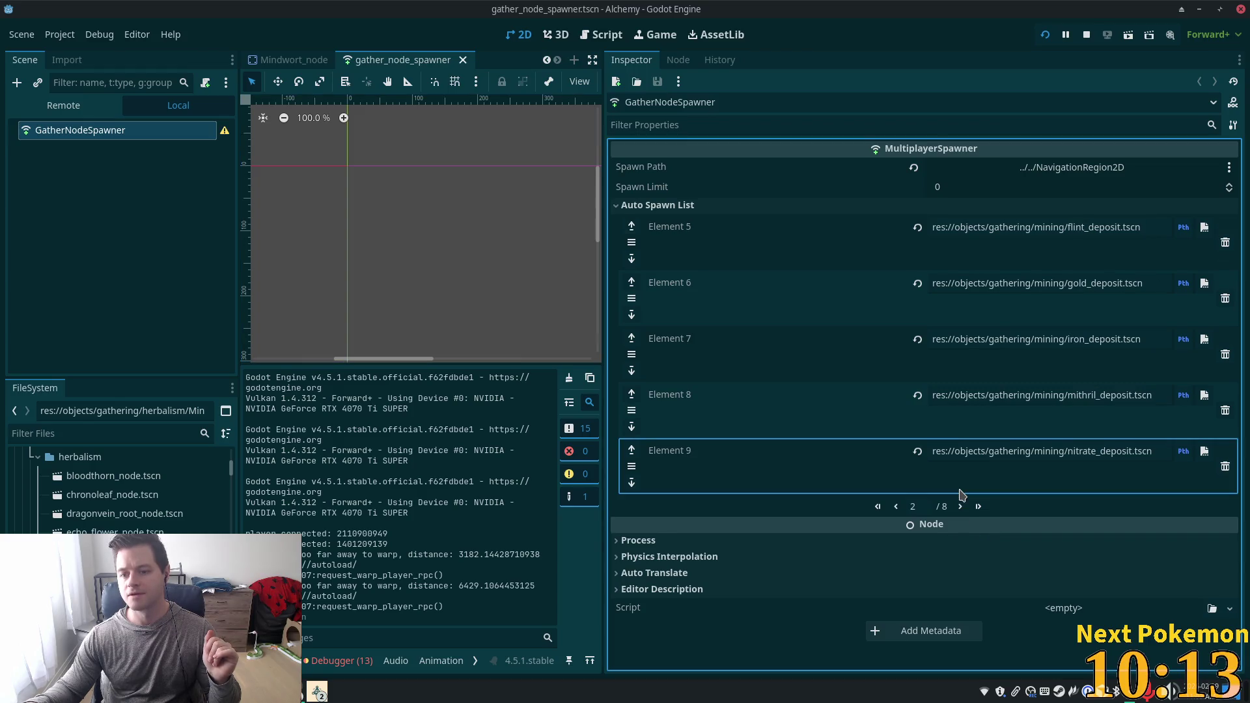
left_click(961, 506)
left_click(961, 507)
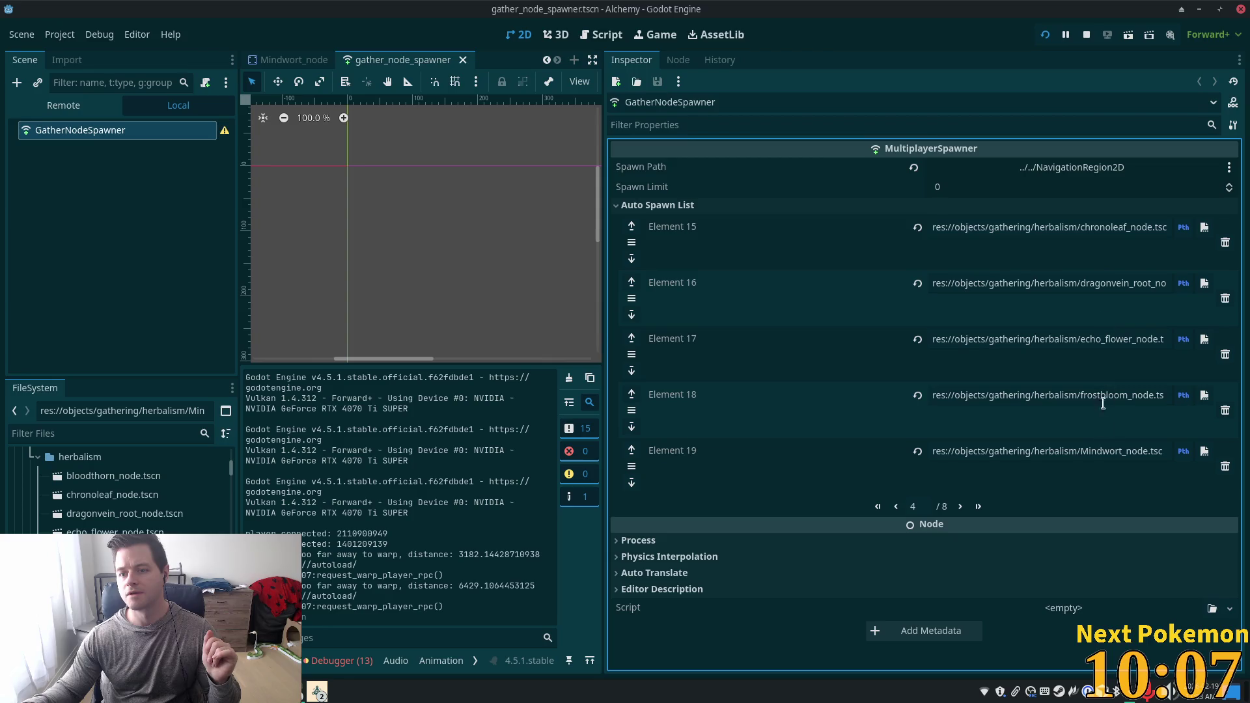
double_click(1124, 454)
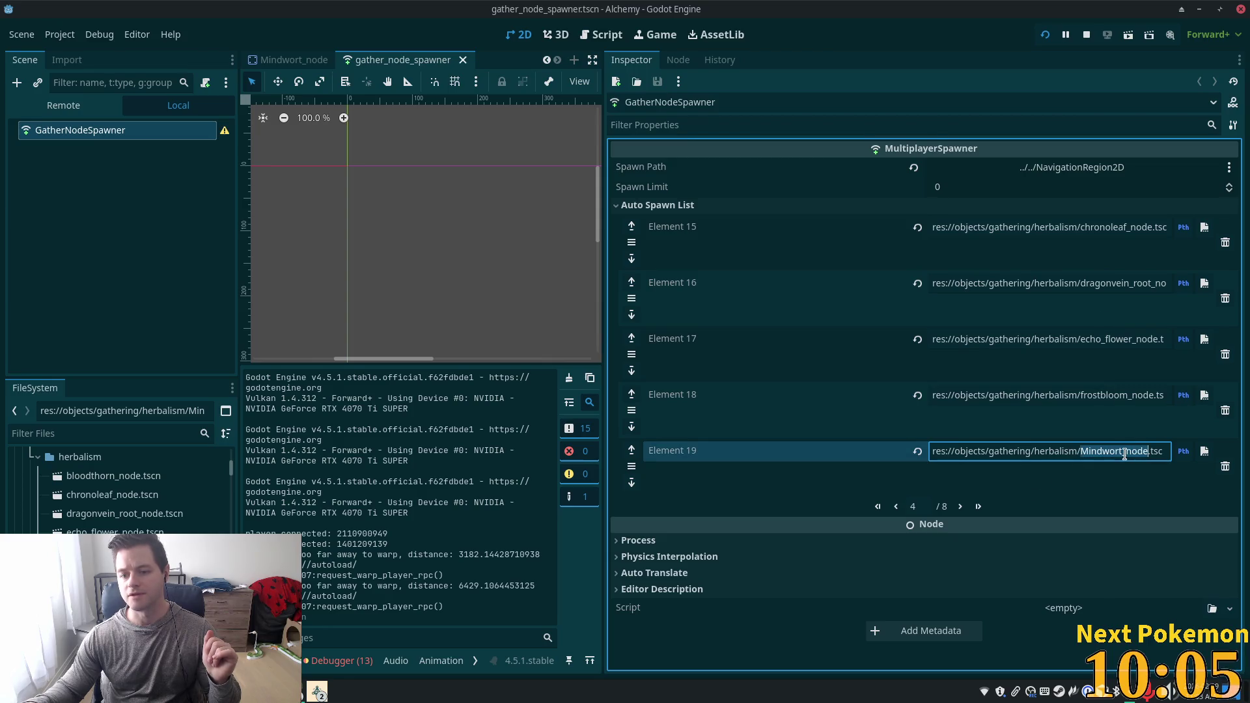
mouse_move(604, 212)
left_mouse_down()
mouse_move(1019, 228)
mouse_move(951, 244)
left_mouse_up()
left_click(345, 660)
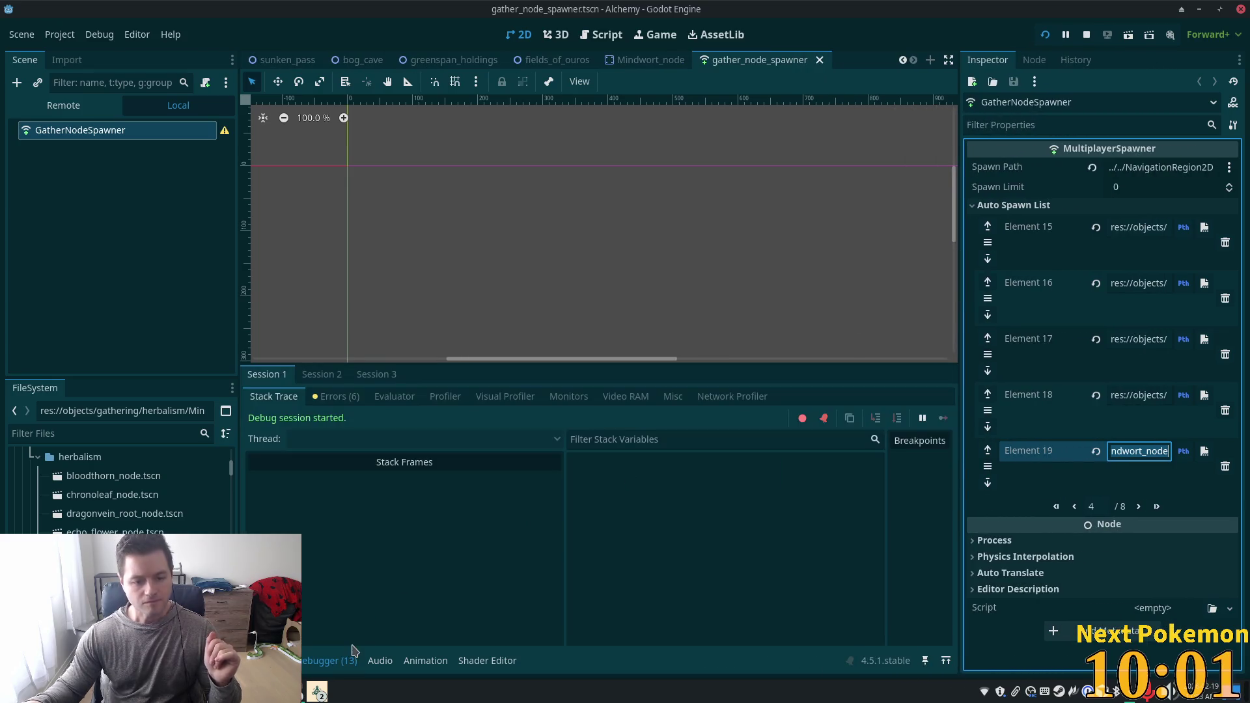
Browse the Debugger's error lists for the second and third game sessions.
left_click(335, 396)
scroll(420, 518, "down", 3)
scroll(420, 518, "down", 1)
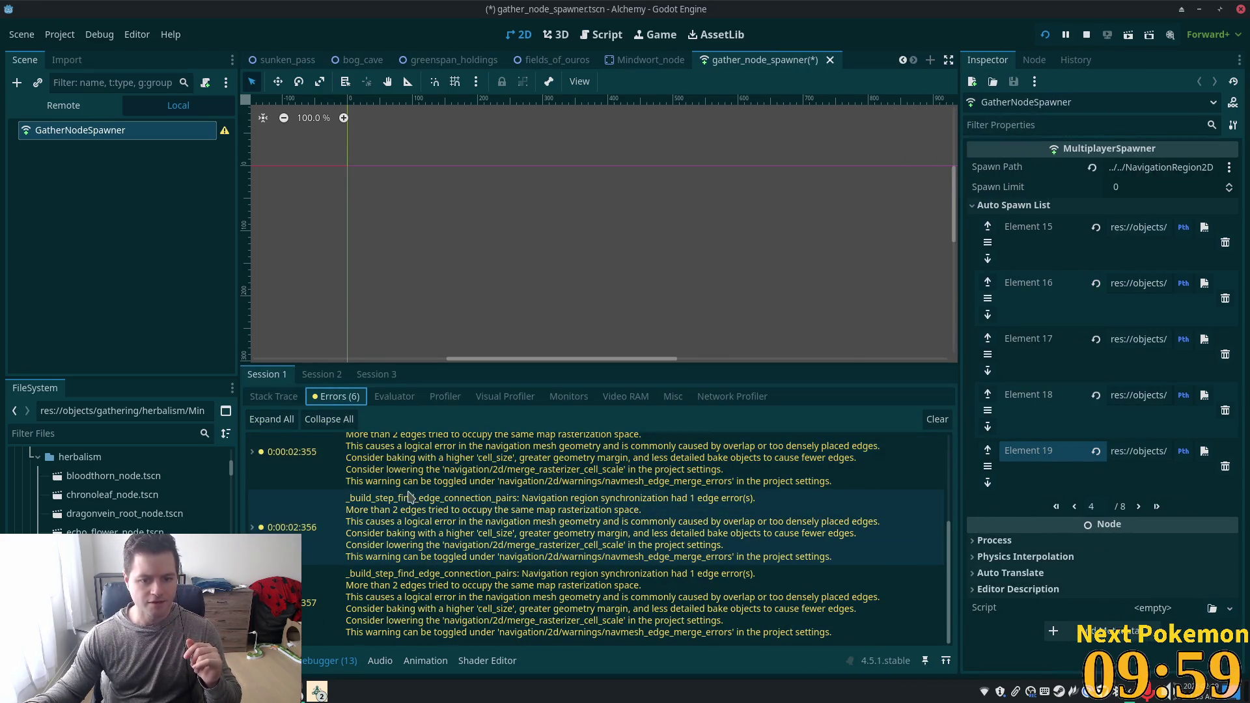
left_click(321, 374)
left_click(337, 396)
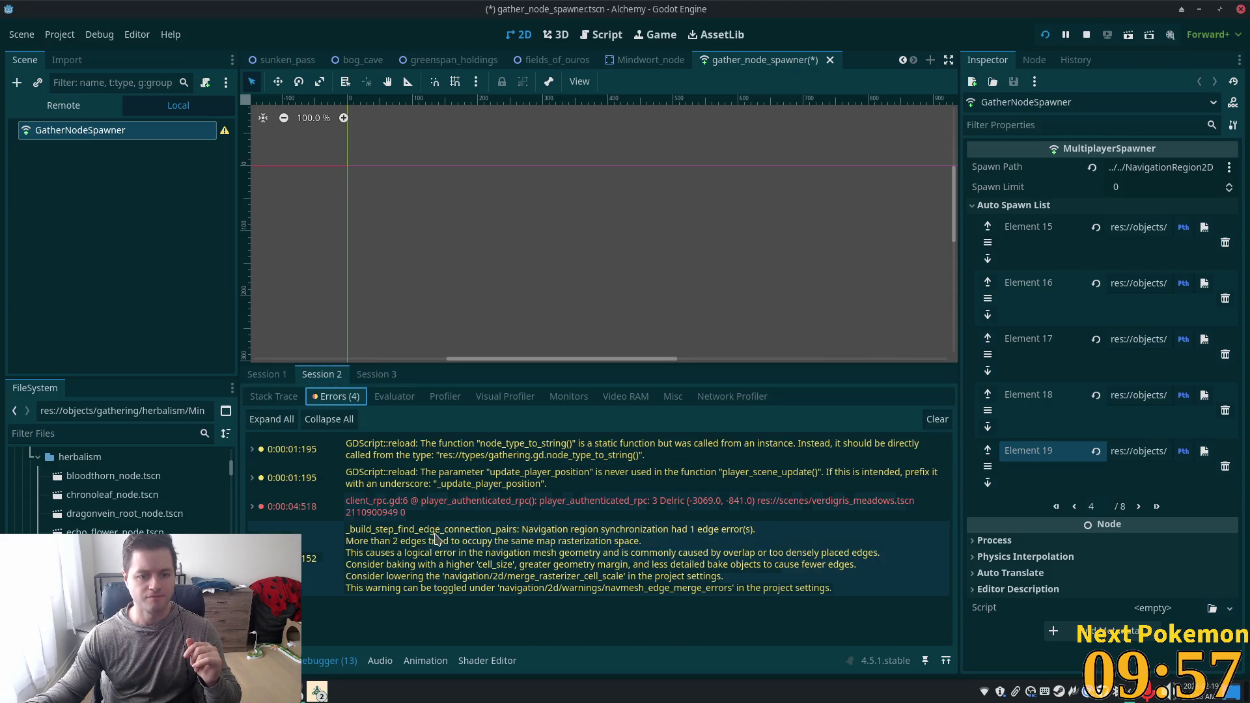
left_click(381, 376)
left_click(352, 396)
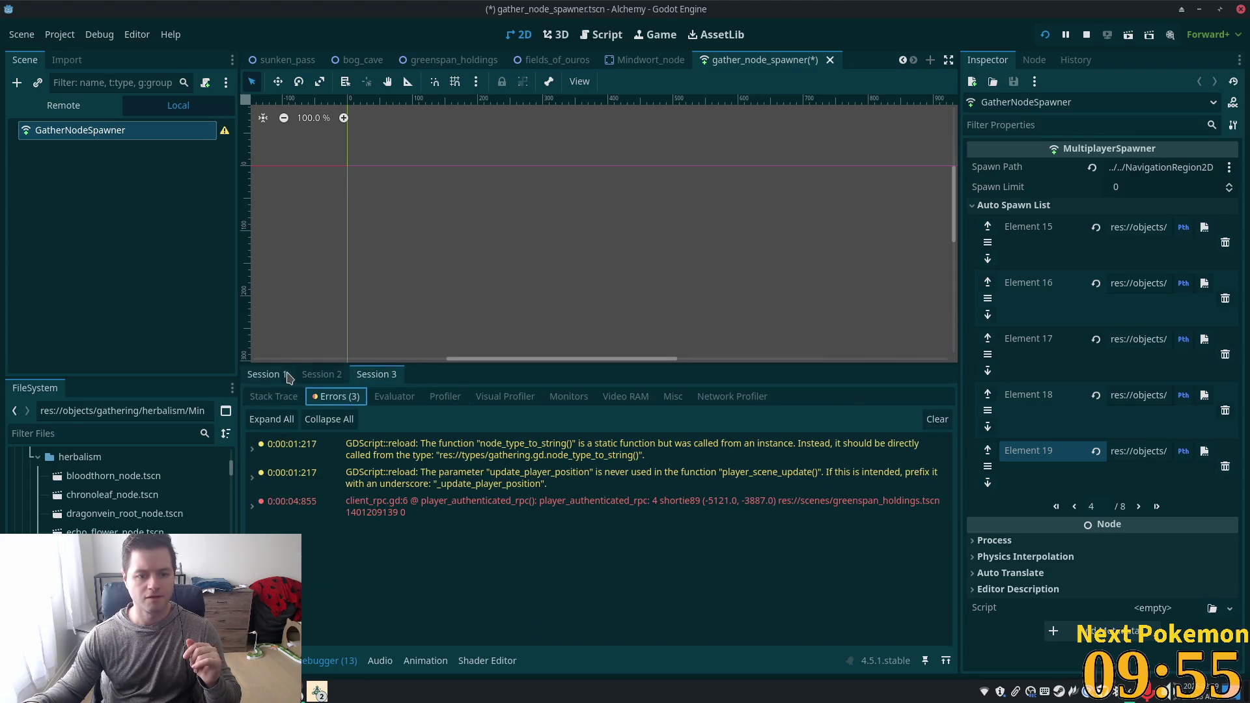
Return to Session 1's errors, save gather_node_spawner.tscn and switch to the Mindwort_node scene.
left_click(267, 374)
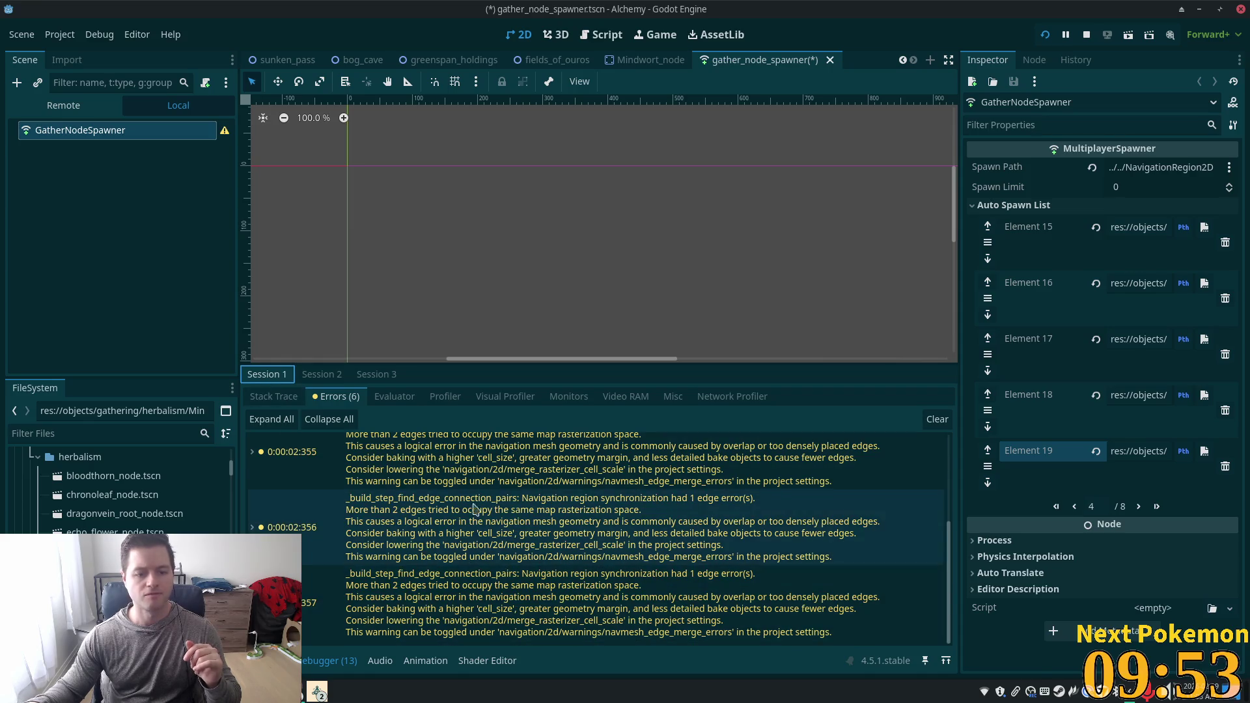
key("ctrl+s")
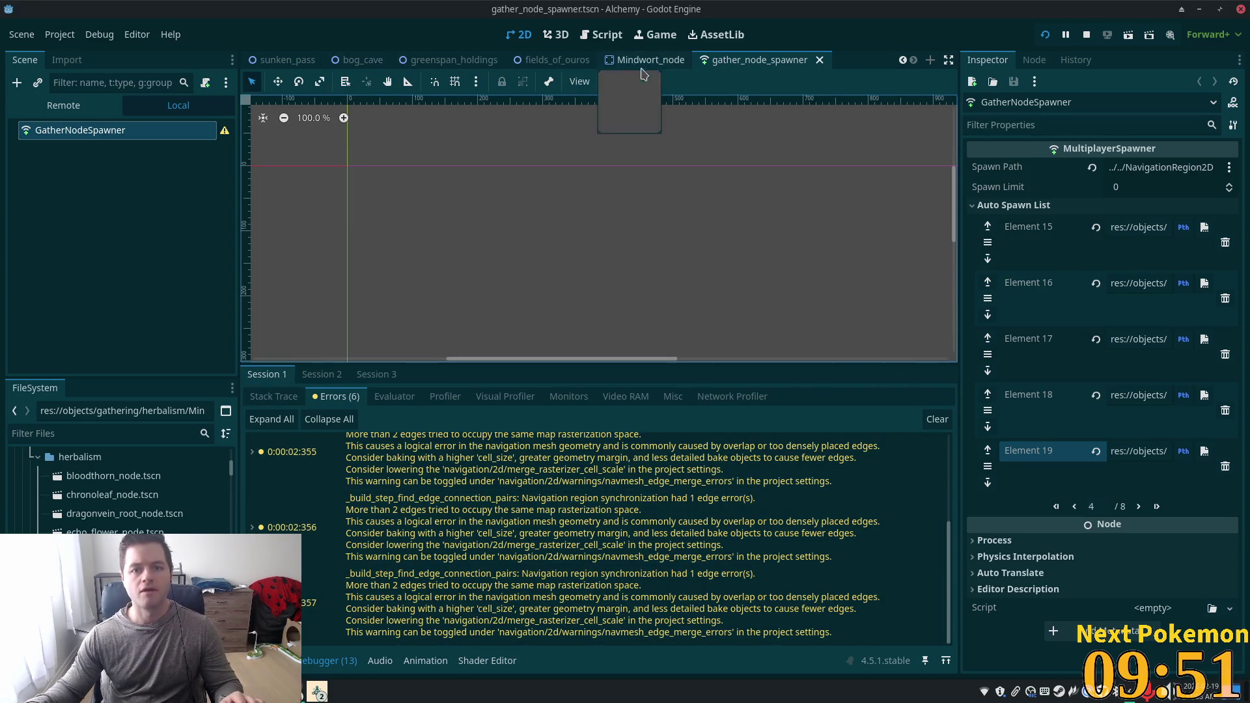
left_click(683, 63)
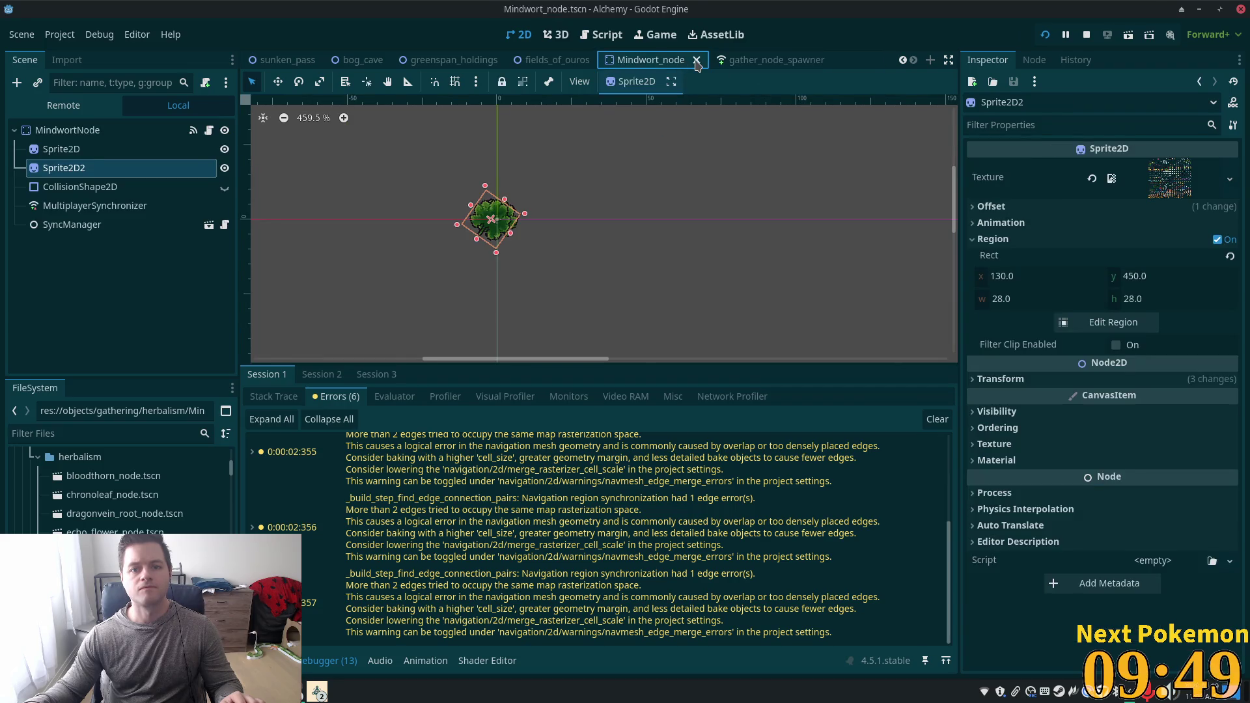
Close Mindwort_node and inspect the GatheringNodeSpawn placeholder's assigned node asset in greenspan_holdings.
left_click(696, 59)
left_click(588, 59)
scroll(521, 196, "up", 3)
left_click(106, 274)
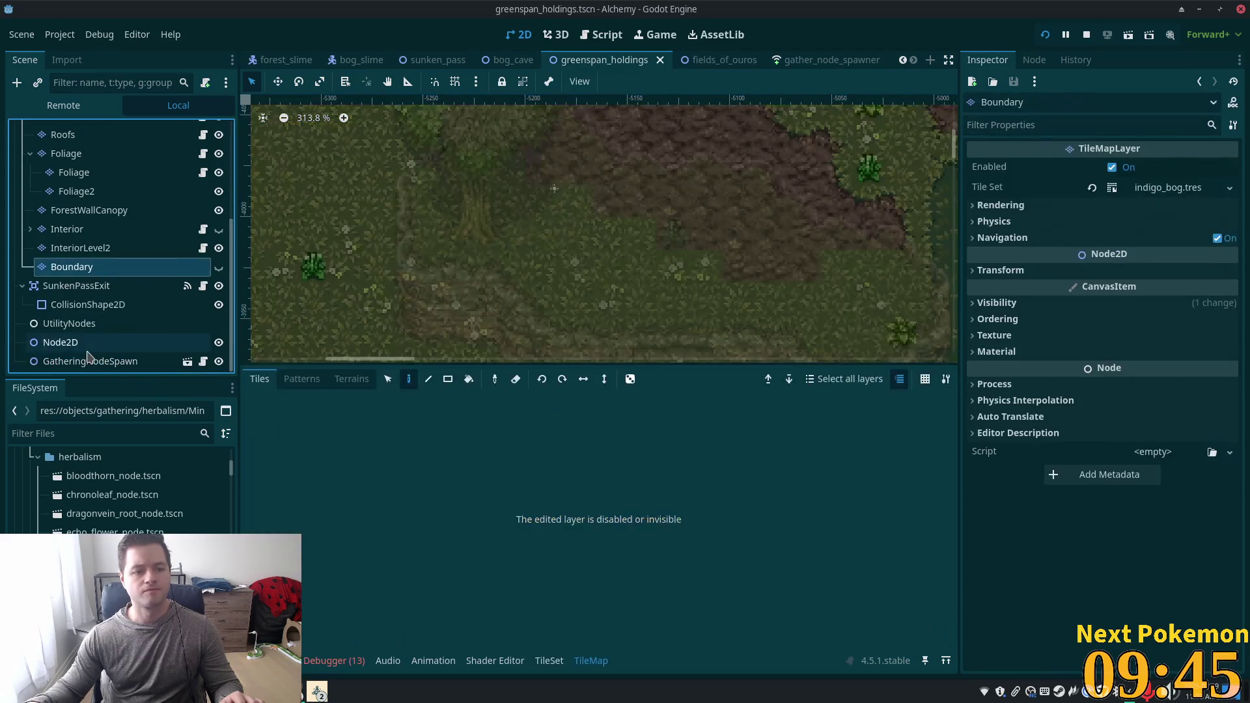
left_click(89, 361)
scroll(534, 319, "down", 1)
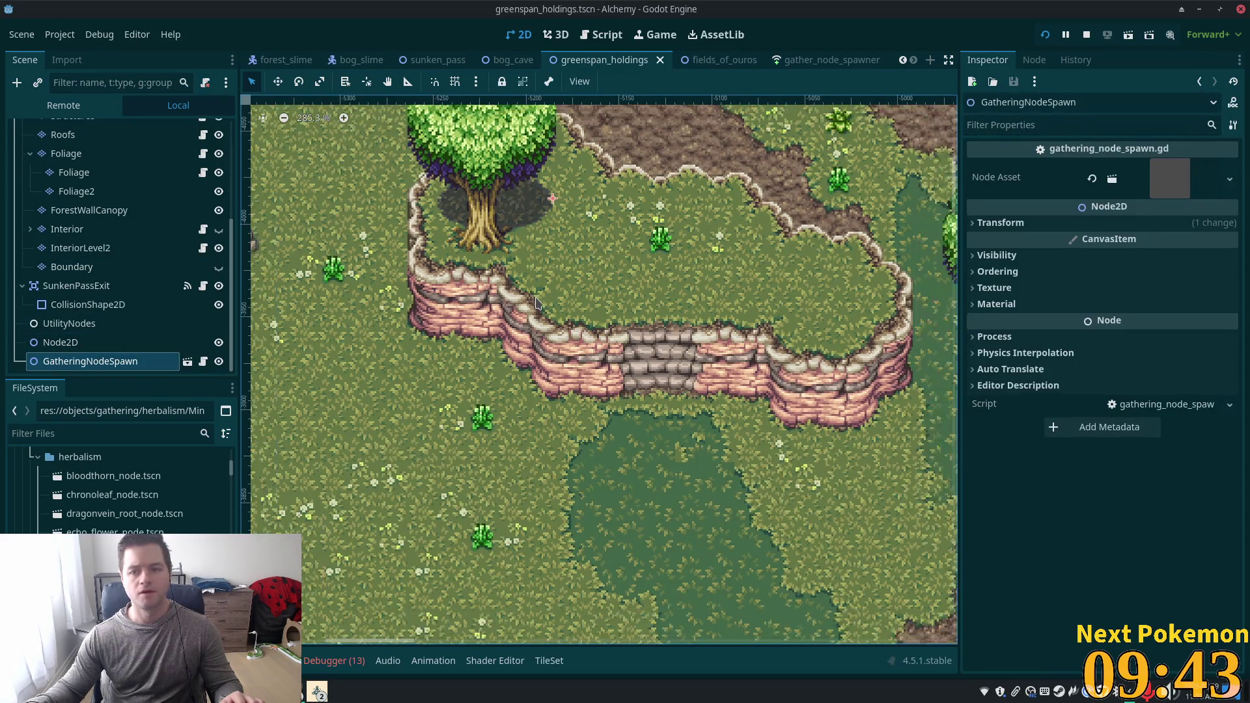
left_click(1175, 187)
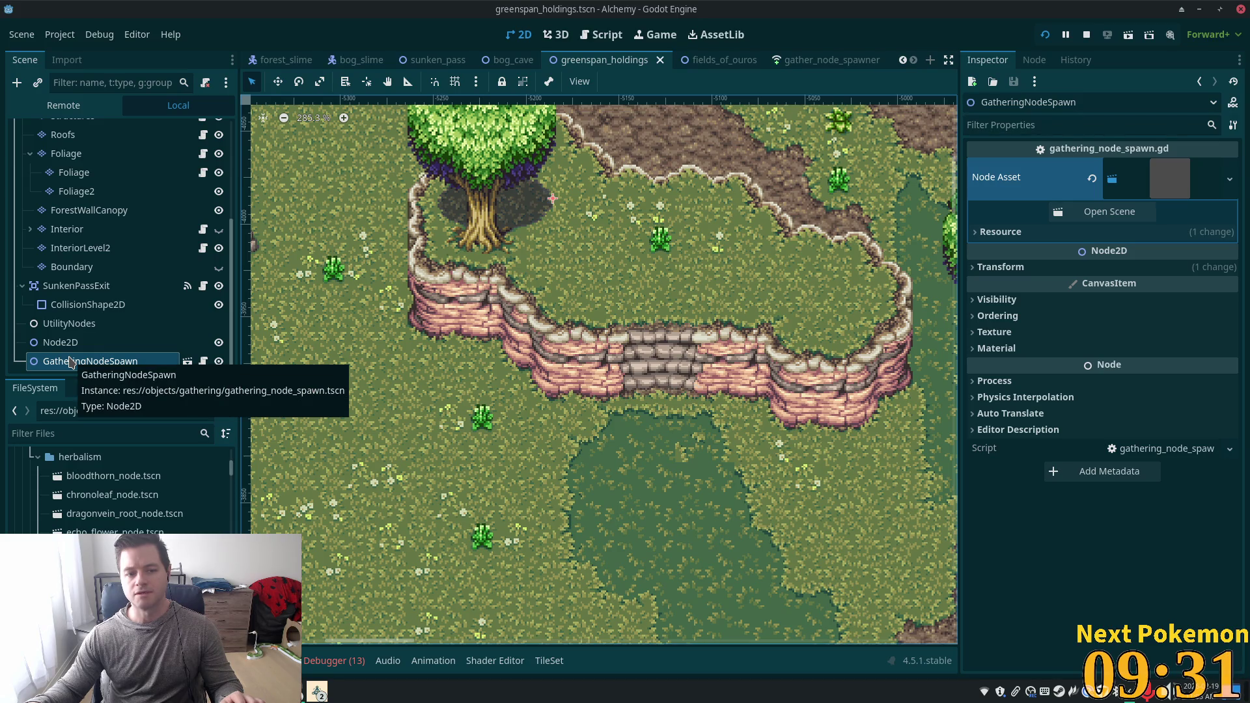
scroll(644, 495, "down", 5)
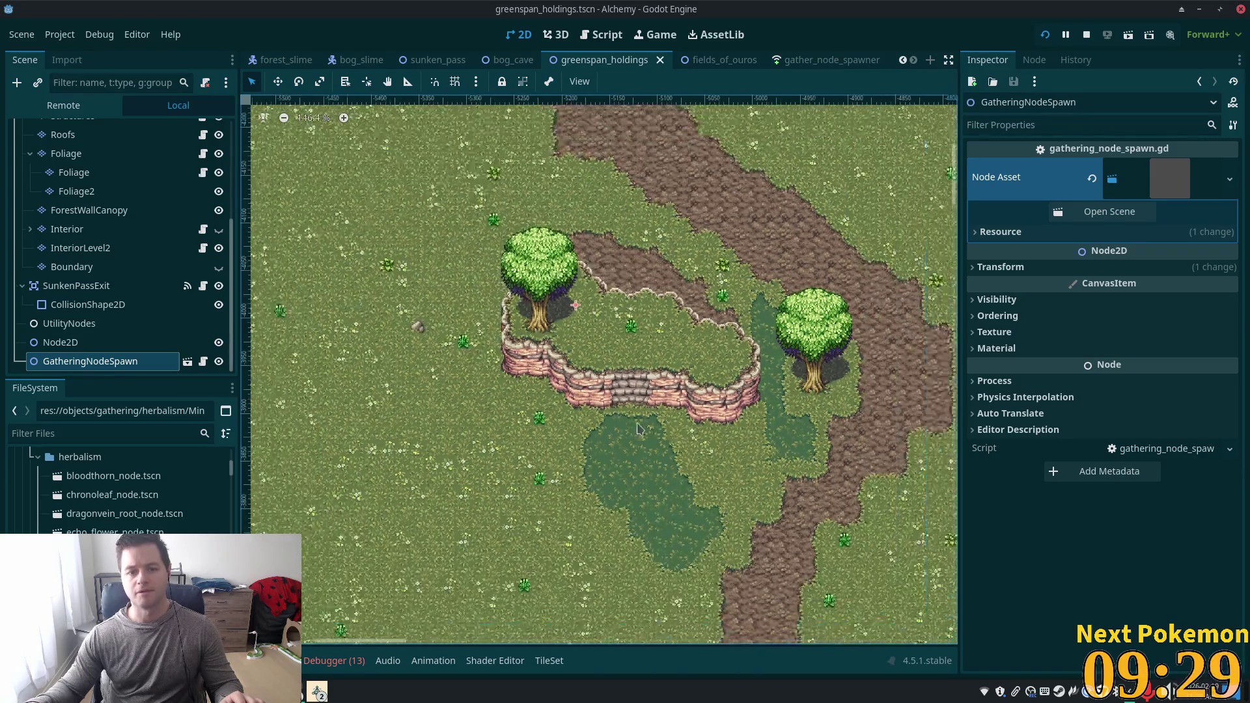
scroll(649, 487, "down", 2)
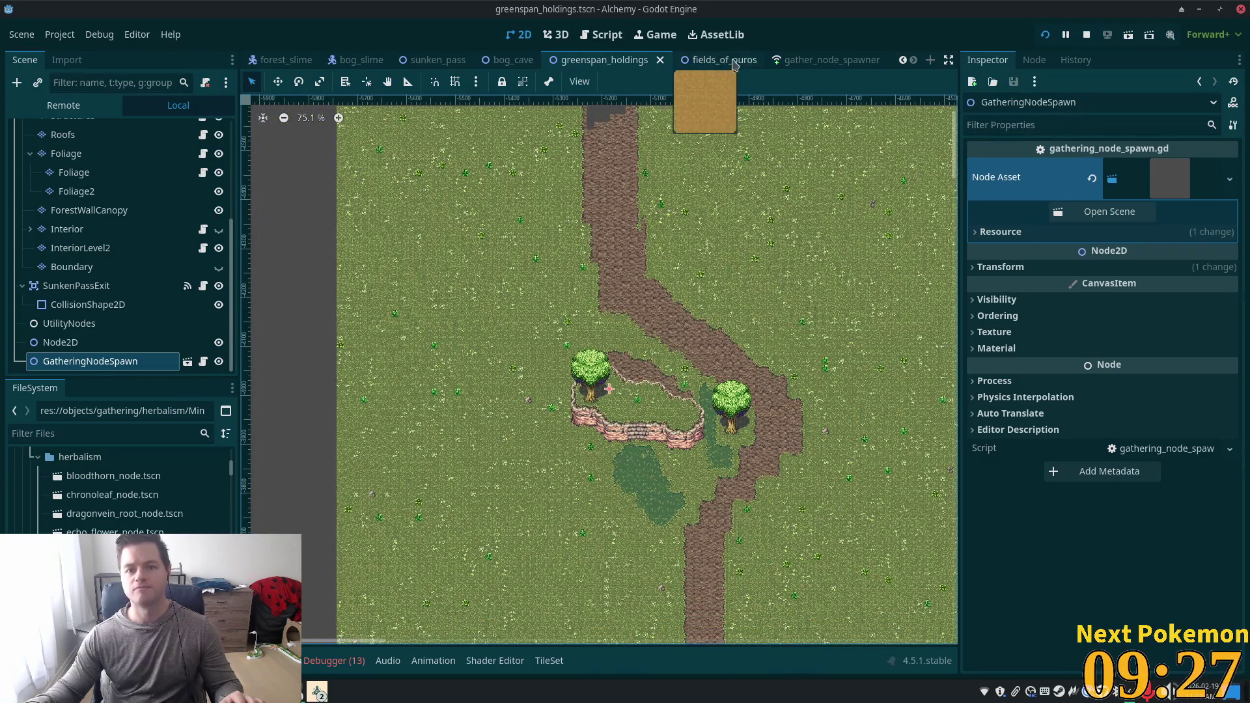
In the fields_of_ouros map, expand Herbs and select the Moonwhisper herb node for reference.
left_click(716, 60)
scroll(496, 435, "up", 2)
scroll(496, 435, "down", 5)
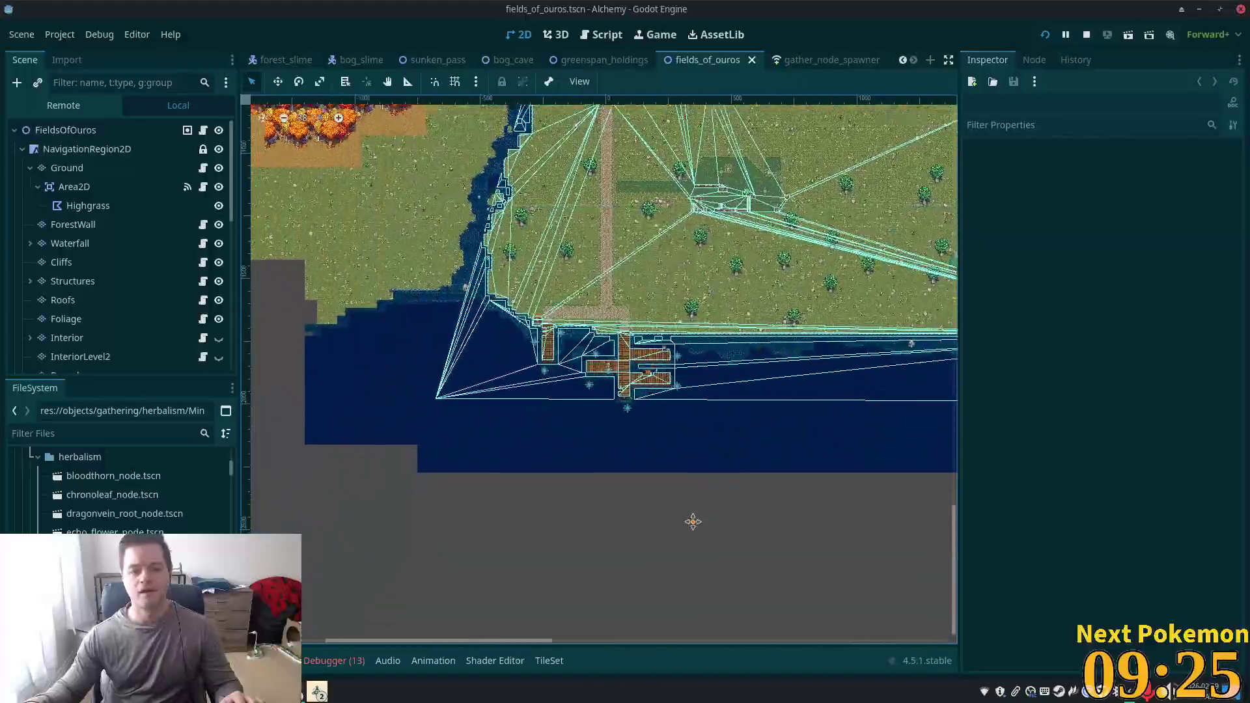
scroll(586, 352, "up", 1)
scroll(586, 351, "up", 2)
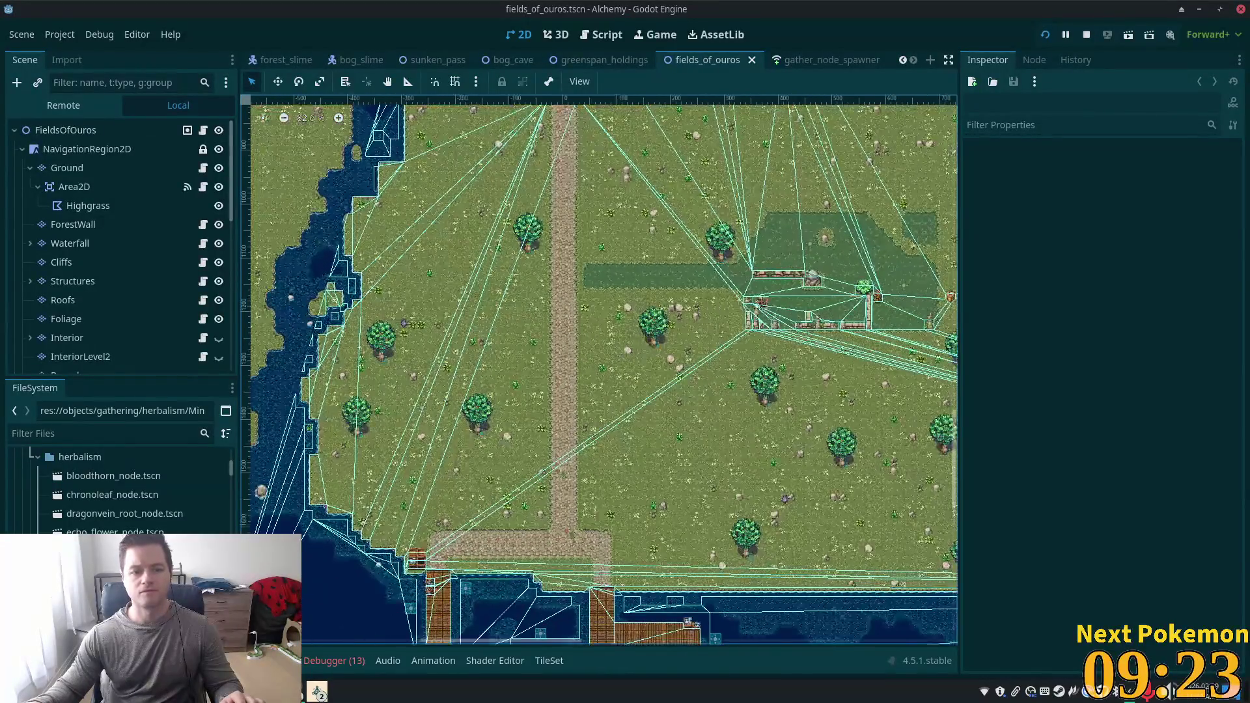
scroll(142, 286, "down", 8)
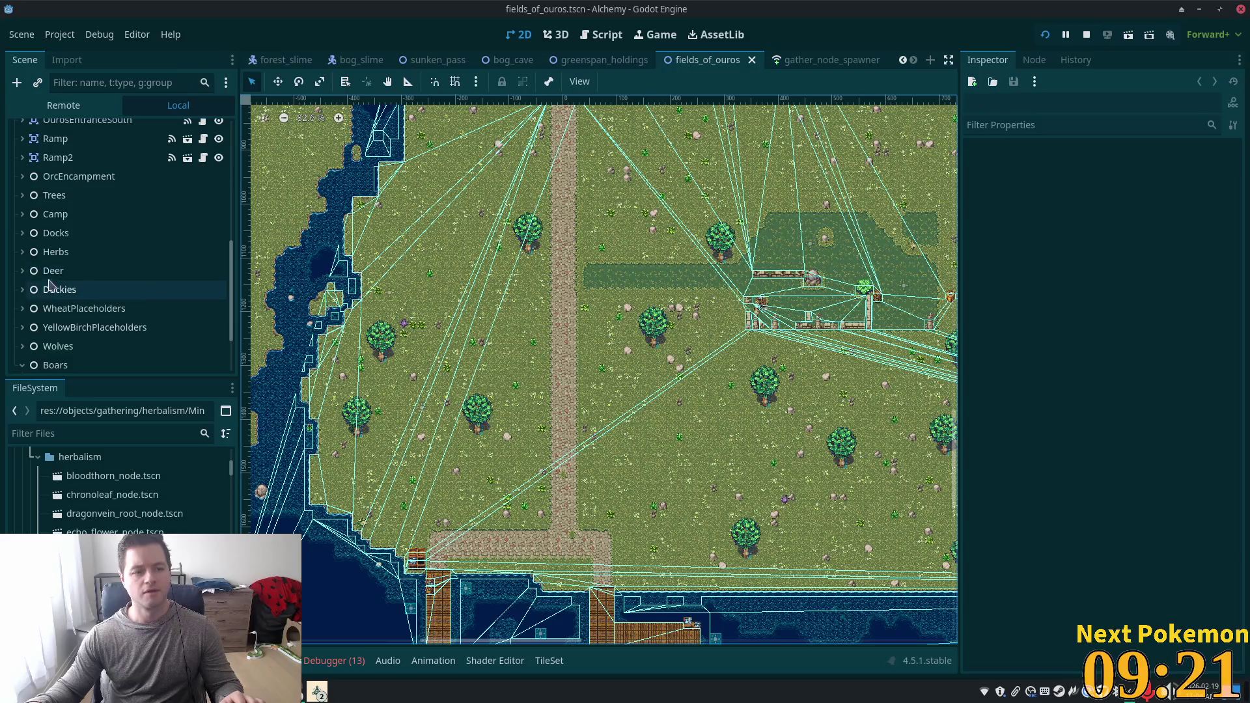
left_click(22, 252)
left_click(67, 270)
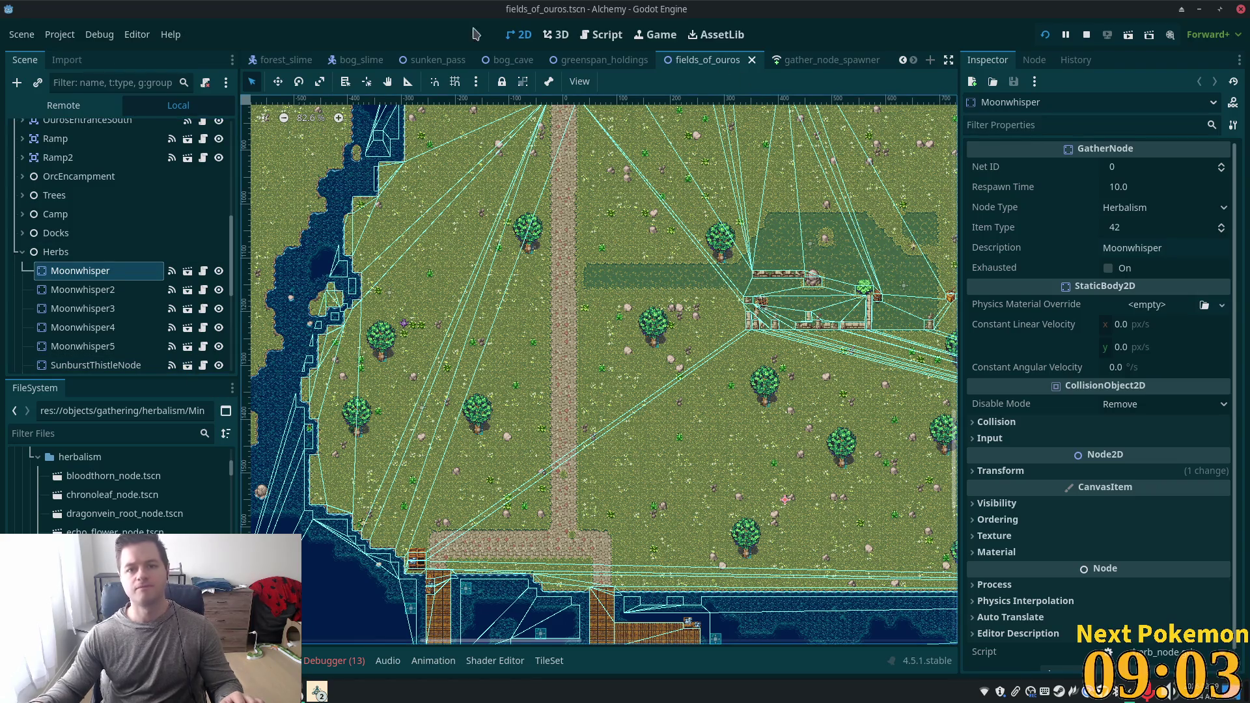
Briefly reopen and close the gather node spawner scene, returning to greenspan_holdings.
left_click(846, 62)
left_click(889, 60)
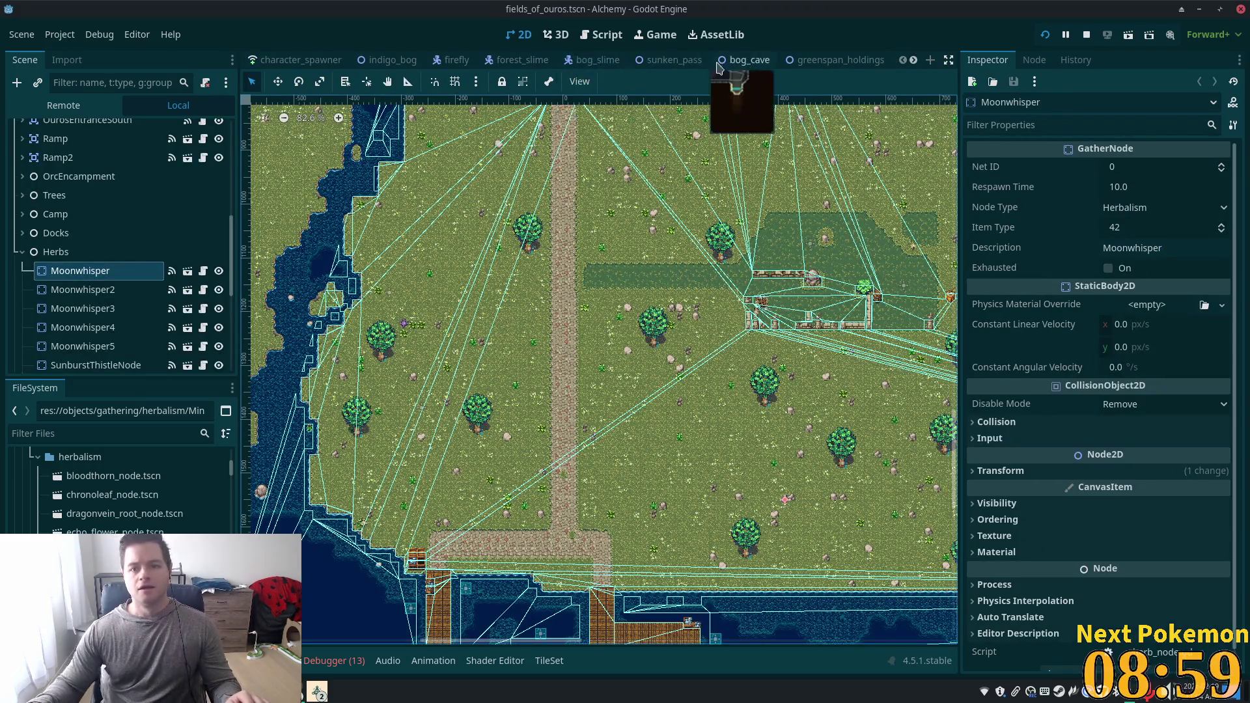
left_click(840, 60)
Check the MindwortNode root's gather settings, then reselect the GatheringNodeSpawn placeholder in greenspan_holdings.
scroll(612, 391, "up", 6)
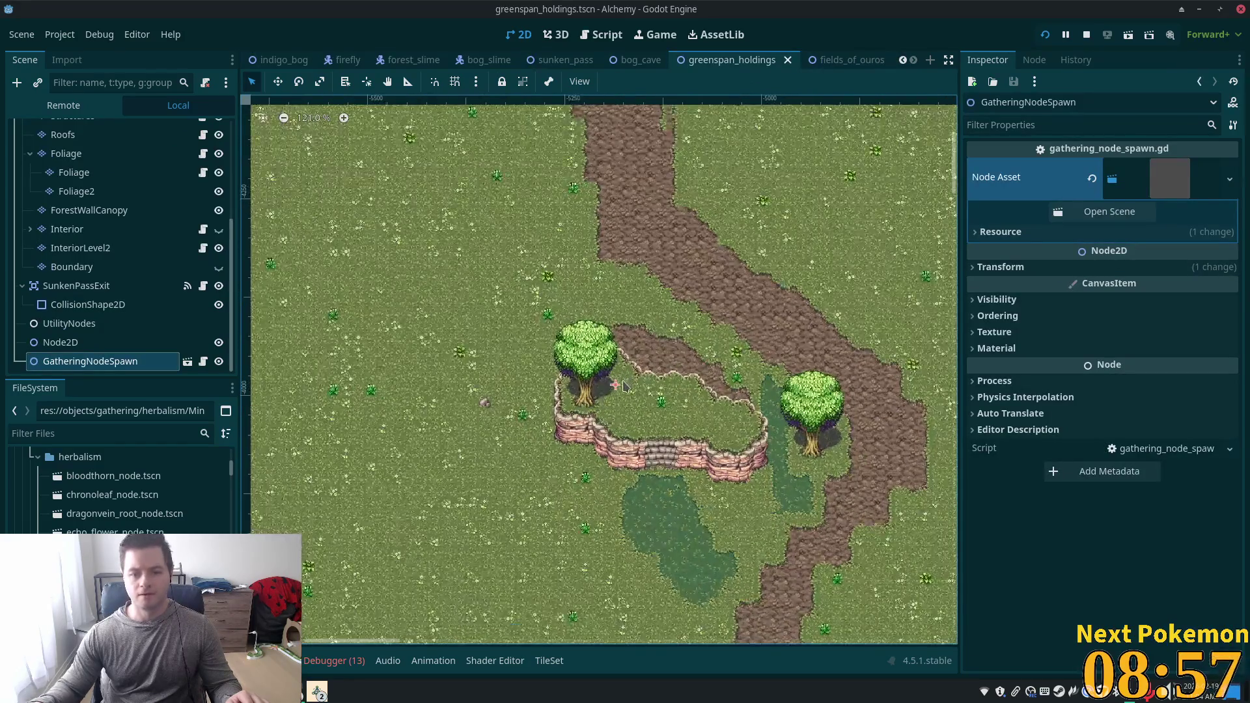
scroll(617, 395, "up", 2)
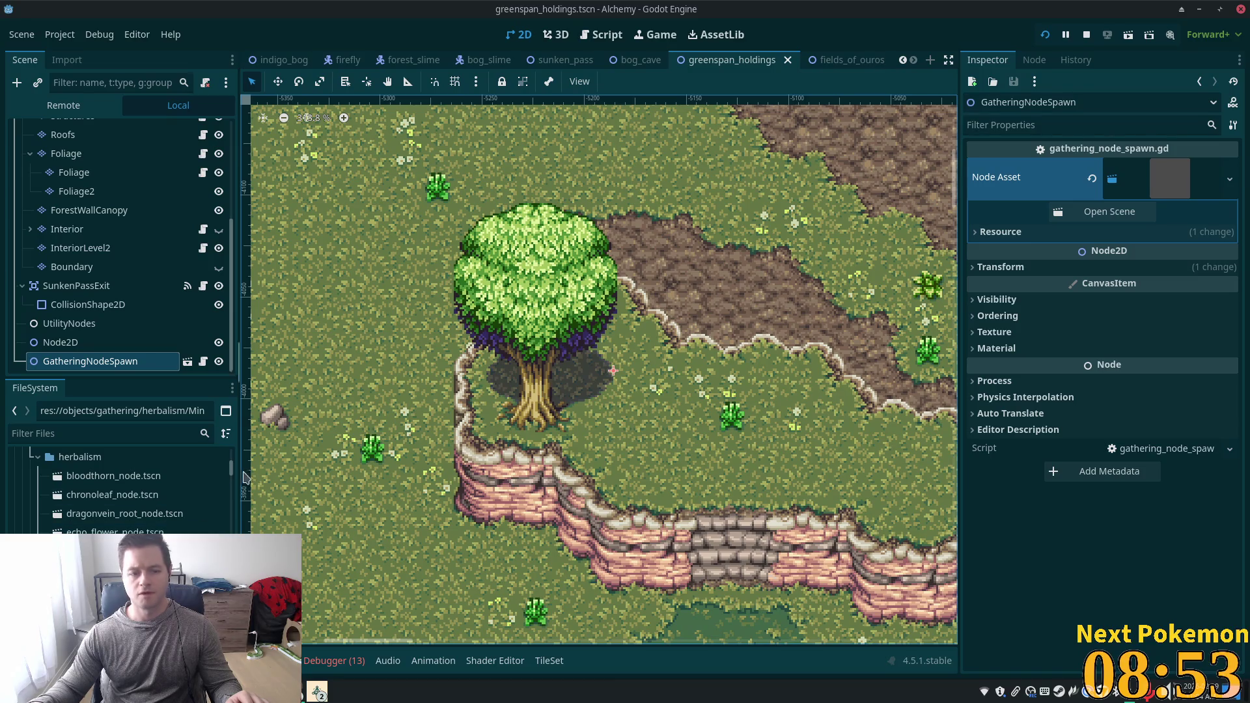
left_click(111, 551)
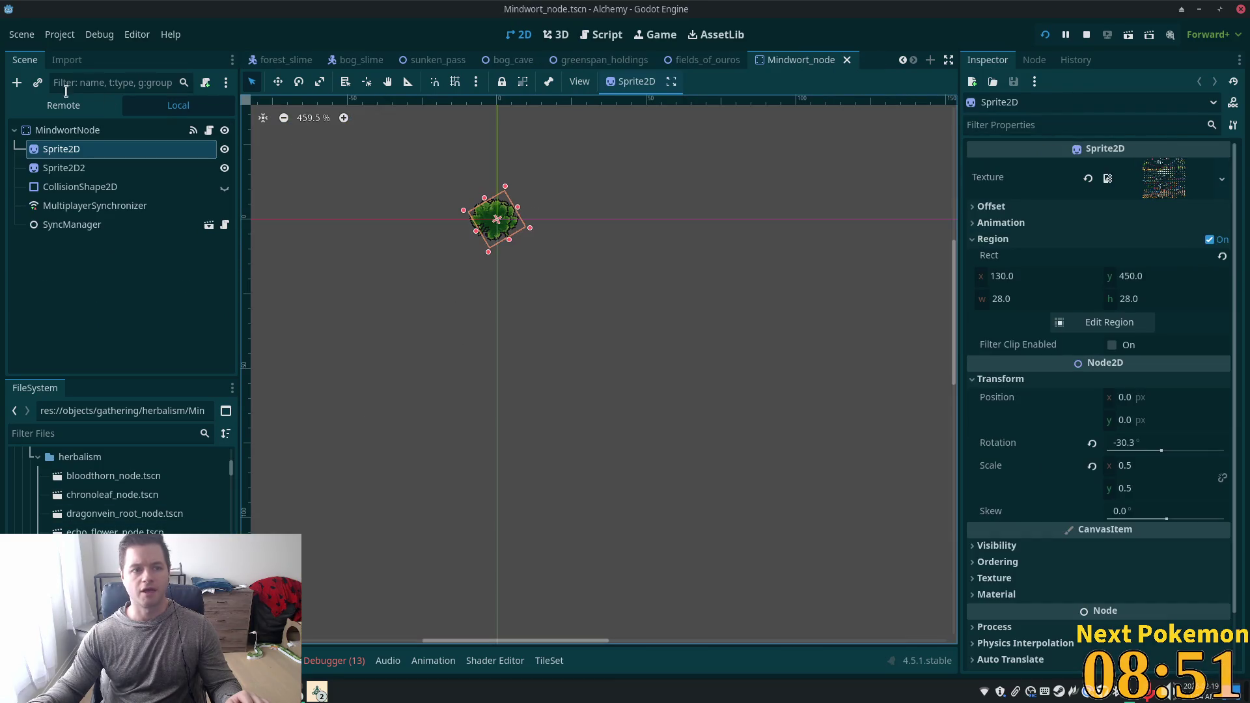
left_click(40, 130)
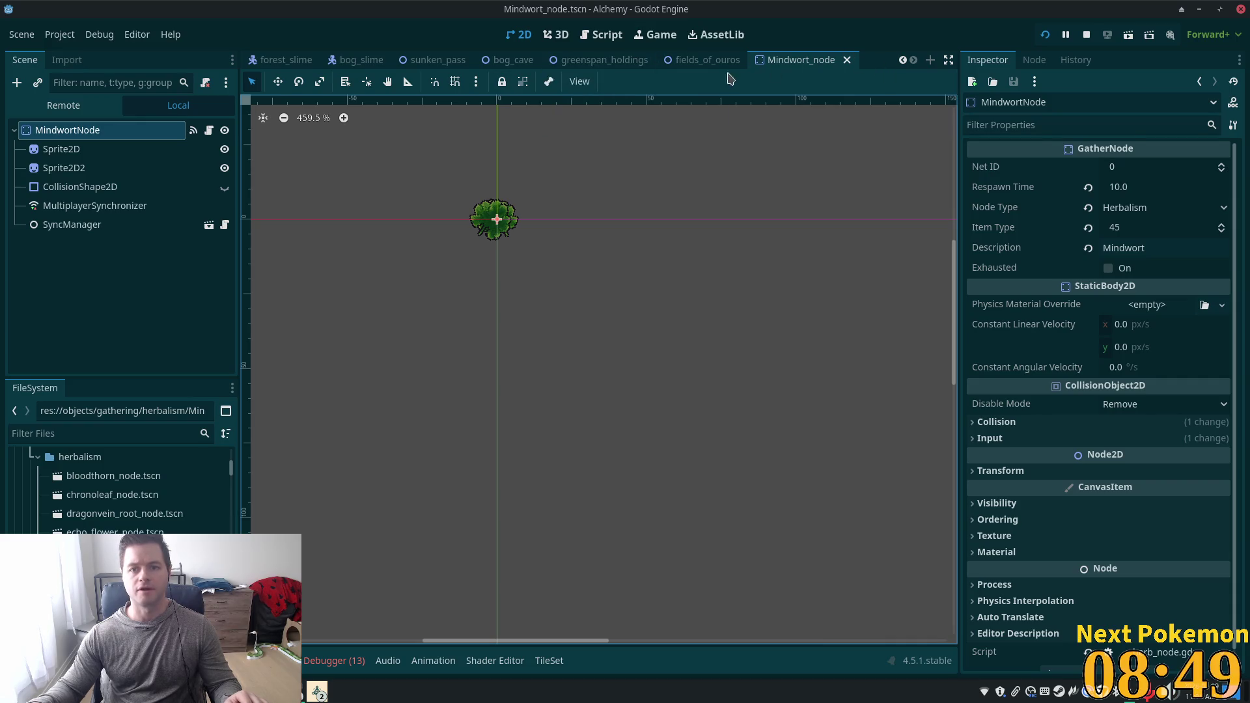
left_click(707, 59)
left_click(604, 59)
scroll(593, 358, "up", 2)
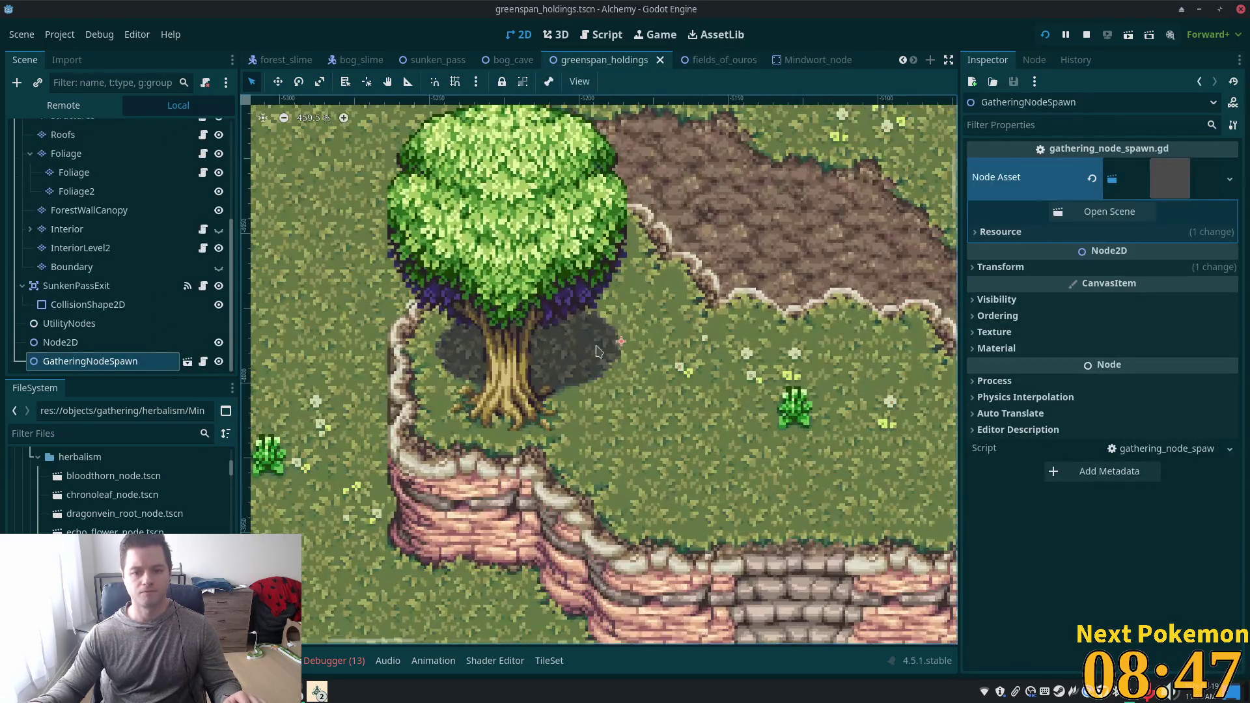
left_click(68, 324)
left_click(90, 361)
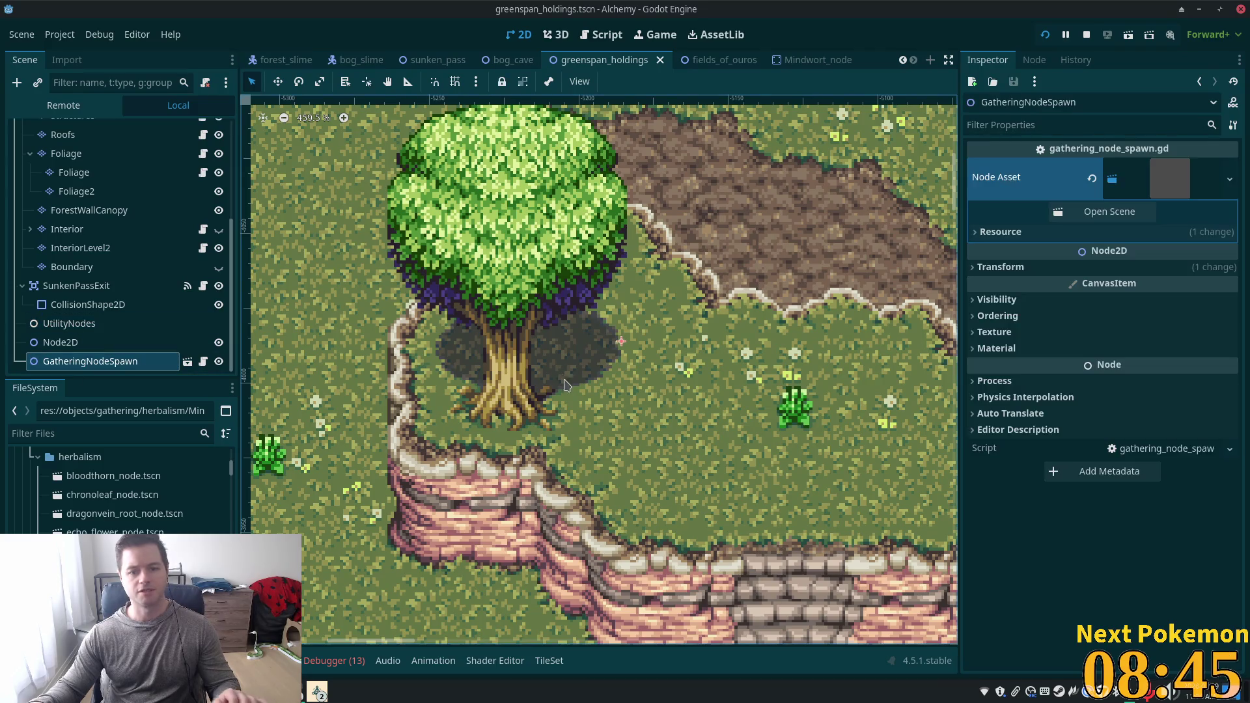
Replace the GatheringNodeSpawn placeholder with a Mindwort_node.tscn instance beside the tree and launch the game.
key("Delete")
left_click(659, 363)
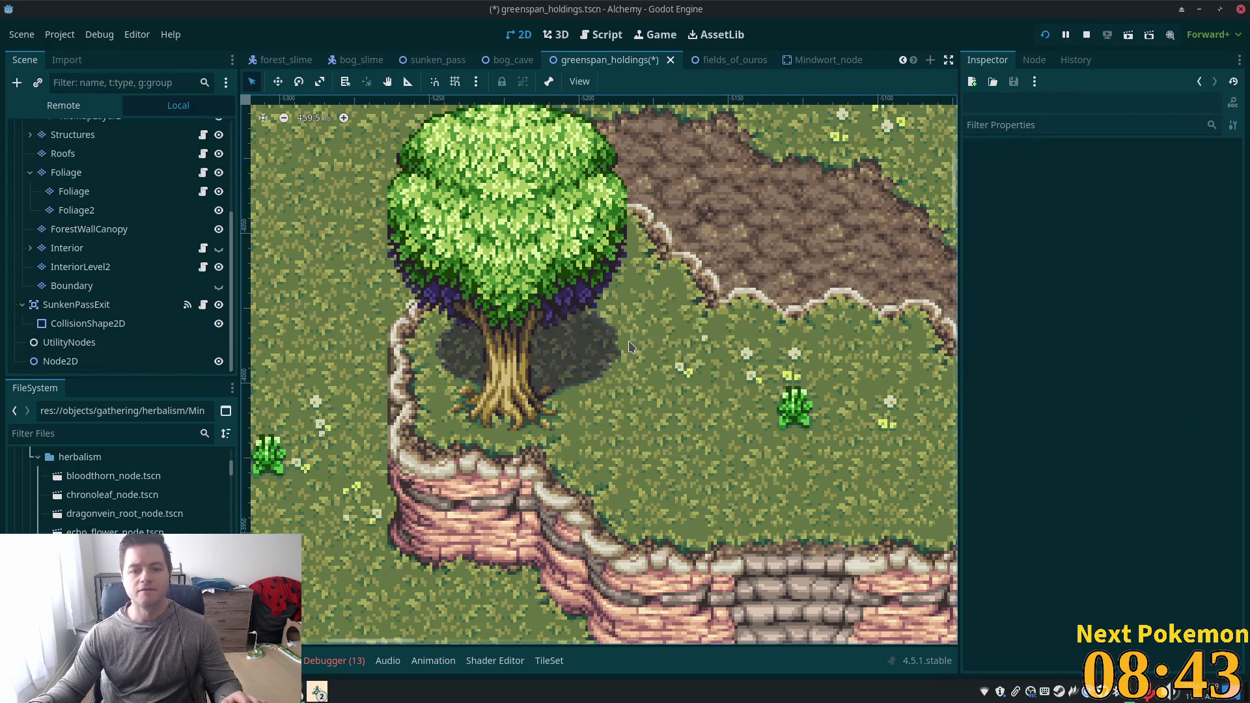
right_click(627, 345)
left_click(651, 369)
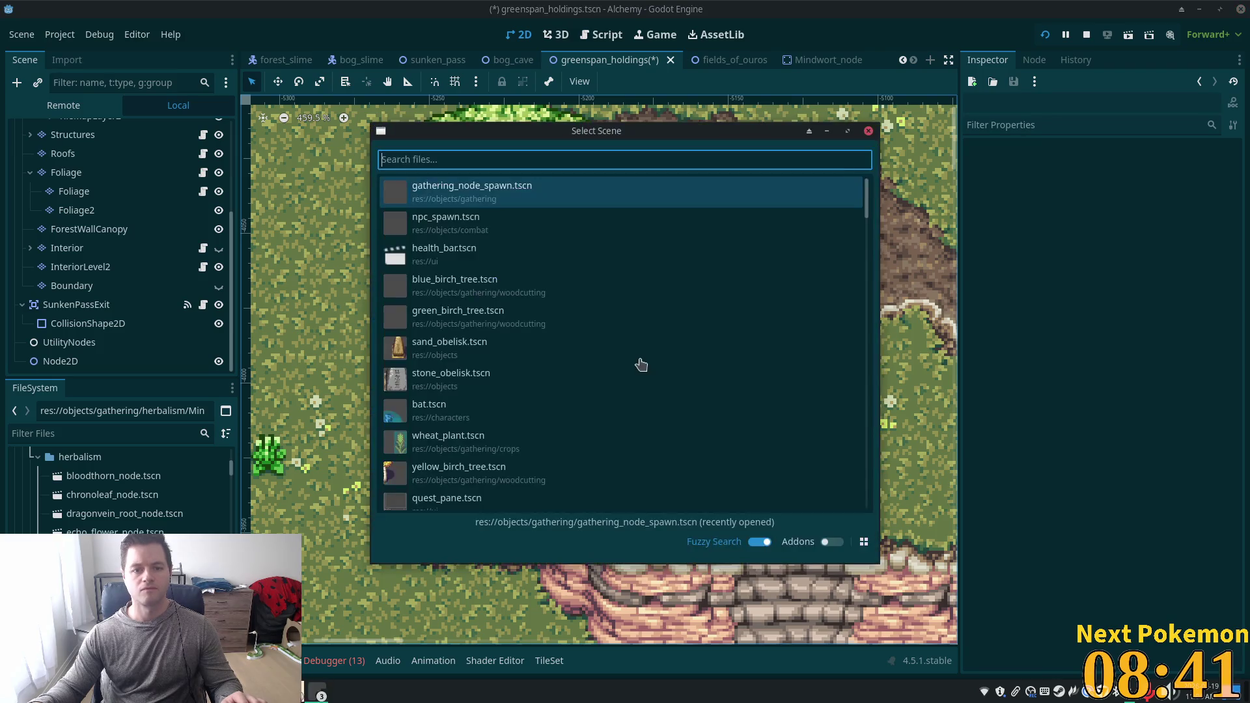
type("min")
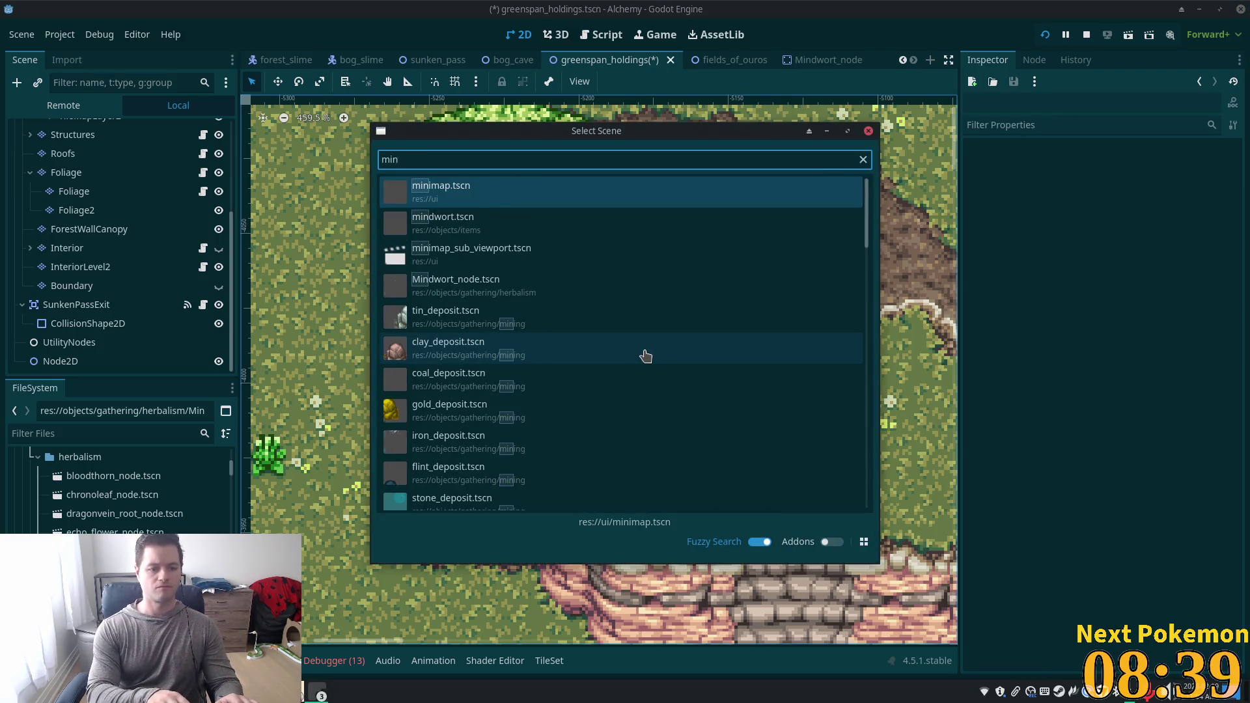
type("dwort")
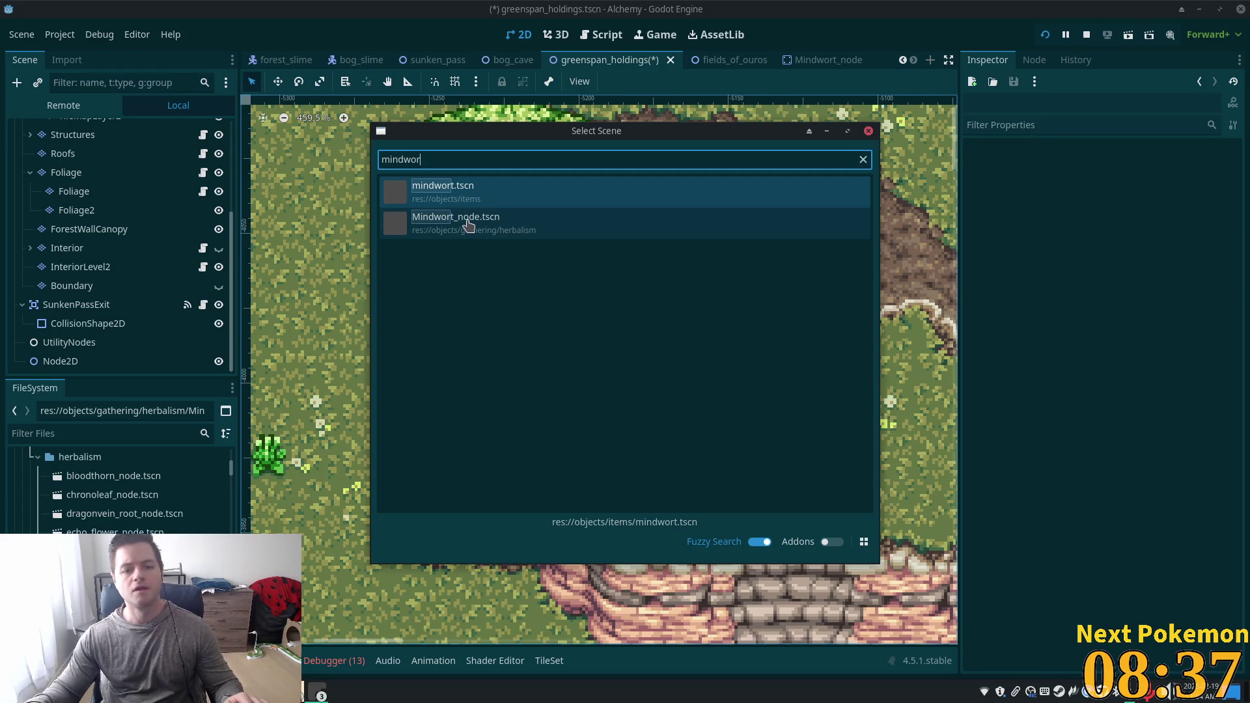
left_click(475, 221)
key("F5")
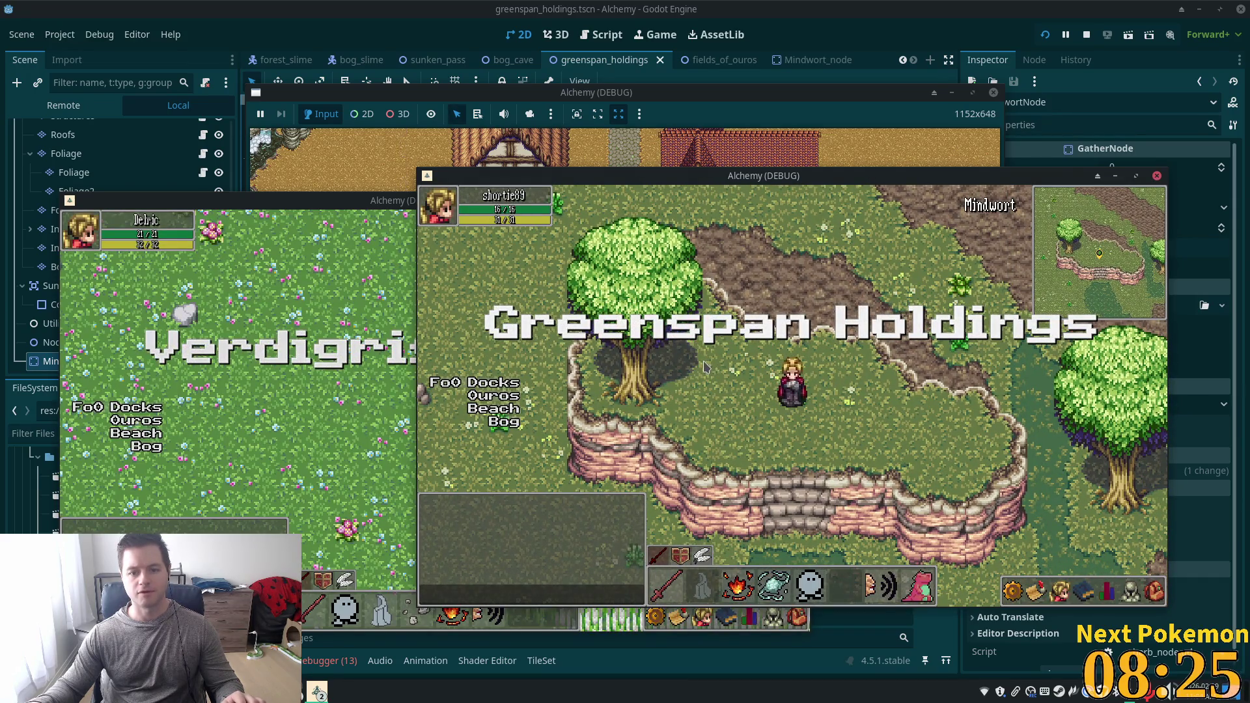
Walk the character to the Mindwort beside the tree, then stop the running game with F8.
left_click(710, 369)
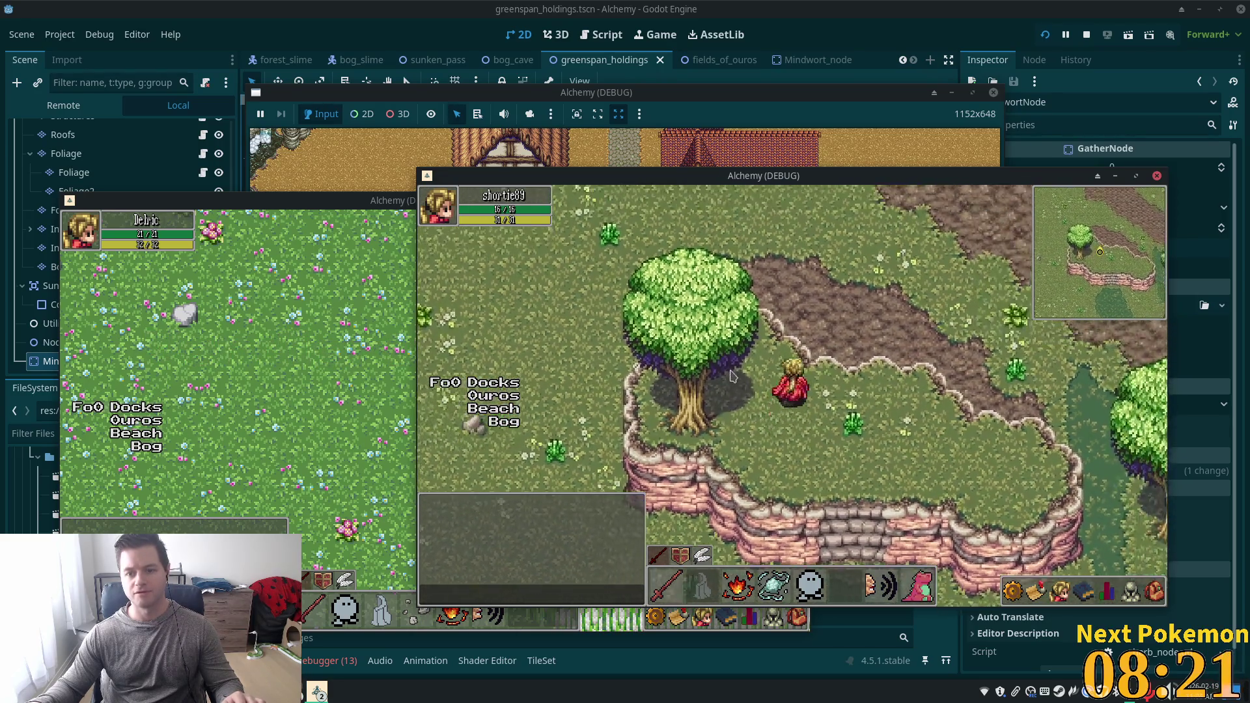
left_click(771, 436)
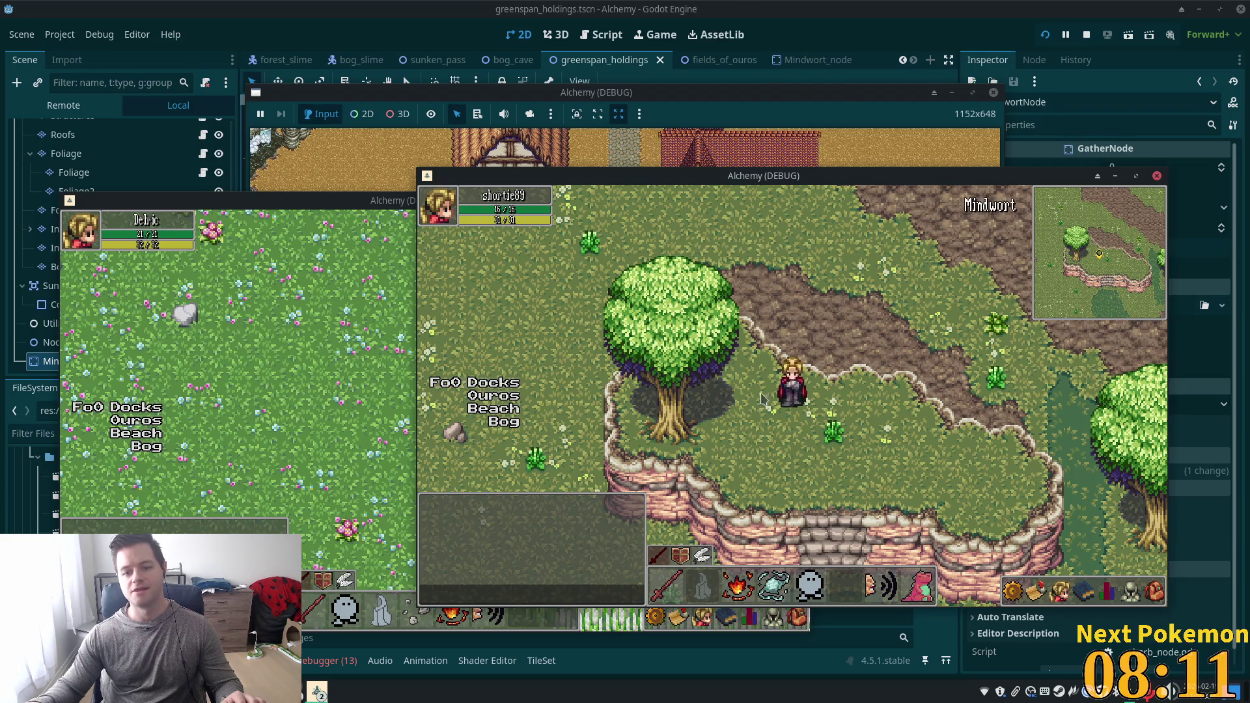
key("F8")
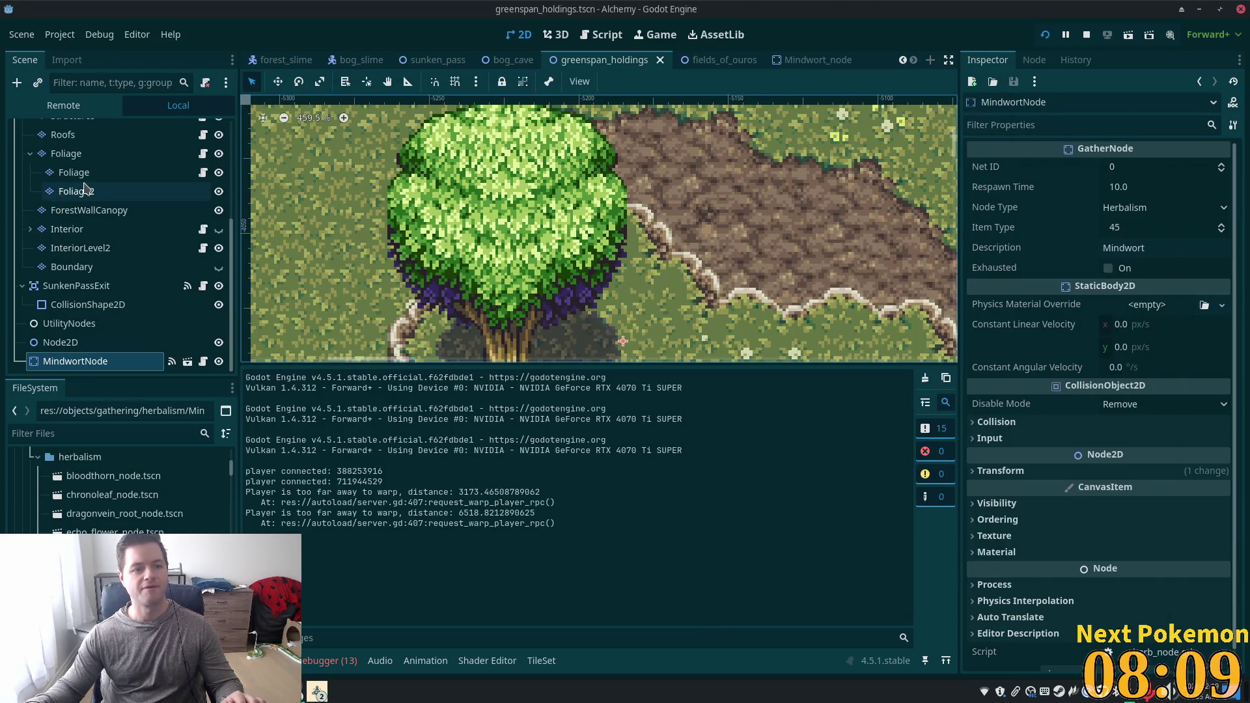
Set MindwortNode's Ordering Z Index to 2 and save the greenspan_holdings scene.
scroll(149, 247, "up", 2)
scroll(143, 293, "down", 2)
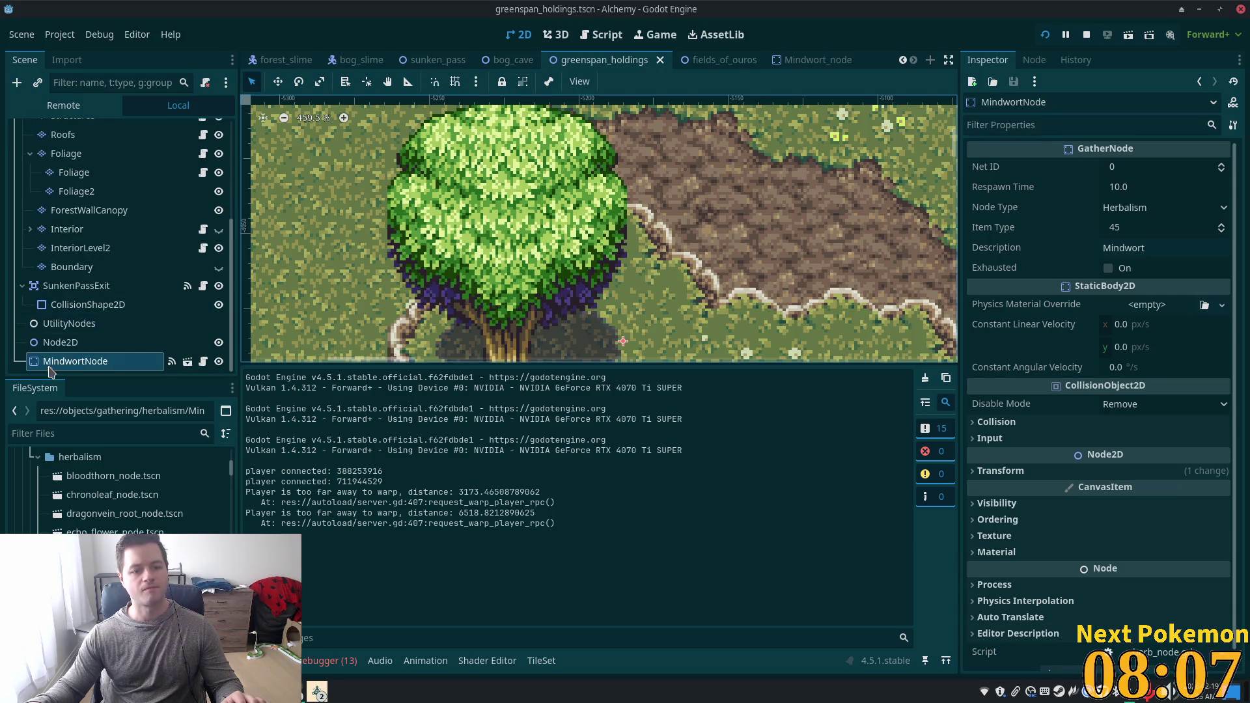
left_click(983, 519)
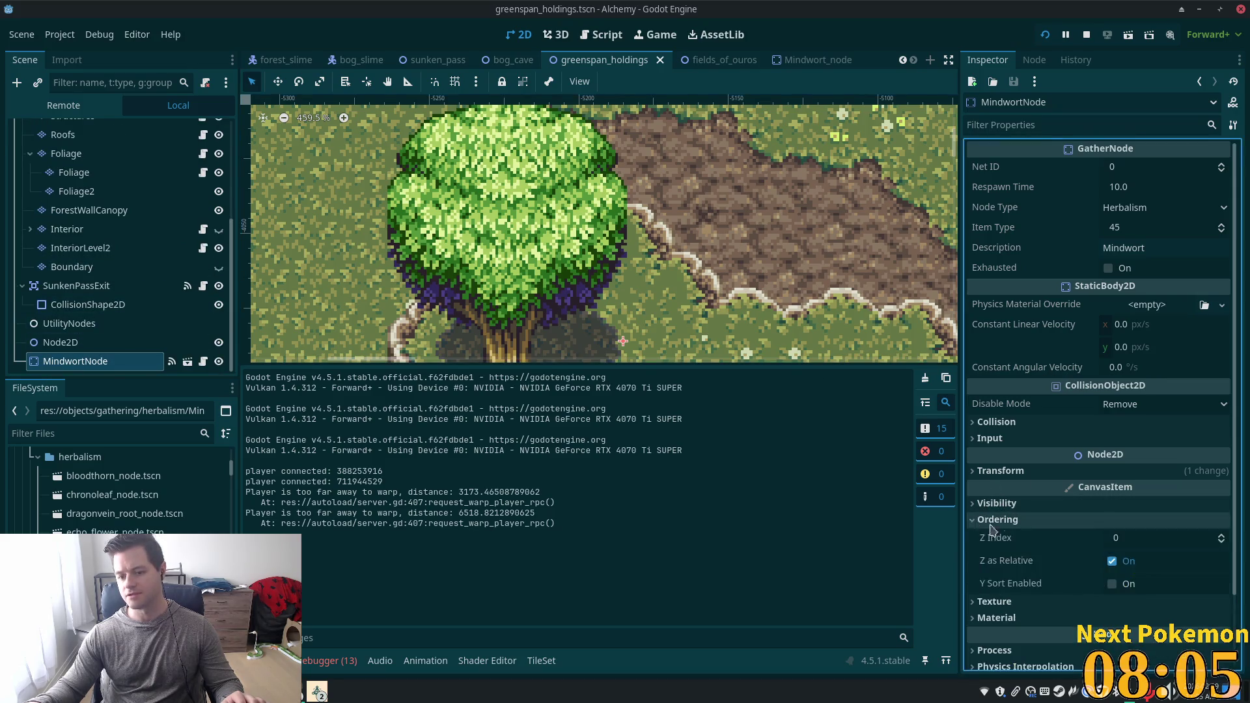
left_click(1192, 537)
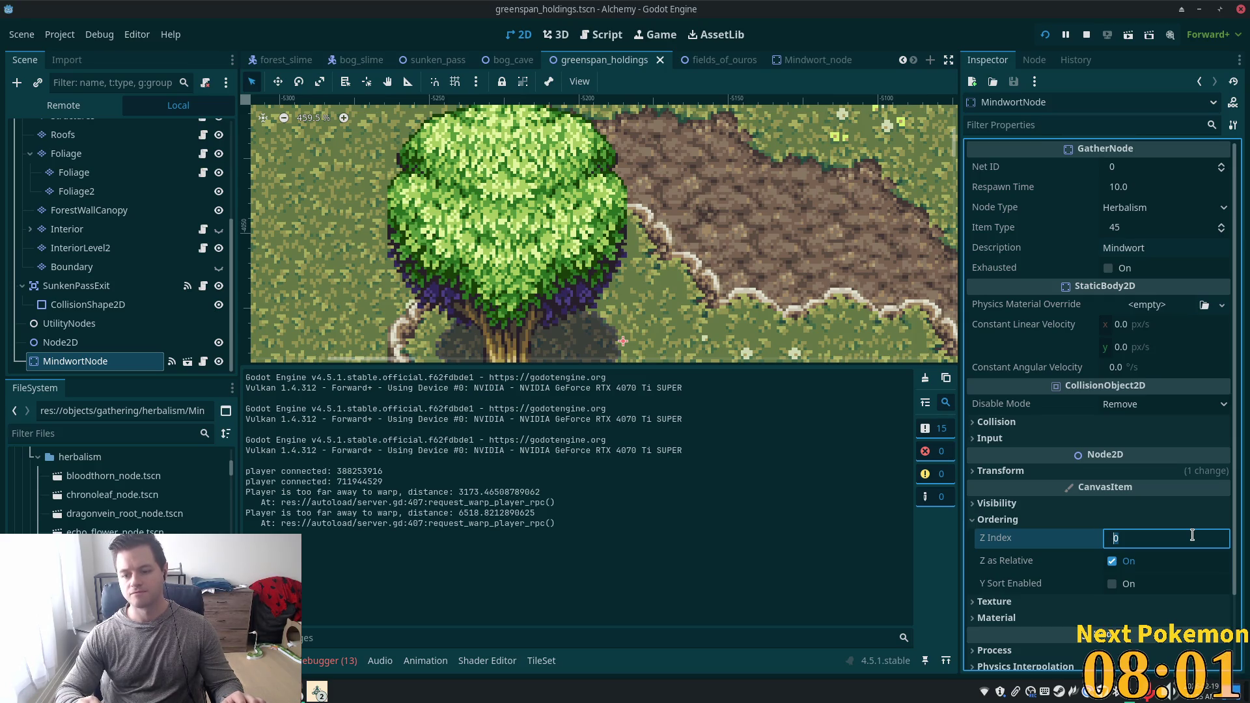
type("2")
key("Tab")
key("ctrl+s")
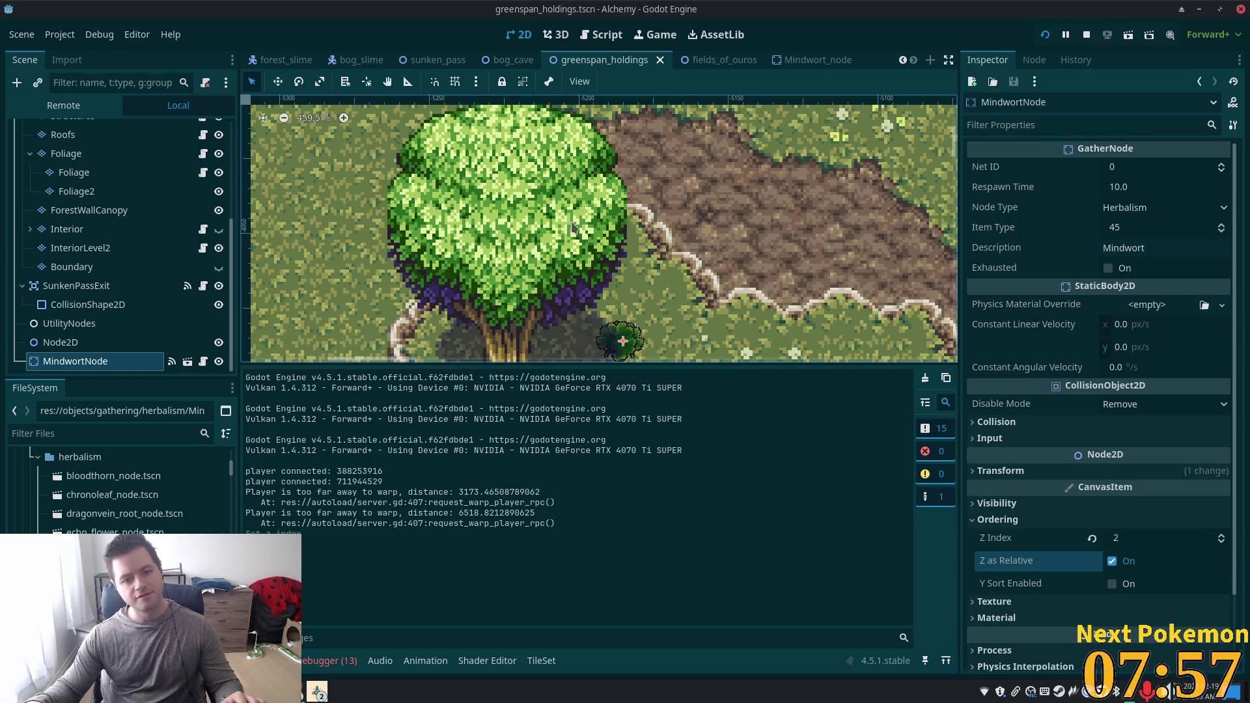
scroll(571, 234, "down", 2)
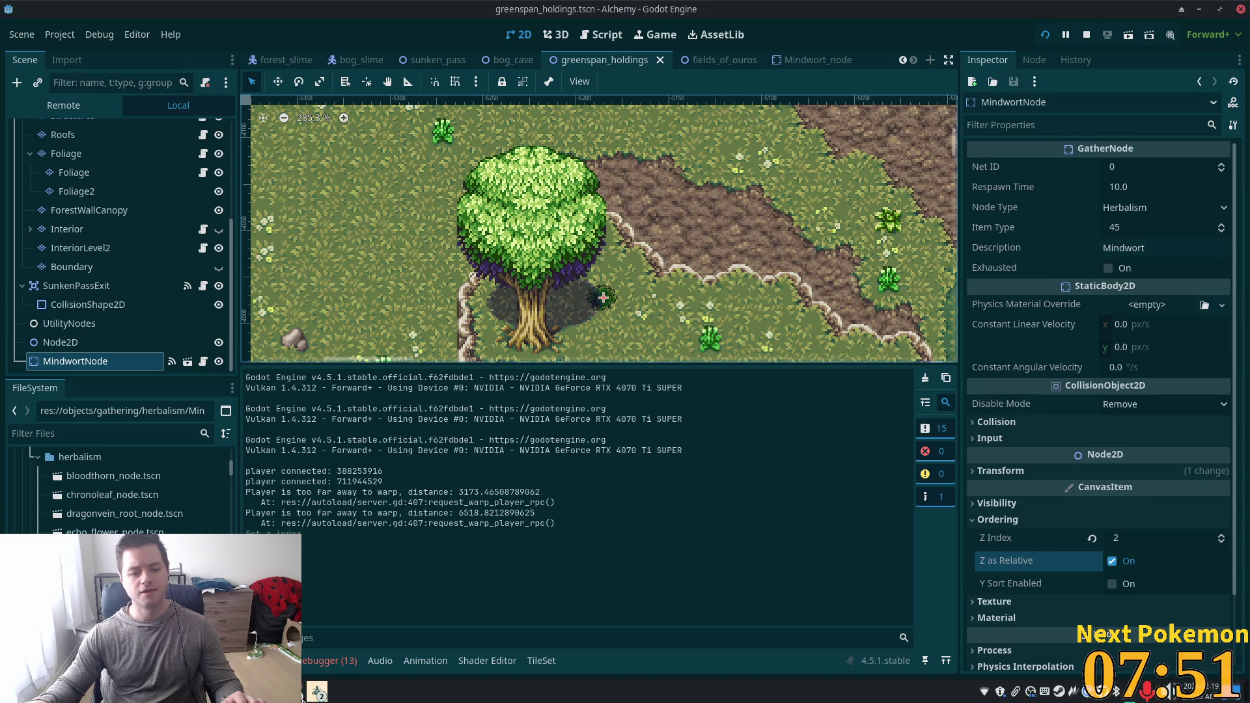
Bring the Alchemy (DEBUG) game windows forward and warp one character to Indigo Bog.
mouse_move(319, 692)
left_click(343, 633)
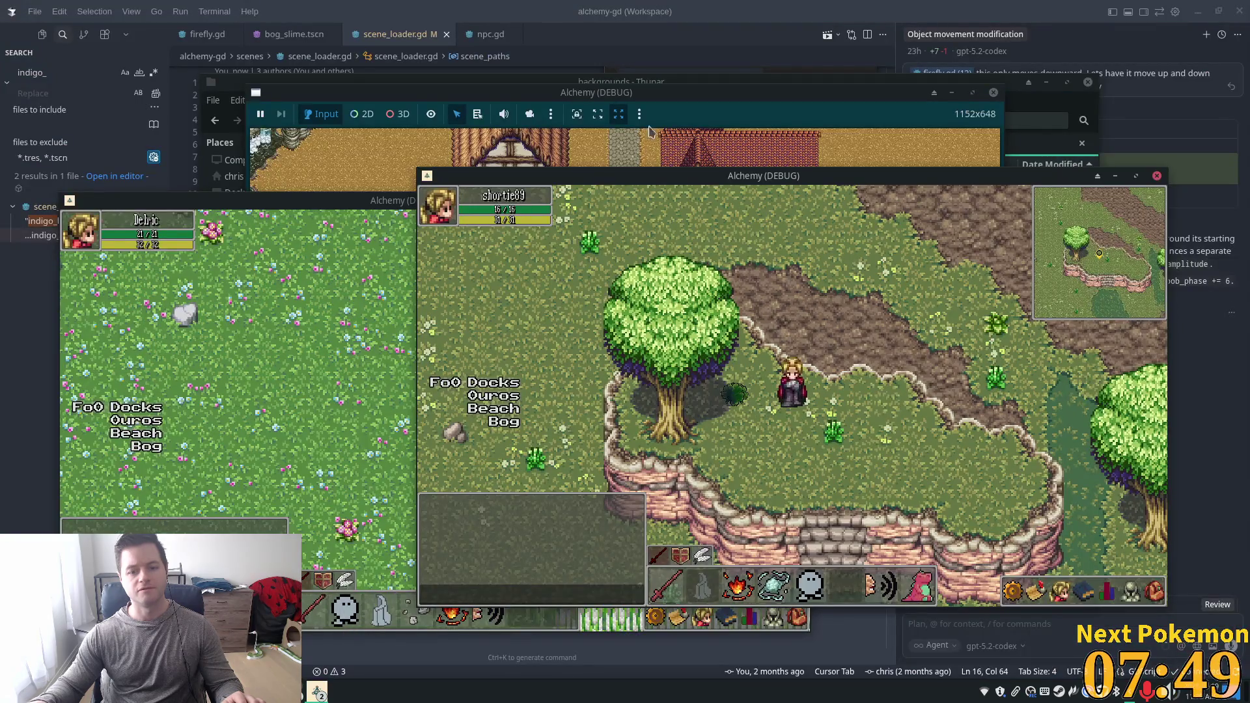
key("Left")
key("Down")
left_click(259, 299)
key("Right")
key("Down")
left_click(146, 447)
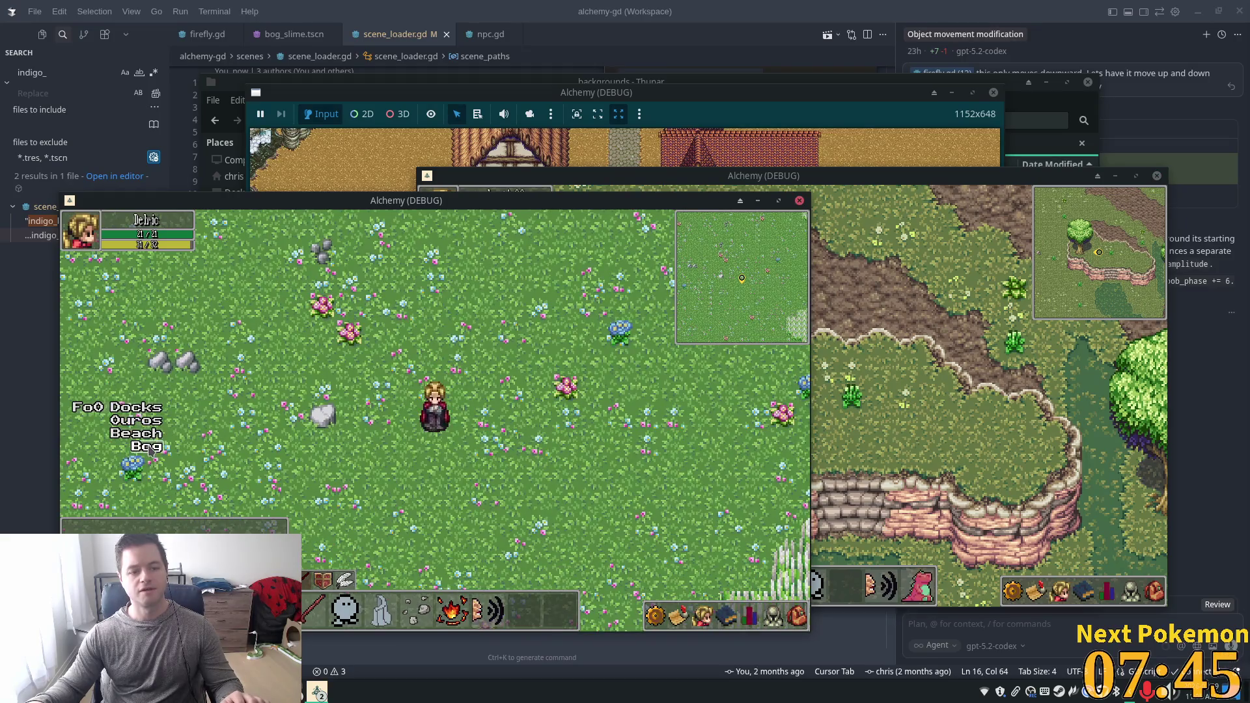
Walk the character north through Sunken Pass onto the Greenspan Holdings plateau beside the tree.
key("Up")
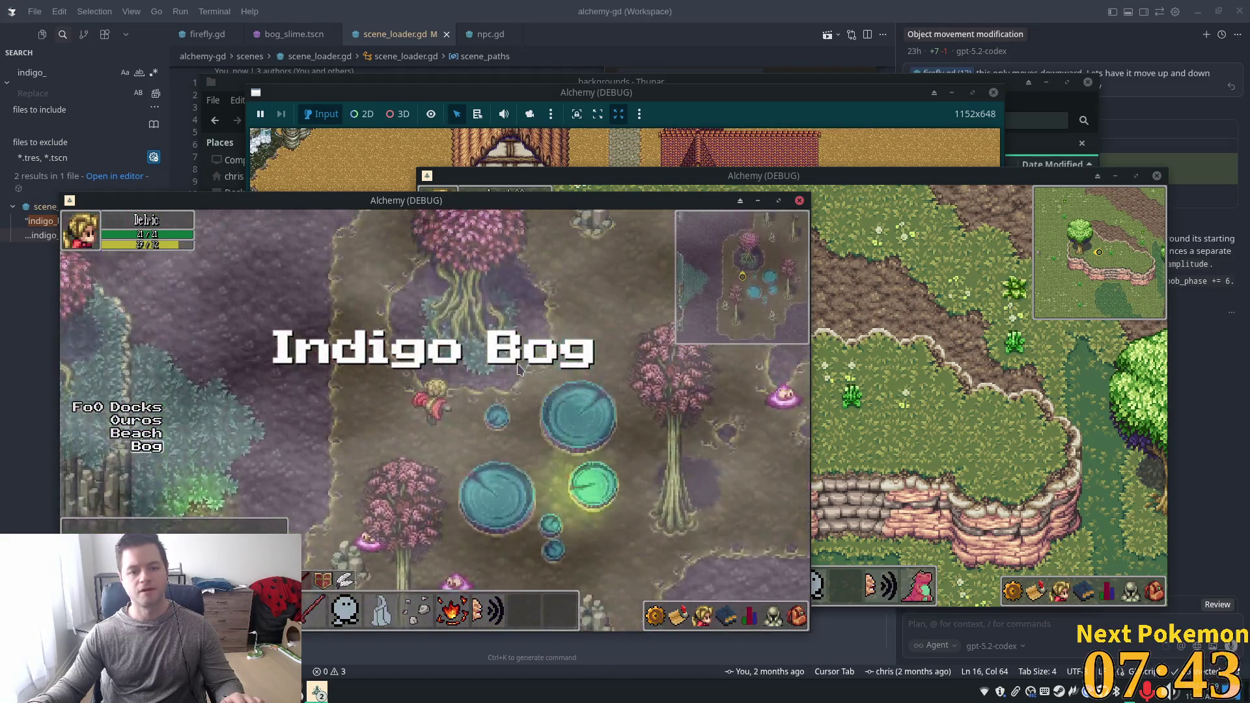
key("Up")
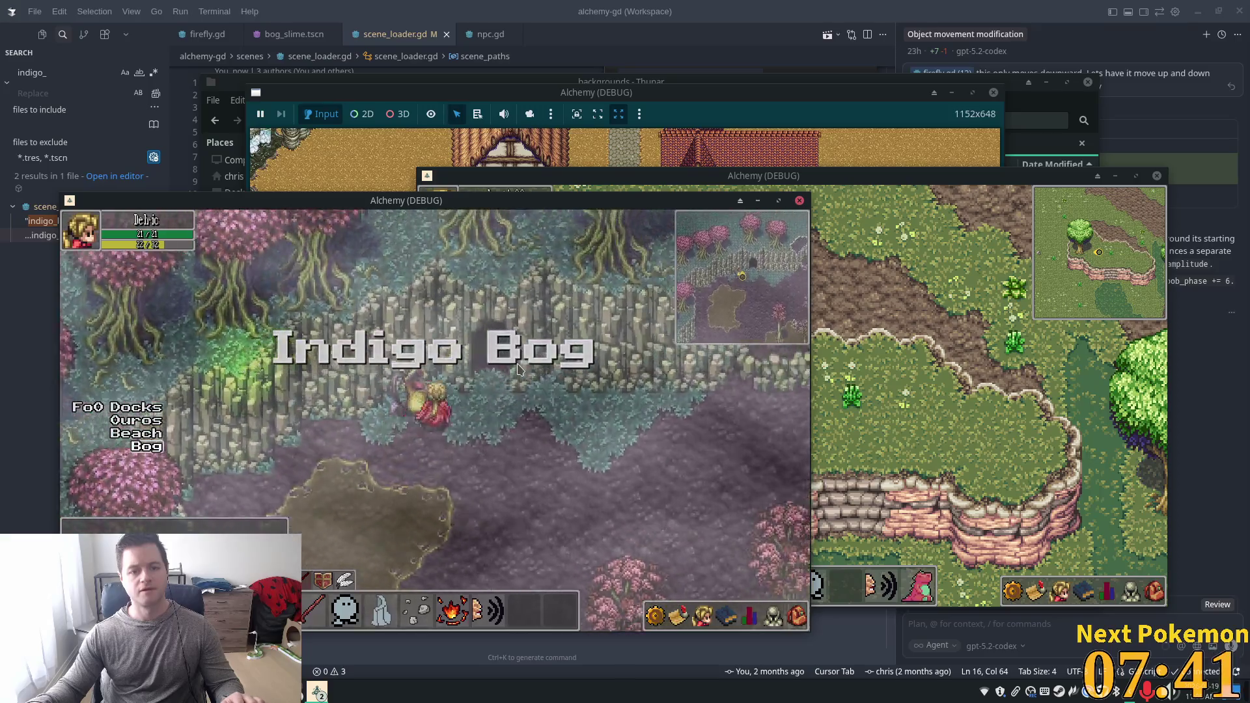
key("Up")
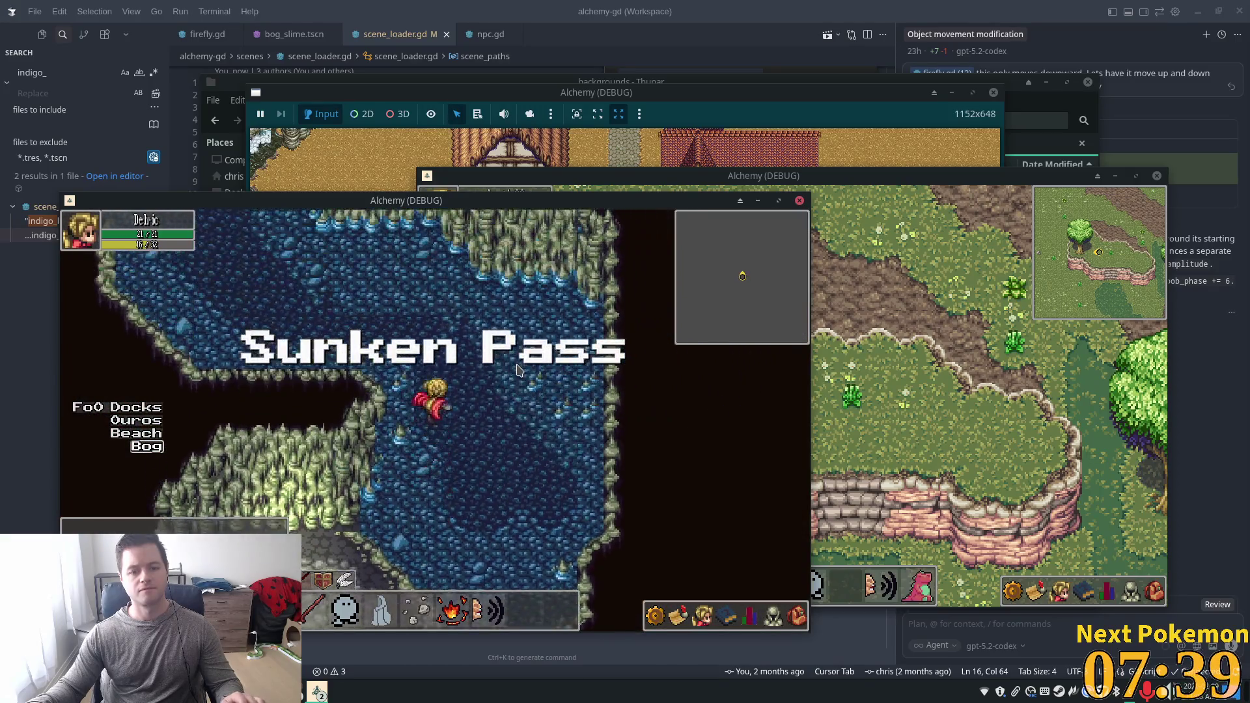
key("Up")
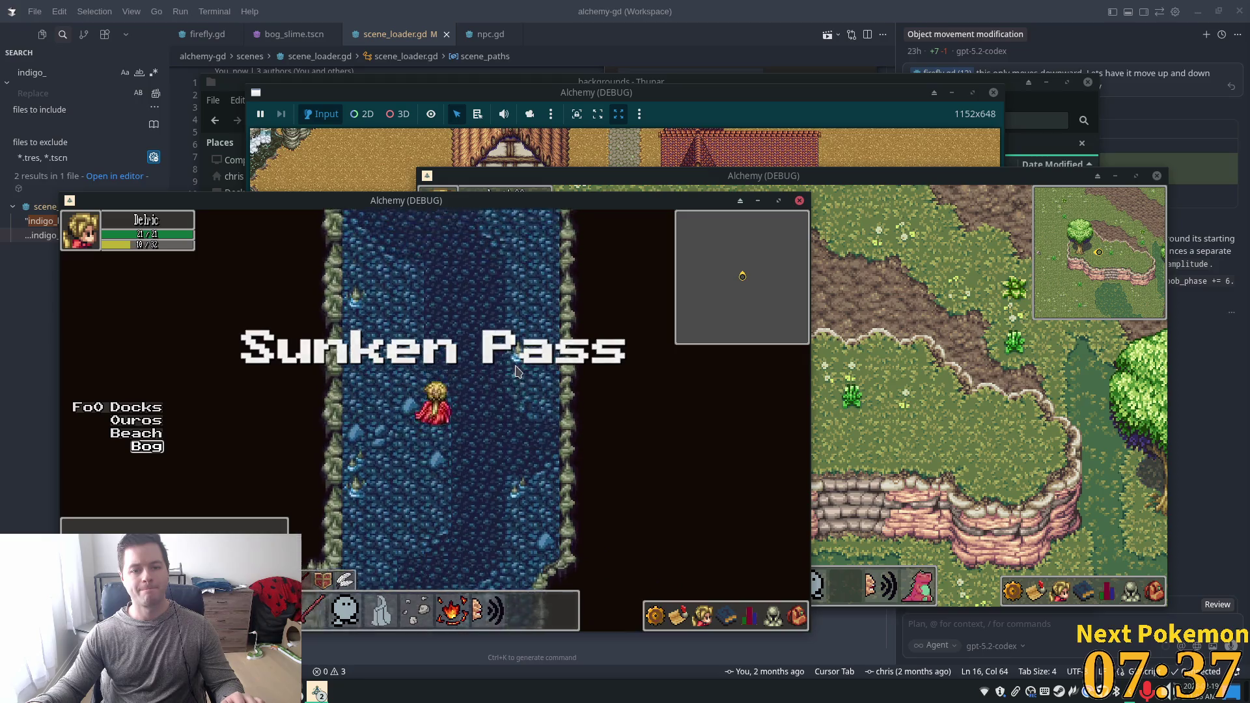
key("Up")
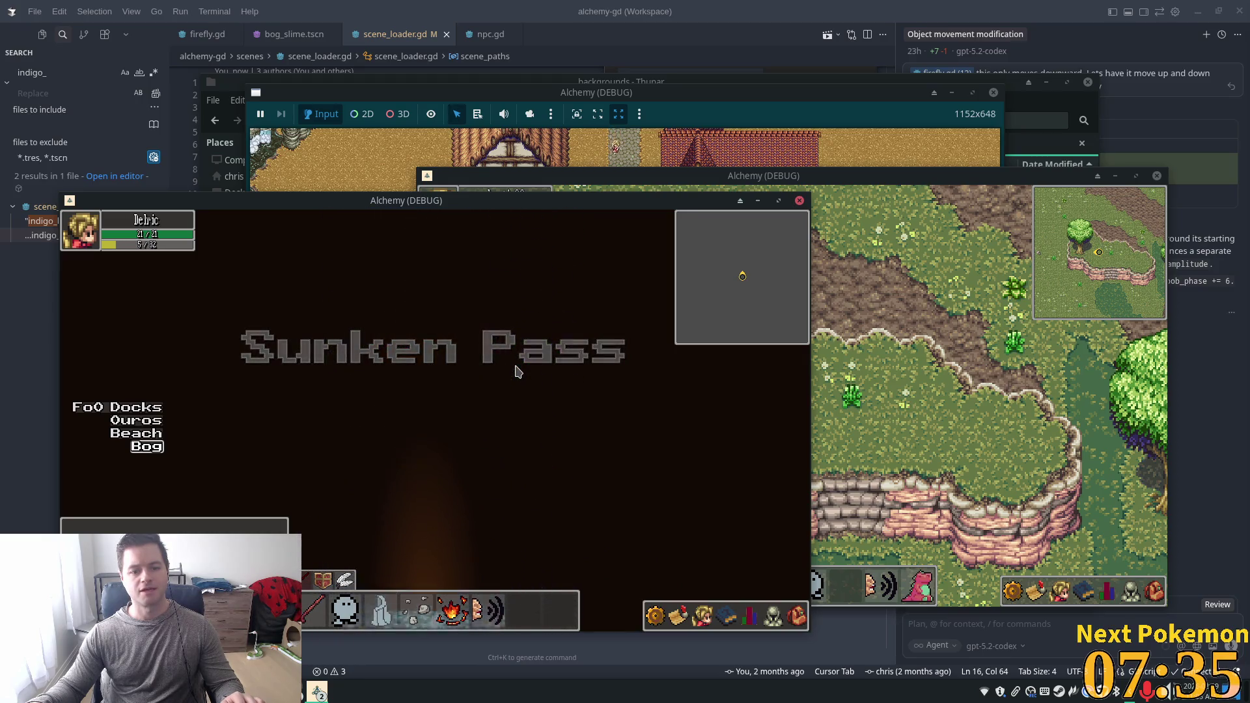
key("Up")
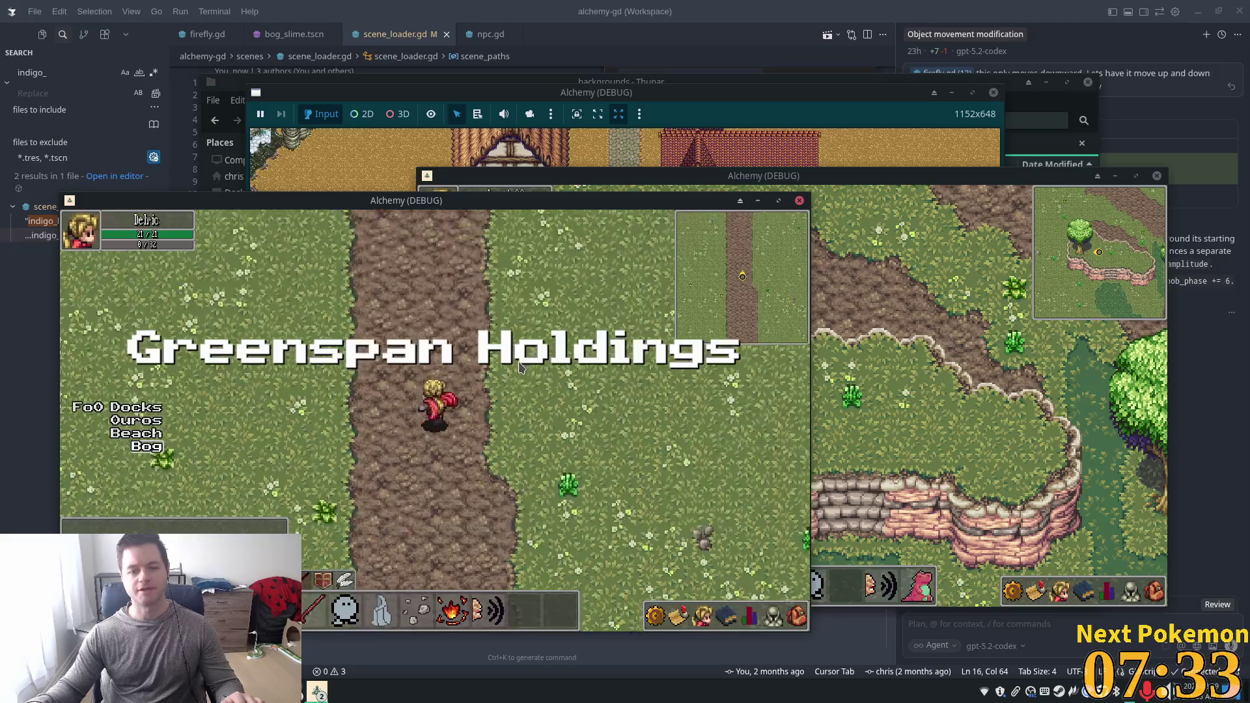
key("Up")
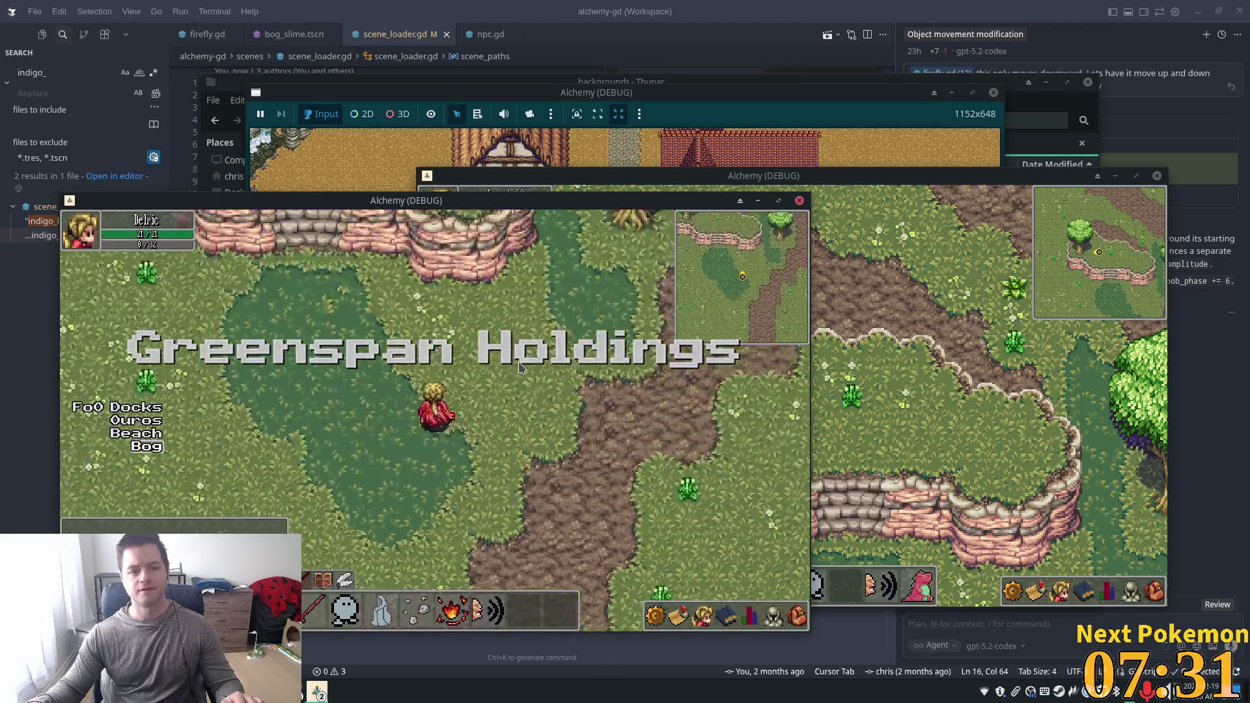
key("Up")
key("Left")
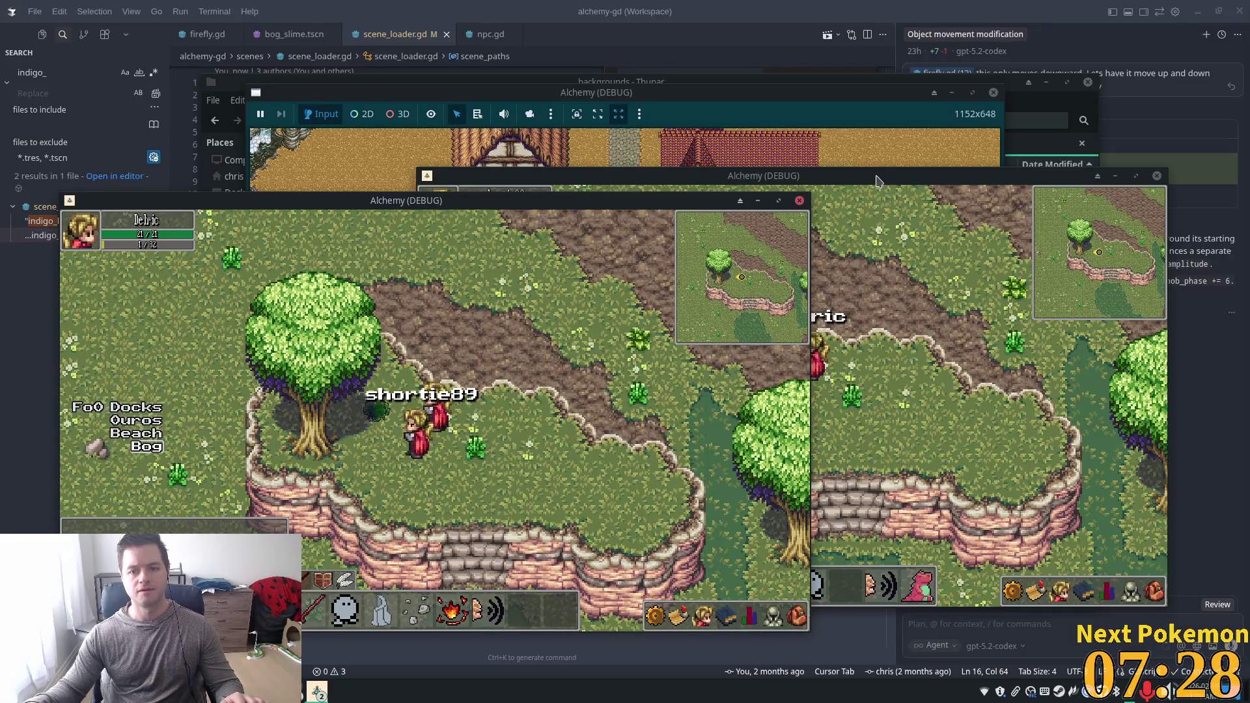
mouse_move(876, 181)
left_mouse_down()
mouse_move(1078, 245)
mouse_move(1040, 225)
left_mouse_up()
Have the second player gather the Mindwort beside the tree, collecting 2 Mindwort.
key("Left")
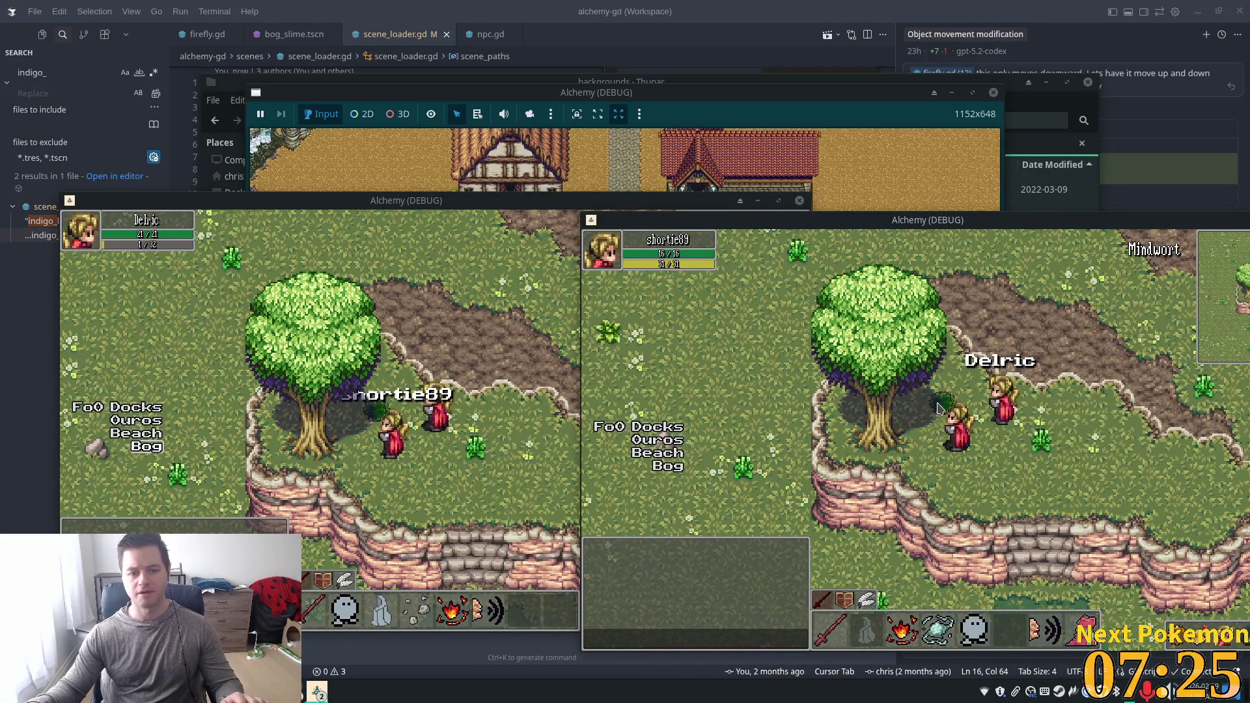
left_click(938, 409)
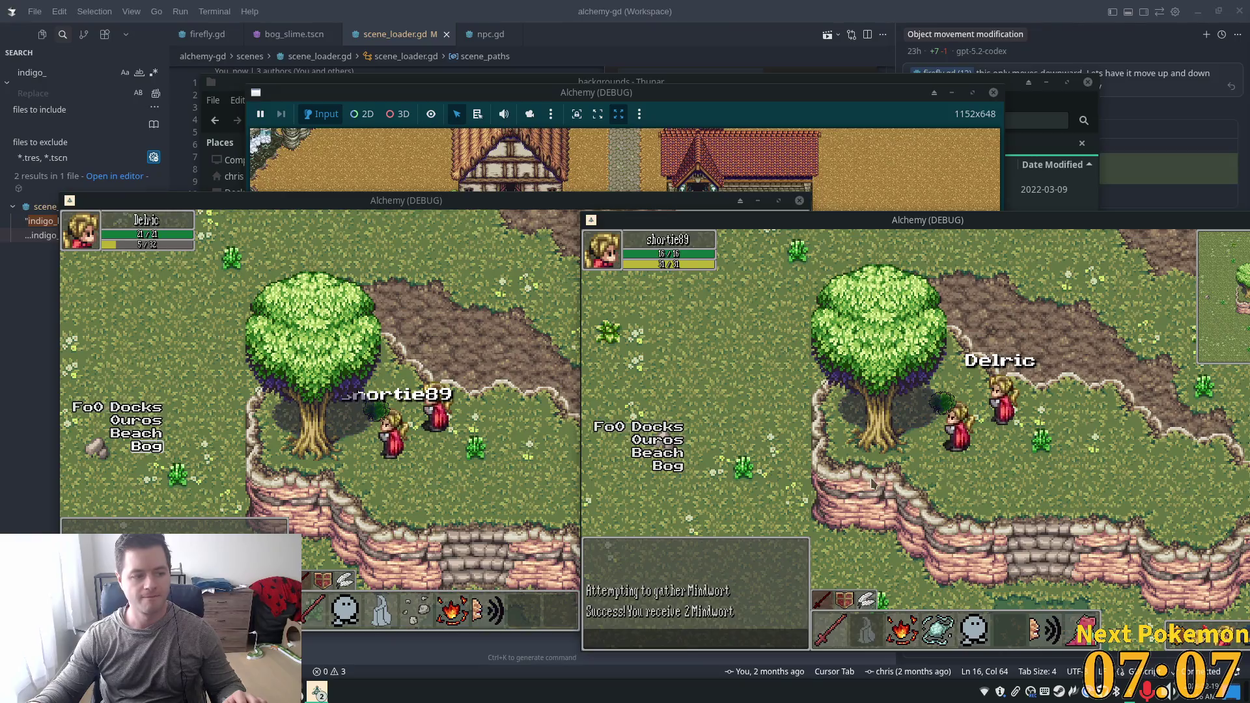
left_click(1023, 442)
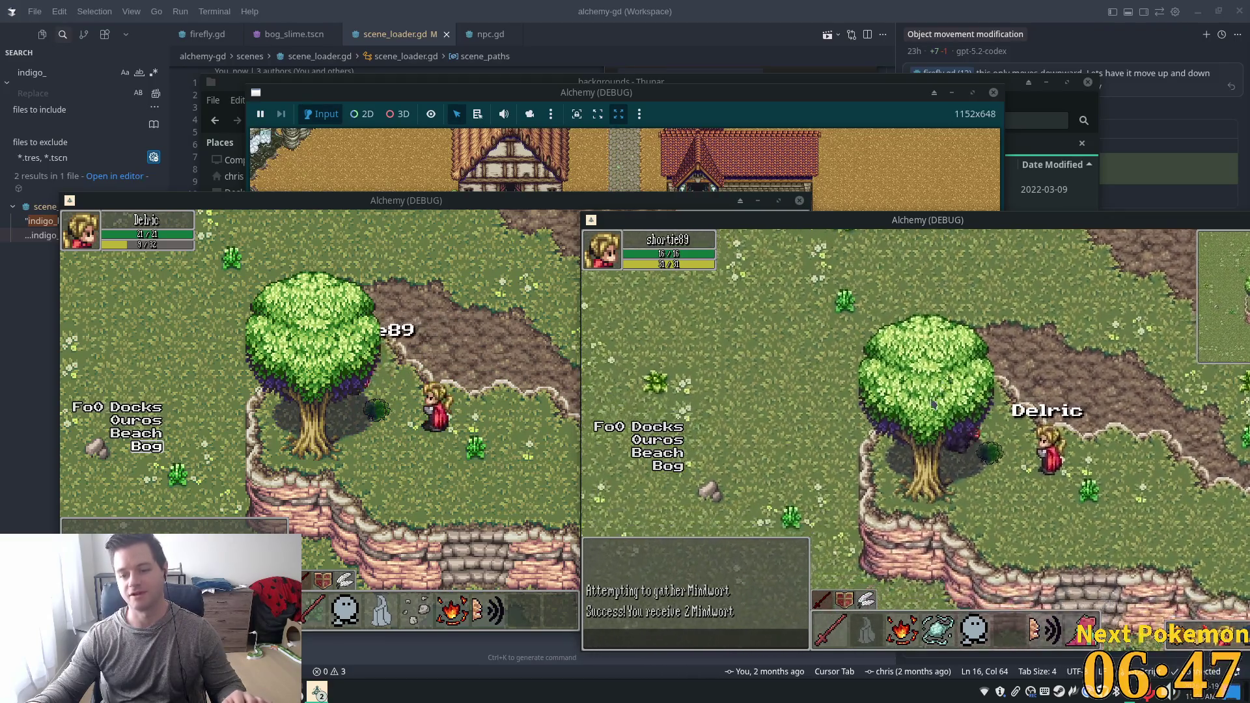
Walk down and back up the cliff stairs, then pull the code editor window forward.
left_click(957, 477)
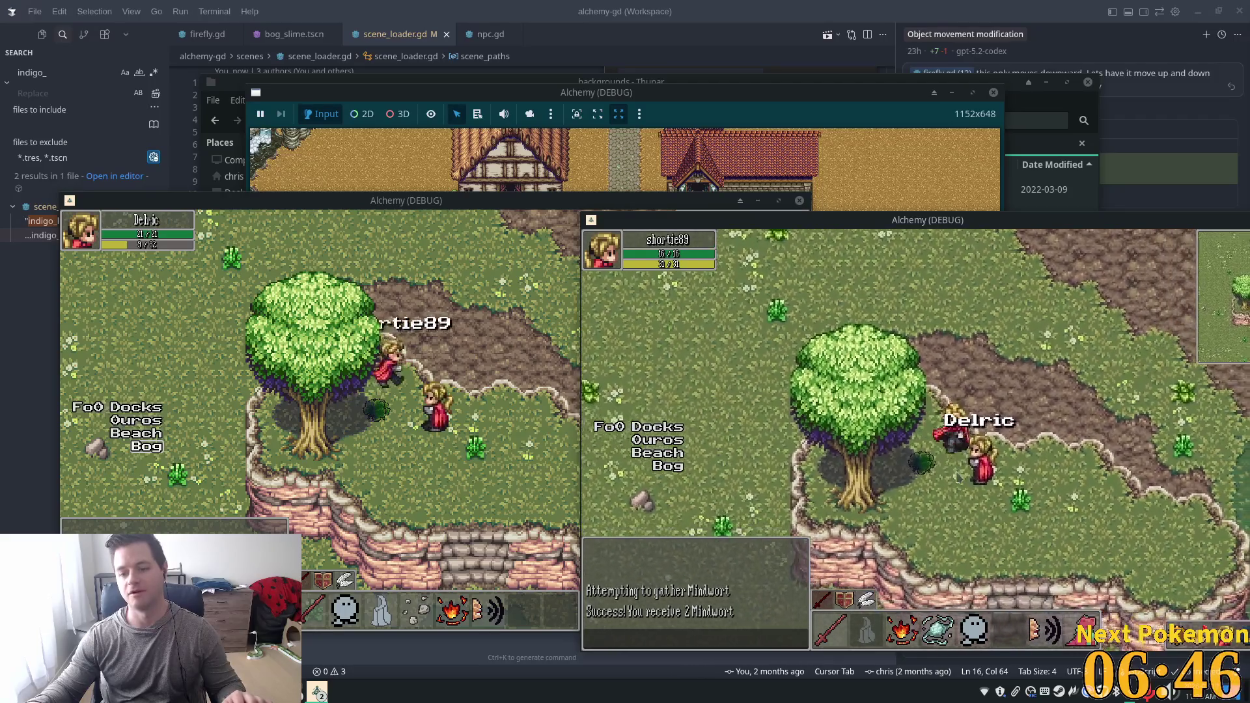
left_click(769, 438)
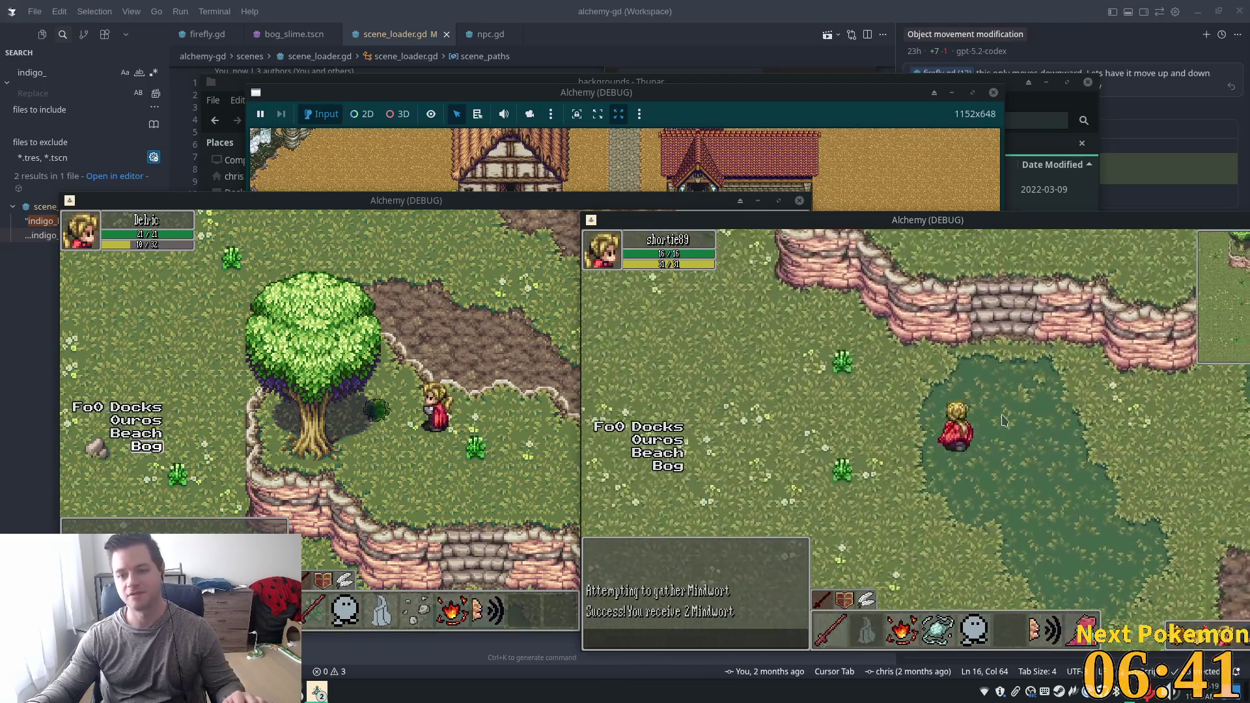
left_click(937, 280)
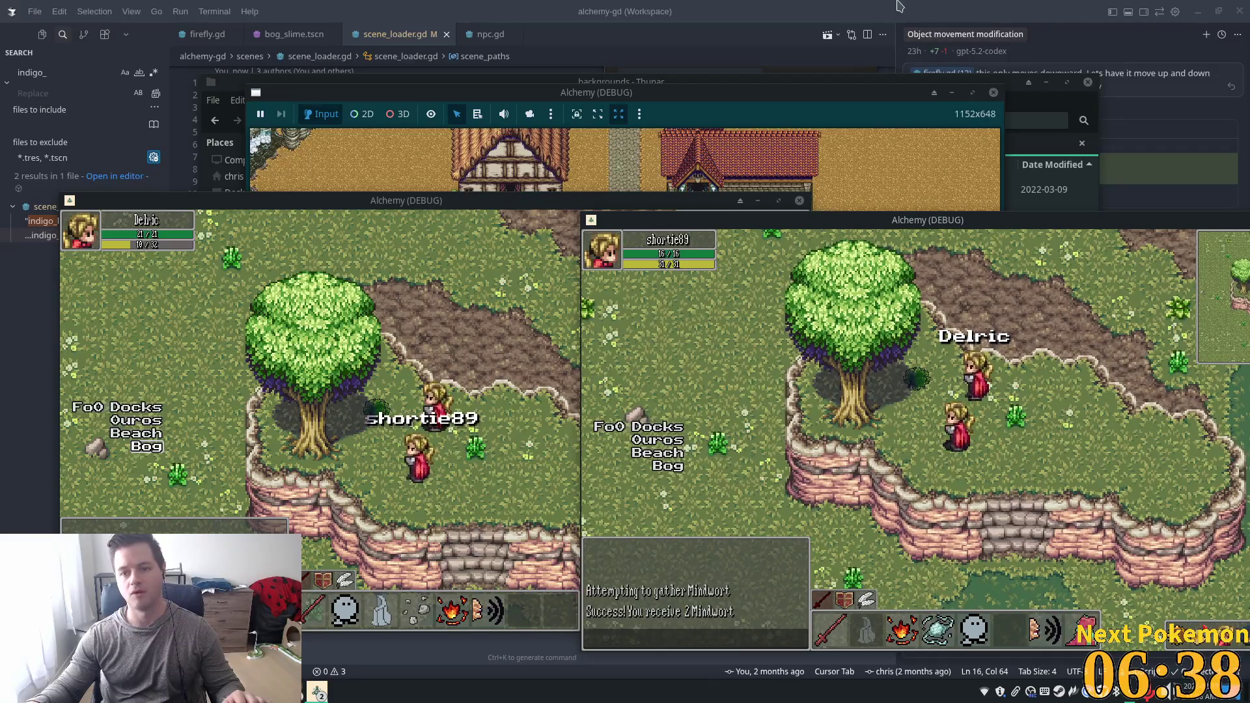
left_click_drag(924, 11, 924, 112)
double_click(927, 128)
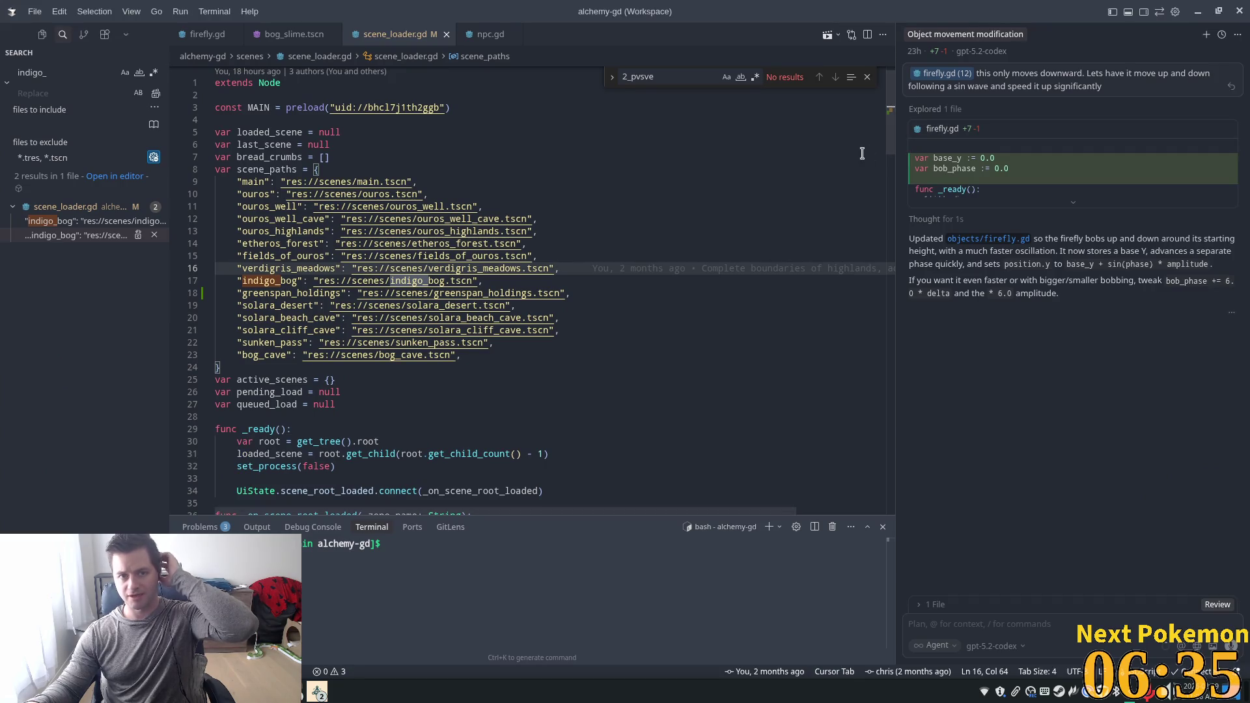
Alt+Tab from Cursor back to the Godot editor showing MindwortNode with Z Index 2.
key("alt+Tab")
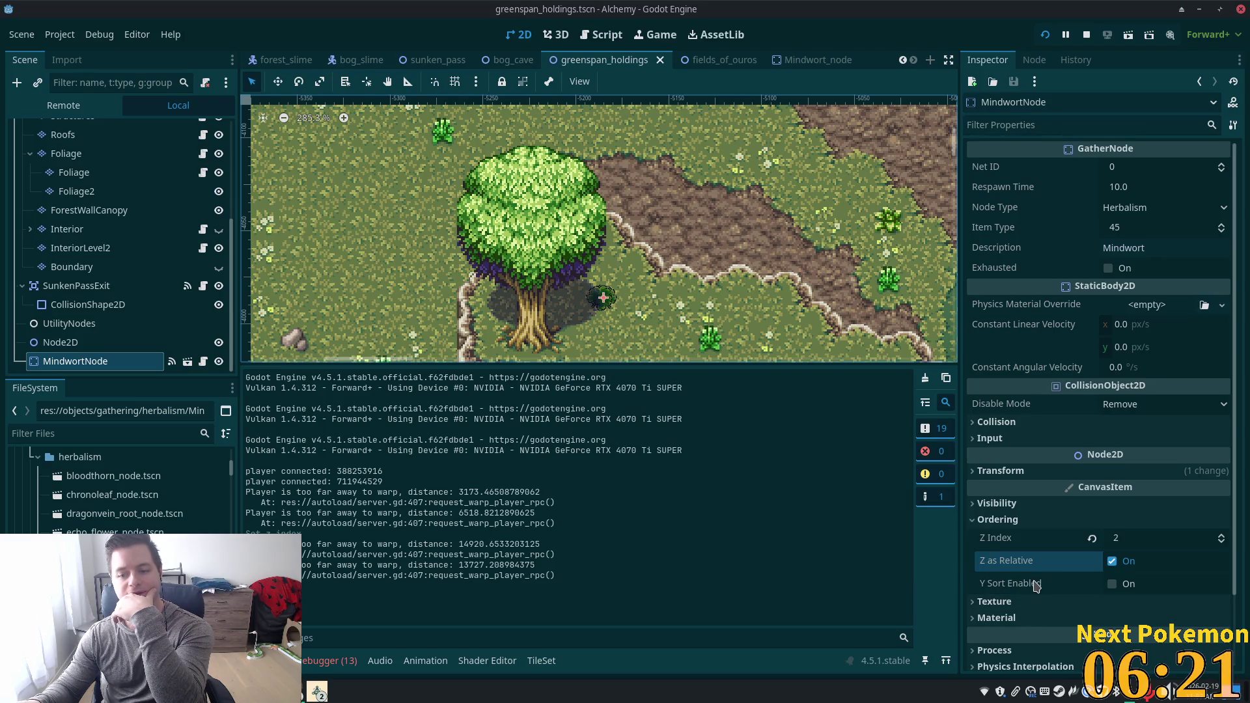
Enable Y Sort on MindwortNode, then walk the player onto the Mindwort in the running game.
mouse_move(1037, 586)
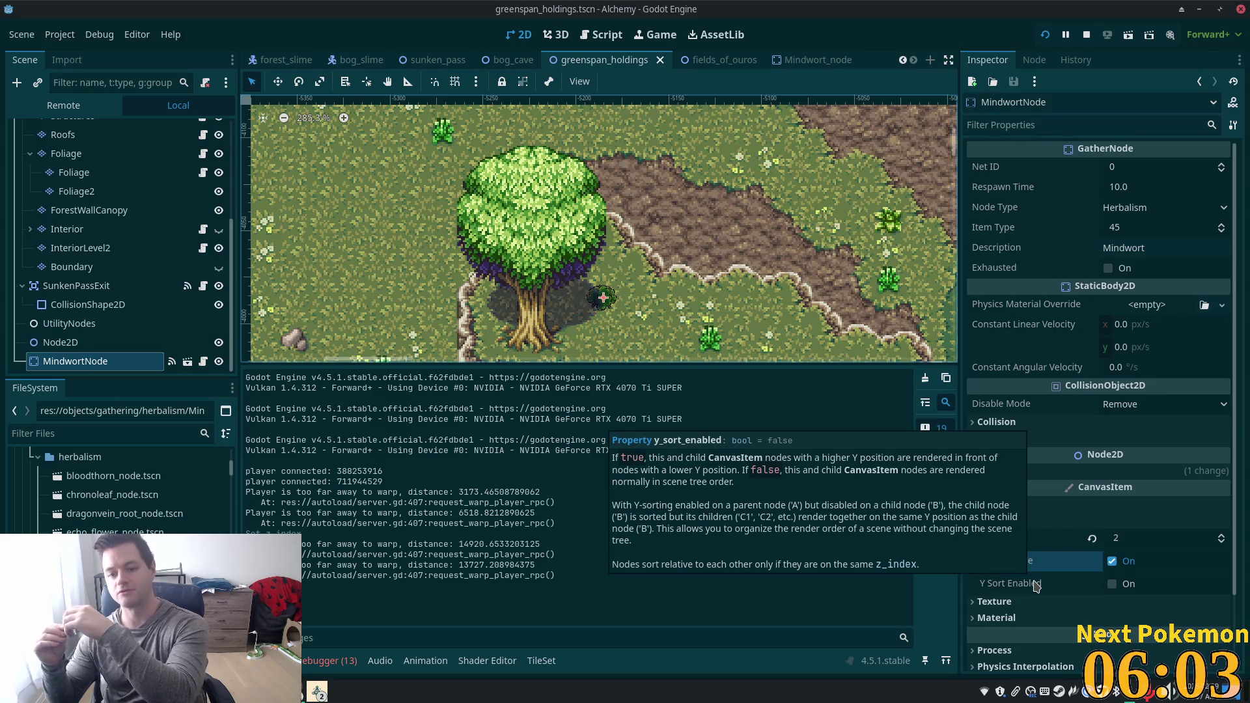
left_click(1113, 584)
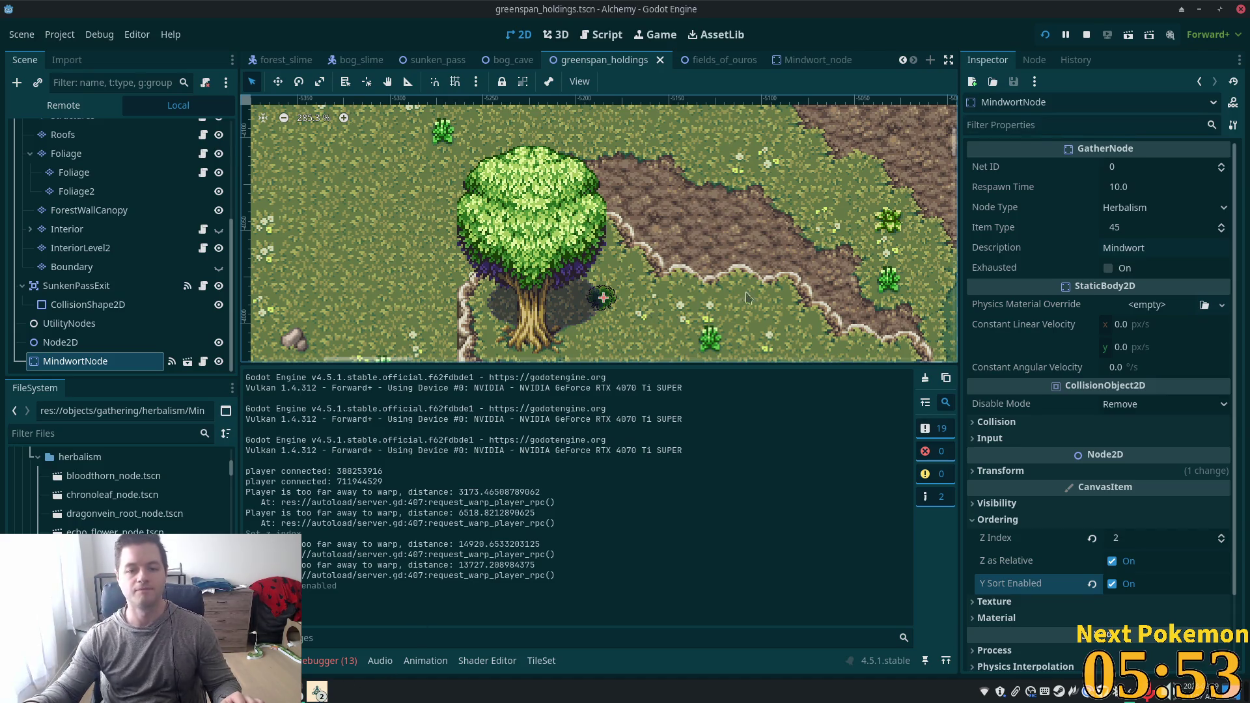
mouse_move(317, 691)
left_click(370, 624)
key("Up")
key("Left")
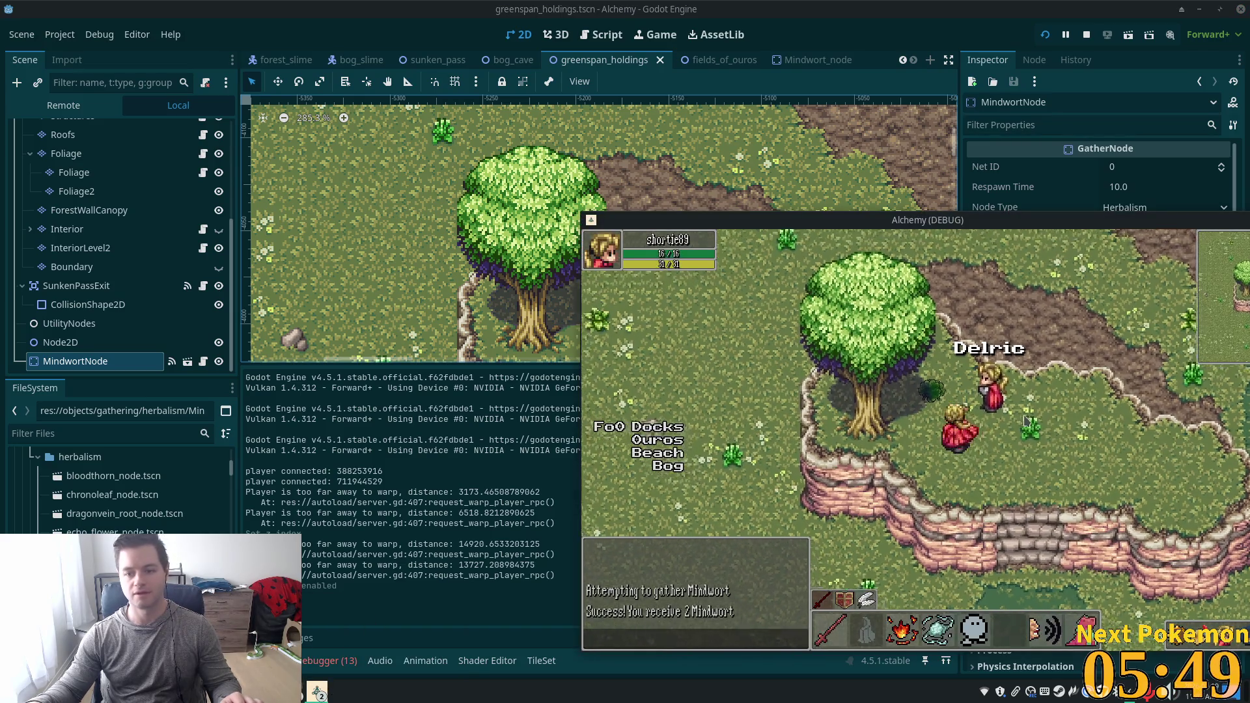
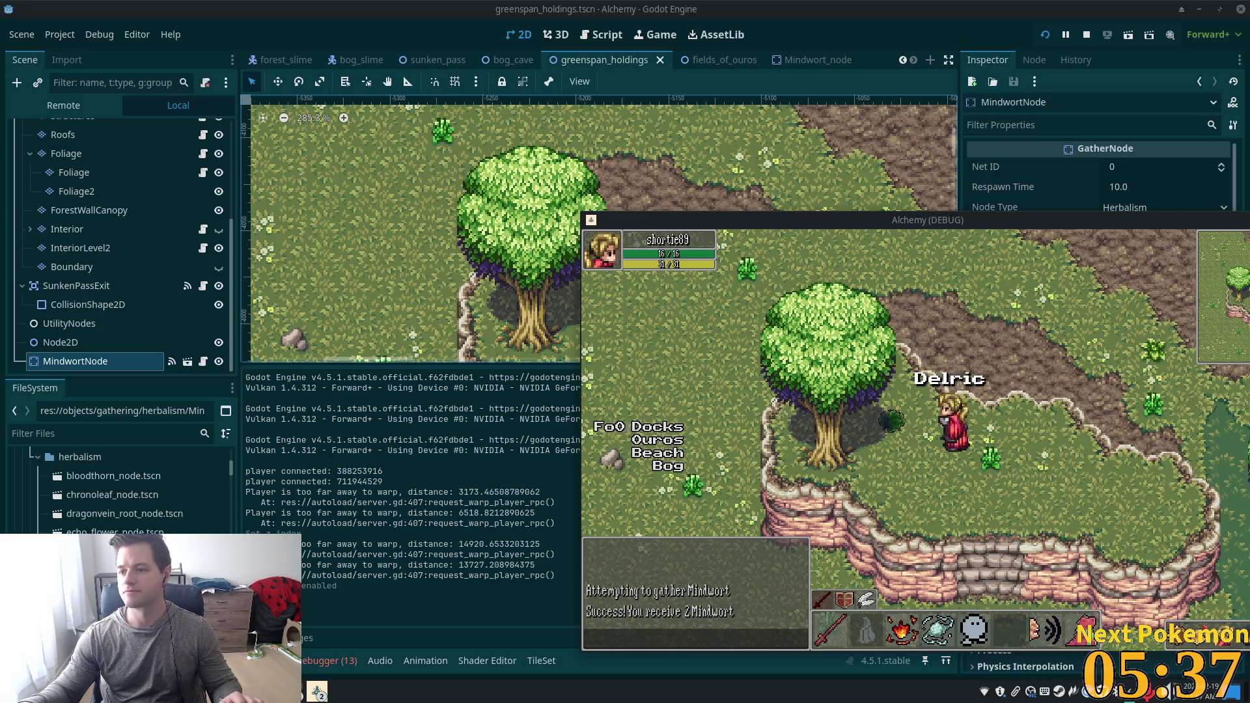
Select the Ground tile layer and scroll around the cliff area of the map.
left_click(765, 219)
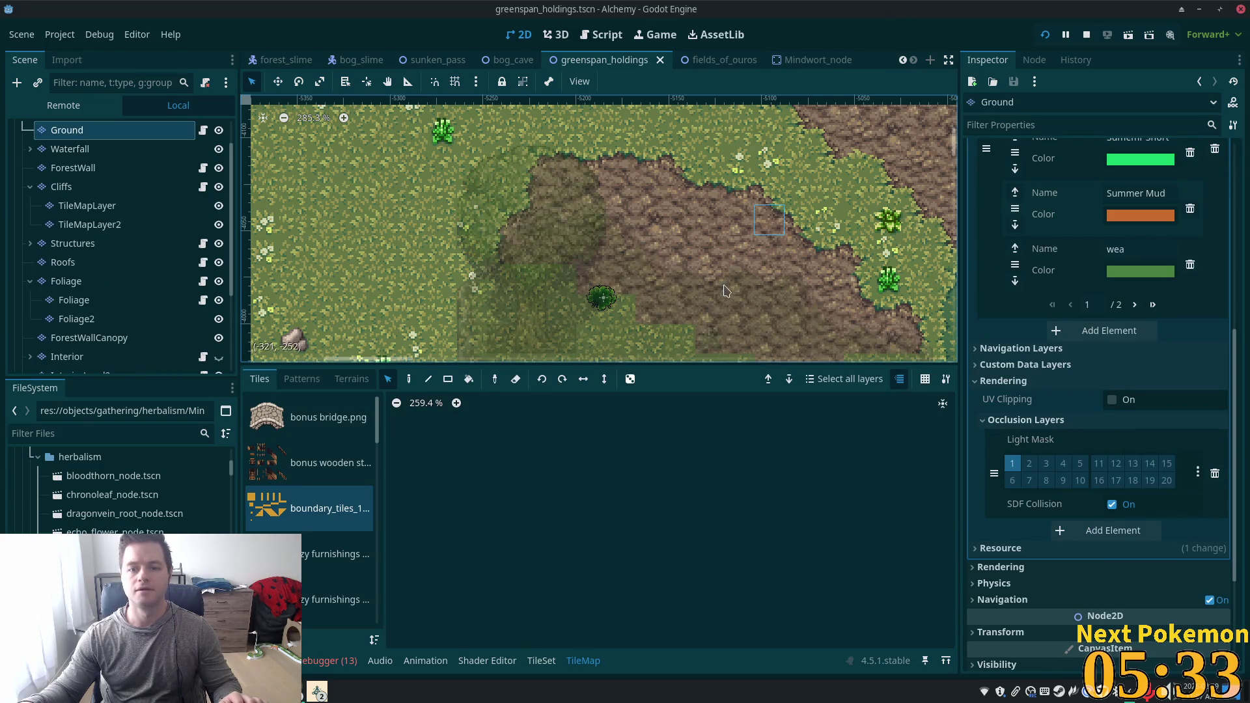
scroll(705, 222, "down", 6)
scroll(696, 326, "down", 1)
scroll(695, 326, "right", 1)
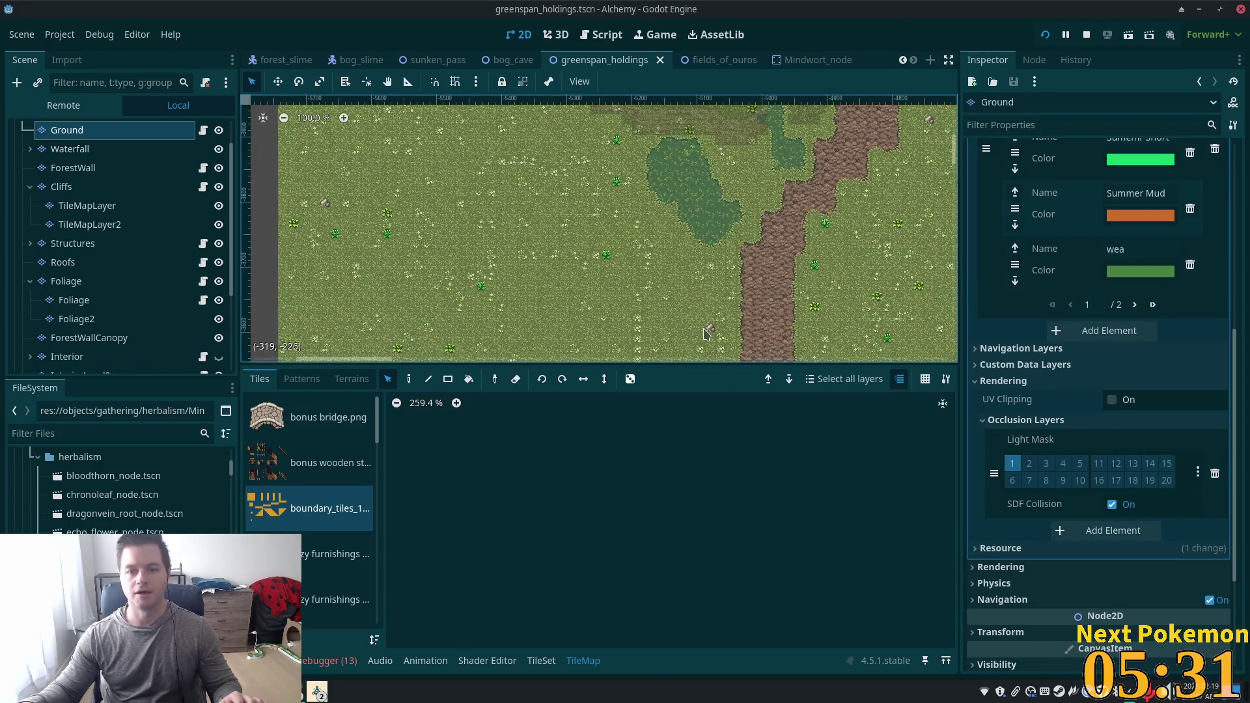
scroll(668, 289, "up", 5)
scroll(669, 290, "right", 2)
Bring the first Alchemy game window forward, check its inventory, and move it aside.
left_click(317, 692)
left_click(374, 629)
key("i")
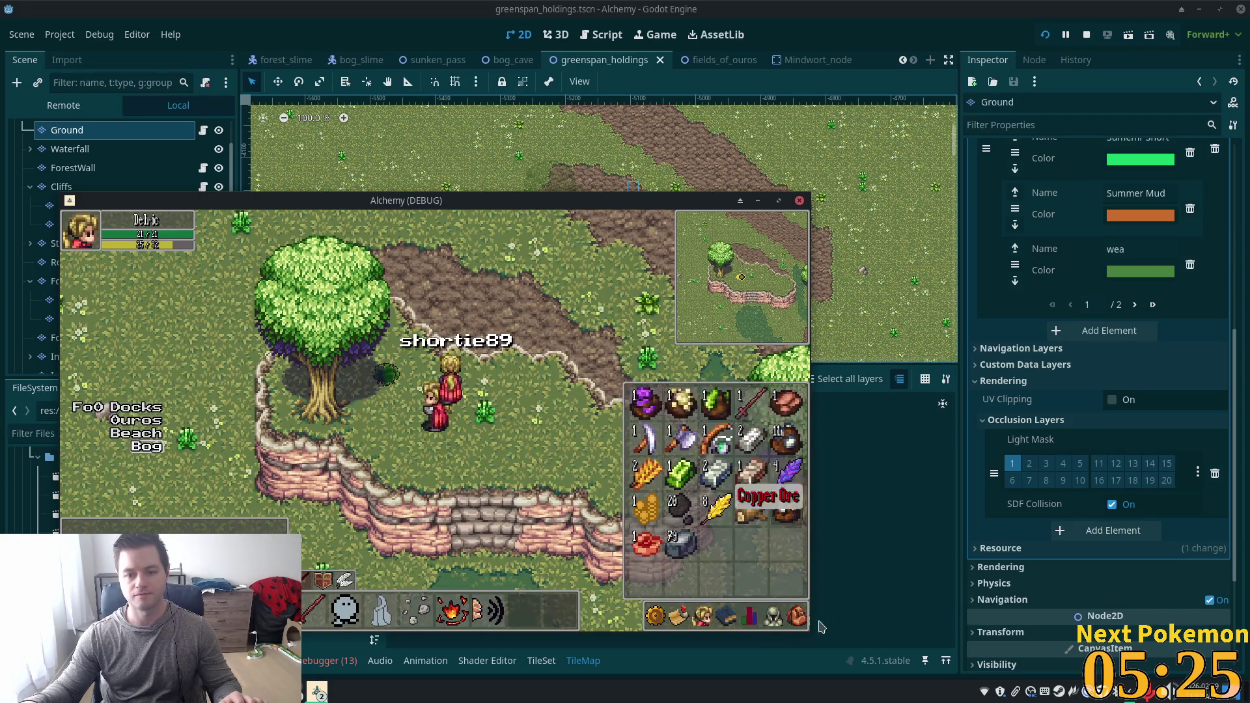
key("i")
left_click_drag(609, 204, 650, 173)
Raise and reposition the second game window, then inspect the Mindwort item in its inventory.
left_click(317, 692)
left_click(357, 625)
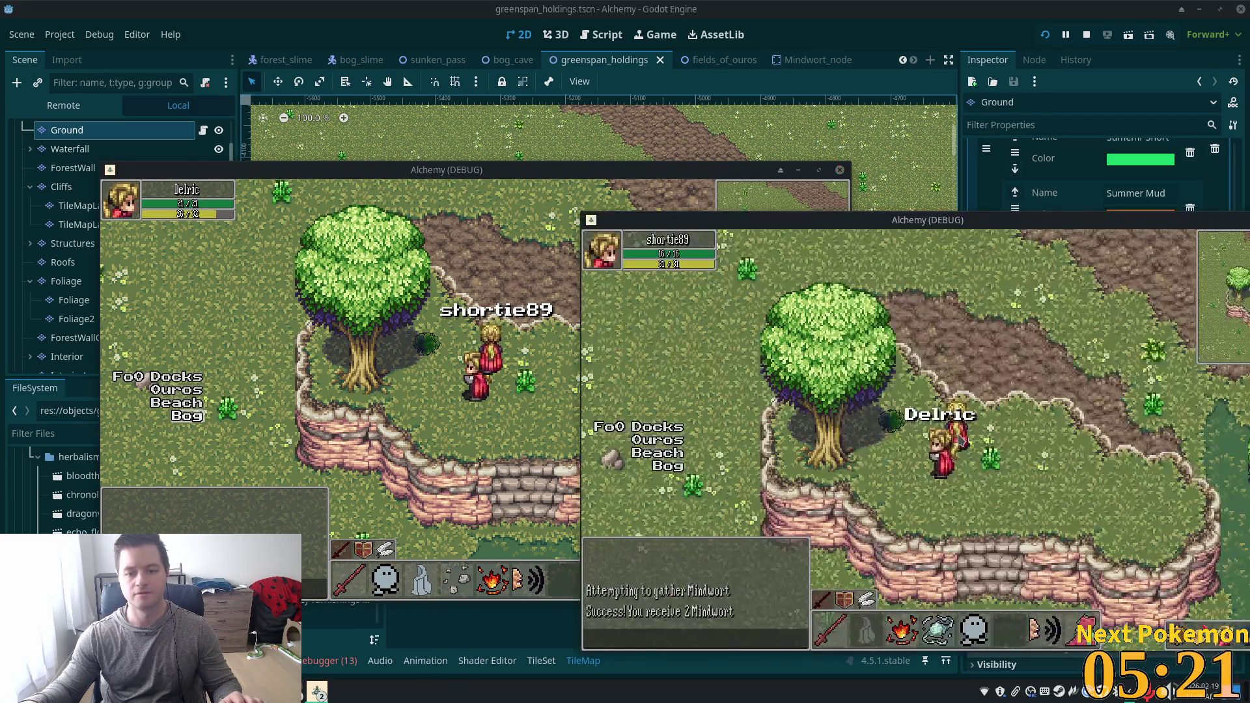
left_click_drag(860, 229, 511, 164)
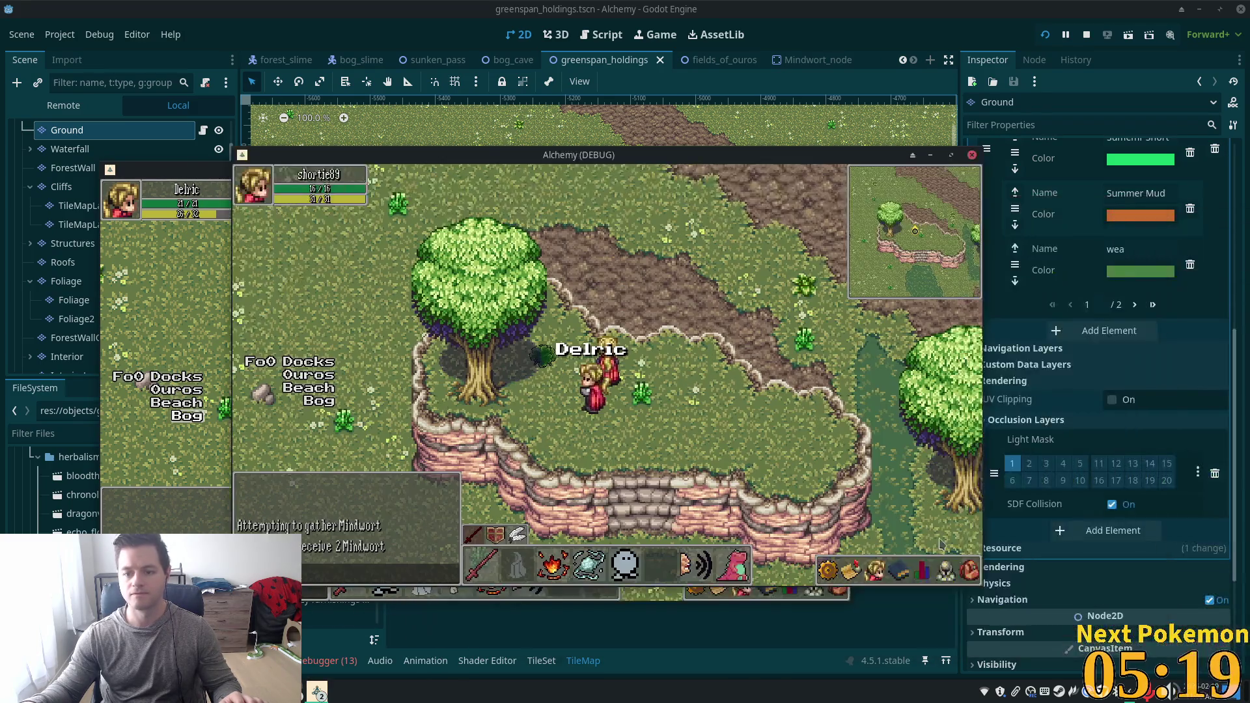
left_click(970, 571)
right_click(920, 424)
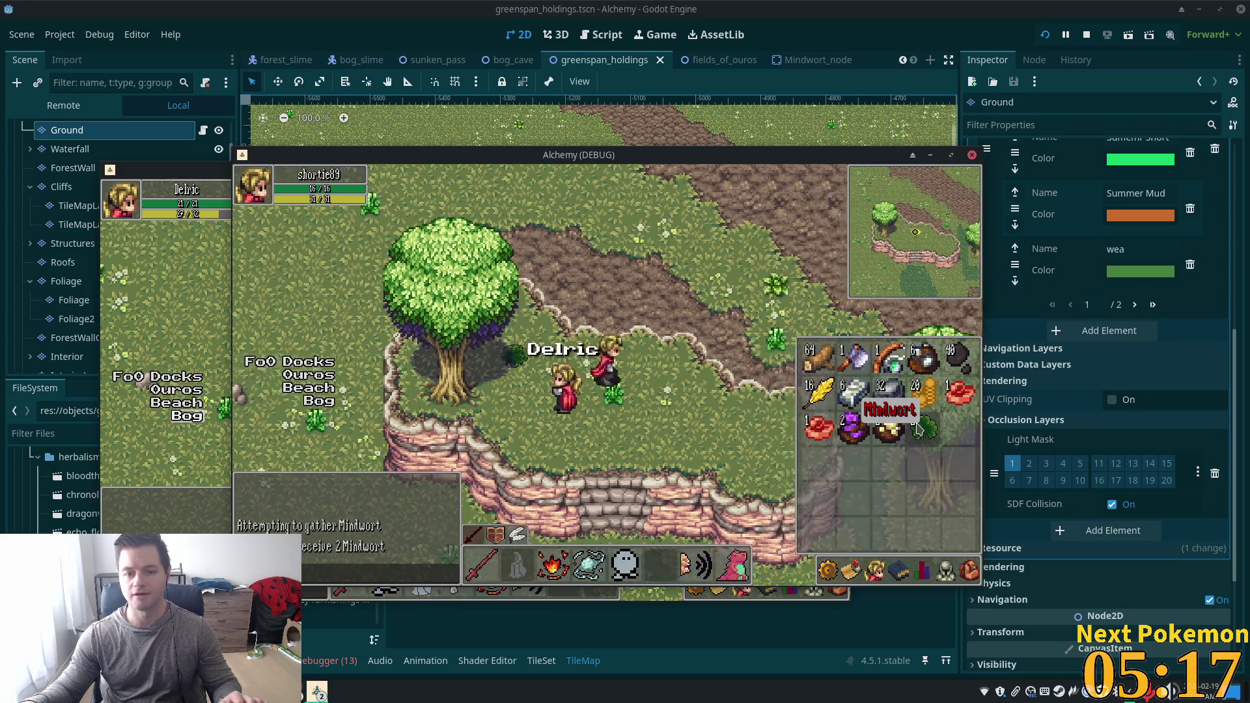
left_click(959, 474)
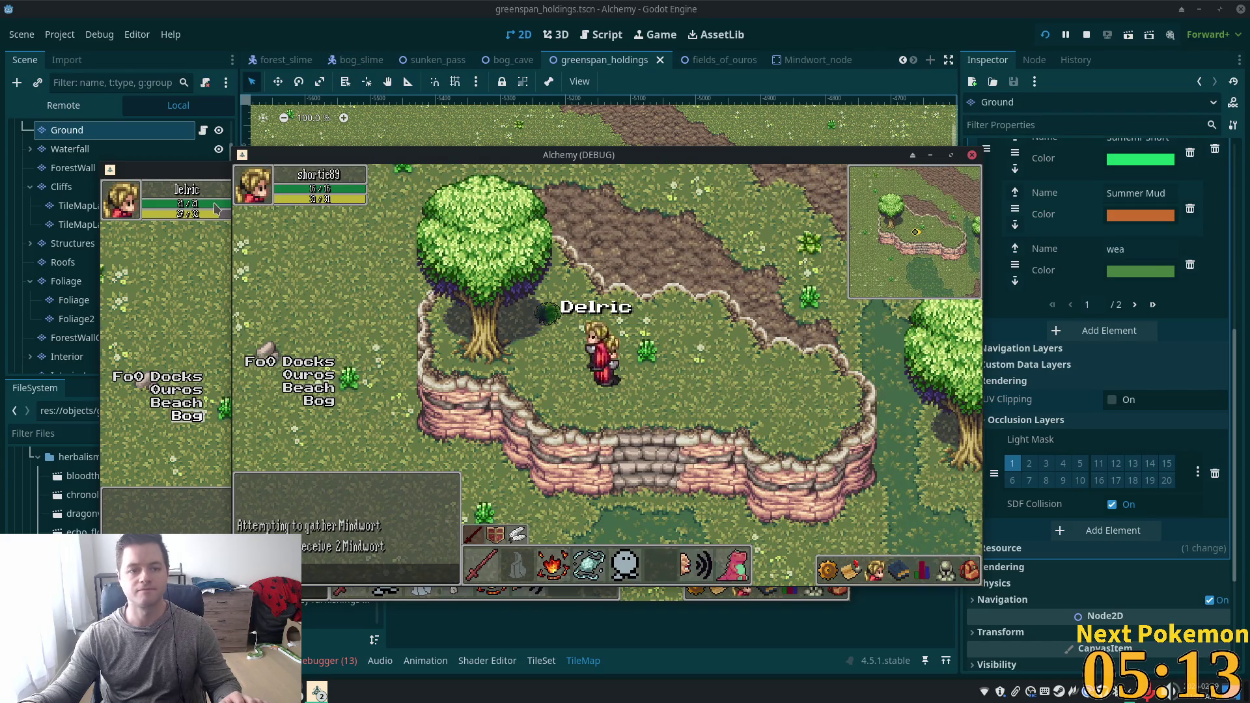
Confirm the 2 Mindwort in the inventory, walk south toward the stairs, and close the game.
key("alt+Tab")
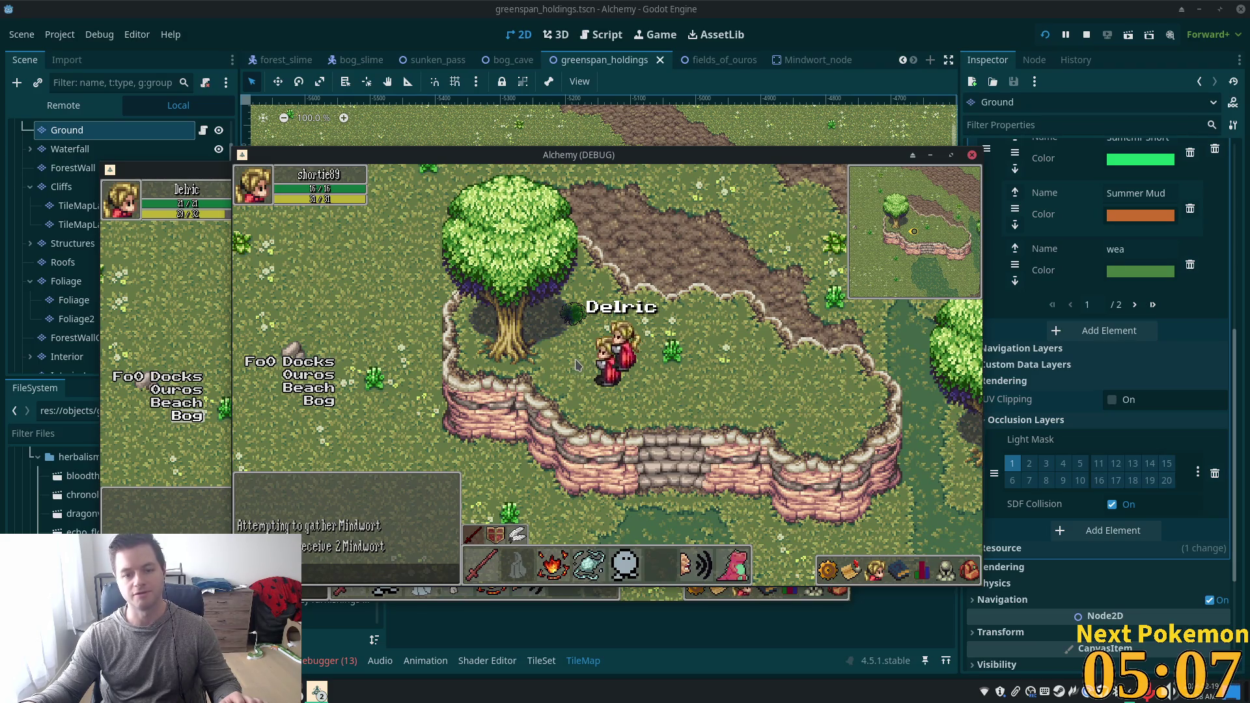
key("i")
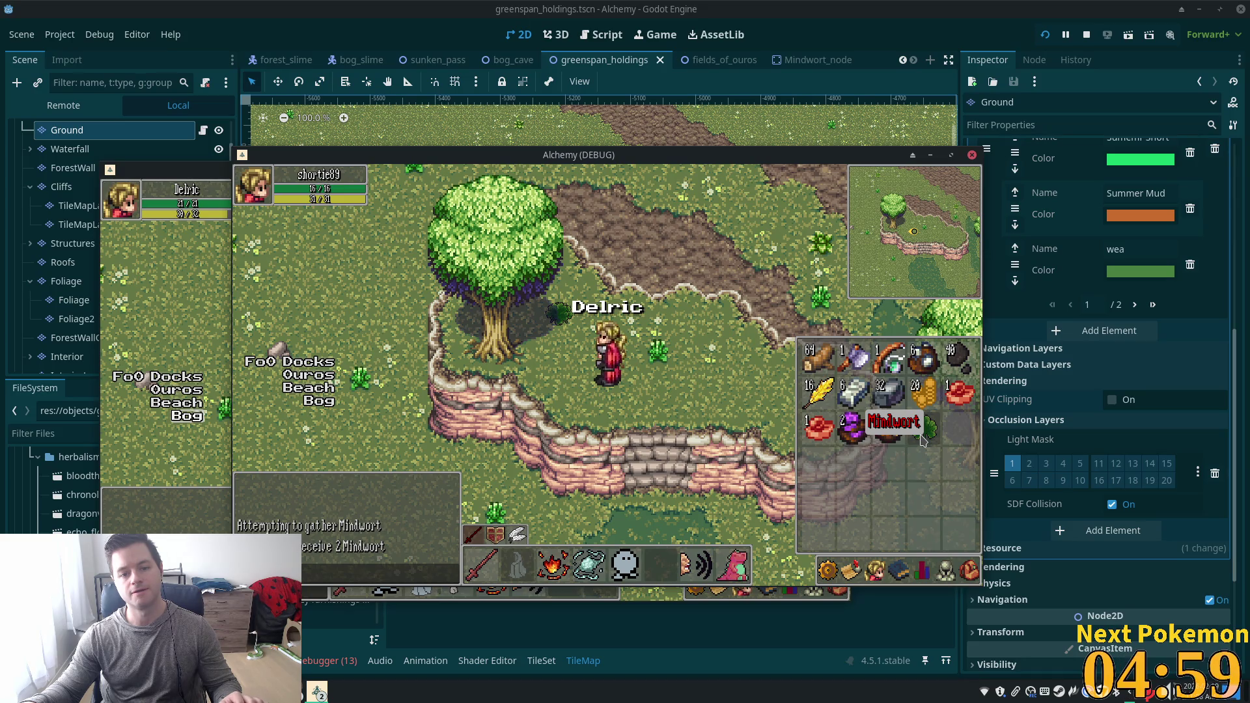
key("Down")
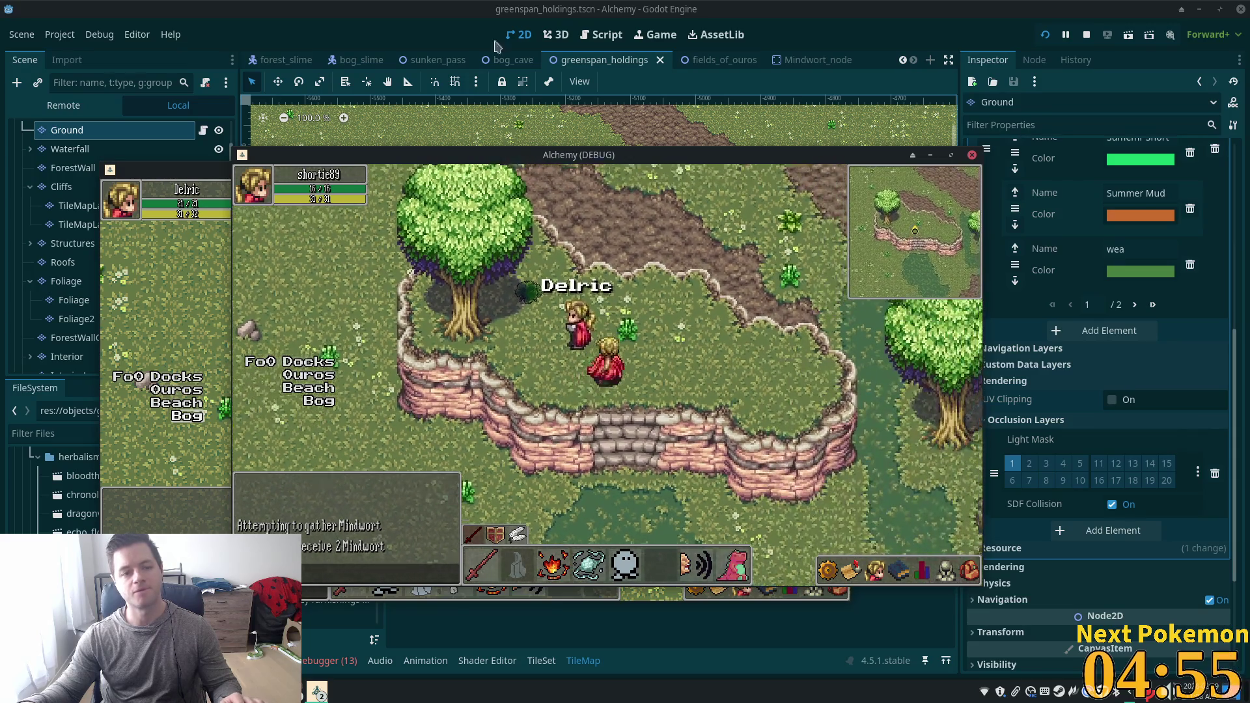
key("F8")
scroll(587, 200, "up", 1)
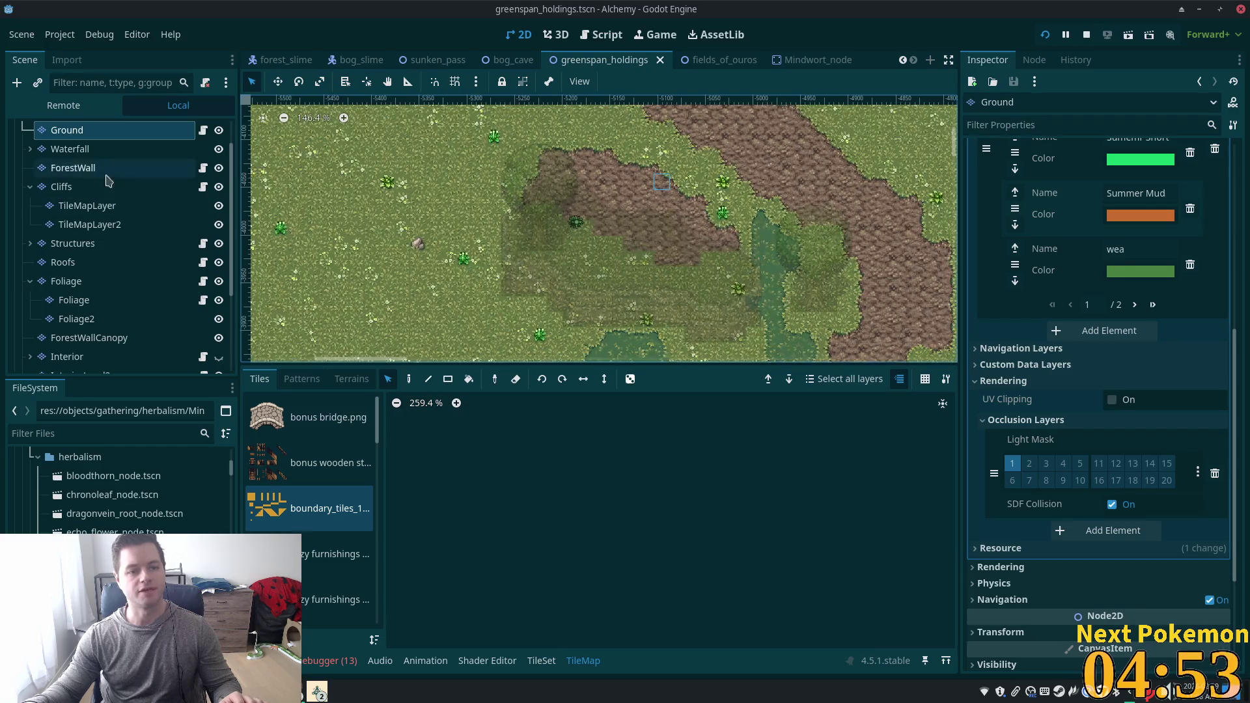
On the Cliffs layer, erase the inner cliff-top tiles with two rectangle sweeps and two single tiles.
left_click(62, 187)
scroll(612, 244, "up", 6)
scroll(612, 244, "up", 2)
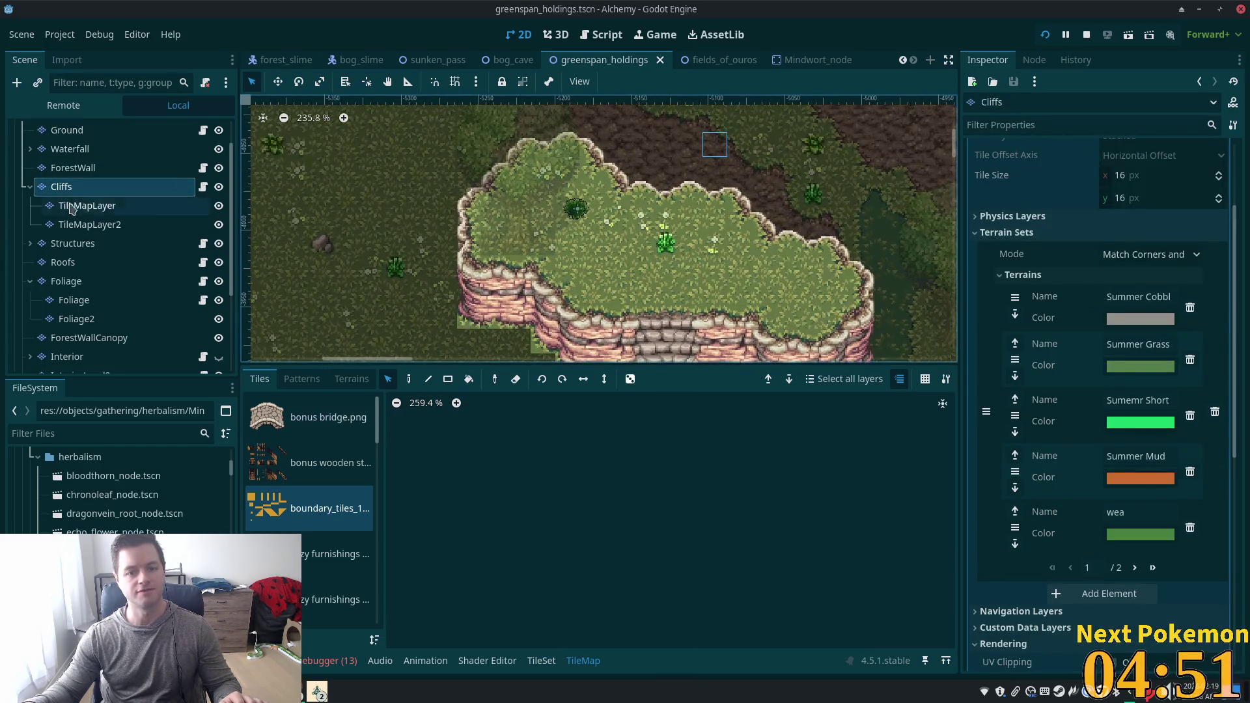
scroll(82, 124, "up", 2)
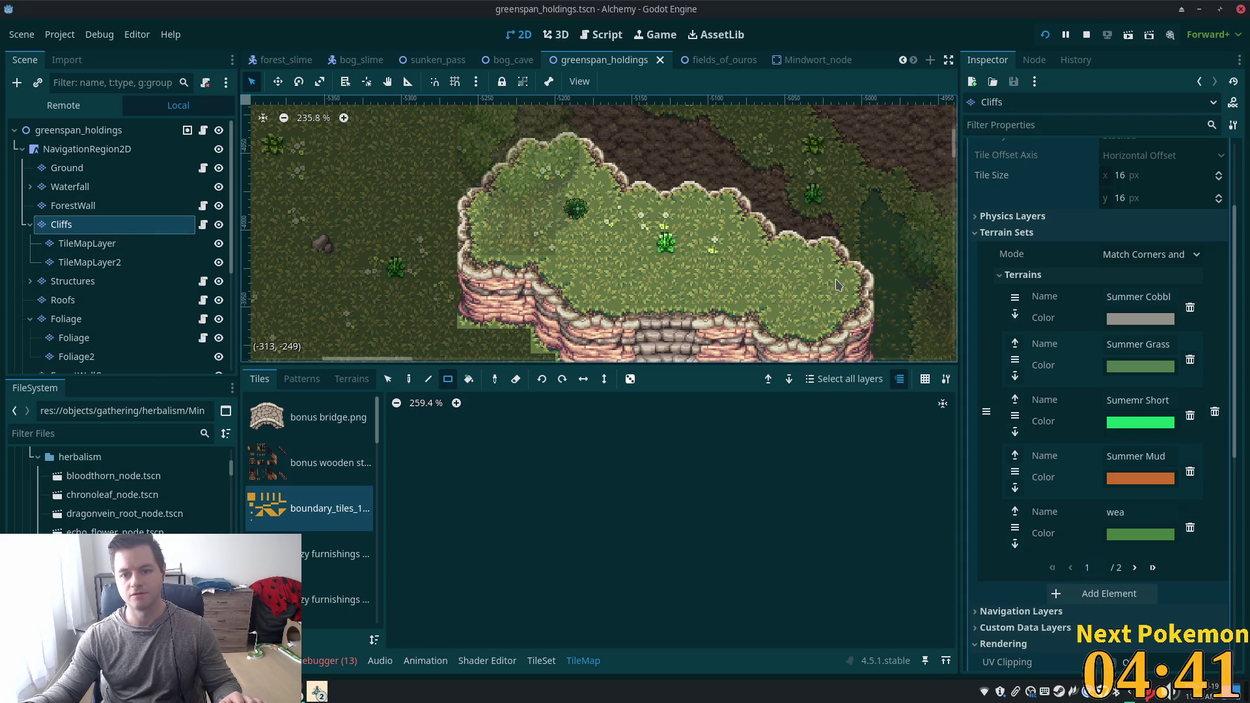
mouse_move(822, 281)
left_mouse_down()
mouse_move(807, 316)
mouse_move(785, 318)
mouse_move(776, 286)
mouse_move(736, 287)
mouse_move(687, 262)
mouse_move(680, 244)
mouse_move(596, 215)
mouse_move(690, 274)
mouse_move(535, 243)
left_mouse_up()
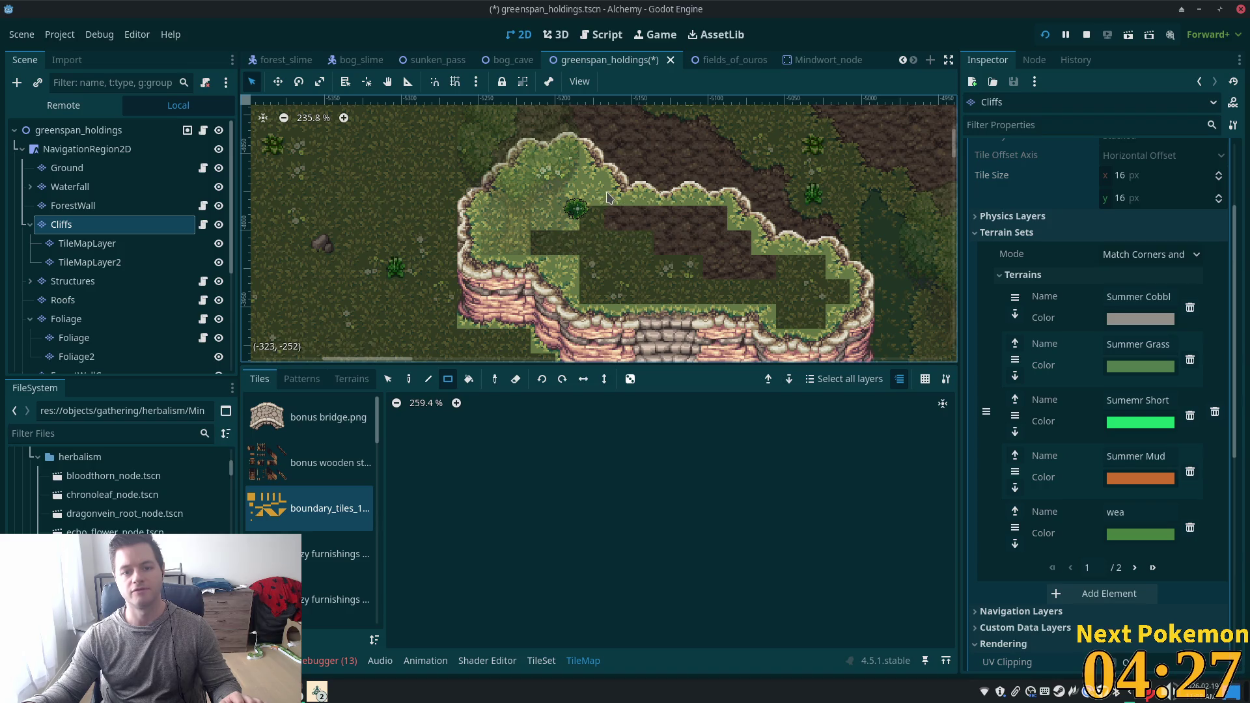
left_click_drag(588, 208, 526, 233)
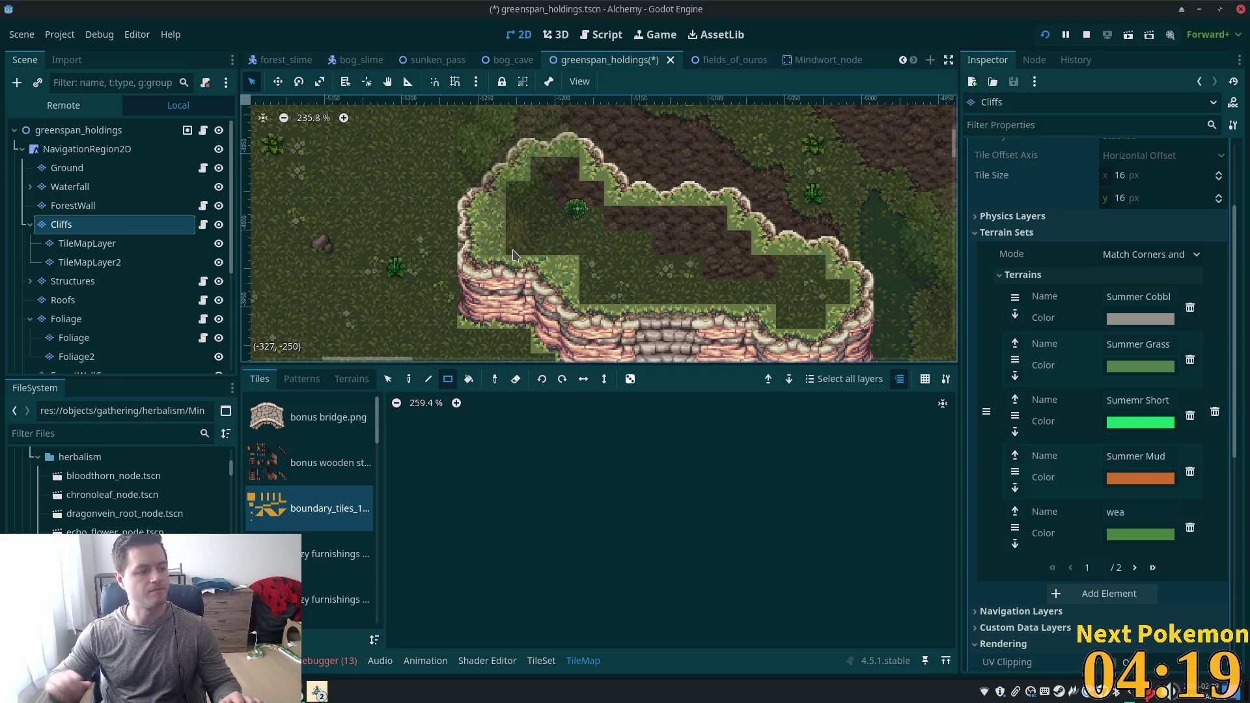
left_click(490, 236)
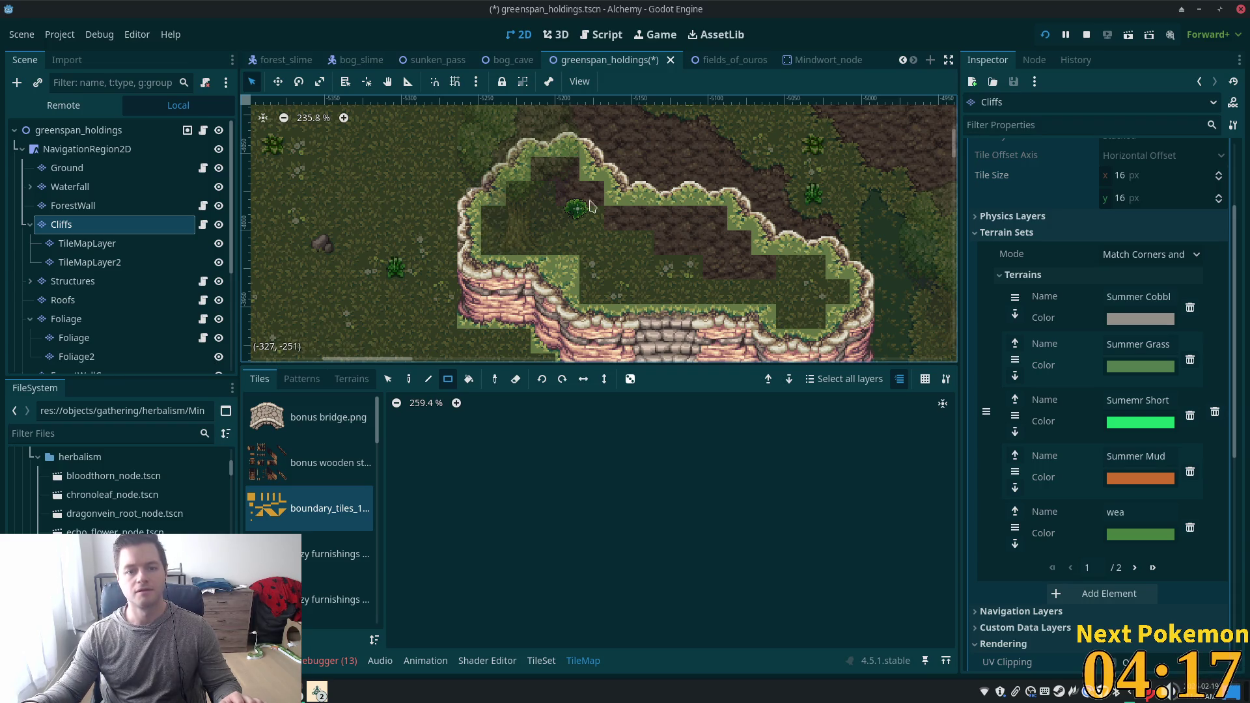
left_click(557, 281)
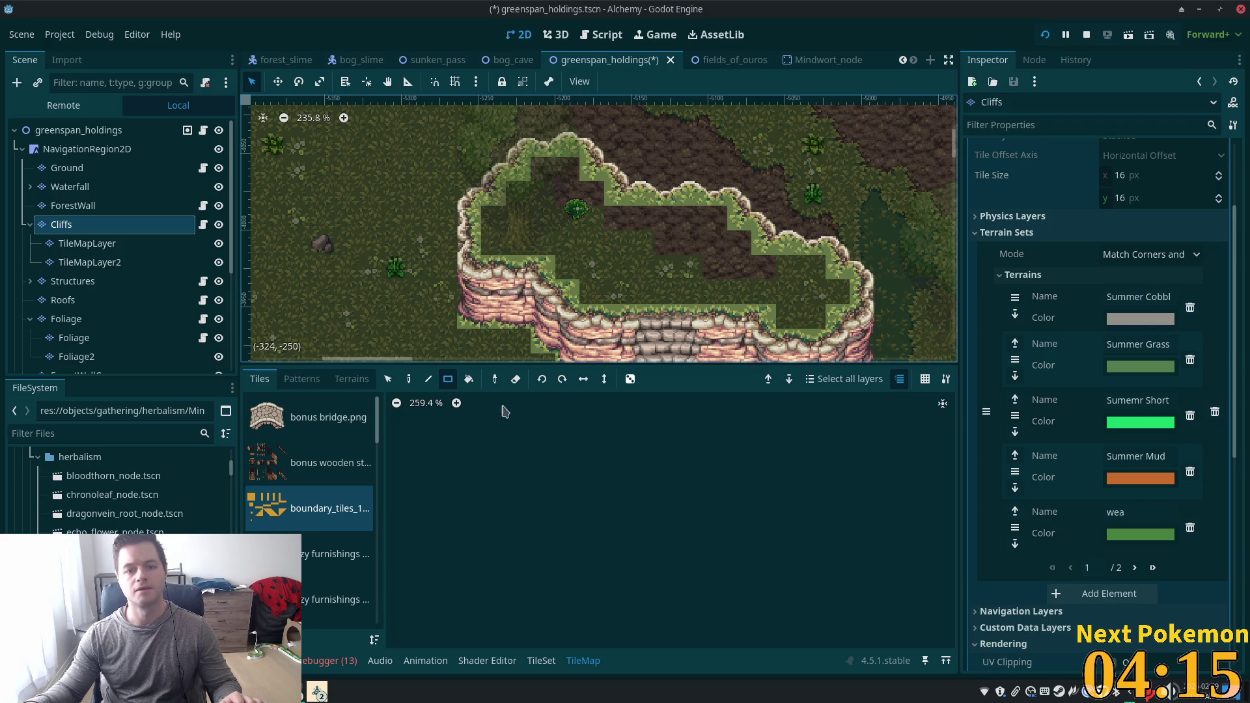
left_click(67, 168)
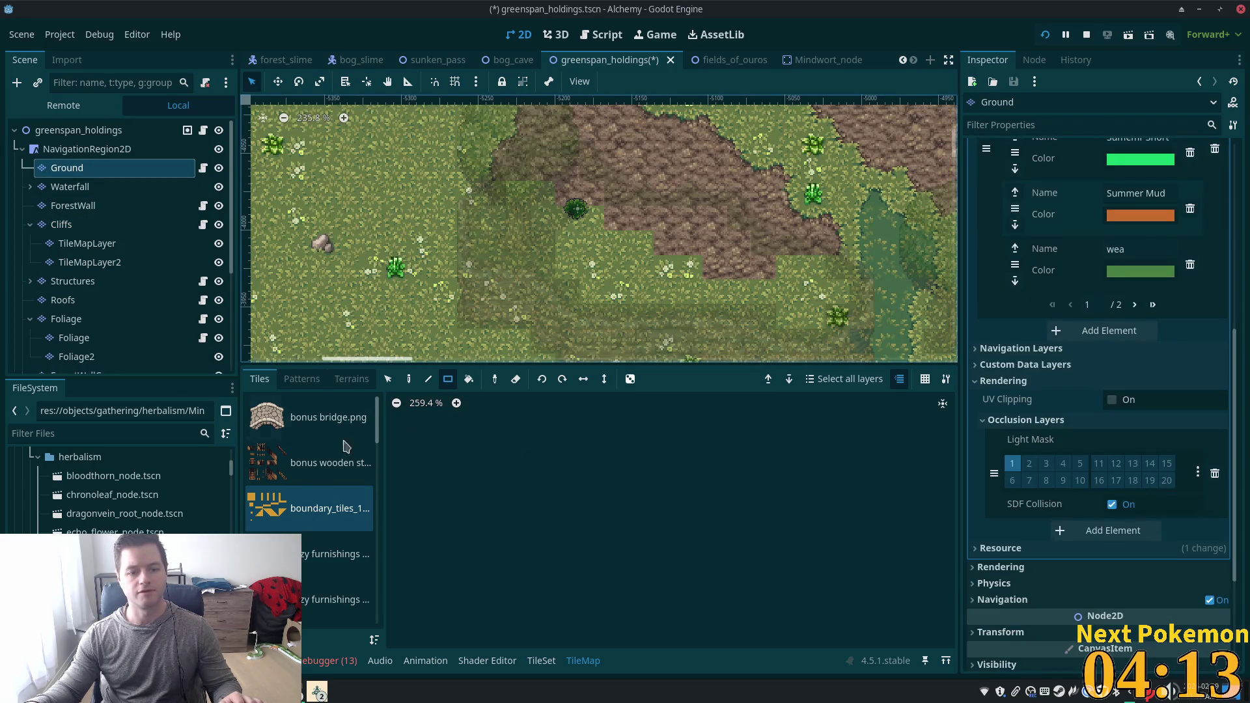
Paint Summer Grass terrain over the mud inside the plateau and select the greenspan_holdings root node.
left_click(350, 378)
scroll(327, 571, "down", 2)
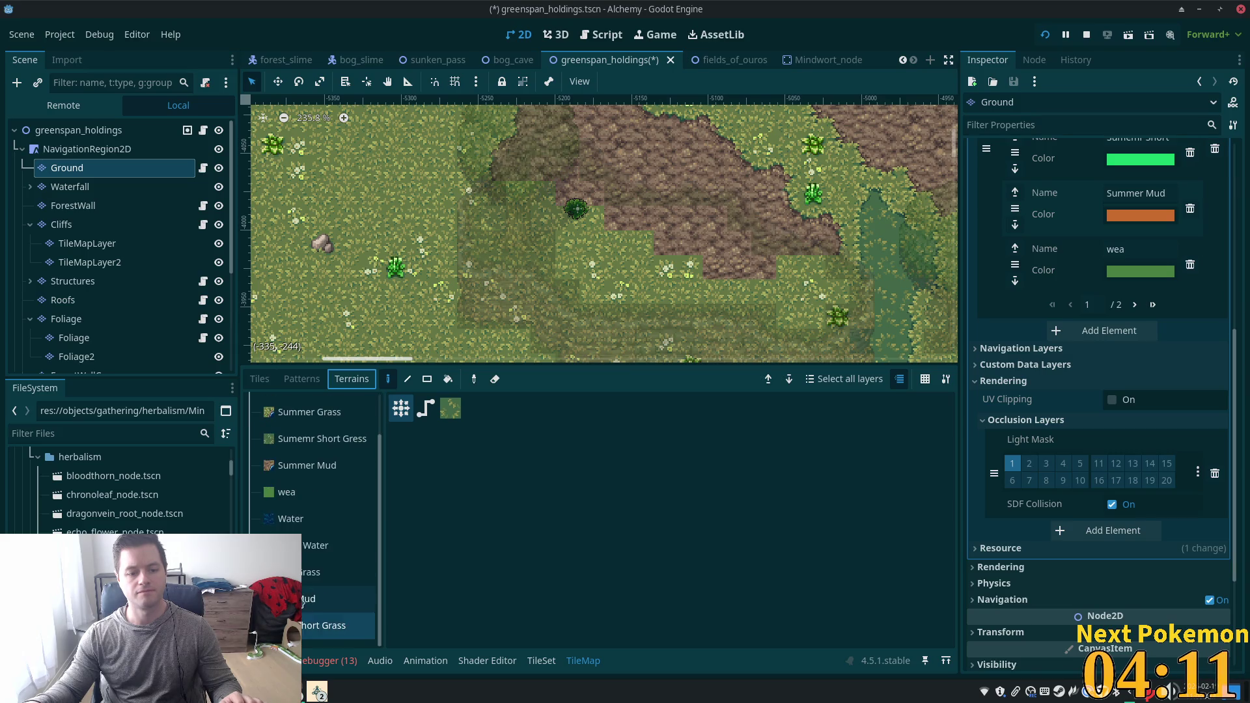
left_click(326, 572)
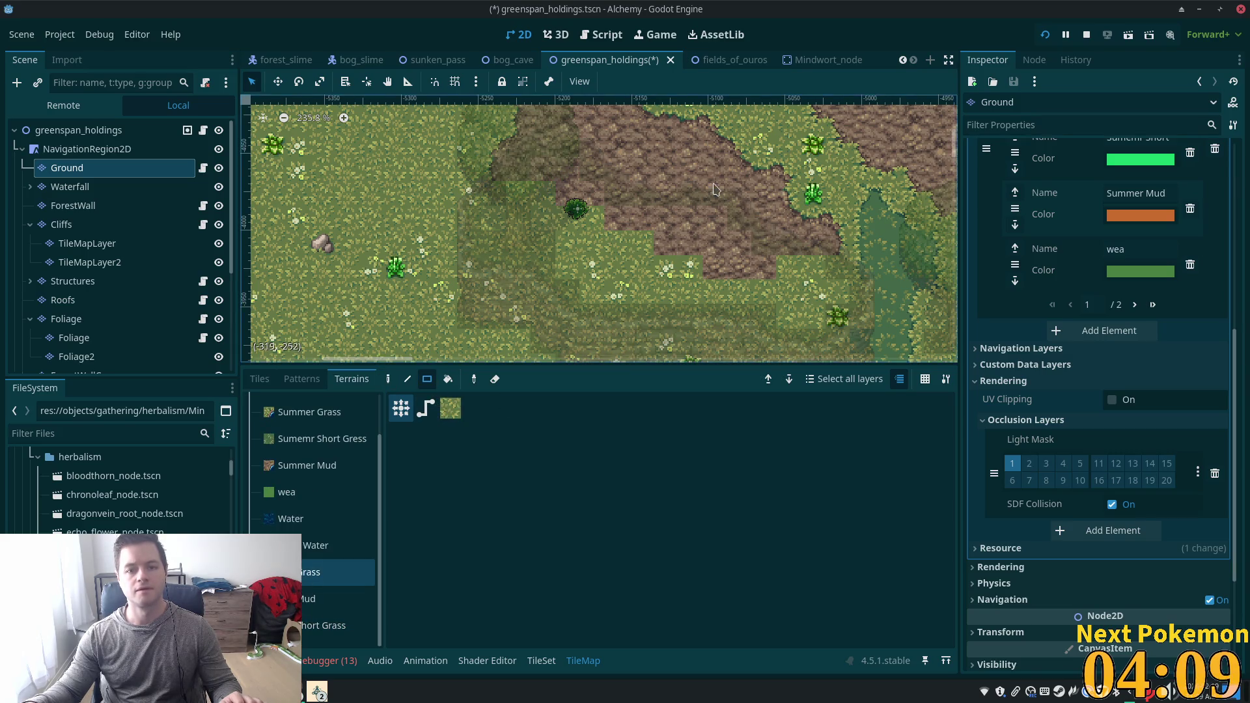
scroll(624, 264, "up", 3)
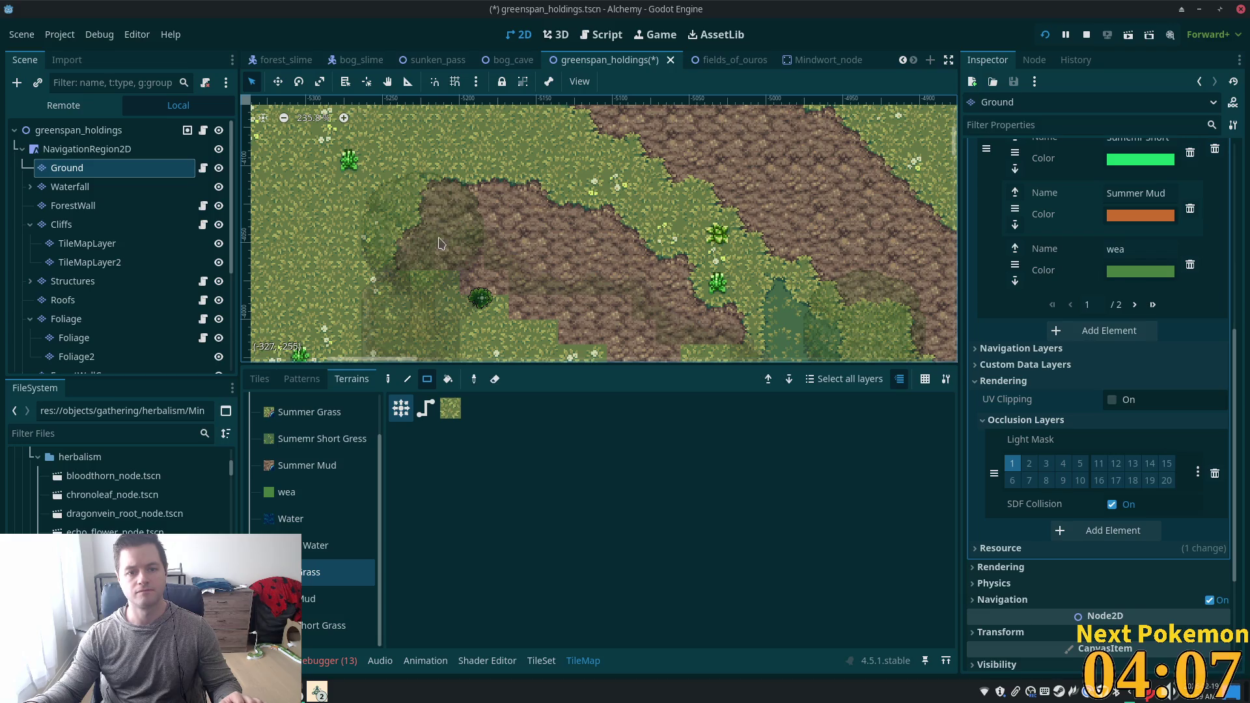
scroll(617, 153, "down", 4)
mouse_move(641, 187)
left_mouse_down()
mouse_move(436, 195)
mouse_move(653, 209)
left_mouse_up()
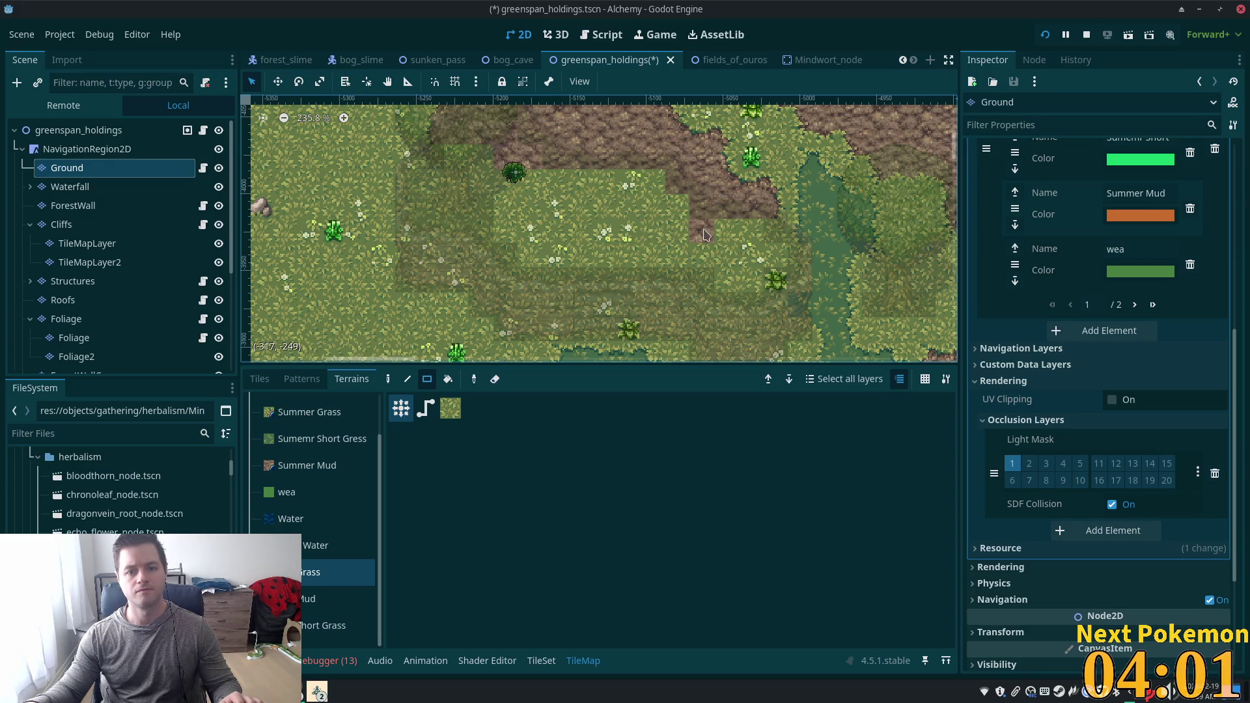
scroll(584, 186, "up", 2)
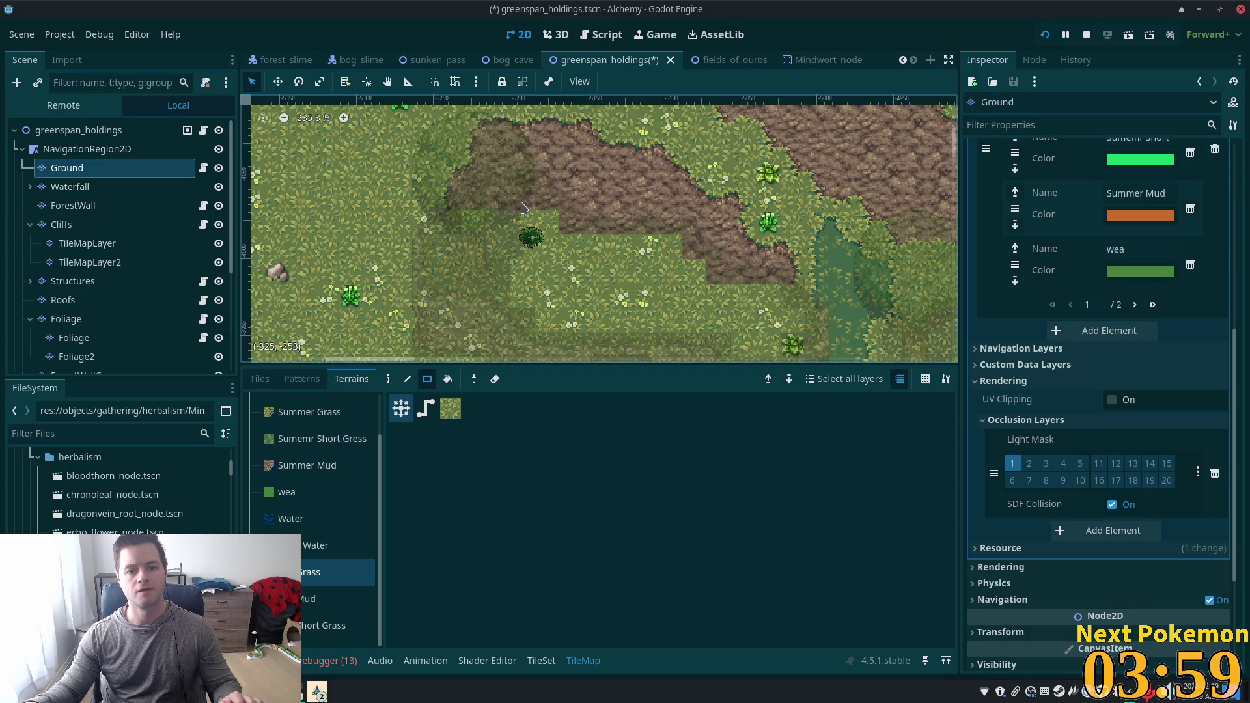
left_click(85, 131)
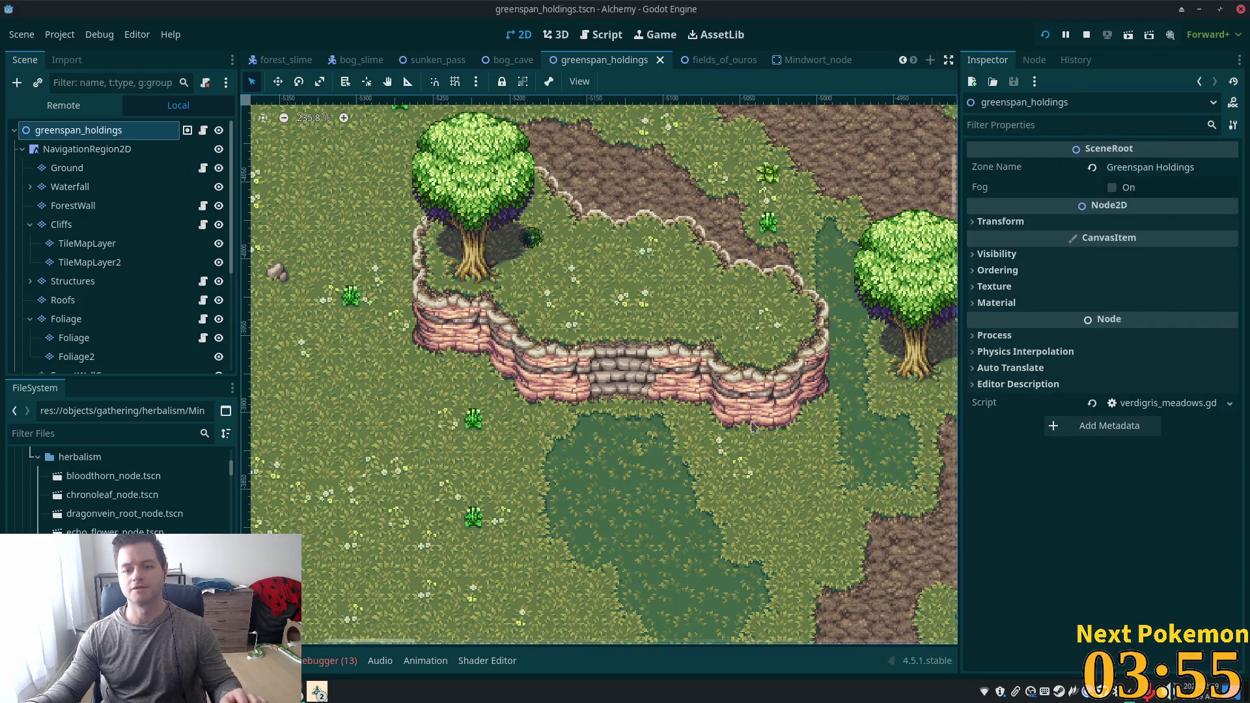
Launch the game with F5, arrange the two debug windows, and check the inventory's purple item.
key("F5")
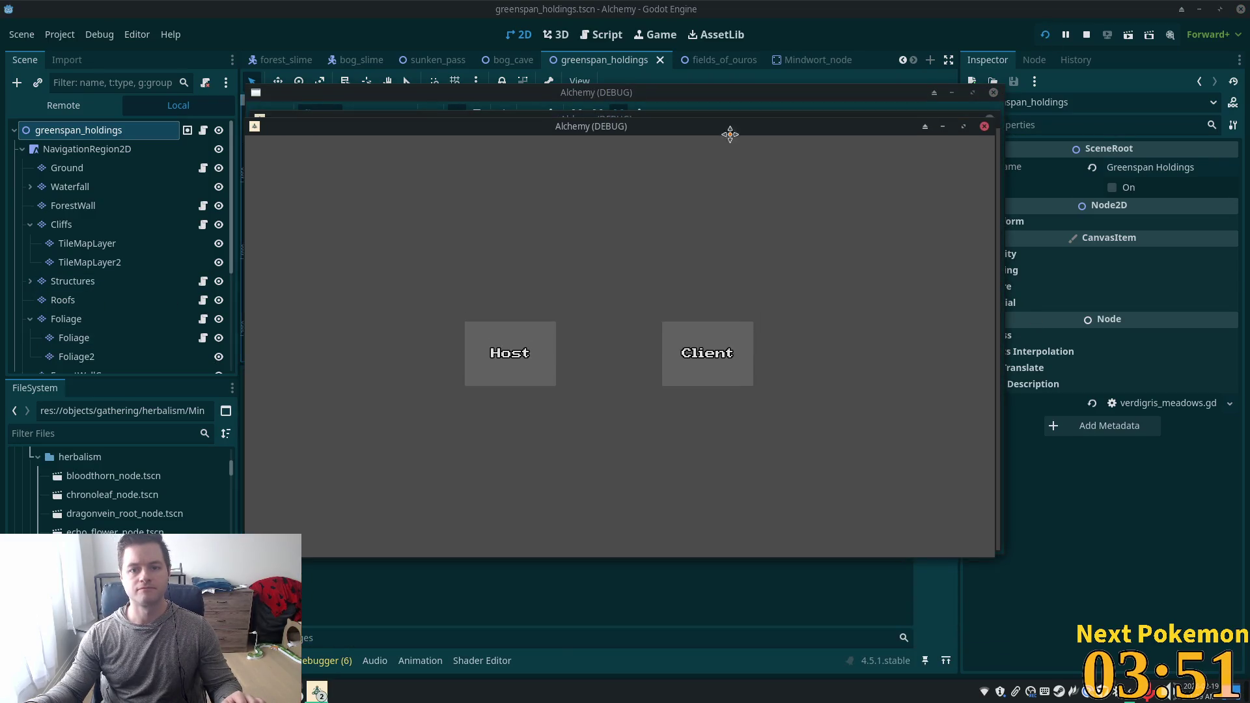
left_click_drag(731, 134, 482, 167)
left_click_drag(980, 236, 1046, 161)
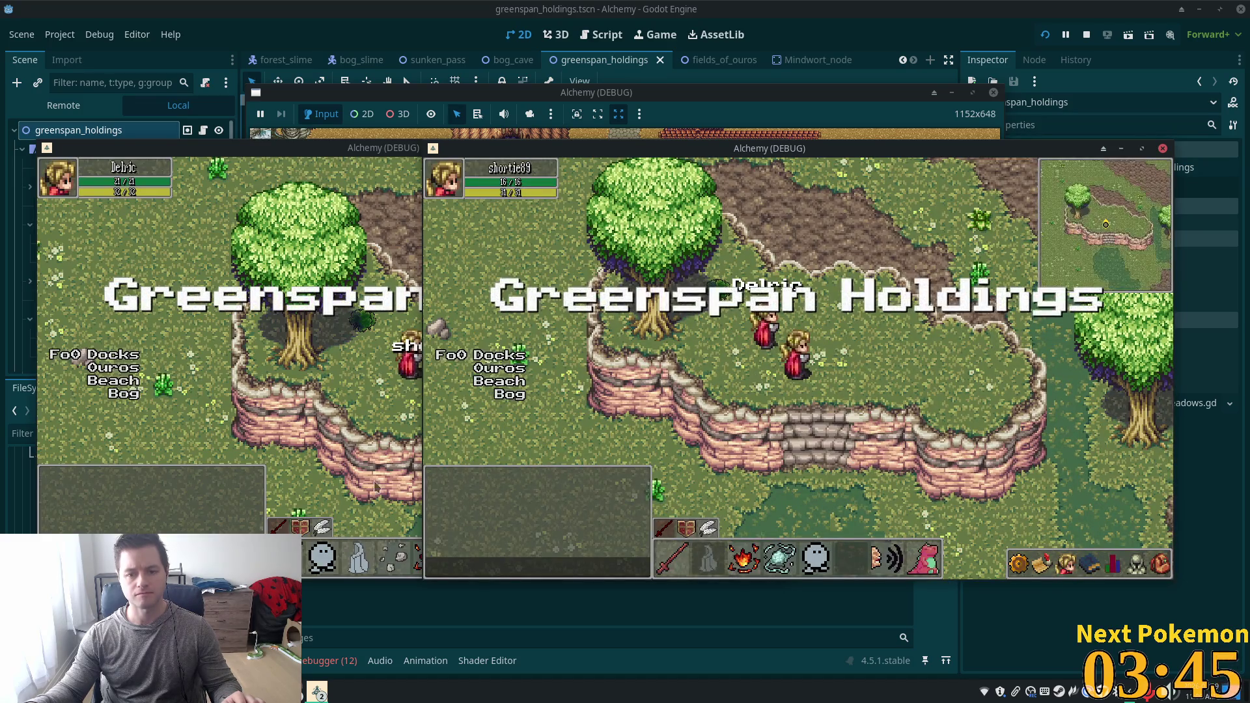
left_click(1159, 563)
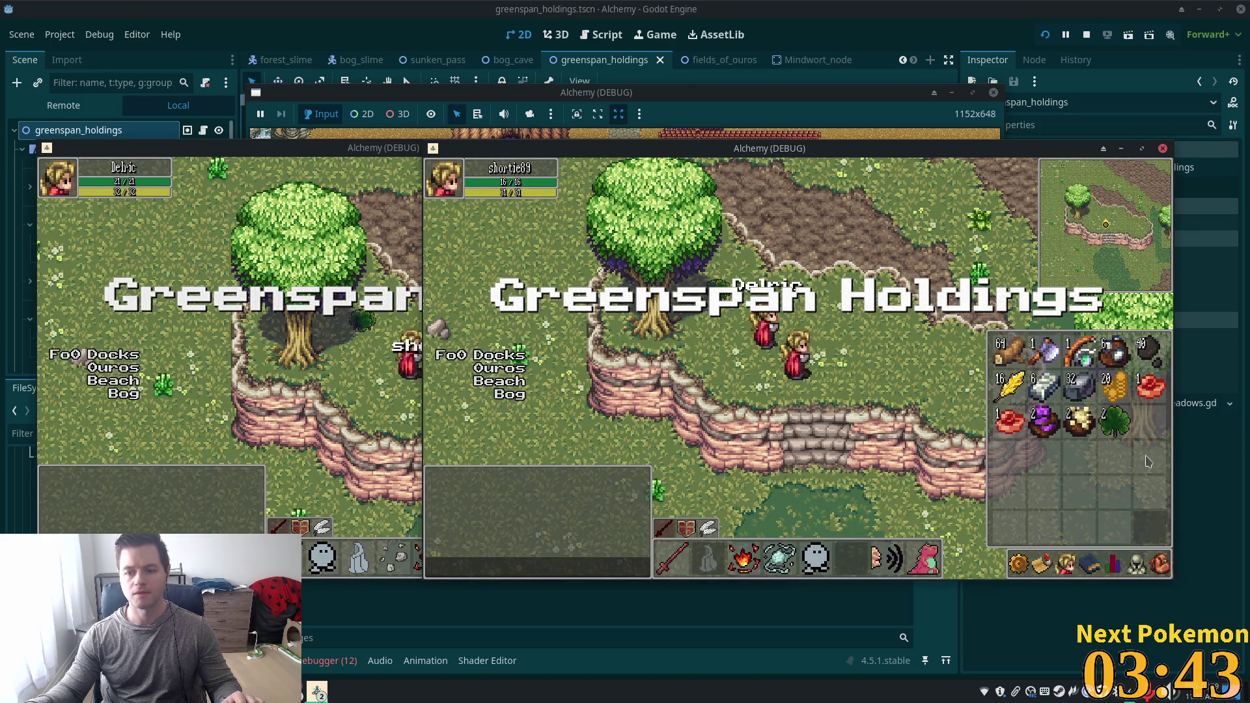
left_click(1049, 423)
left_click(1085, 457)
Walk the character around the cliff top and down the stone stairs to check the layering.
key("d")
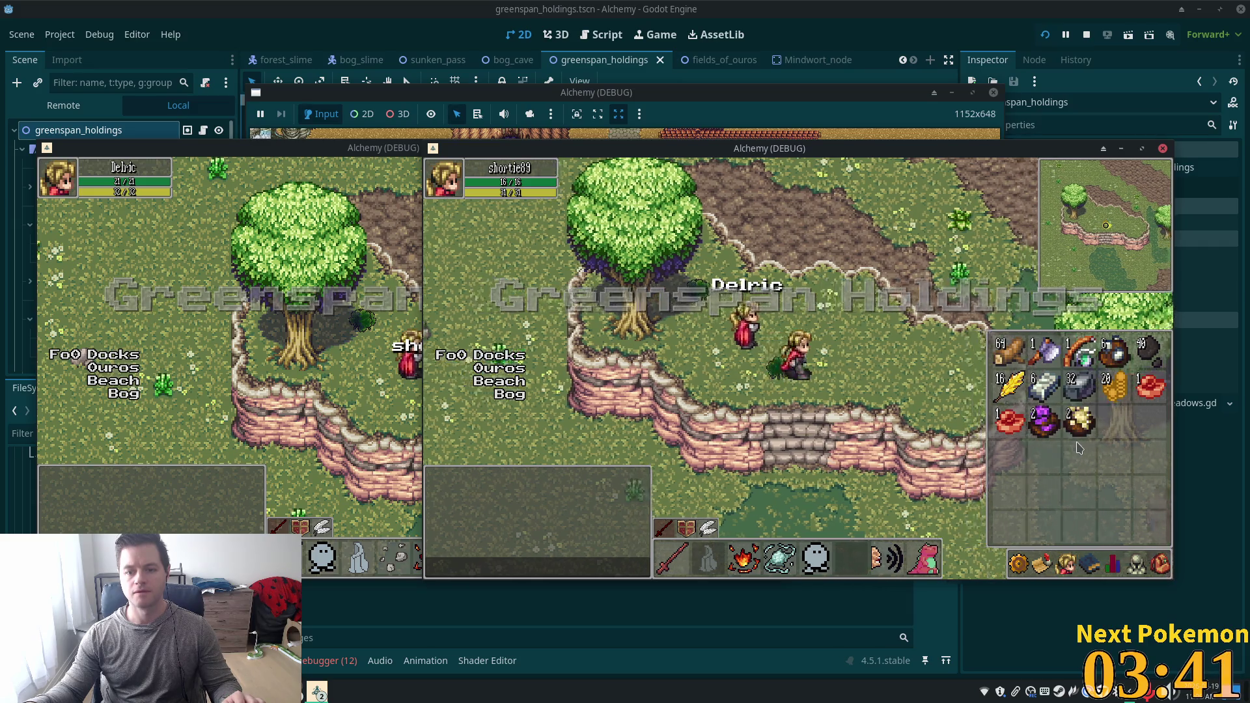
left_click_drag(311, 155, 125, 151)
key("a")
key("s")
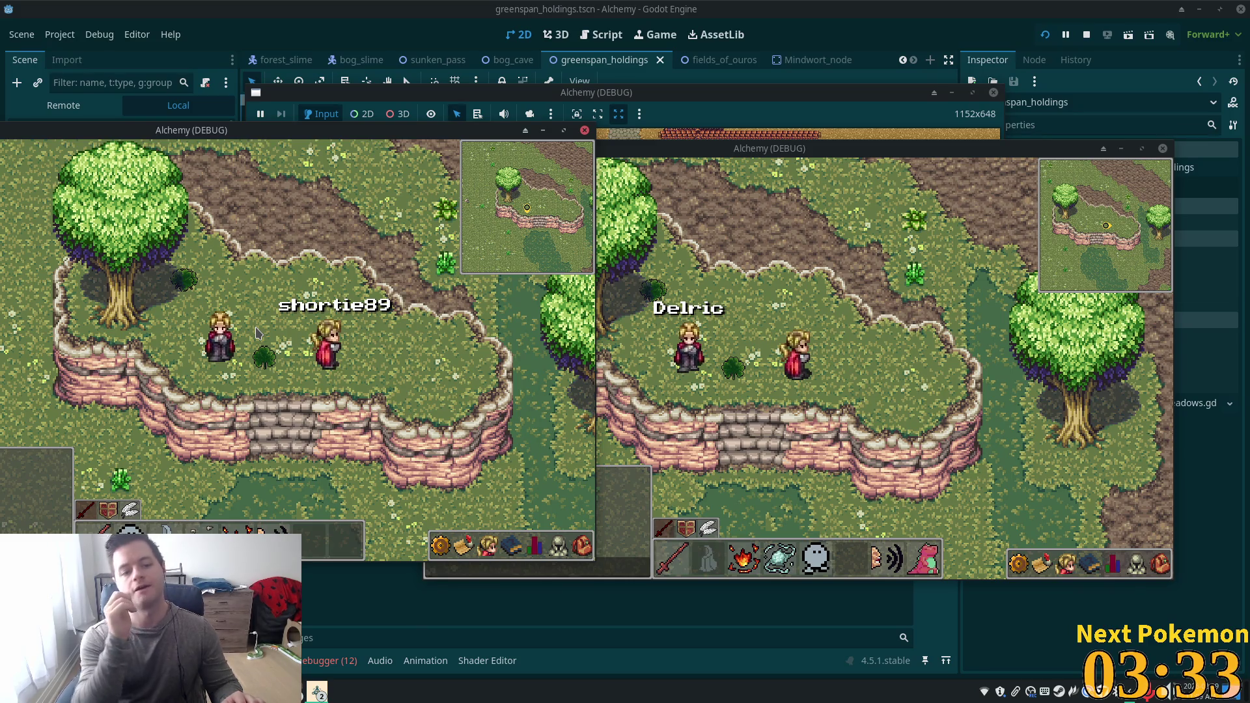
key("d")
key("w")
key("s")
key("w")
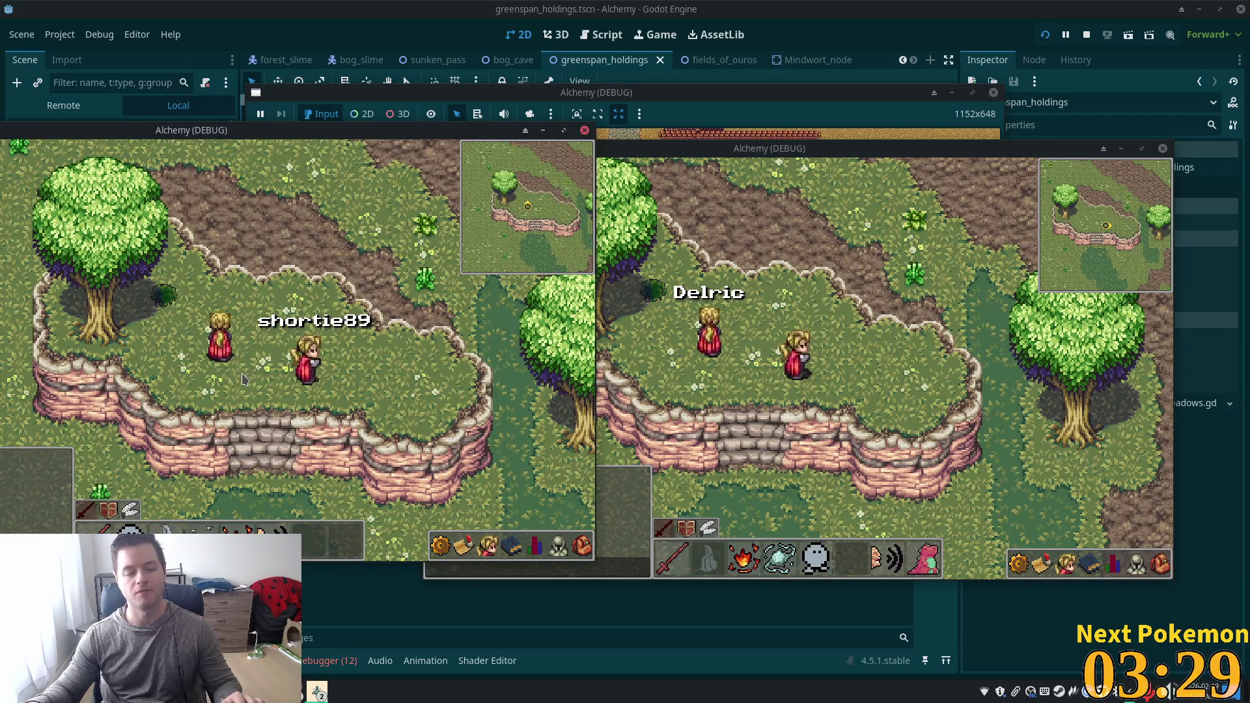
key("a")
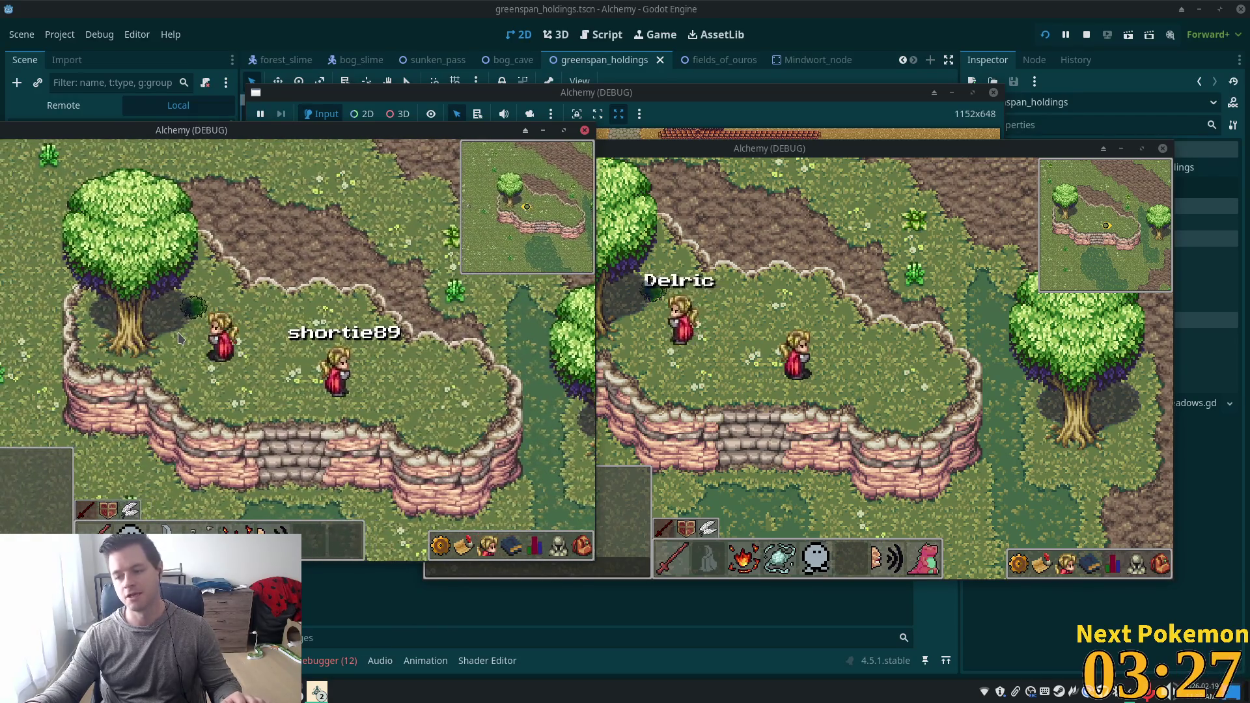
key("d")
key("s")
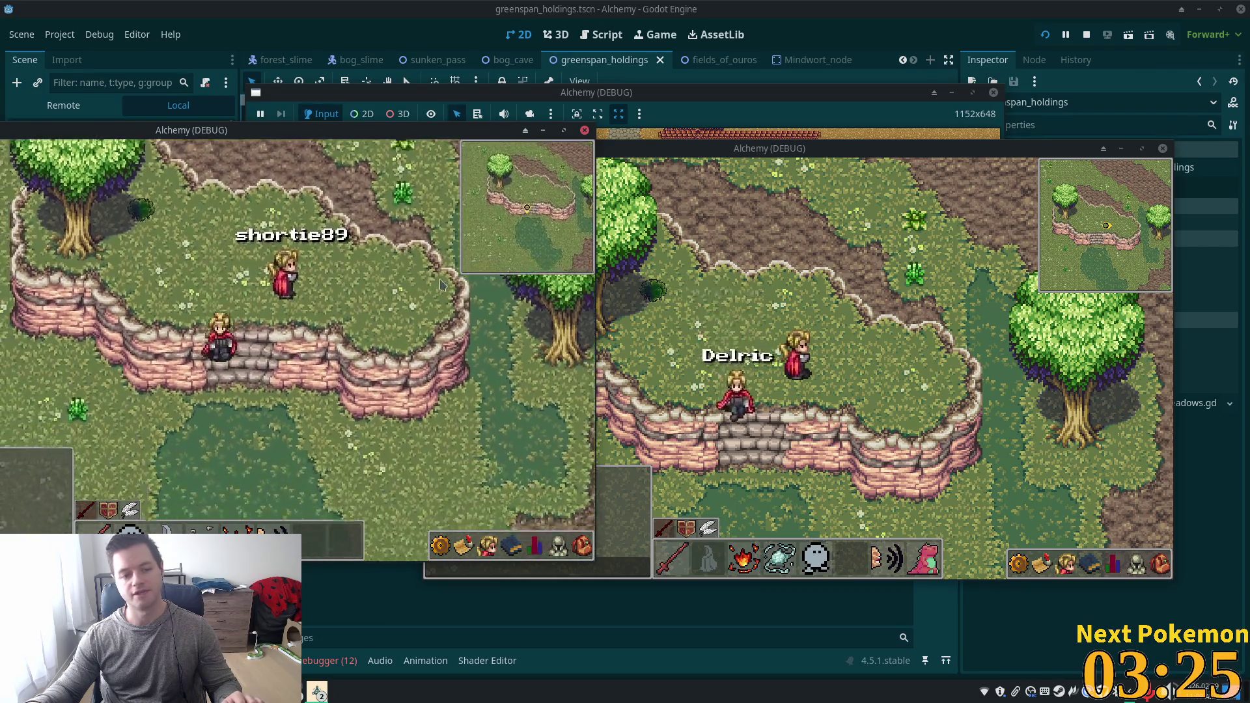
left_click(674, 369)
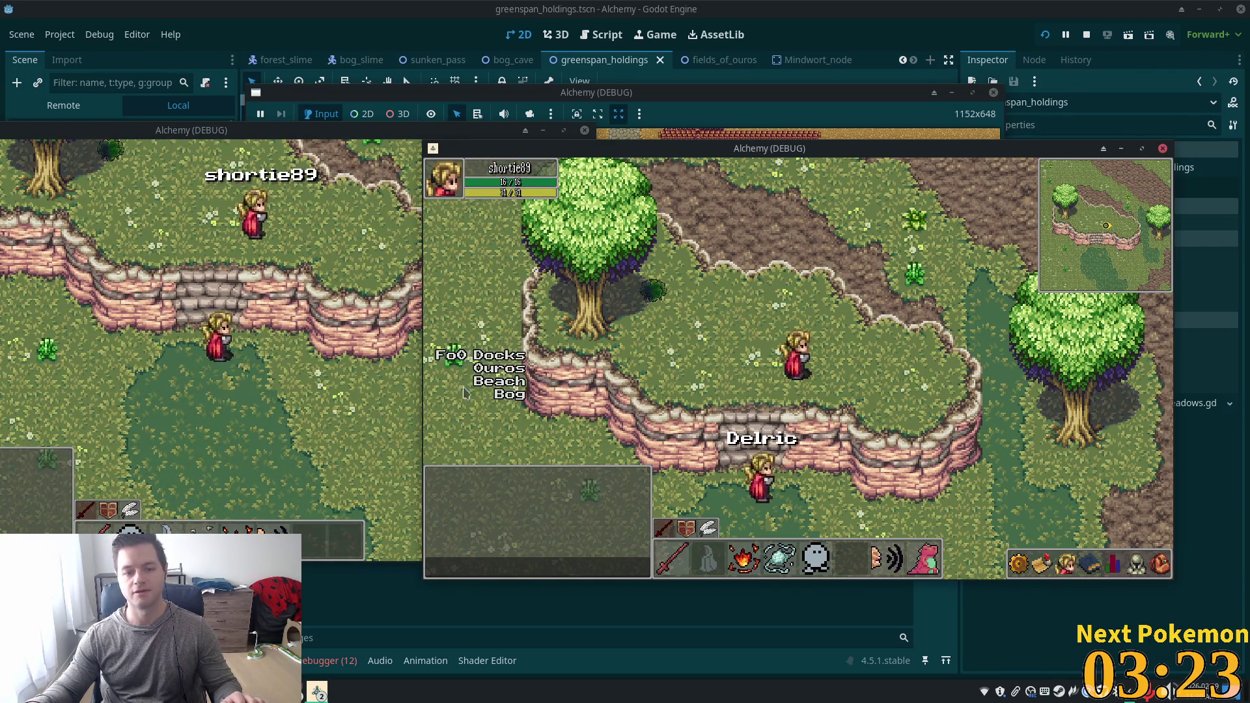
Warp both characters to Ouros, walk into the farm area, and target the cow.
left_click(489, 369)
key("d")
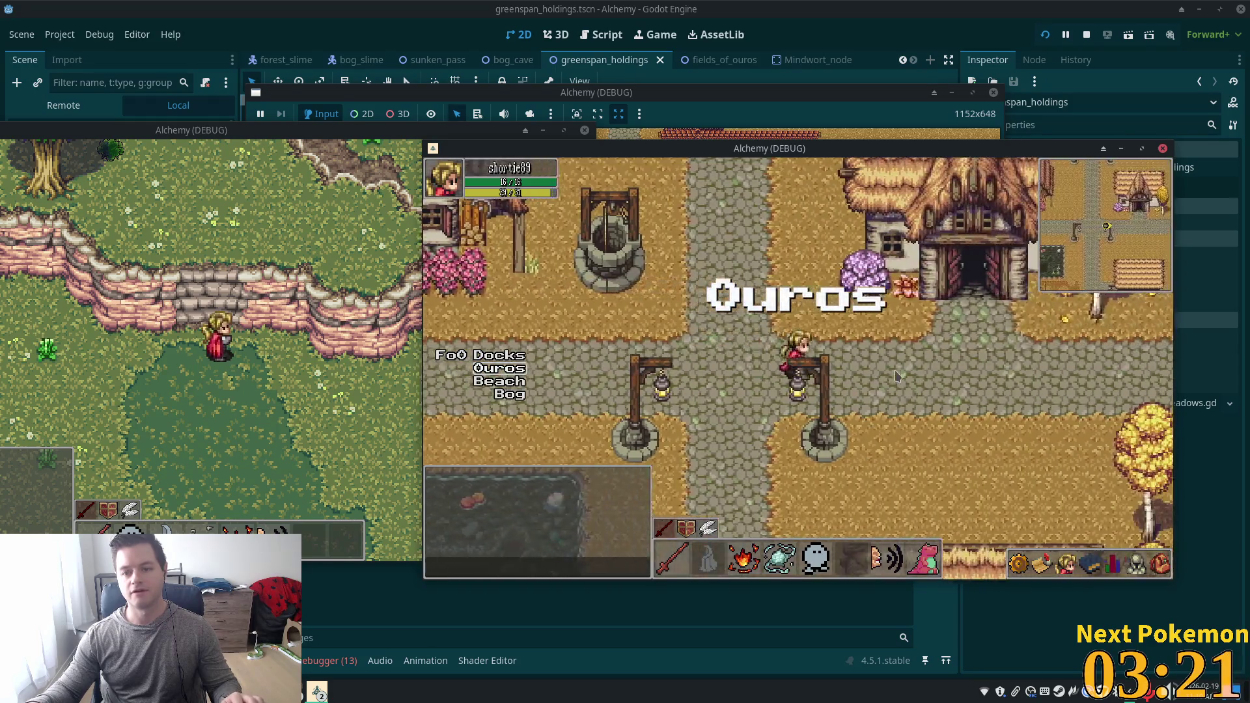
key("w")
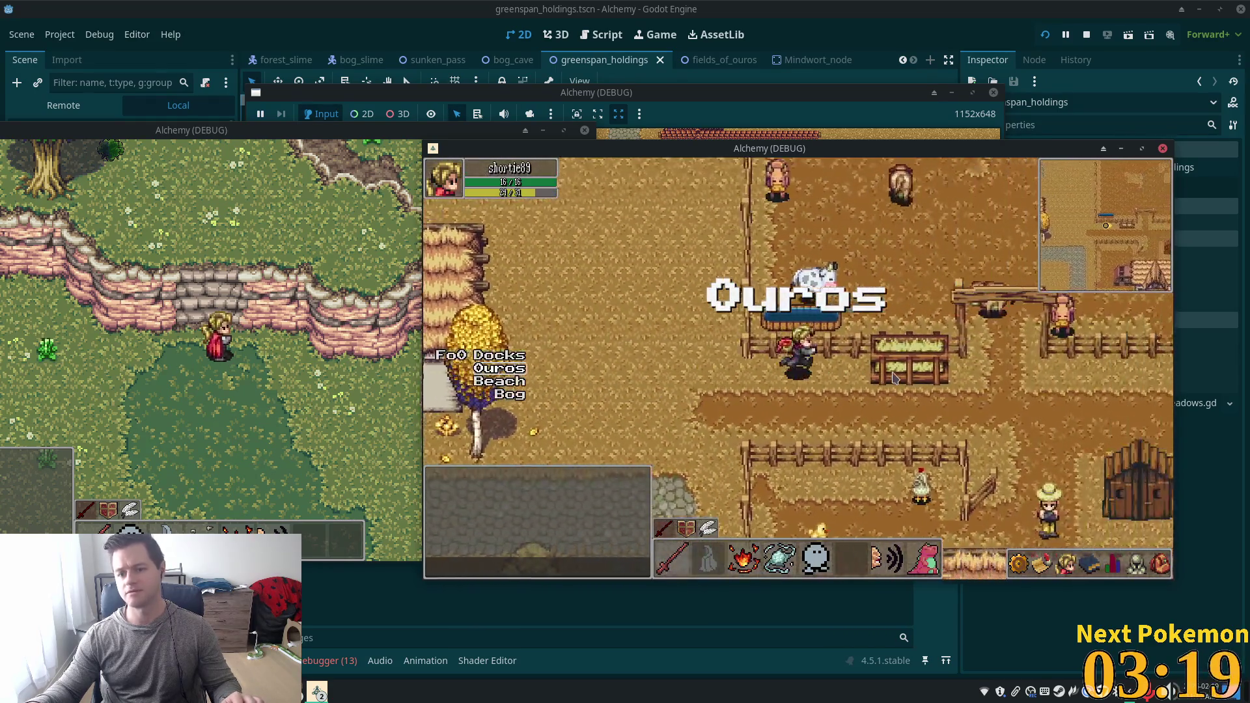
left_click(362, 327)
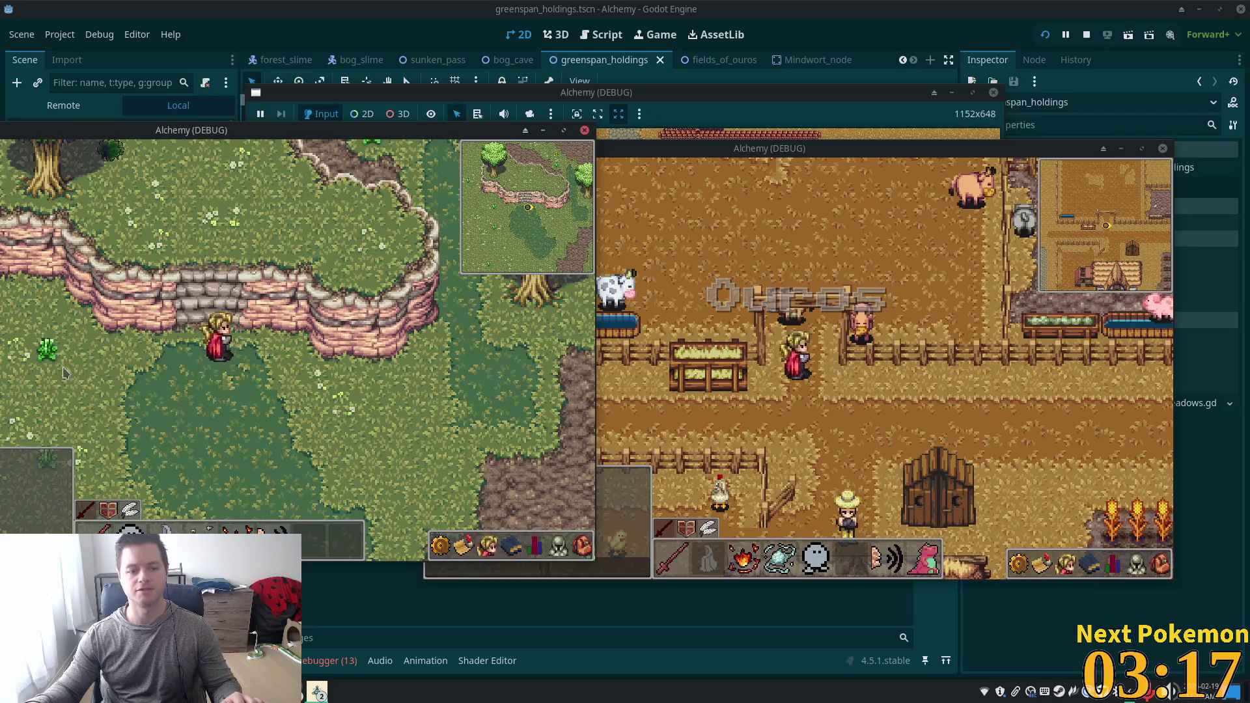
left_click_drag(192, 128, 380, 159)
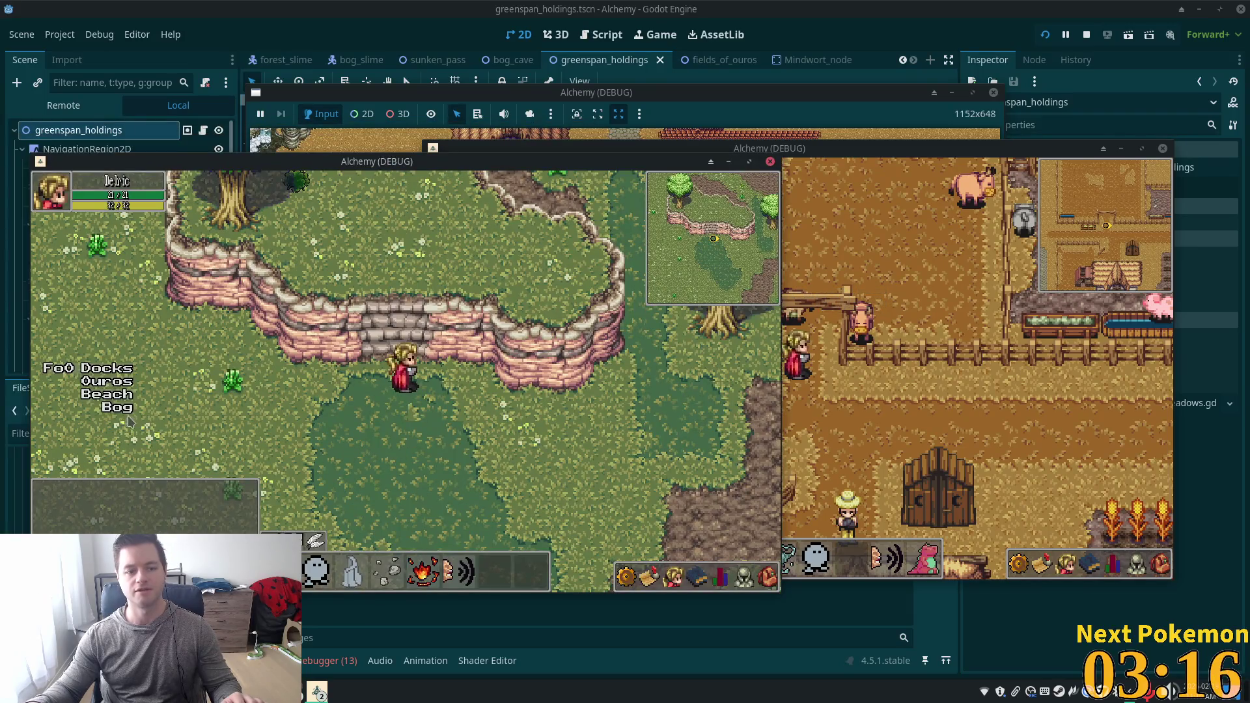
left_click(106, 382)
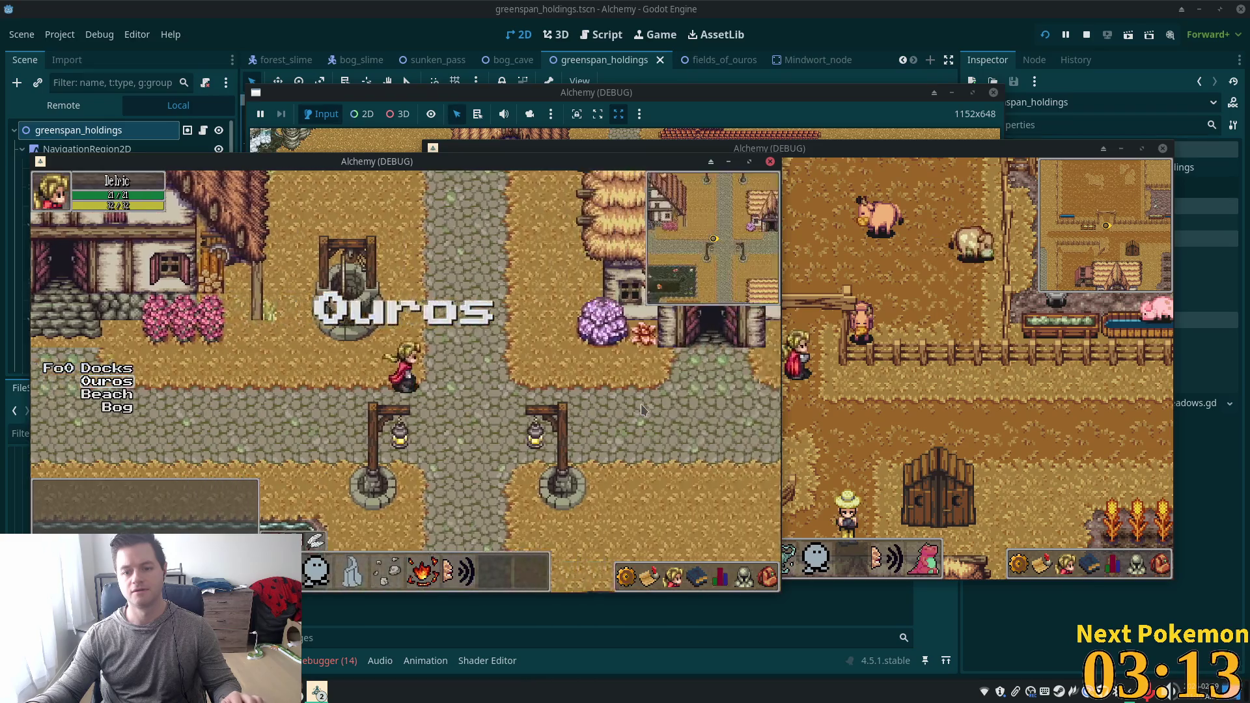
mouse_move(641, 411)
left_mouse_down()
mouse_move(662, 417)
mouse_move(628, 325)
left_mouse_up()
left_click(482, 368)
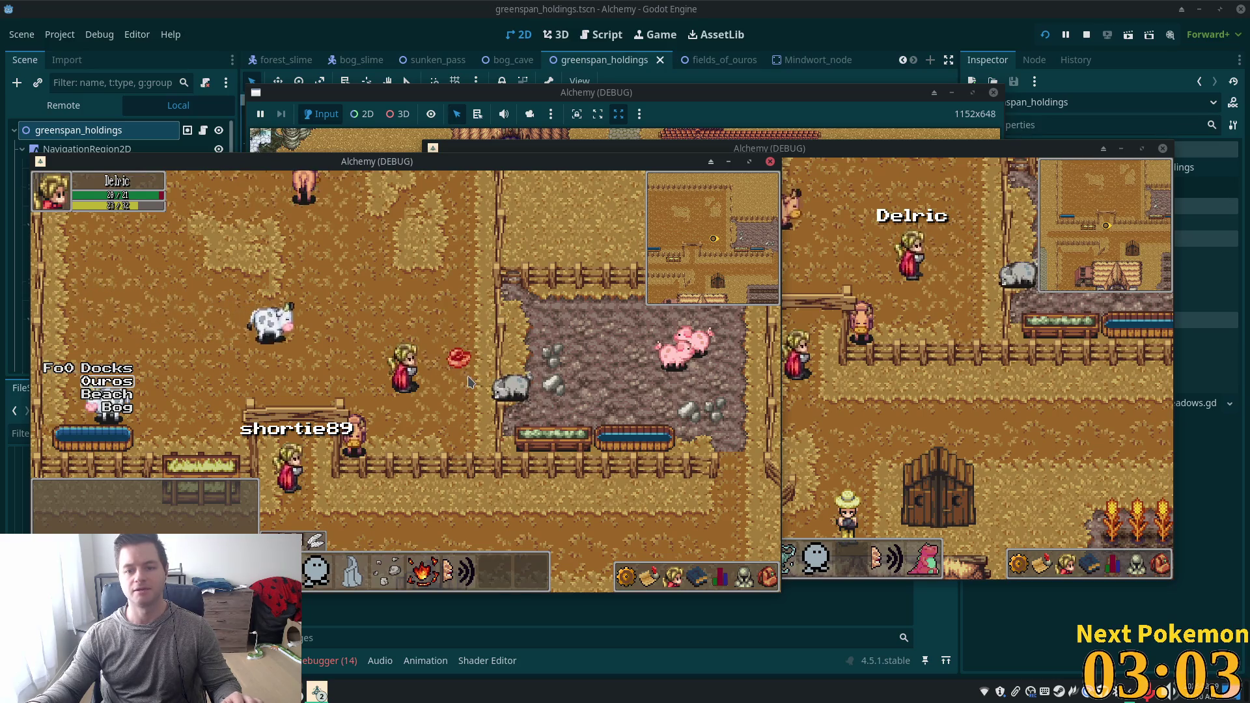
key("a")
Walk the second player through the gate, up to the thatched house, and onto the cobblestone path.
left_click(819, 436)
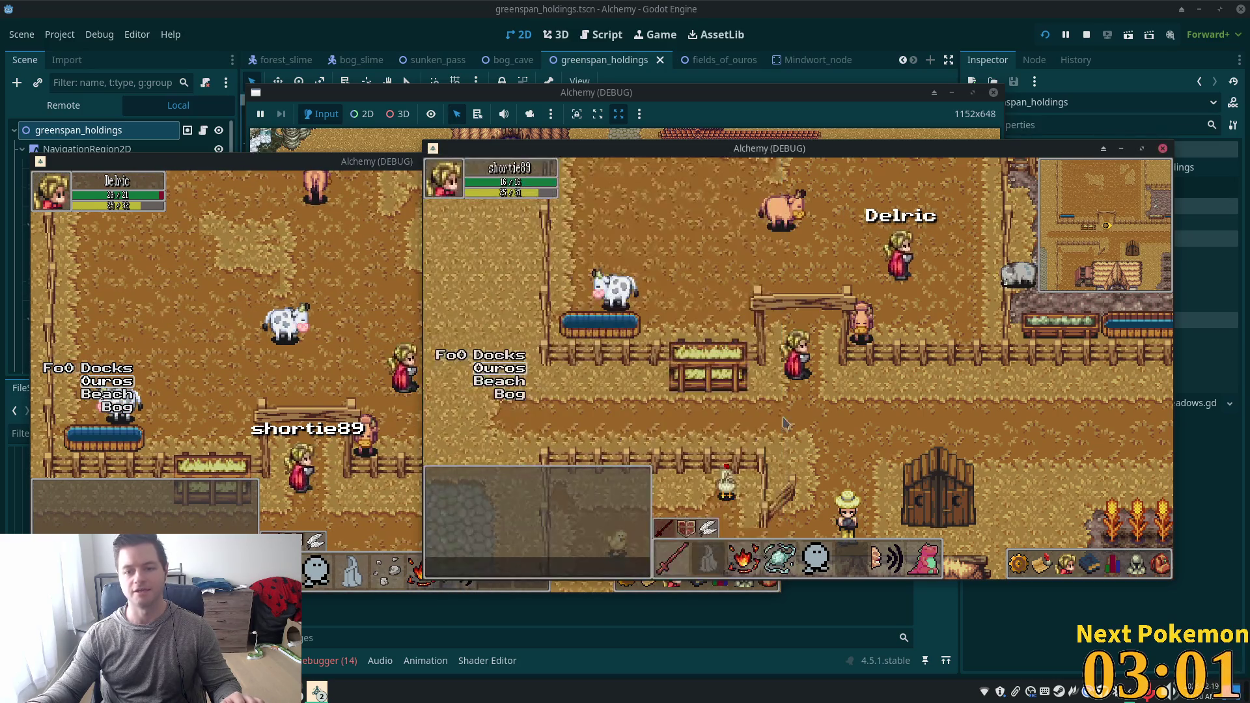
left_click(382, 352)
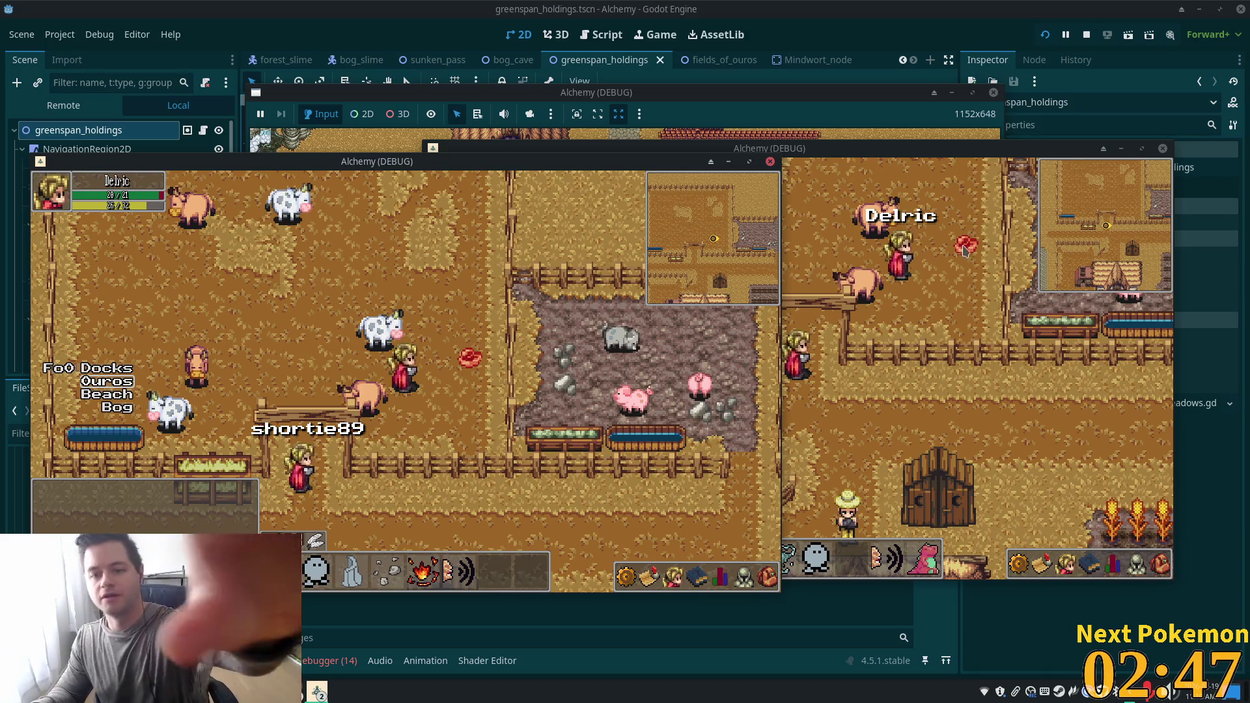
left_click(865, 403)
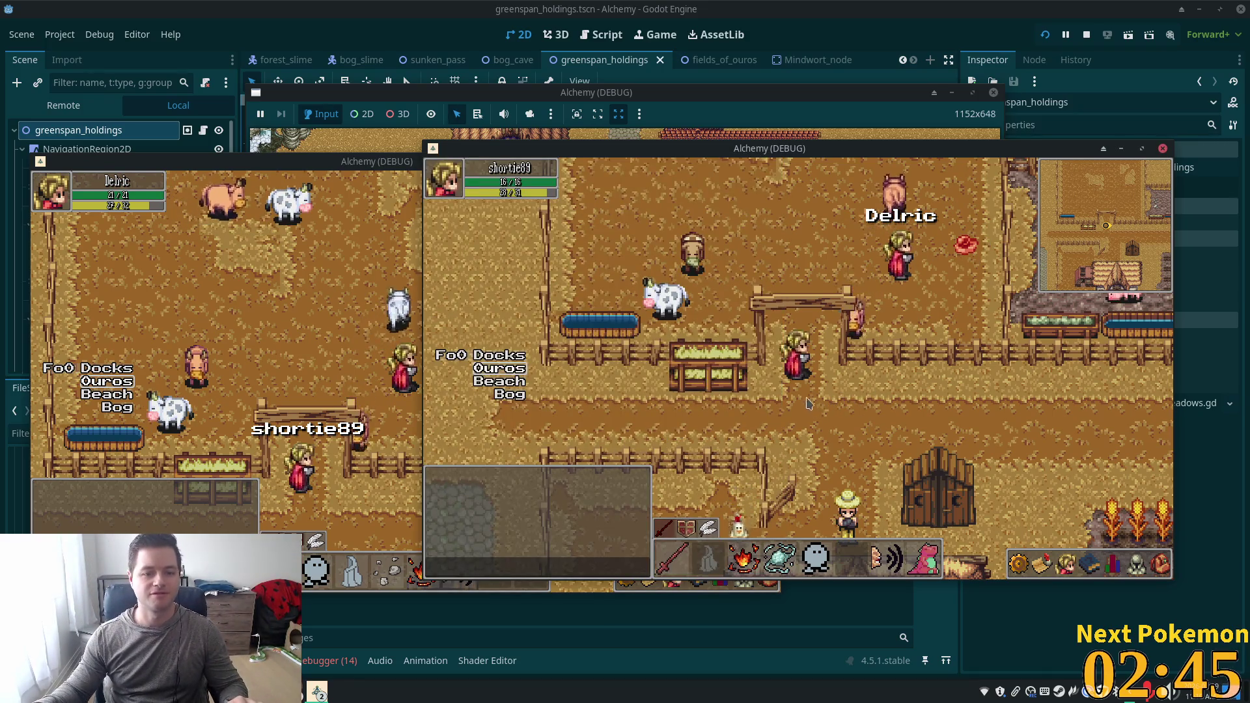
key("Up")
key("Right")
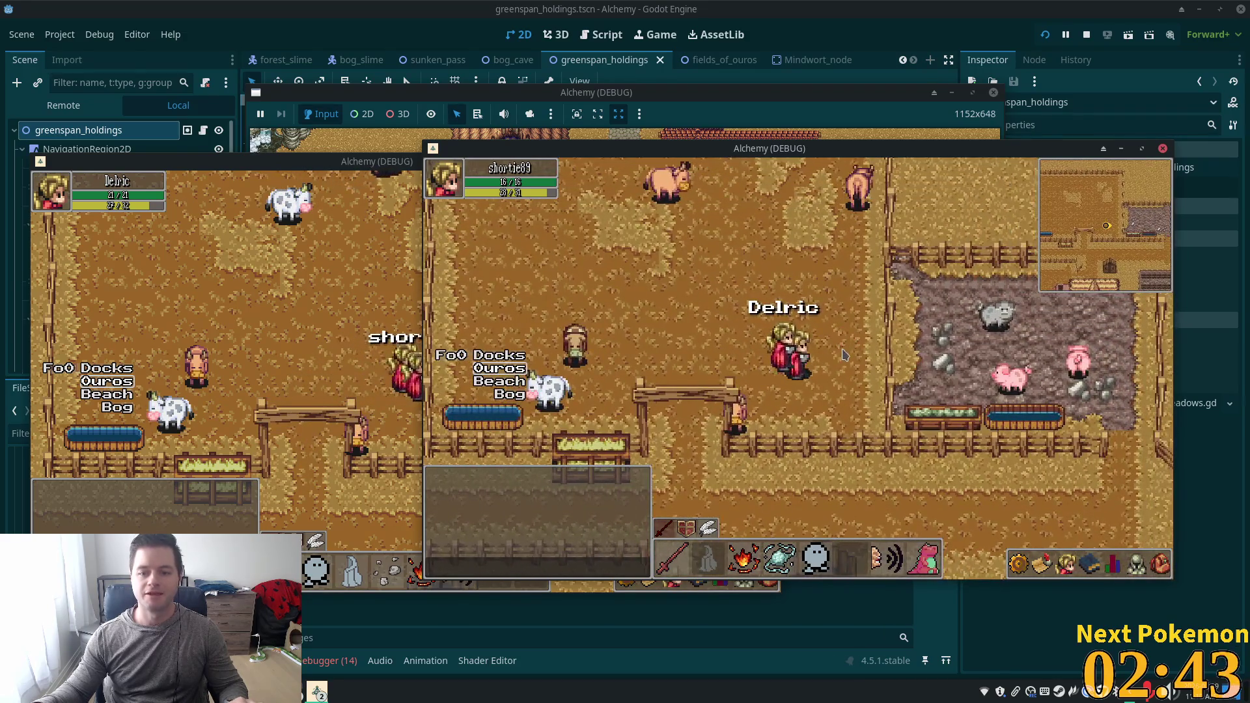
key("Down")
key("Left")
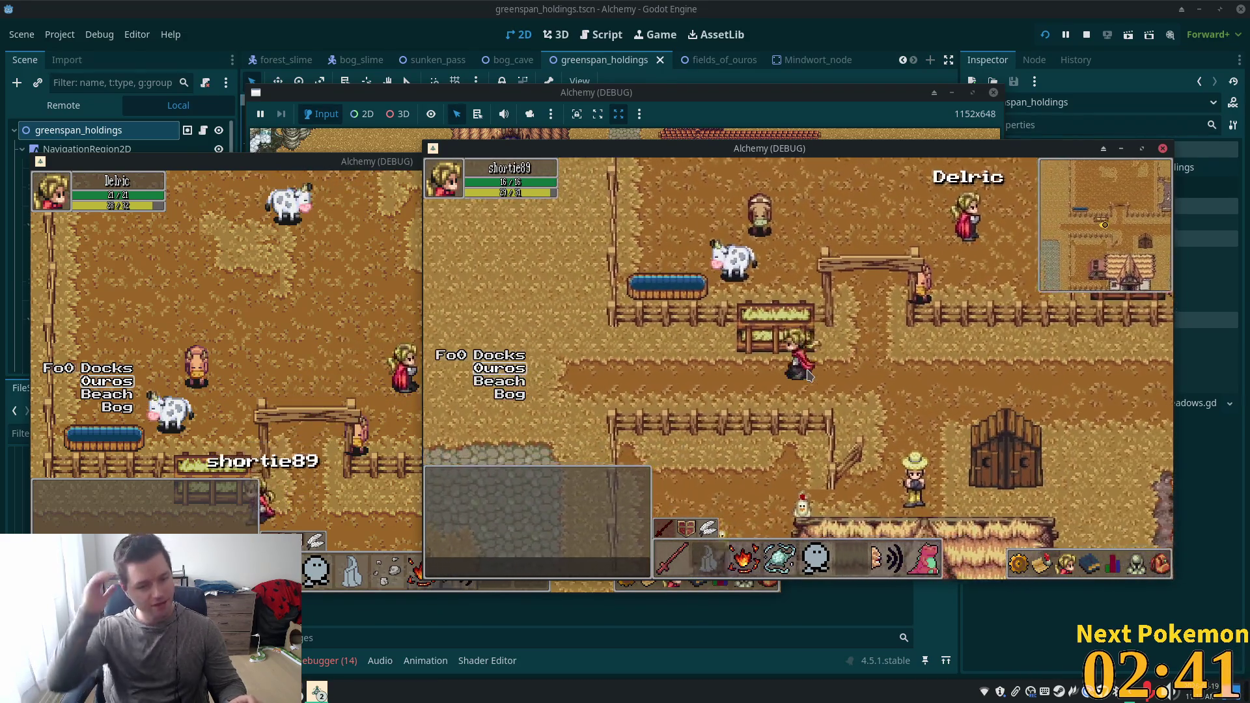
key("Left")
key("Up")
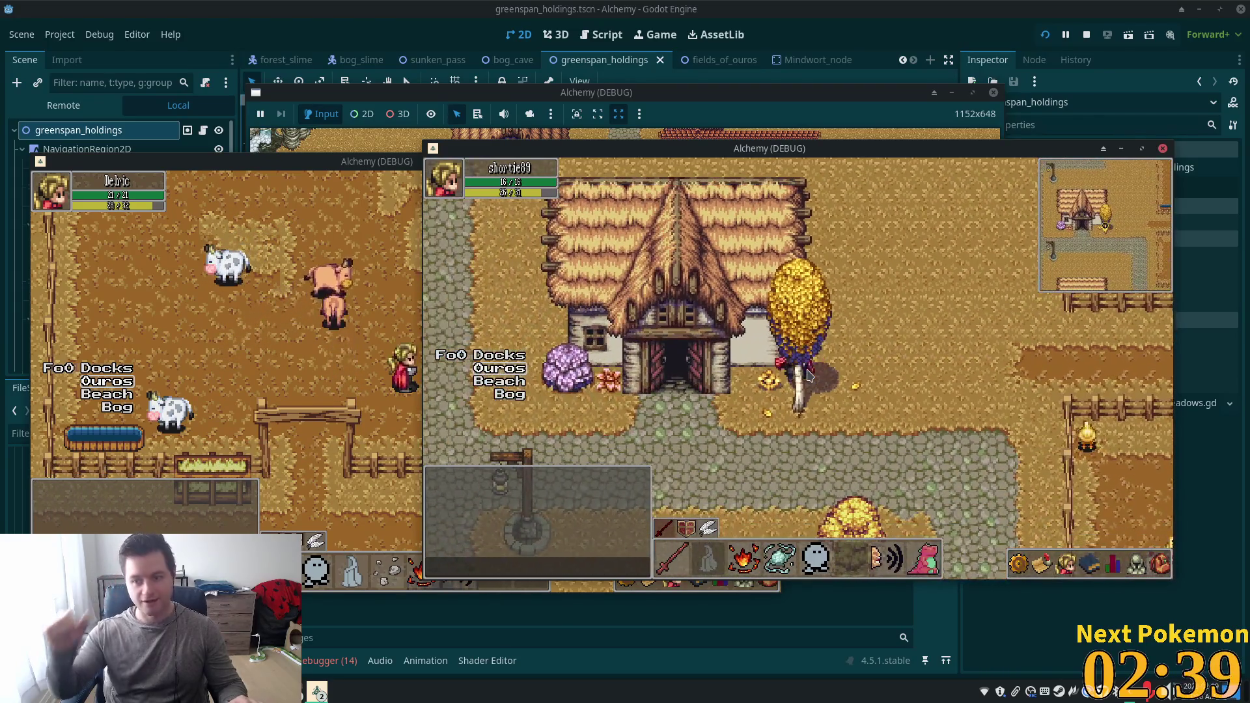
key("Down")
key("Left")
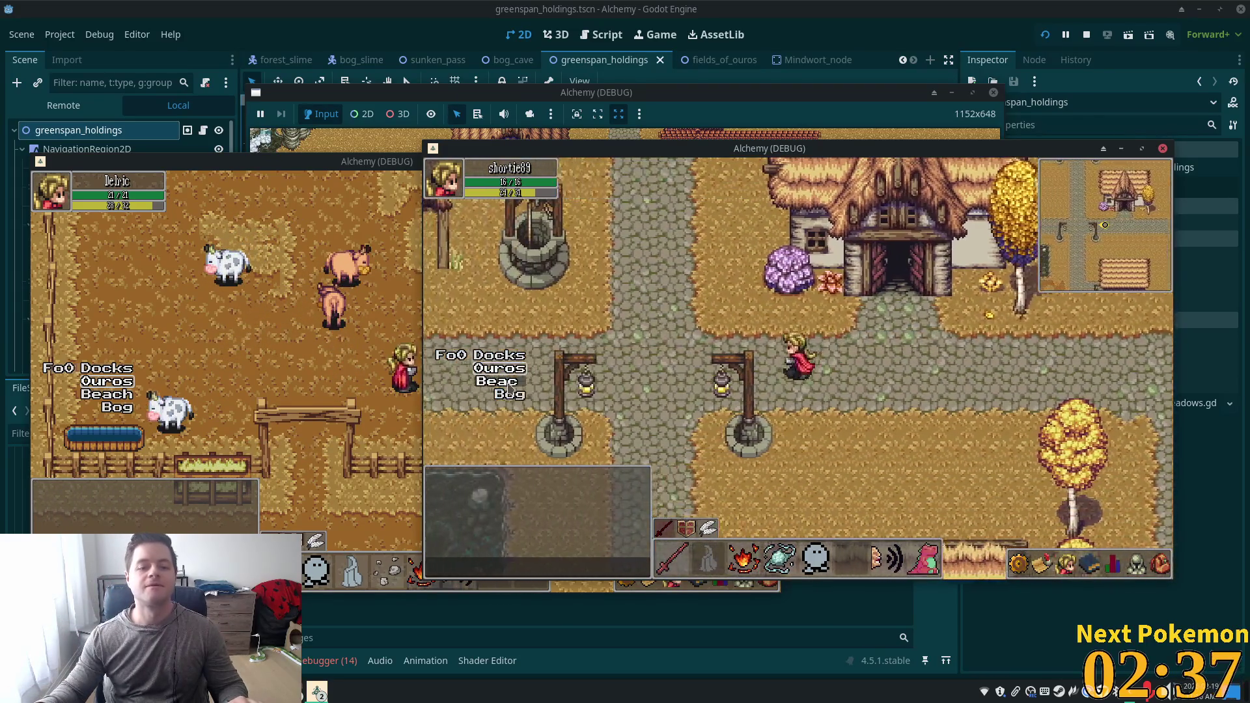
Warp to Indigo Bog, walk up and down Greenspan Holdings' stone stairway, then stop the game.
left_click(507, 395)
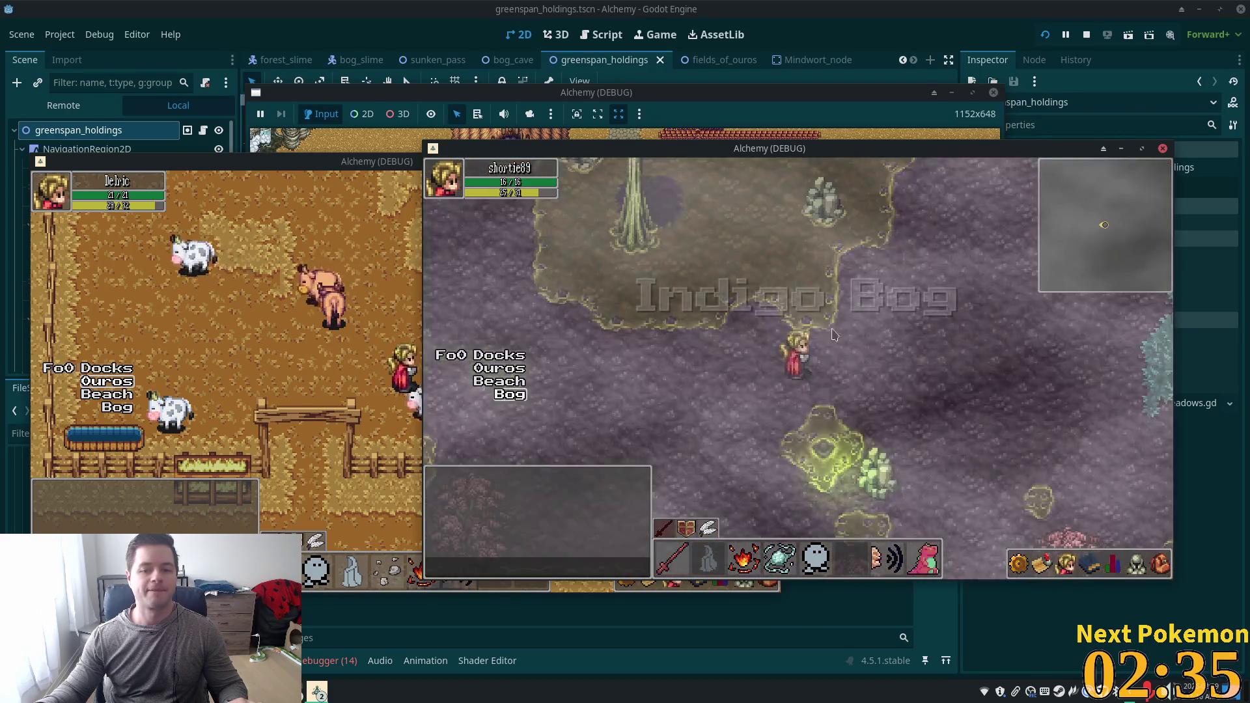
key("Up")
key("Left")
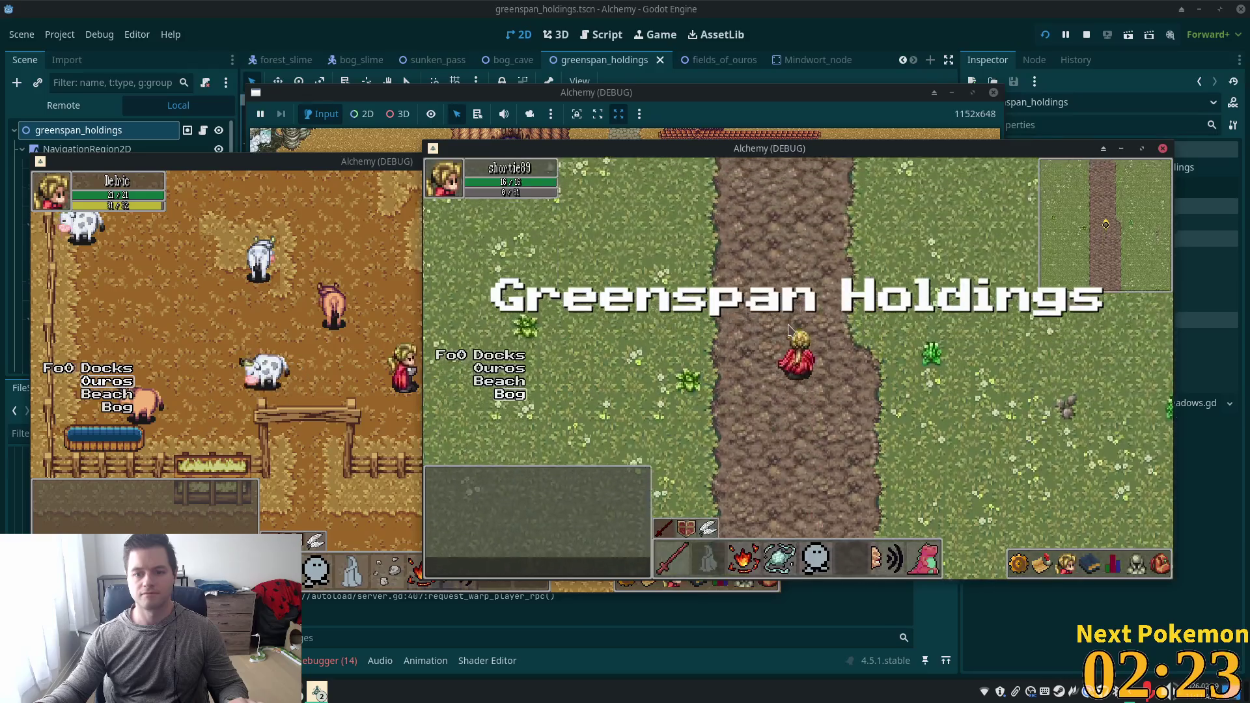
key("Up")
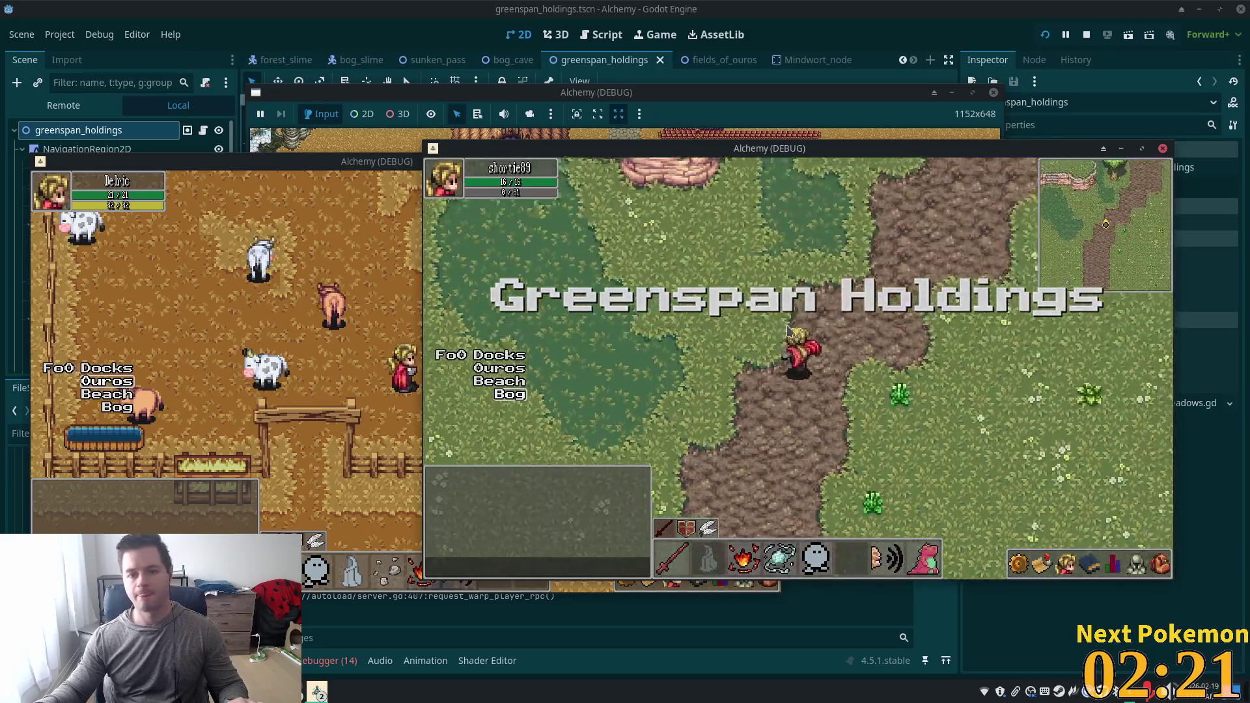
key("Up")
key("Right")
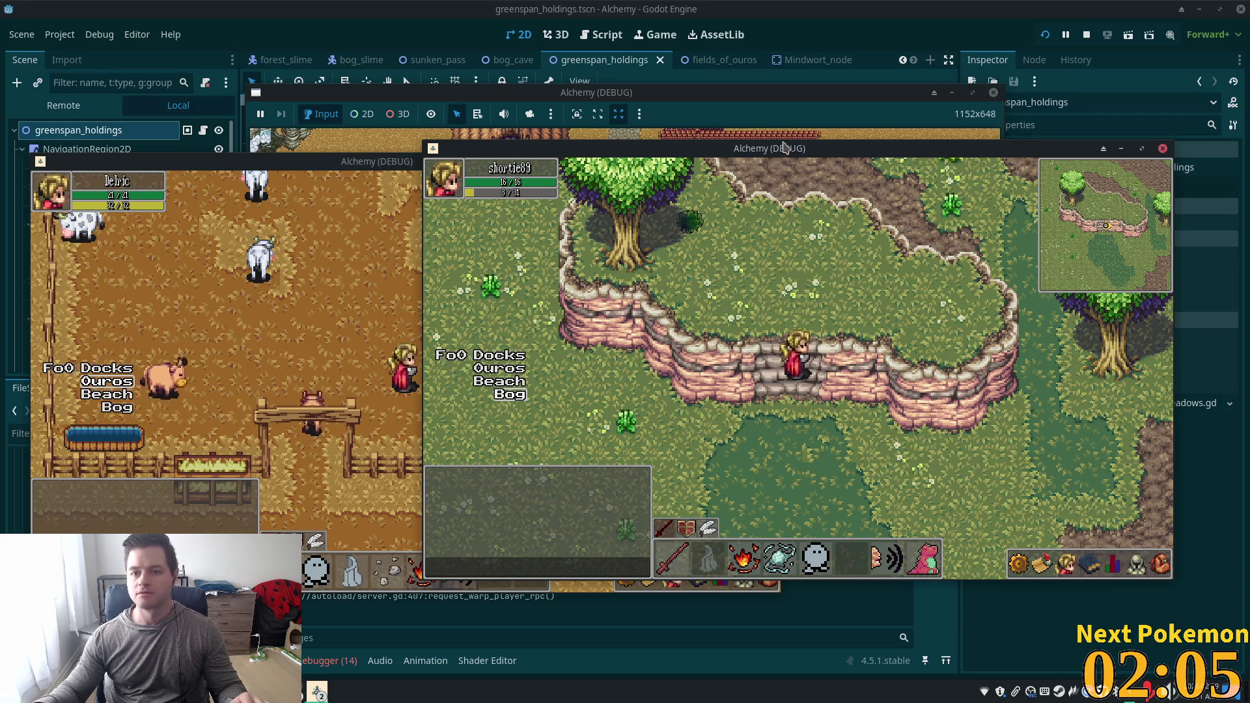
key("Down")
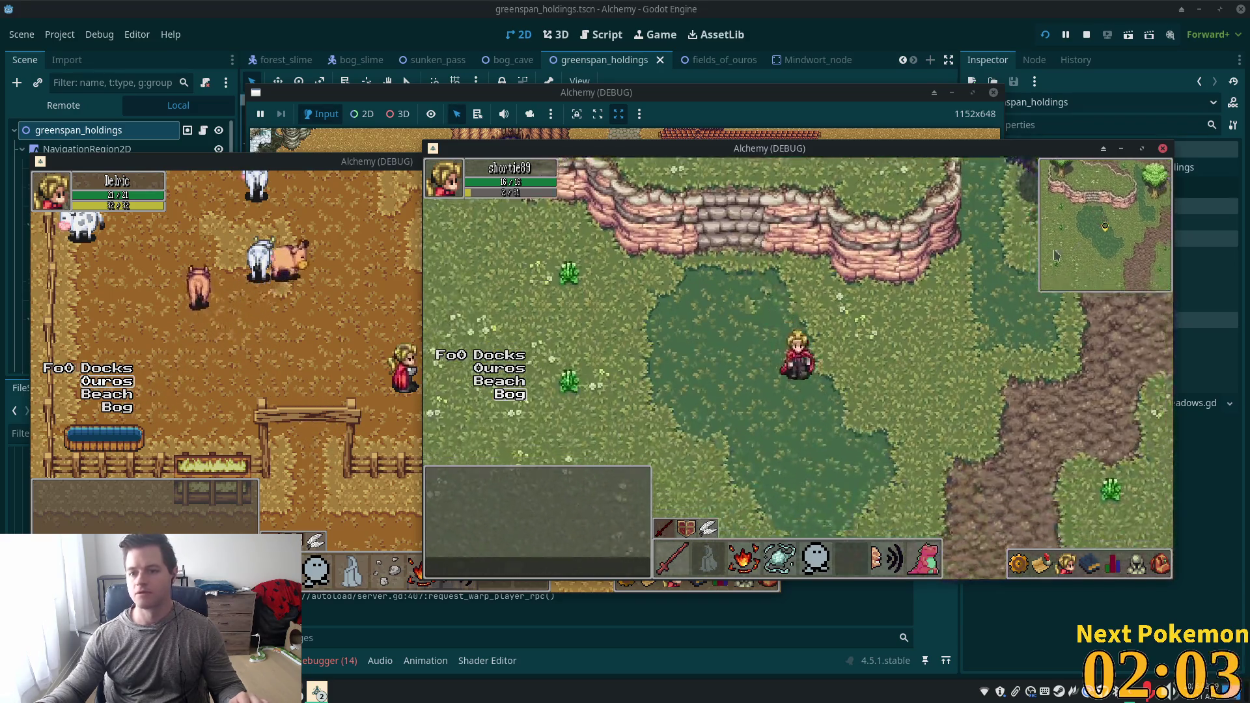
key("F8")
scroll(745, 265, "down", 3)
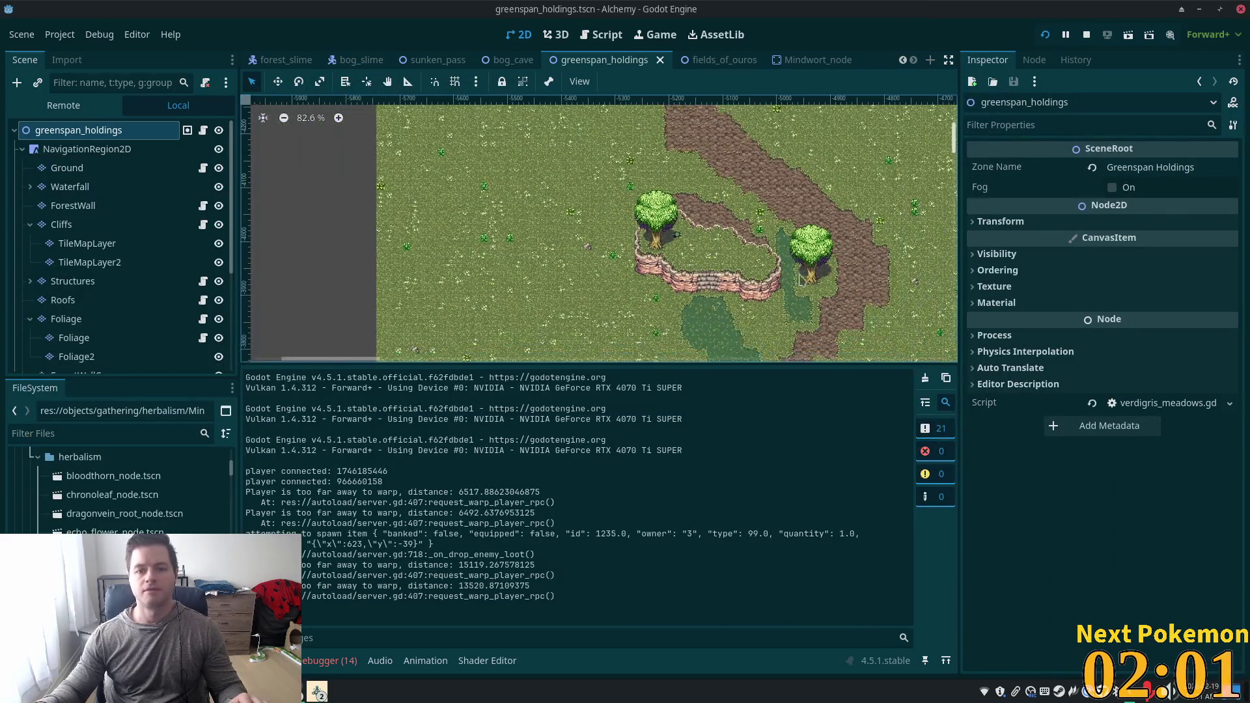
scroll(775, 170, "down", 3)
scroll(679, 168, "down", 2)
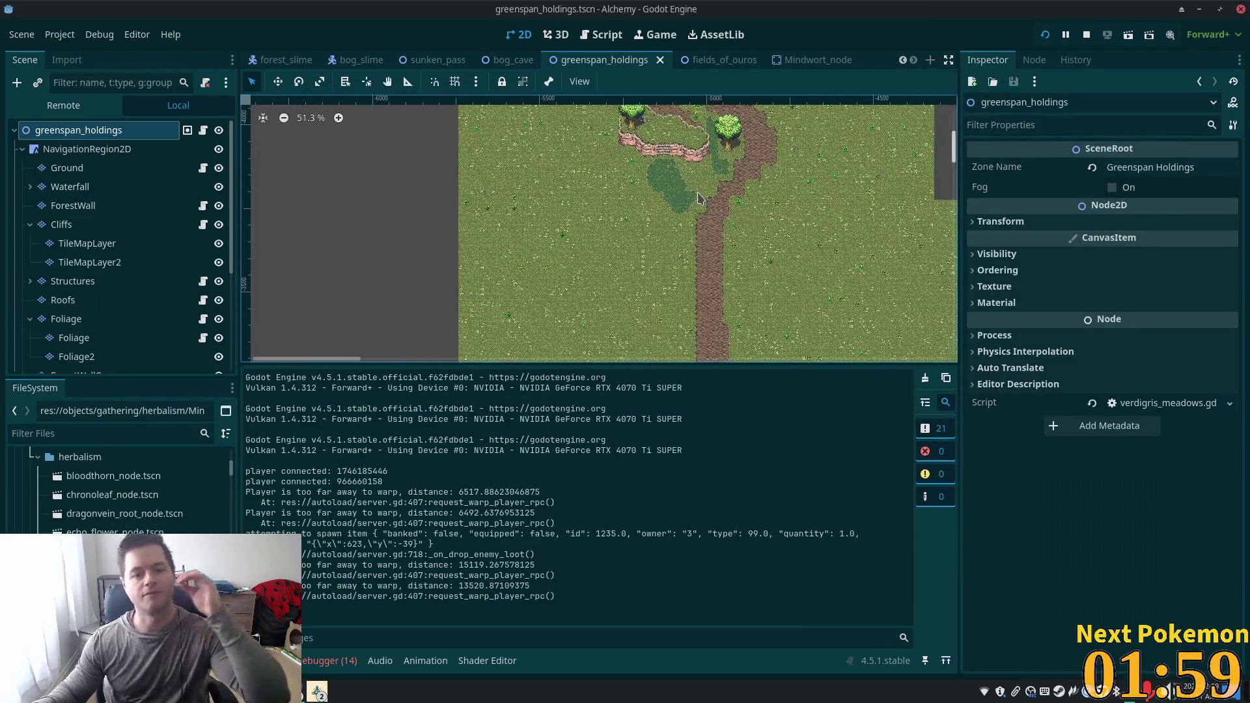
scroll(708, 198, "down", 5)
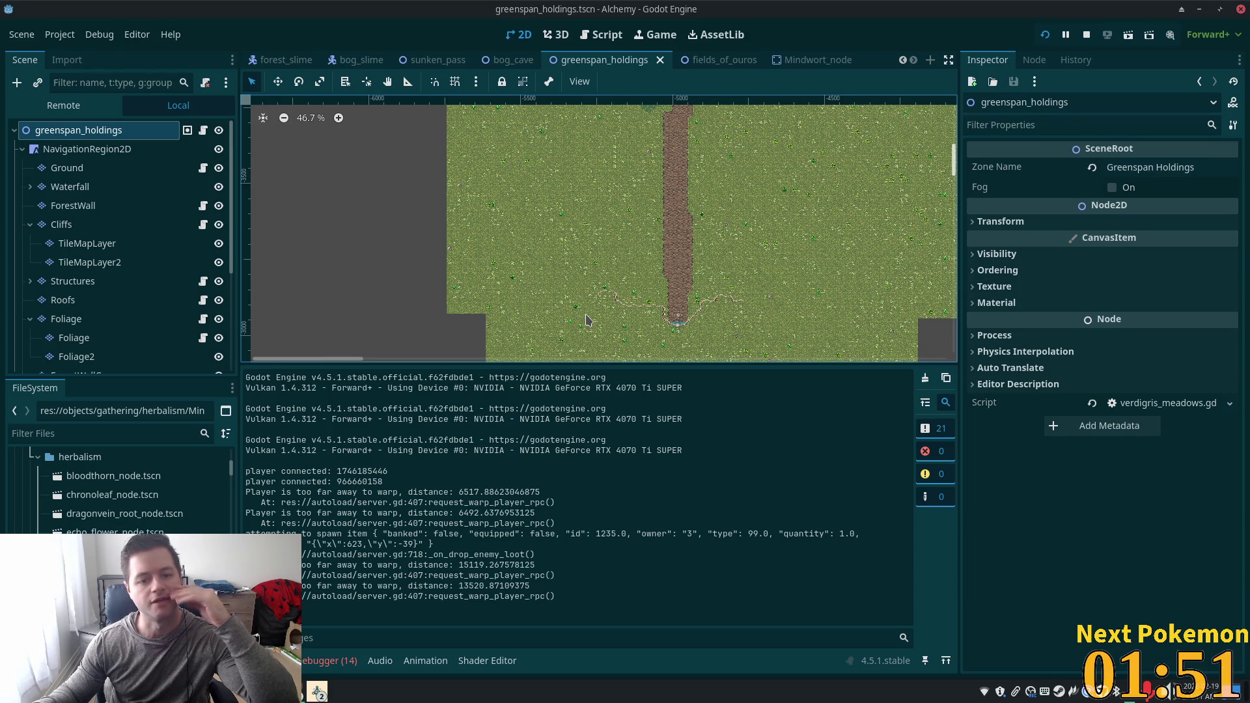
scroll(526, 246, "down", 4)
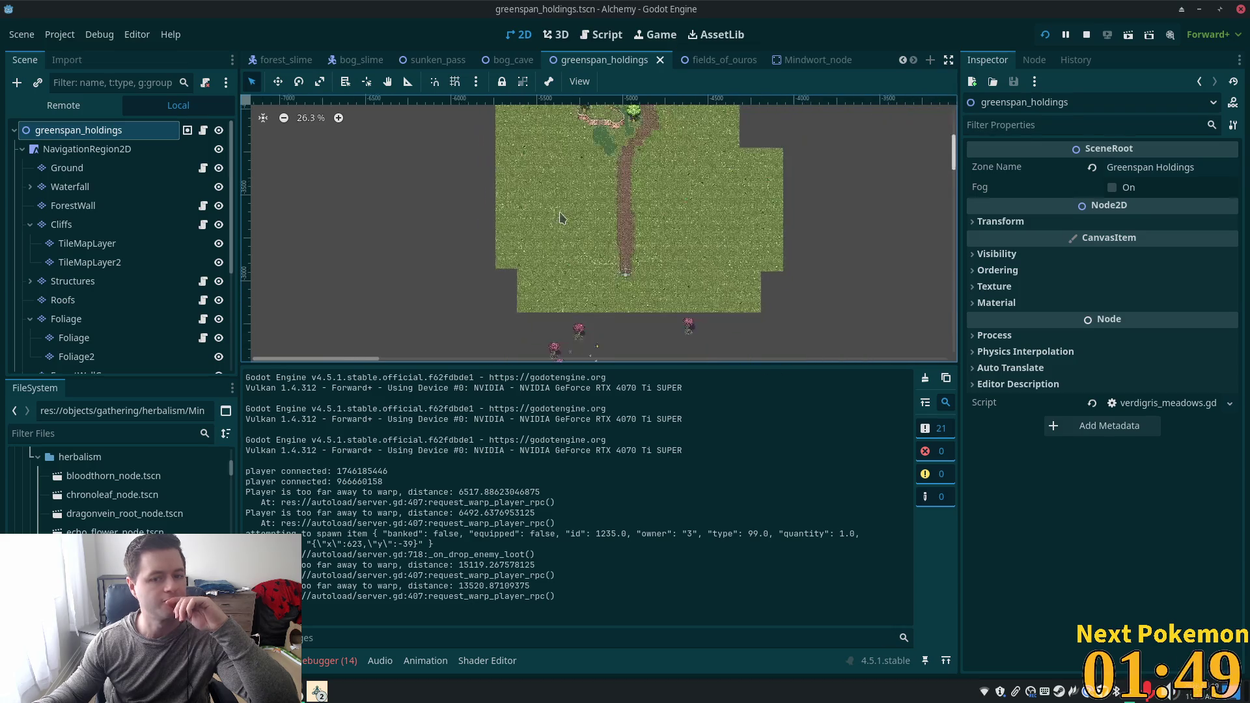
scroll(599, 228, "down", 3)
scroll(599, 228, "right", 3)
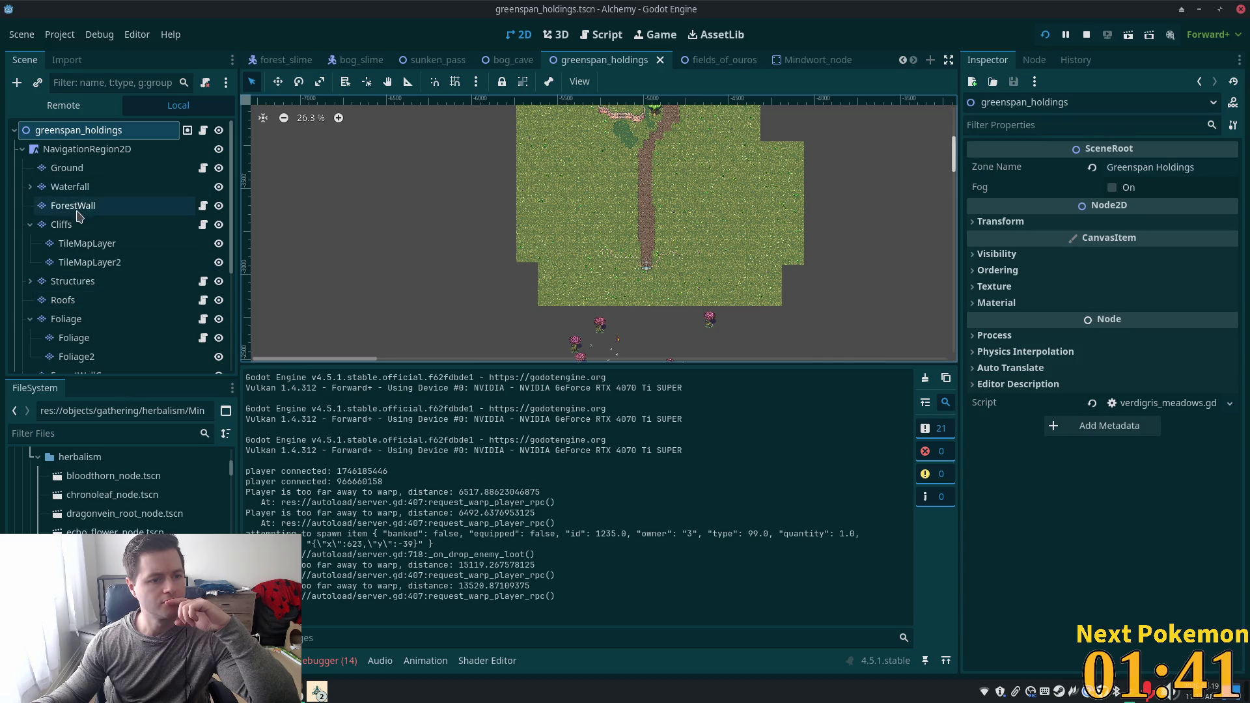
left_click(70, 187)
Select ForestWall, open its forest.tres tile set in the TileSet editor, and switch to the file manager.
left_click(71, 204)
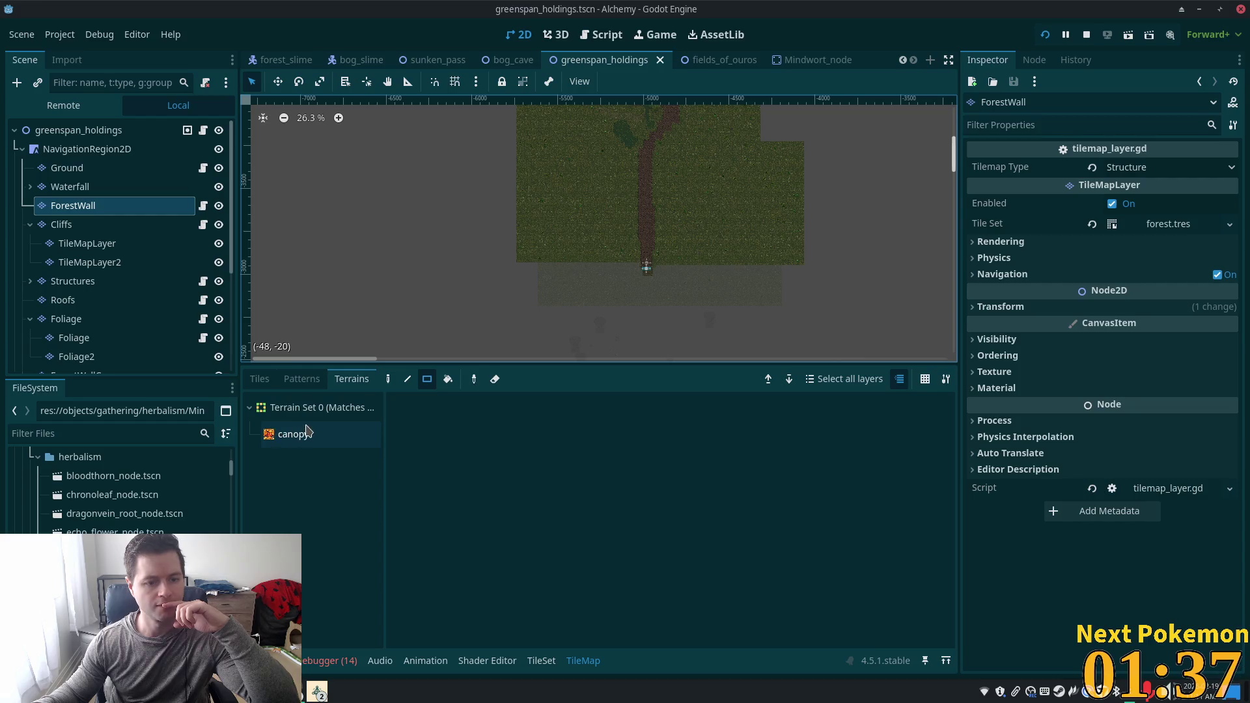
left_click(1184, 225)
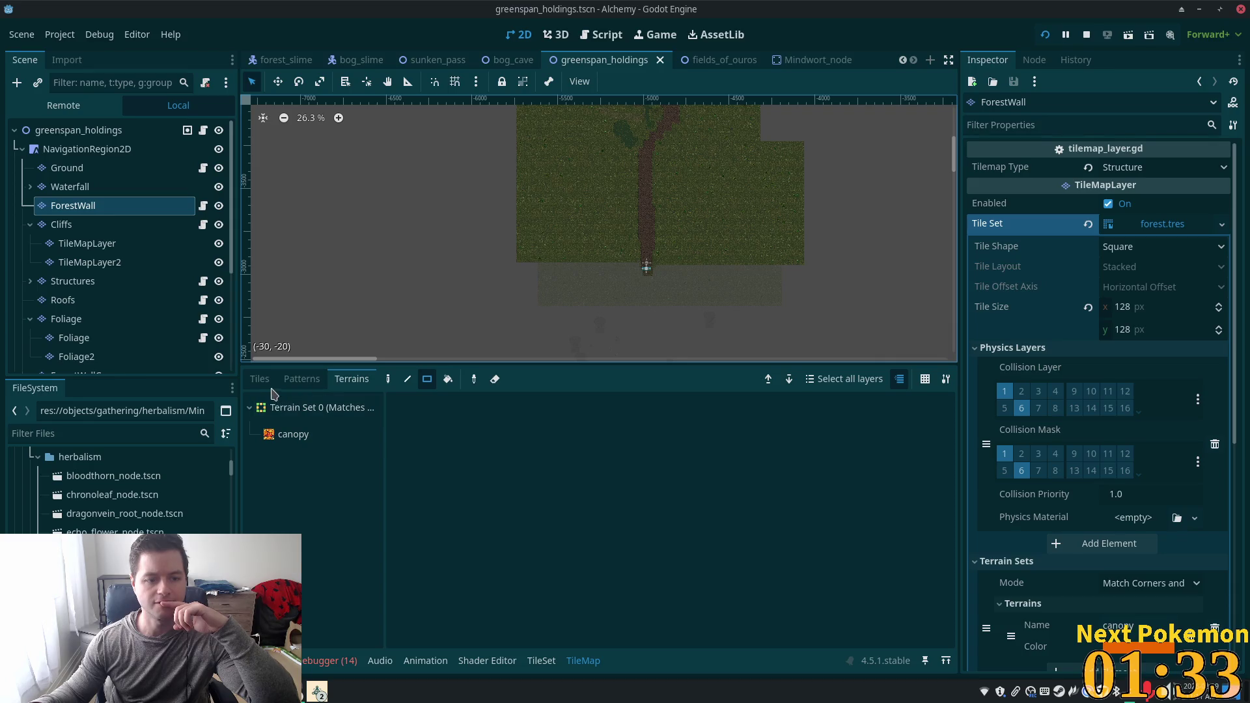
left_click(541, 661)
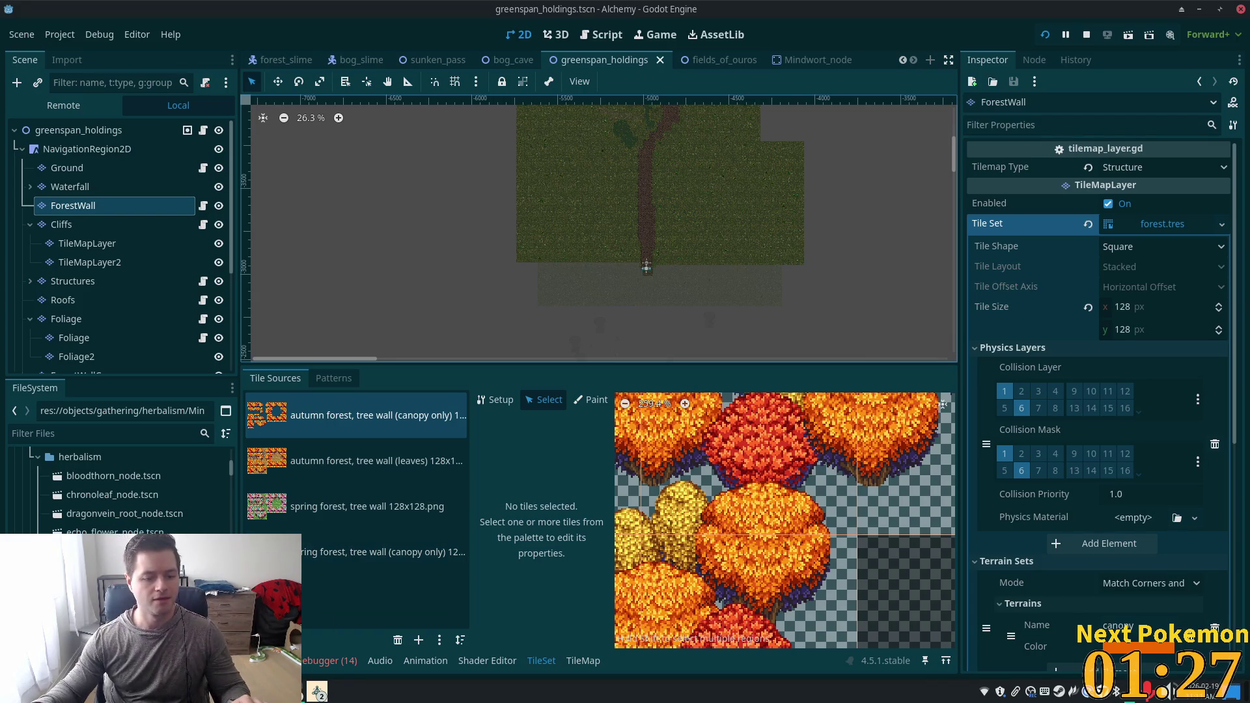
left_click(319, 640)
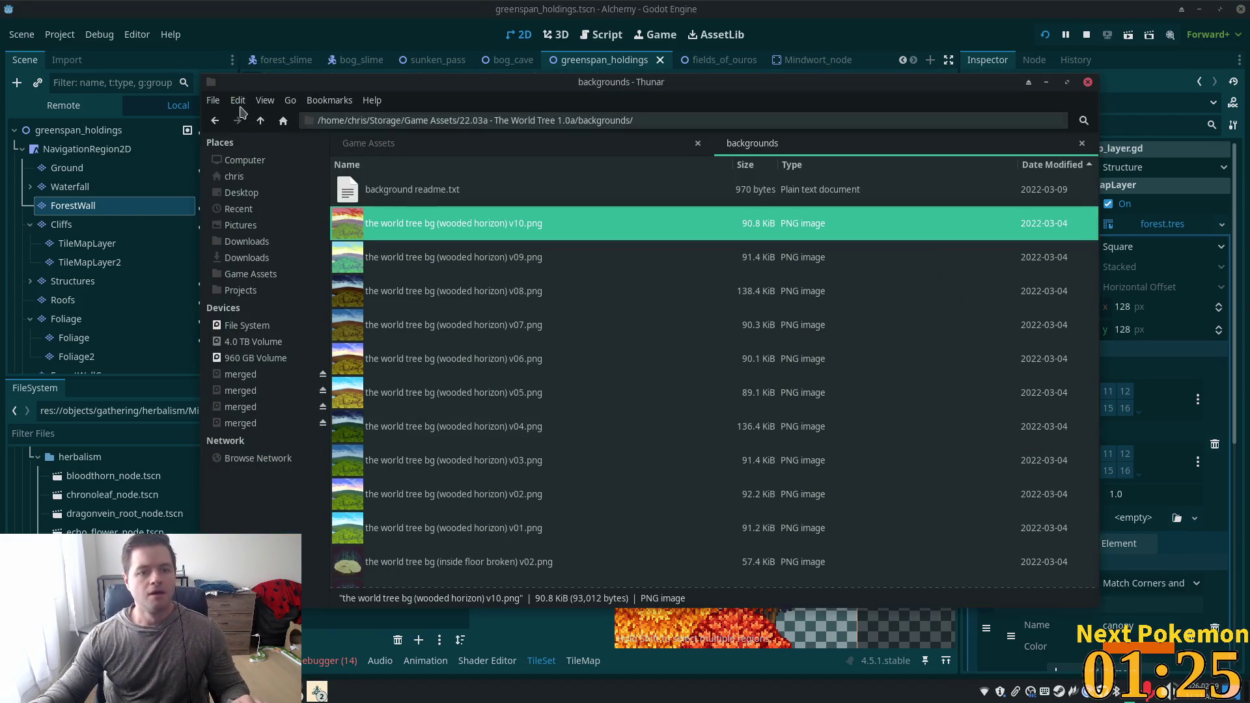
Navigate Thunar up to Game Assets and into 20.04c - Summer Forest 4.2, then summer tree wall.
left_click(261, 126)
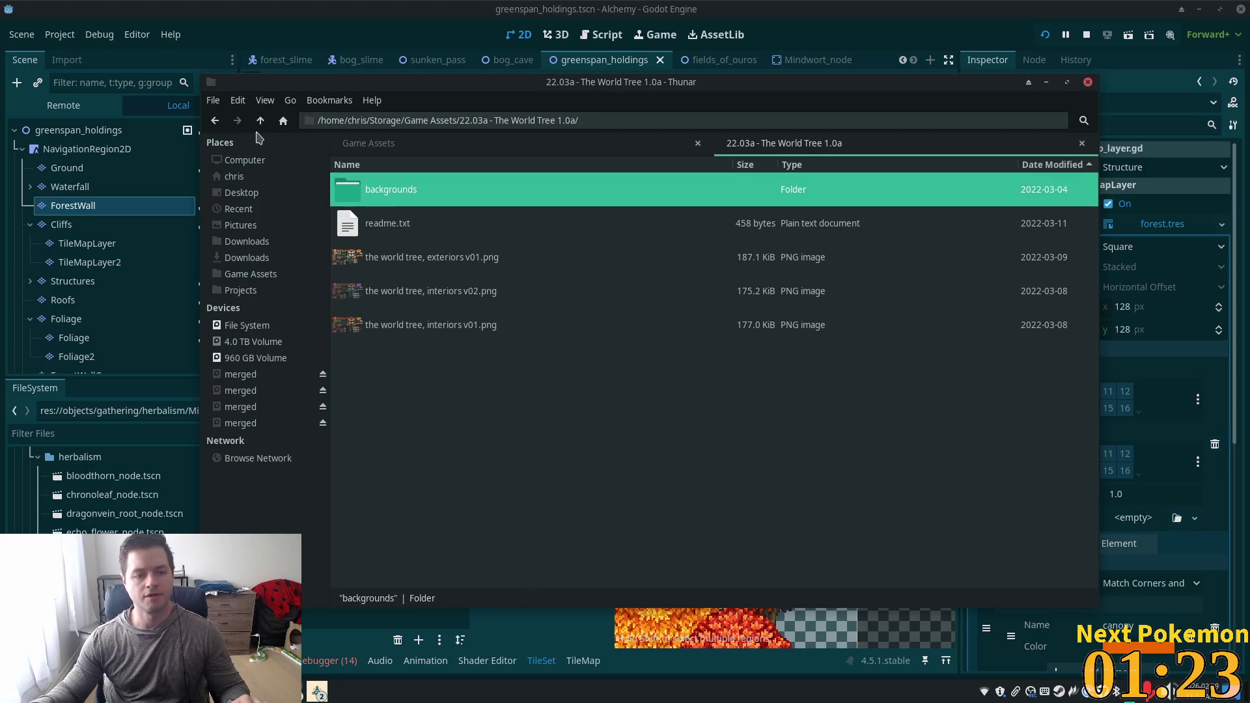
key("alt+Up")
scroll(514, 397, "down", 5)
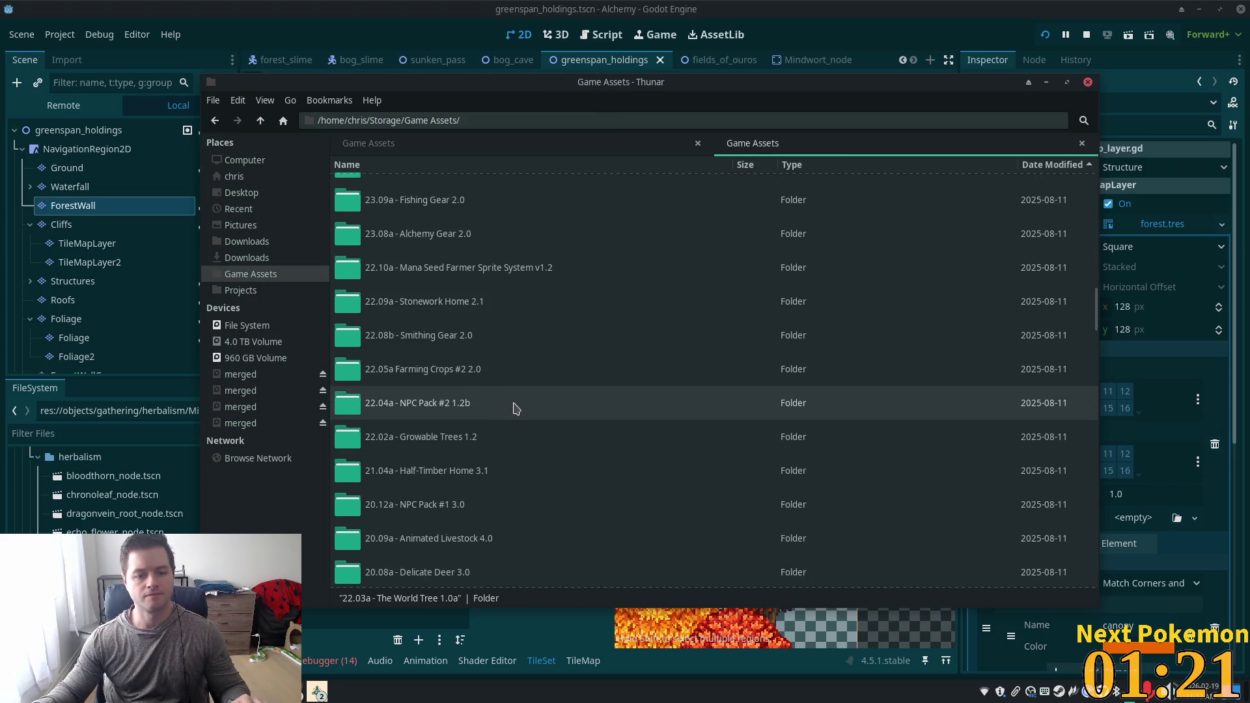
scroll(481, 390, "down", 5)
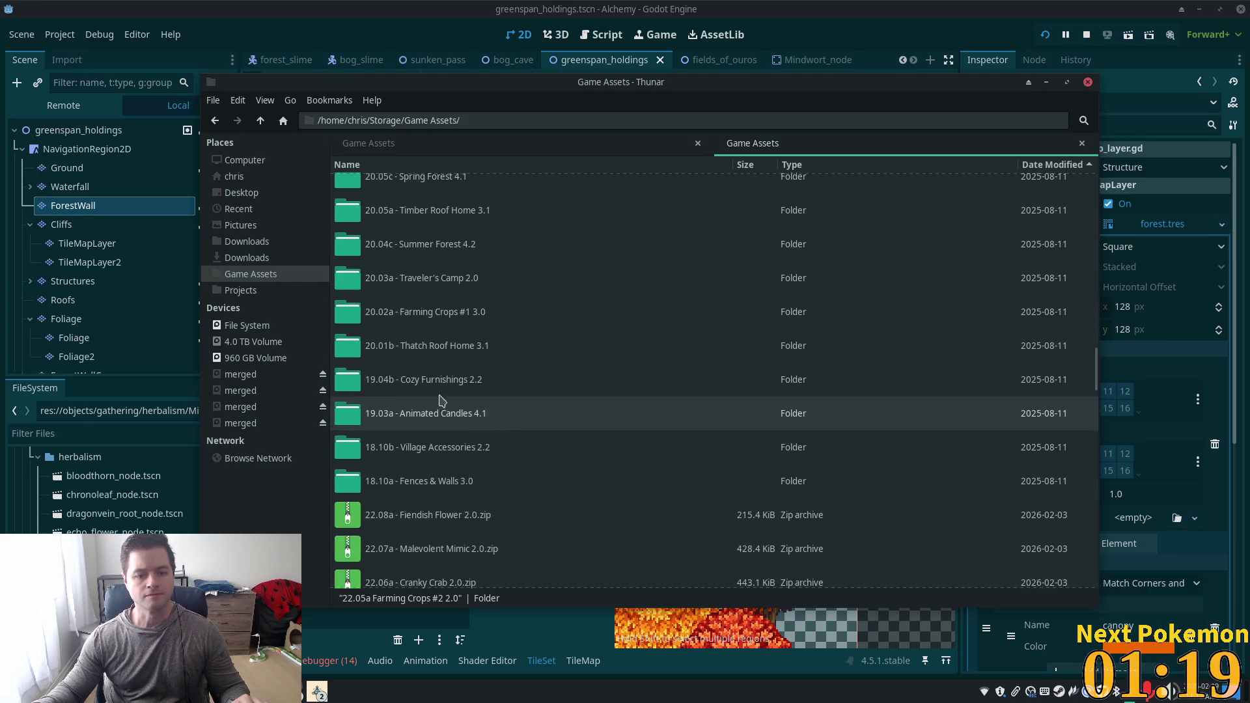
double_click(410, 246)
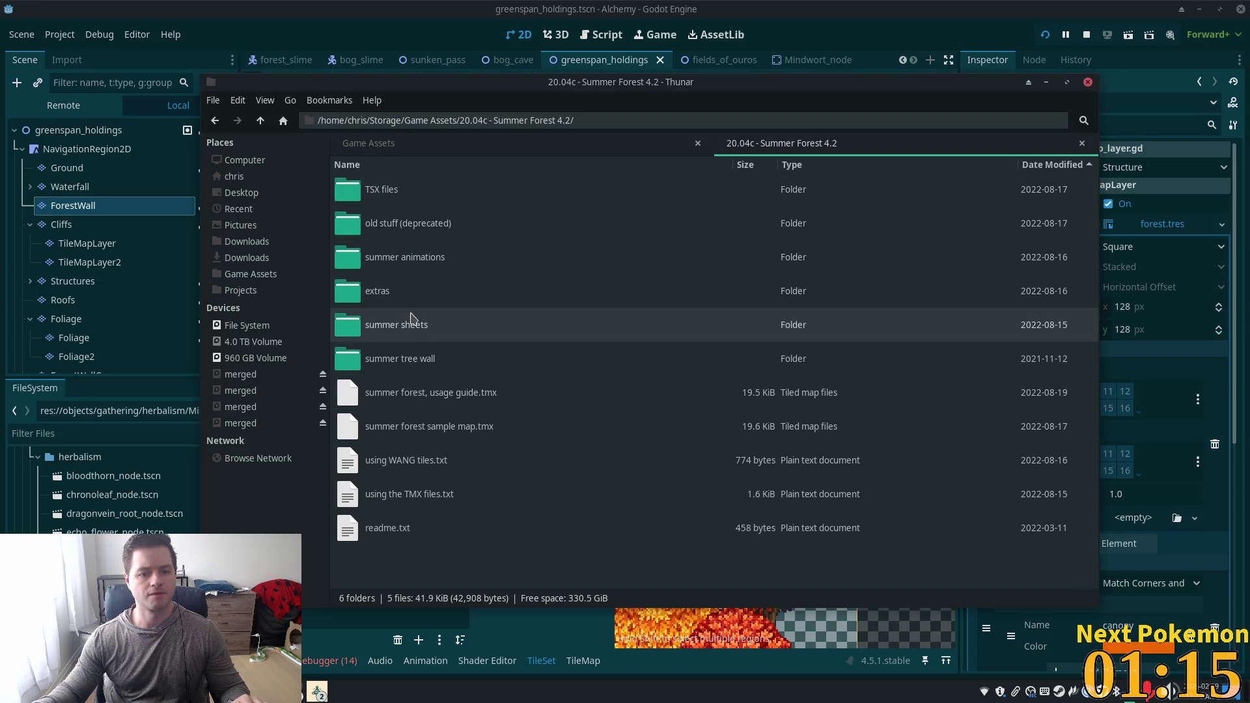
double_click(409, 364)
mouse_move(462, 86)
left_mouse_down()
mouse_move(525, 110)
mouse_move(1249, 110)
left_mouse_up()
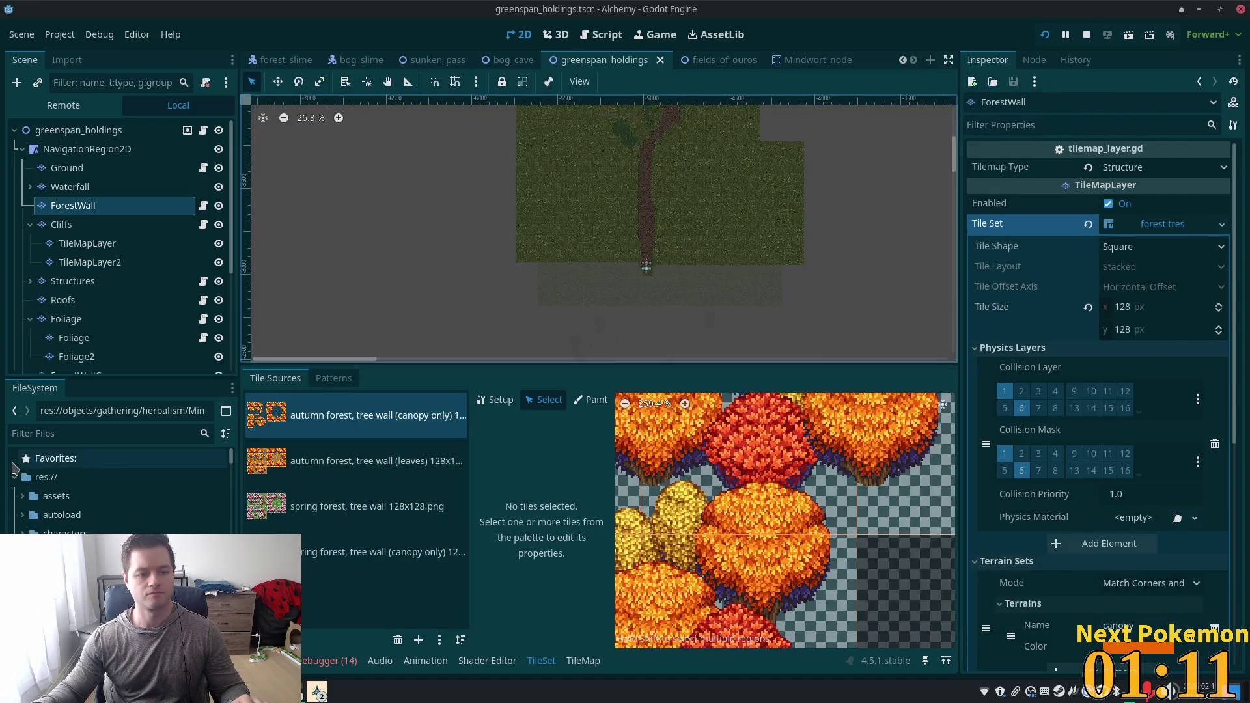
Show res://assets in the FileSystem dock, then select both summer tree wall PNGs in Thunar.
left_click(20, 497)
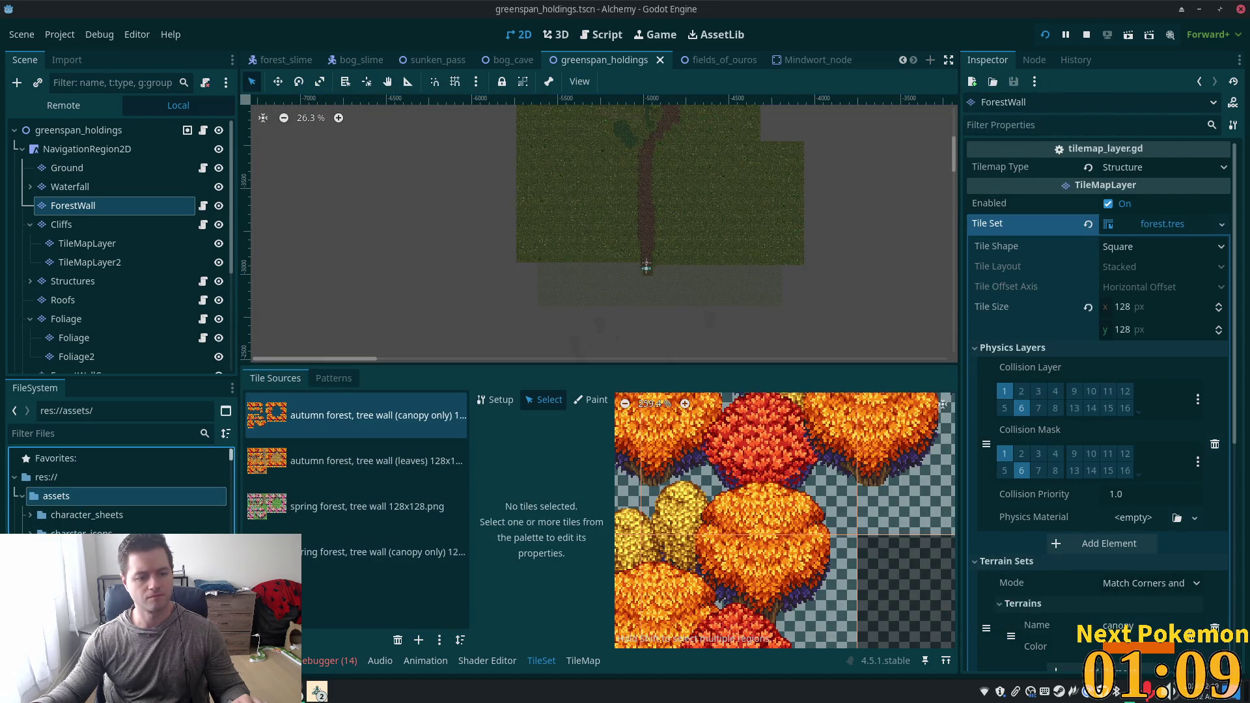
scroll(159, 530, "down", 3)
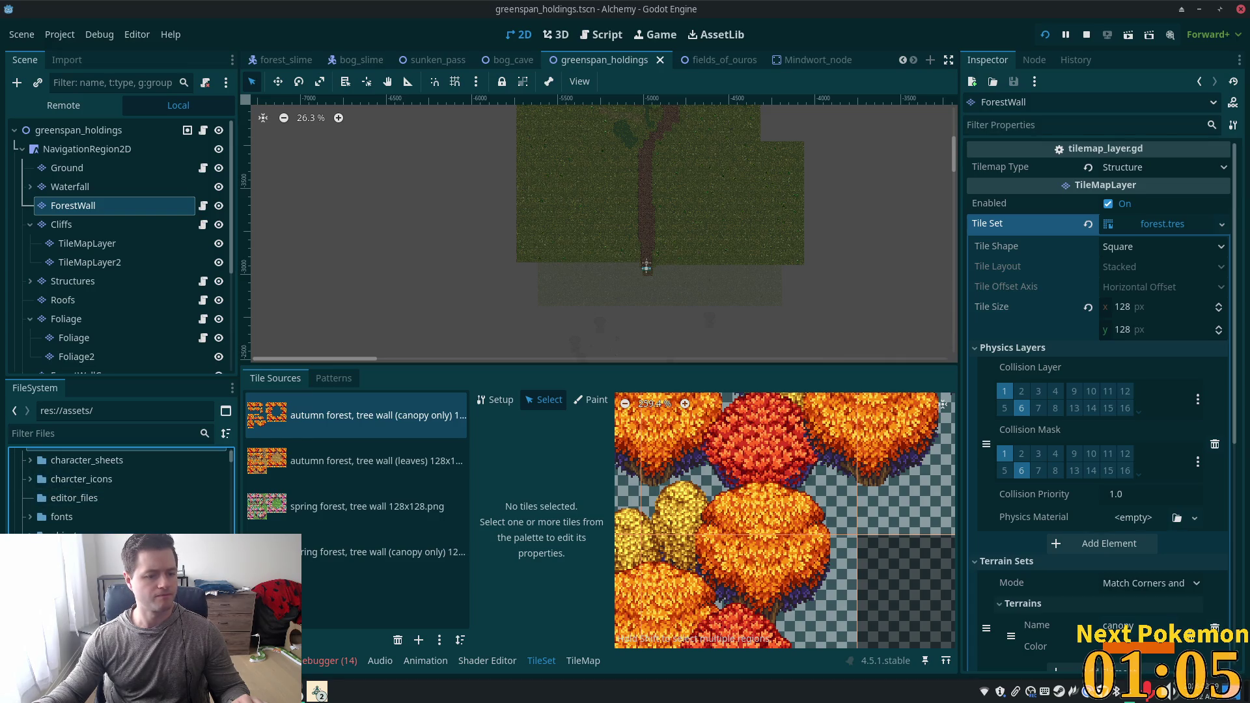
scroll(73, 523, "up", 3)
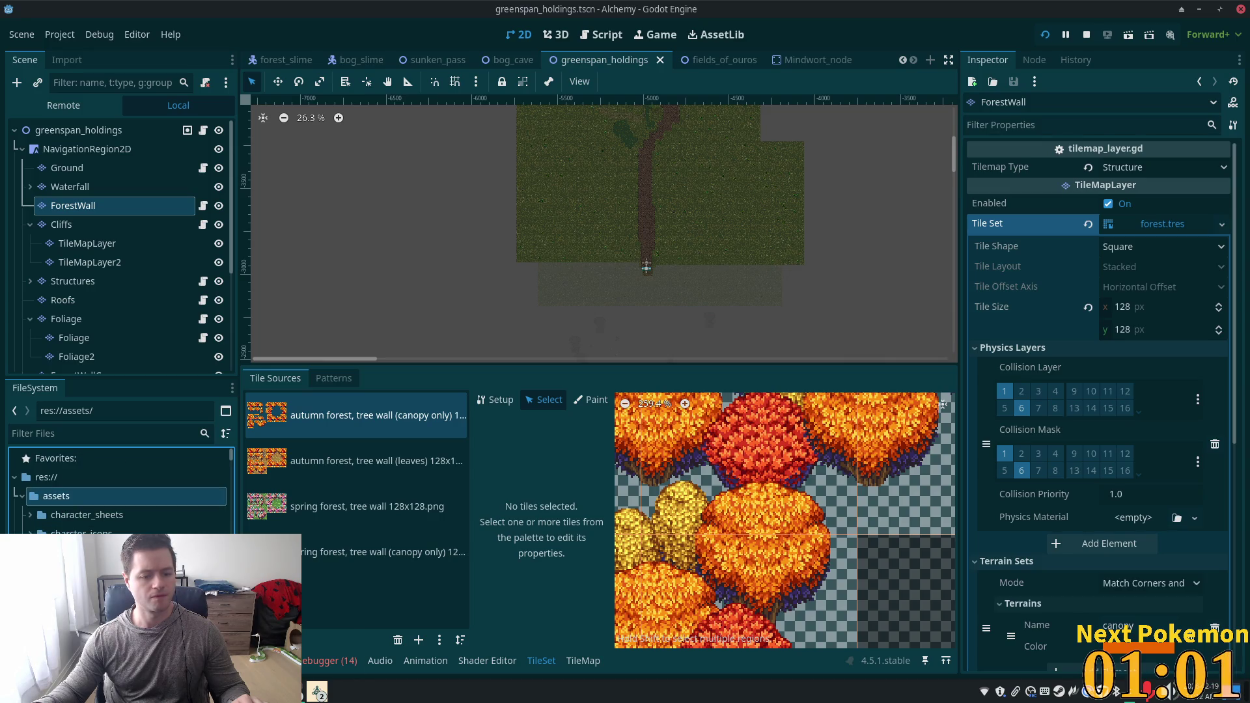
left_click(329, 641)
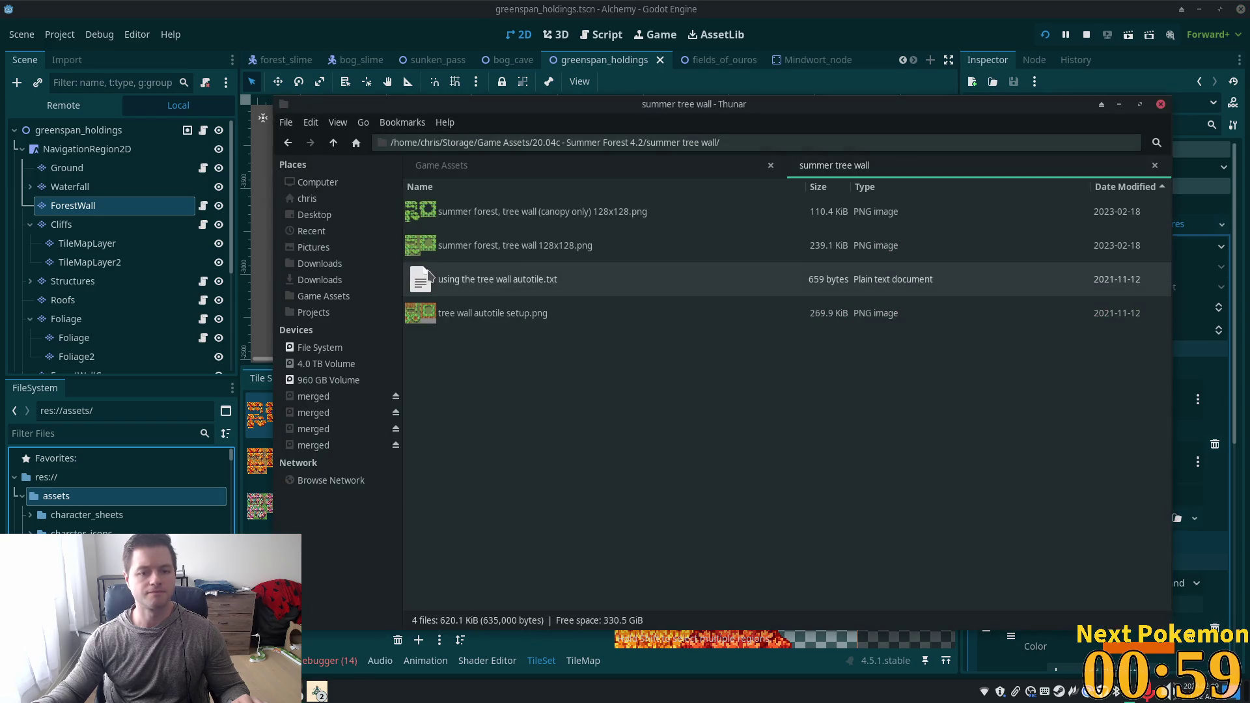
left_click(448, 220)
left_click(458, 244, "shift")
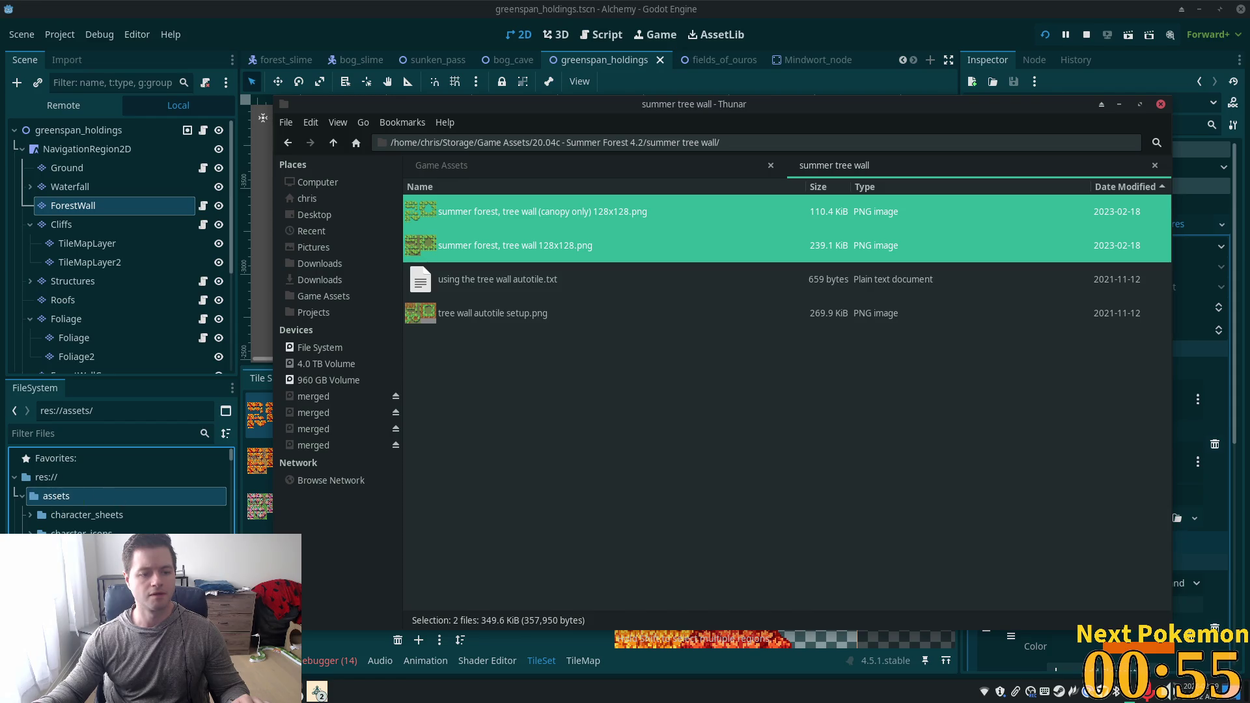
left_click(99, 431)
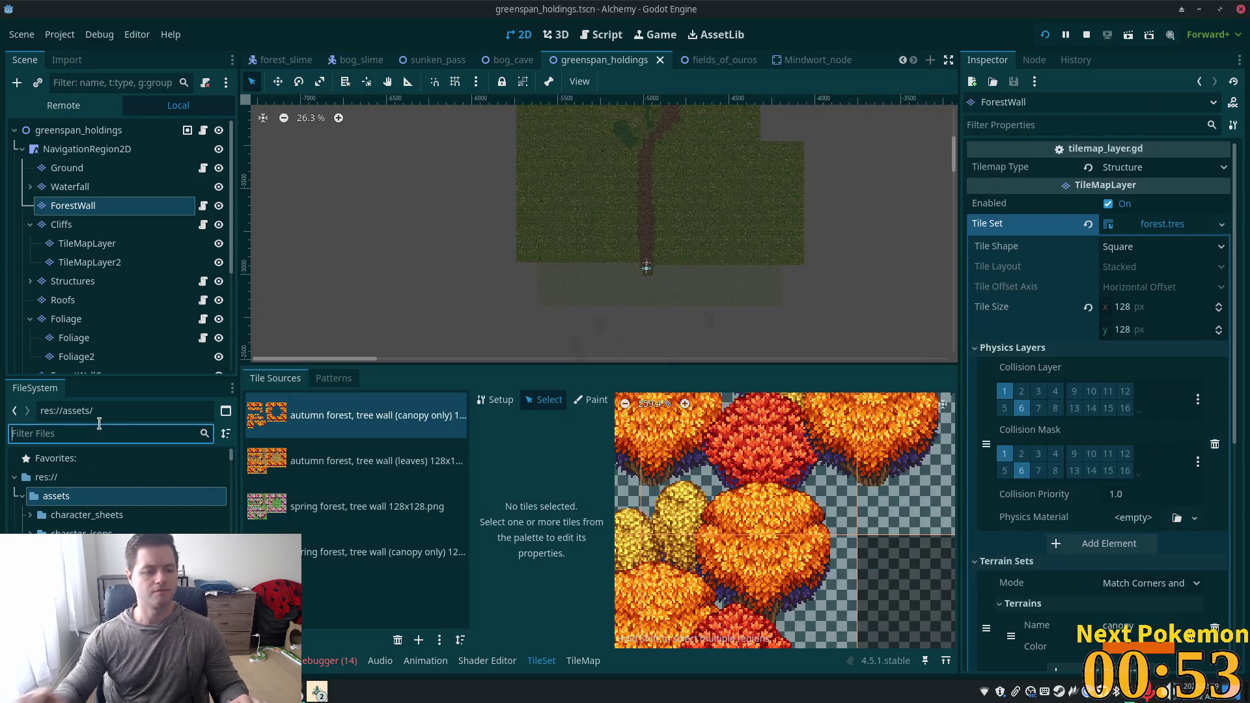
type("summer")
Add the summer forest tree wall 128x128 image as a tile source with auto-created tiles, then review the atlases.
left_click(114, 516)
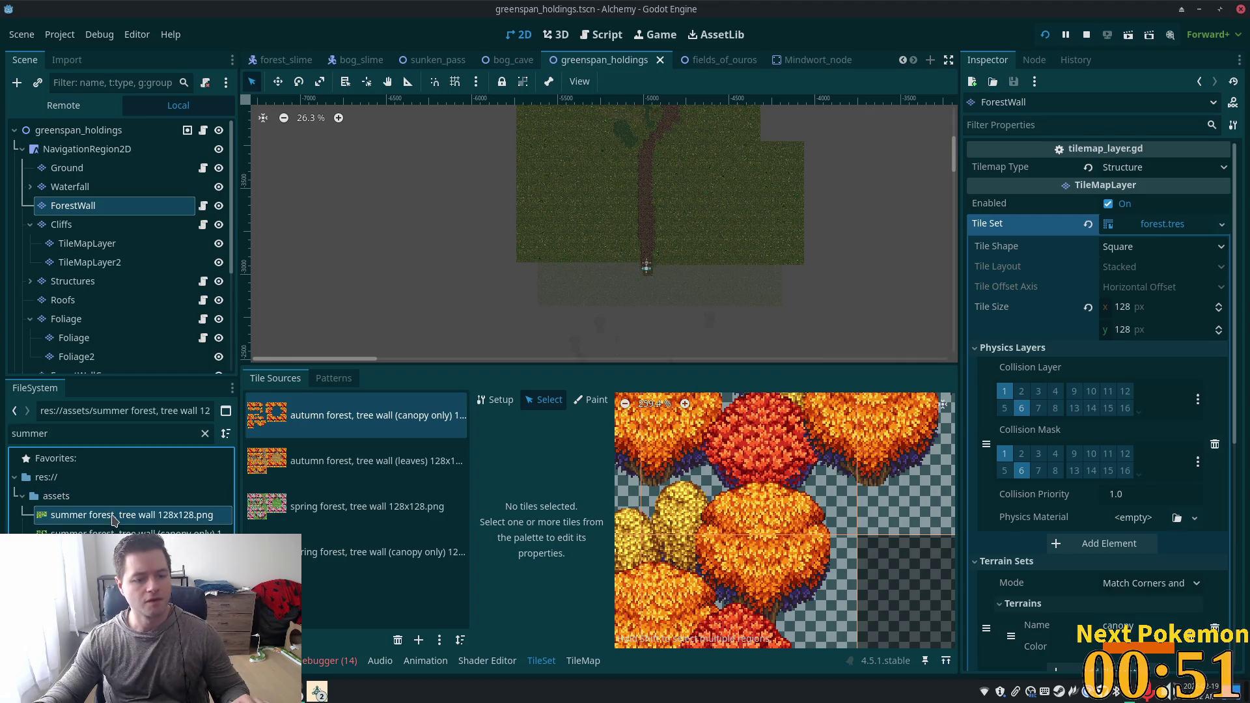
mouse_move(104, 524)
left_mouse_down()
mouse_move(365, 615)
mouse_move(375, 582)
left_mouse_up()
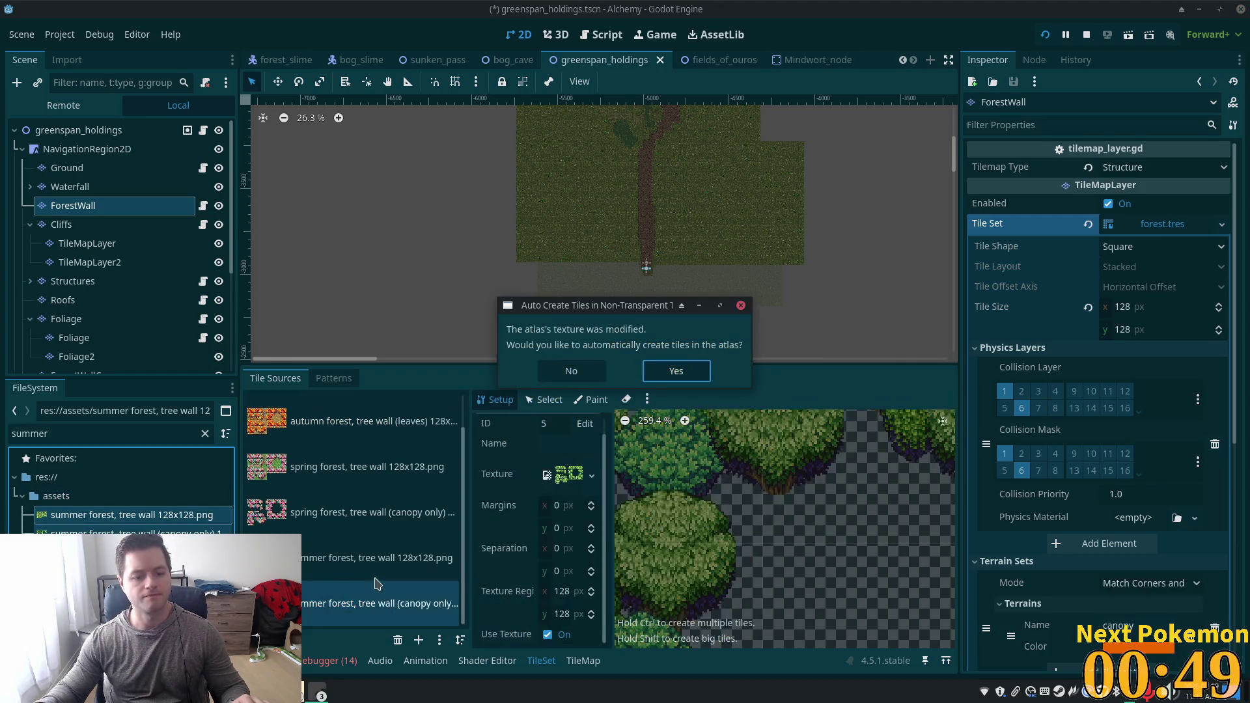
left_click(677, 371)
scroll(762, 553, "down", 5)
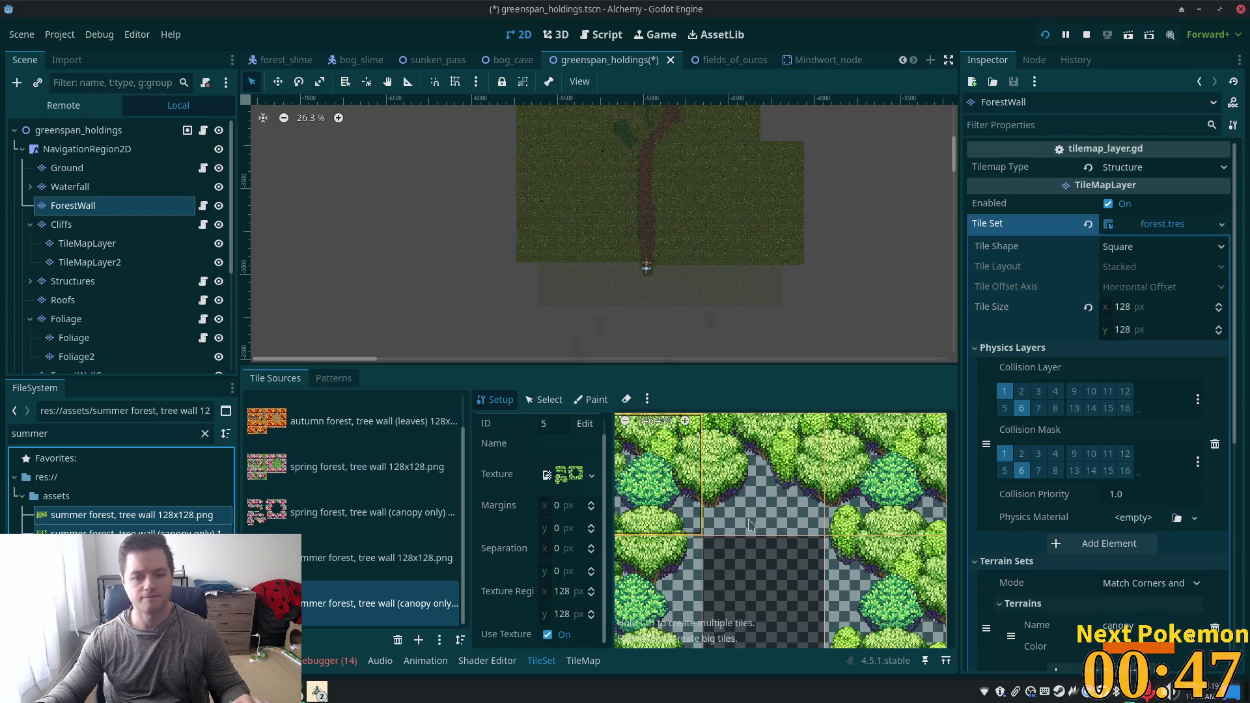
scroll(814, 534, "down", 1)
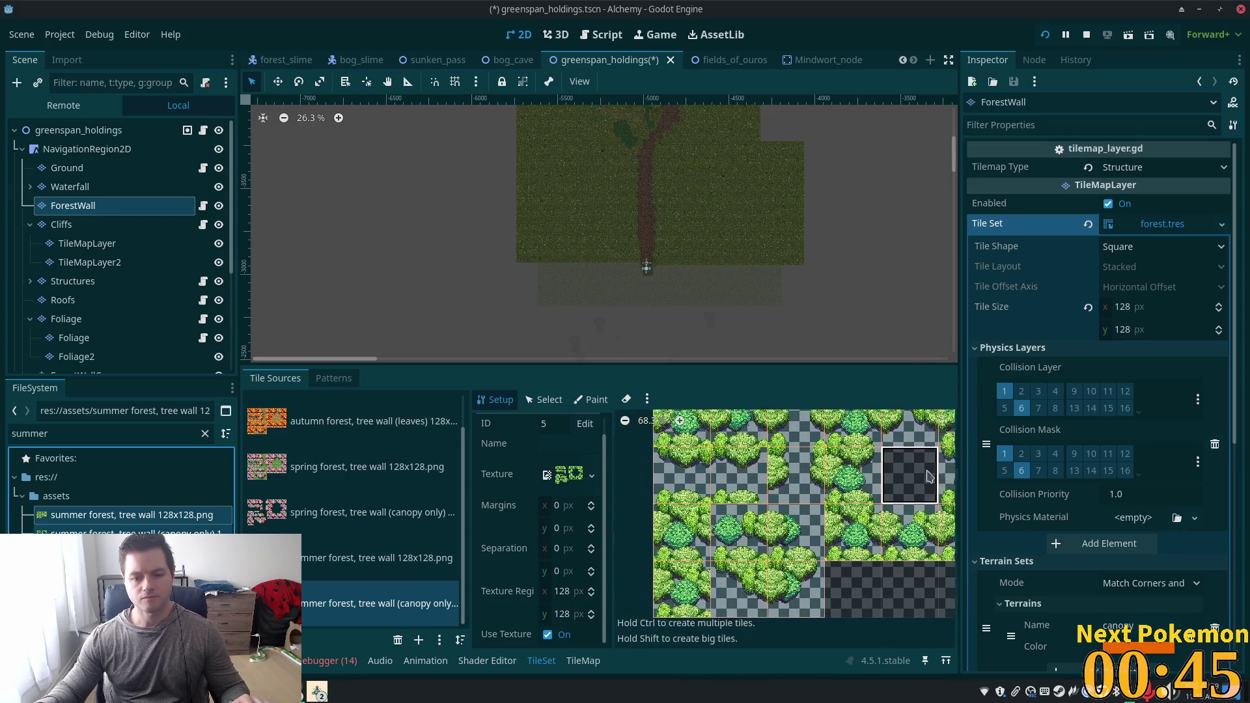
scroll(941, 483, "down", 1)
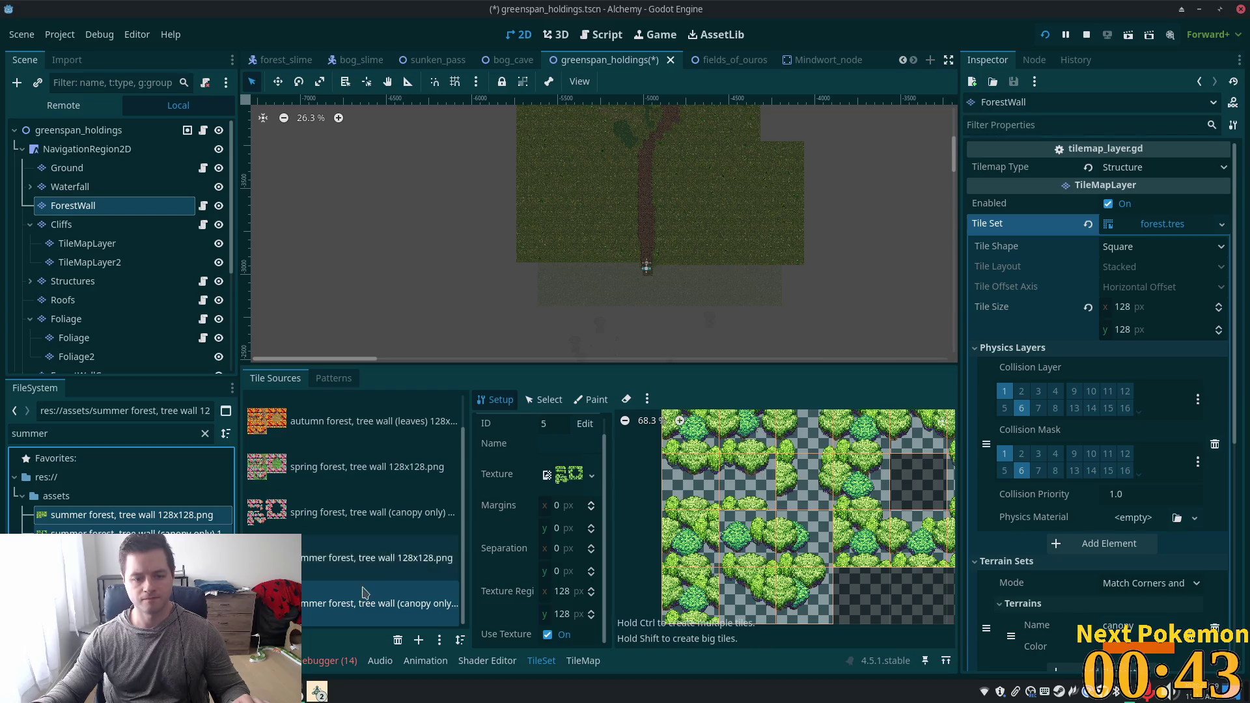
left_click(449, 563)
scroll(805, 544, "down", 1)
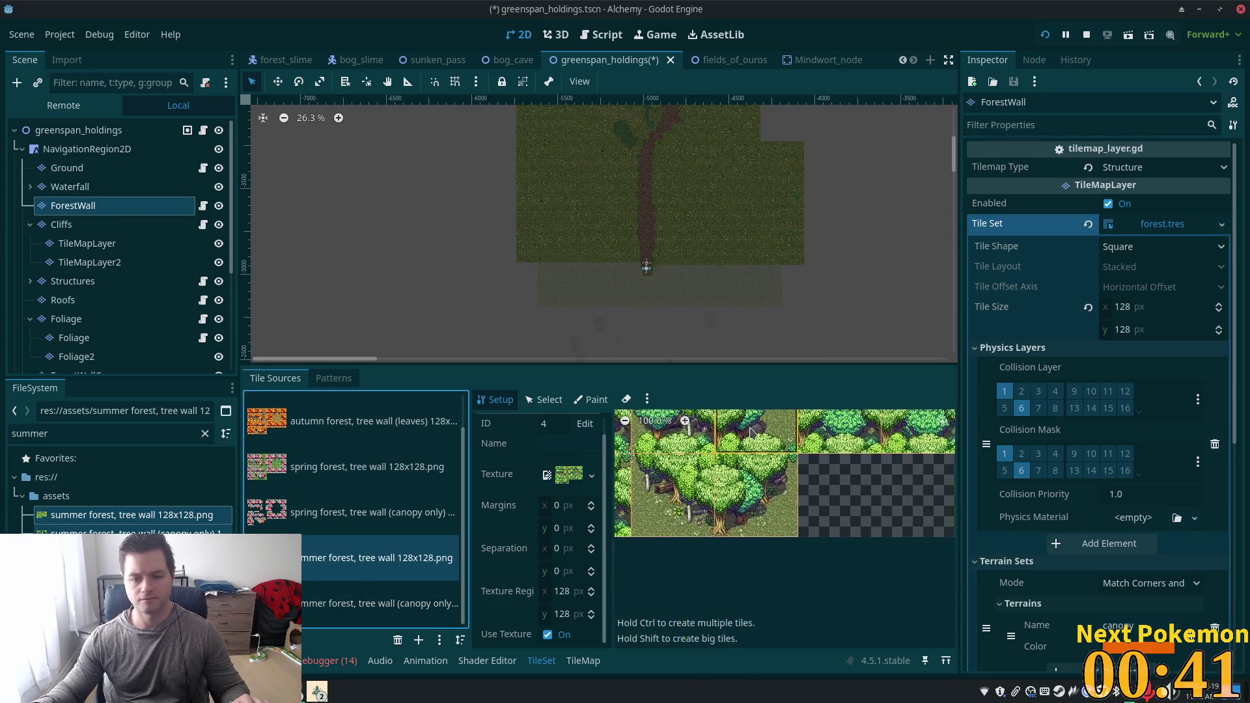
left_click(296, 423)
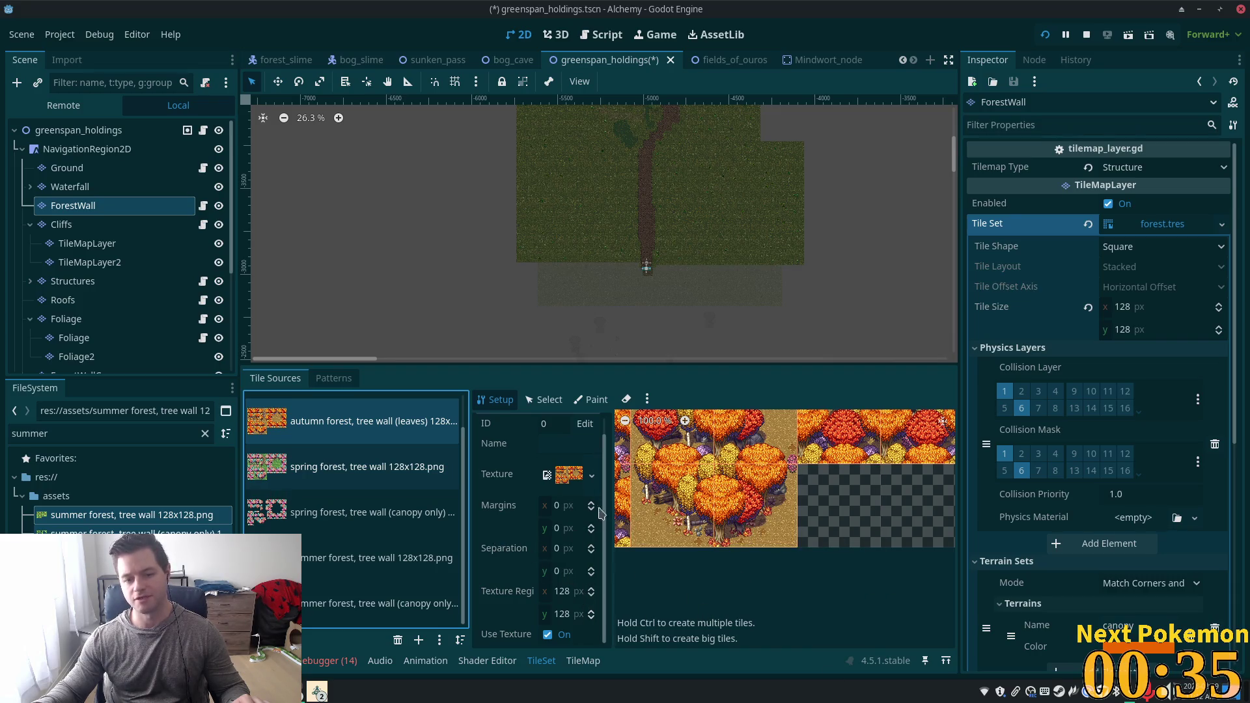
Show an autumn tree tile's collision polygon, then select a tile in the full summer tree wall atlas.
left_click(543, 400)
left_click(765, 483)
scroll(517, 589, "down", 3)
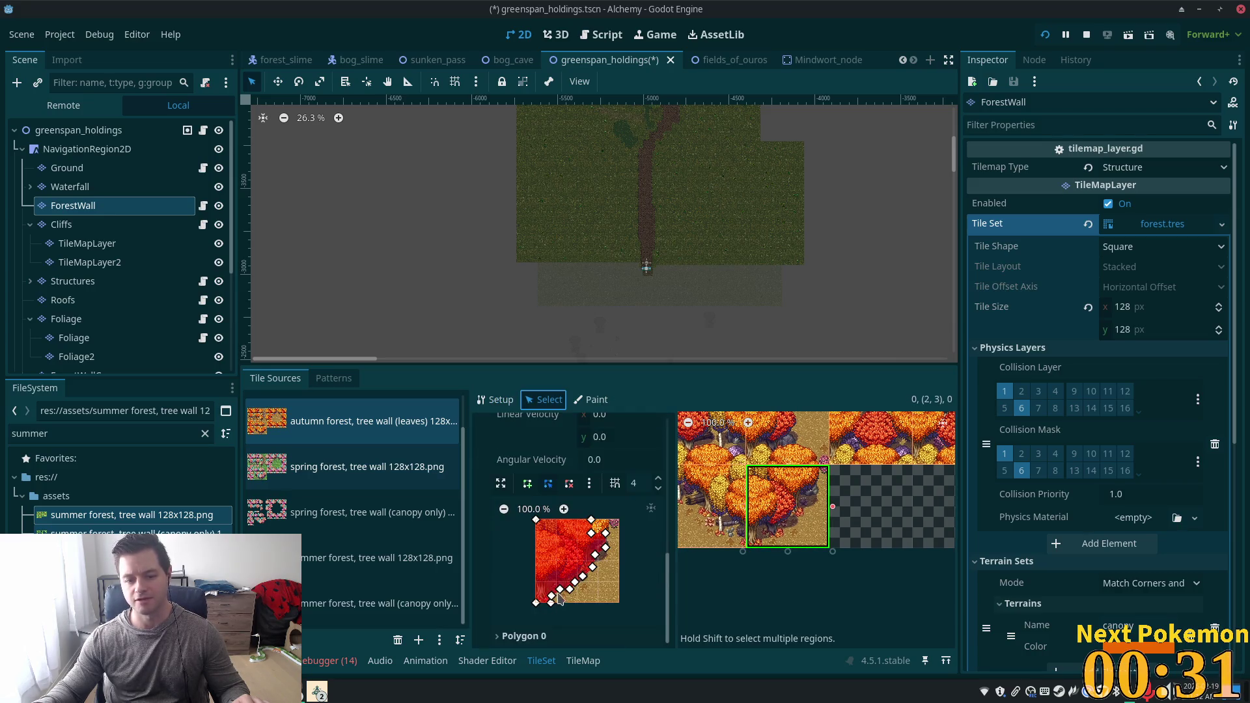
left_click(505, 555)
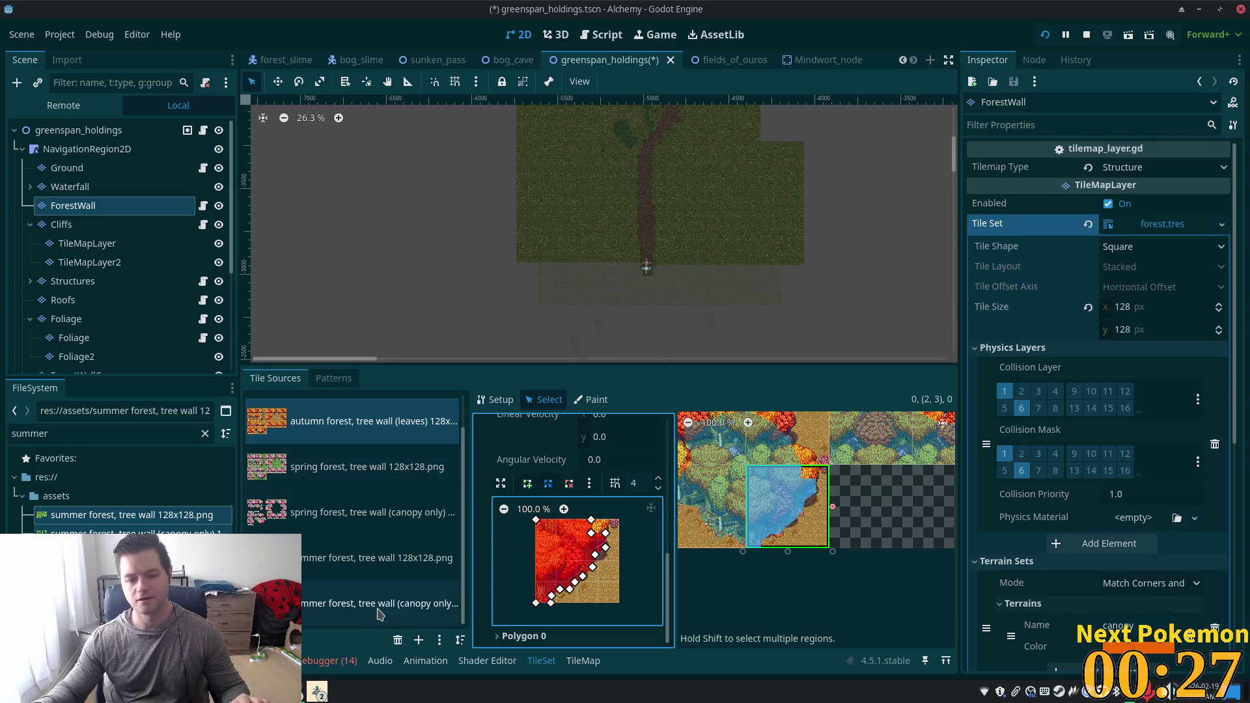
left_click(411, 607)
left_click(337, 573)
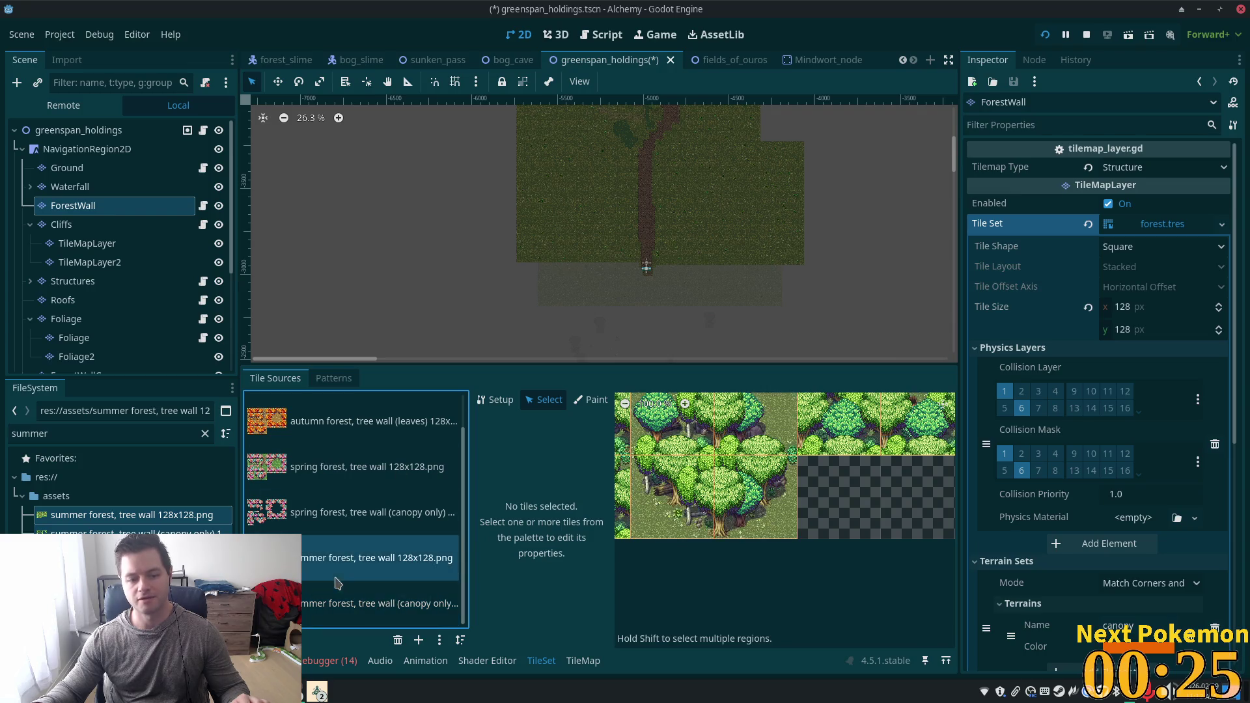
left_click(788, 512)
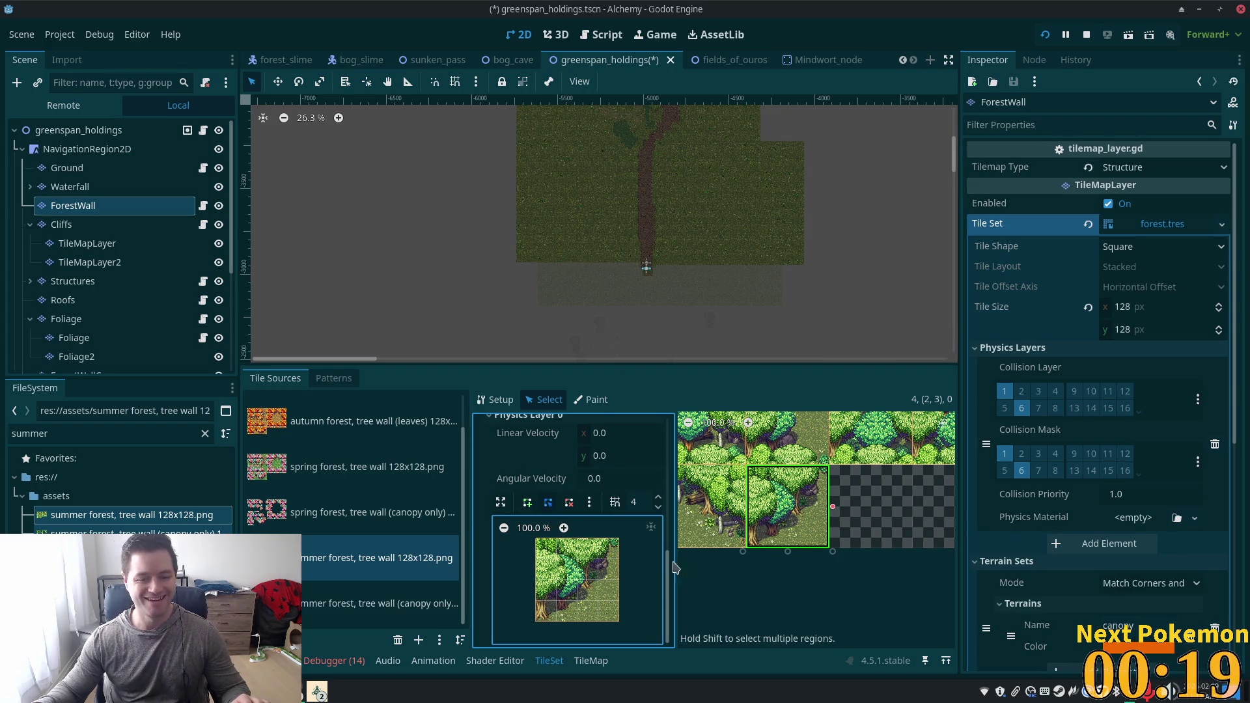
Switch between the autumn and summer tree wall atlases to compare their tiles.
left_click(371, 421)
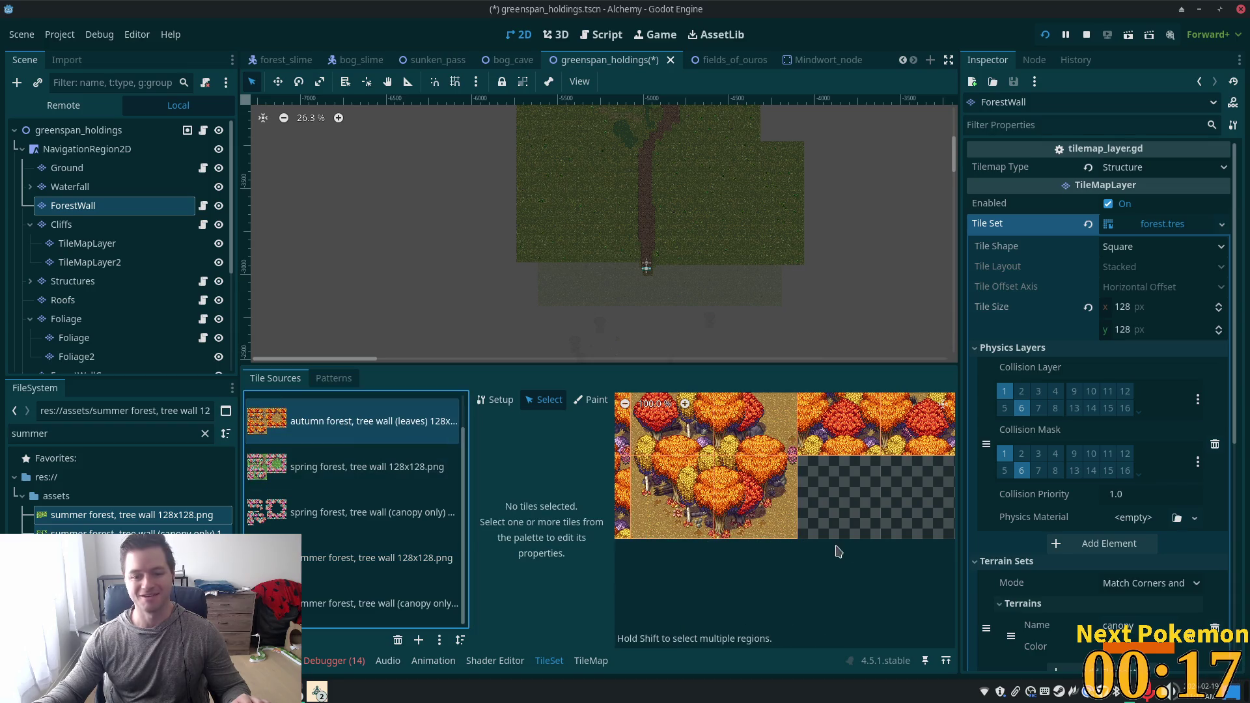
left_click(309, 552)
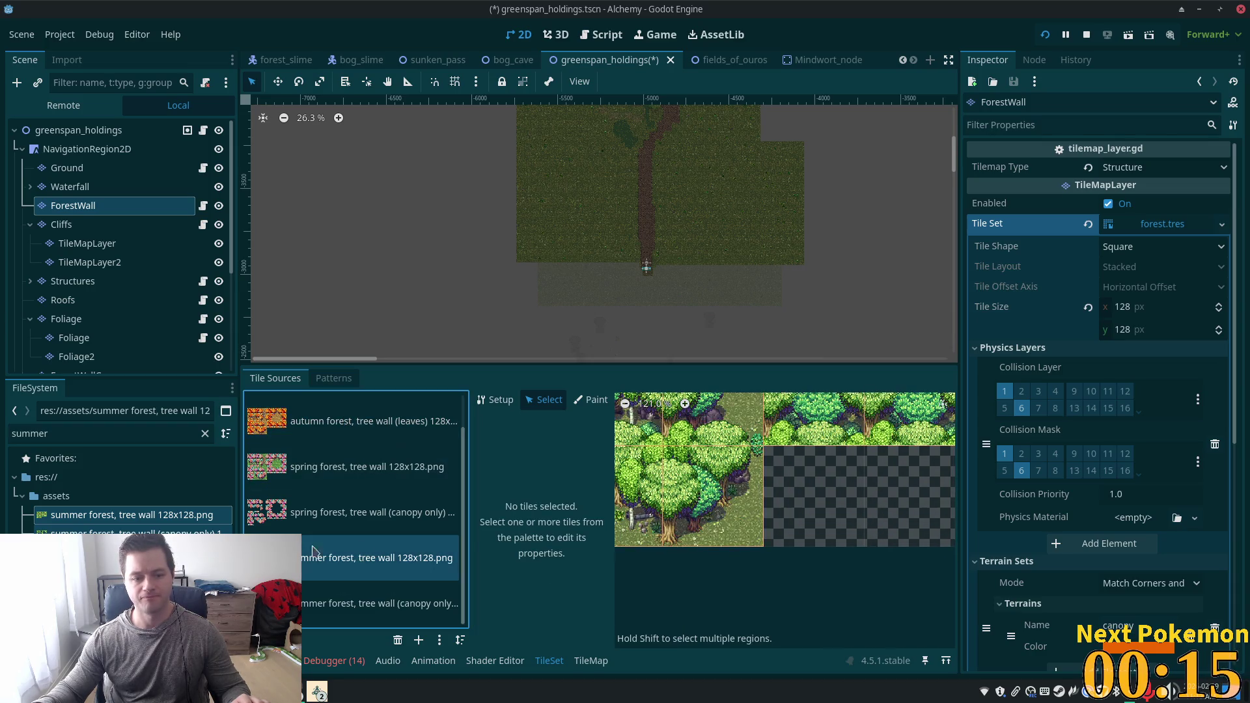
scroll(862, 507, "down", 4)
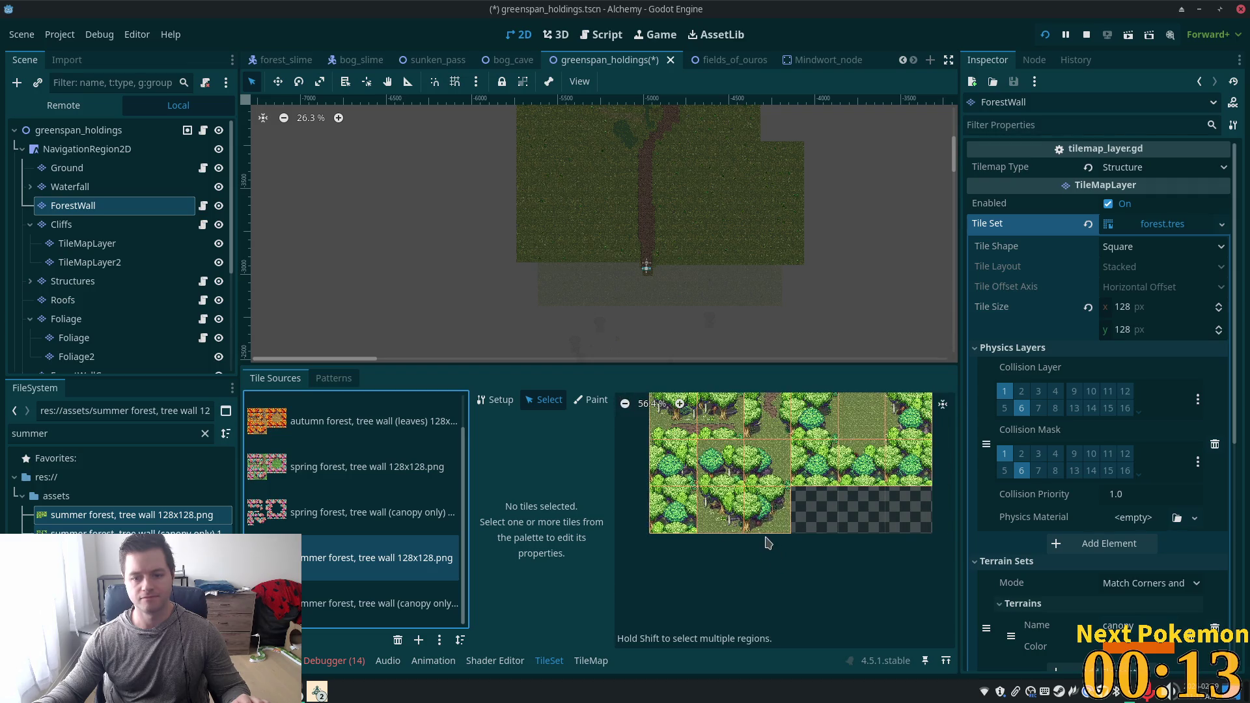
scroll(763, 537, "up", 4)
scroll(809, 521, "down", 3)
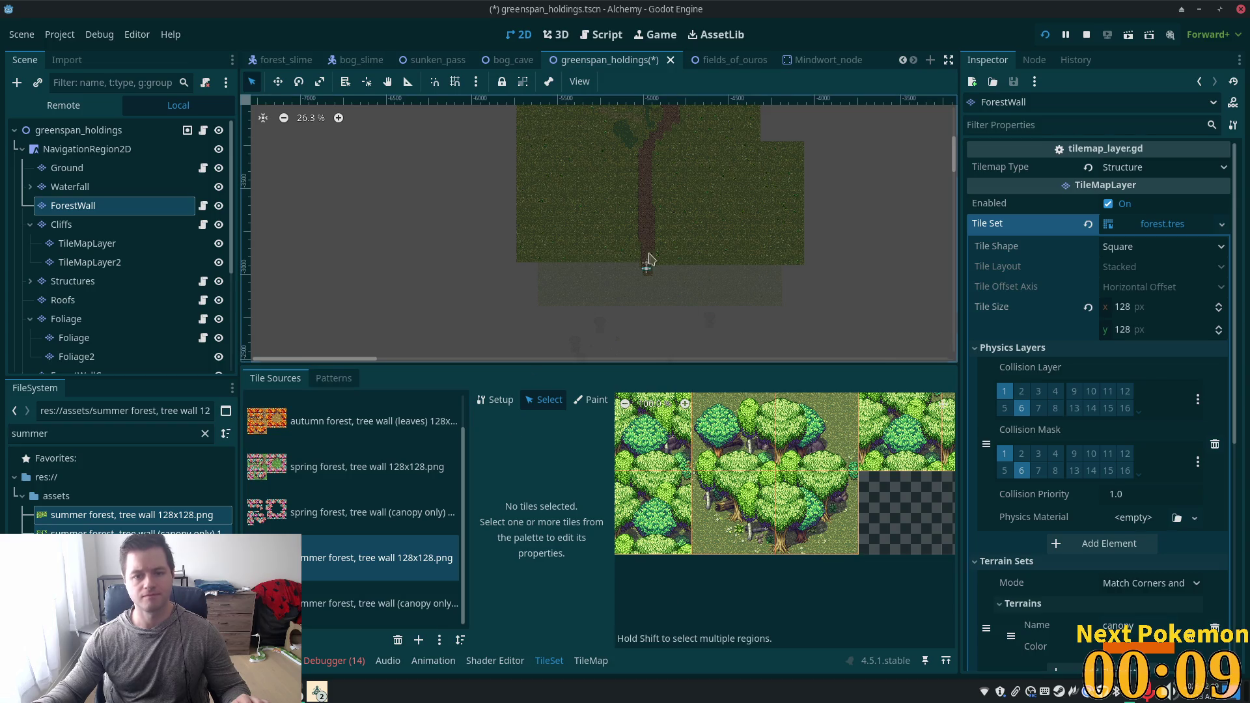
scroll(664, 279, "up", 3)
scroll(670, 261, "up", 2)
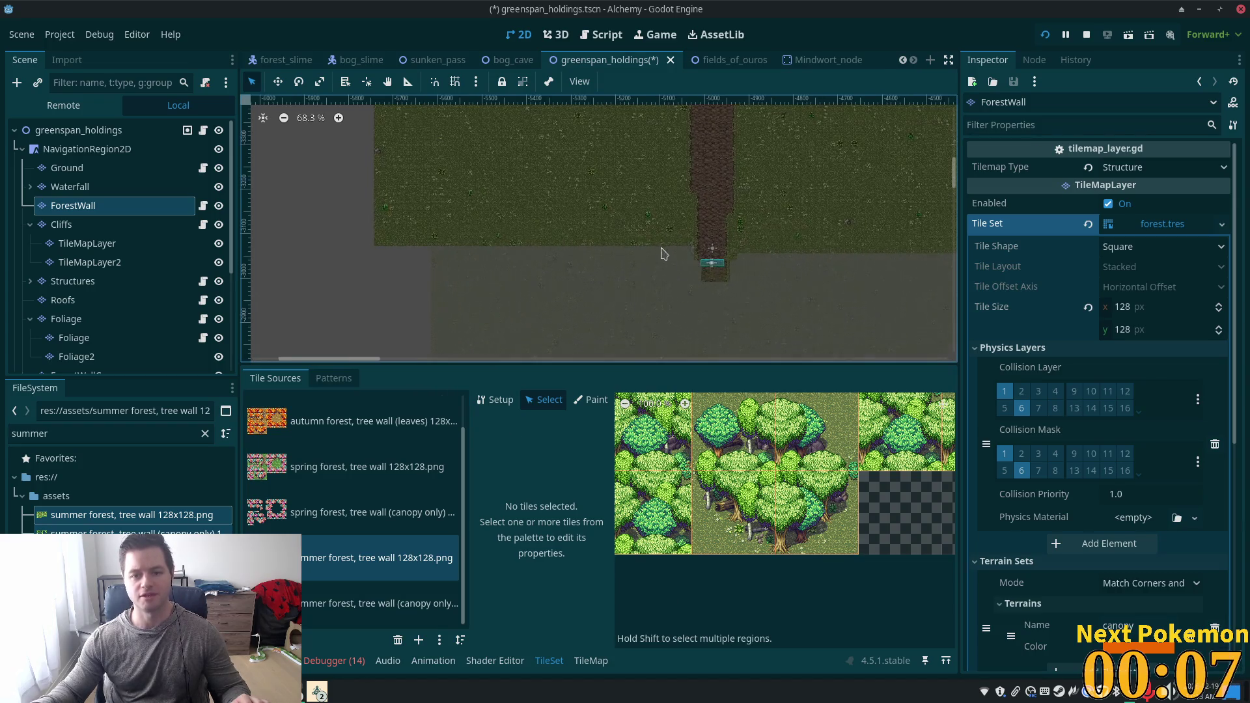
Select the Ground, Cliffs and ForestWall tile layers in turn.
left_click(67, 168)
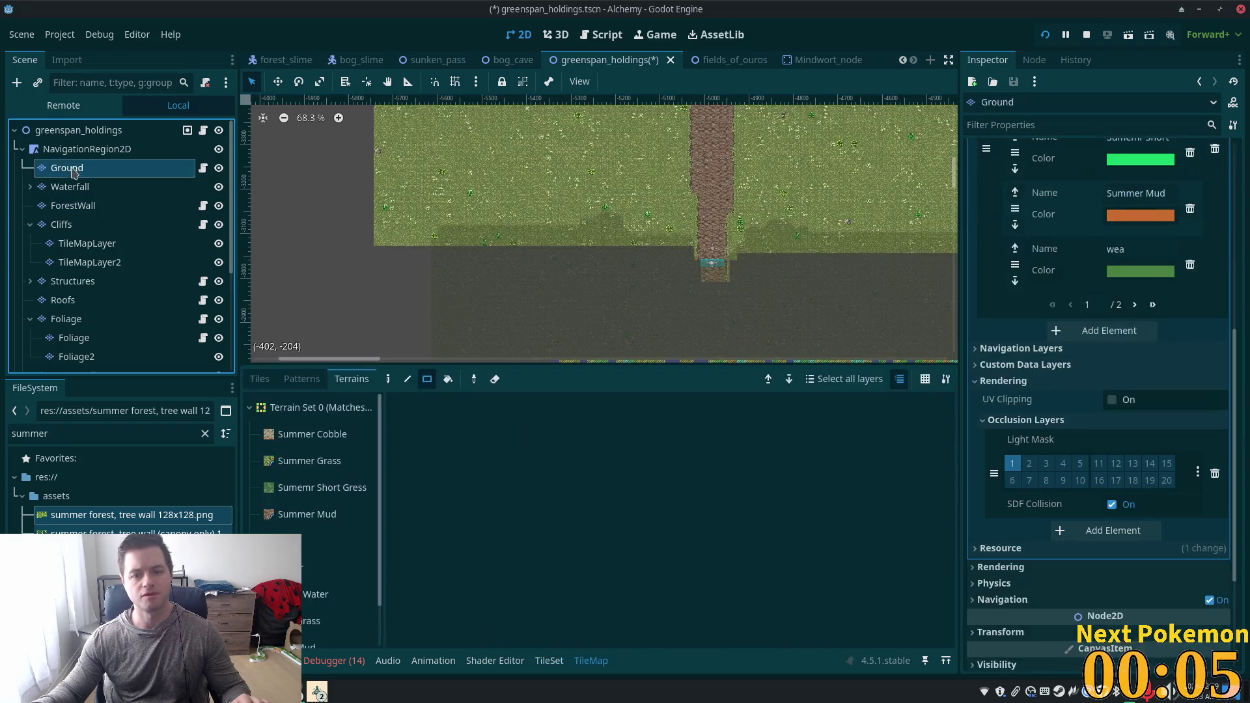
left_click(62, 225)
scroll(480, 279, "up", 3)
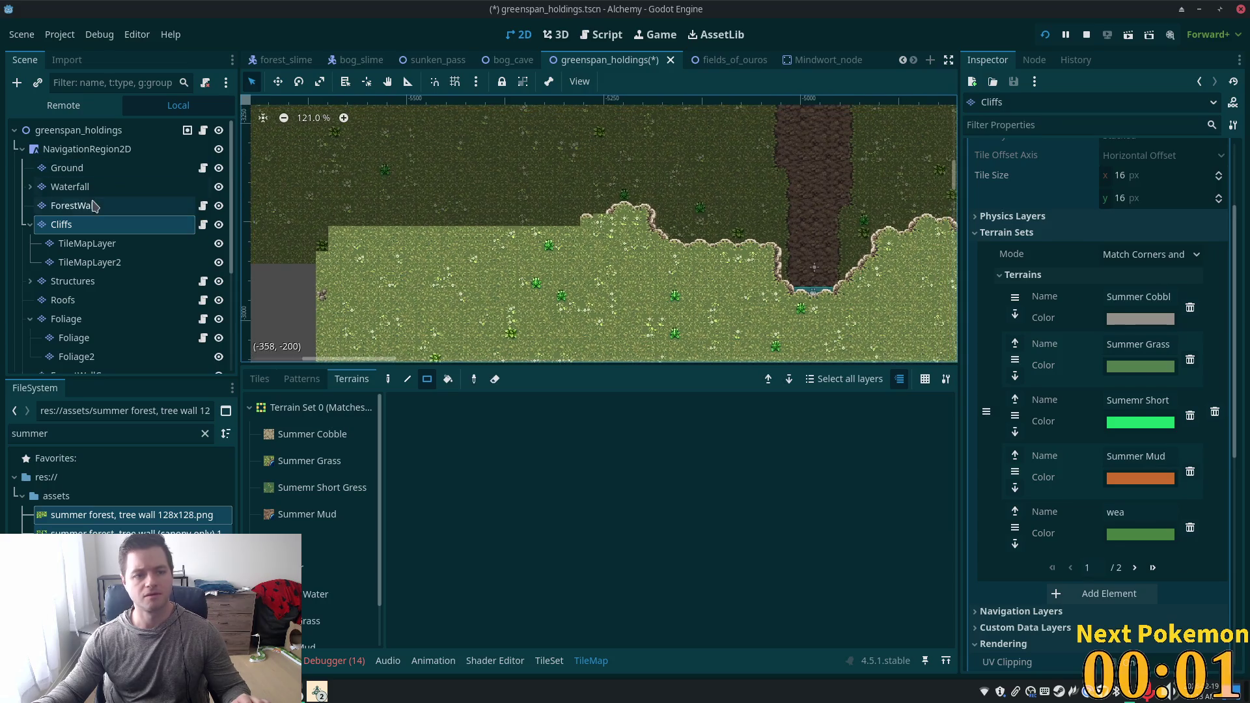
left_click(73, 205)
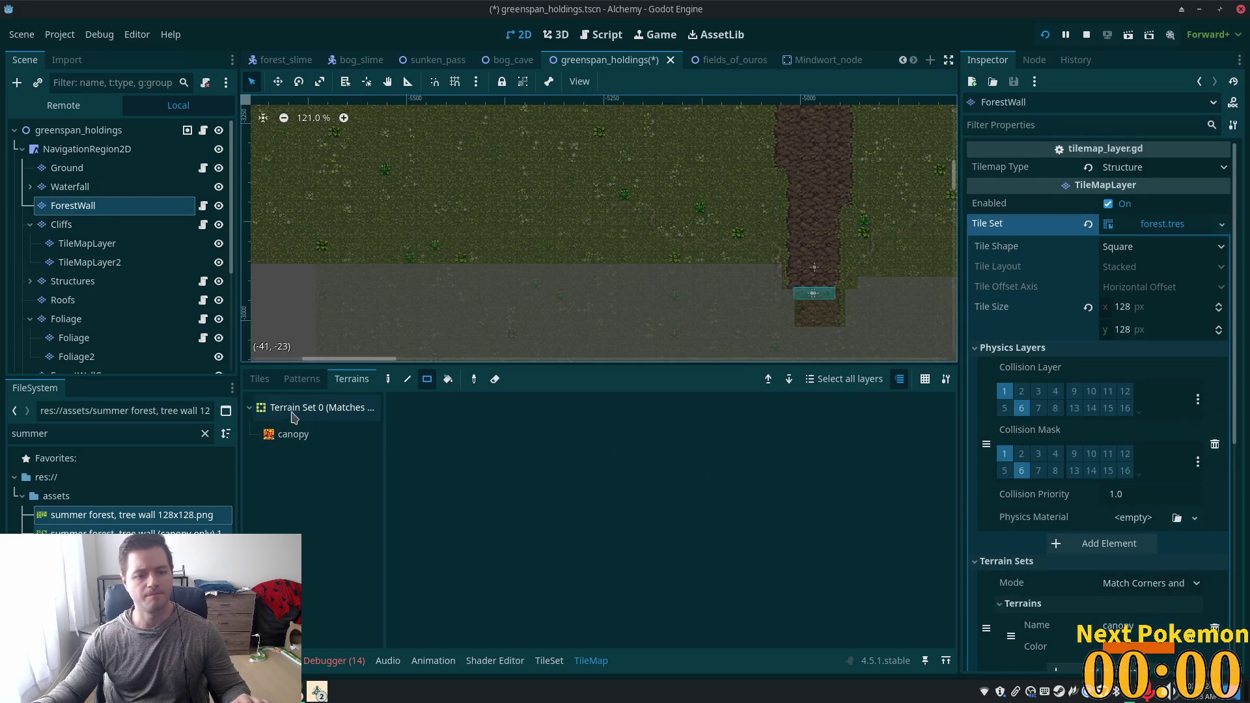
Show the tile atlases and select the summer forest tree wall source's top-left tile.
left_click(260, 379)
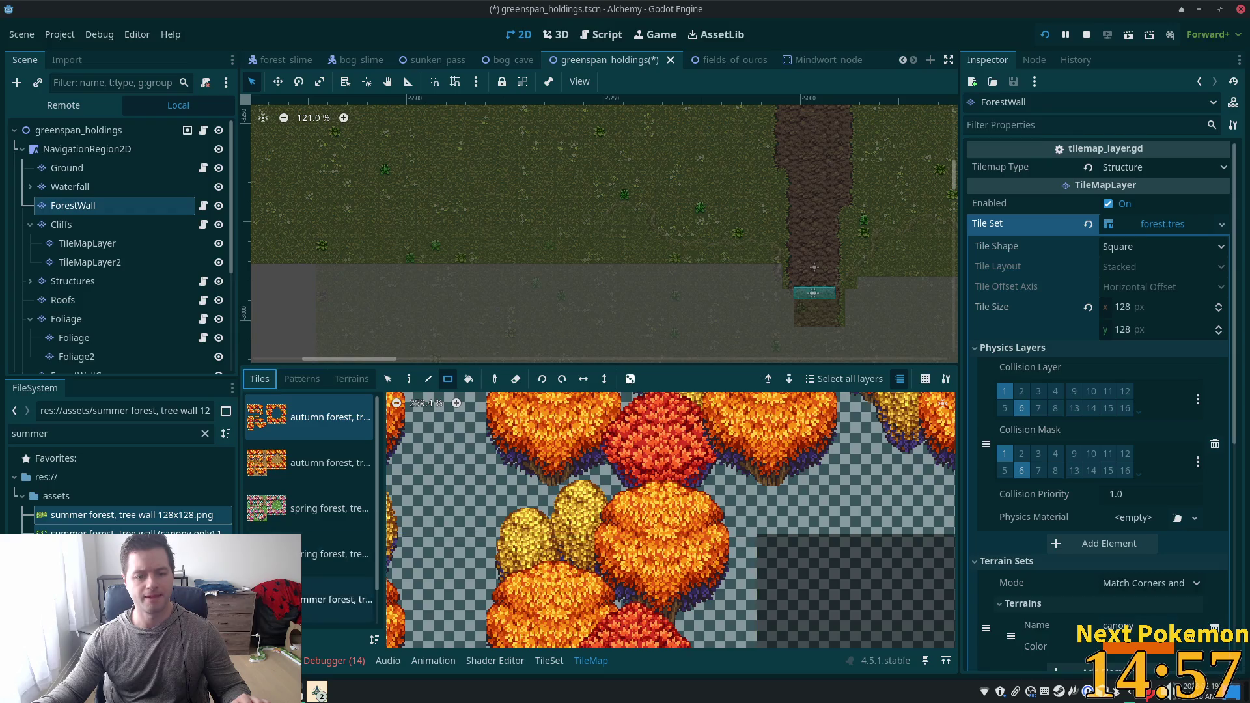
left_click(336, 599)
scroll(335, 573, "down", 1)
left_click(335, 604)
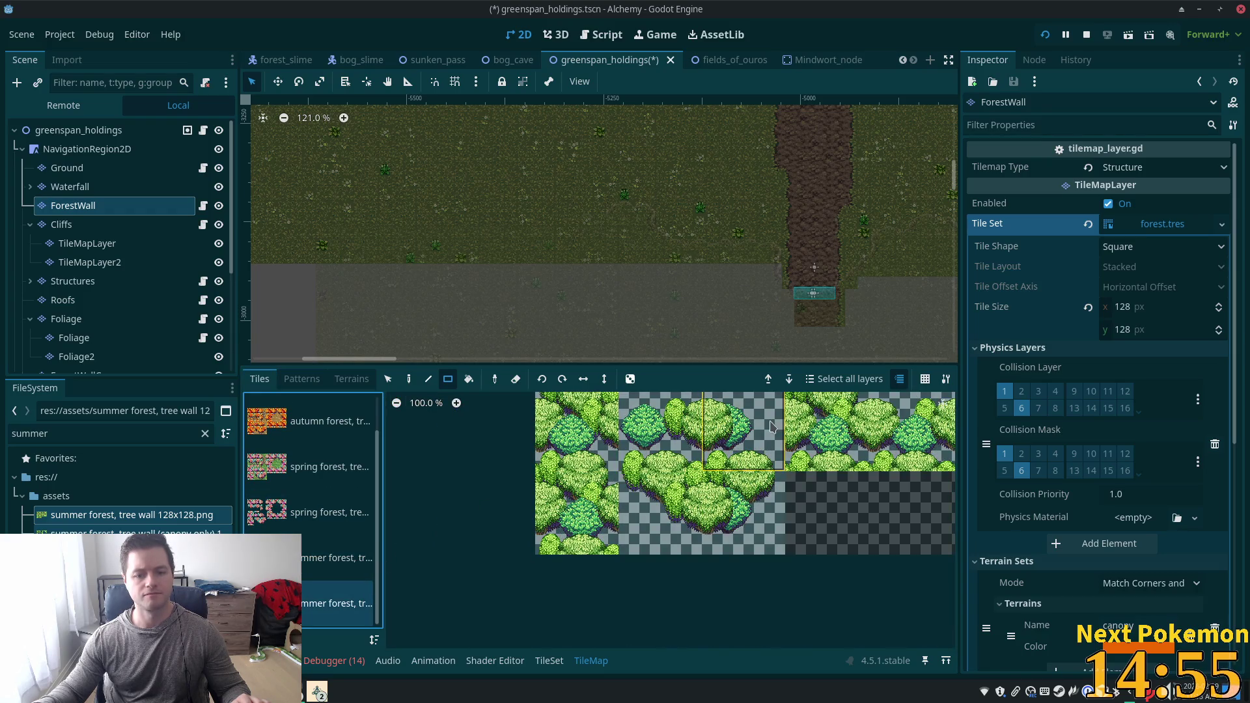
left_click(579, 418)
Pick a tree tile from the neighbouring summer forest atlas, pan to open grass, and use single-tile painting.
scroll(684, 445, "down", 4)
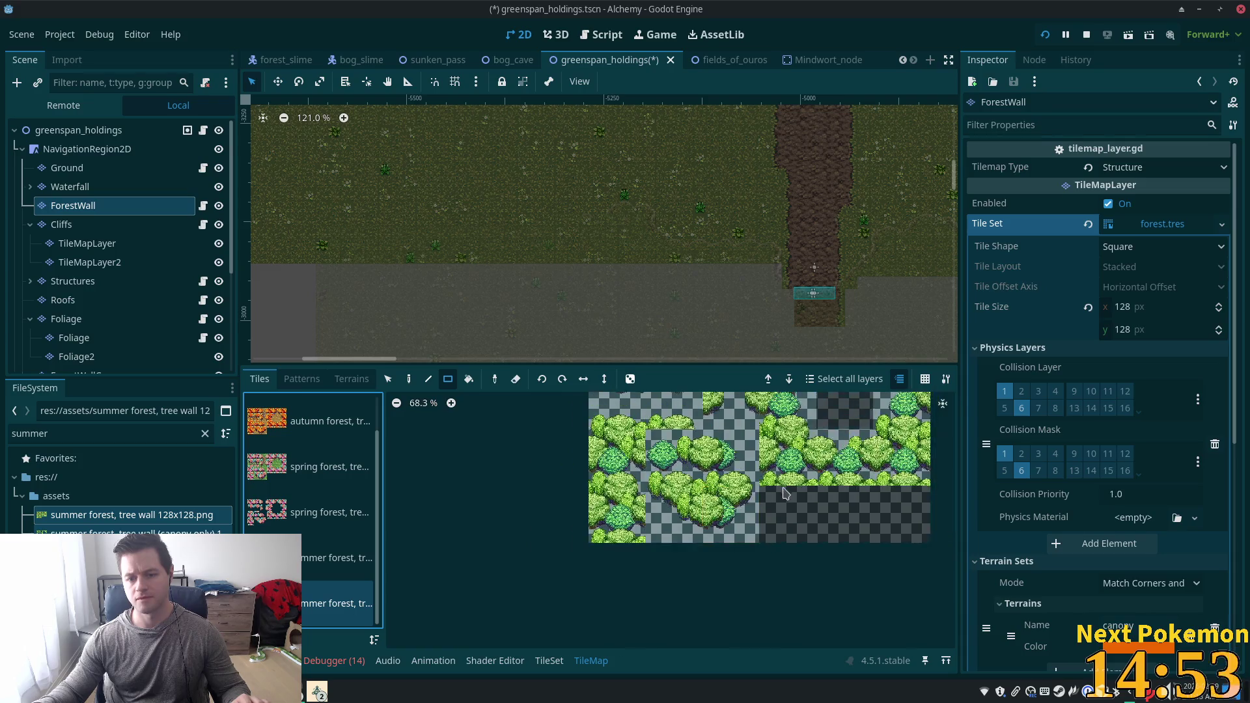
scroll(697, 549, "up", 2)
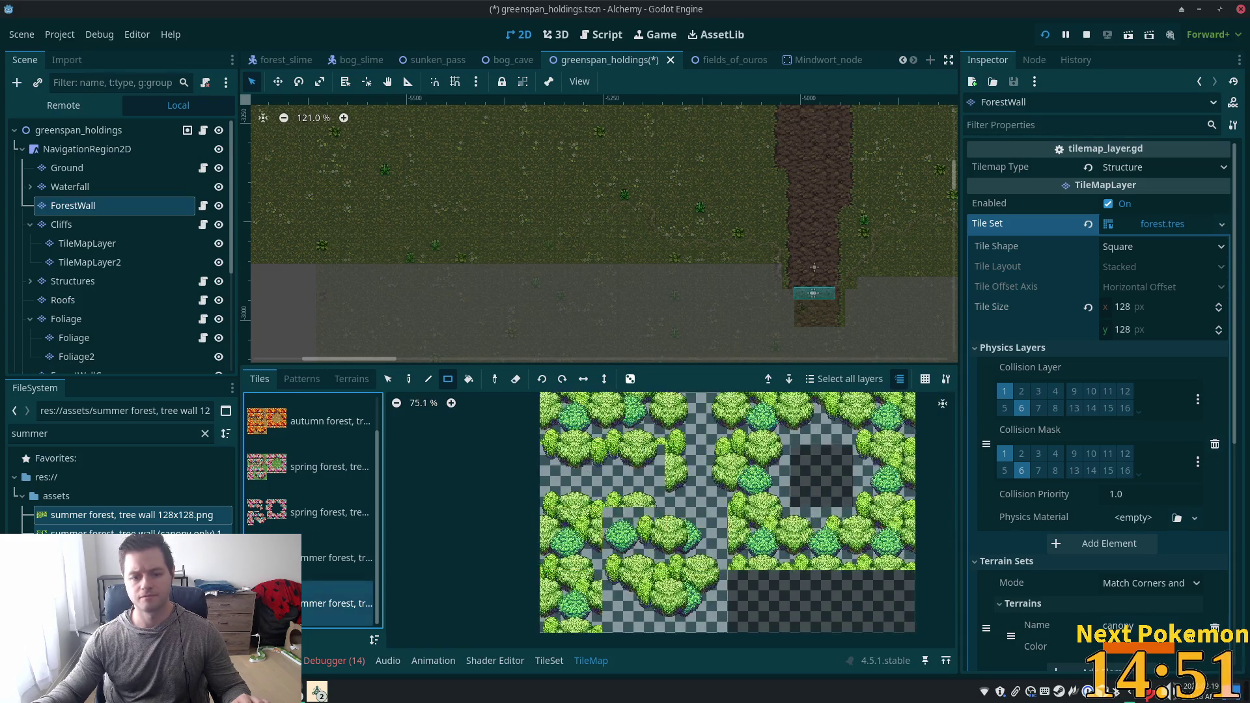
key("Up")
left_click(792, 481)
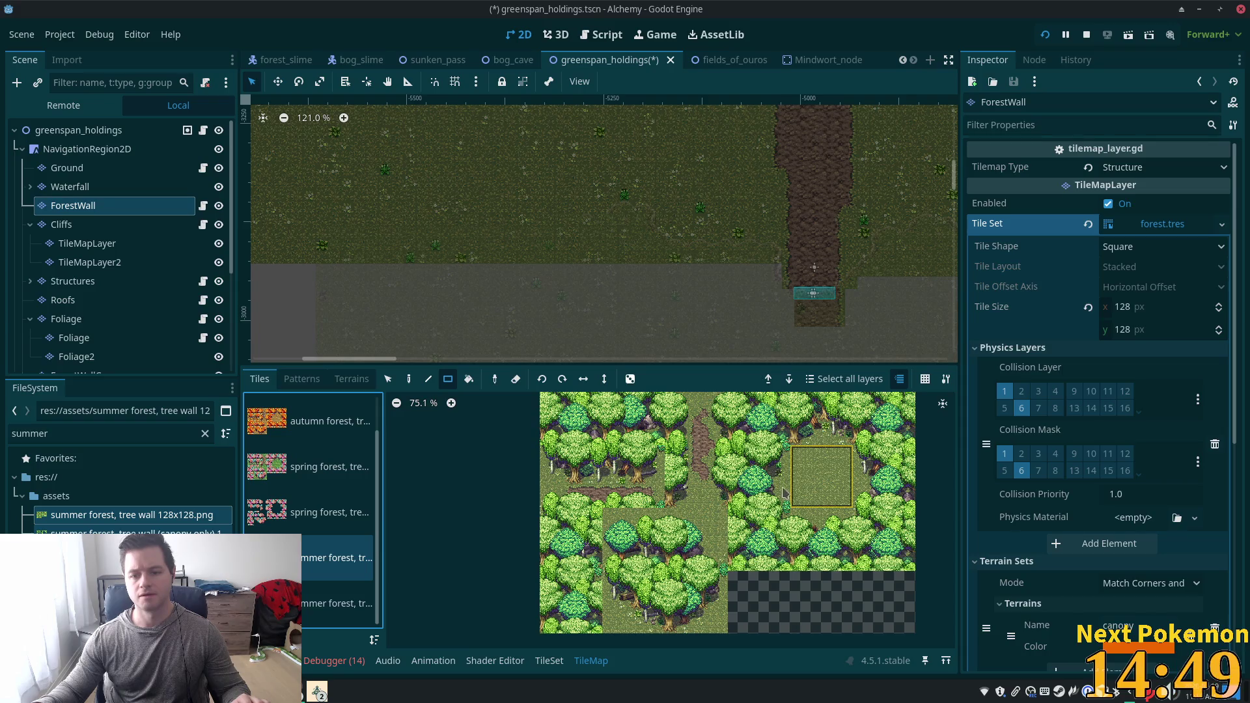
left_click(695, 539)
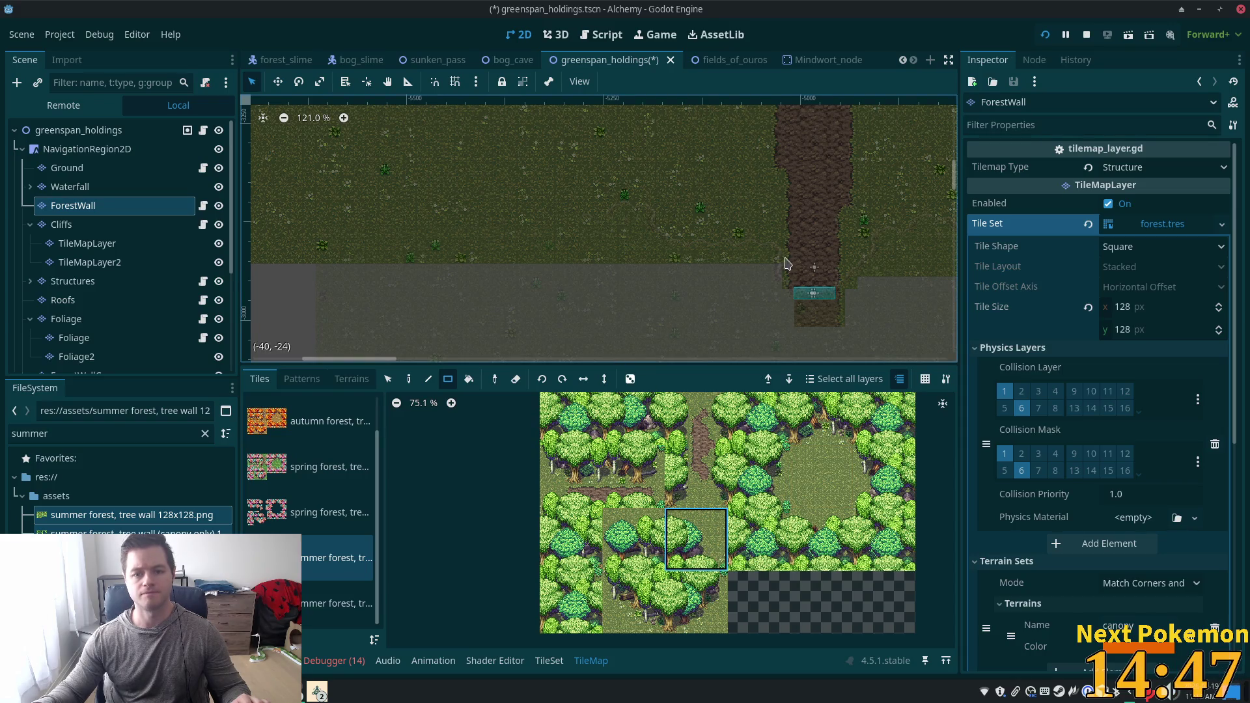
left_click_drag(599, 248, 655, 334)
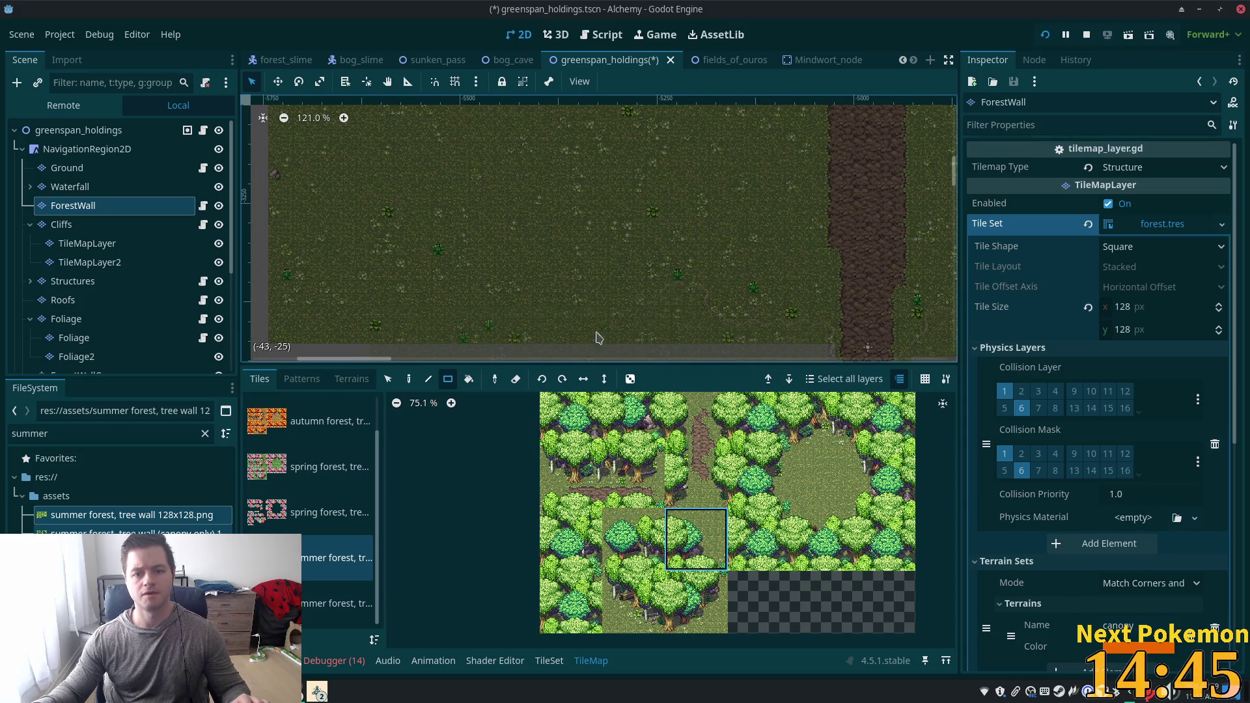
scroll(614, 308, "up", 4)
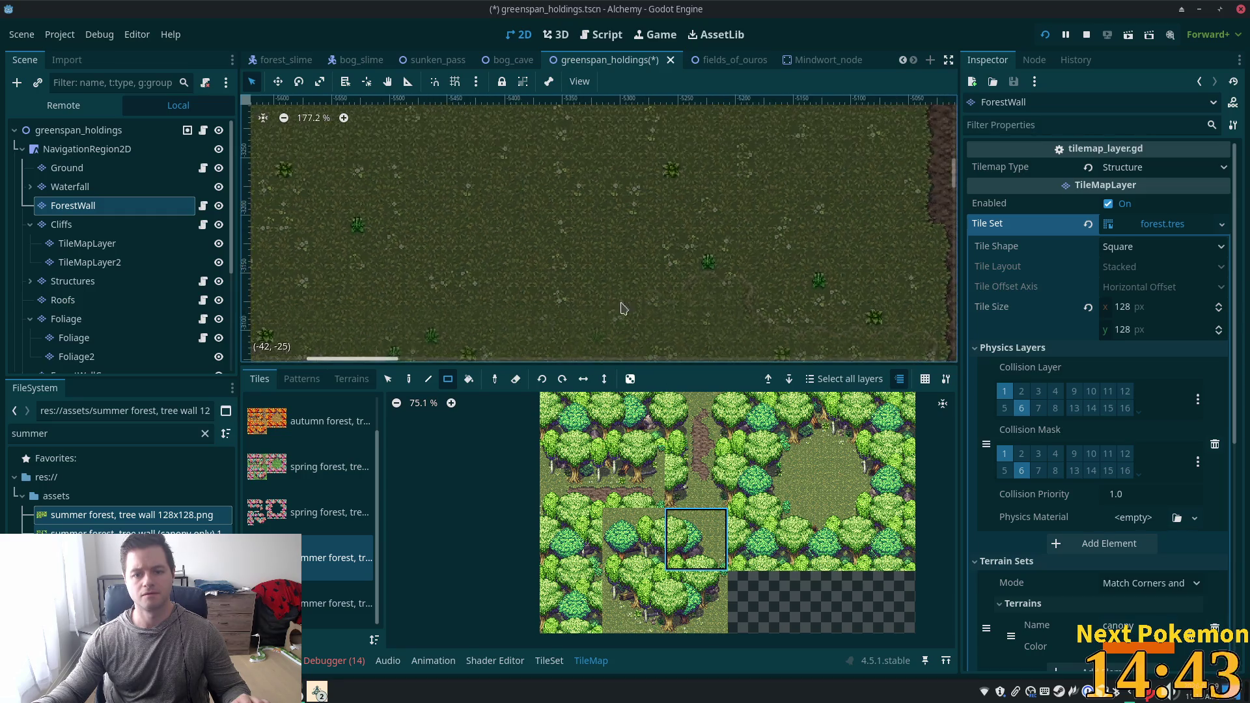
left_click(406, 381)
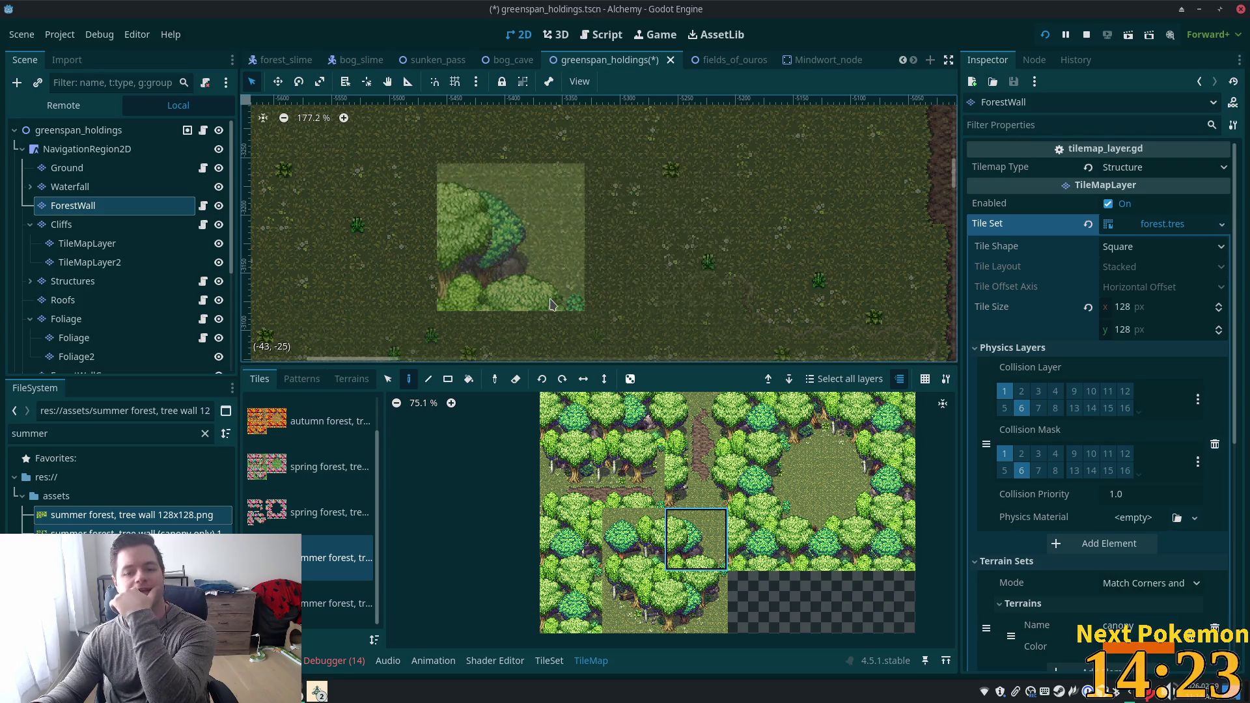
Place one summer tree-wall tile on the grass and save greenspan_holdings.
left_click(560, 303)
key("ctrl+s")
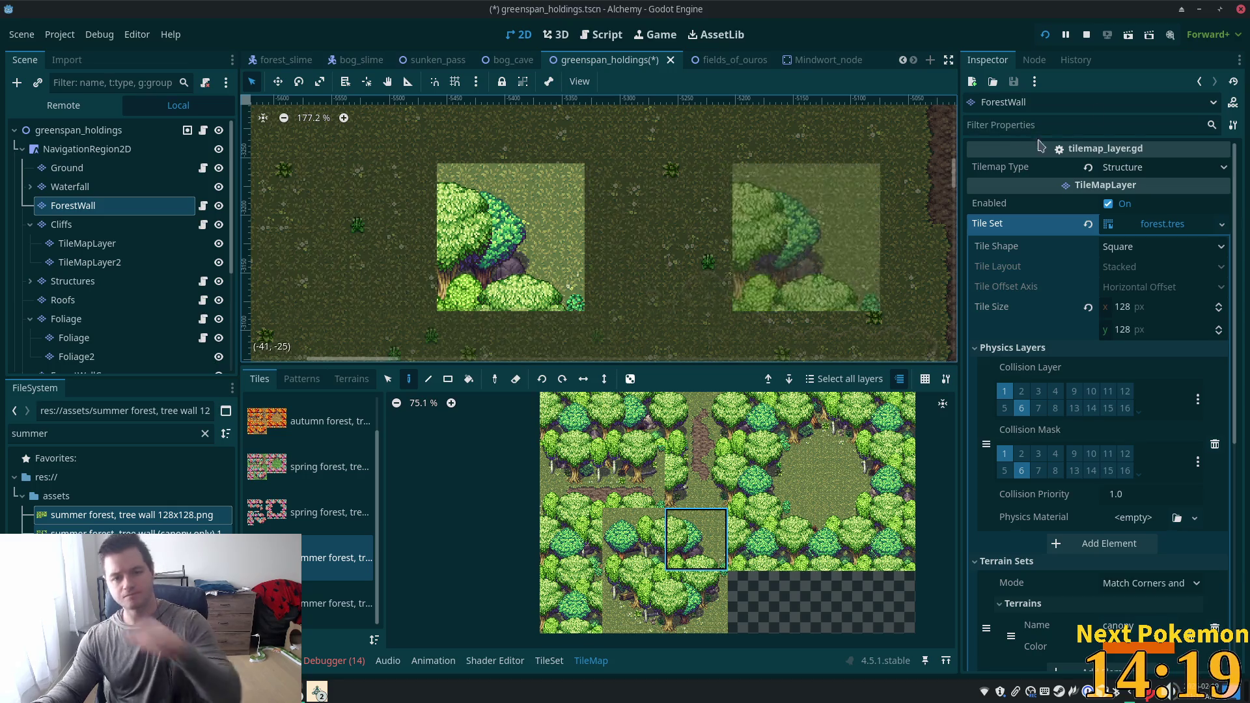
Walk the player in the running game, then relaunch it with F5 to include the new tile.
mouse_move(319, 692)
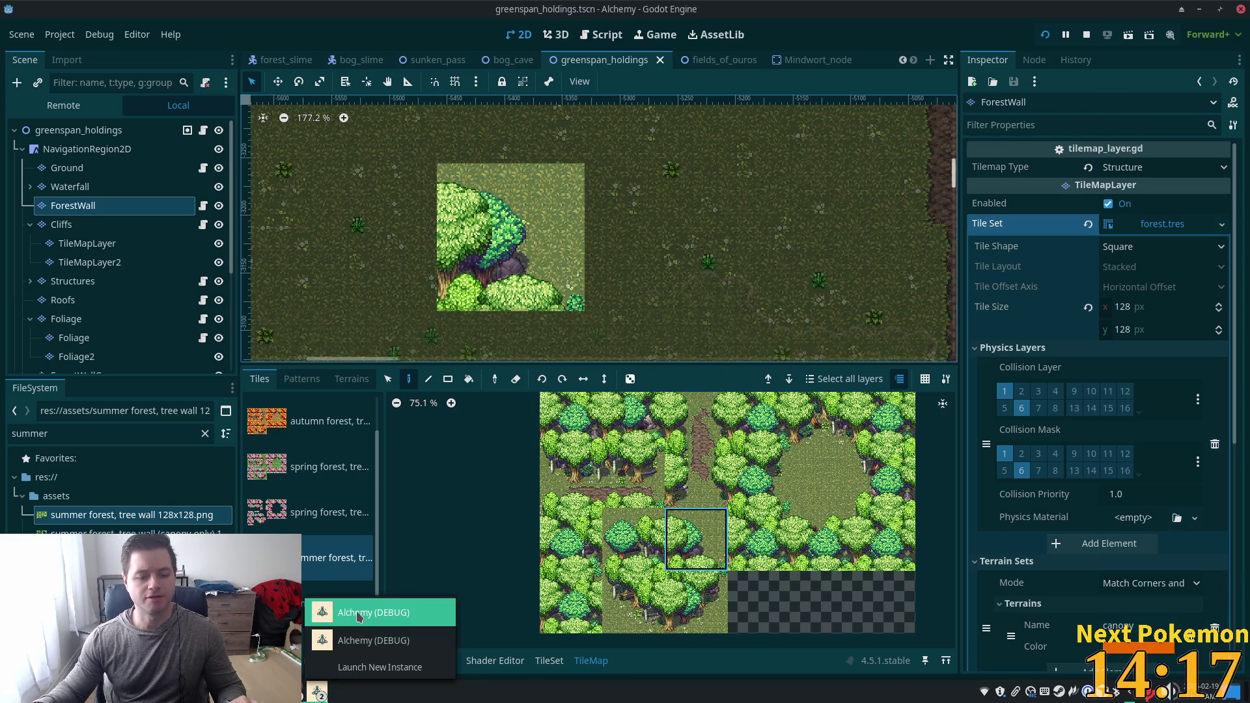
left_click(358, 616)
key("a")
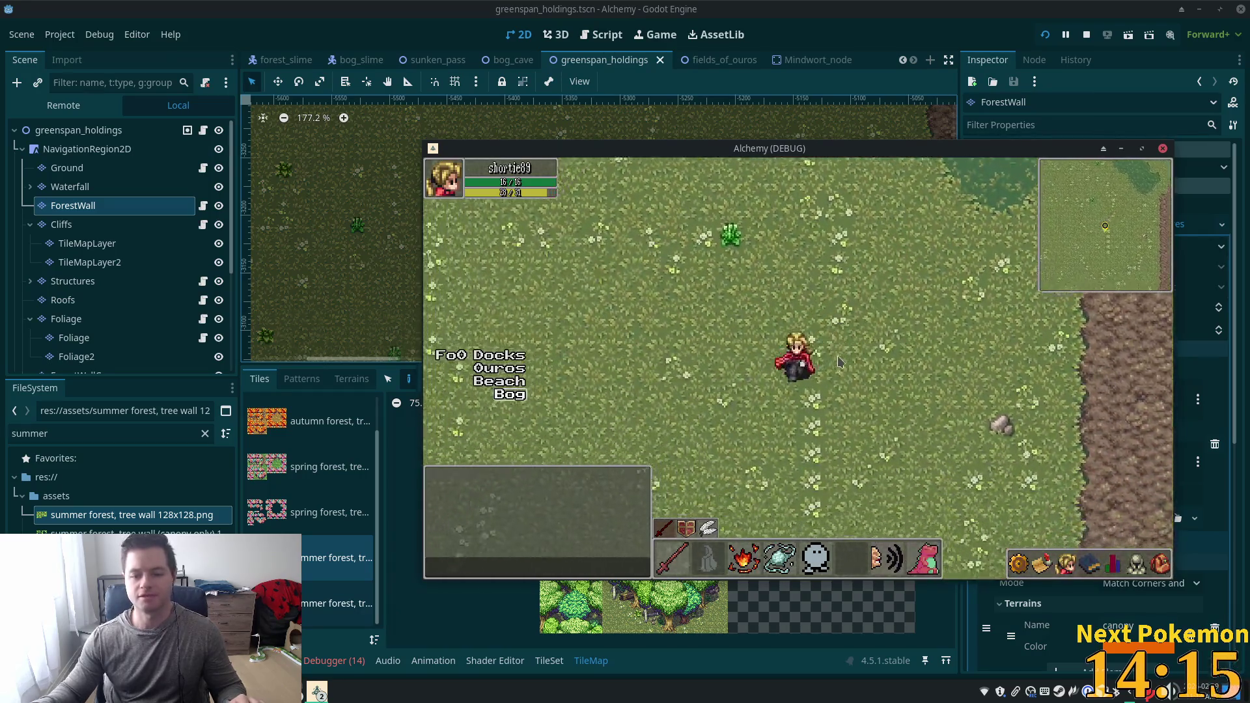
key("w")
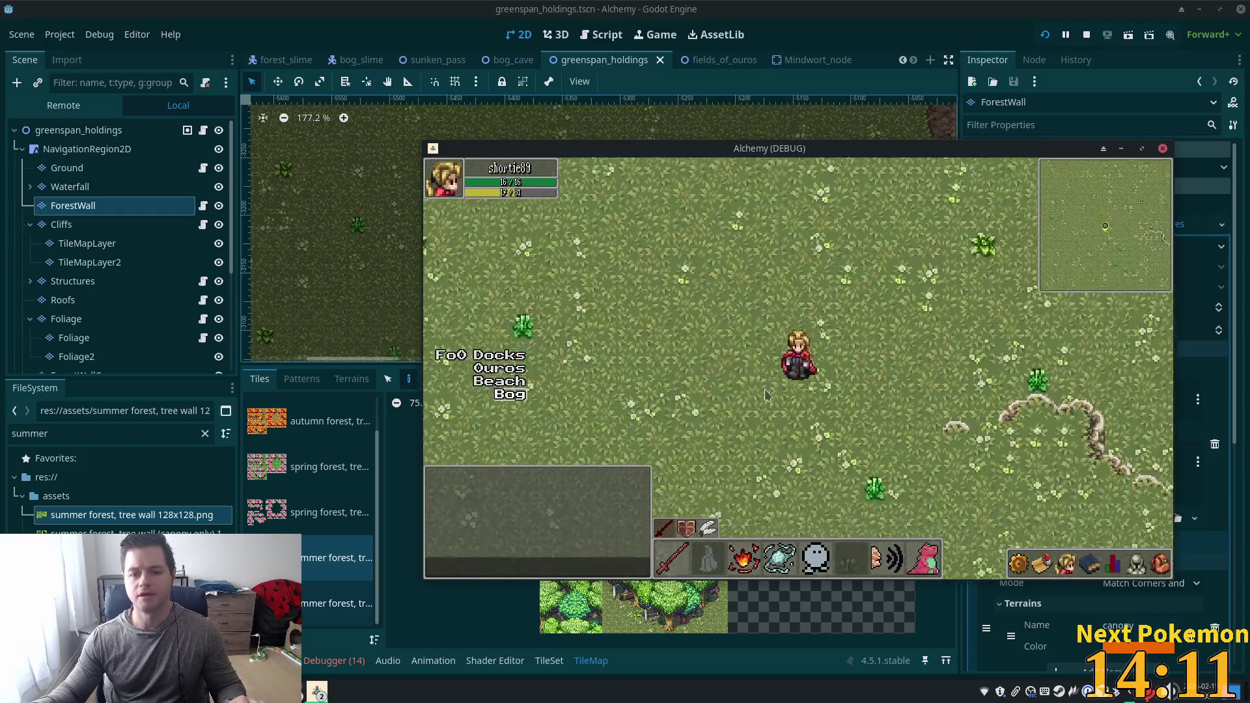
key("alt+Tab")
key("F5")
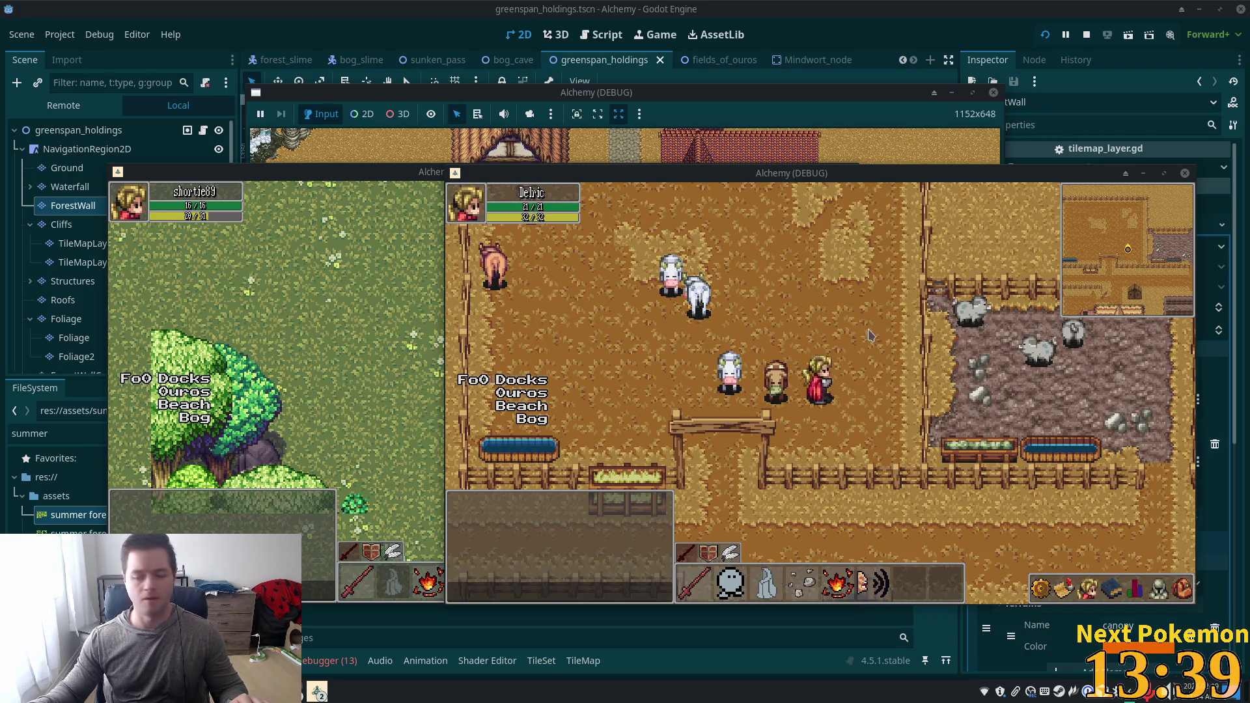
Walk the player left, right, up and down around the new tree, then stop the game with F8.
left_click(362, 331)
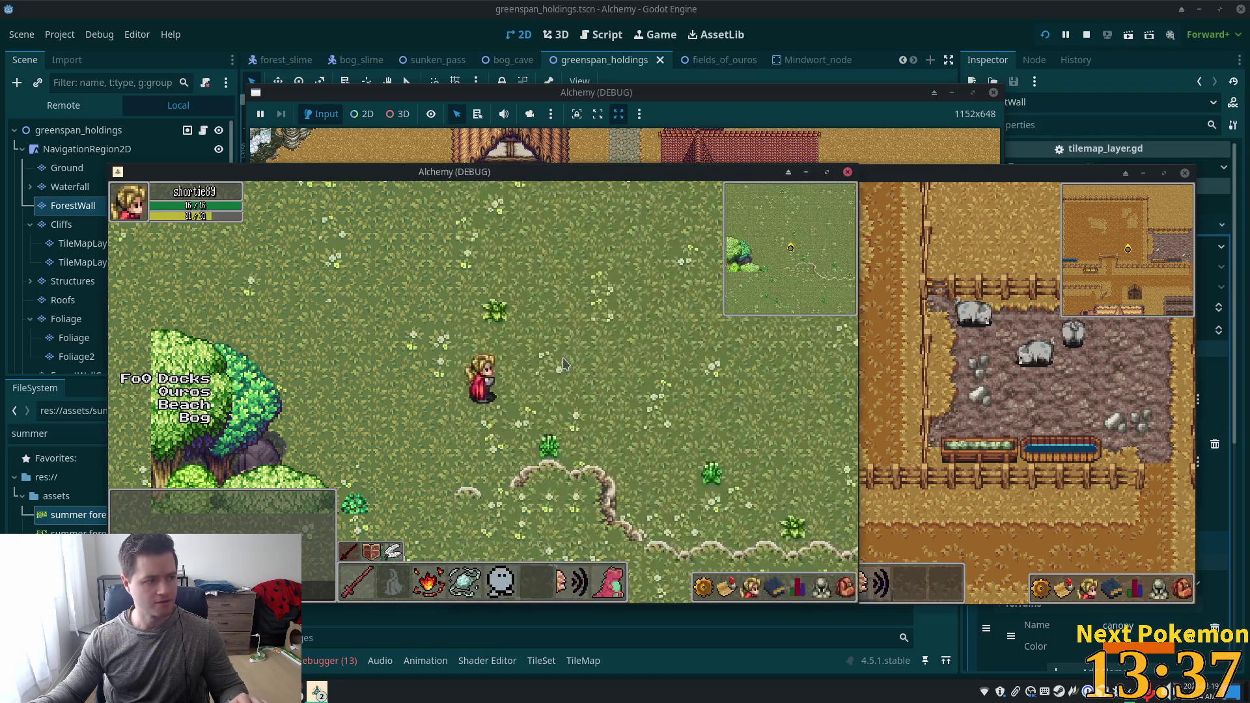
key("Left")
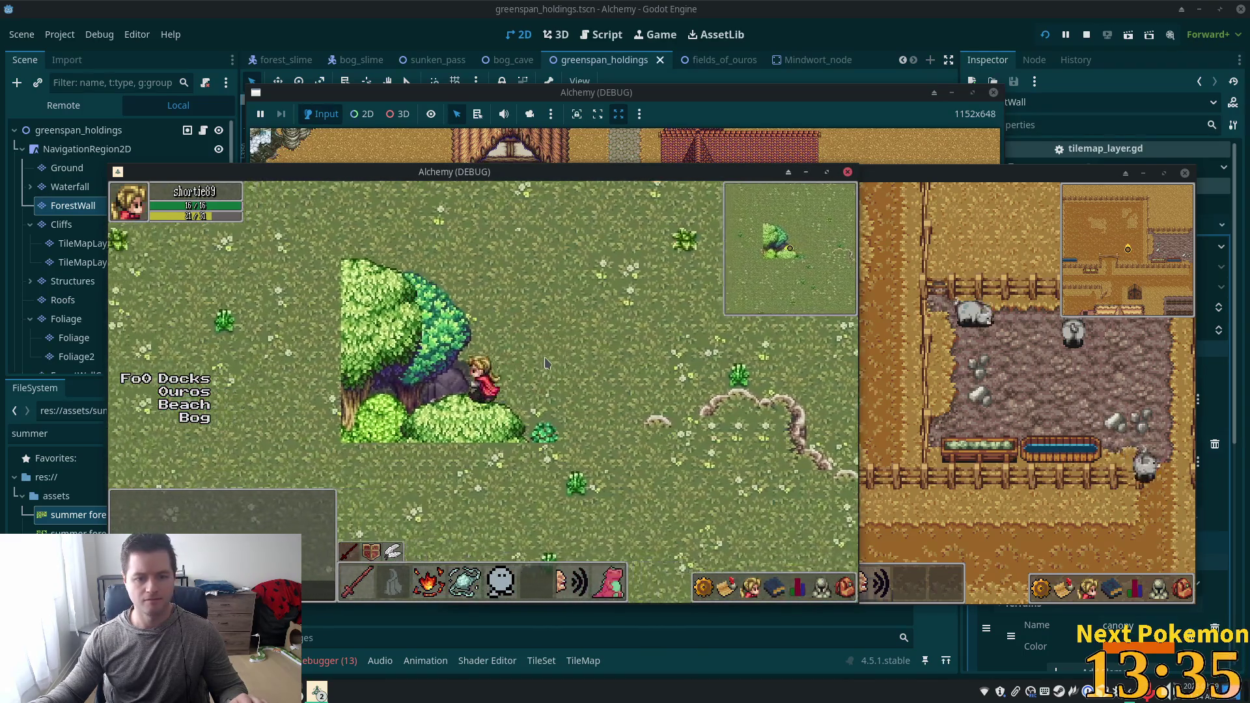
key("Right")
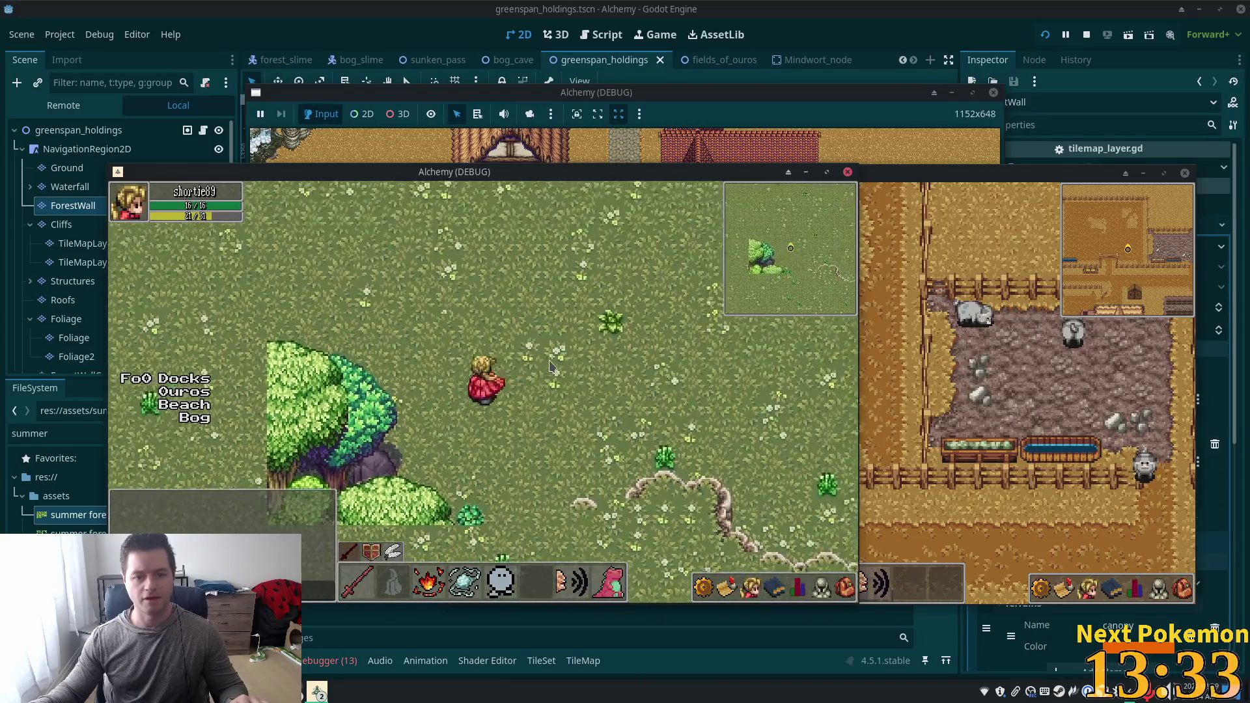
key("Up")
key("Down")
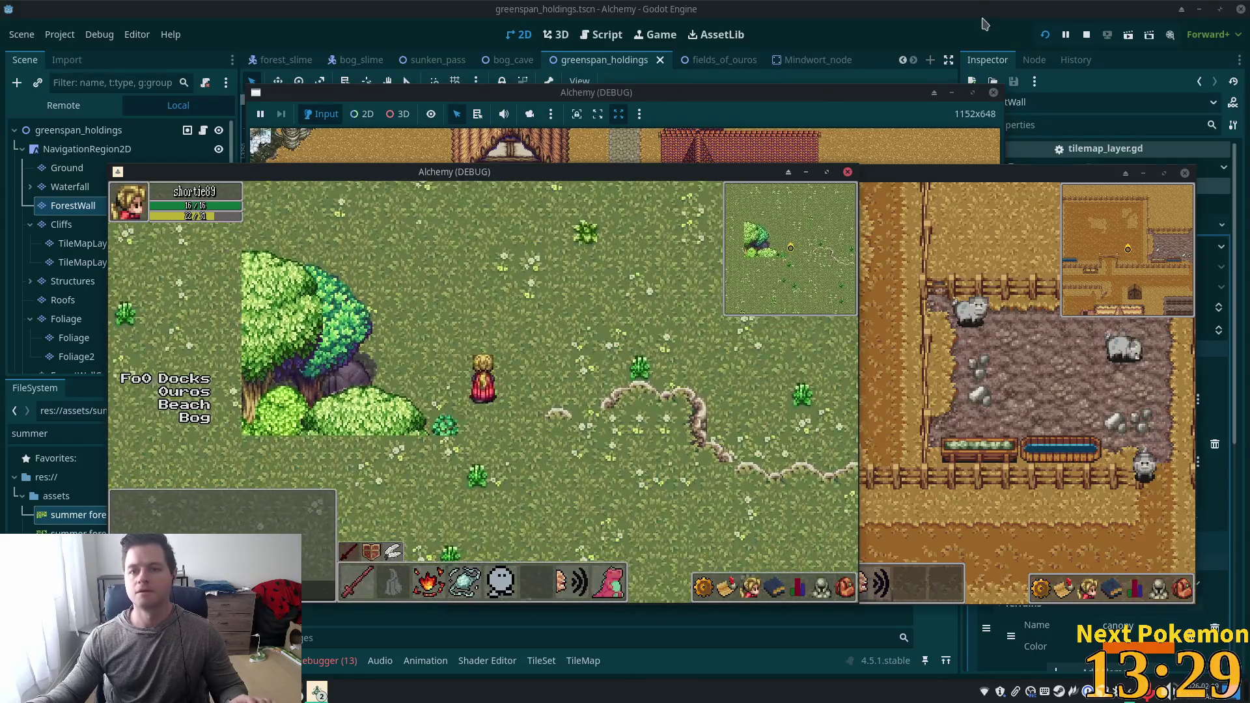
key("F8")
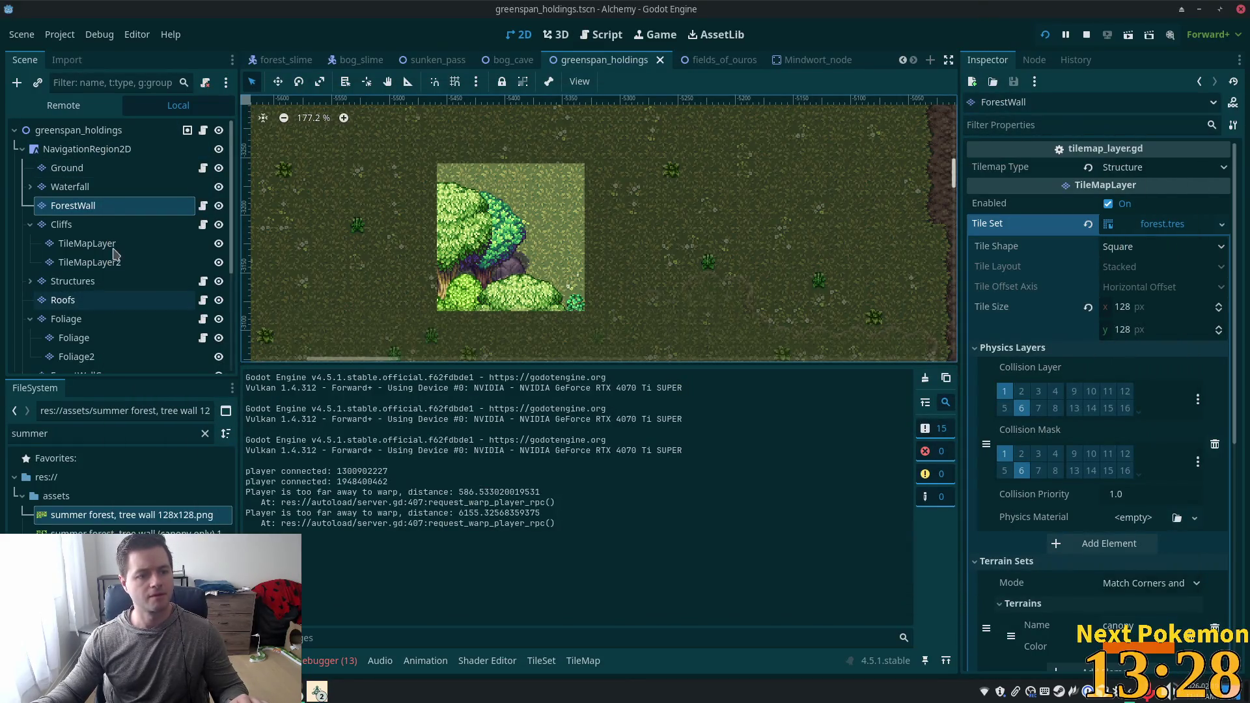
left_click(69, 203)
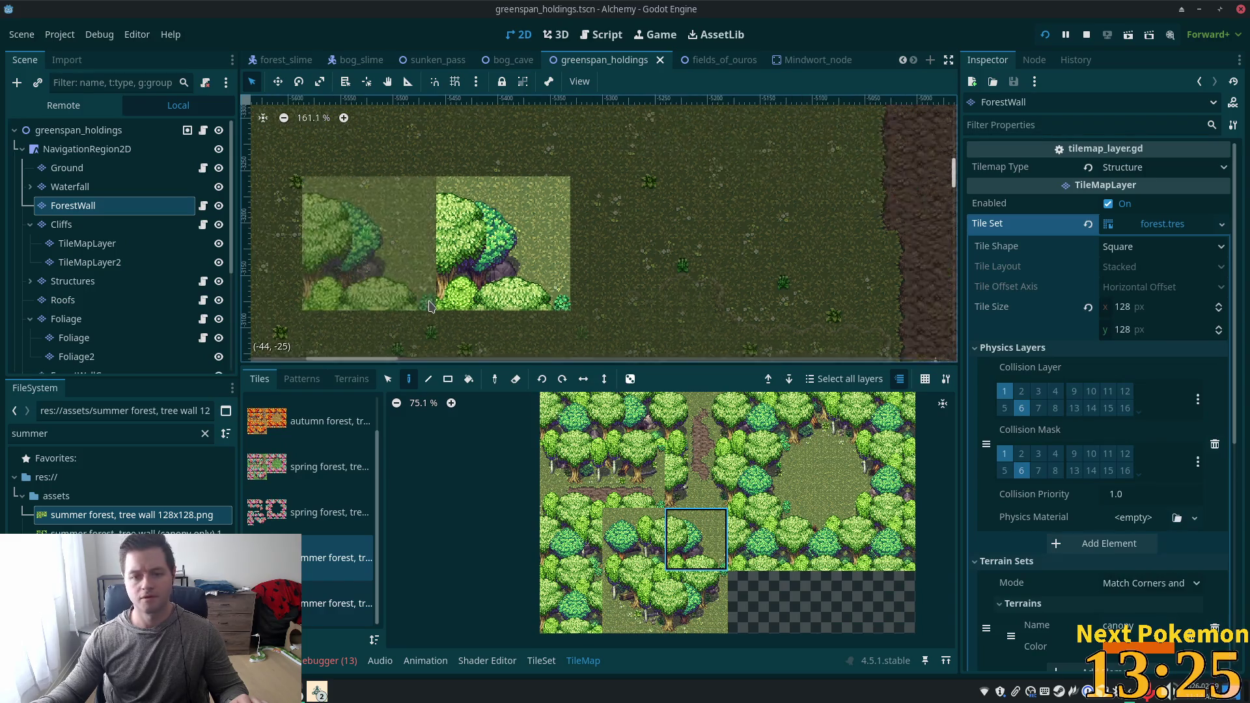
Paint a column of summer tree-wall tiles, add a tile at its base, and launch the game.
scroll(586, 228, "down", 5)
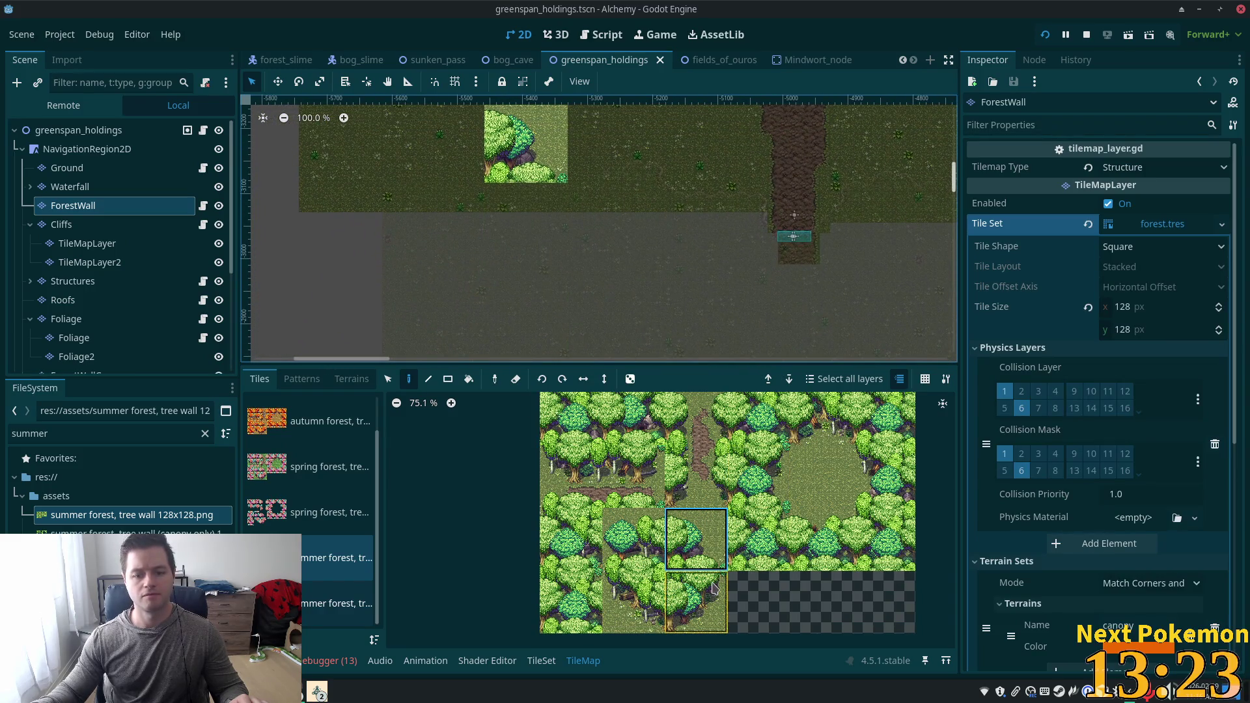
left_click(759, 479)
left_click_drag(520, 306, 516, 210)
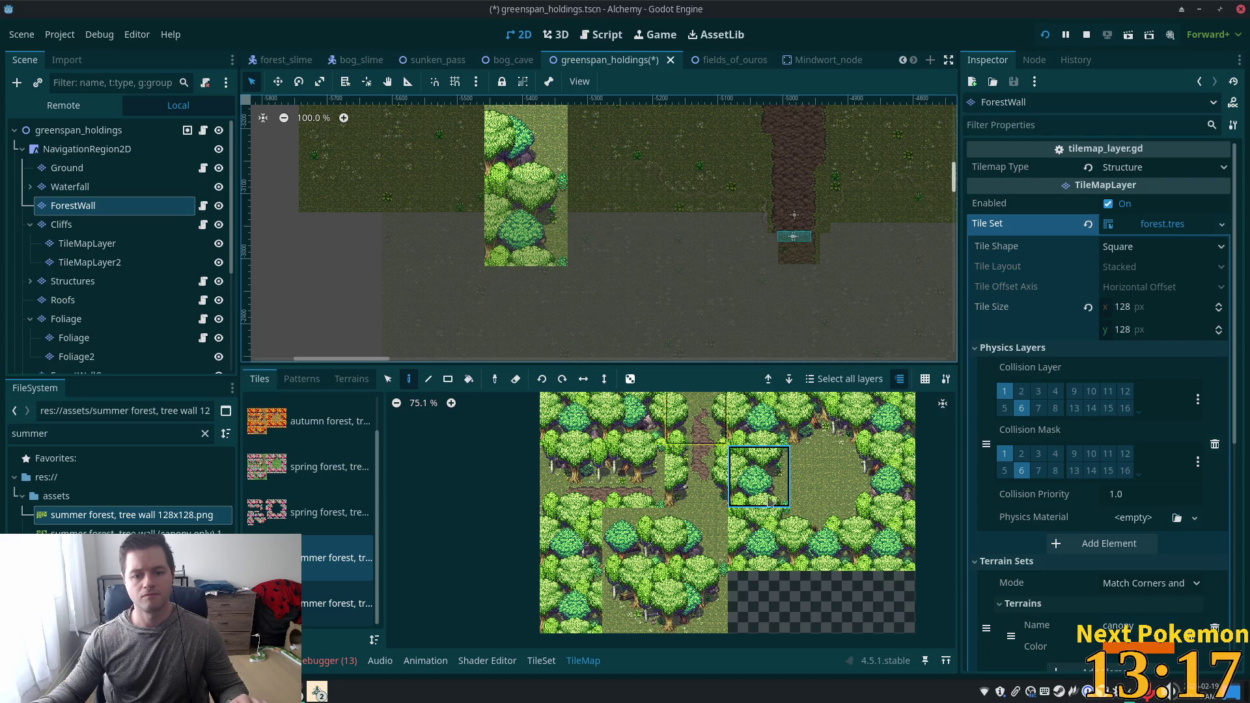
left_click(696, 602)
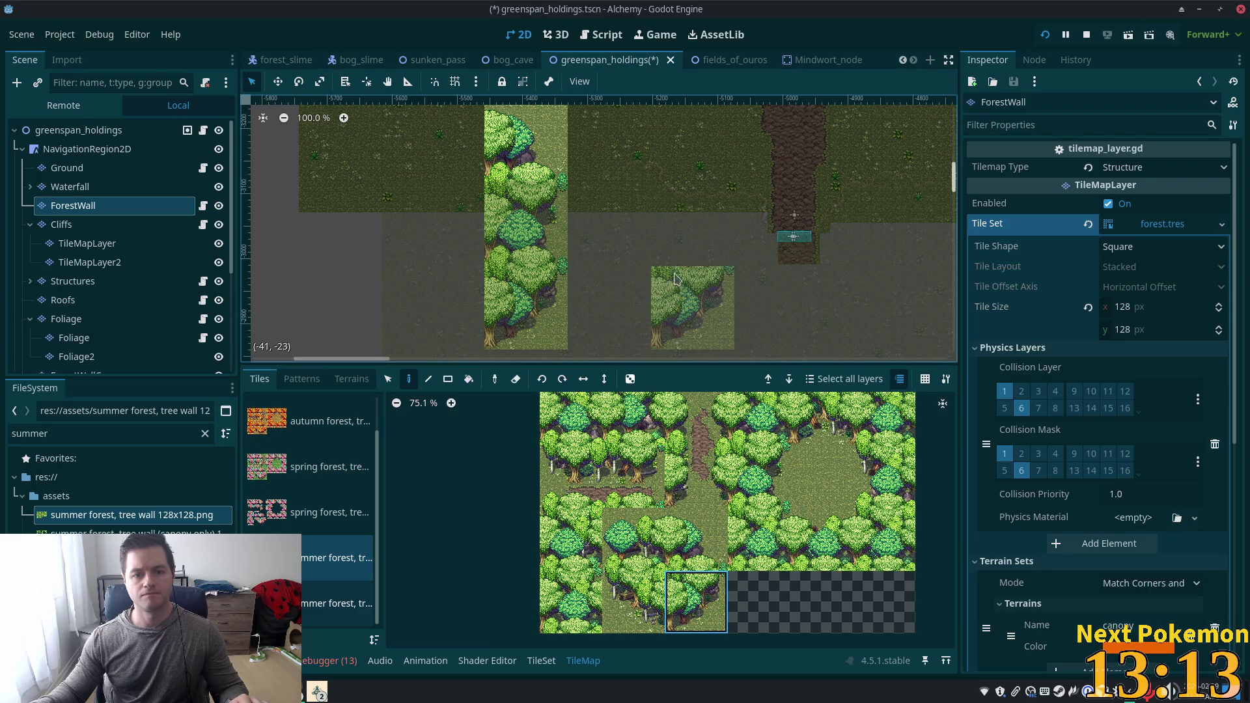
key("F5")
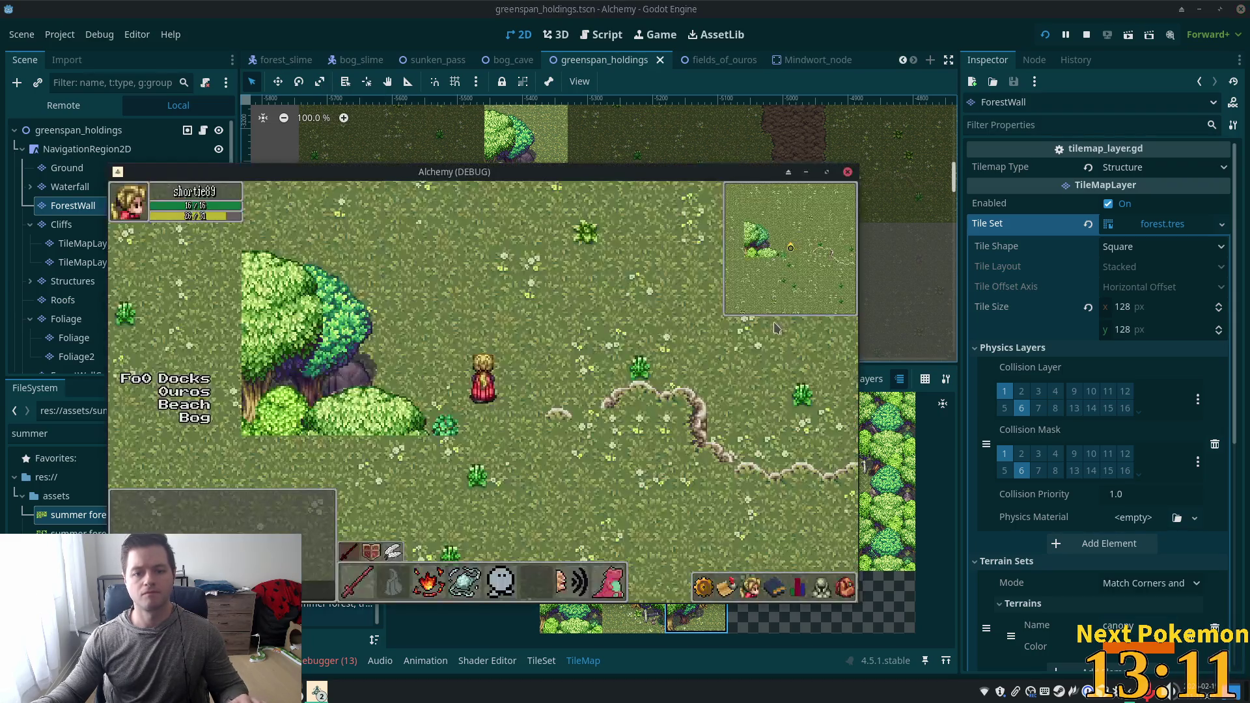
Run the game to view the tree wall, stop it with F8, and select the Cliffs layer.
key("F5")
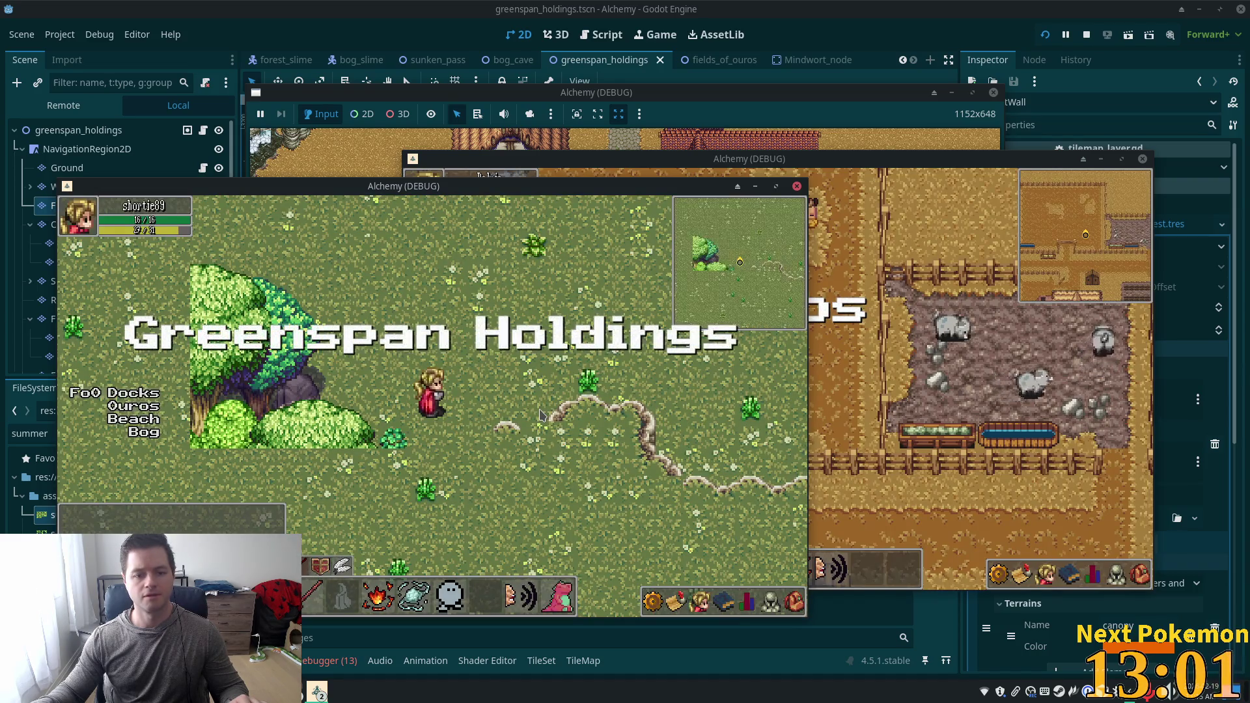
key("F8")
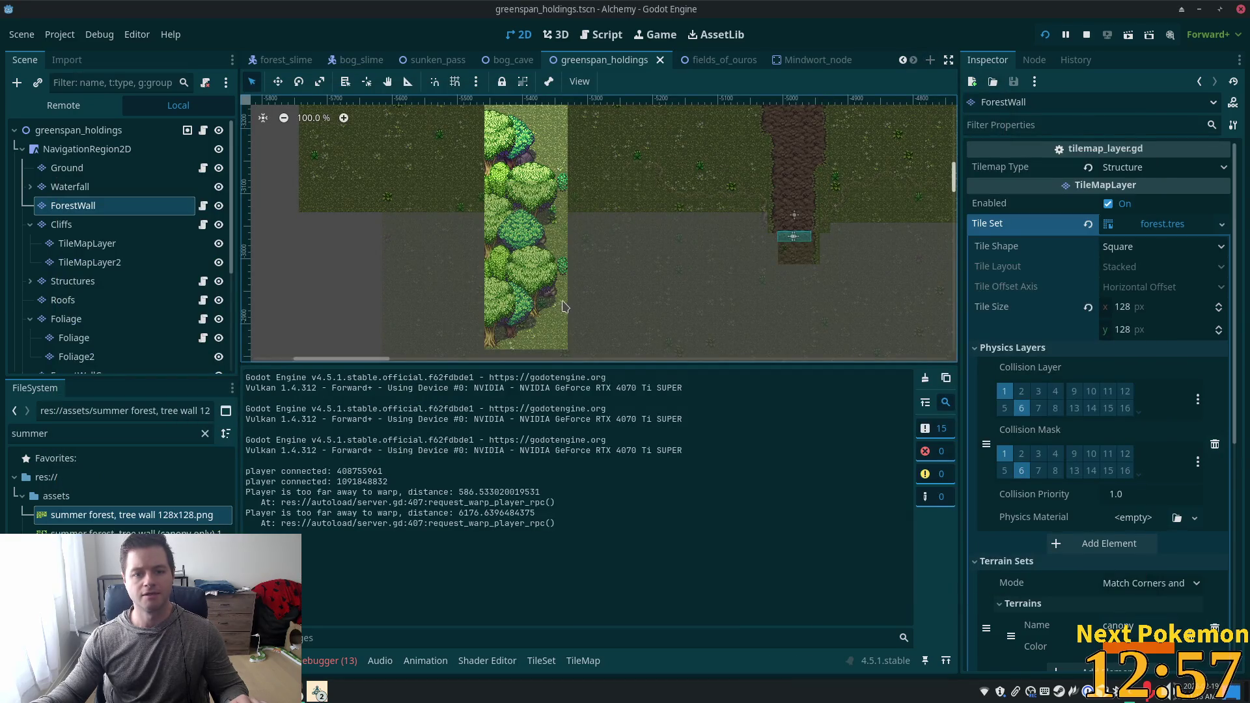
scroll(564, 308, "down", 5)
scroll(540, 294, "up", 8)
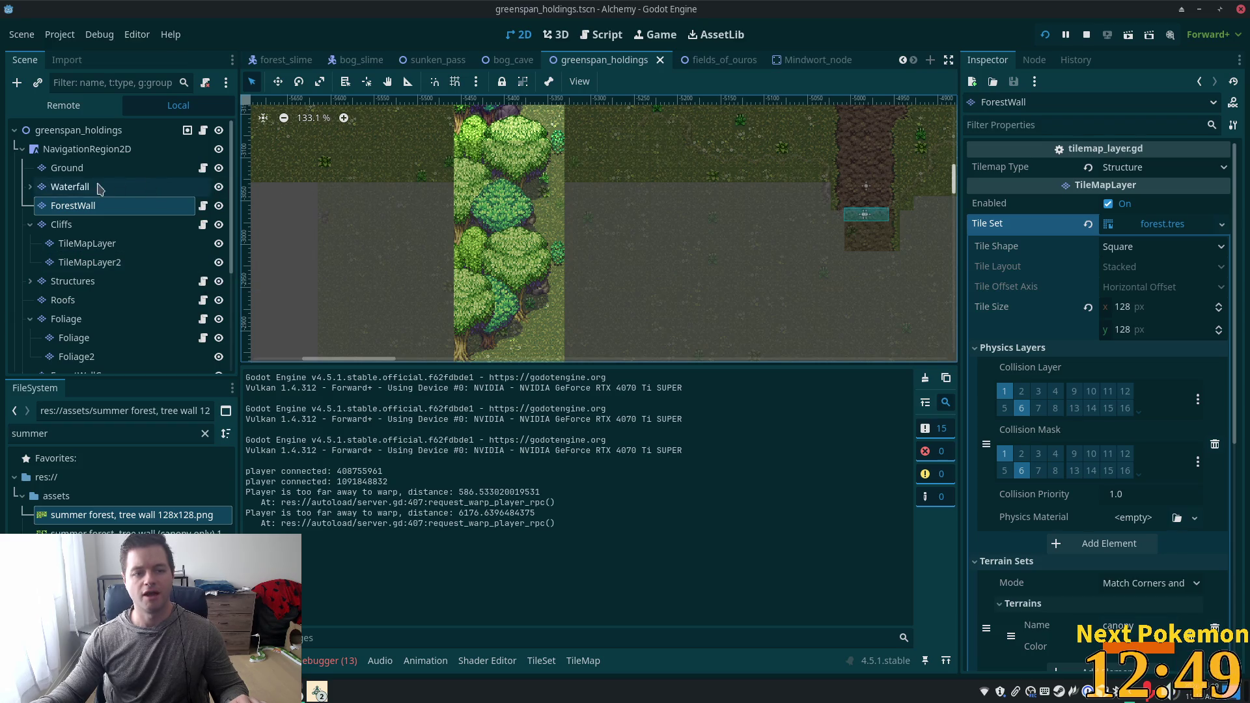
left_click(64, 224)
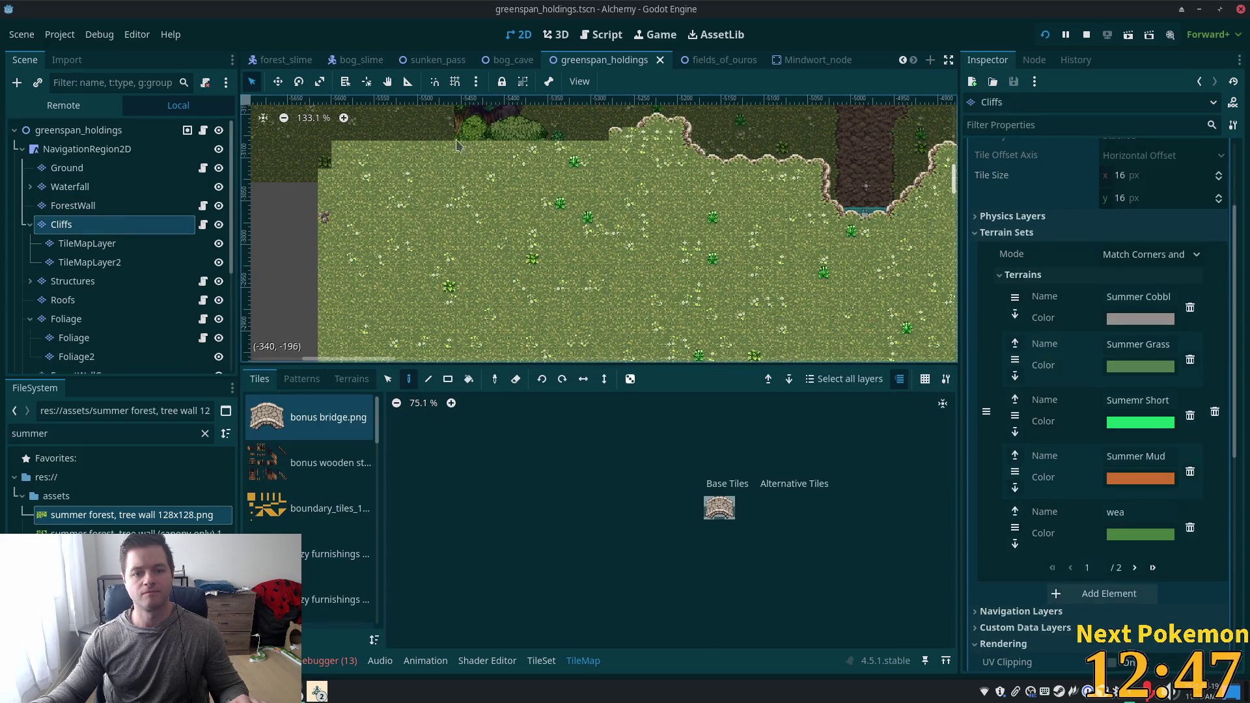
Erase large rectangles of grass tiles below the cliff edge with the rectangle tool.
left_click(447, 384)
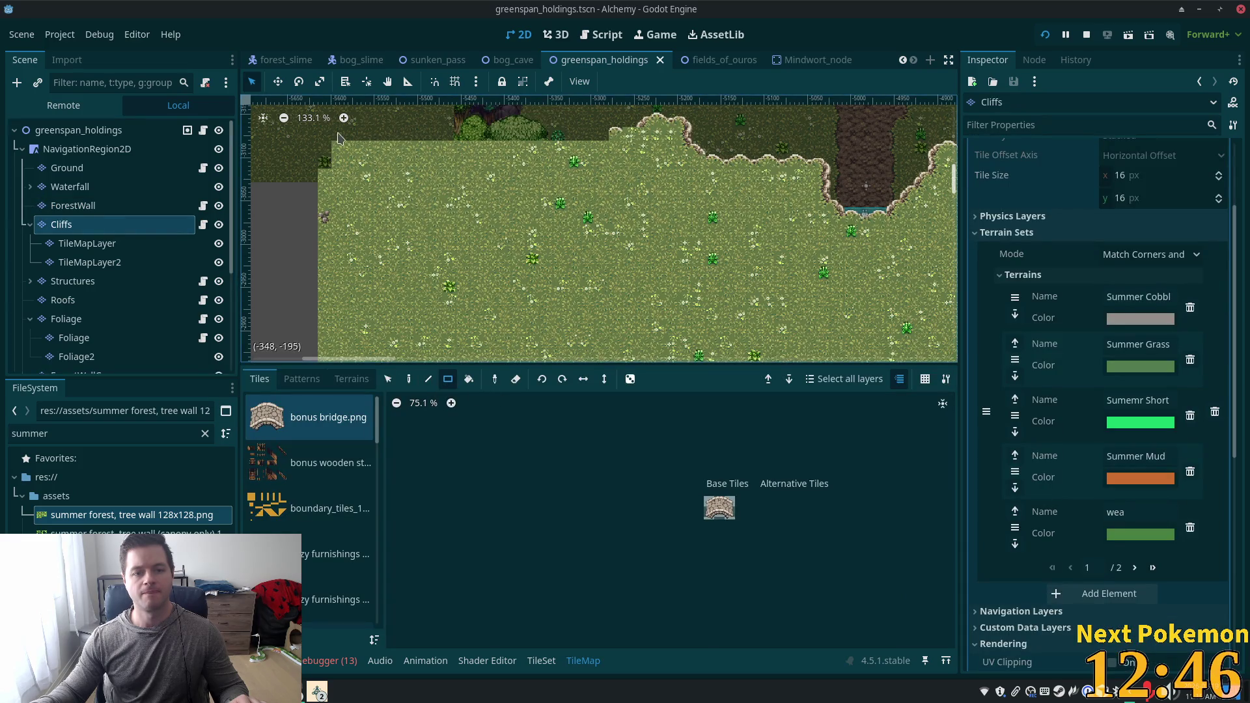
mouse_move(337, 151)
left_mouse_down()
mouse_move(634, 208)
mouse_move(677, 365)
mouse_move(664, 363)
left_mouse_up()
left_click_drag(292, 171, 400, 357)
scroll(441, 126, "down", 5)
left_click_drag(326, 232, 805, 304)
scroll(806, 304, "up", 3)
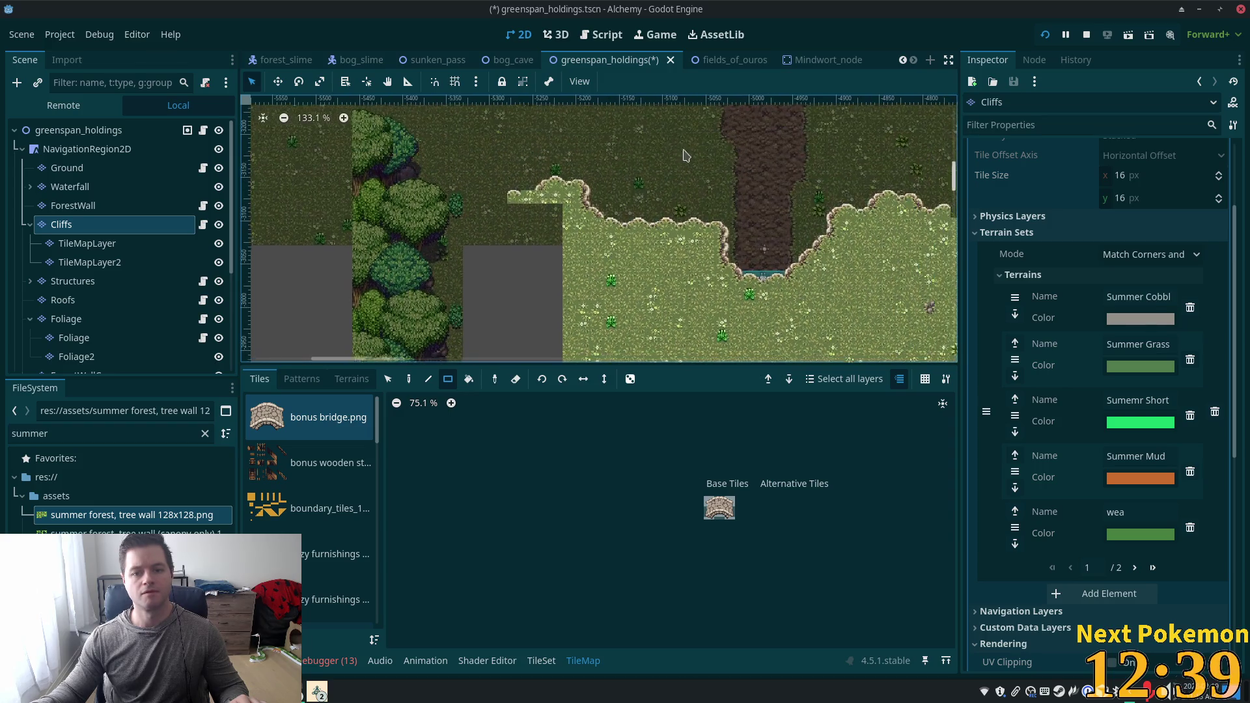
scroll(638, 104, "right", 3)
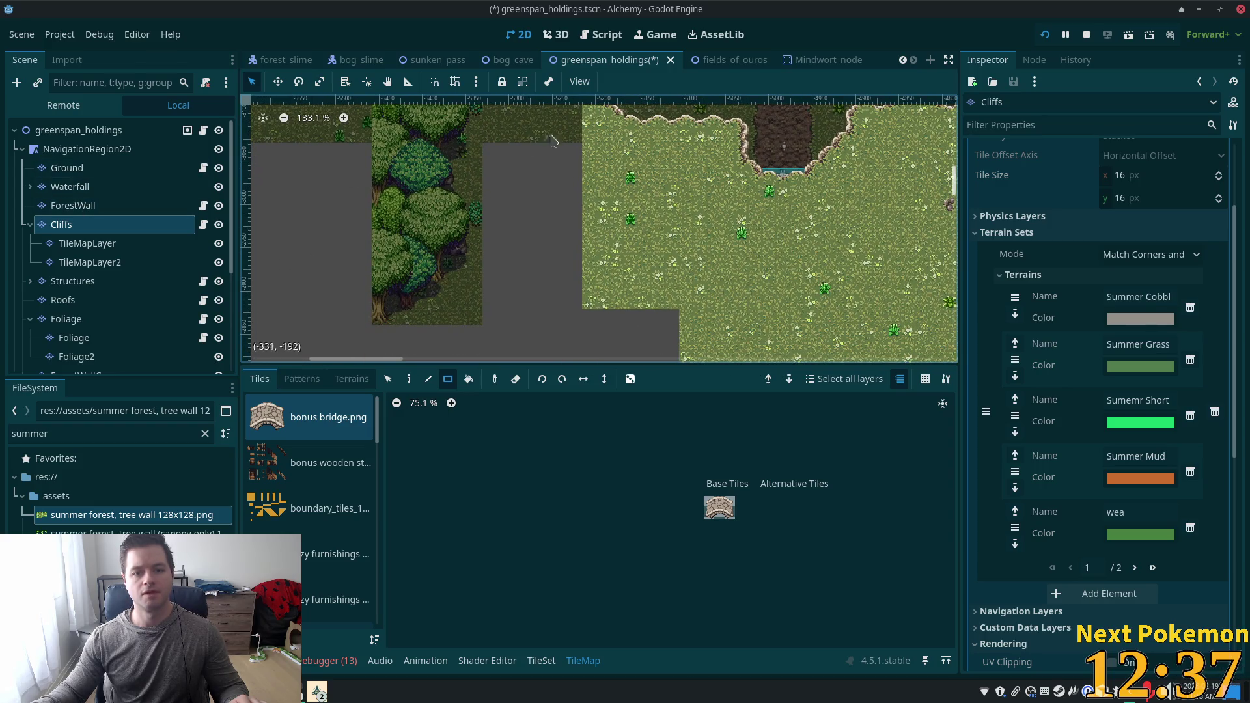
scroll(606, 216, "up", 2)
Clear the tiles directly beneath the cliff rim, leaving a dark band under the edge.
left_click_drag(582, 158, 598, 382)
left_click_drag(544, 237, 481, 199)
mouse_move(677, 151)
left_mouse_down()
mouse_move(541, 172)
mouse_move(615, 326)
mouse_move(681, 345)
left_mouse_up()
scroll(627, 271, "down", 2)
left_click_drag(628, 271, 504, 224)
scroll(504, 224, "down", 3)
mouse_move(487, 163)
left_mouse_down()
mouse_move(947, 324)
mouse_move(959, 296)
left_mouse_up()
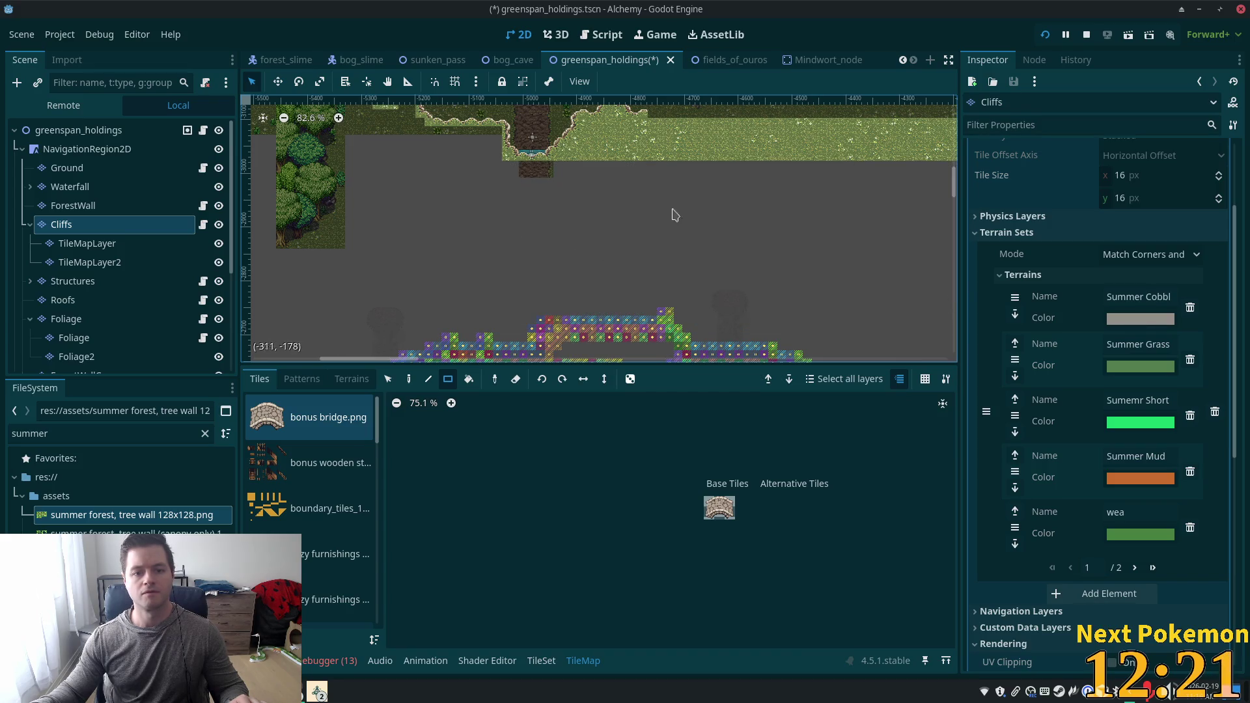
Erase the grass strip to the right of the cliff, then select the Ground layer.
left_click_drag(661, 217, 527, 264)
left_click_drag(438, 192, 834, 263)
scroll(635, 180, "up", 6)
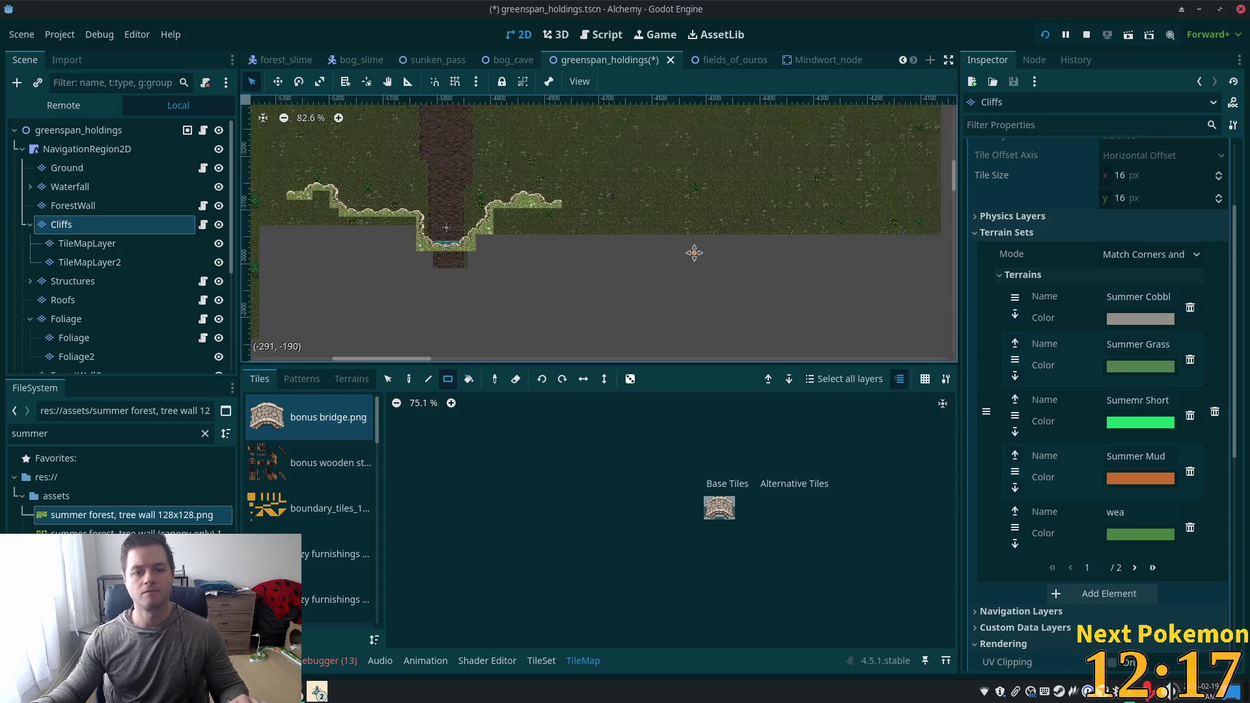
scroll(590, 239, "up", 4)
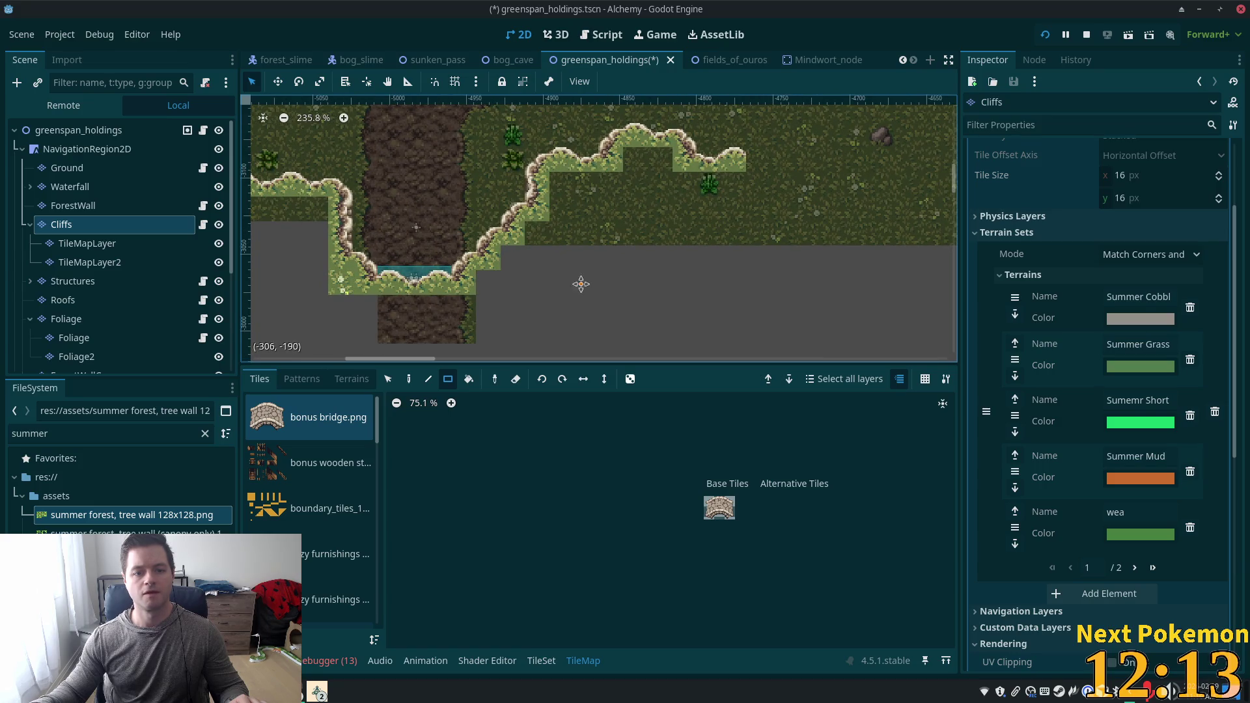
scroll(524, 281, "left", 5)
scroll(725, 262, "down", 4)
scroll(547, 259, "left", 3)
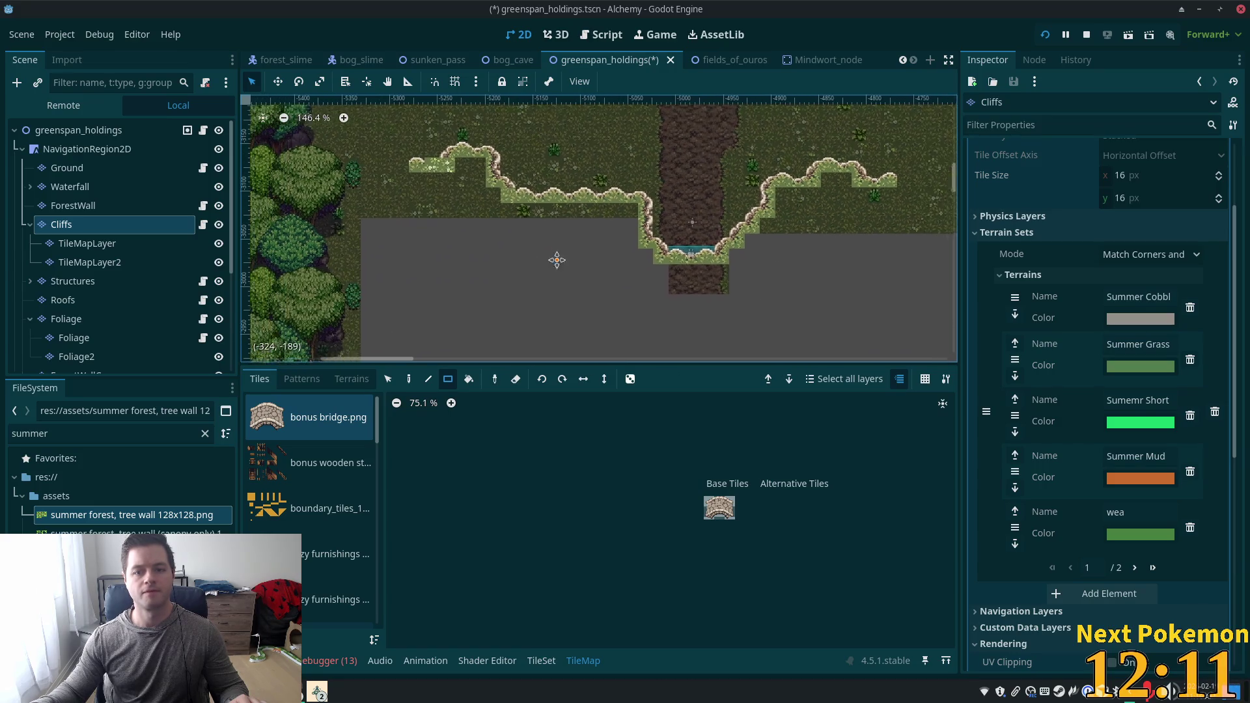
left_click(70, 168)
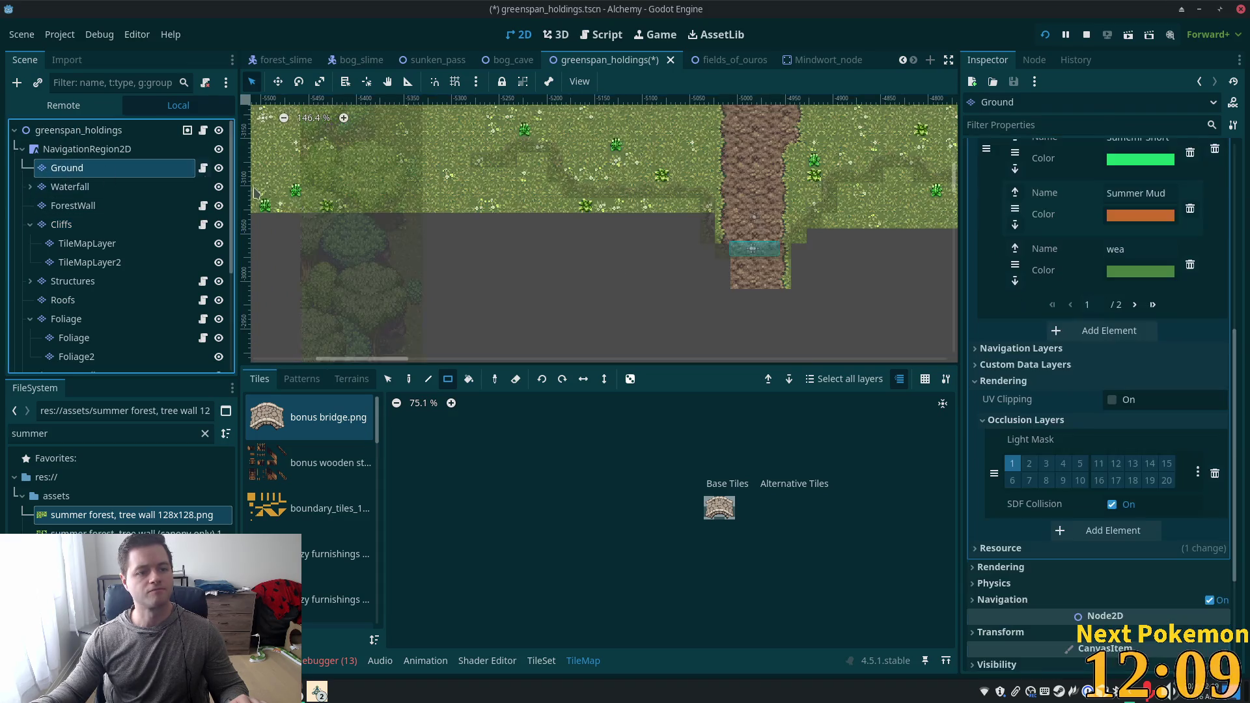
Pick the Grass terrain and rectangle-paint it over the empty areas.
left_click(351, 379)
scroll(301, 558, "down", 2)
left_click(309, 571)
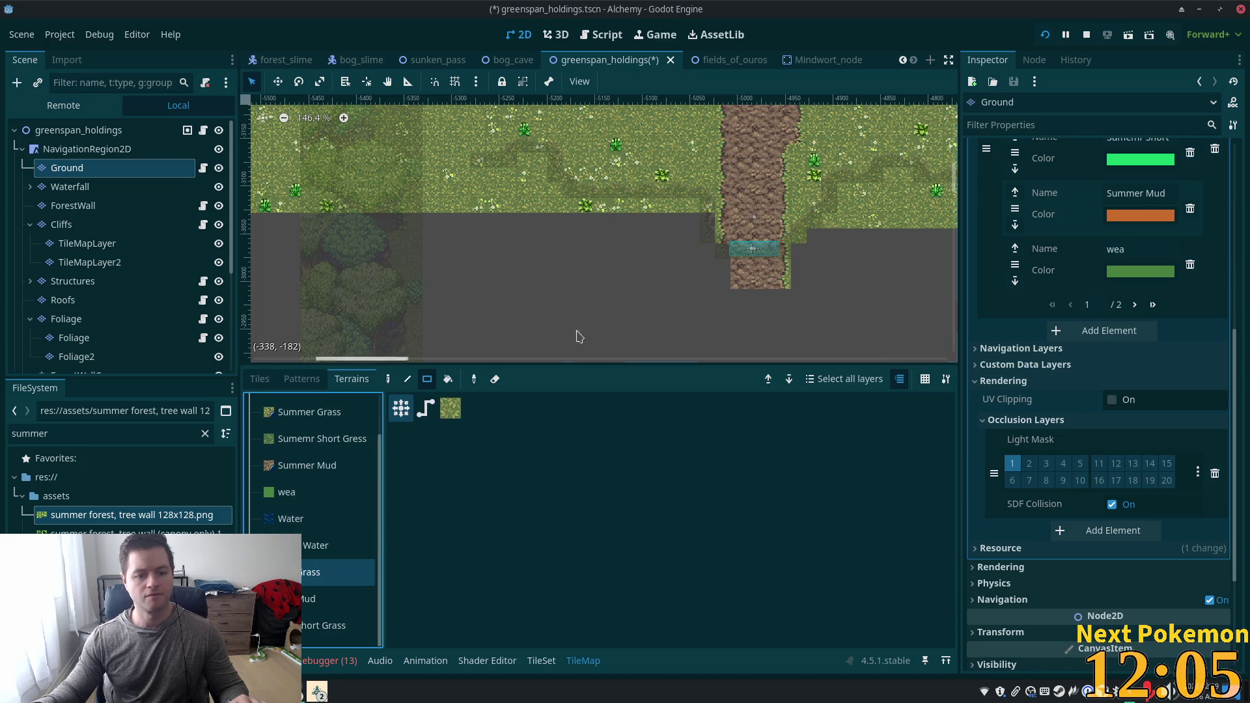
mouse_move(673, 218)
left_mouse_down()
mouse_move(334, 541)
mouse_move(296, 400)
left_mouse_up()
scroll(496, 234, "up", 5)
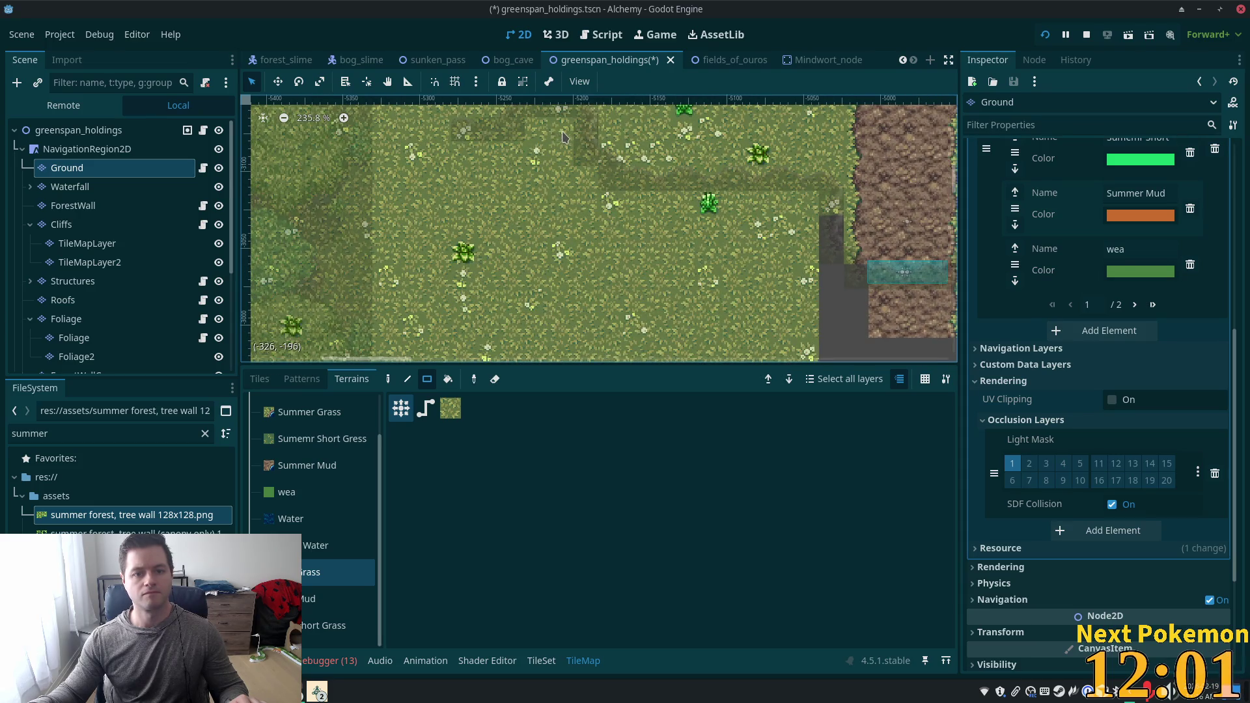
left_click_drag(501, 153, 407, 189)
scroll(517, 148, "down", 6)
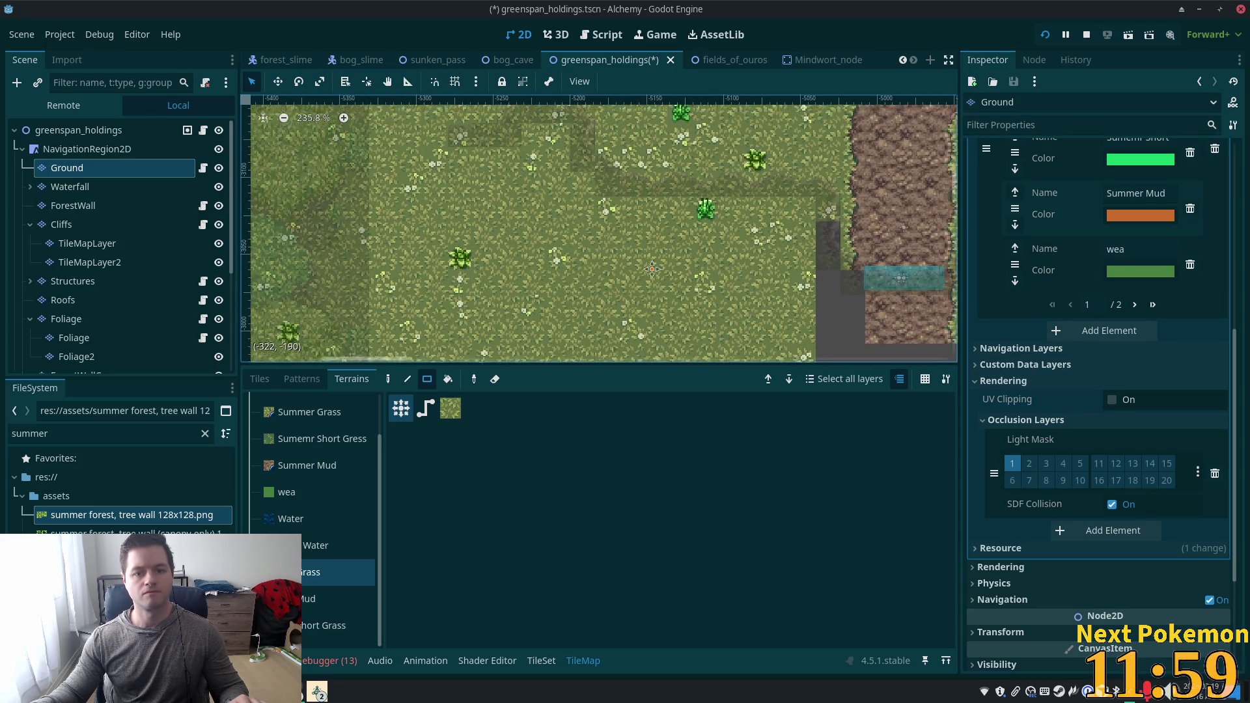
scroll(682, 221, "up", 3)
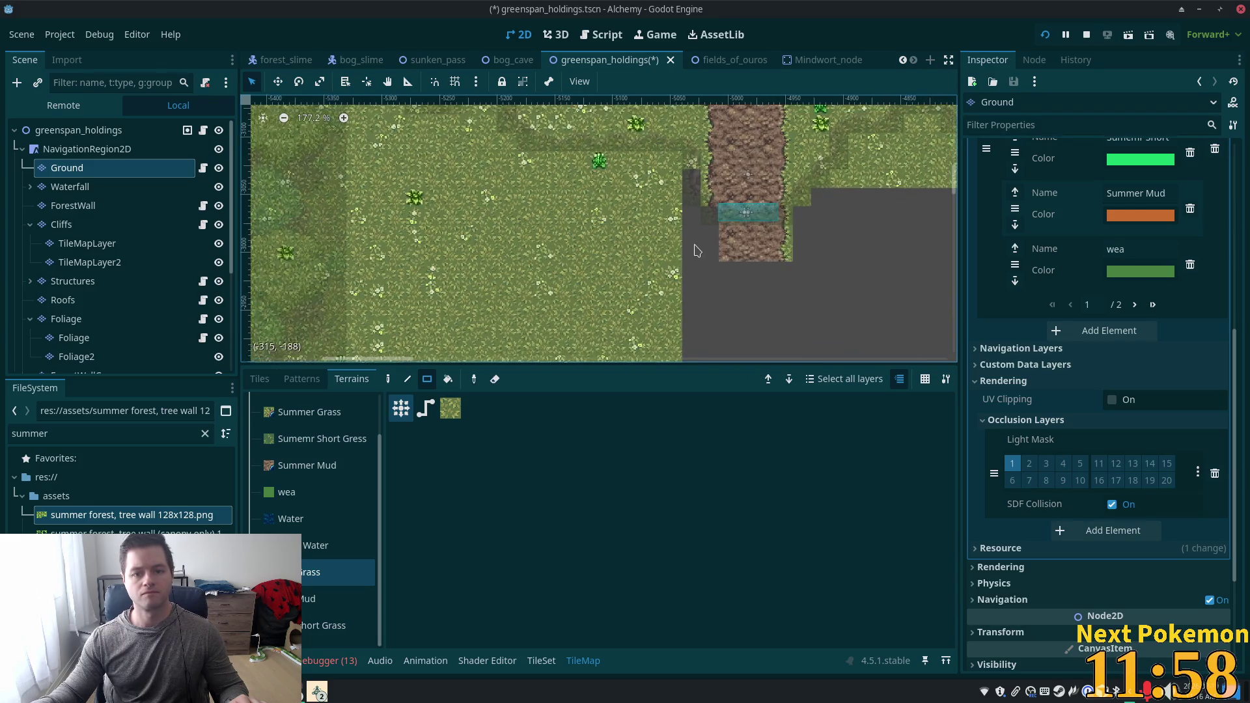
Fill the grey strips beside the mud column with Grass terrain.
mouse_move(638, 236)
left_mouse_down()
mouse_move(490, 175)
mouse_move(925, 355)
left_mouse_up()
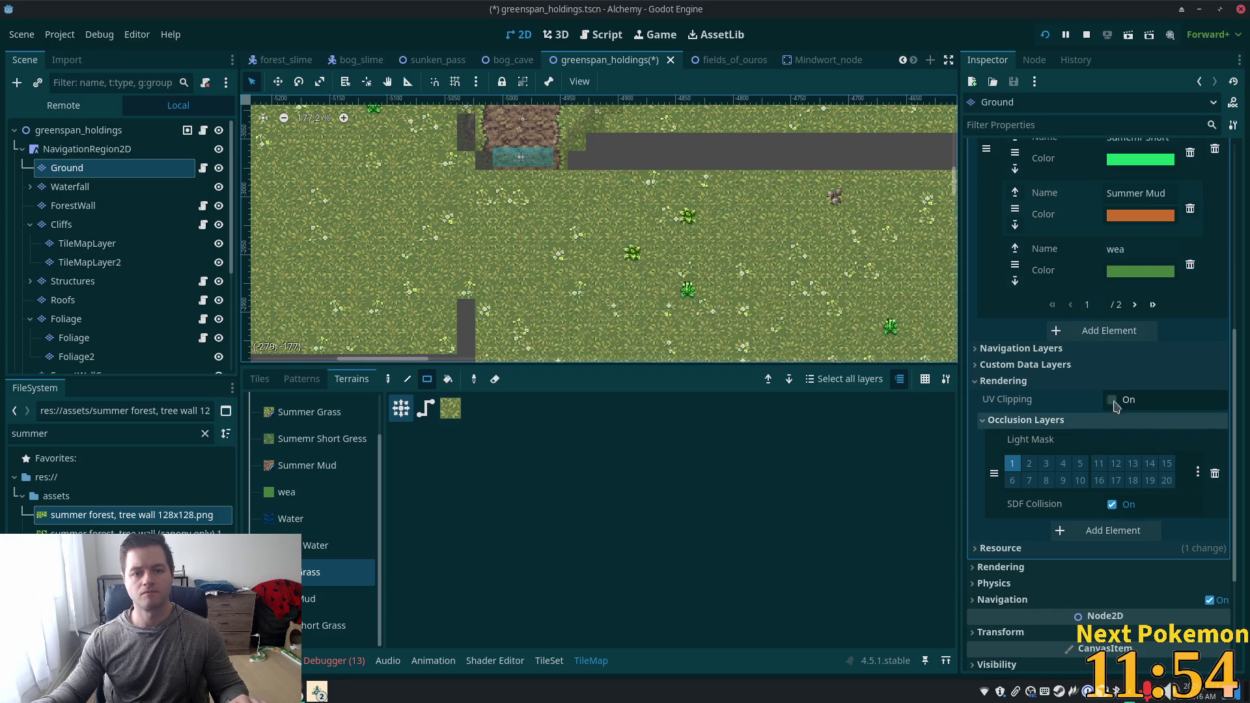
scroll(790, 325, "up", 3)
scroll(789, 325, "right", 5)
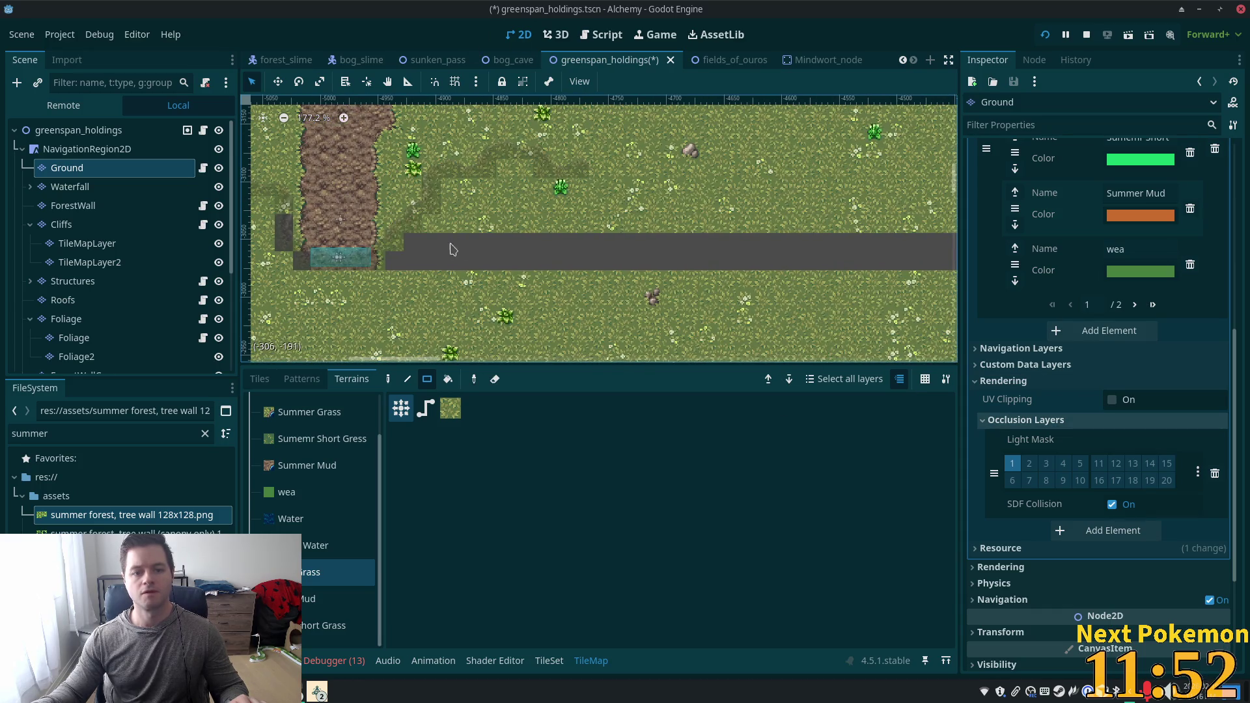
left_click_drag(405, 236, 954, 268)
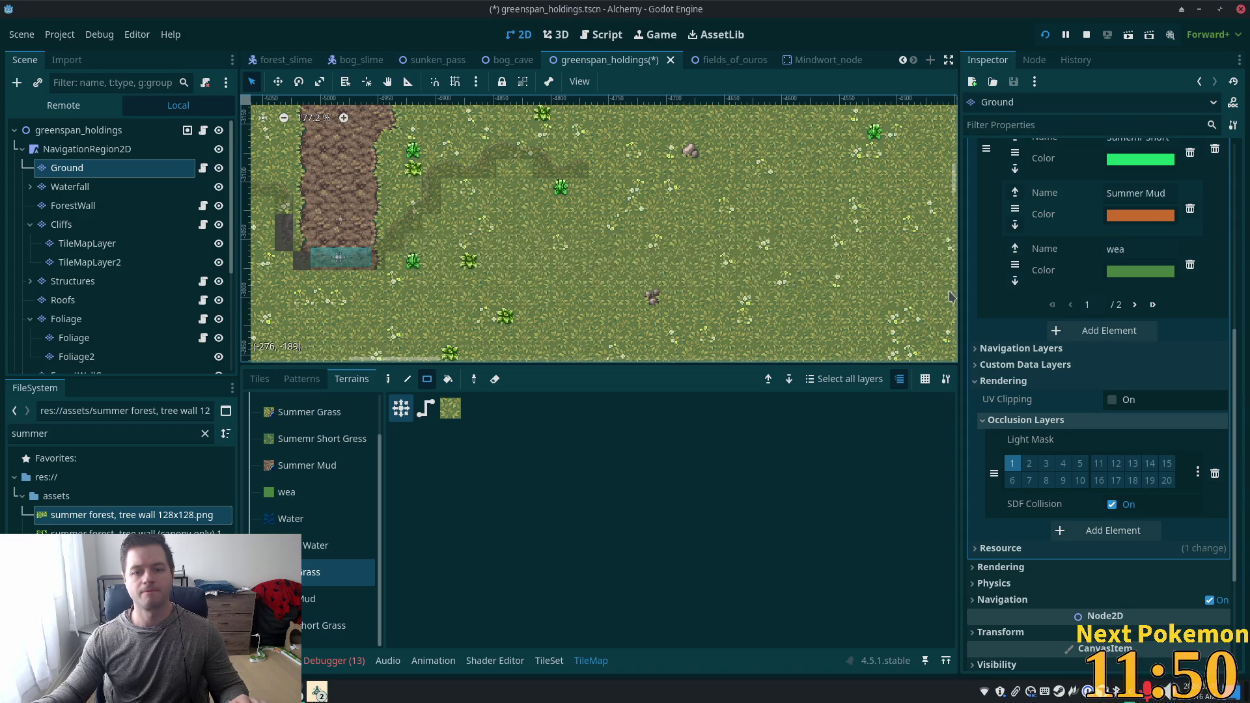
scroll(883, 291, "down", 3)
scroll(883, 291, "down", 3)
scroll(731, 153, "right", 3)
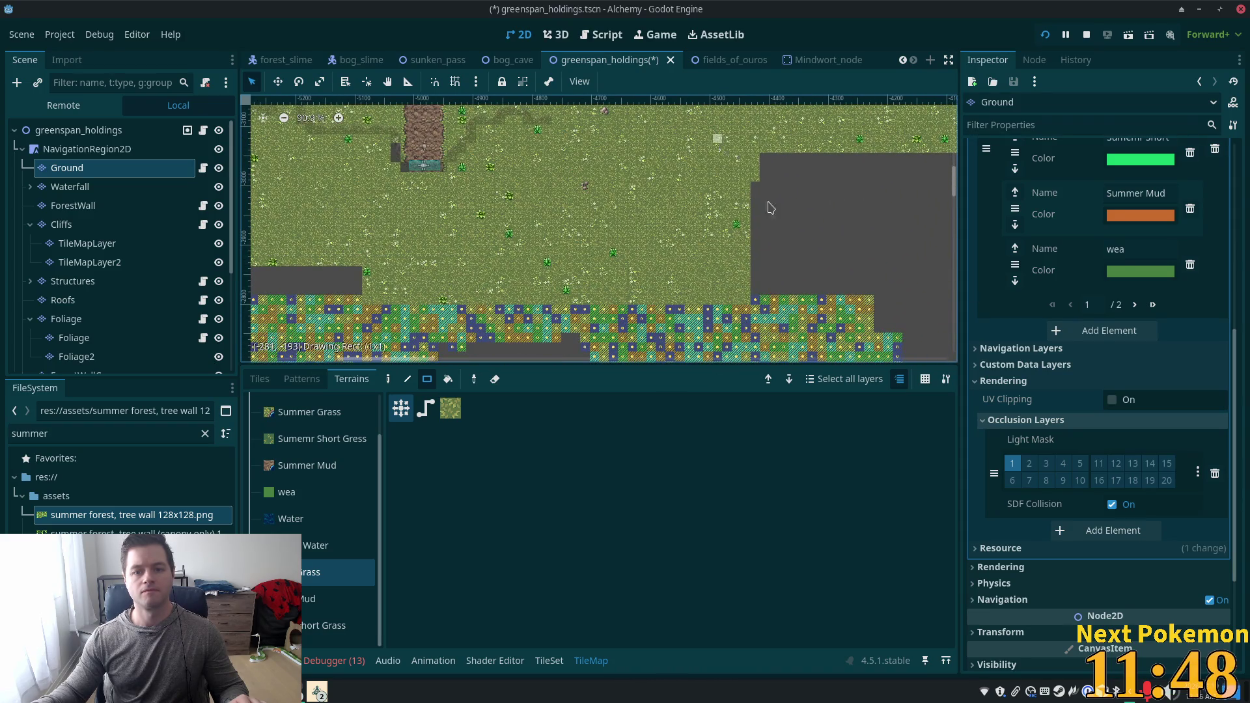
scroll(738, 177, "left", 5)
scroll(739, 177, "down", 1)
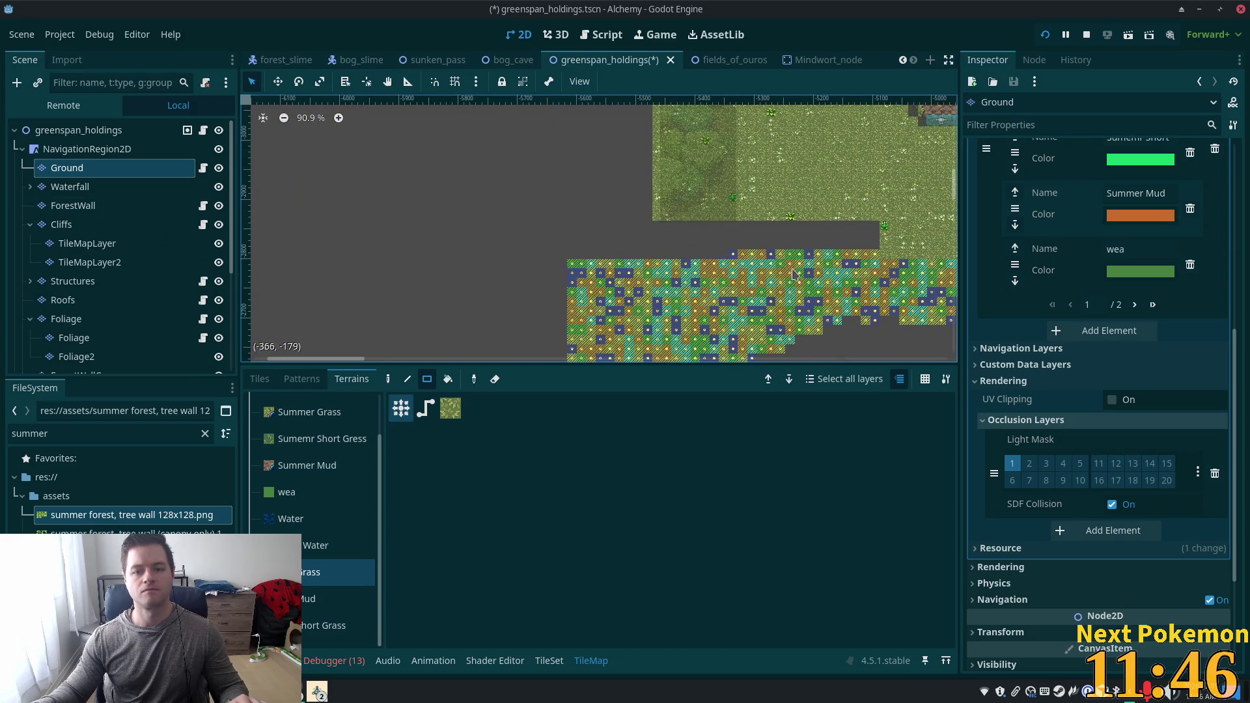
mouse_move(875, 227)
left_mouse_down()
mouse_move(560, 264)
mouse_move(531, 247)
left_mouse_up()
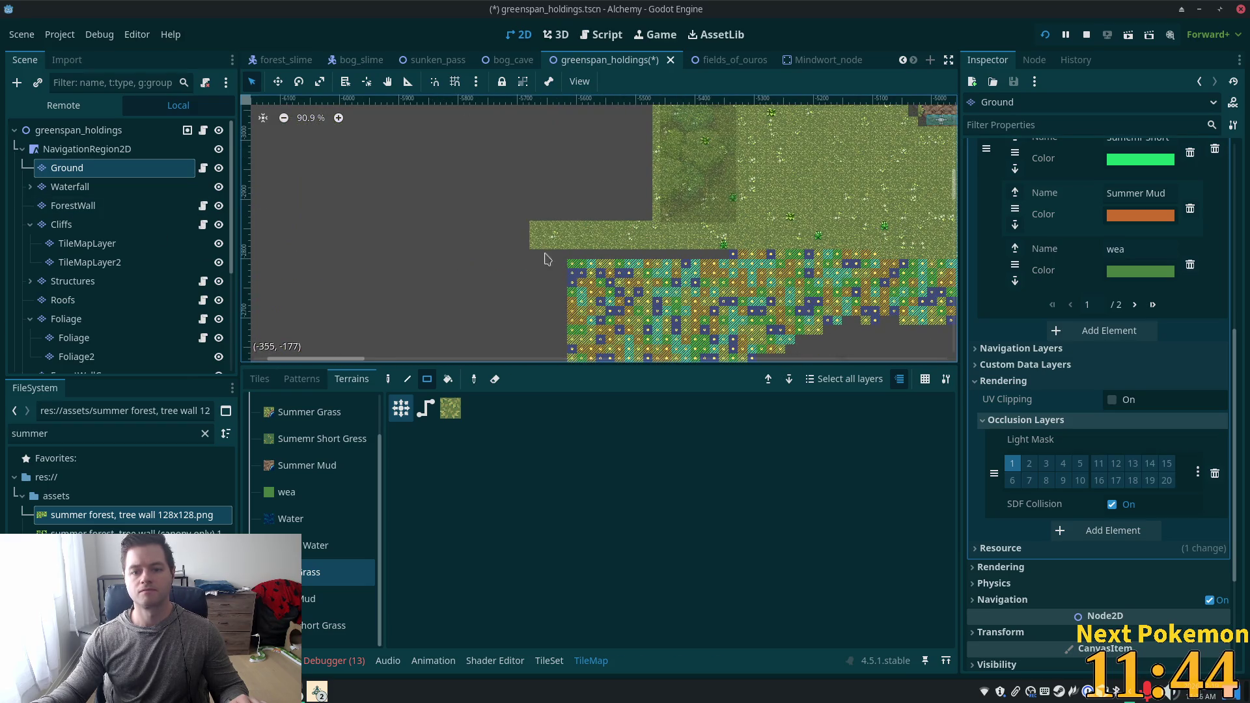
Save greenspan_holdings and select its root node.
key("ctrl+s")
left_click(130, 130)
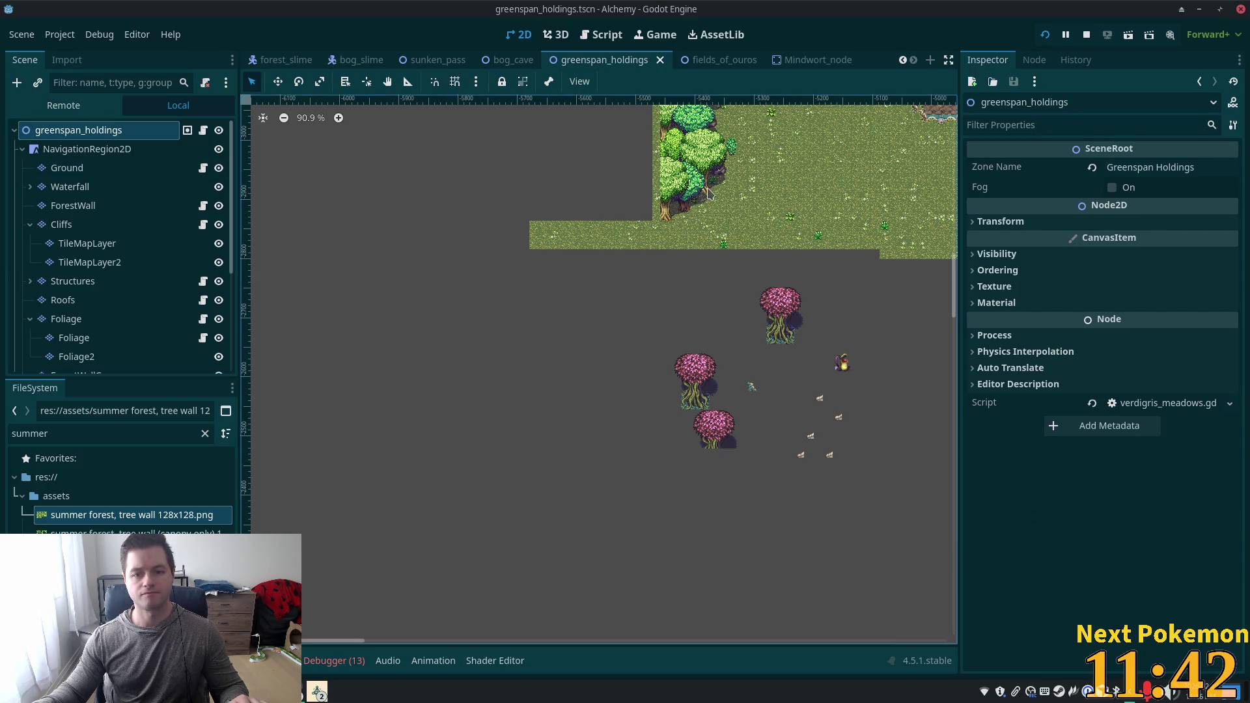
scroll(470, 348, "up", 2)
scroll(470, 348, "right", 2)
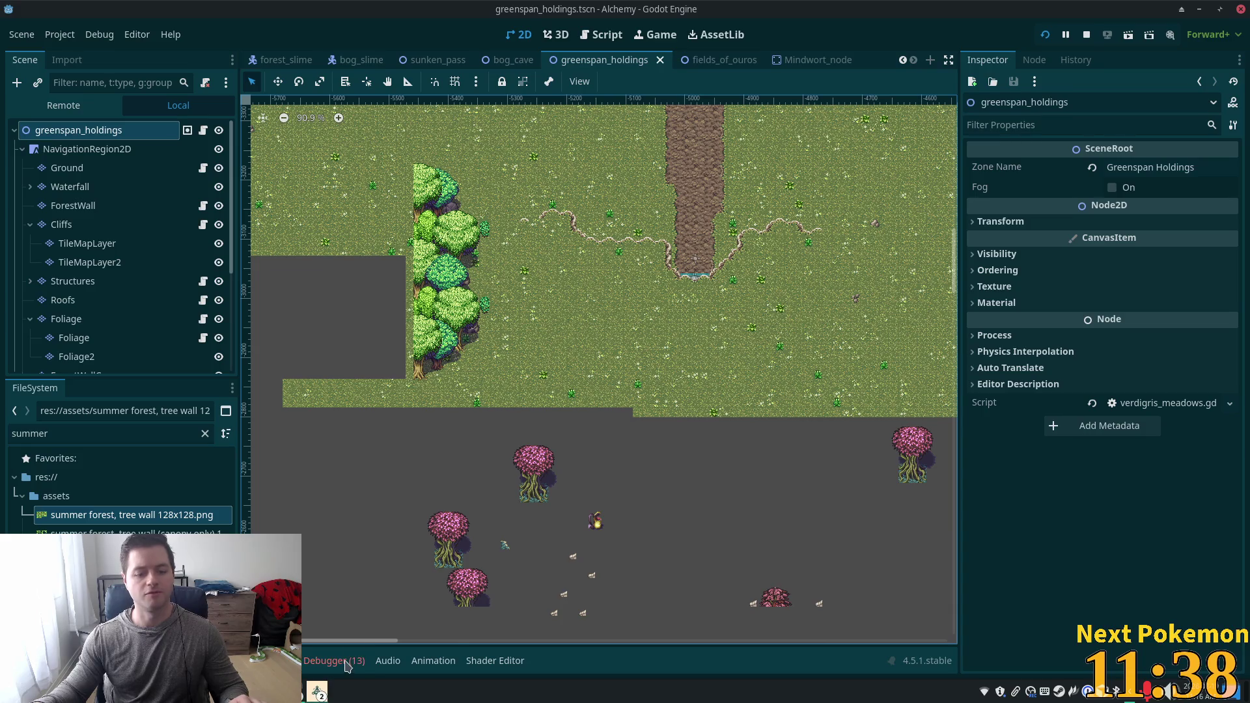
In the second Alchemy (DEBUG) window, walk the character out of the forest and across the meadow.
left_click(317, 692)
left_click(357, 640)
left_click(317, 691)
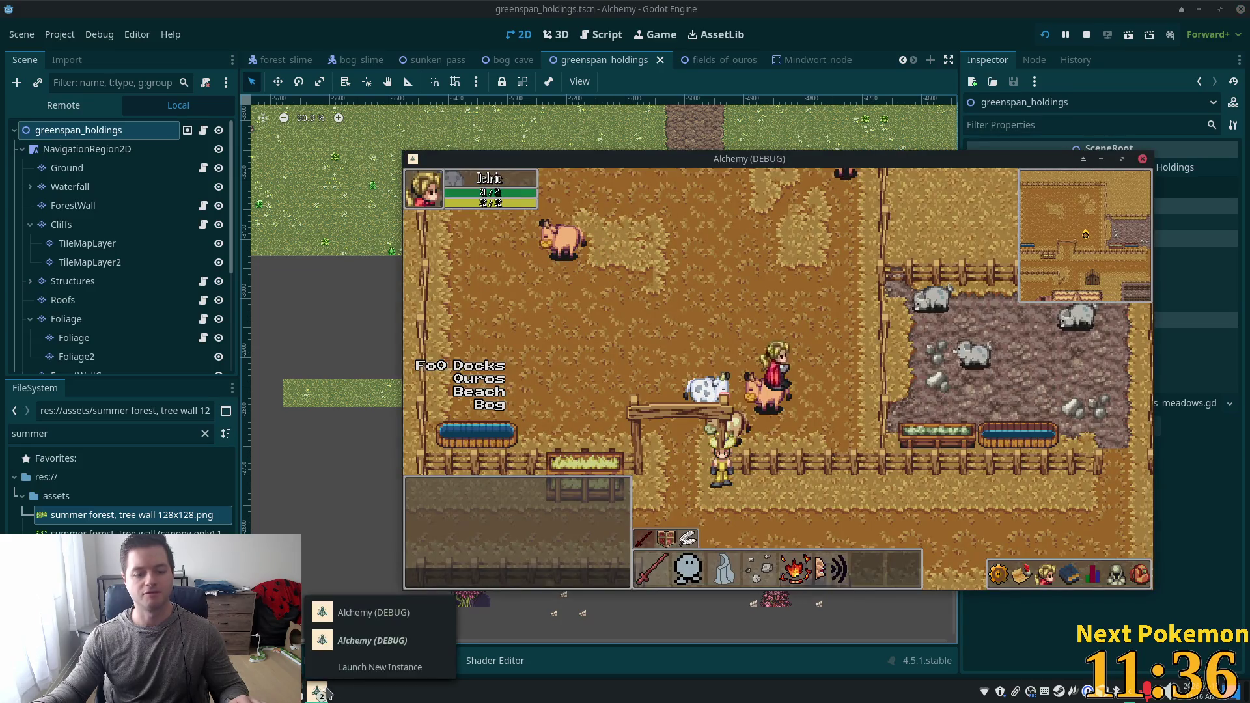
left_click(360, 613)
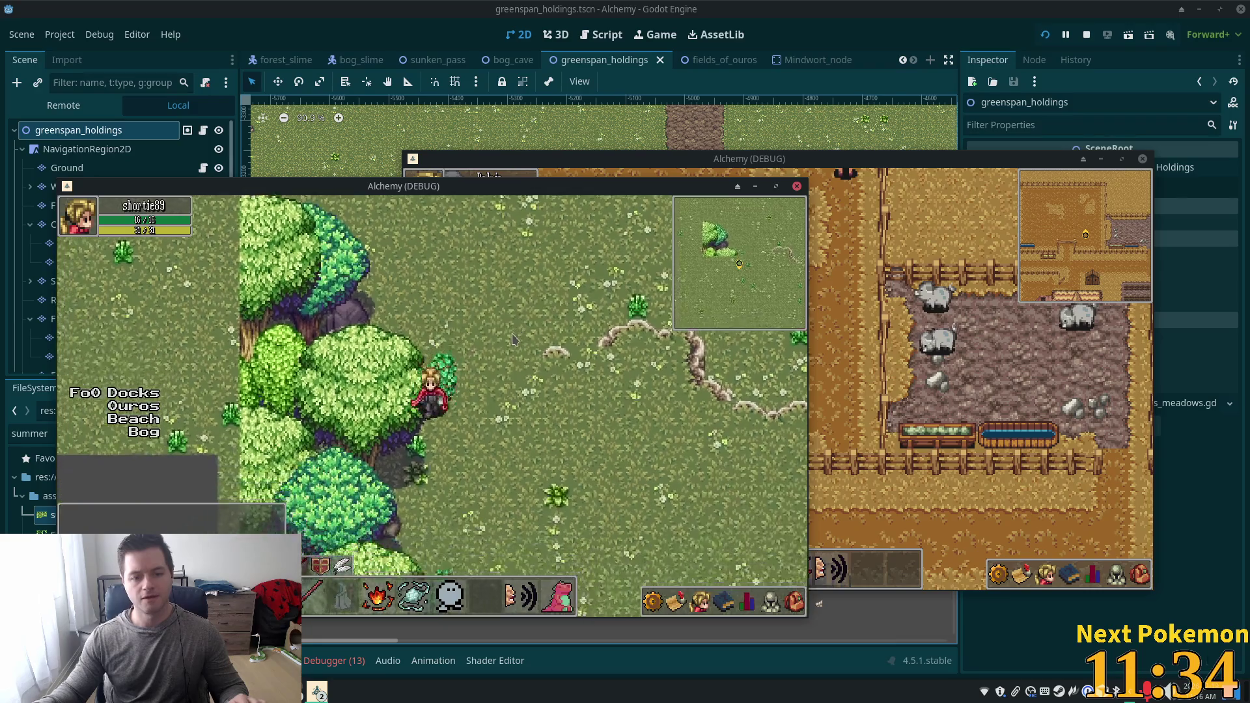
key("d")
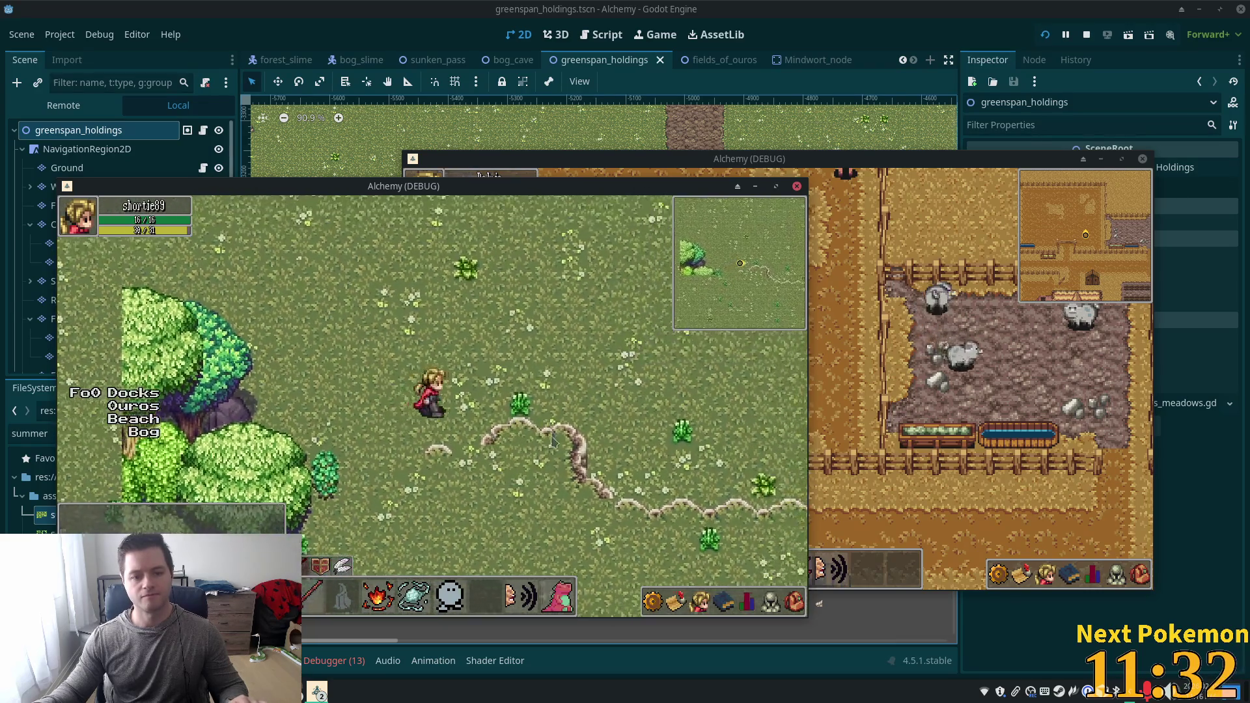
key("a")
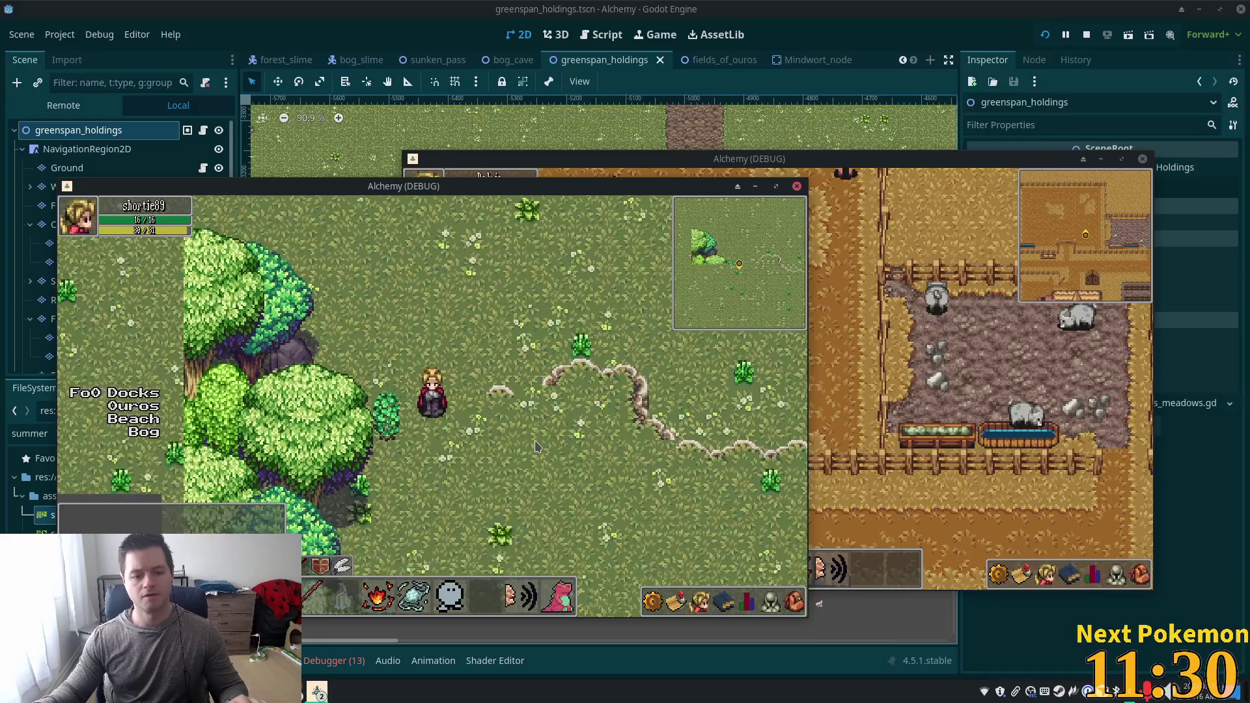
key("a")
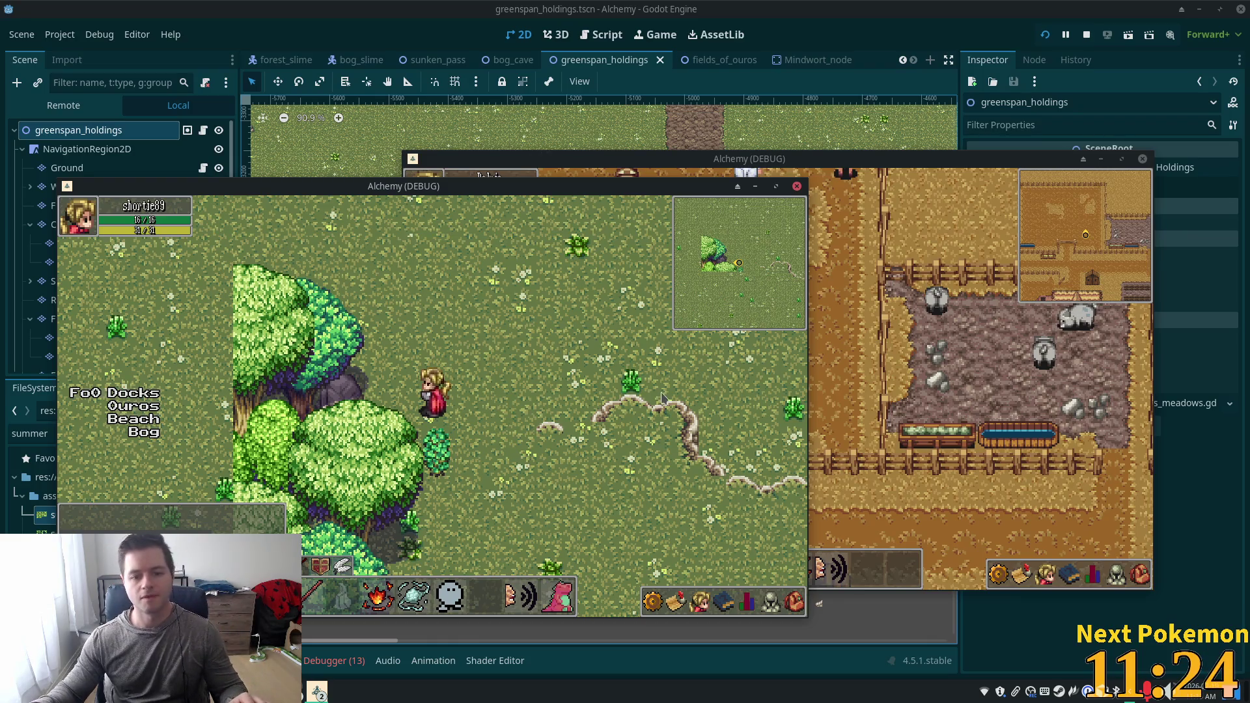
key("d")
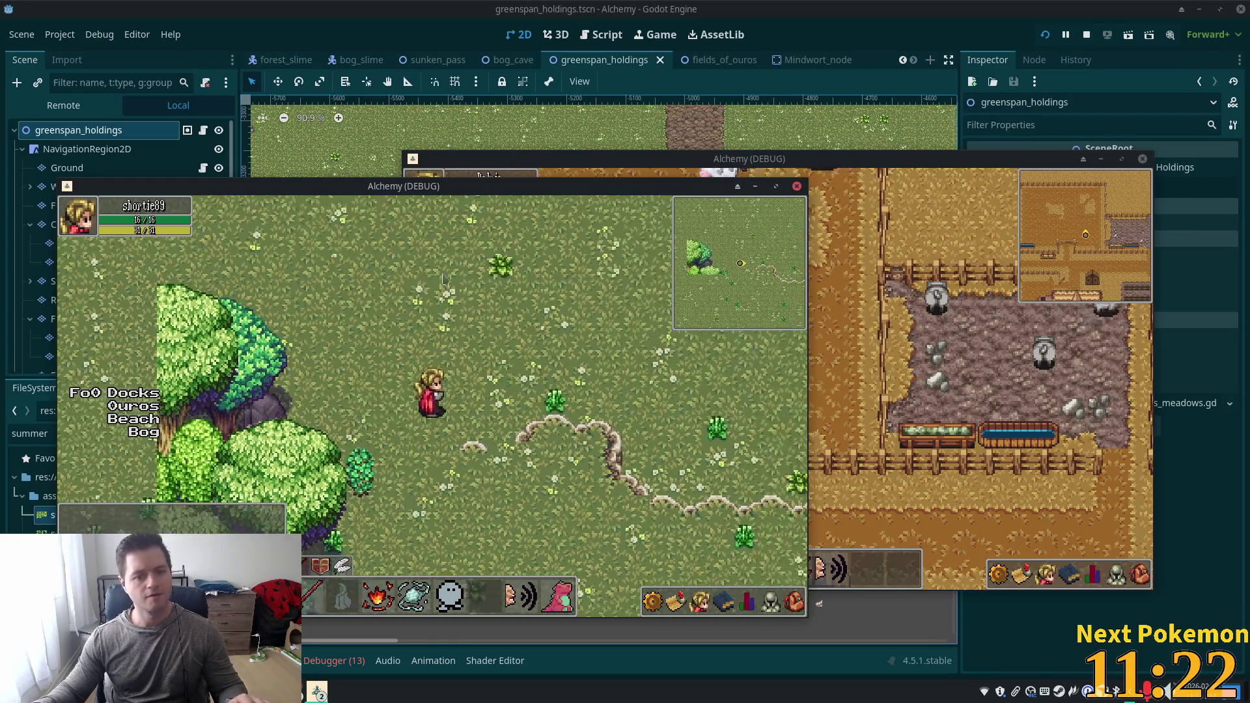
left_click(896, 13)
scroll(532, 296, "up", 5)
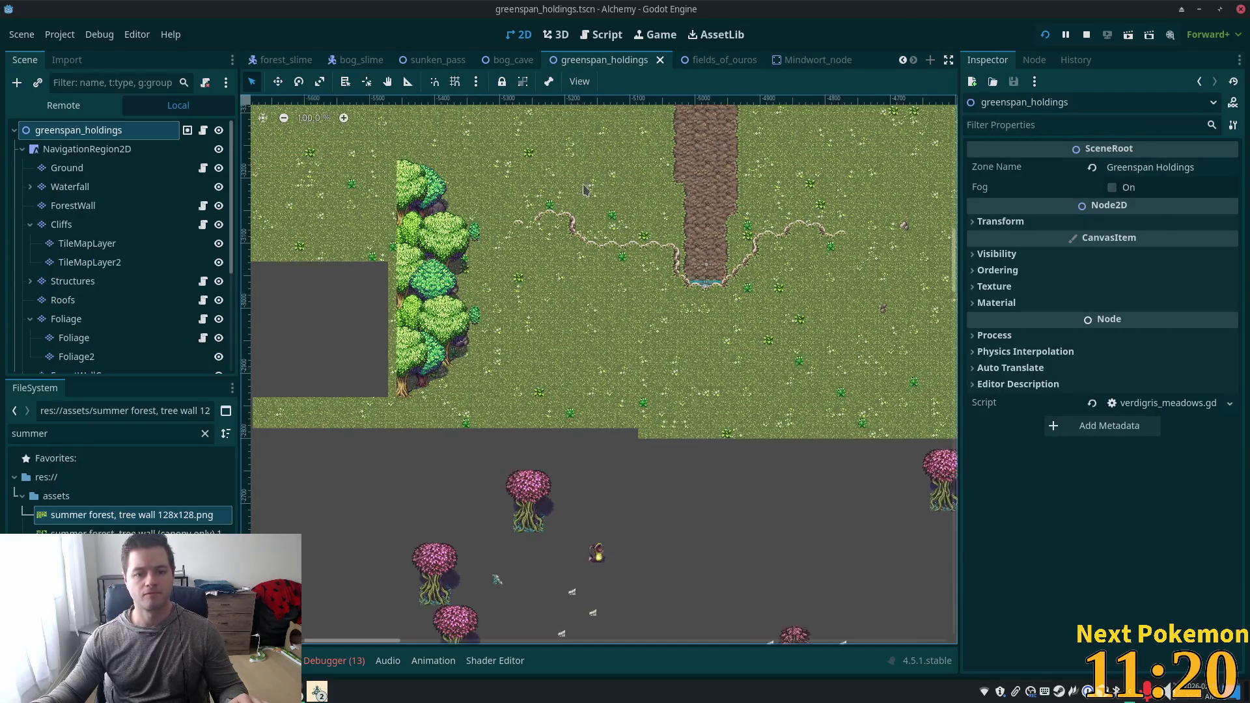
On the Cliffs layer, pick a cliff-edge tile from the summer forest.png tileset.
scroll(532, 296, "up", 2)
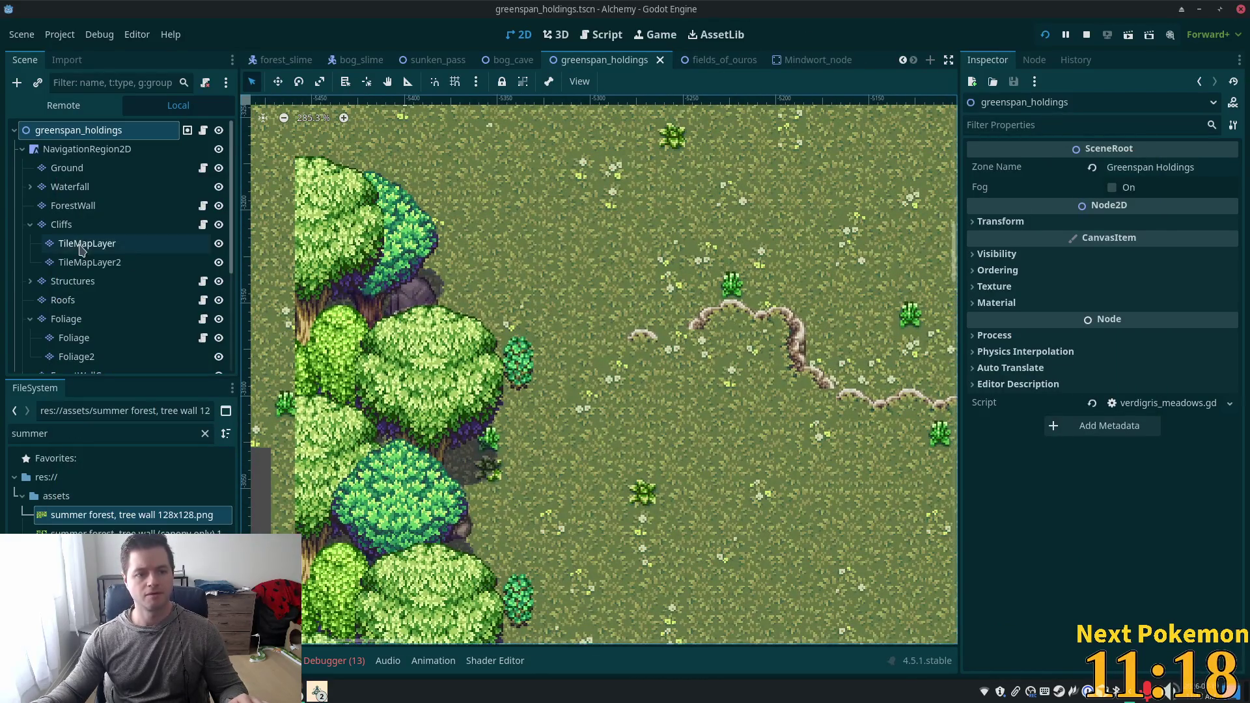
left_click(61, 224)
left_click_drag(586, 312, 545, 235)
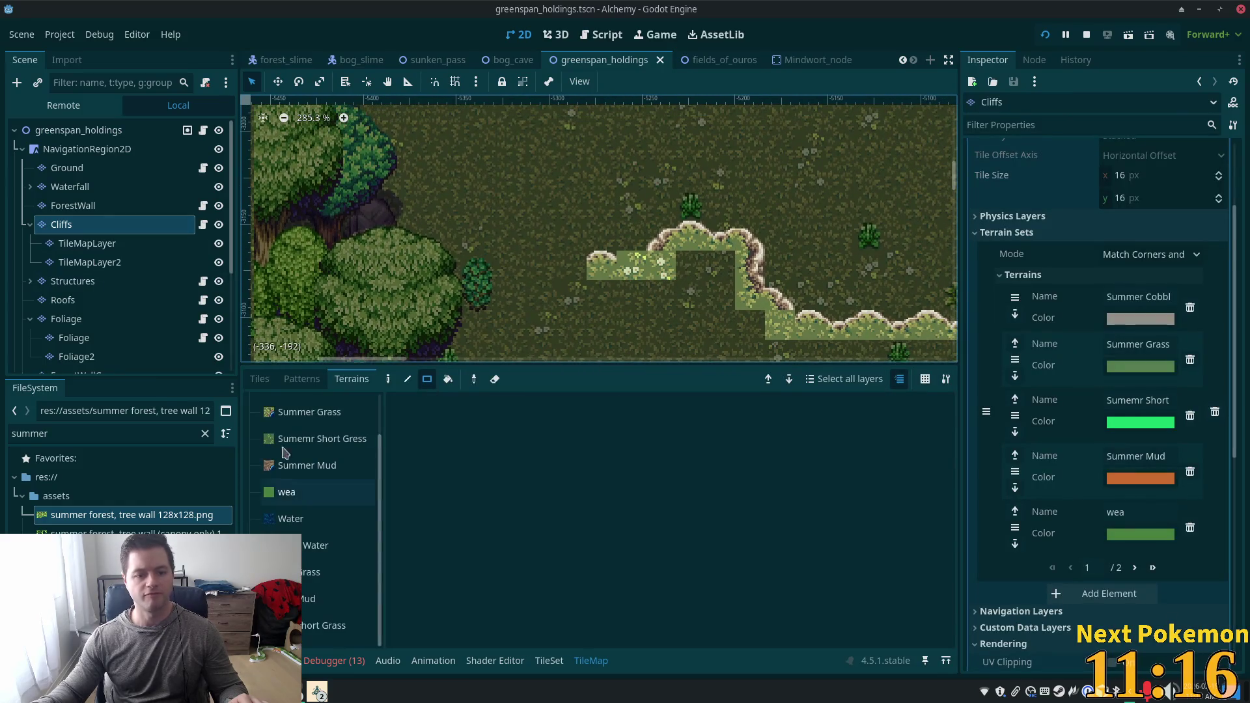
left_click(260, 379)
scroll(289, 530, "down", 2)
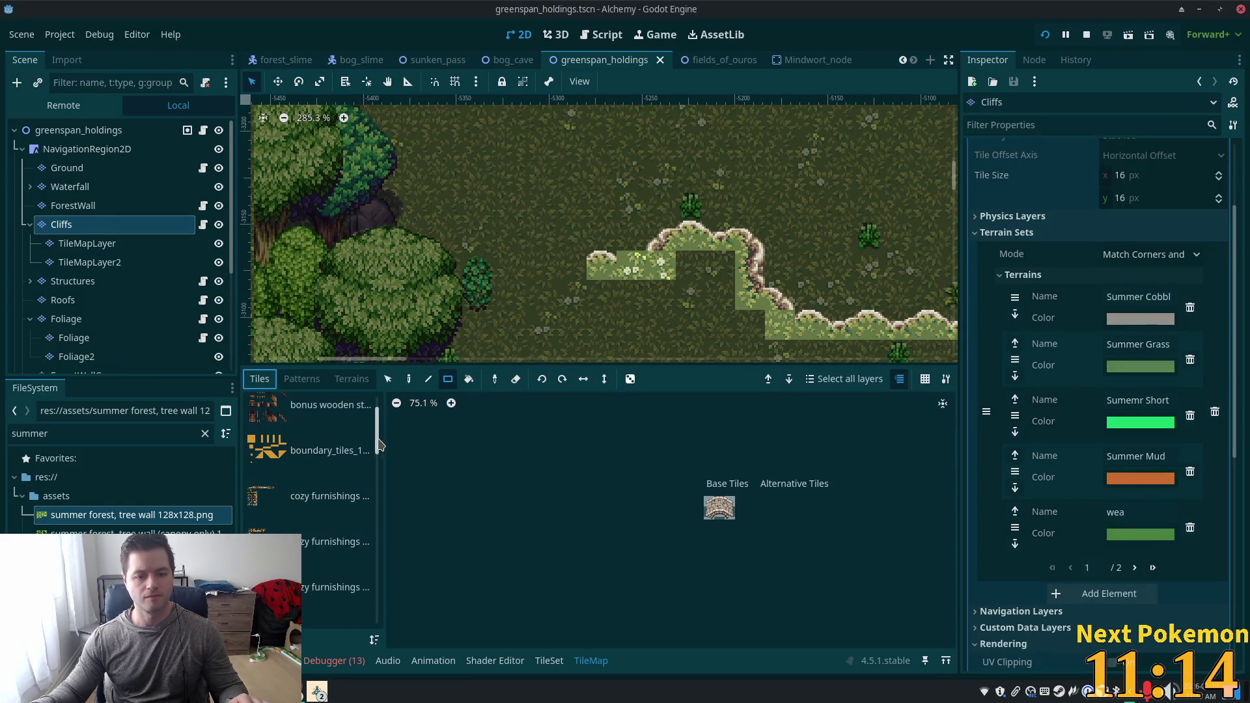
scroll(380, 443, "down", 5)
left_click(312, 448)
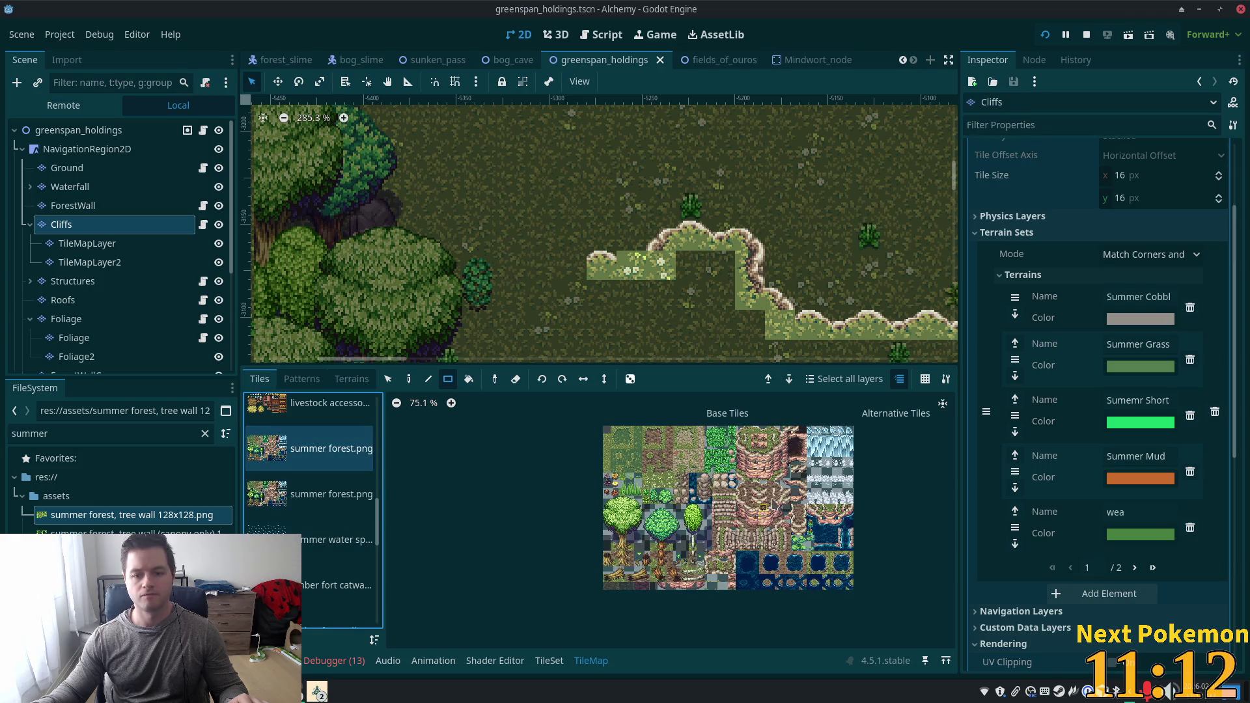
scroll(771, 506, "up", 5)
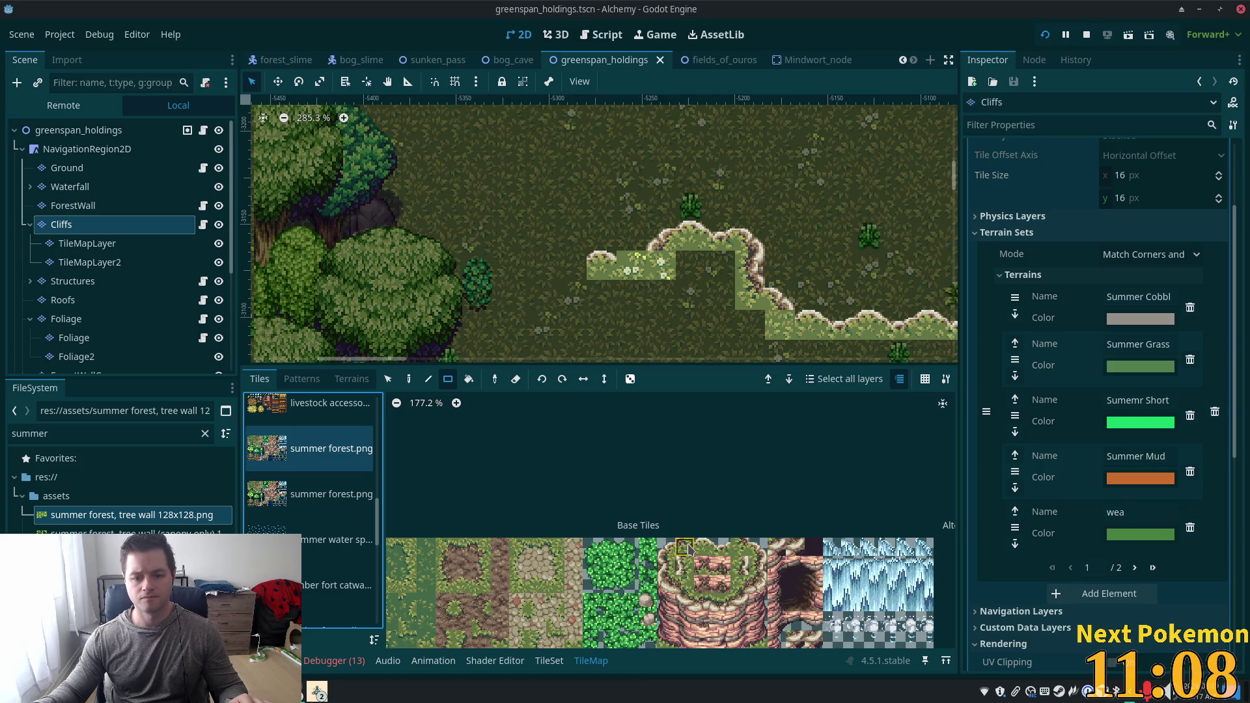
left_click(721, 549)
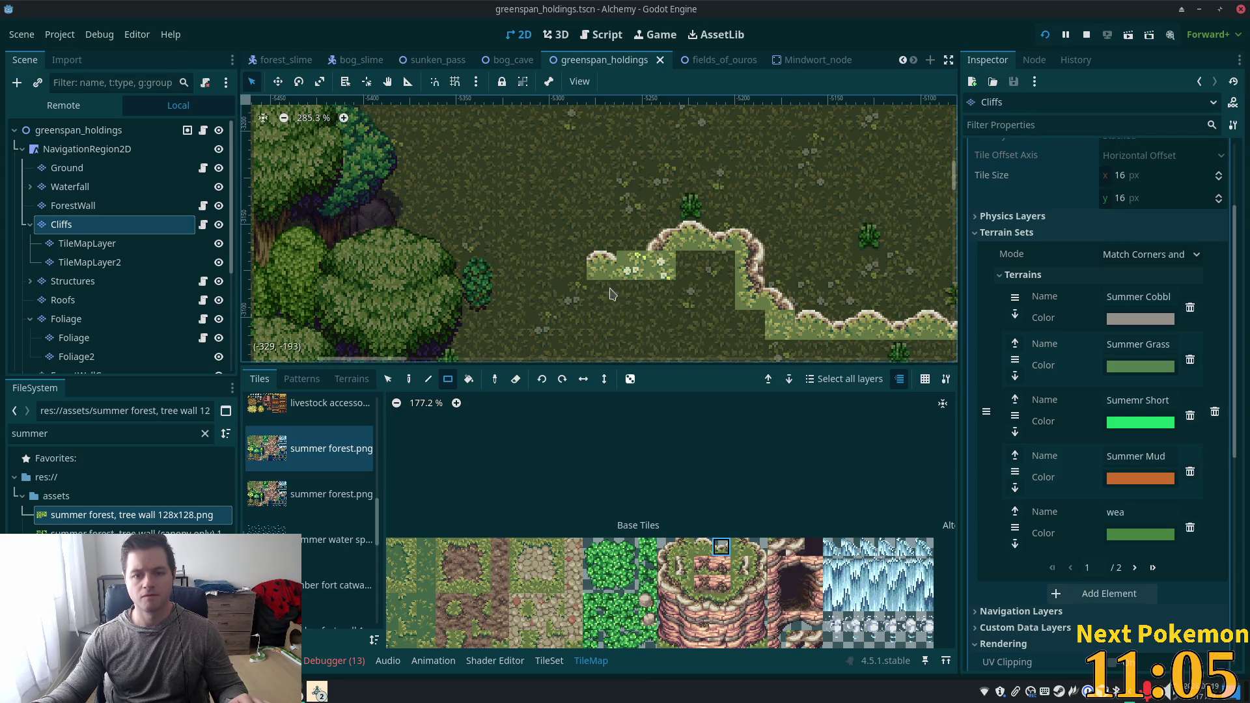
Paint a cliff-edge tile at the ledge corner and a 2x2 cliff-top block extending it left.
left_click(409, 378)
left_click(630, 265)
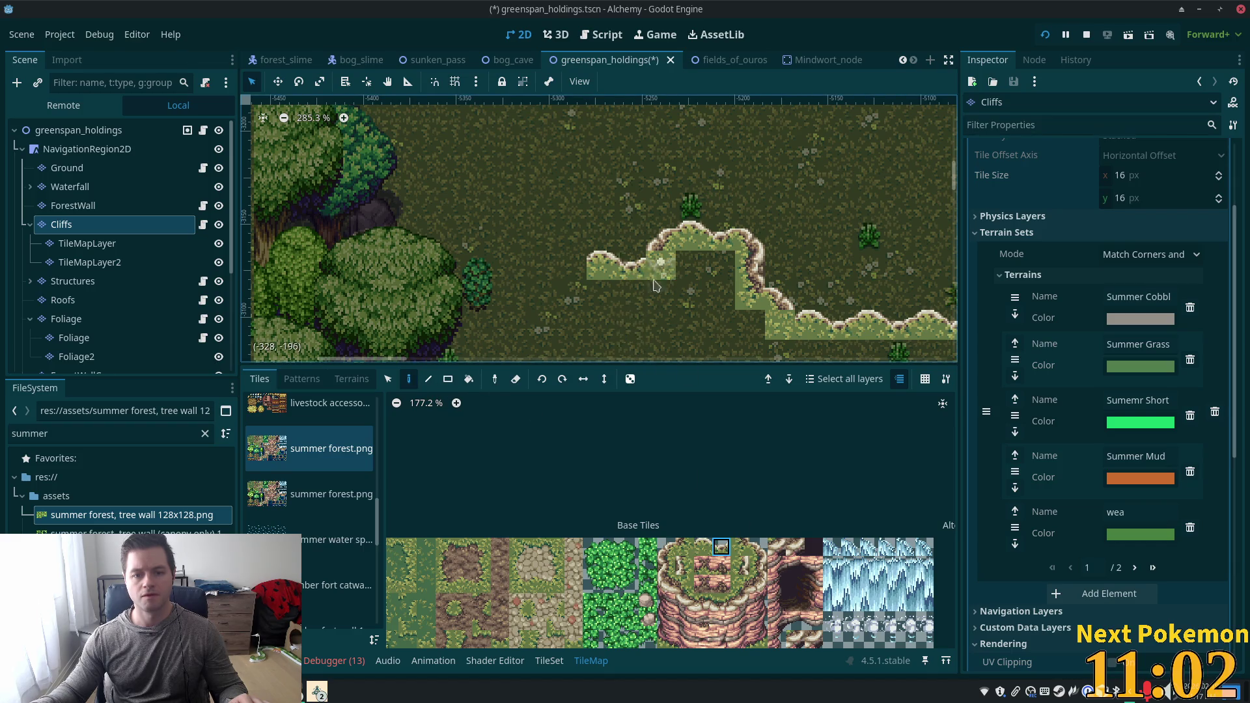
left_click(684, 547)
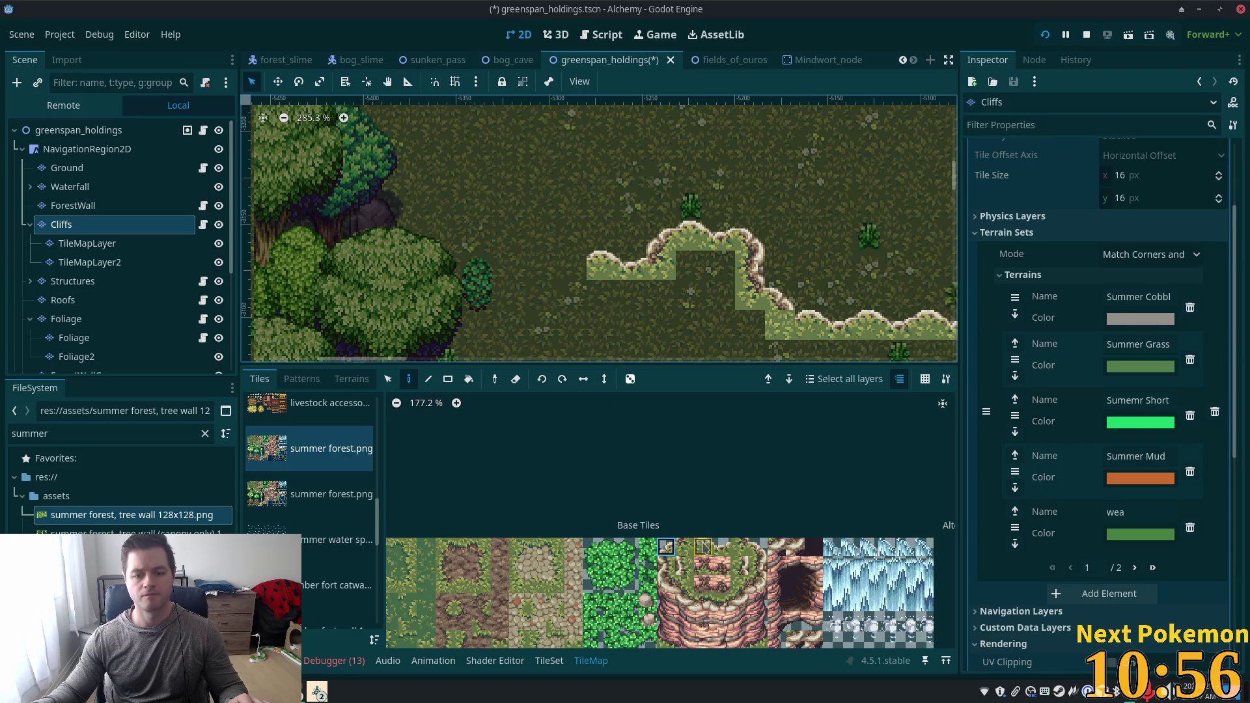
left_click_drag(712, 548, 705, 563)
left_click(557, 280)
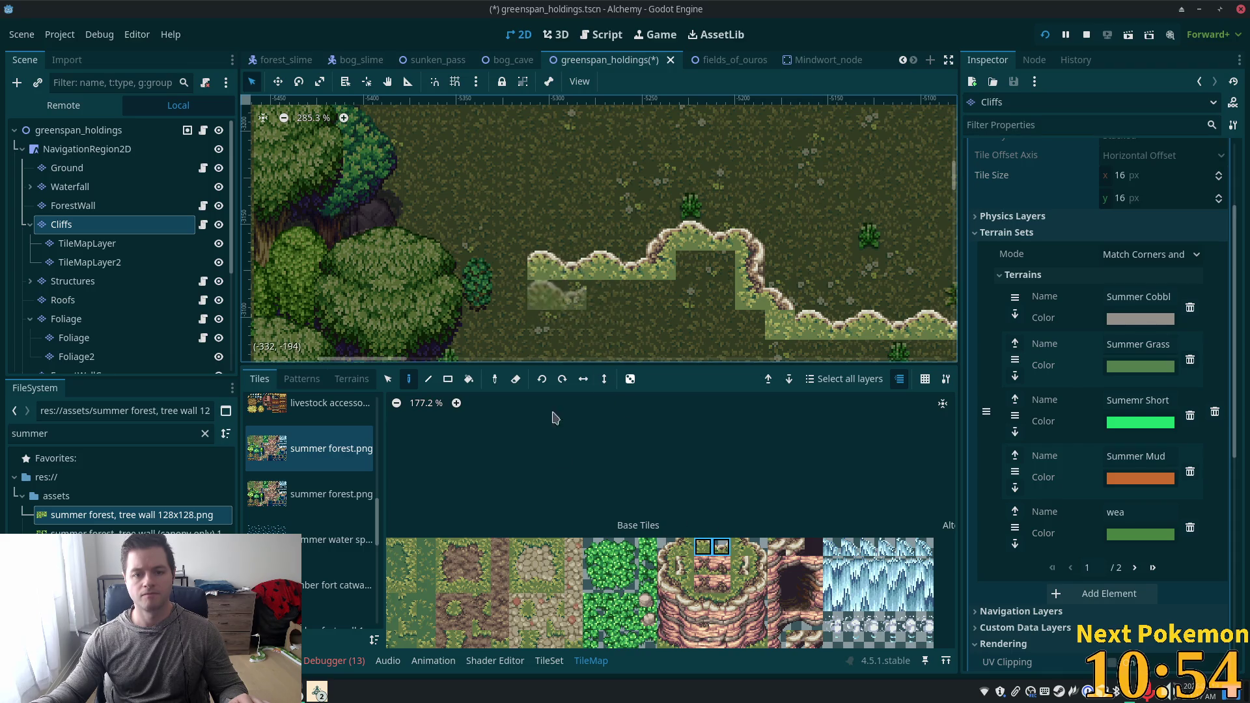
Add a cliff corner and side tiles at the ledge's left end, then save the scene.
left_click(757, 549)
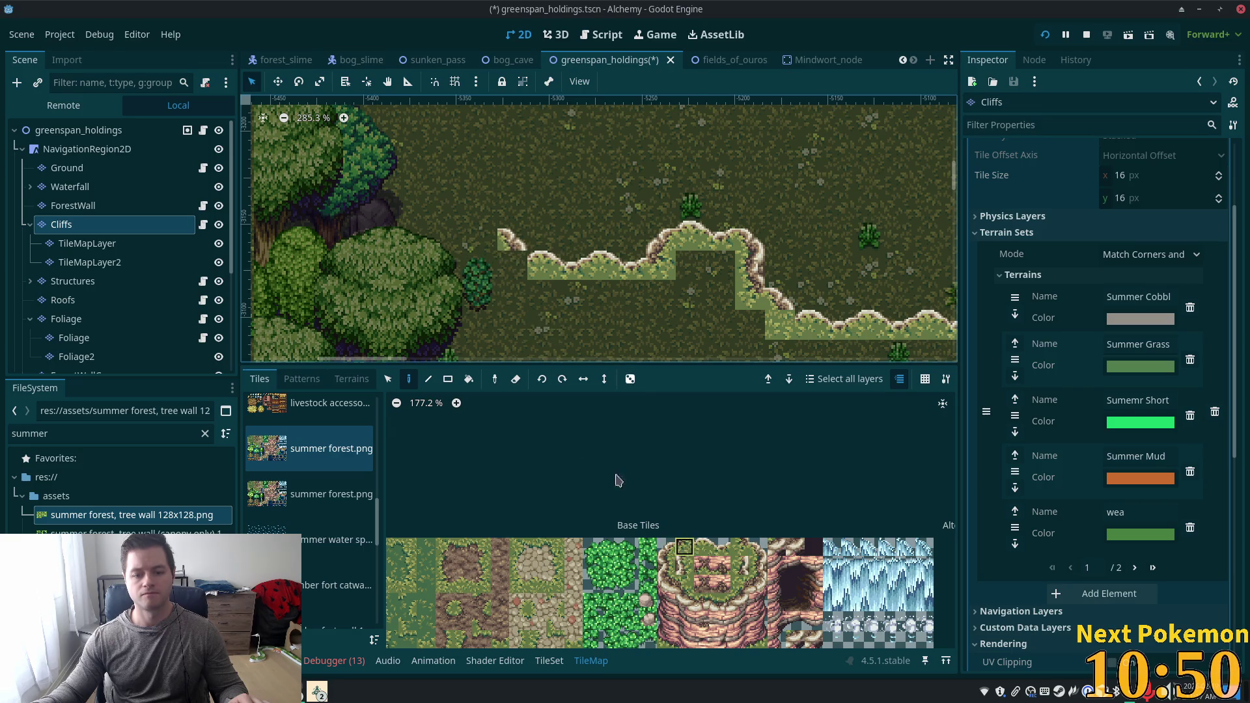
left_click(668, 550)
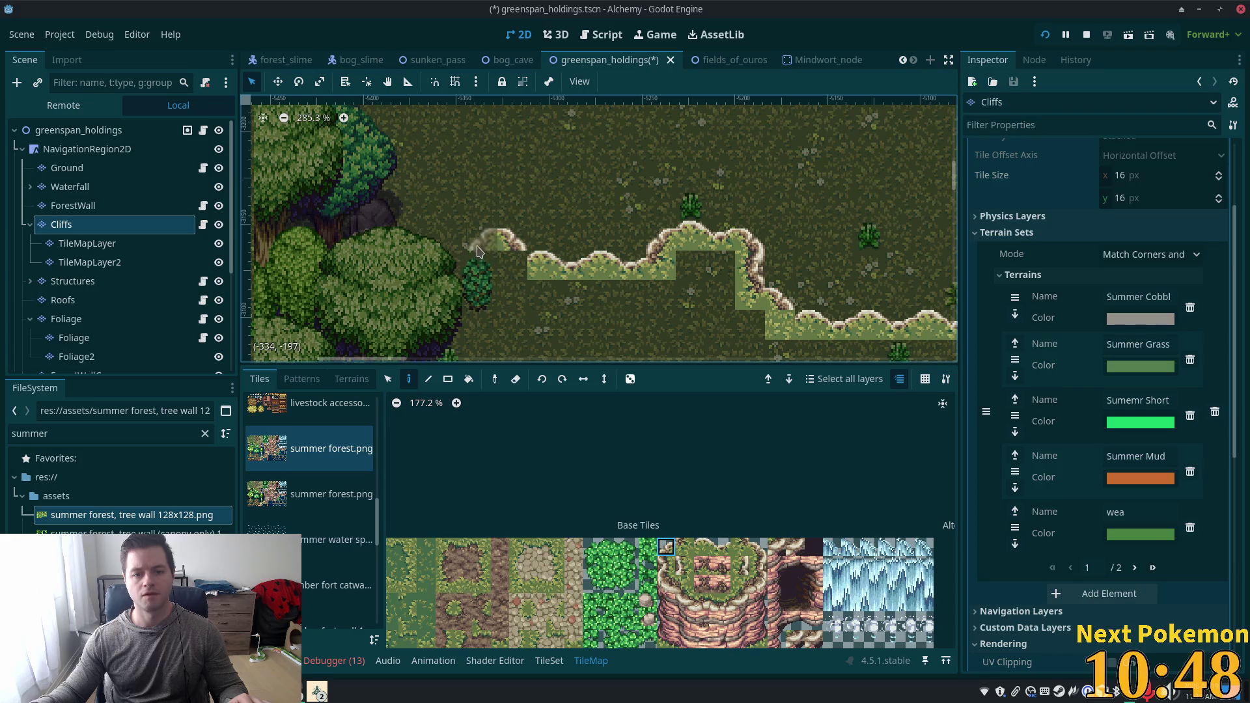
left_click(477, 247)
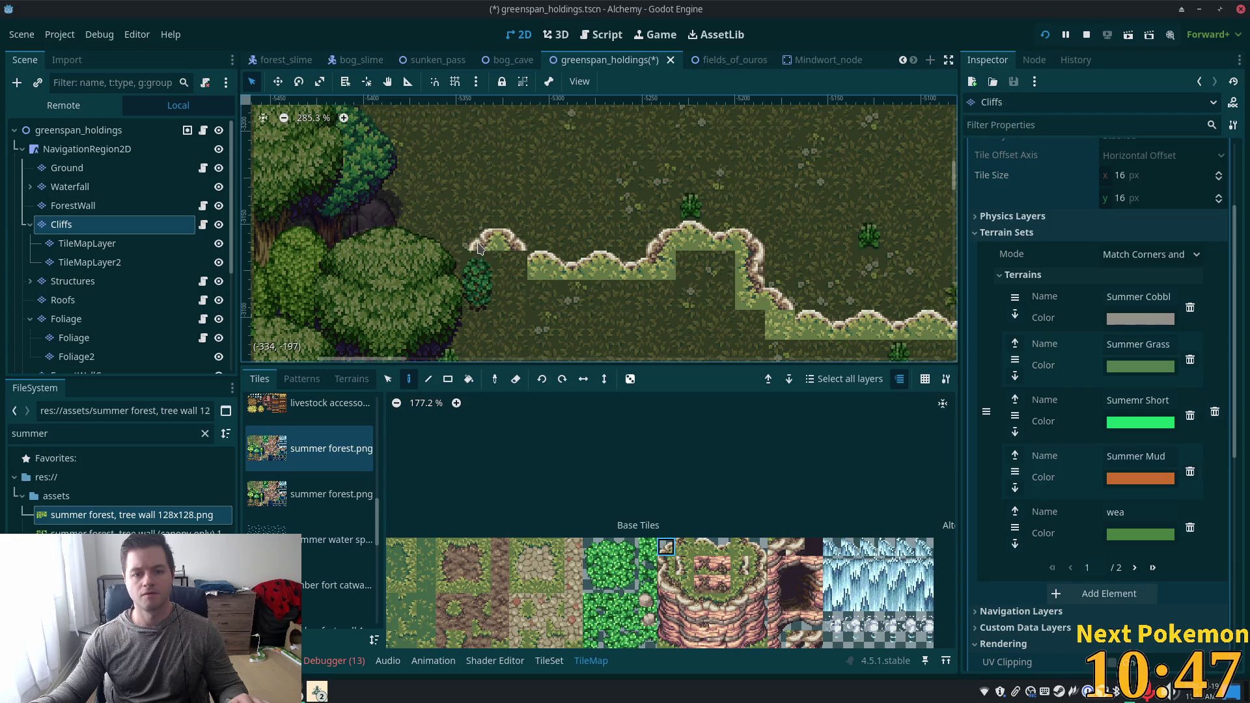
left_click(669, 565)
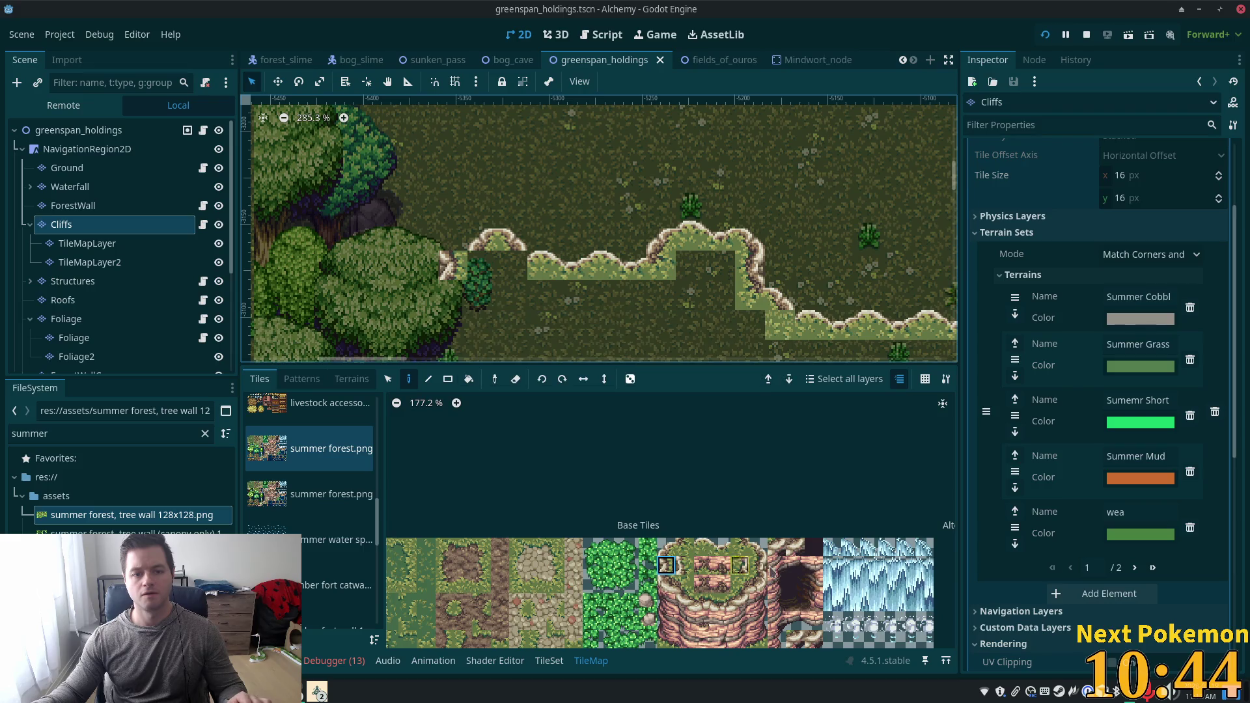
left_click(740, 565)
left_click(671, 564)
left_click(482, 295)
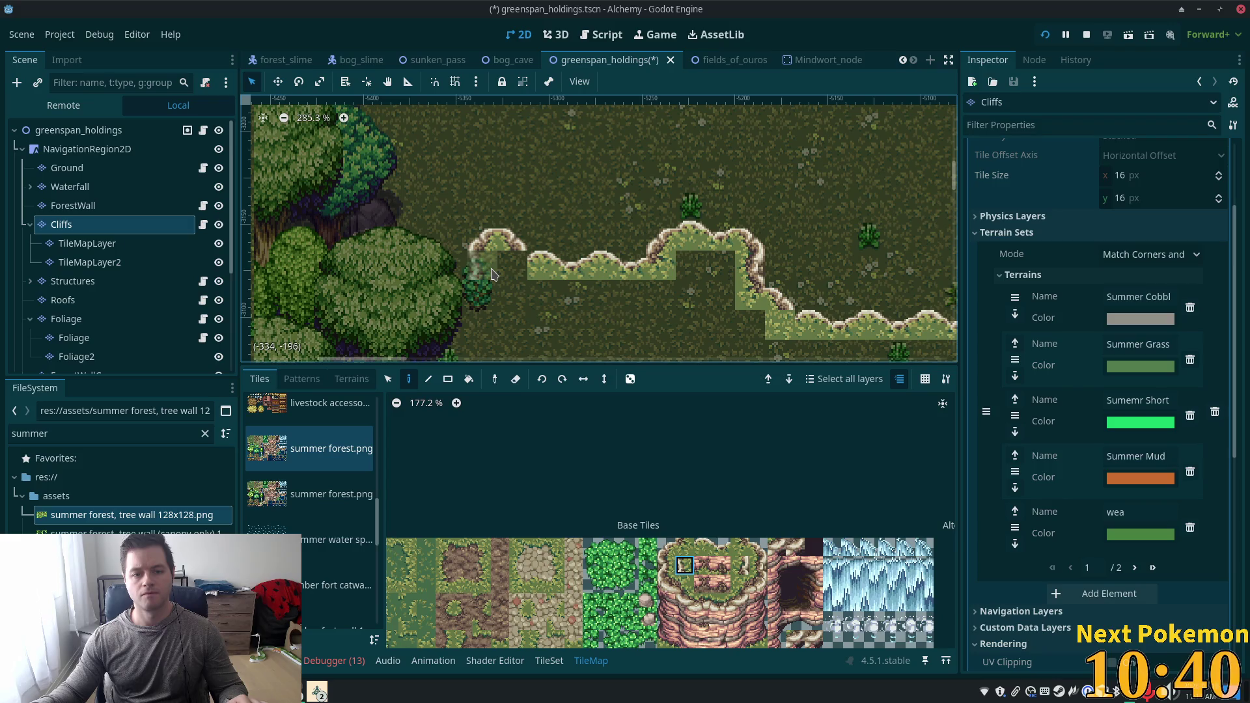
left_click(482, 265)
key("ctrl+s")
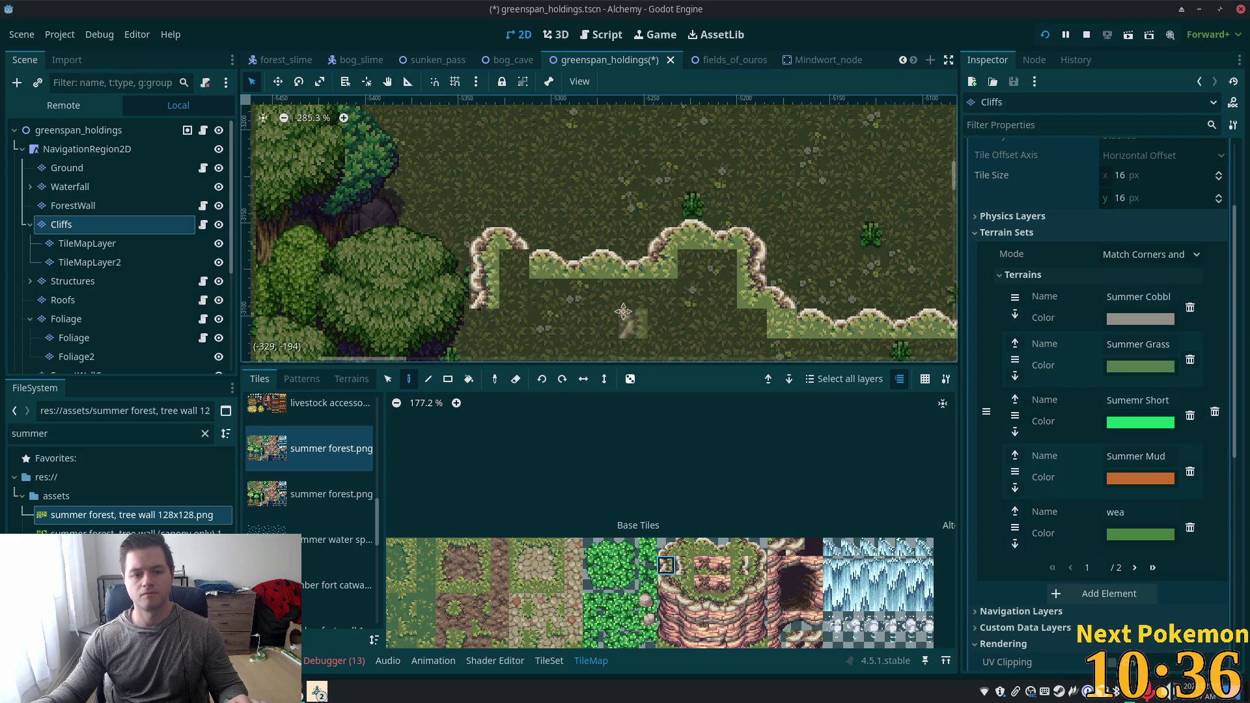
scroll(495, 300, "down", 3)
scroll(495, 300, "left", 1)
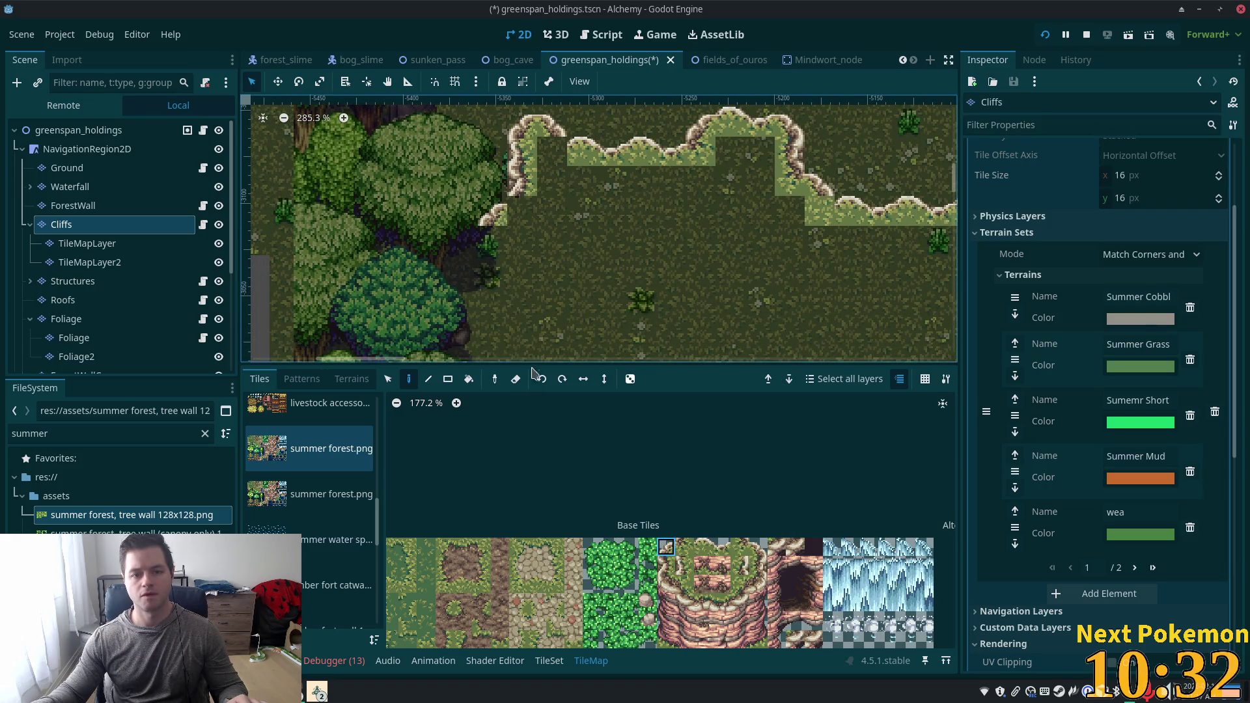
Close the remaining gaps in the cliff edge with cliff side tiles.
left_click(669, 568)
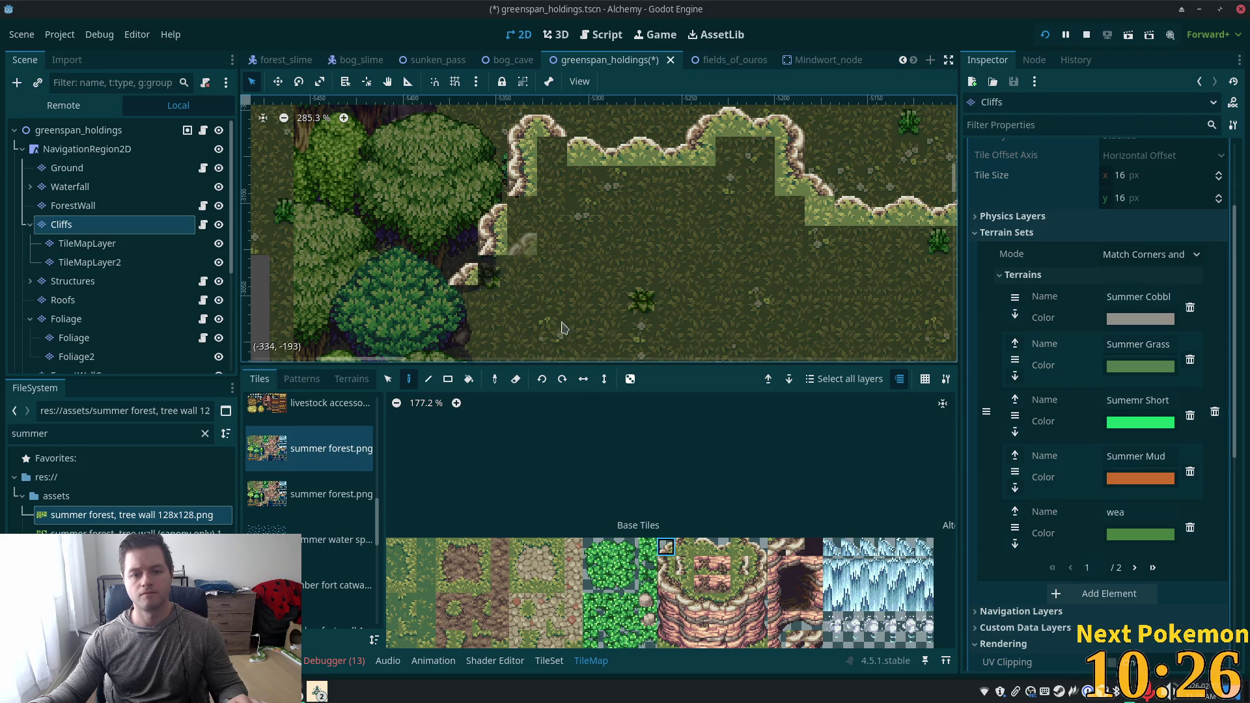
left_click(680, 547)
left_click(521, 211)
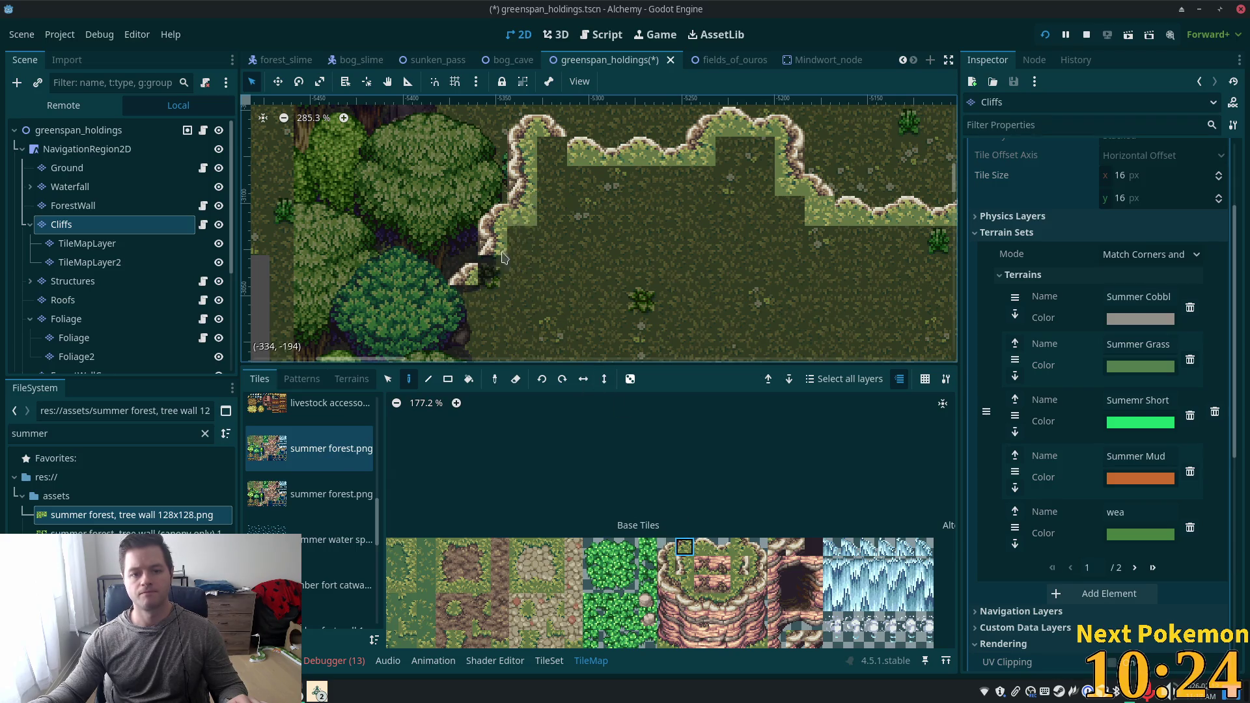
left_click(492, 269)
scroll(689, 269, "down", 2)
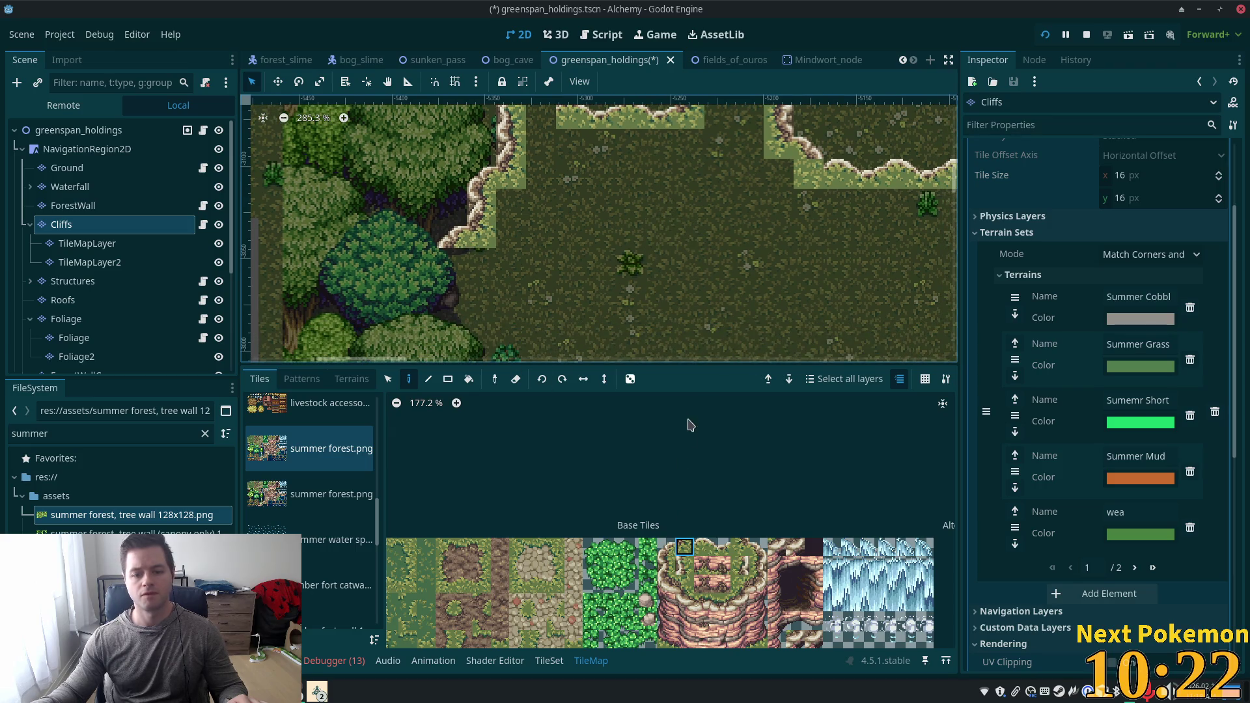
scroll(684, 432, "down", 1)
scroll(561, 323, "down", 2)
scroll(573, 221, "down", 1)
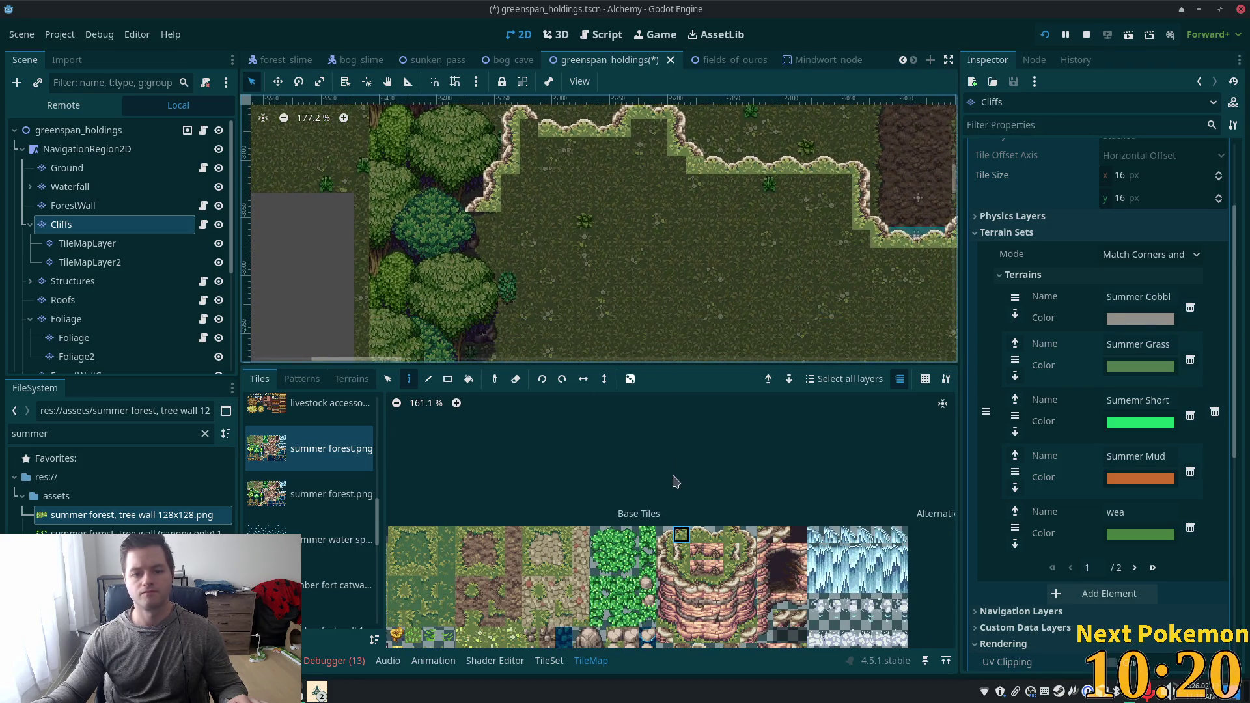
left_click(665, 551)
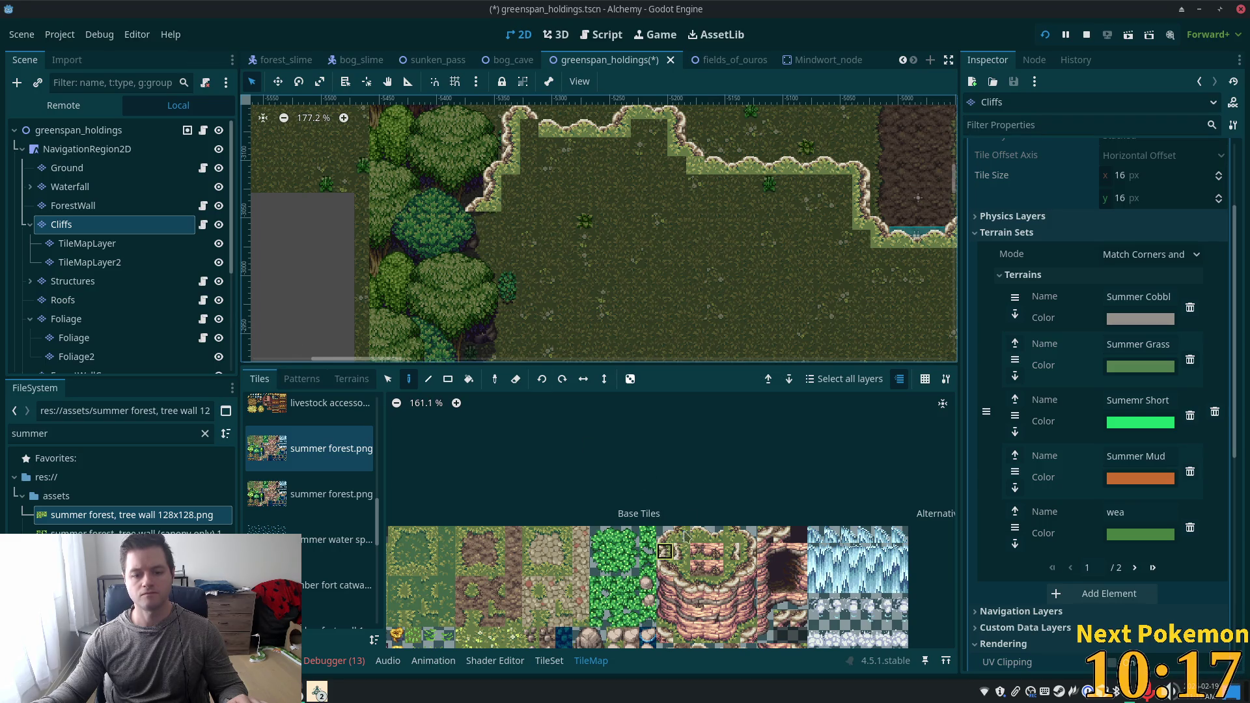
Copy a block of existing cliff tiles down the left edge and save the scene.
left_click(388, 379)
mouse_move(516, 125)
left_mouse_down()
mouse_move(467, 203)
mouse_move(443, 296)
left_mouse_up()
left_click(408, 378)
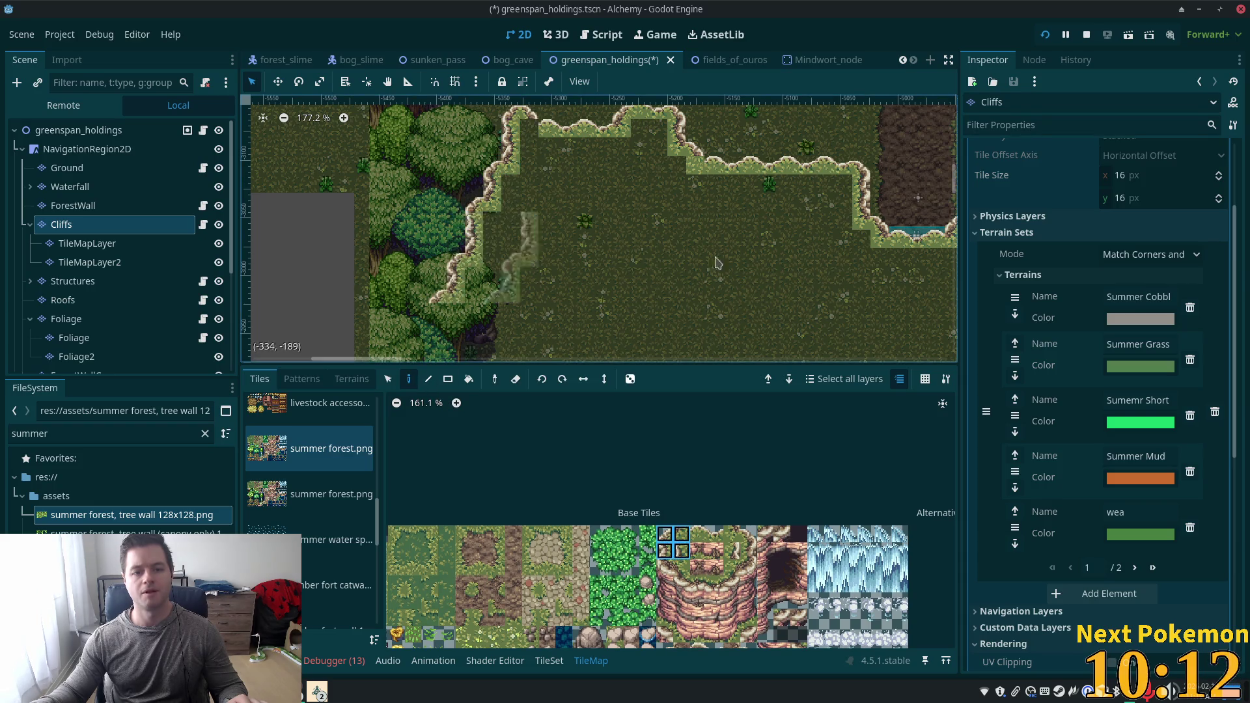
scroll(677, 258, "right", 5)
scroll(677, 259, "up", 2)
key("ctrl+s")
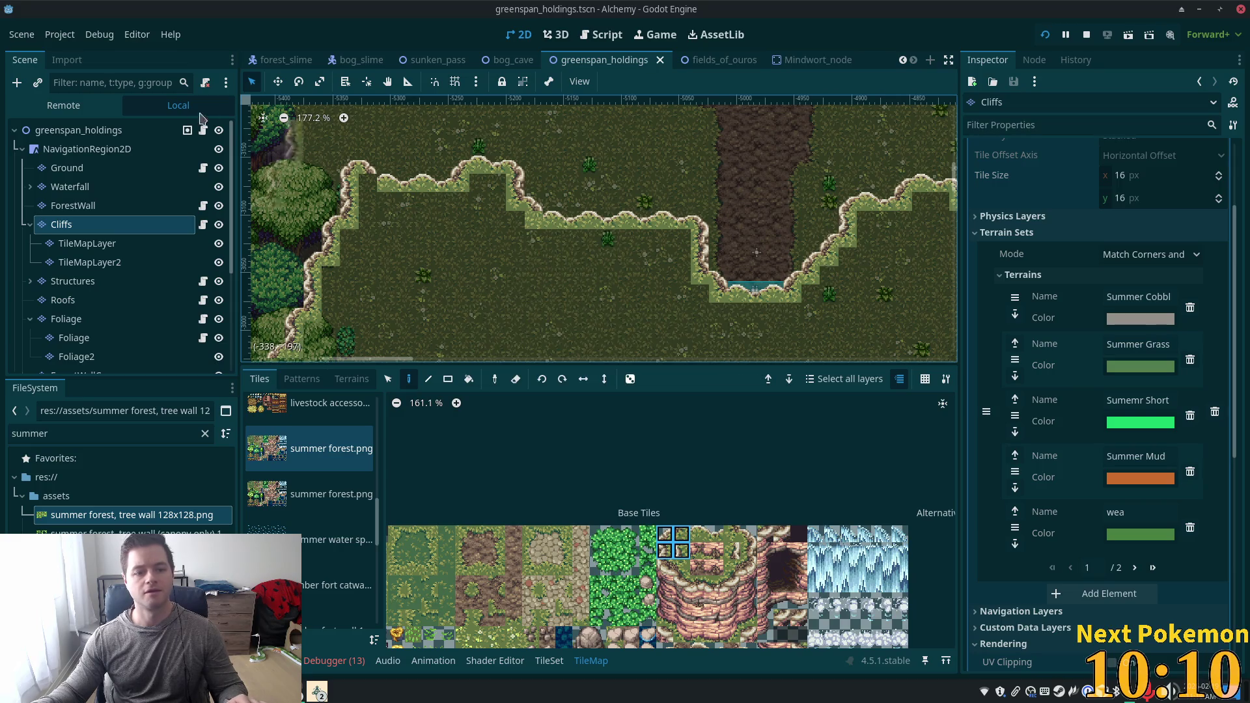
Paint a rectangle of Grass terrain beside the cliffs and save the scene.
scroll(546, 202, "left", 5)
scroll(546, 202, "up", 3)
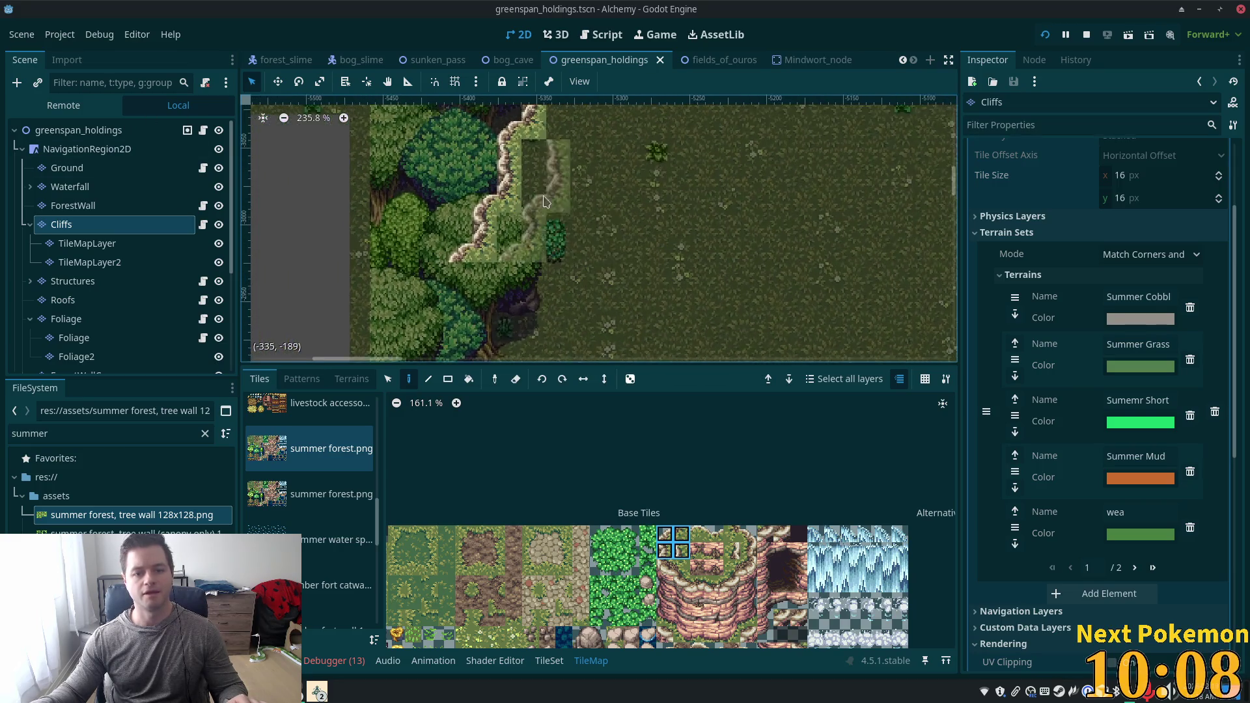
scroll(546, 201, "left", 3)
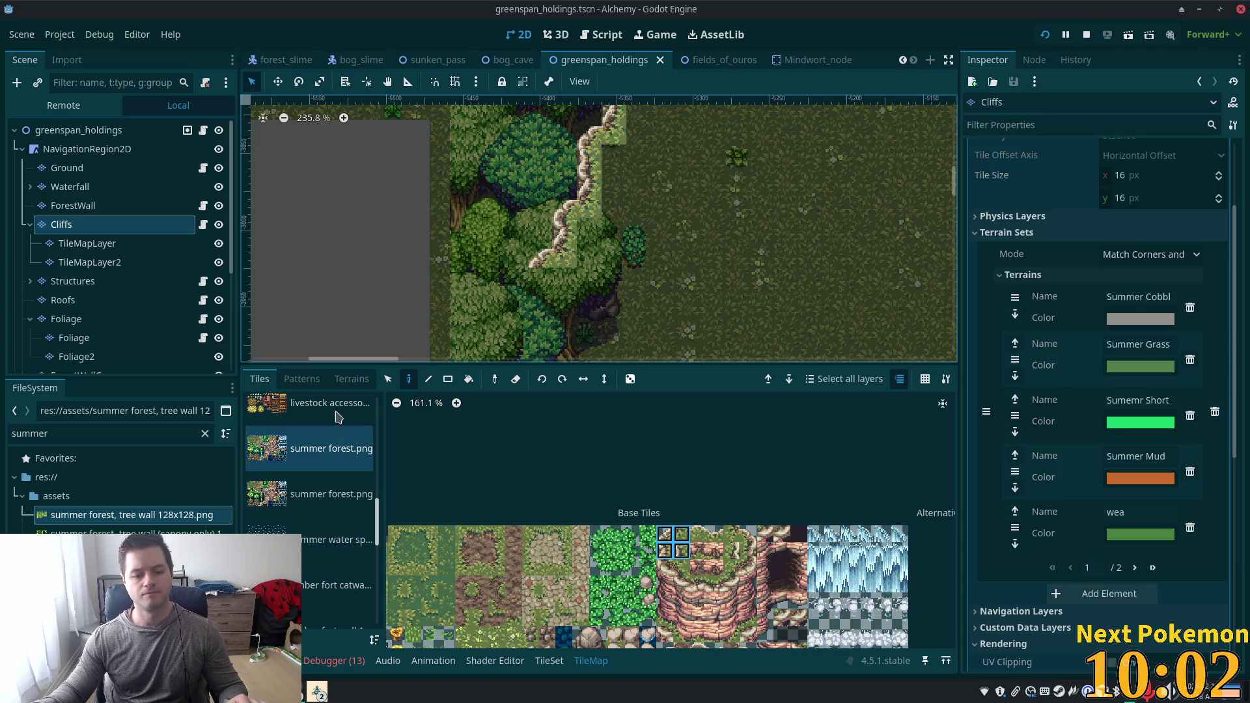
left_click(350, 379)
mouse_move(695, 242)
left_mouse_down()
mouse_move(577, 338)
mouse_move(531, 251)
mouse_move(530, 316)
left_mouse_up()
left_click(322, 572)
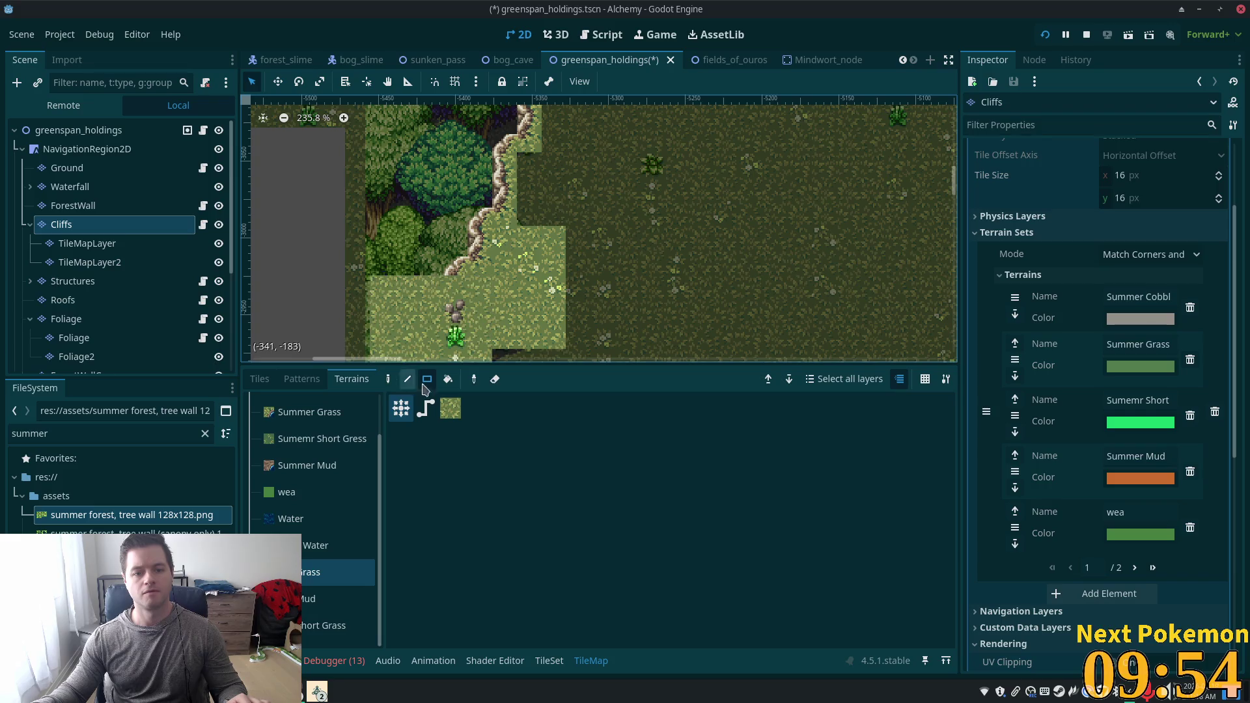
left_click_drag(697, 153, 578, 350)
scroll(391, 145, "up", 3)
key("ctrl+s")
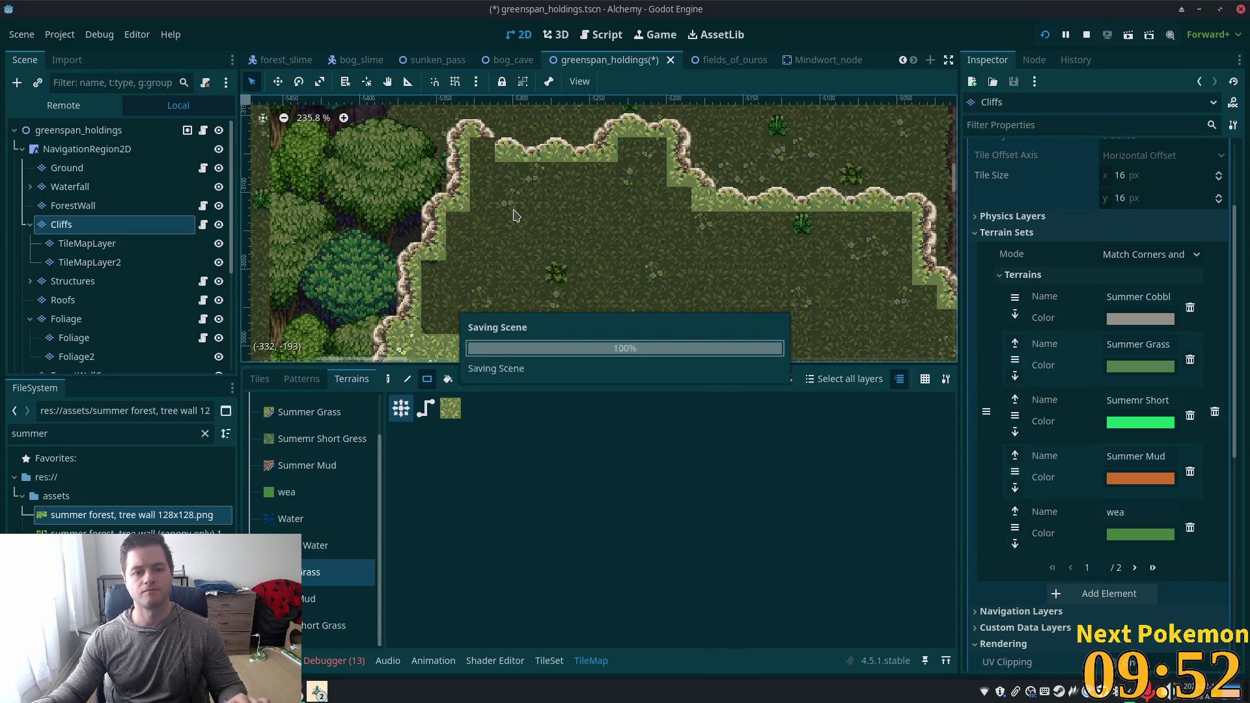
Return to individual tile picking from the summer forest.png atlas.
left_click_drag(465, 276, 493, 414)
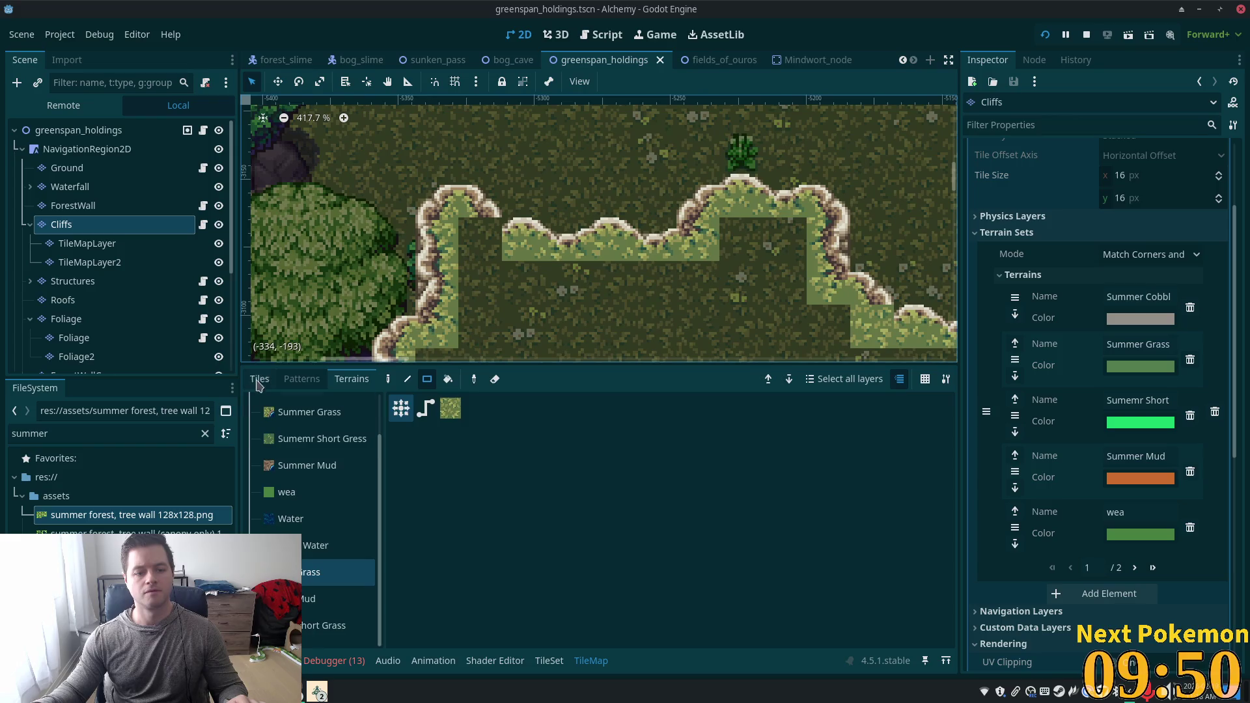
left_click(259, 379)
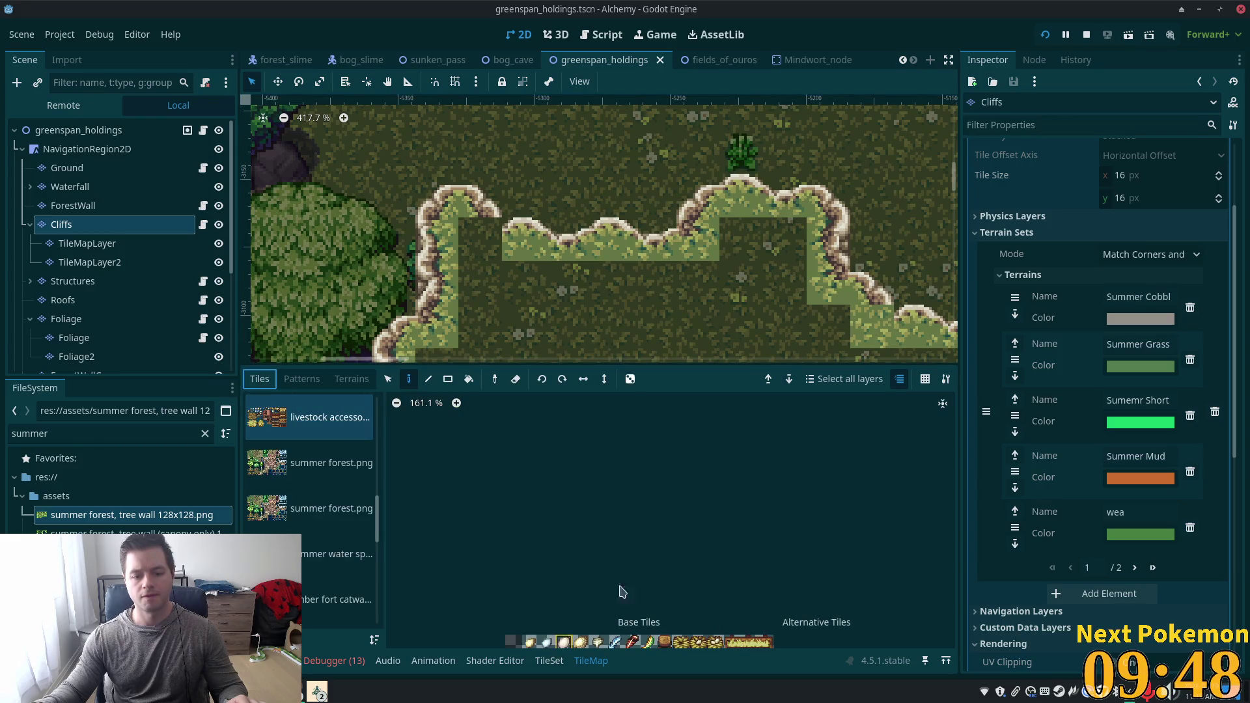
left_click(319, 480)
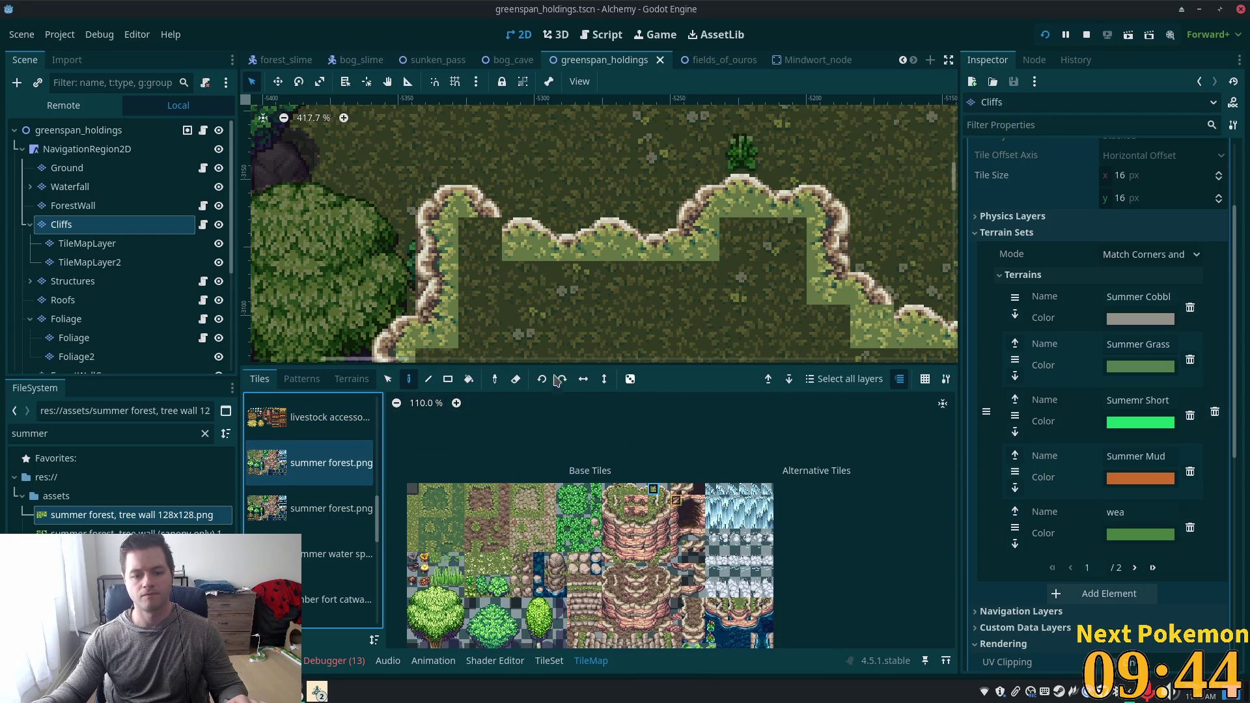
scroll(686, 201, "down", 3)
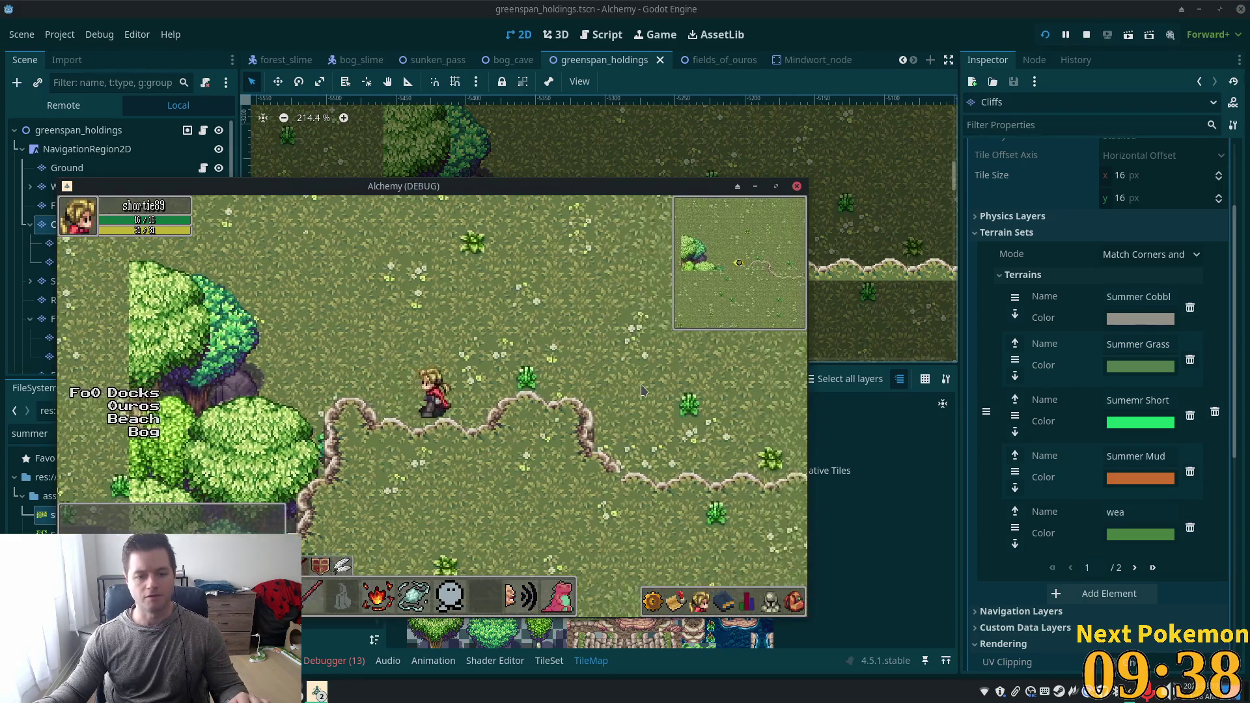
Walk the character around the Greenspan Holdings field past the dirt path.
key("Left")
key("Up")
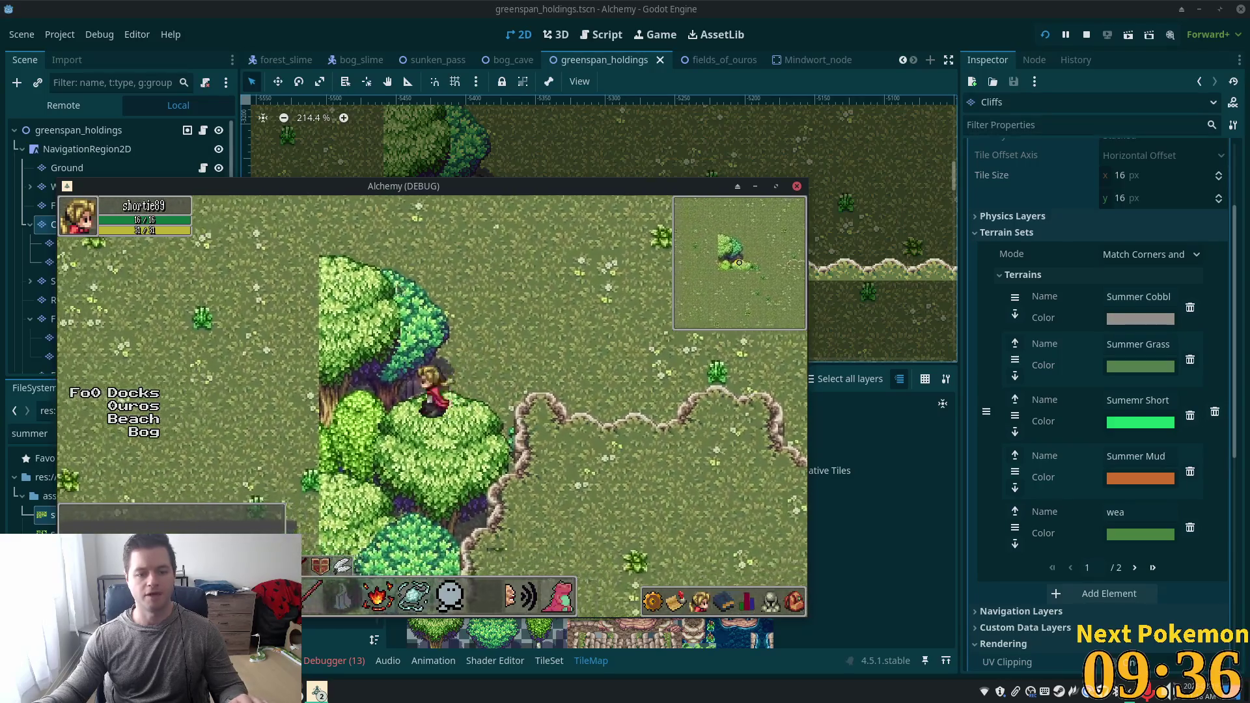
key("Left")
key("Down")
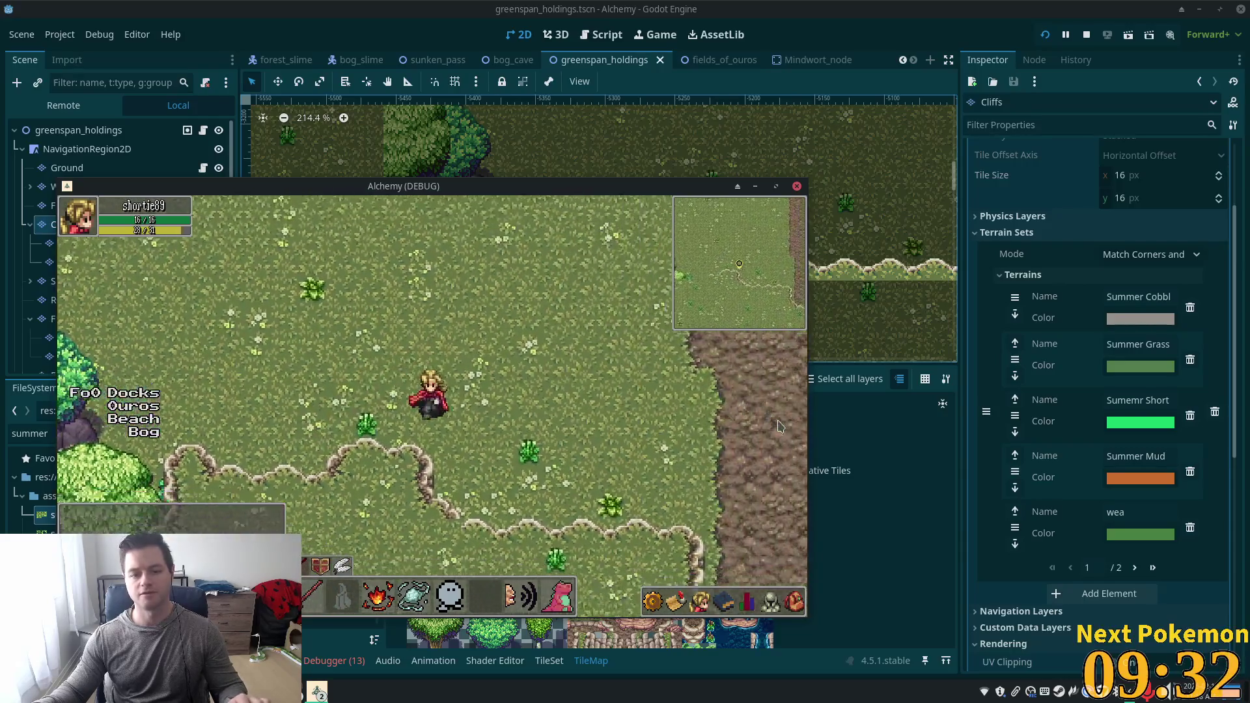
key("Right")
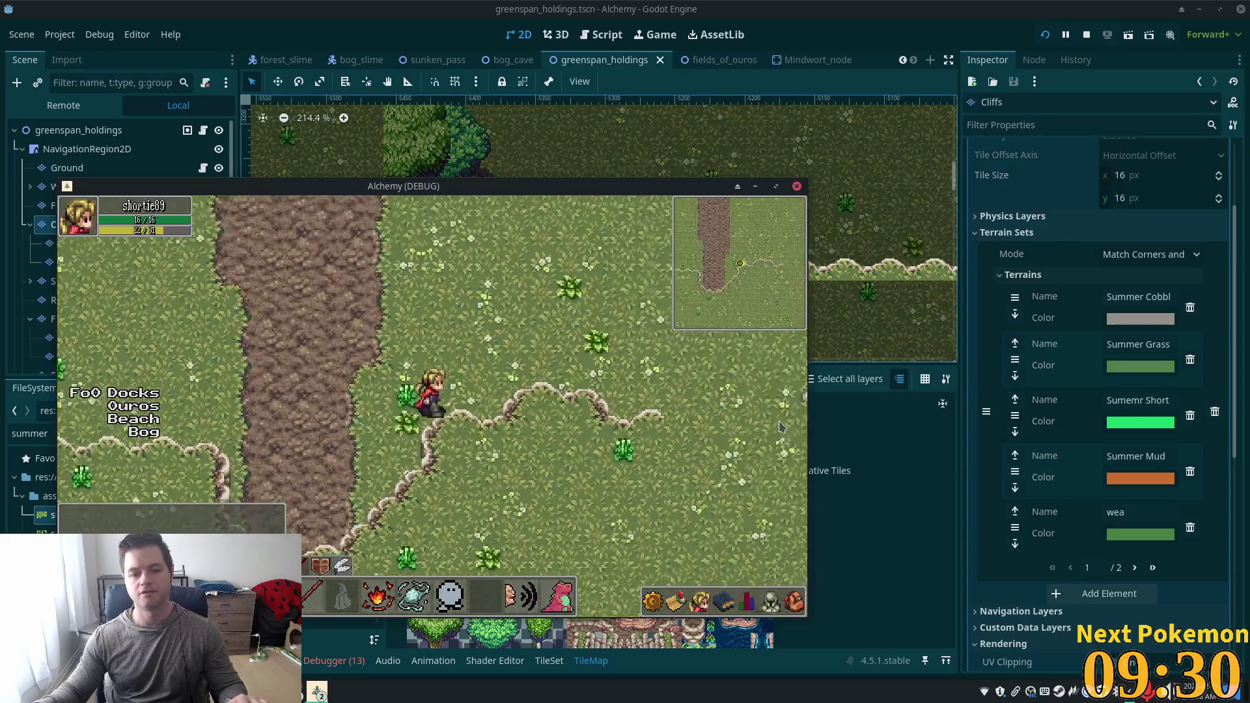
key("Right")
key("Up")
key("Right")
key("Down")
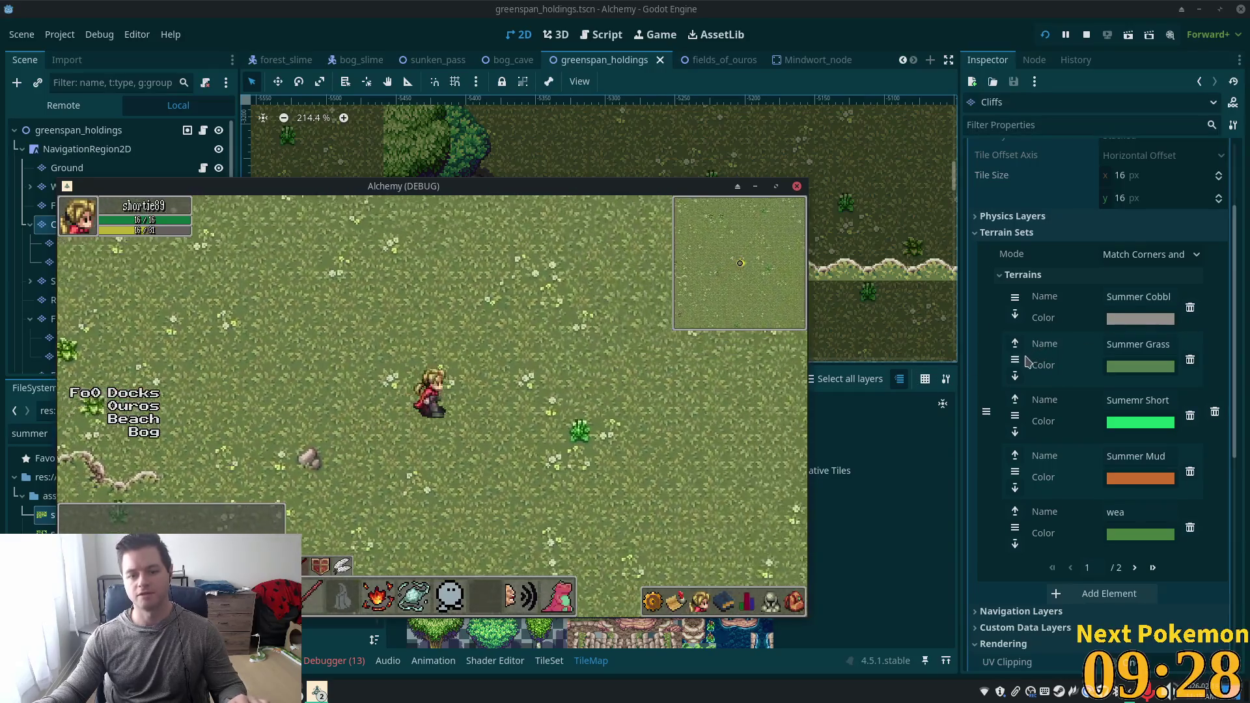
key("Right")
key("Up")
key("Right")
key("Up")
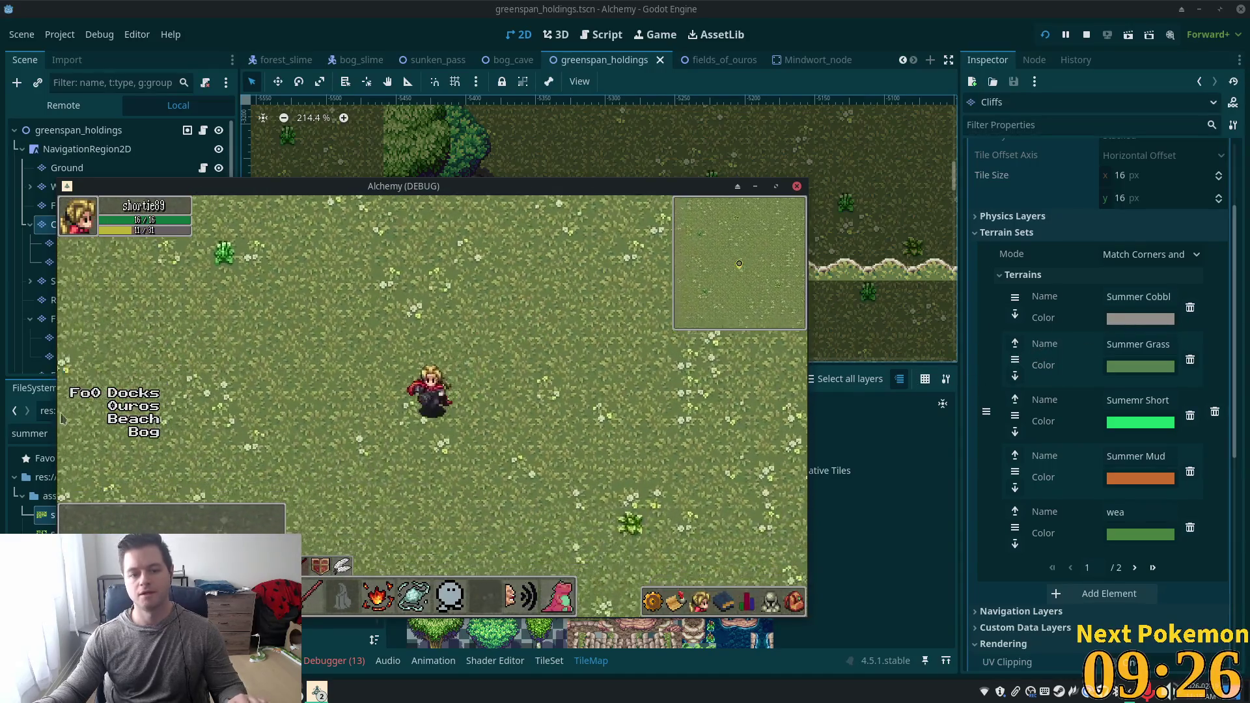
key("Left")
key("Up")
key("Left")
key("Down")
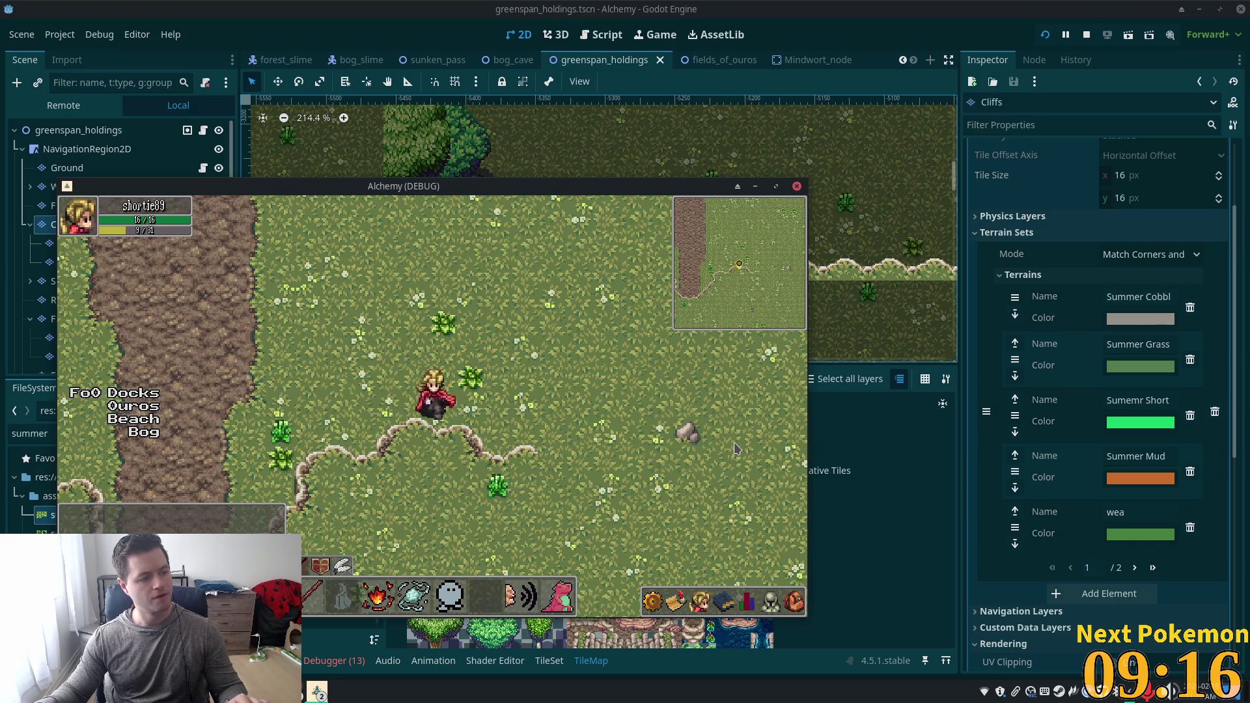
Enter Sunken Pass and test stepping out to the field and back in.
key("Left")
key("Down")
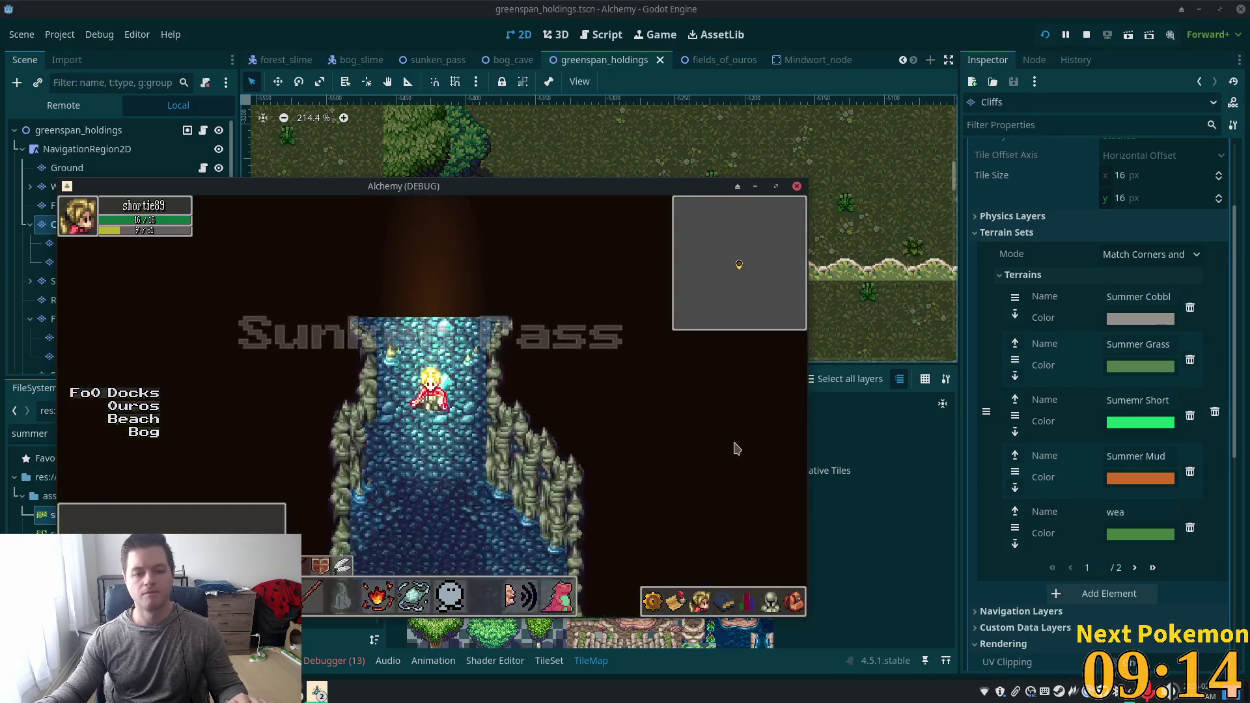
key("Up")
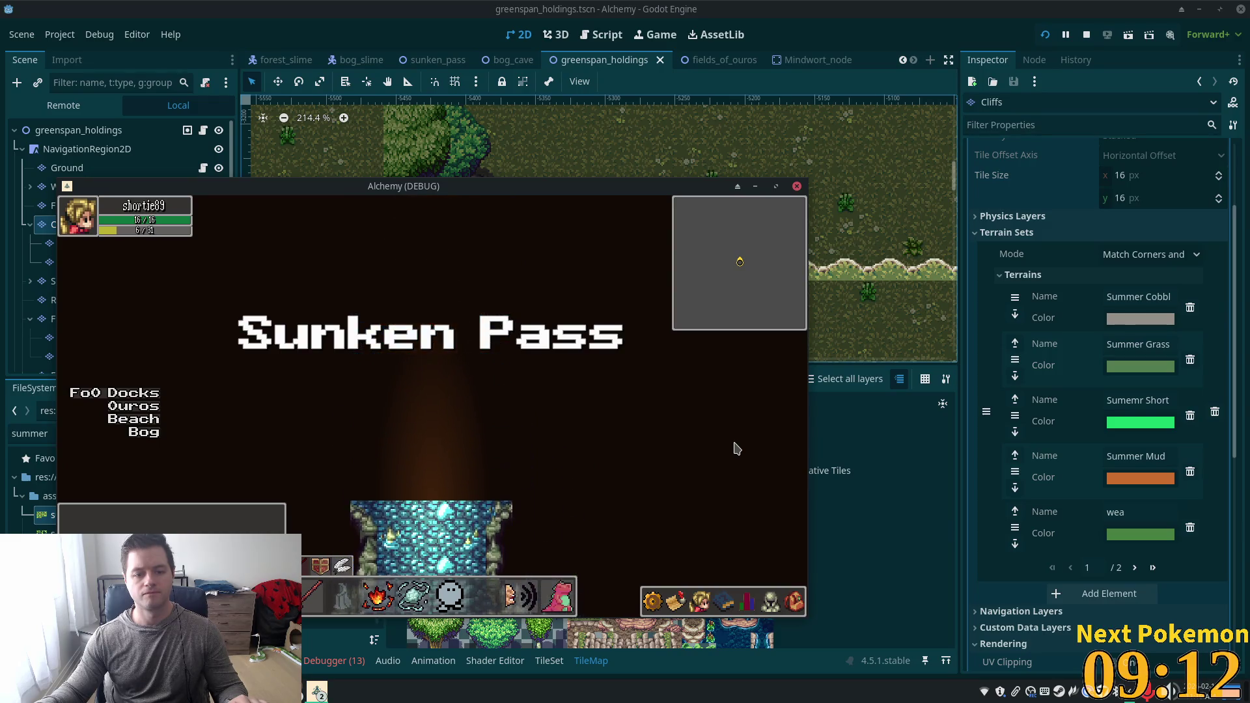
key("Down")
key("Up")
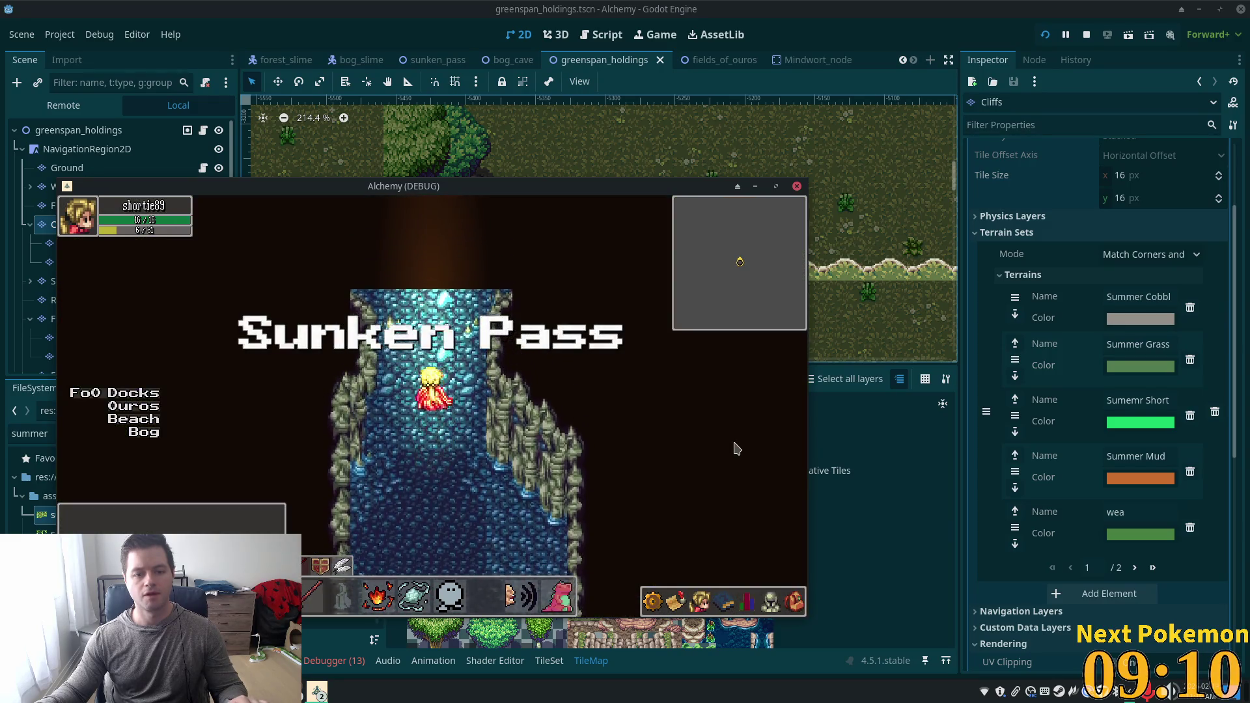
key("Down")
key("Up")
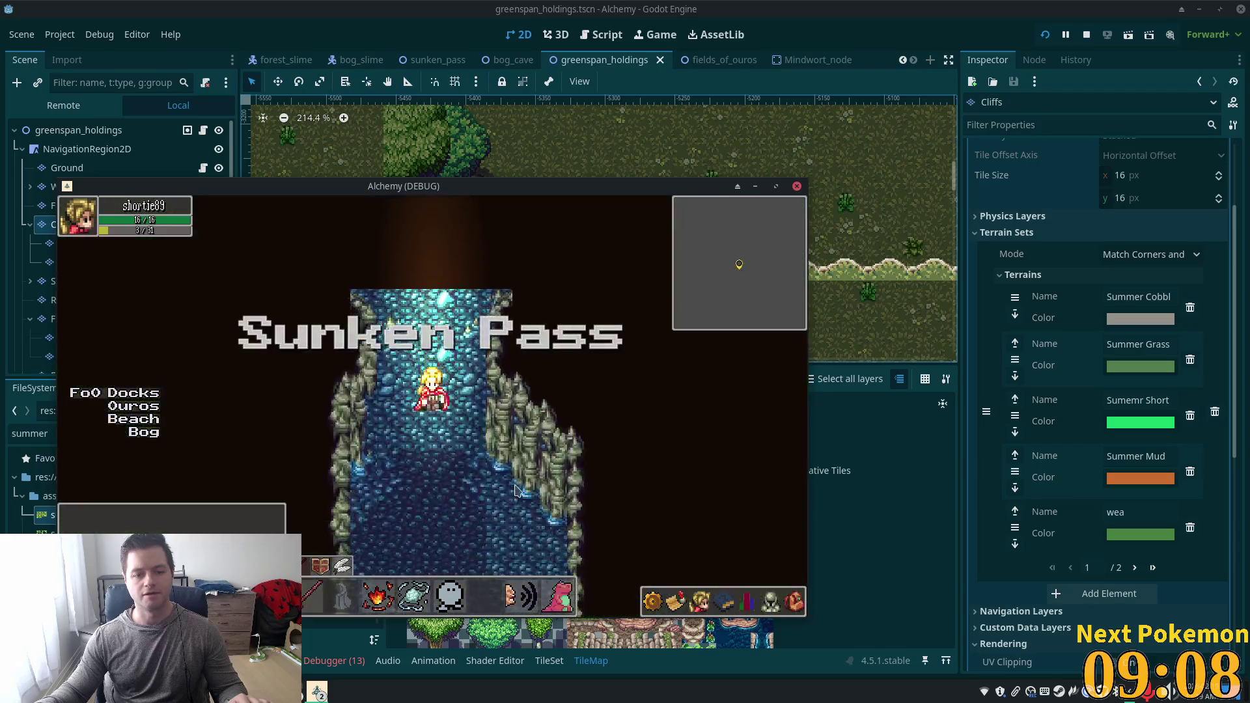
key("Up")
key("Down")
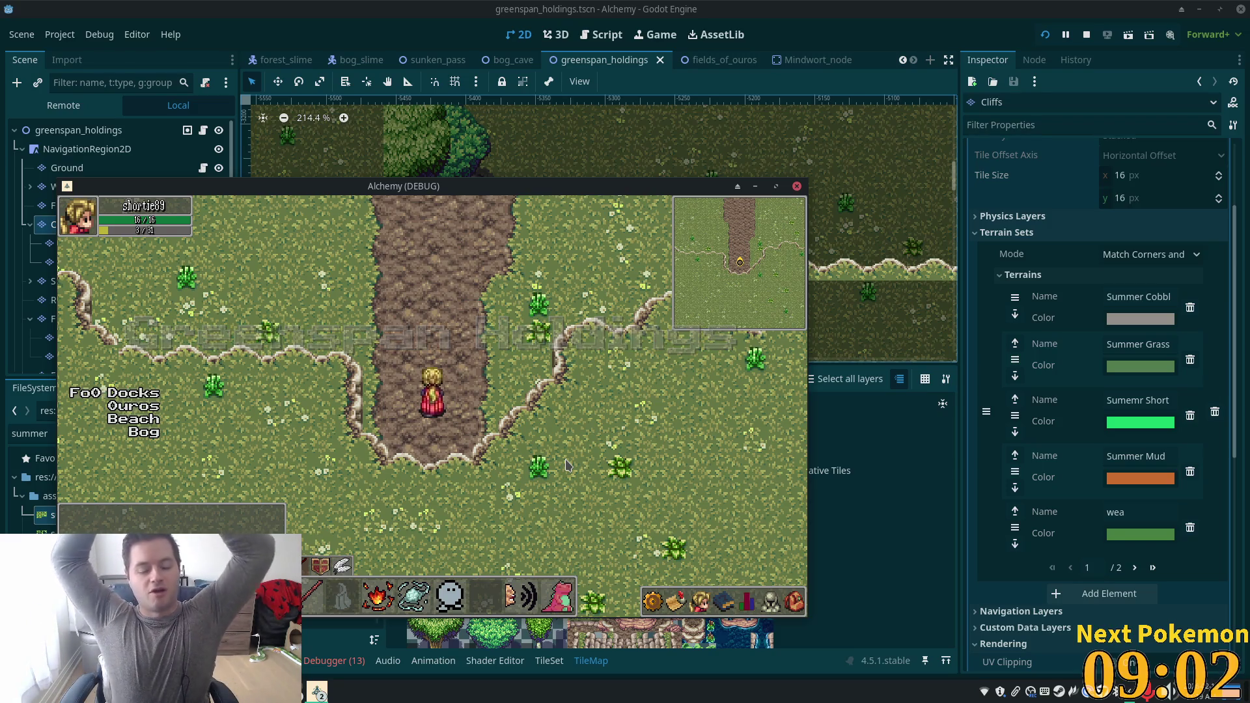
Re-enter the cave, retest the transition, walk south along the path, and stop the game.
key("Up")
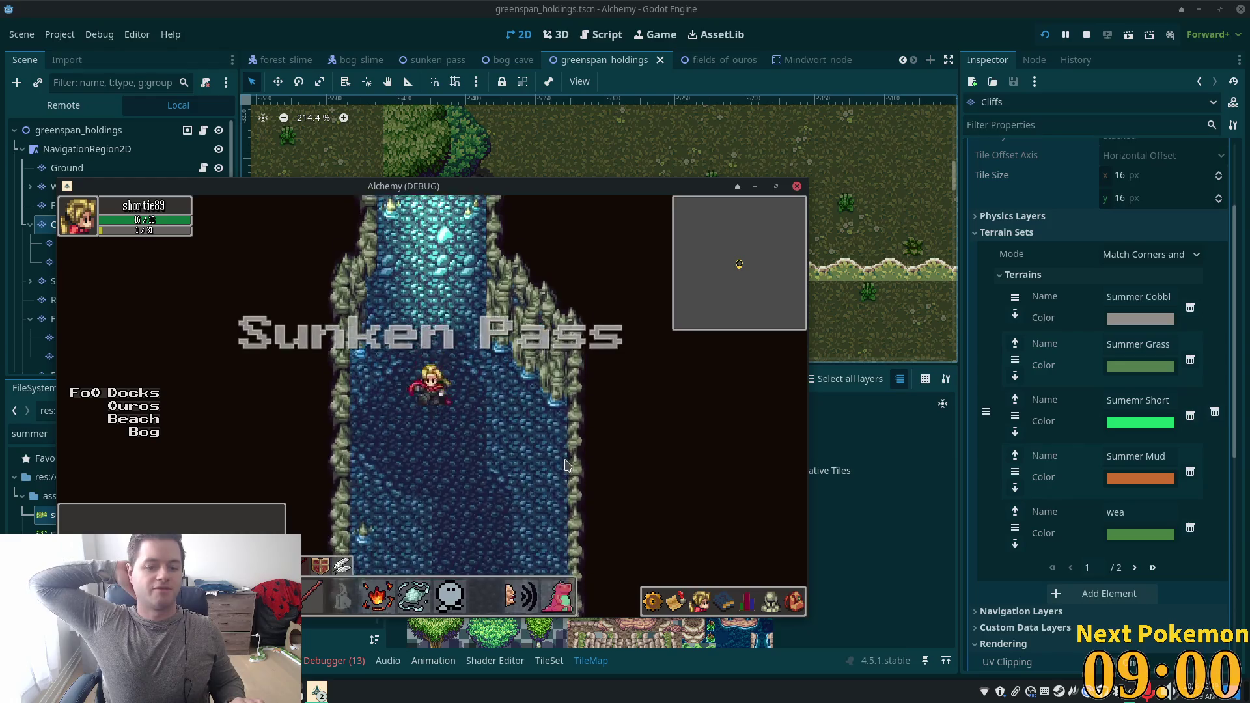
key("Down")
key("Up")
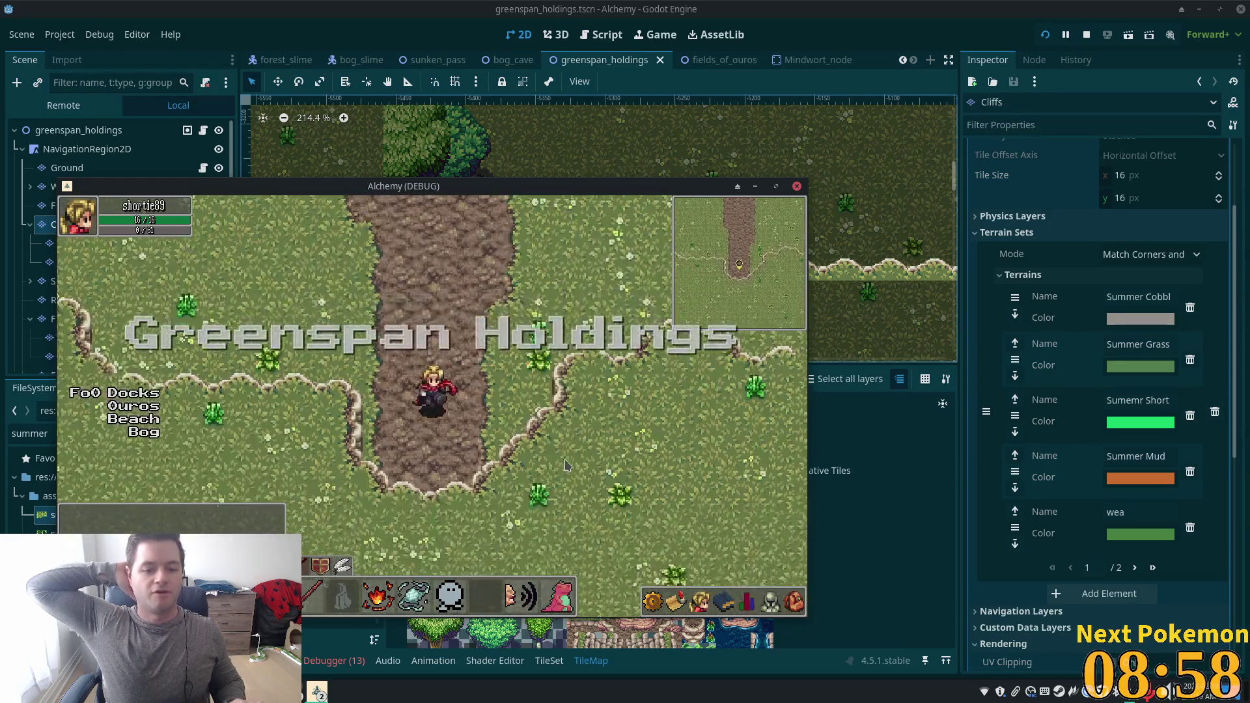
key("Down")
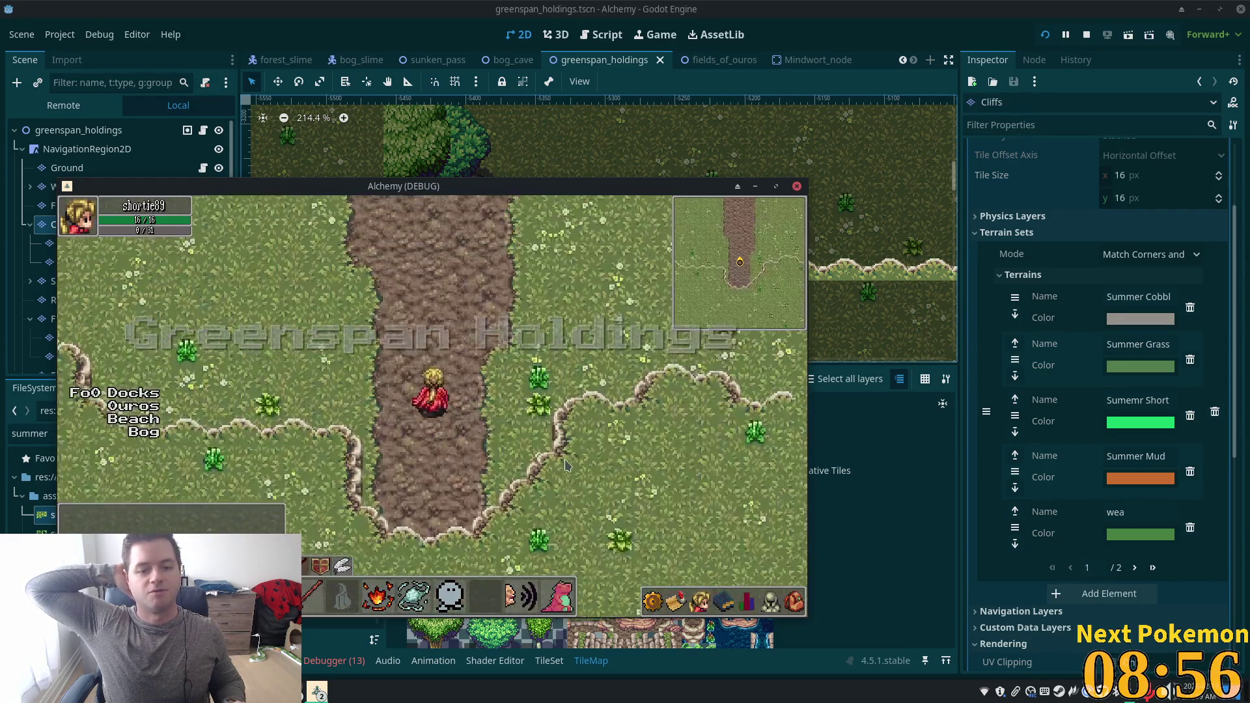
key("Down")
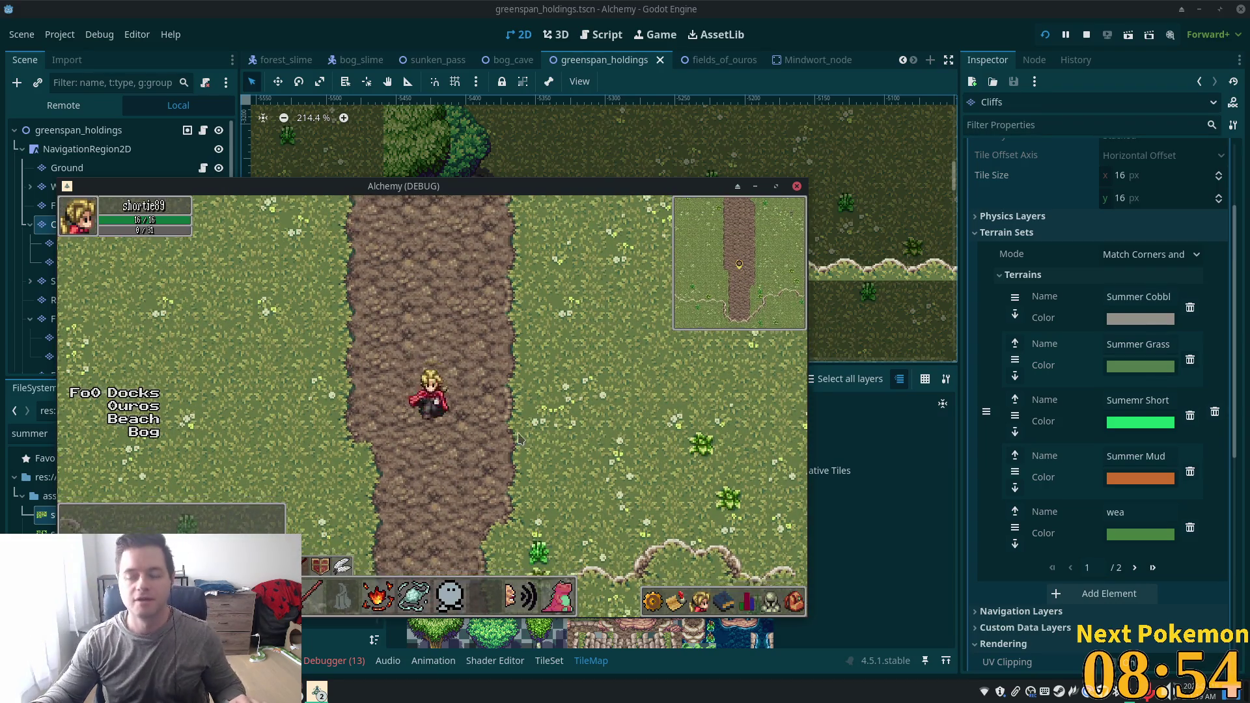
key("F8")
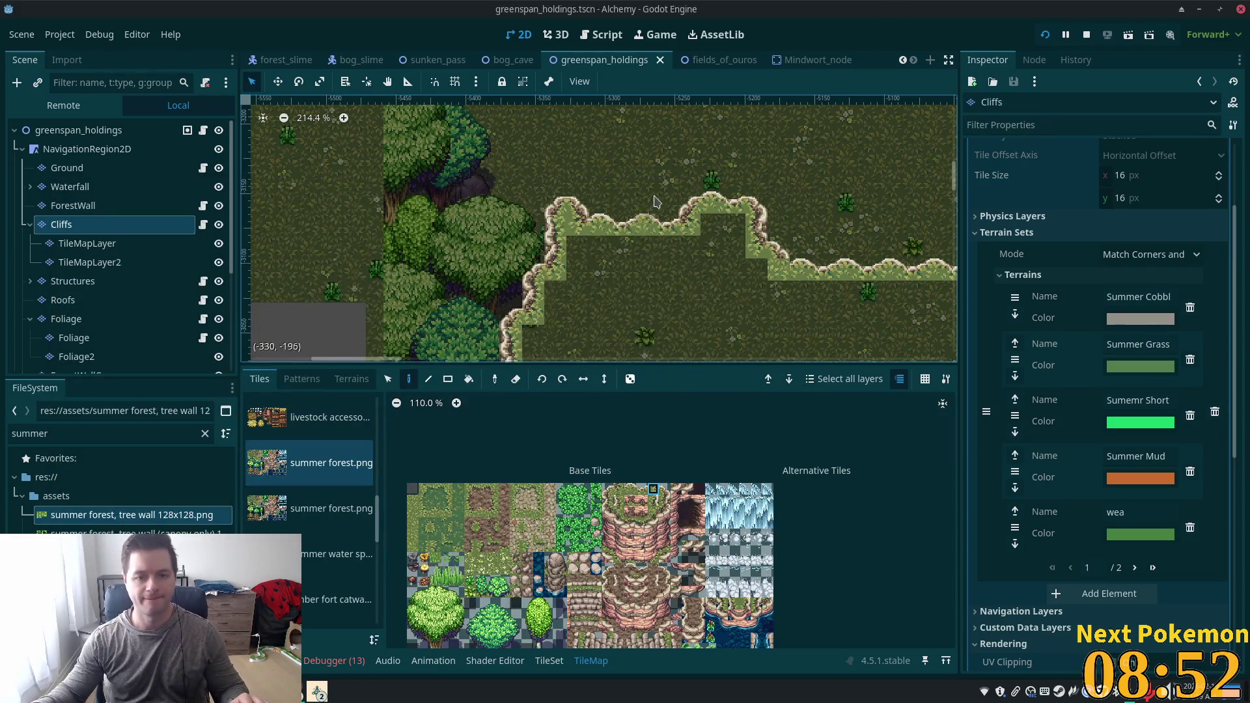
Zoom to the cave, select its lower-rim cliff-edge cells, and bring up the TileSet editor.
scroll(850, 342, "up", 3)
scroll(580, 228, "up", 5)
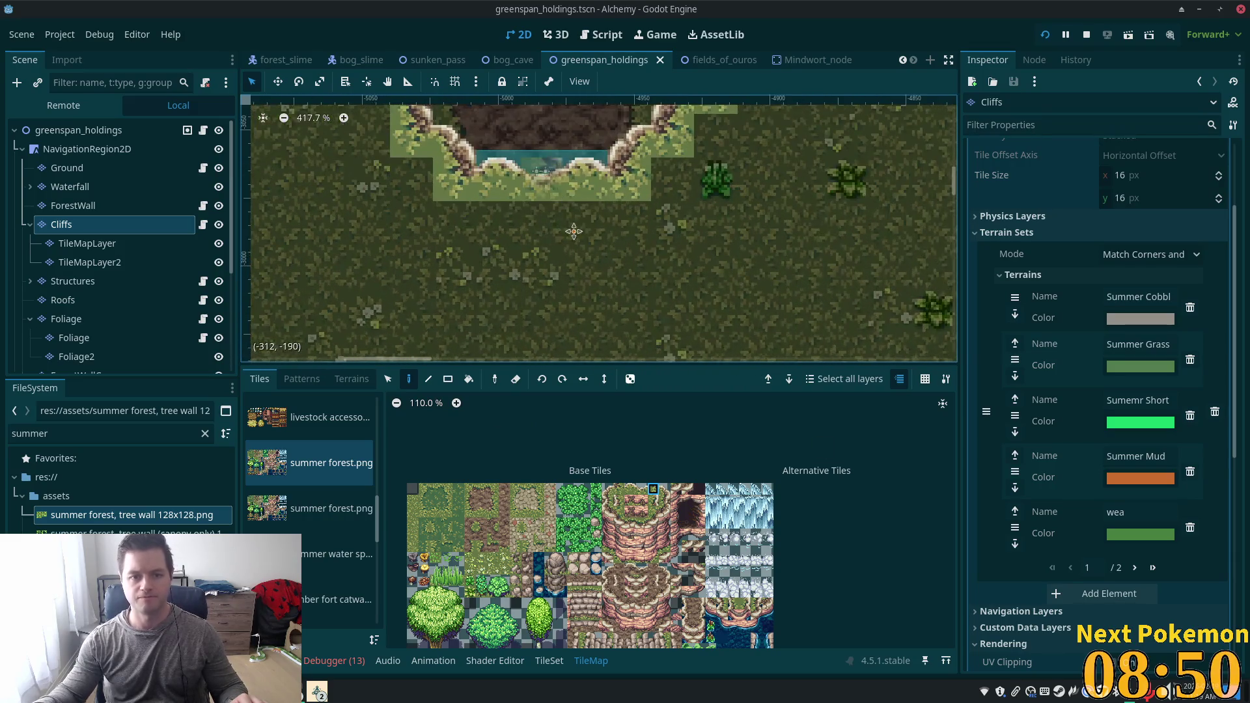
left_click(388, 379)
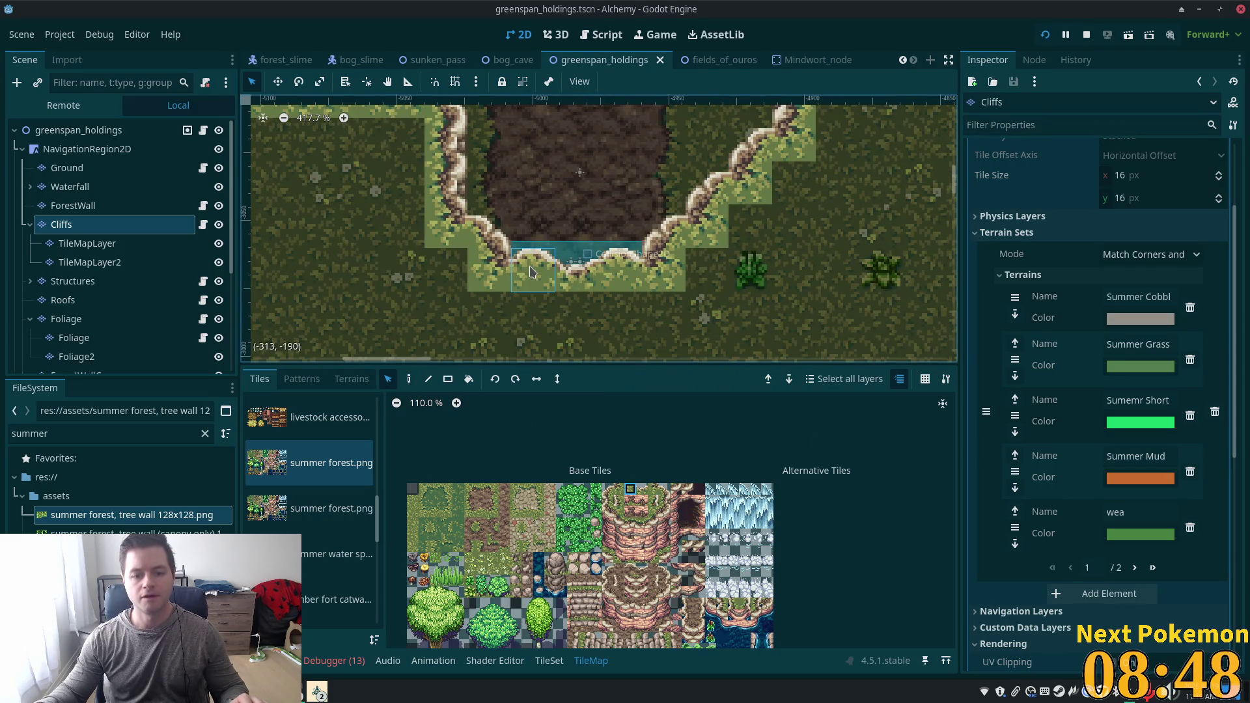
left_click(573, 274)
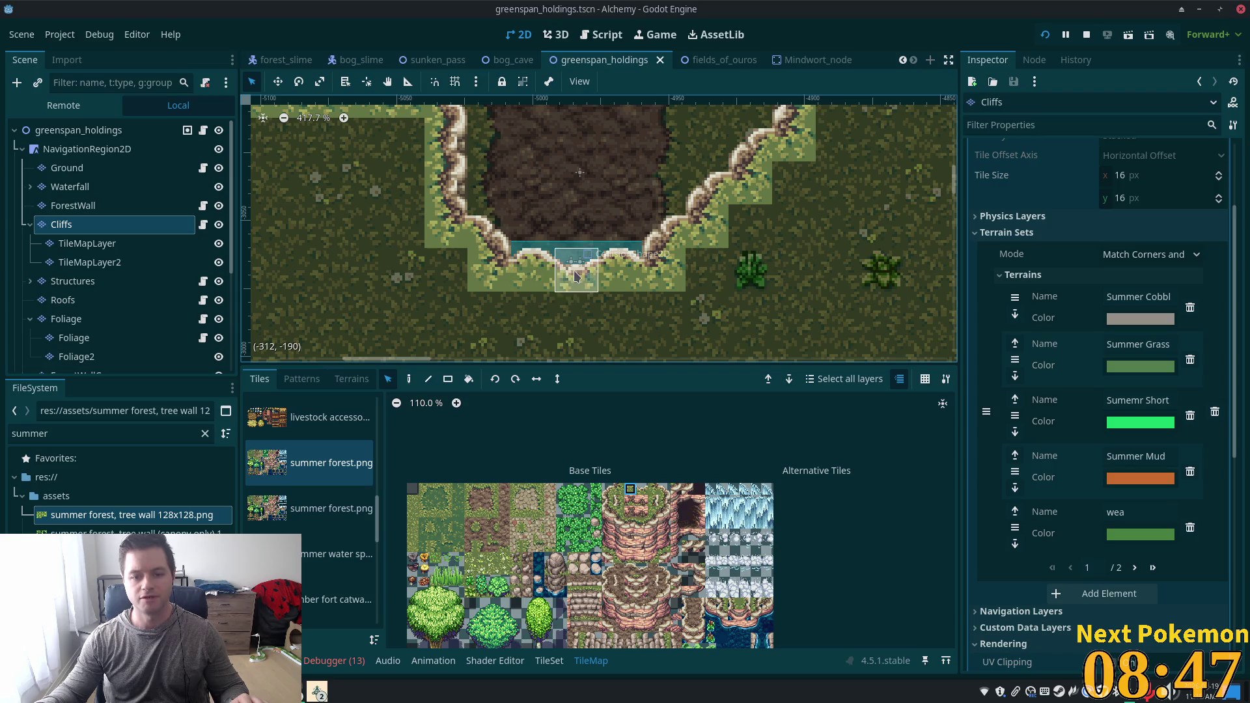
left_click(612, 268)
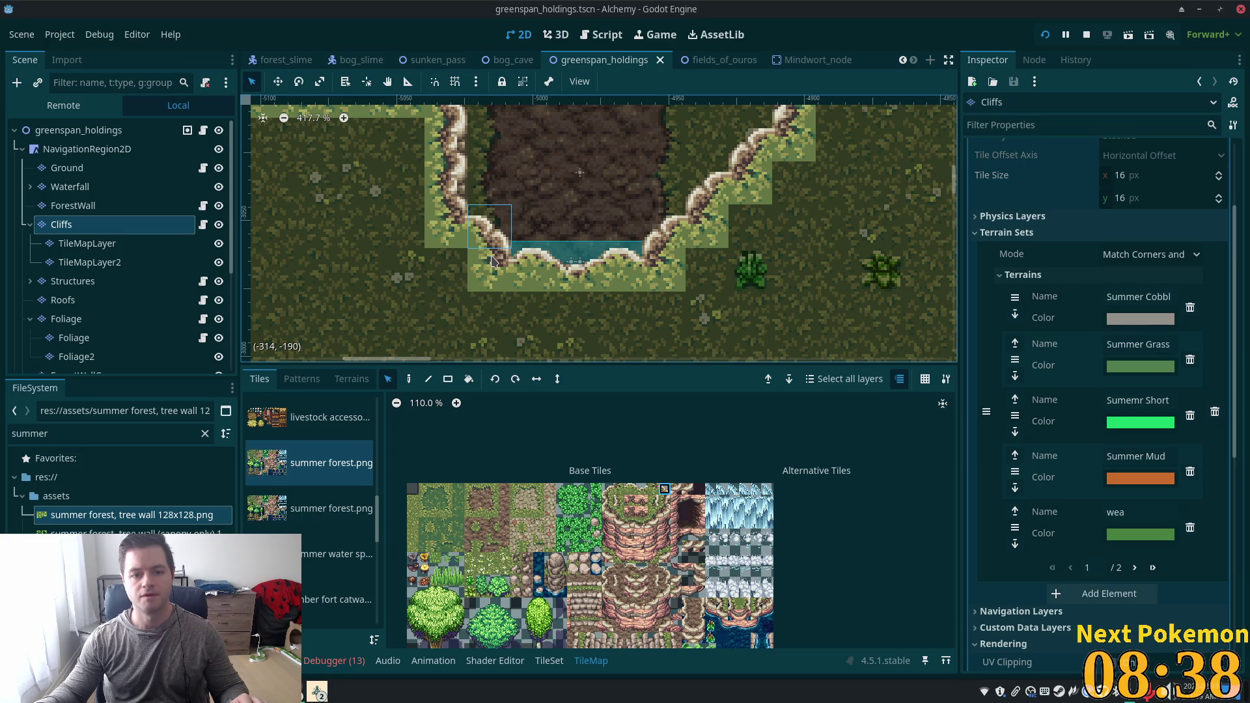
left_click(664, 489)
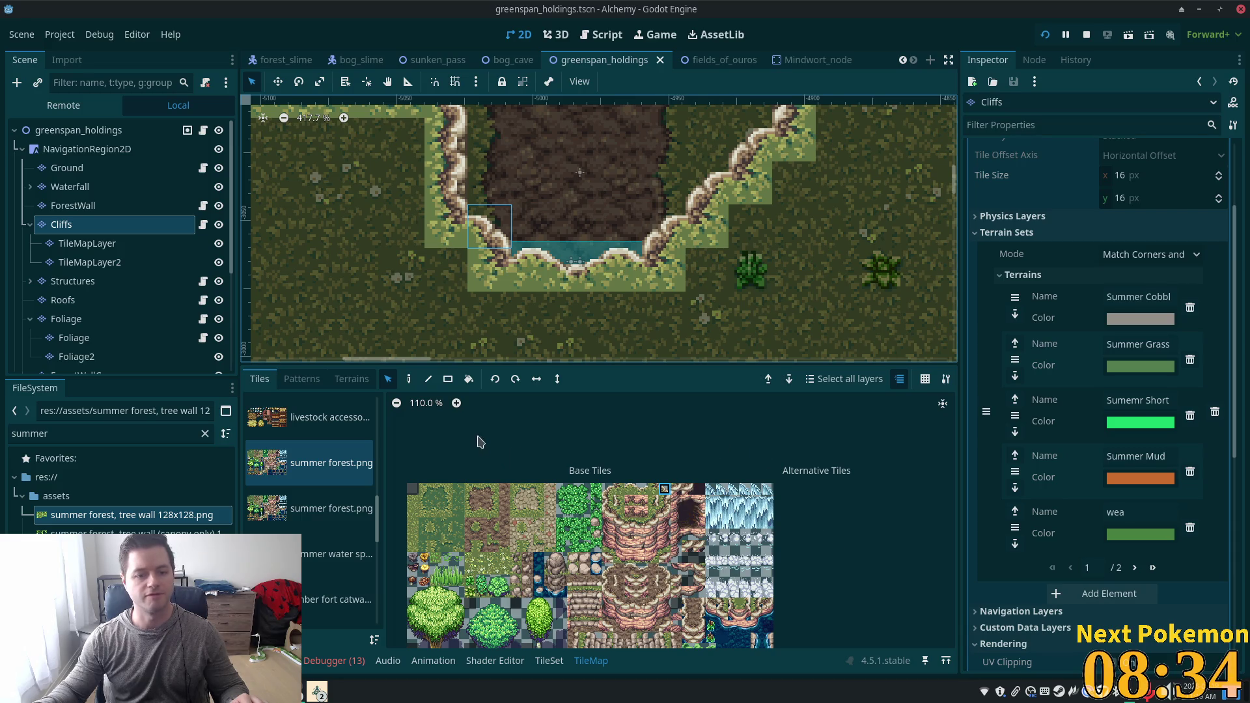
left_click(549, 660)
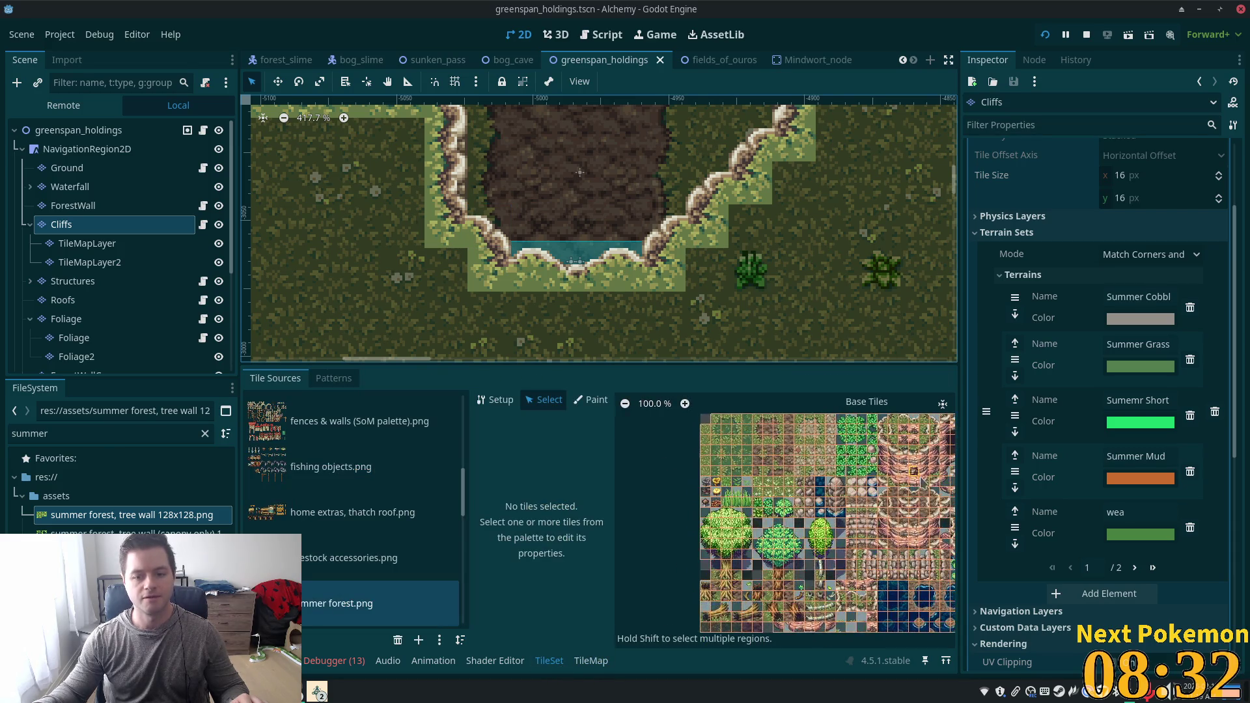
Create alternative tiles for cliff-edge atlas tiles (17, 0), (18, 0) and (19, 0).
scroll(922, 483, "up", 7)
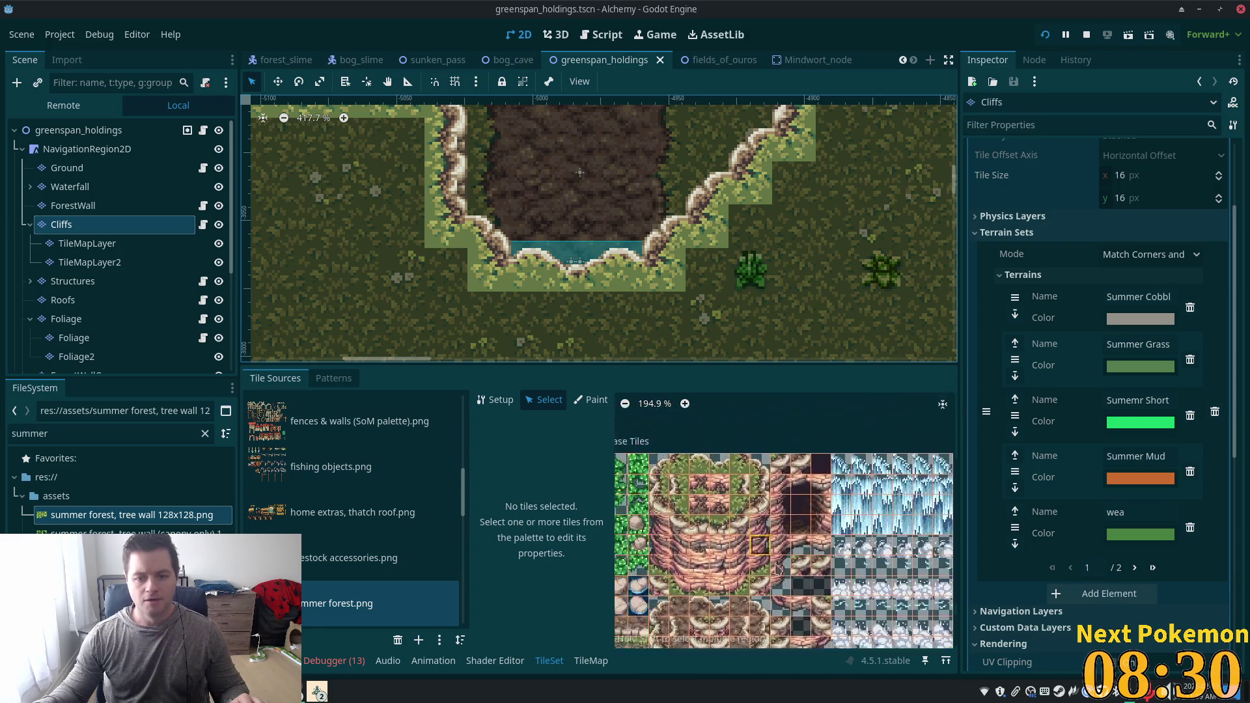
scroll(662, 451, "up", 7)
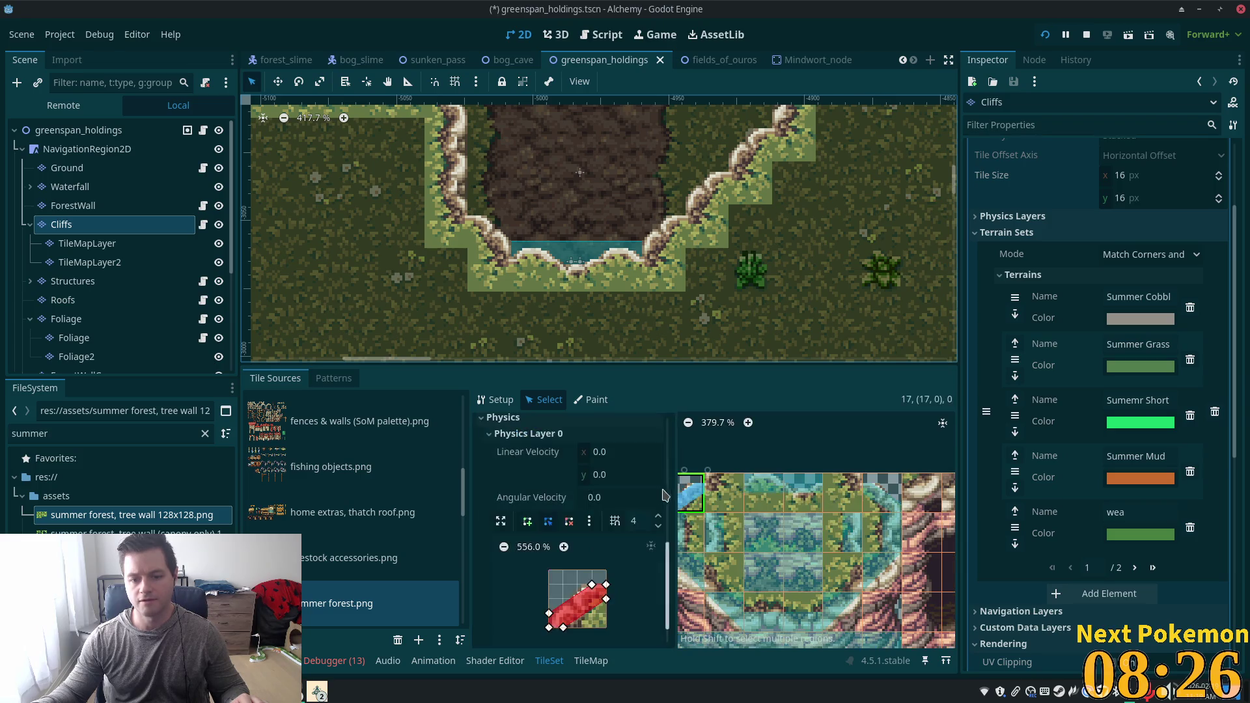
left_click(690, 501)
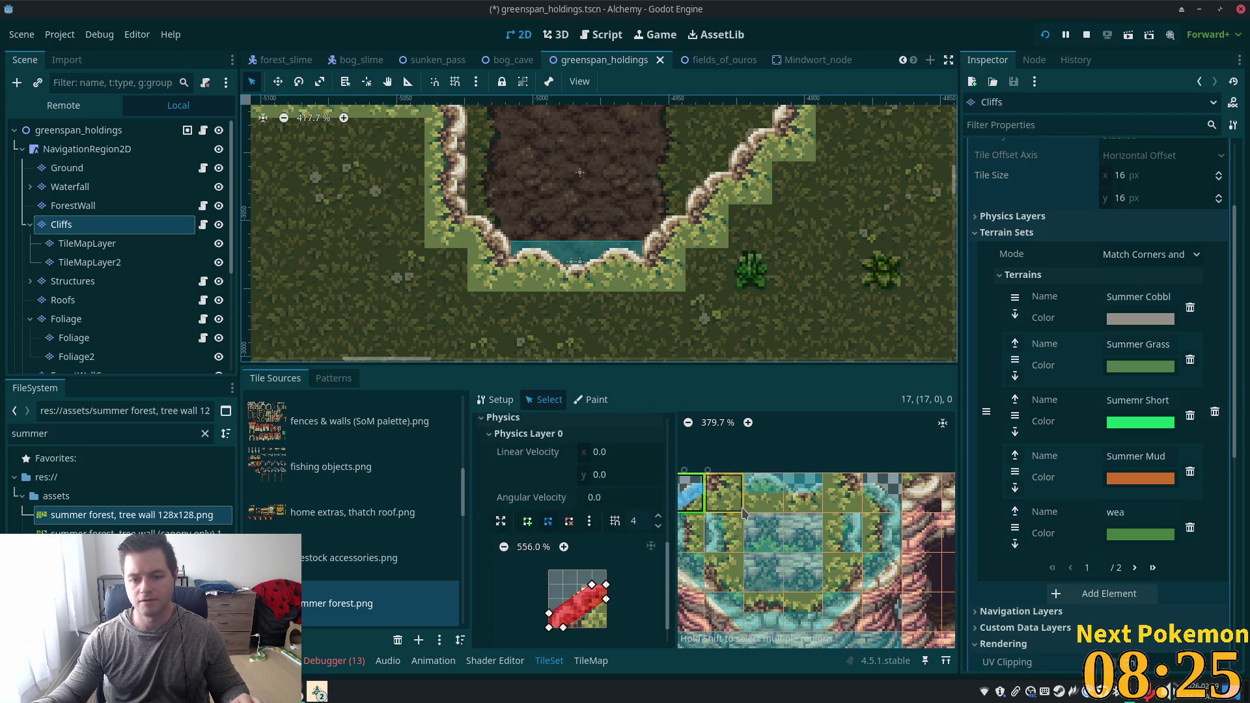
right_click(695, 483)
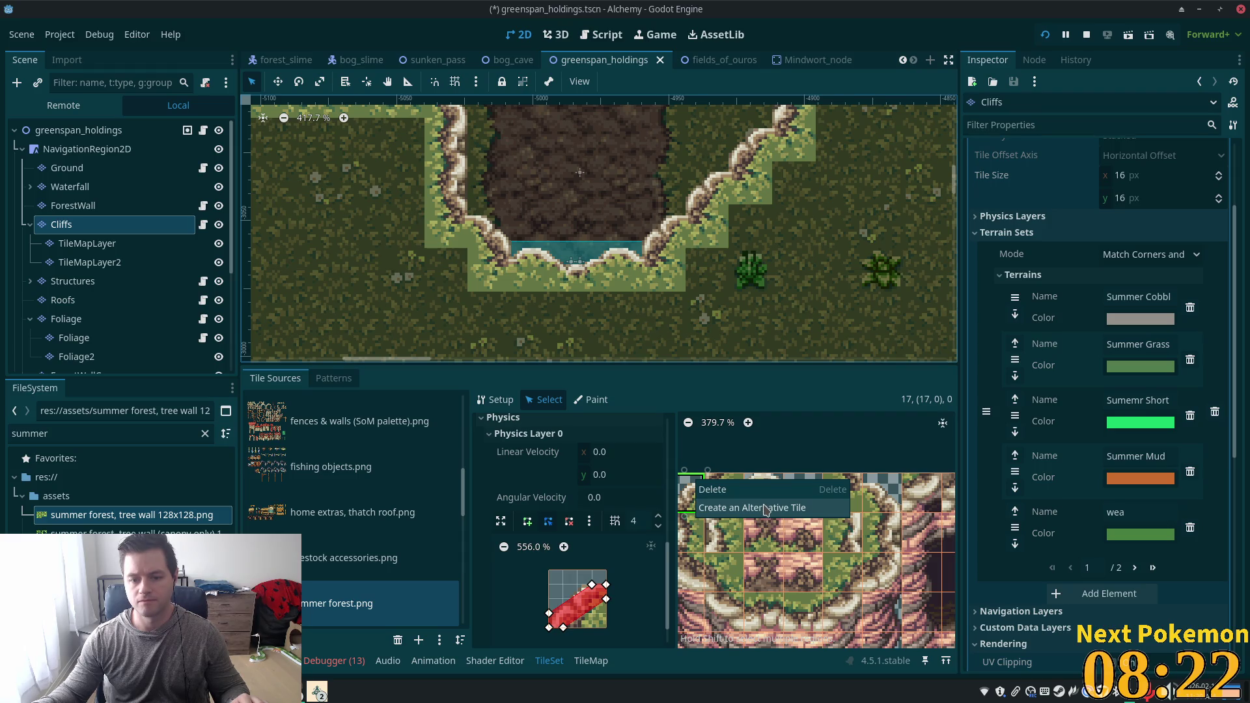
left_click(765, 507)
right_click(731, 489)
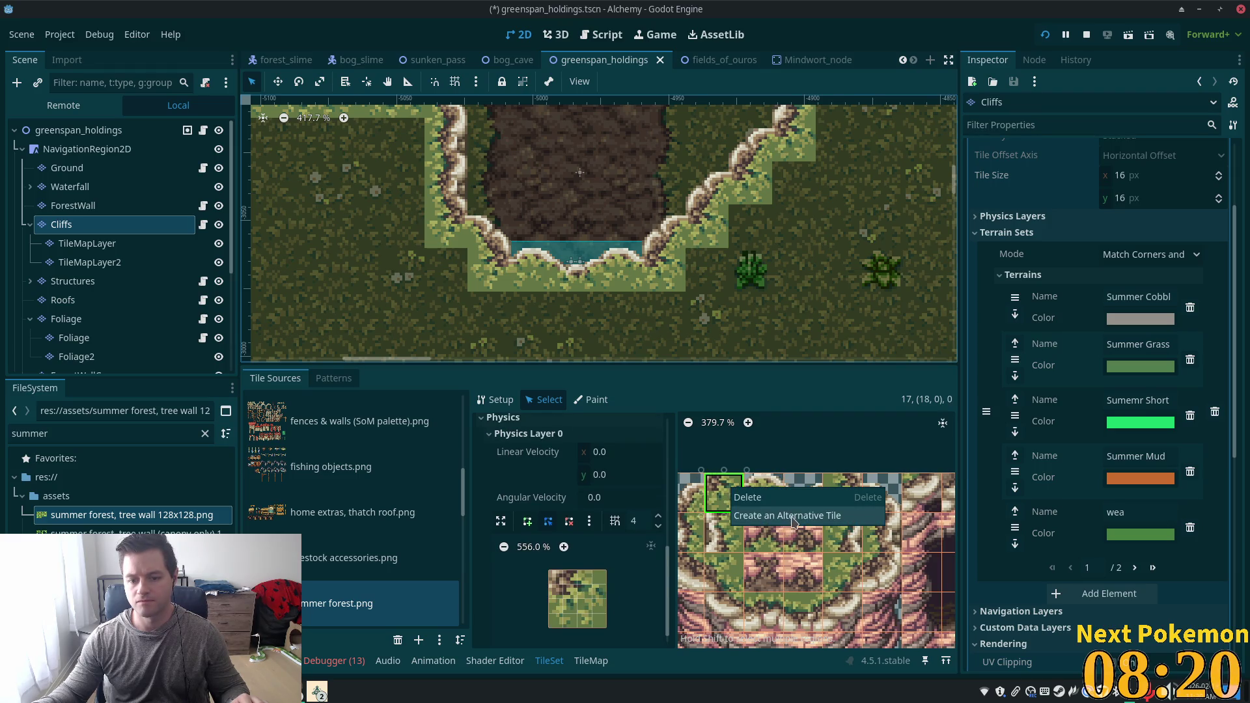
left_click(793, 515)
right_click(758, 493)
left_click(820, 522)
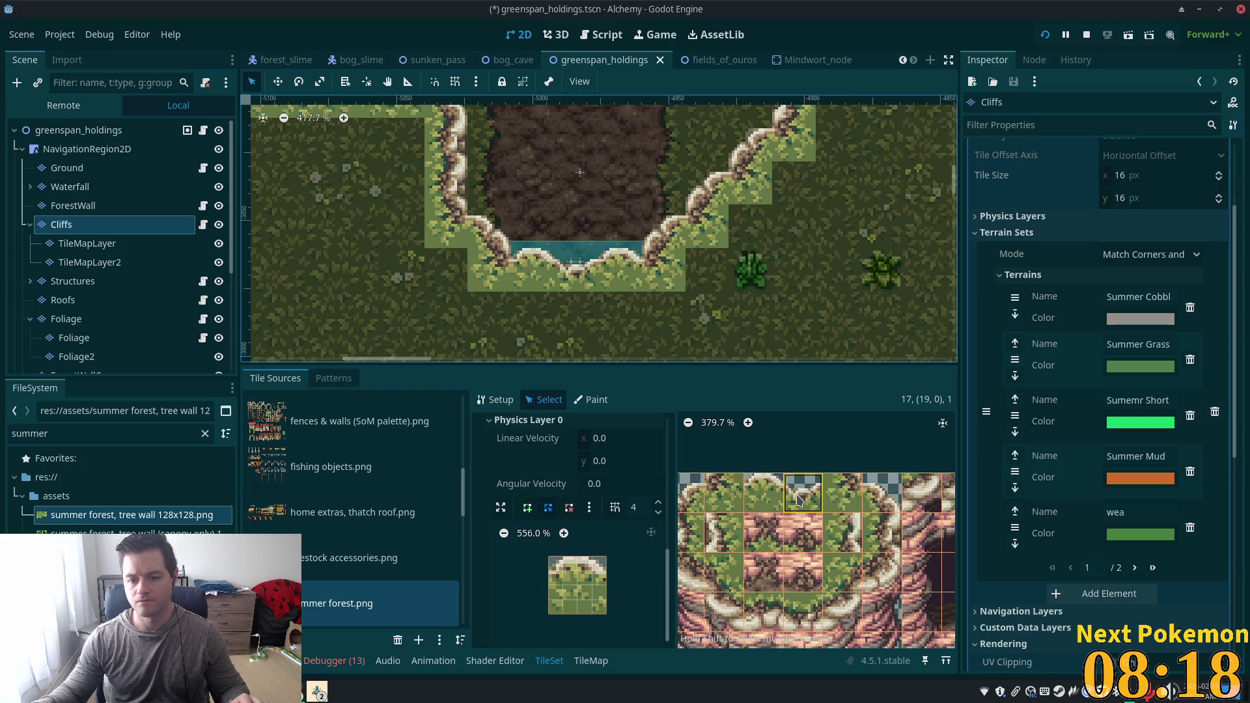
Create alternatives for tiles (20, 0), (22, 0) and (21, 0), then return to the TileMap editor.
right_click(799, 499)
left_click(847, 521)
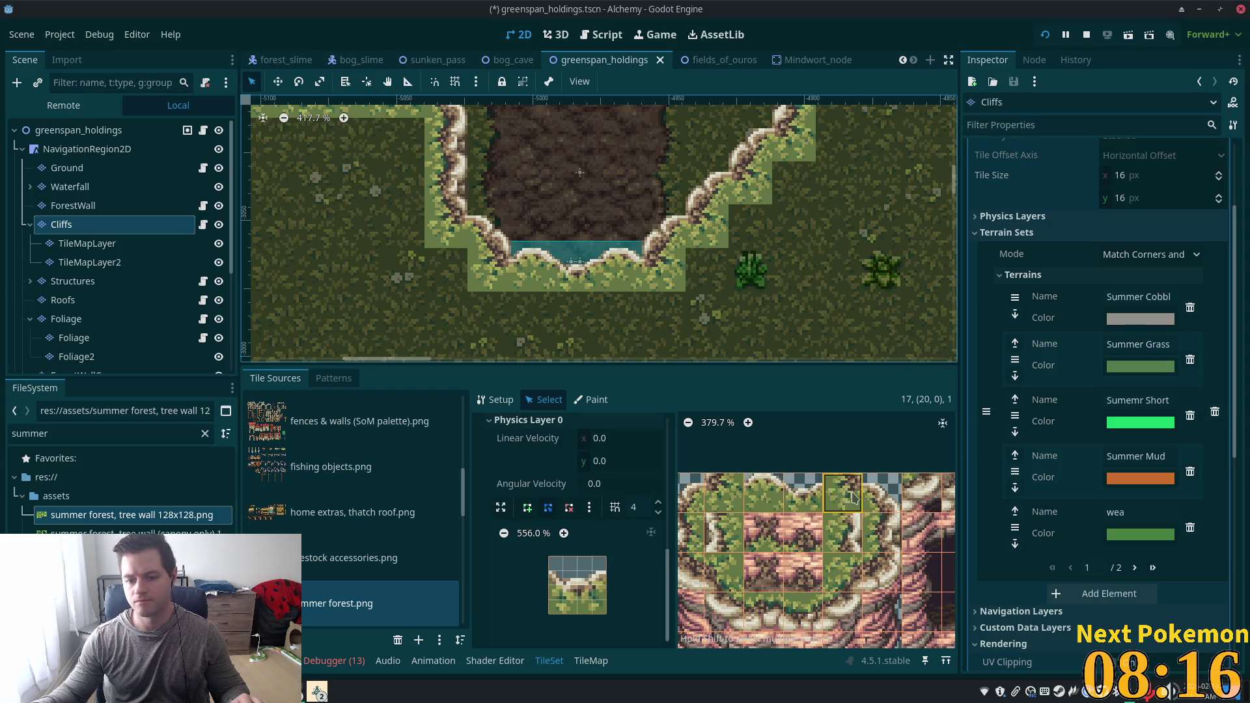
right_click(888, 509)
left_click(914, 524)
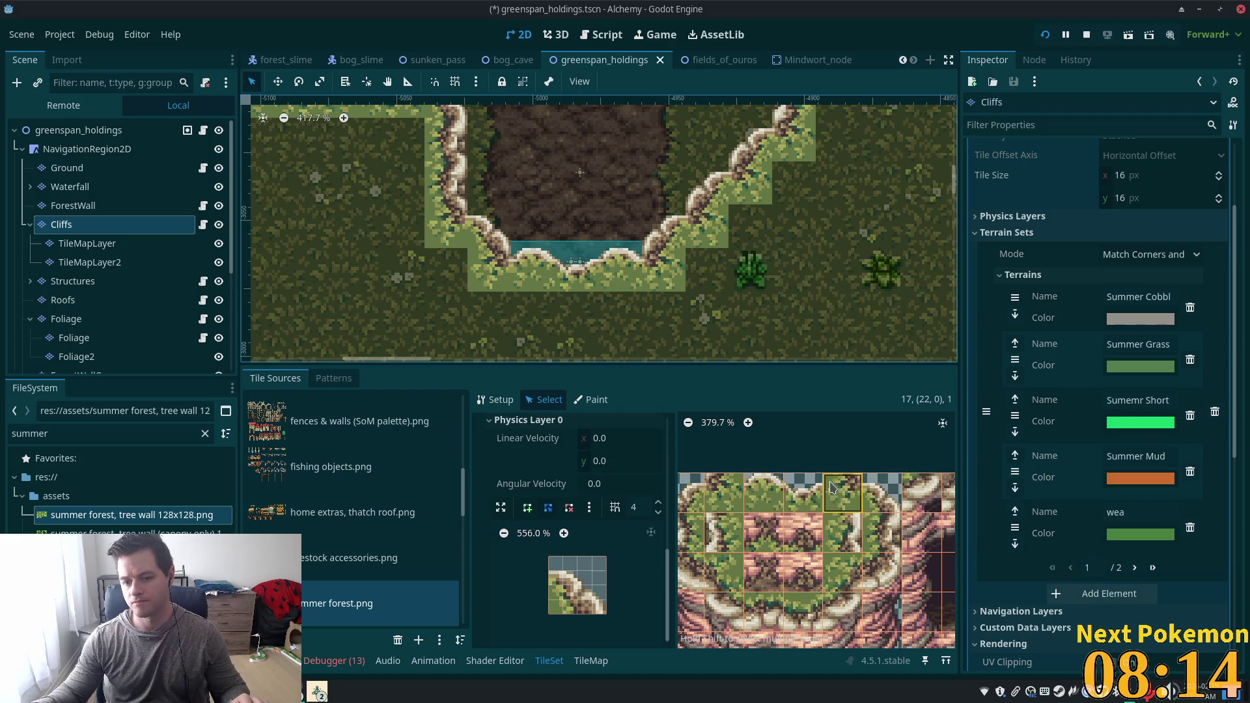
right_click(833, 493)
left_click(860, 510)
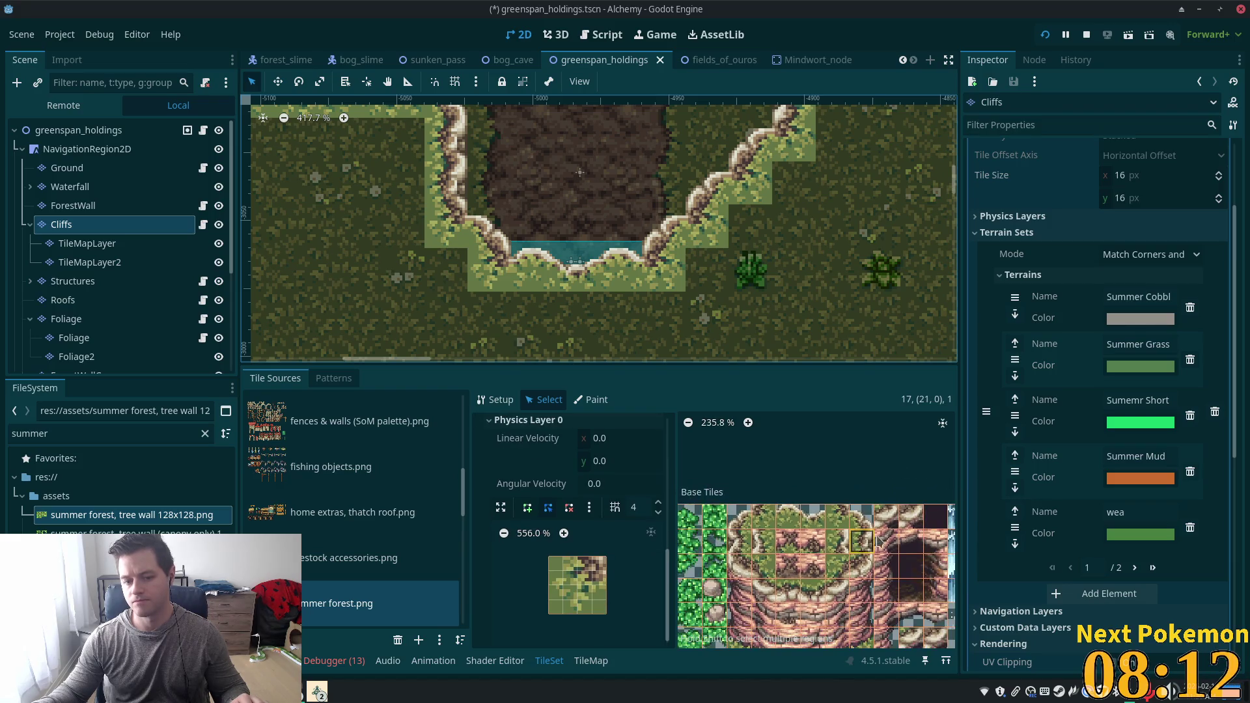
left_click(822, 447)
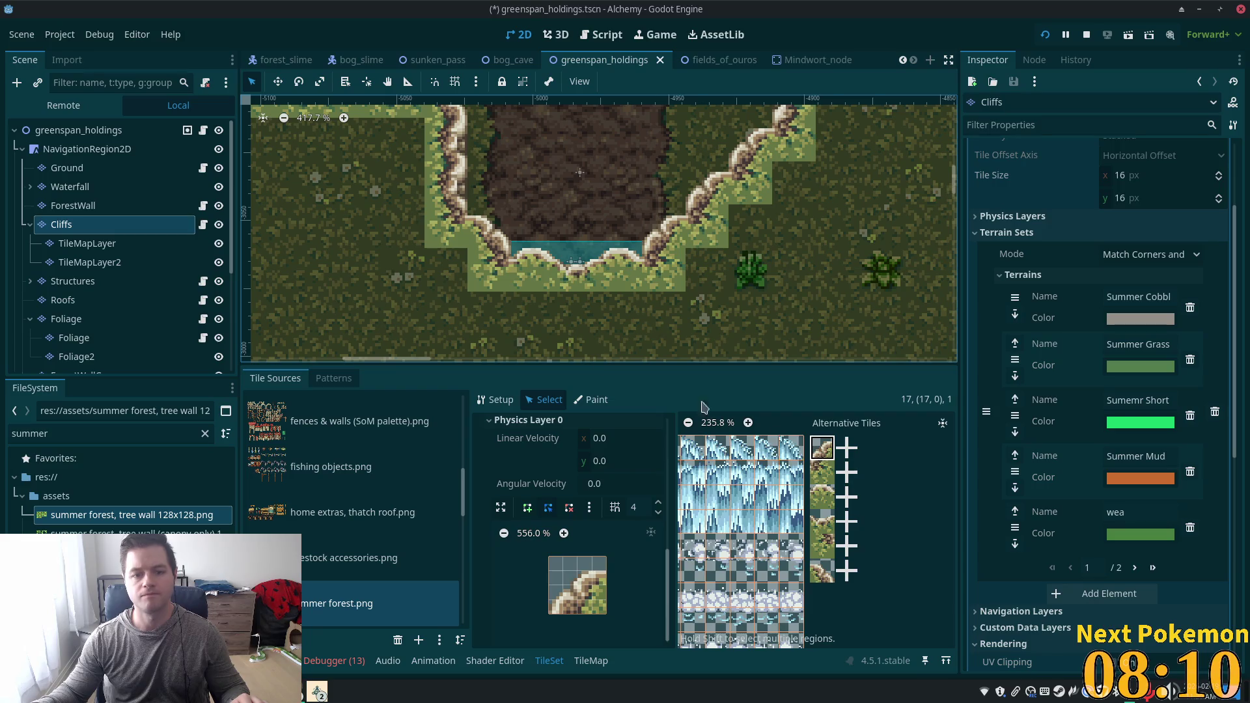
left_click(591, 661)
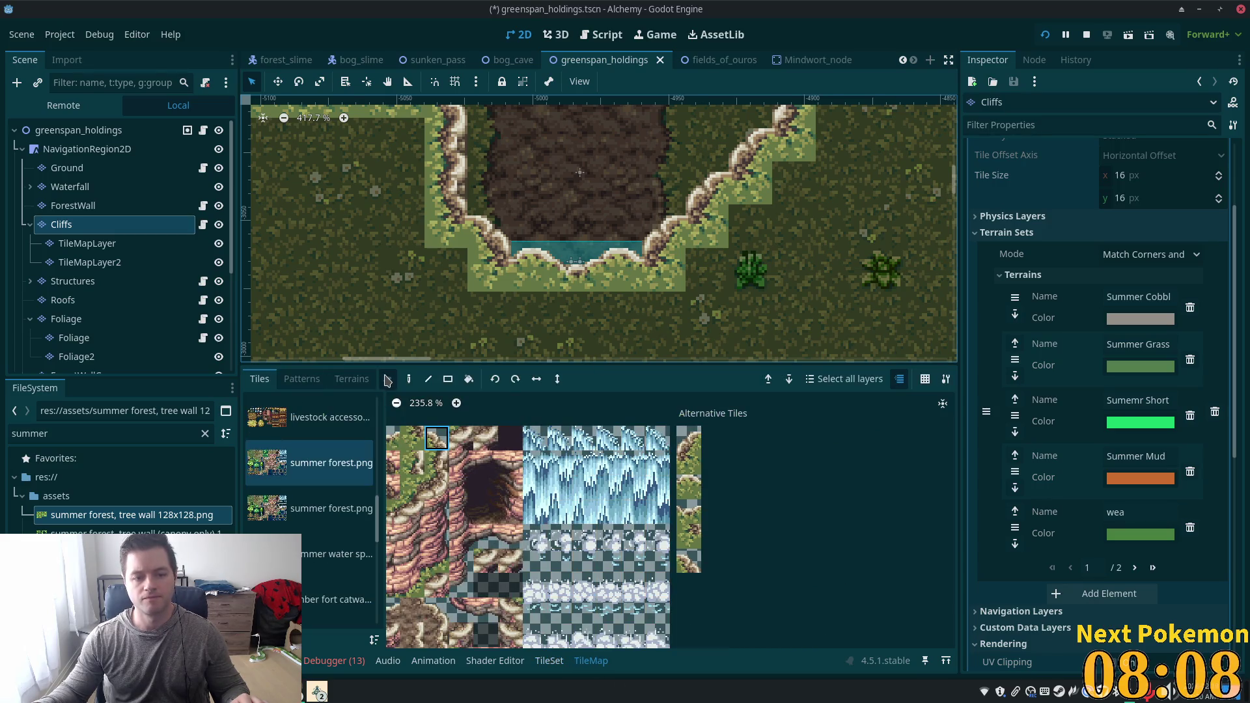
Paint the top alternative cliff tile onto the cliff edge, try the other alternatives, and save.
left_click(408, 383)
left_click(689, 444)
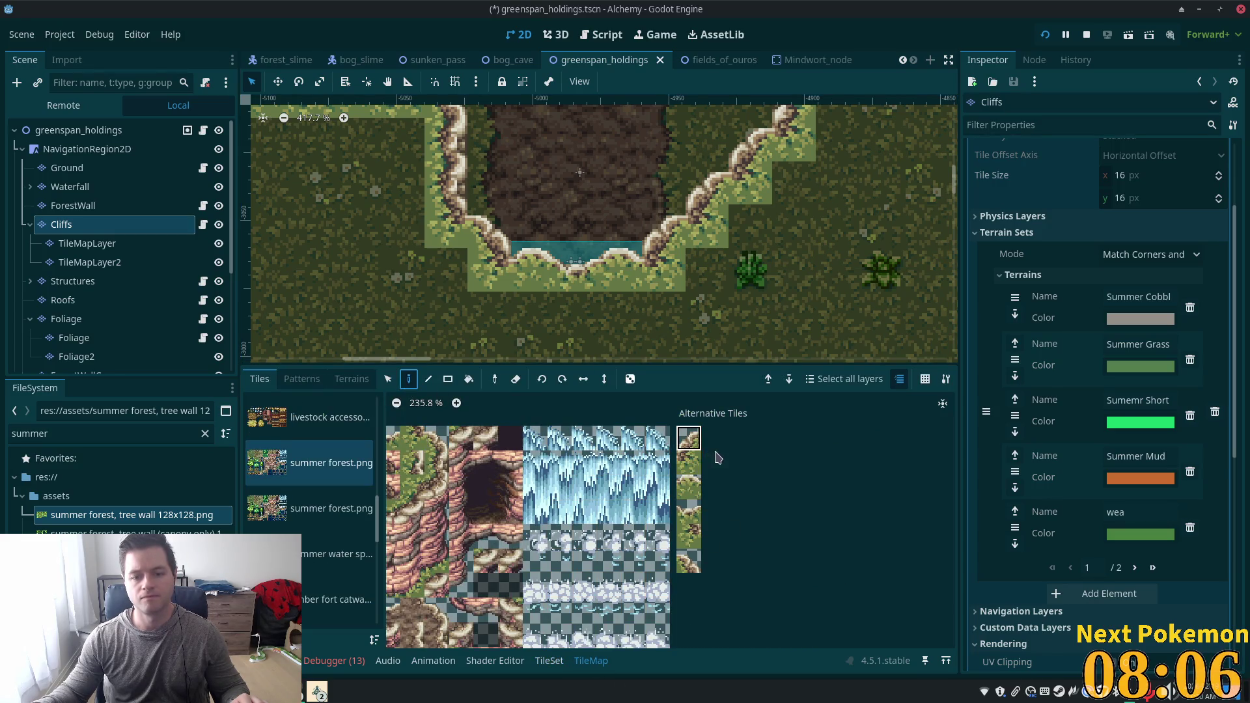
left_click(664, 274)
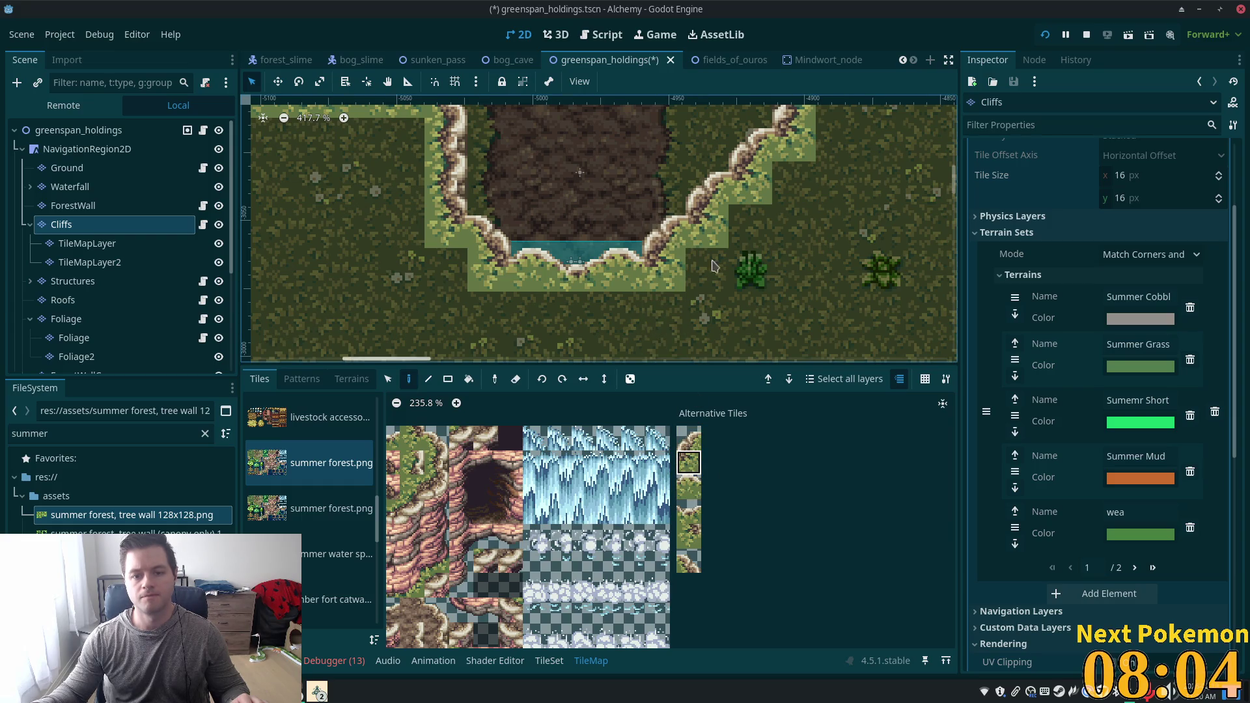
left_click(692, 494)
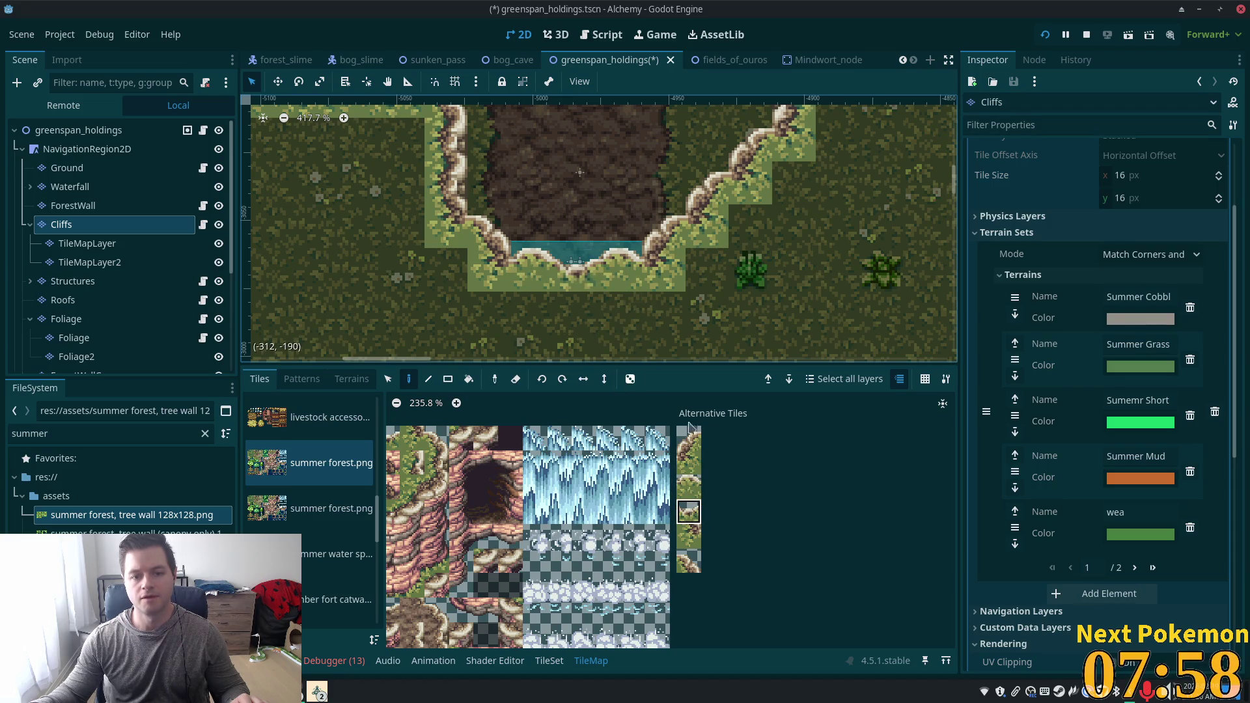
left_click(688, 560)
key("ctrl+s")
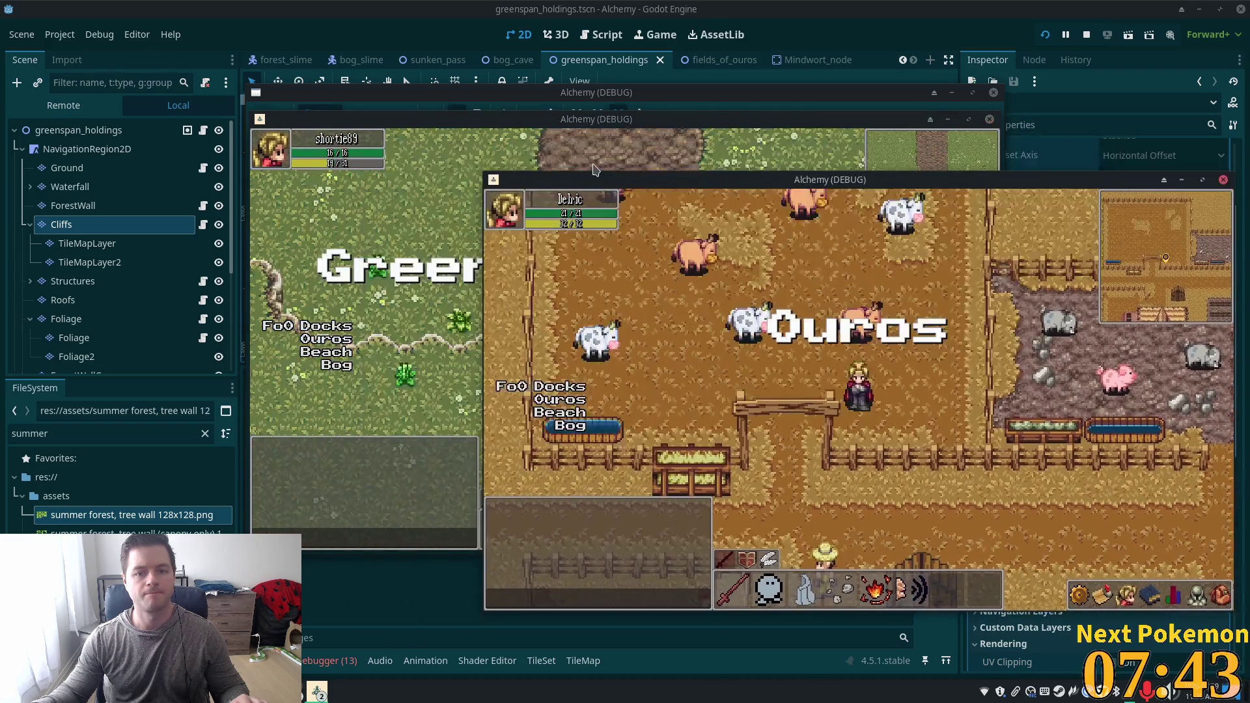
Walk the character north from Greenspan Holdings into Sunken Pass, then leave the game.
left_click(594, 170)
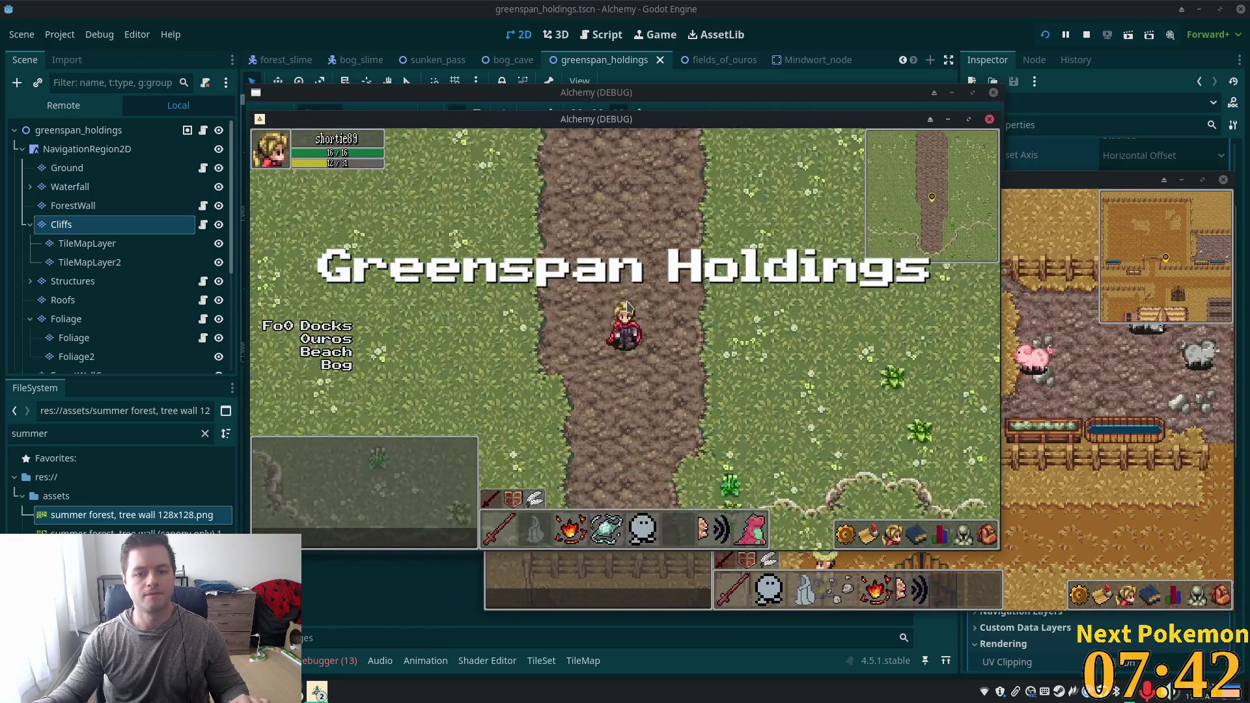
key("Up")
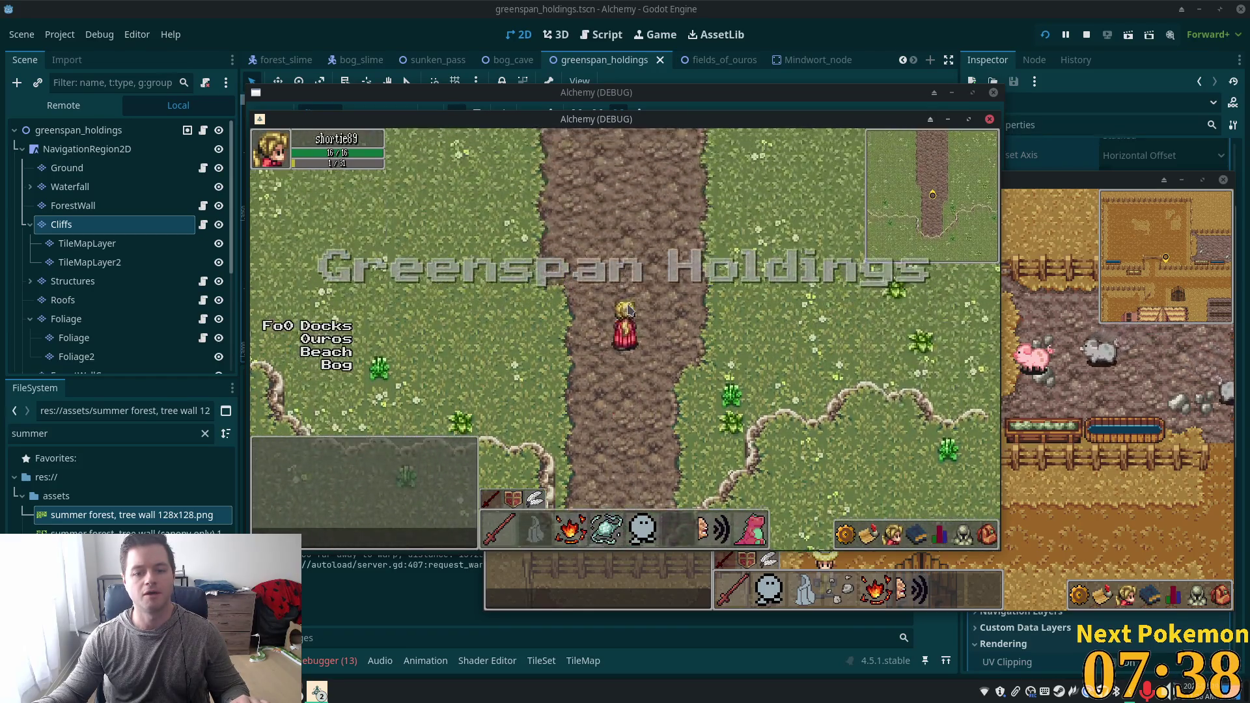
key("alt+Tab")
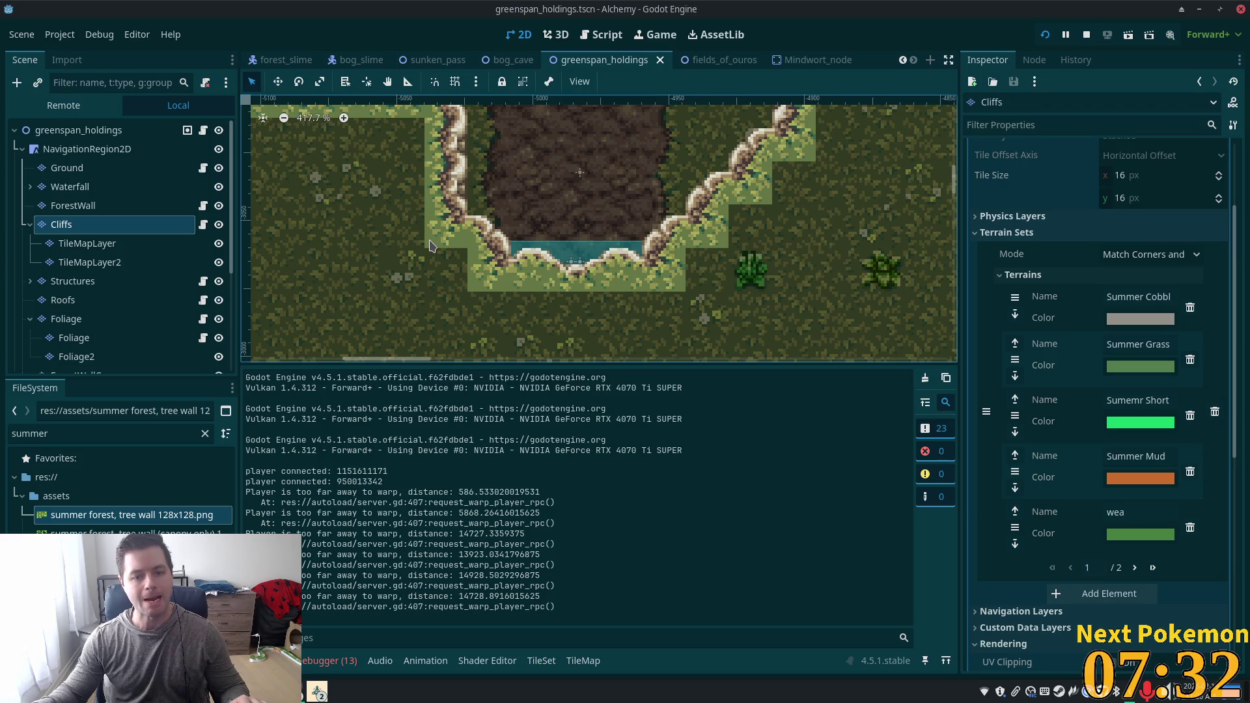
Set Z Index 6 on the first and second alternative cliff tiles.
left_click(540, 662)
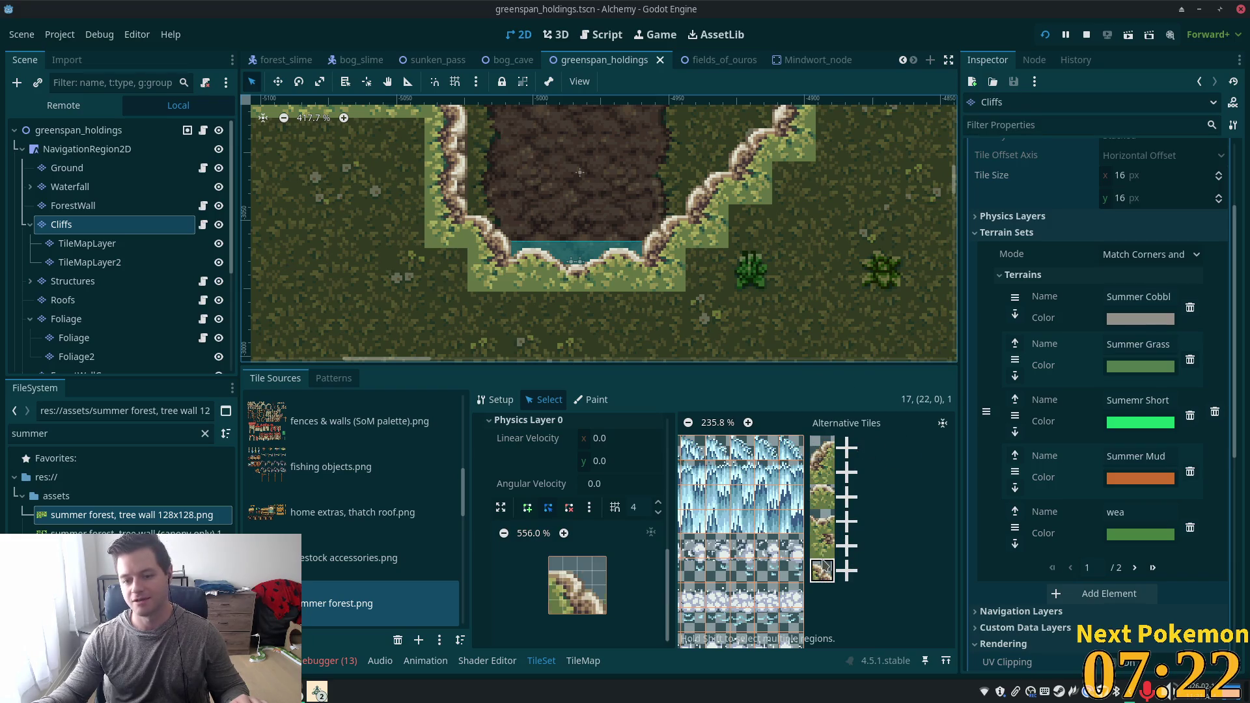
left_click(822, 521)
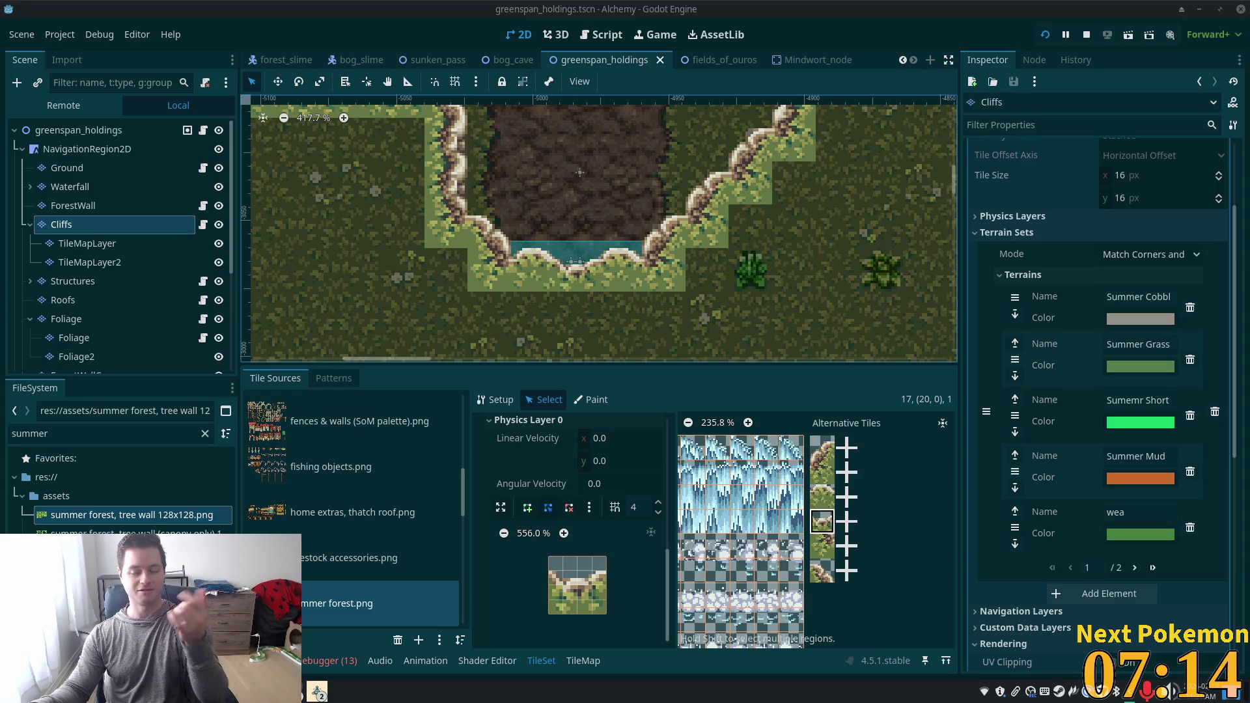
left_click(822, 448)
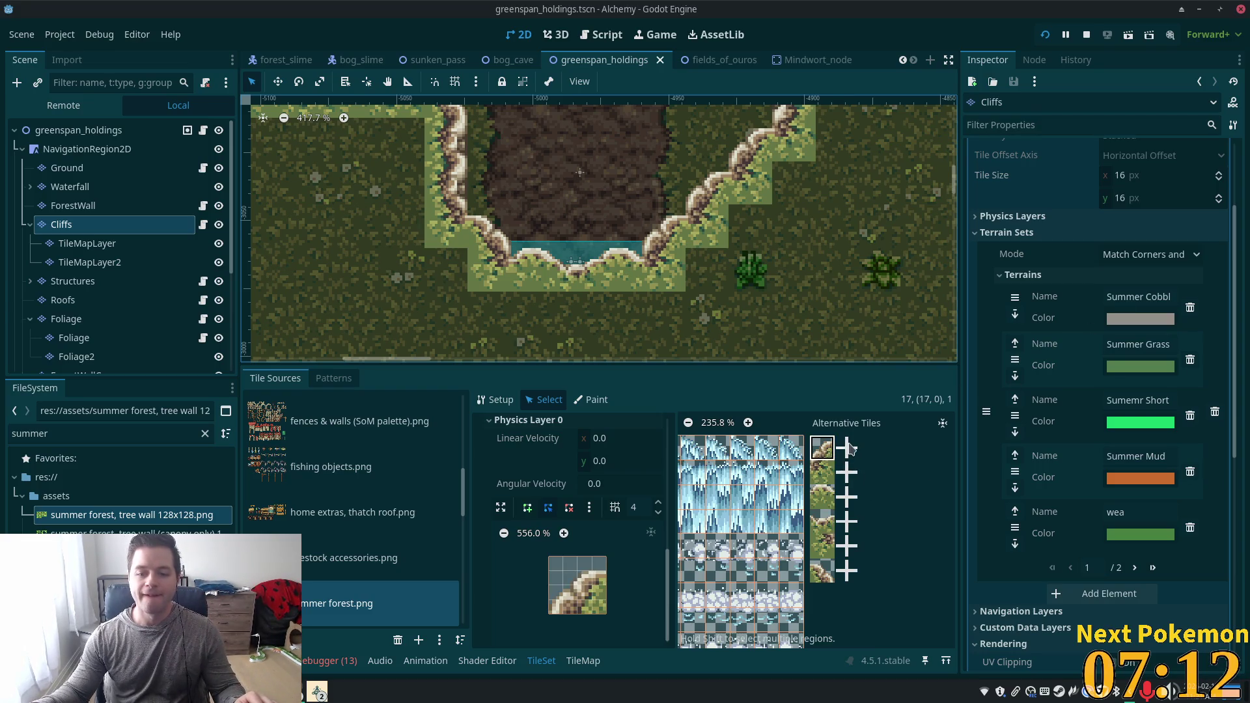
scroll(657, 530, "up", 5)
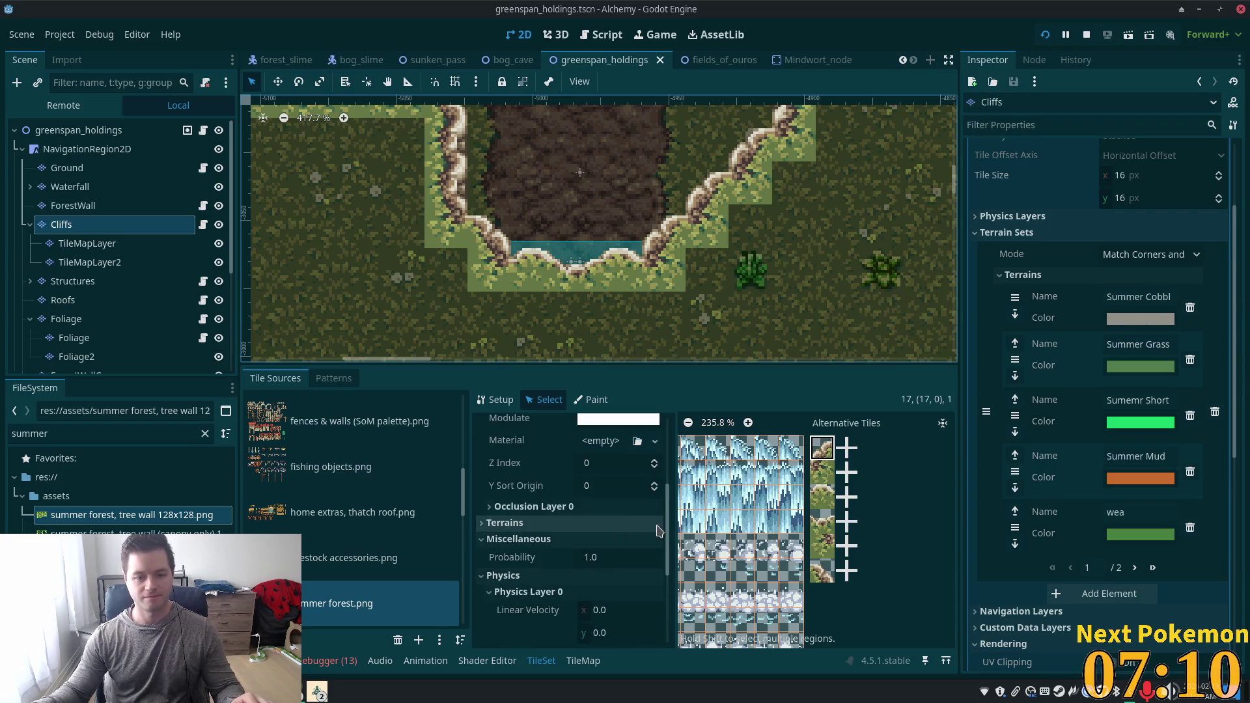
left_click(595, 464)
type("6")
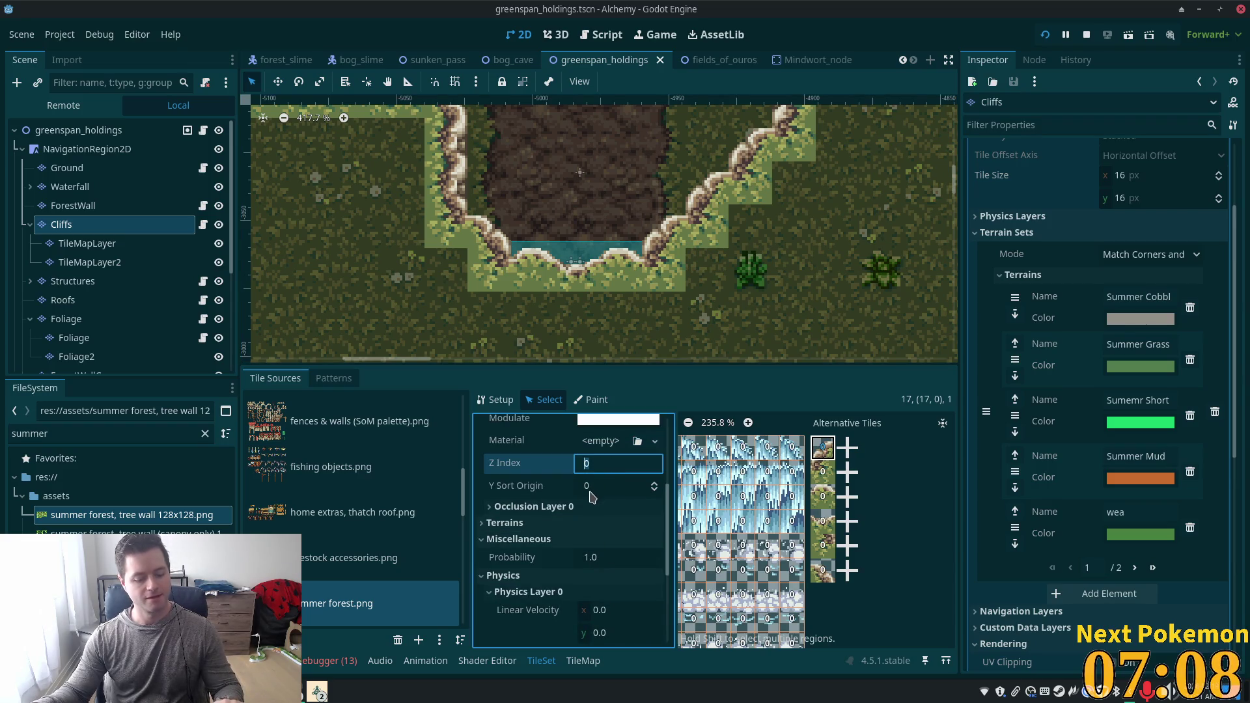
left_click(823, 473)
left_click(592, 463)
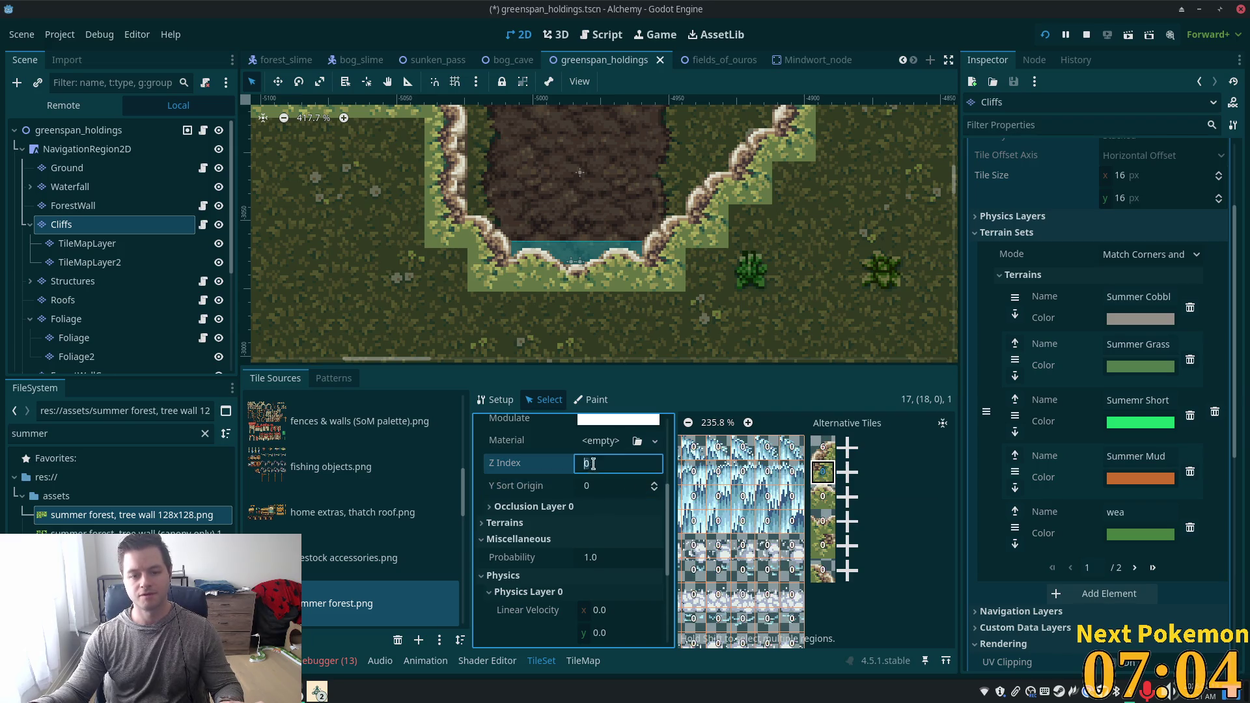
type("6")
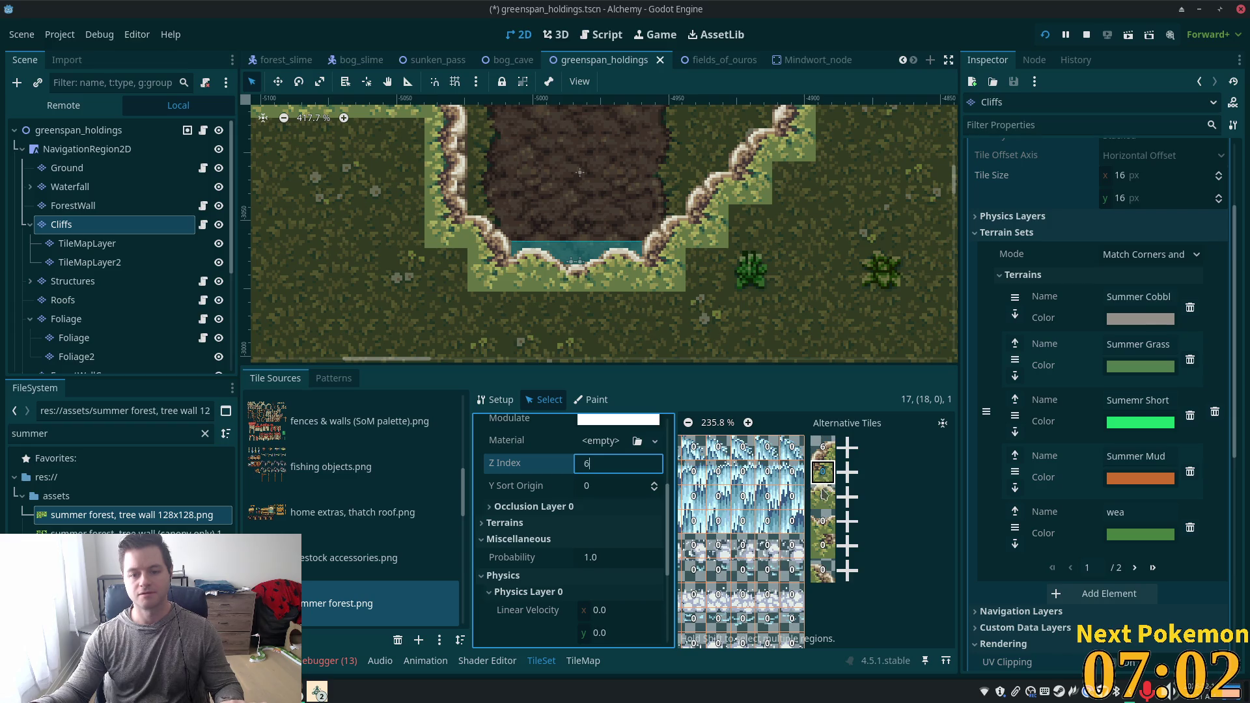
left_click(823, 498)
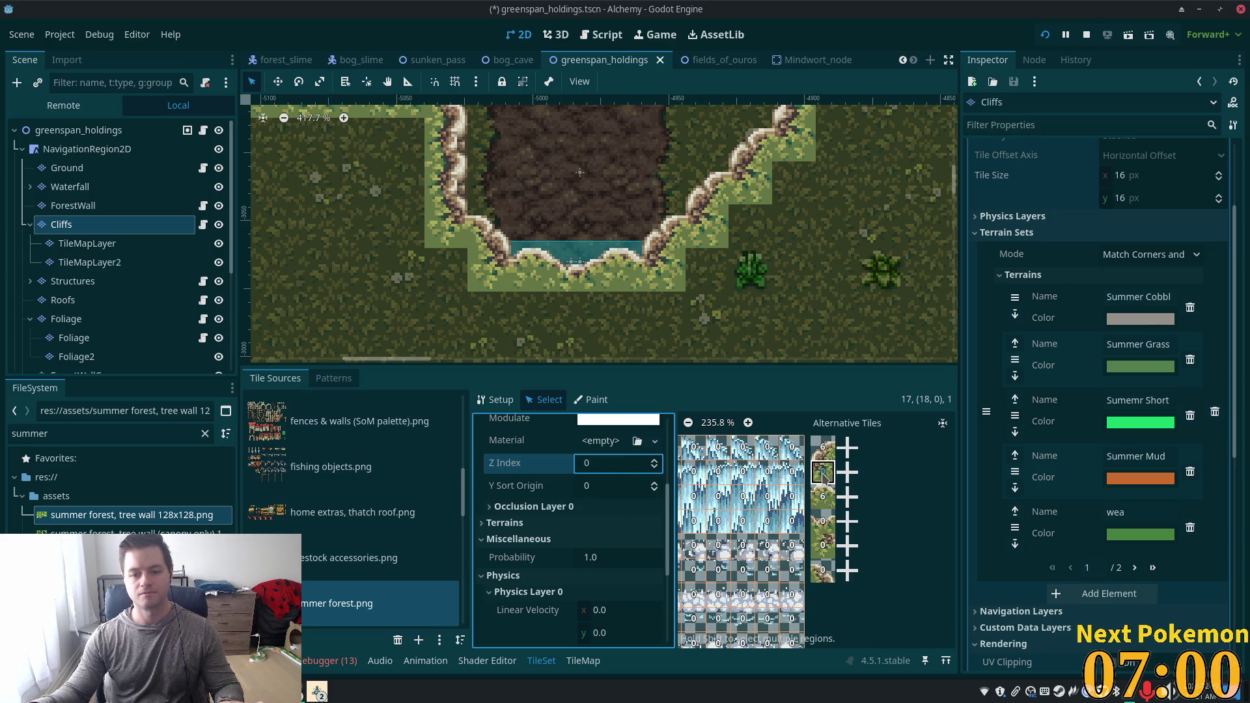
left_click(824, 524)
Set Z Index 6 on the remaining alternative cliff tiles, then save and run with F5.
left_click(823, 471)
left_click(617, 463)
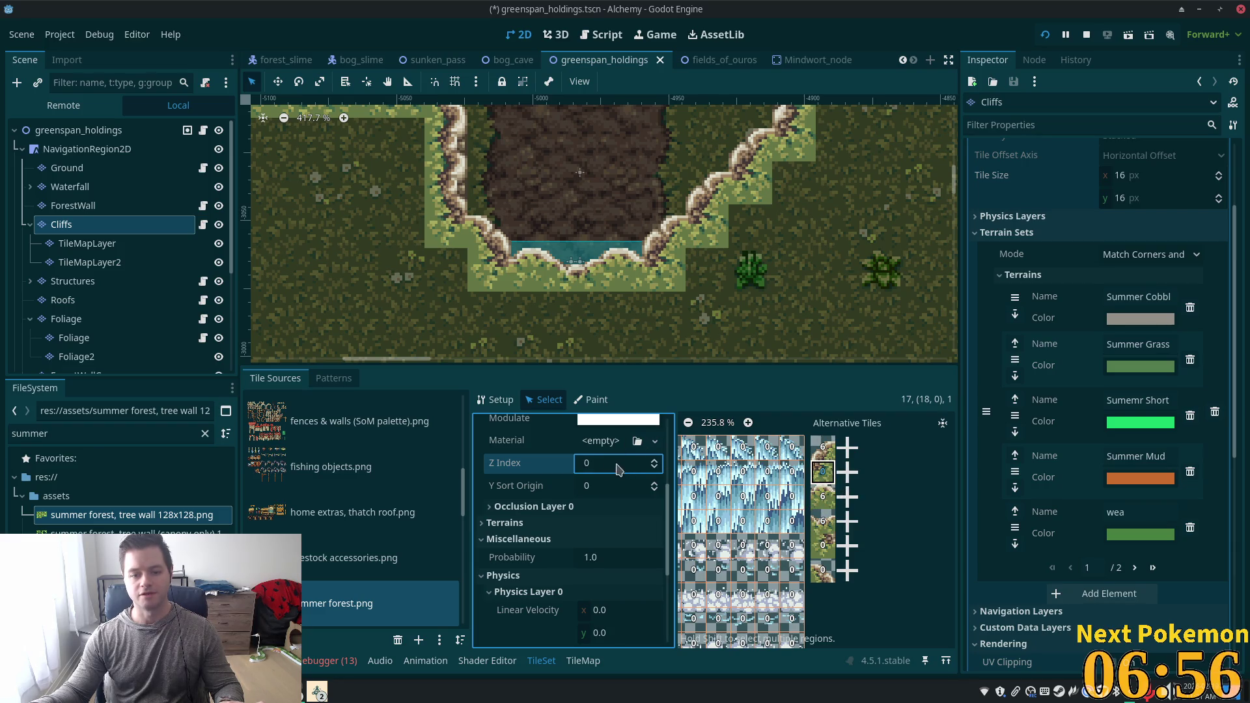
left_click(824, 550)
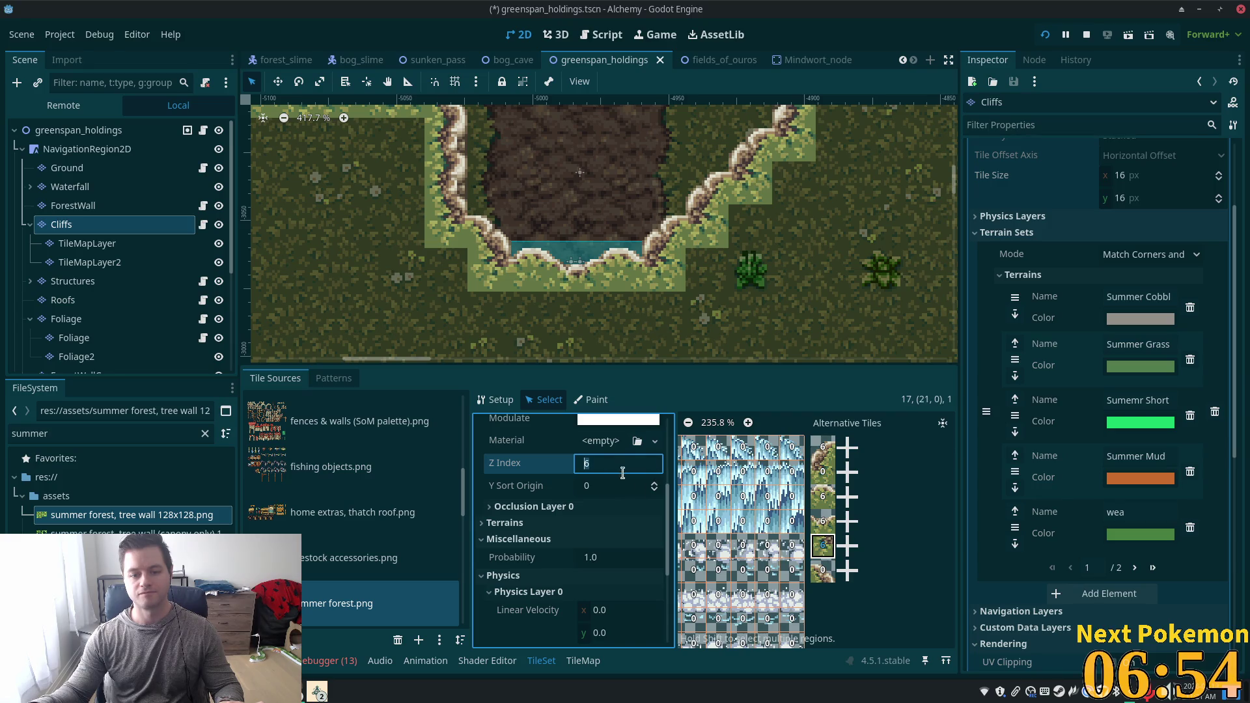
left_click(823, 576)
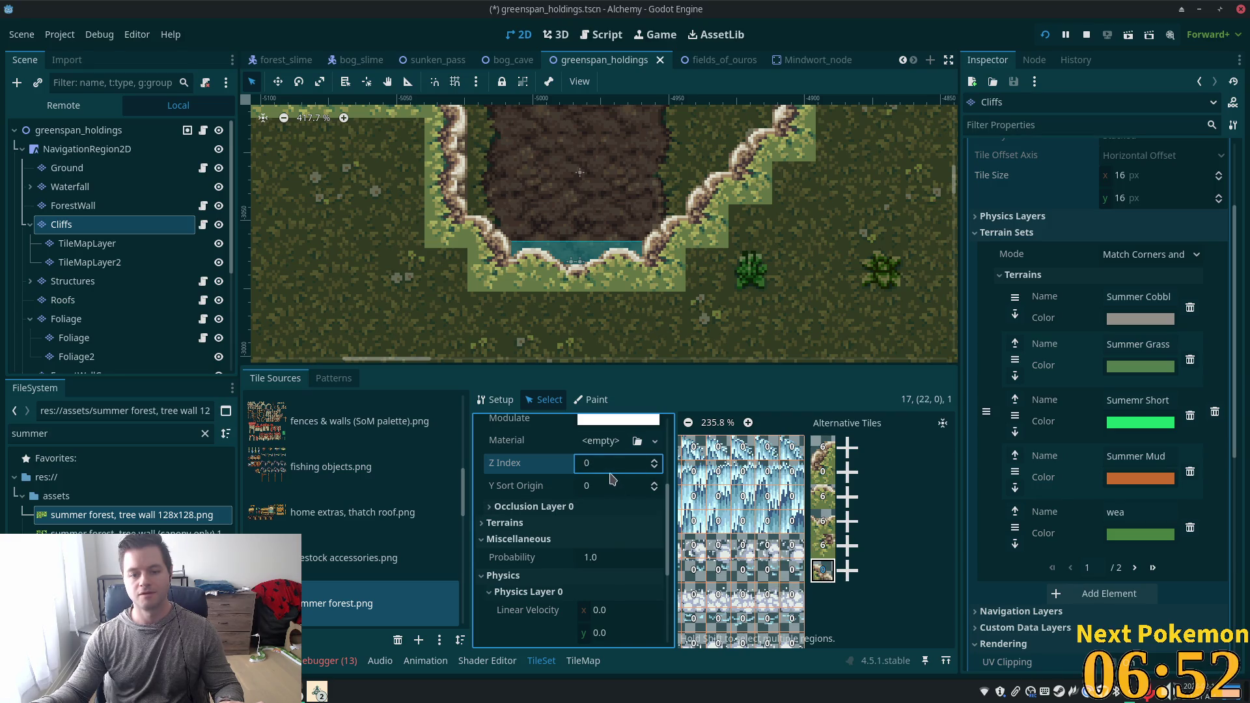
left_click(611, 470)
type("6")
left_click(827, 470)
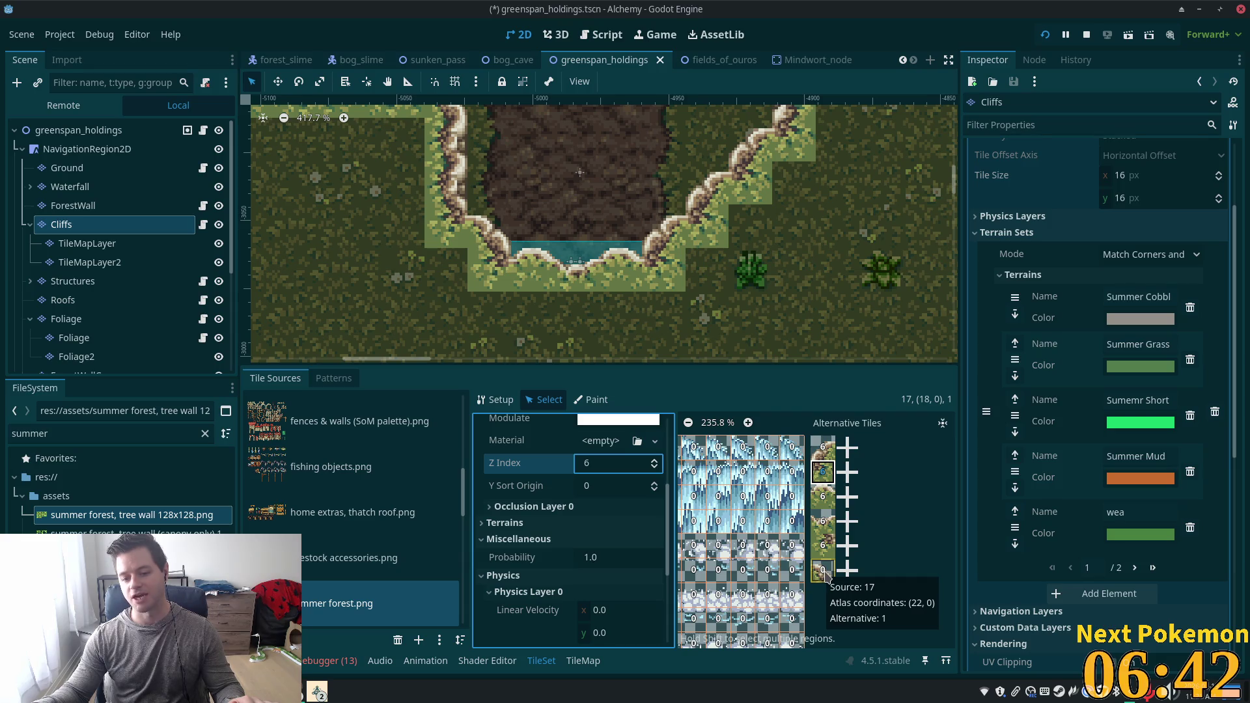
left_click(825, 573)
type("6")
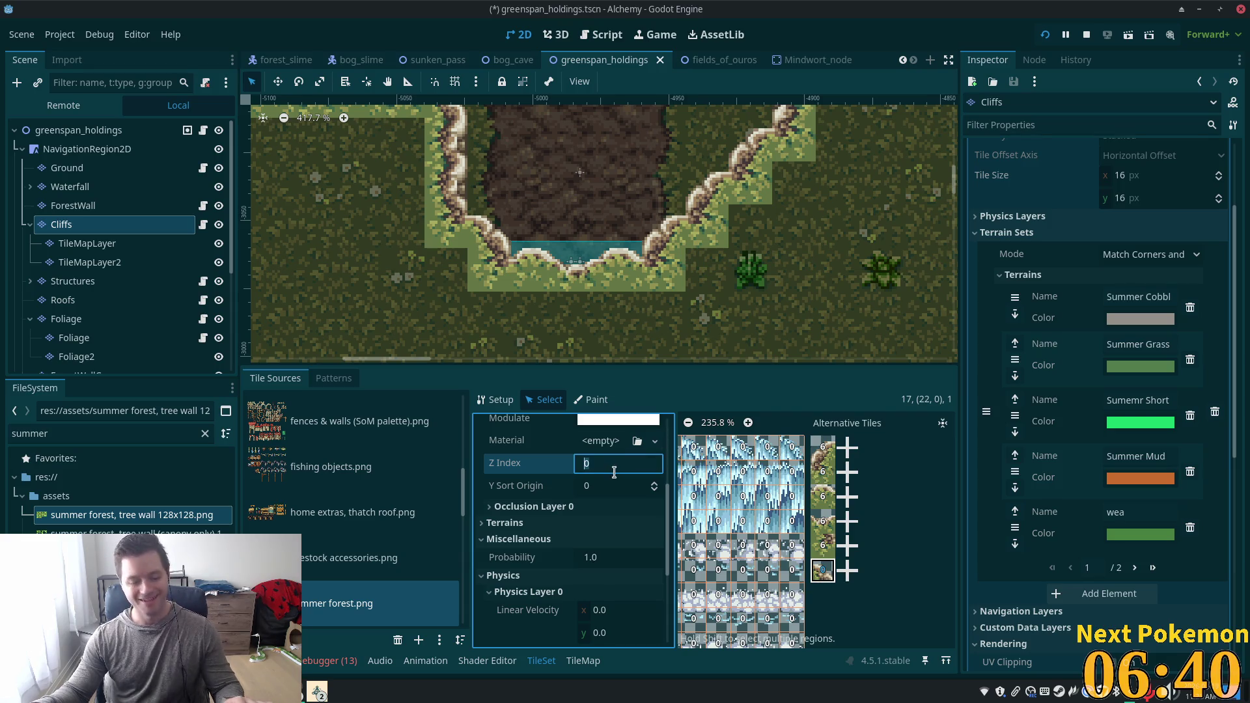
key("Return")
key("F5")
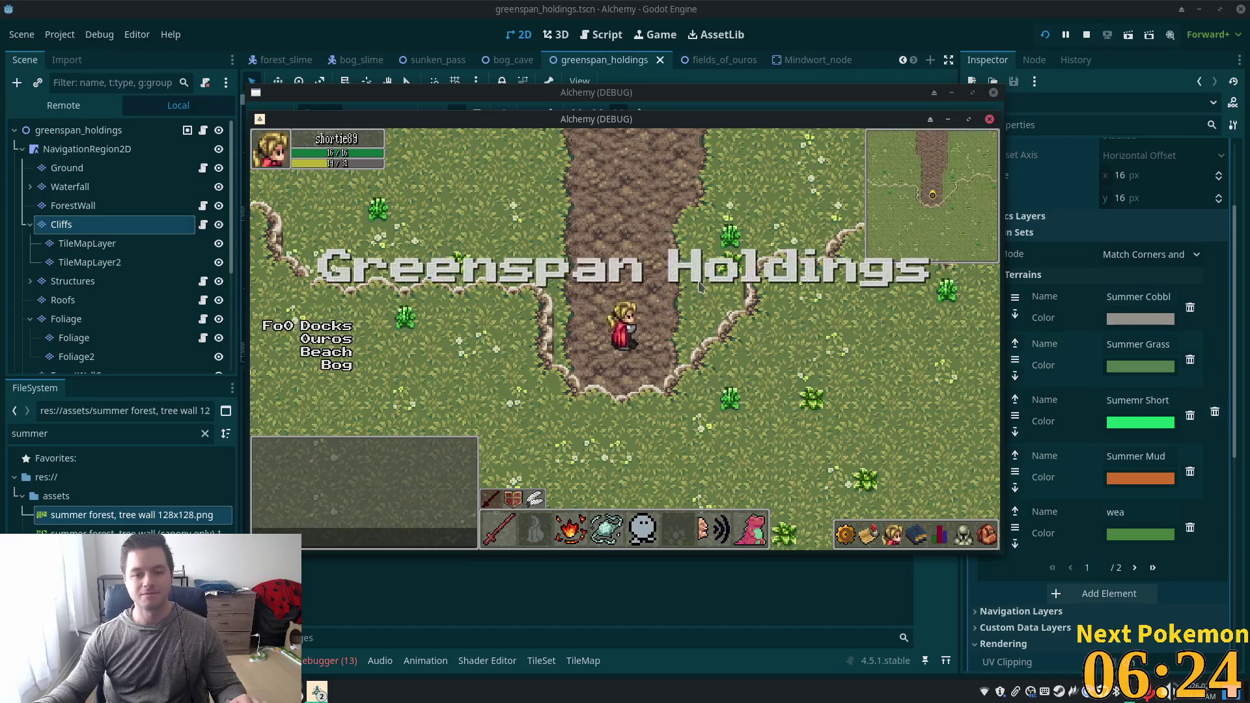
Walk north through Sunken Pass and back toward Greenspan Holdings, then stop with F8.
key("Up")
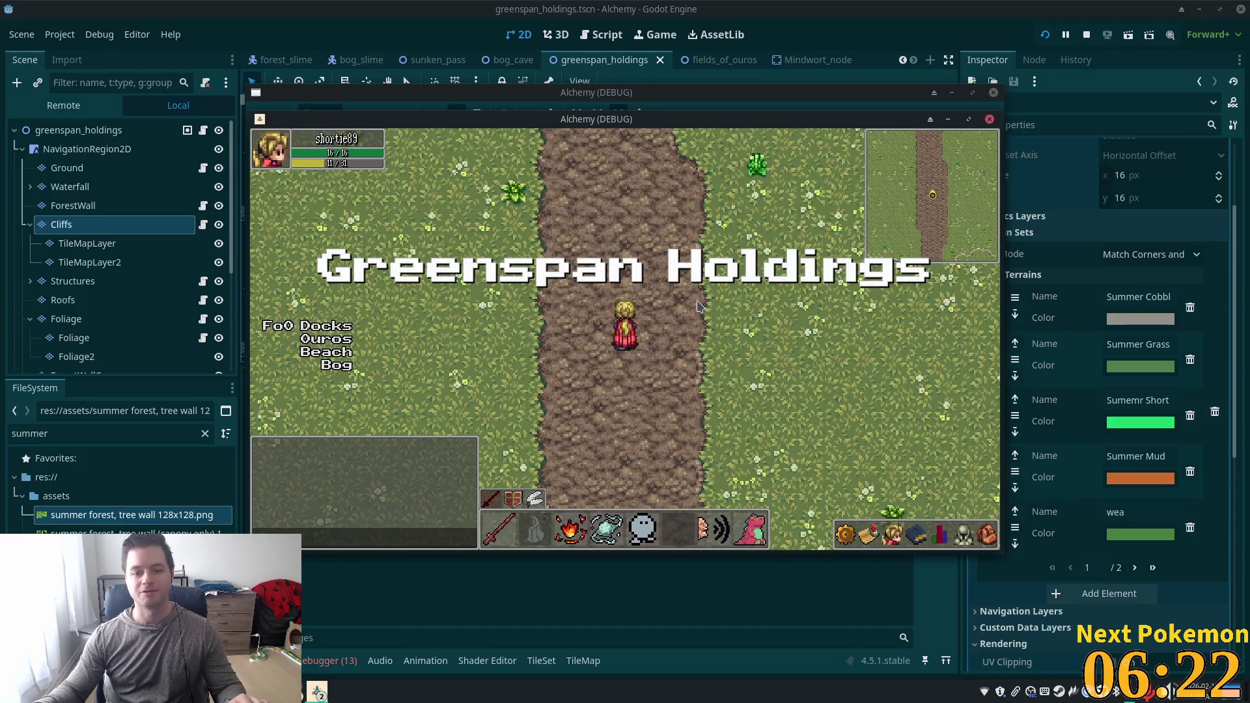
key("Up")
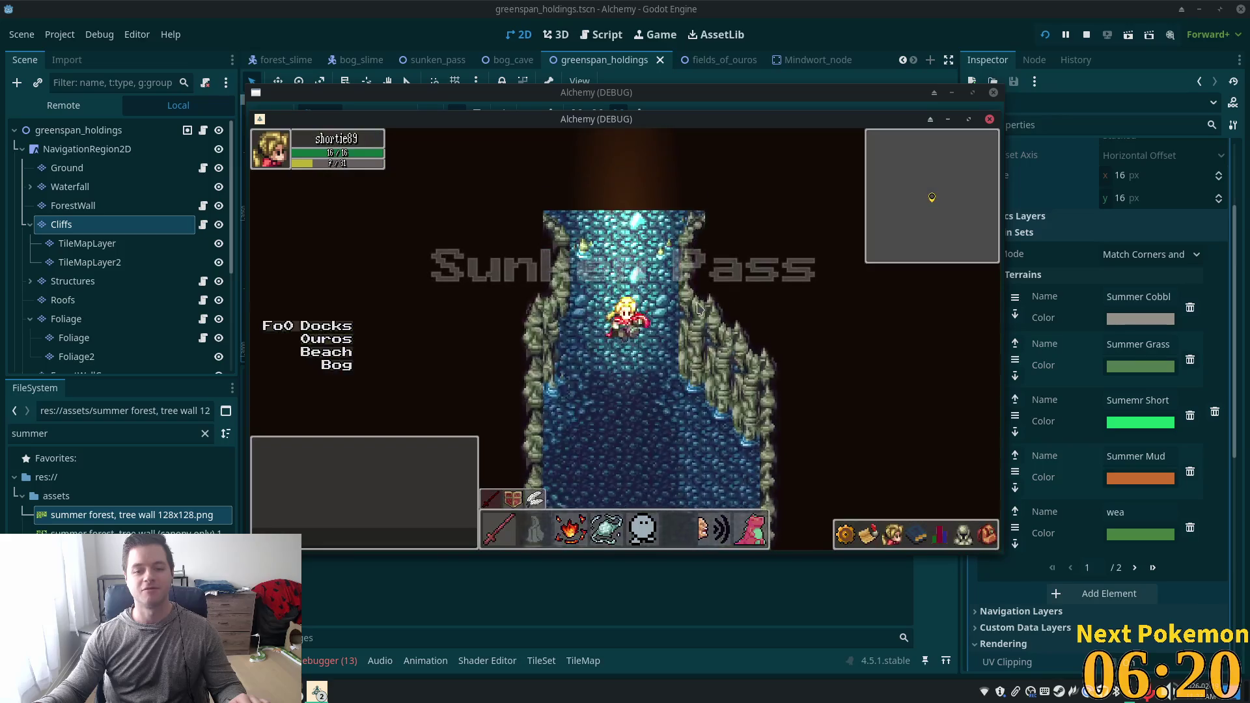
key("Up")
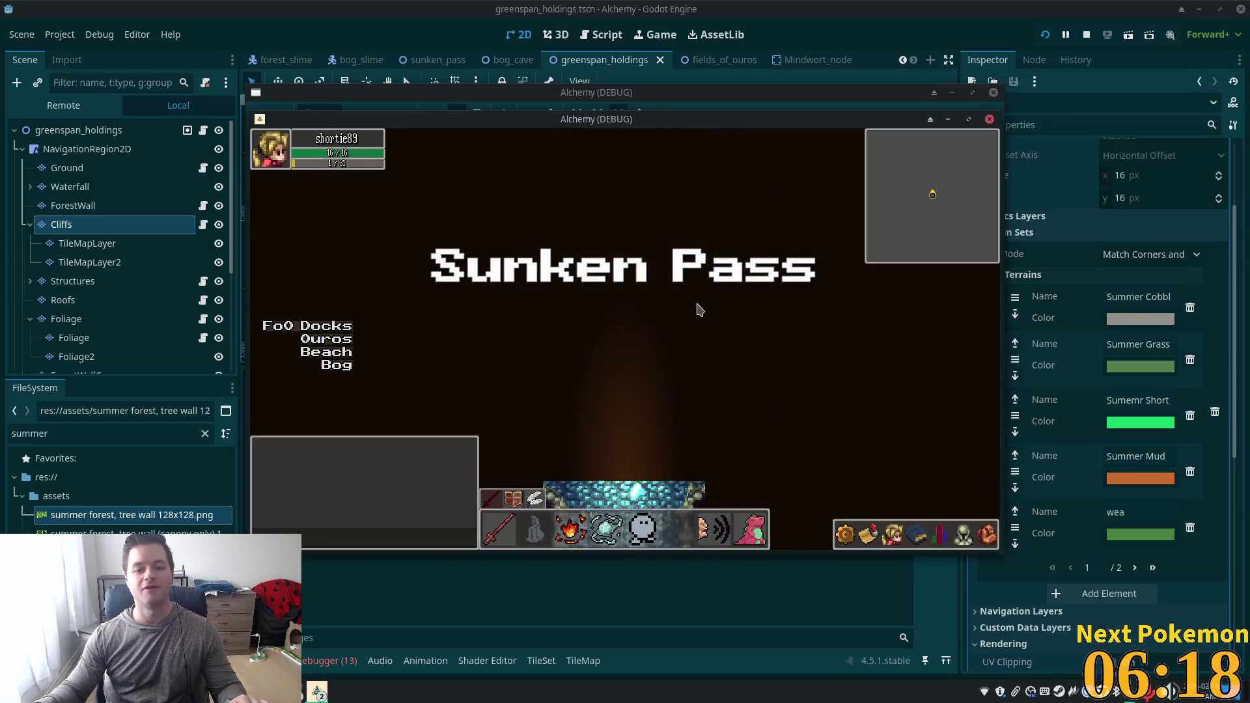
key("Up")
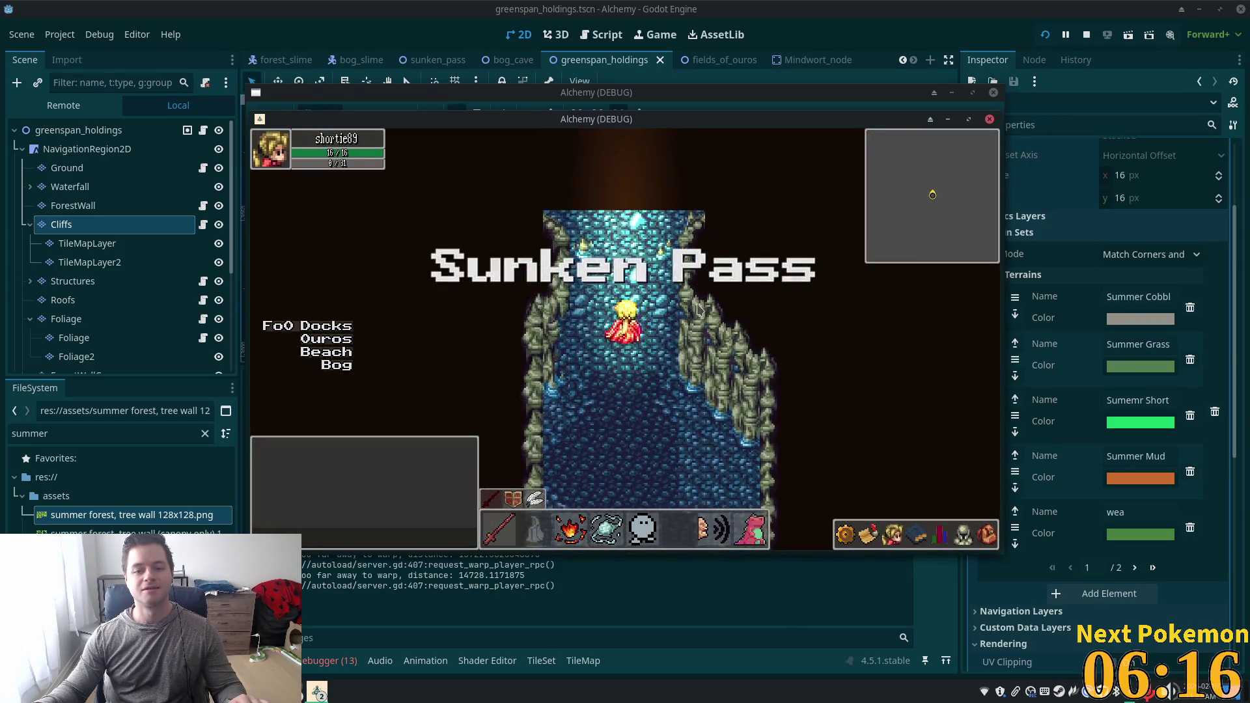
key("Up")
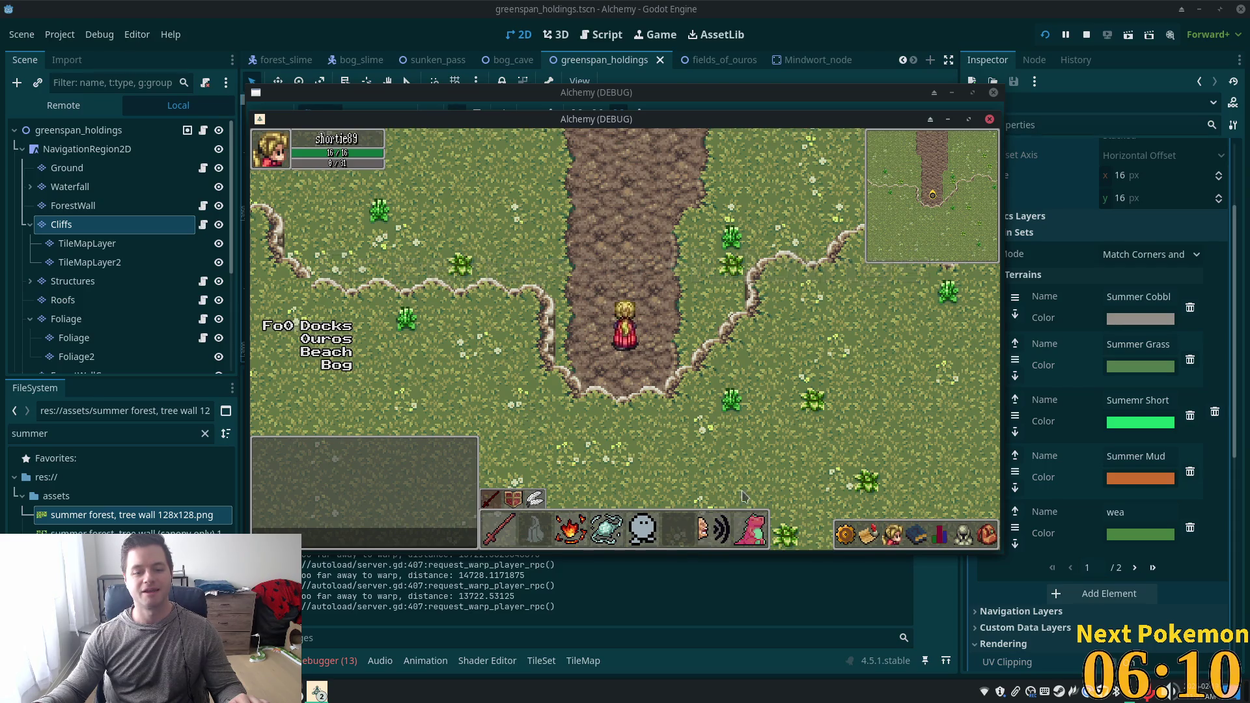
key("F8")
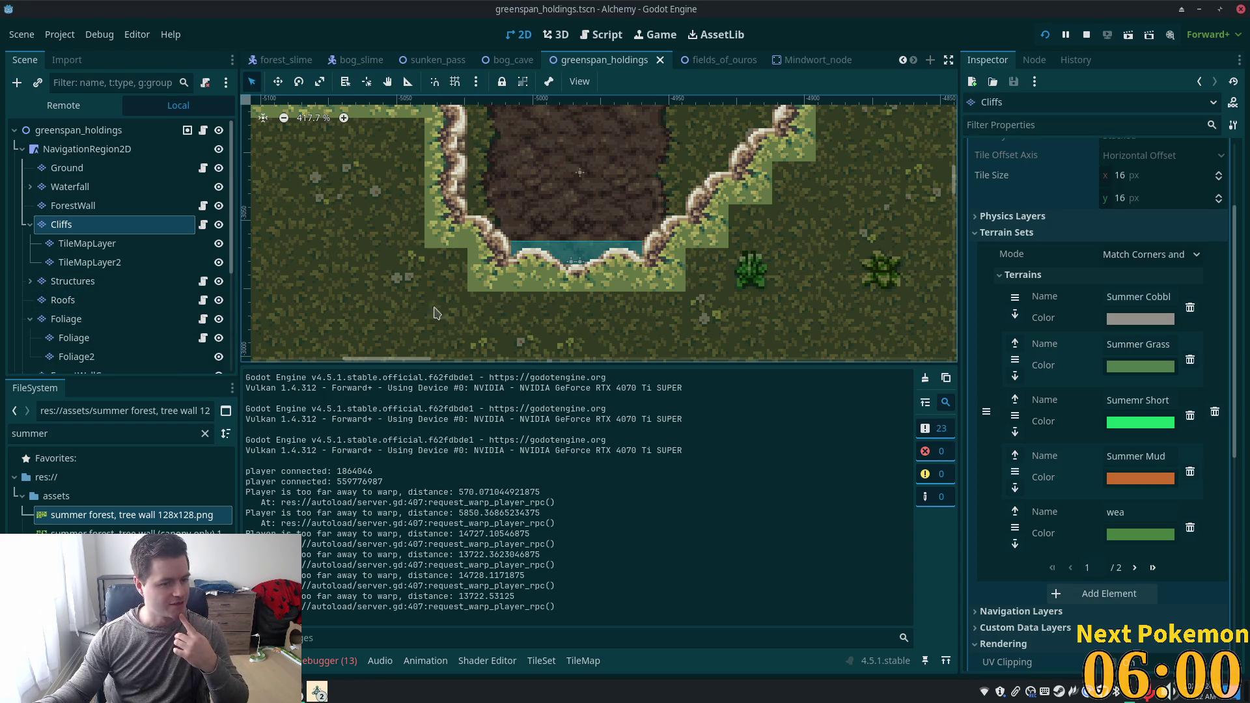
Check the Roofs layer's ordering: relative Z Index 5 with Y sorting off.
scroll(452, 272, "down", 4)
scroll(443, 267, "down", 3)
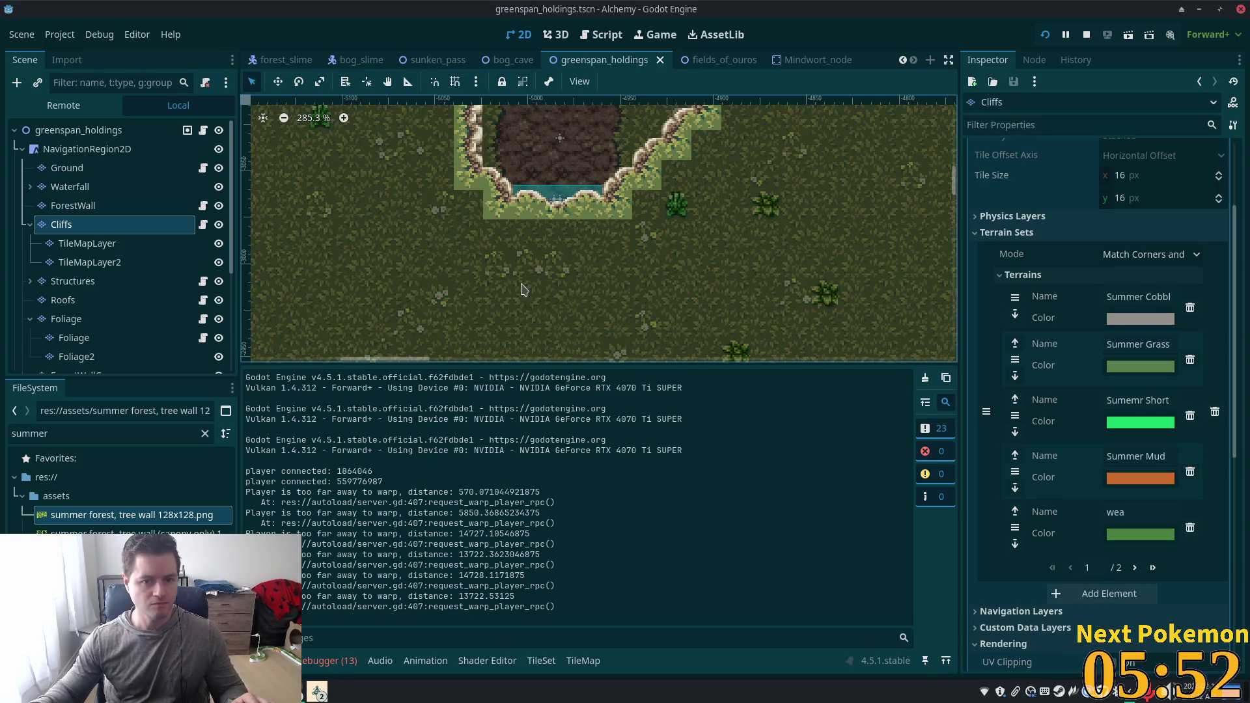
left_click(83, 299)
scroll(489, 337, "down", 2)
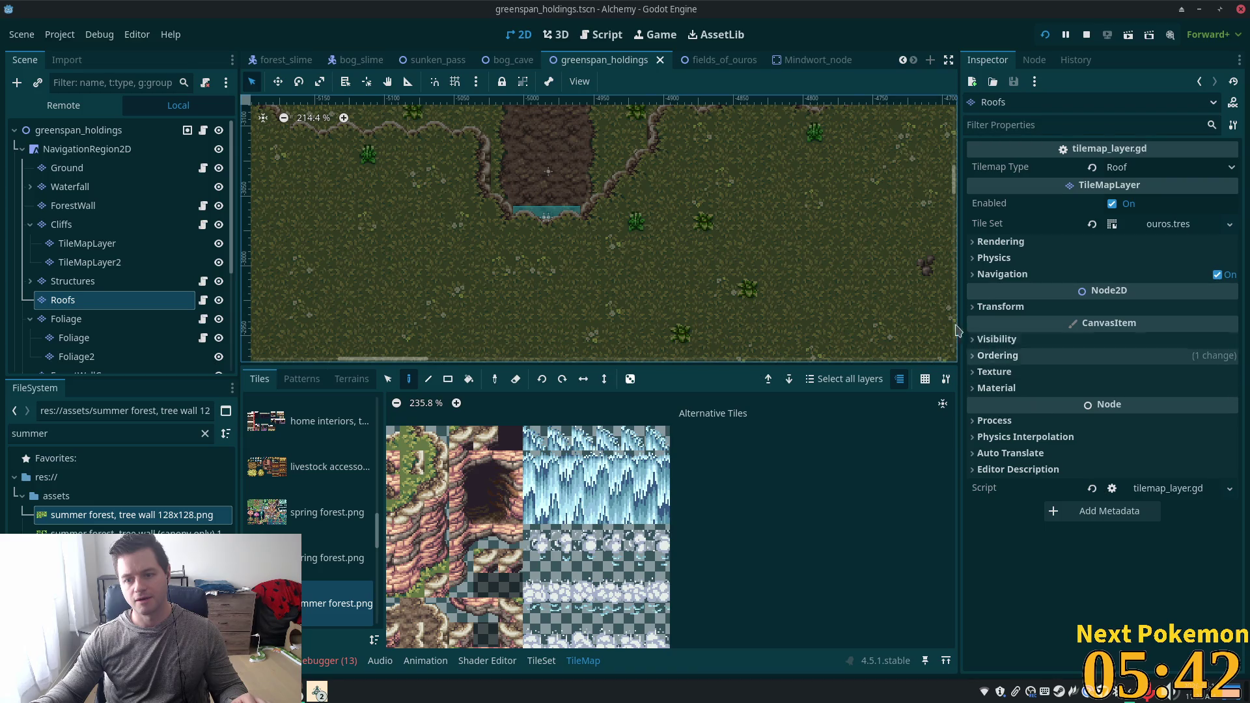
left_click(982, 355)
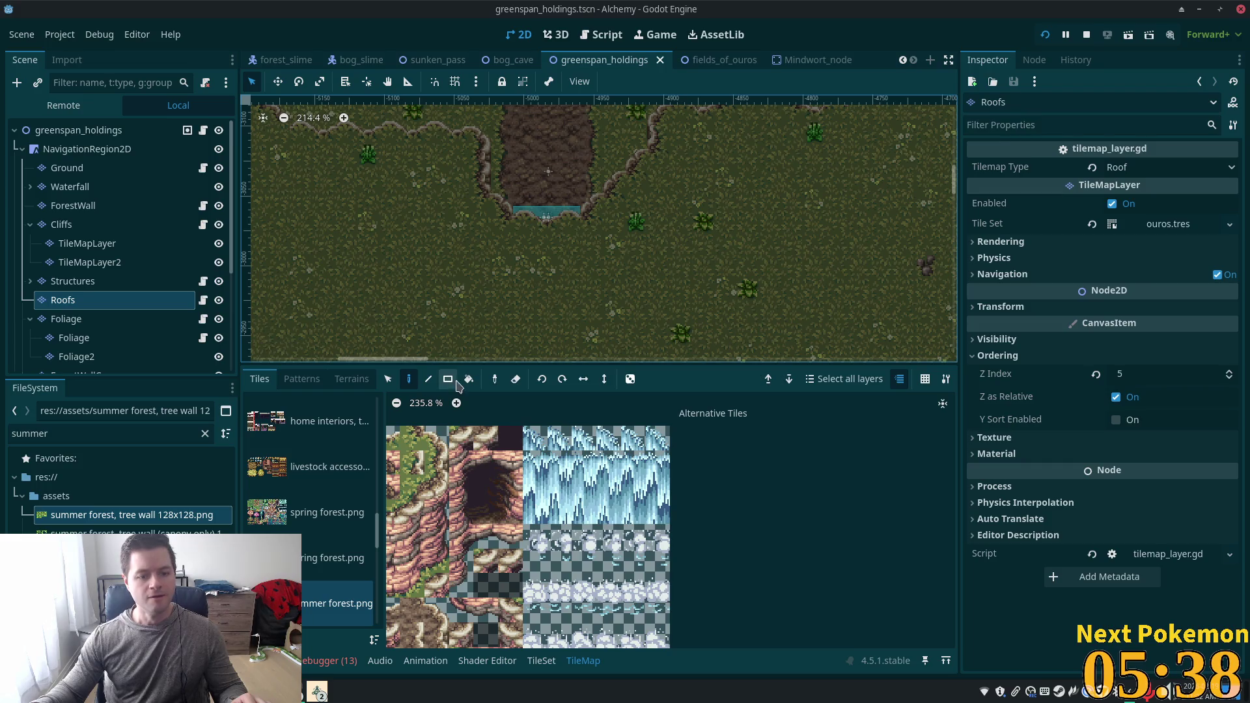
Select the Boundary tile layer for editing.
scroll(48, 227, "down", 4)
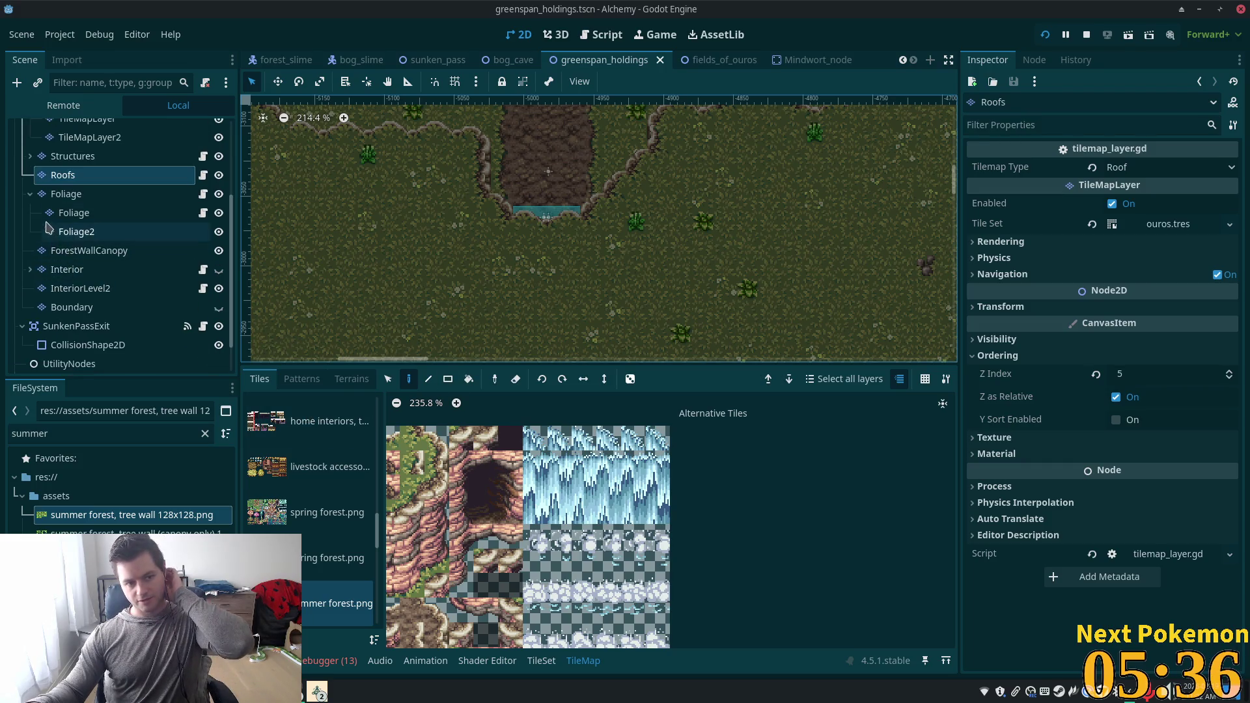
left_click(31, 194)
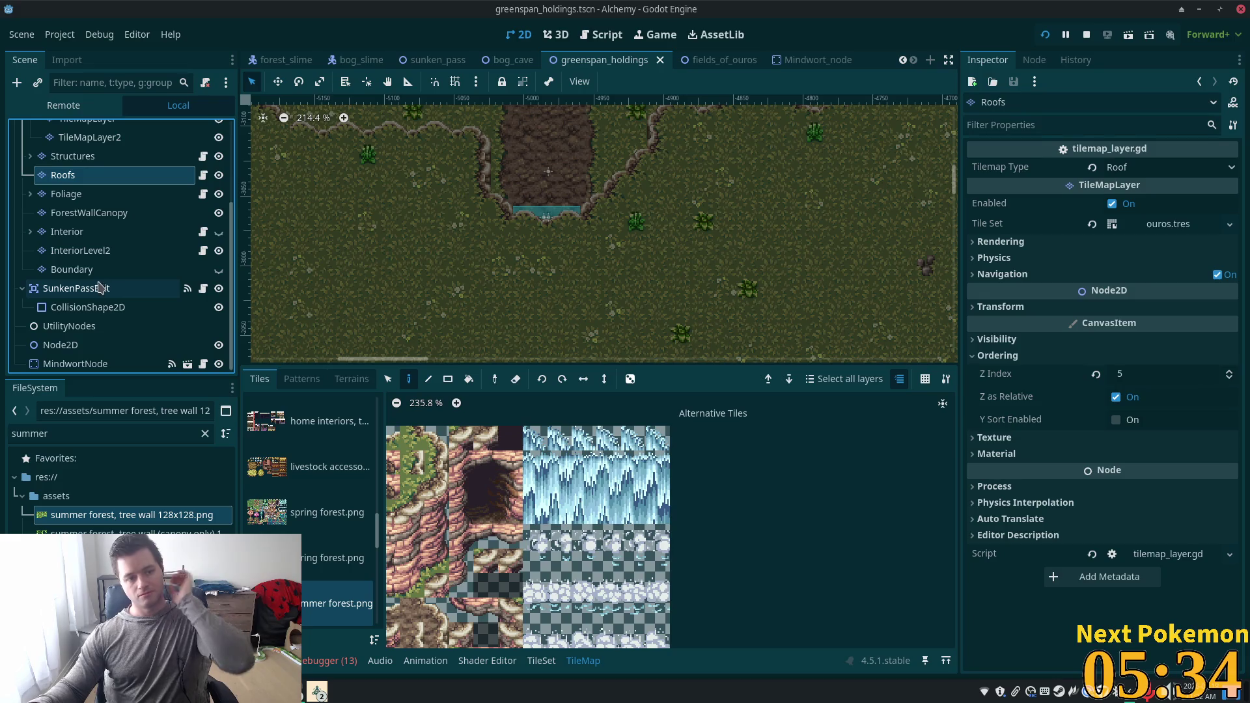
left_click(71, 269)
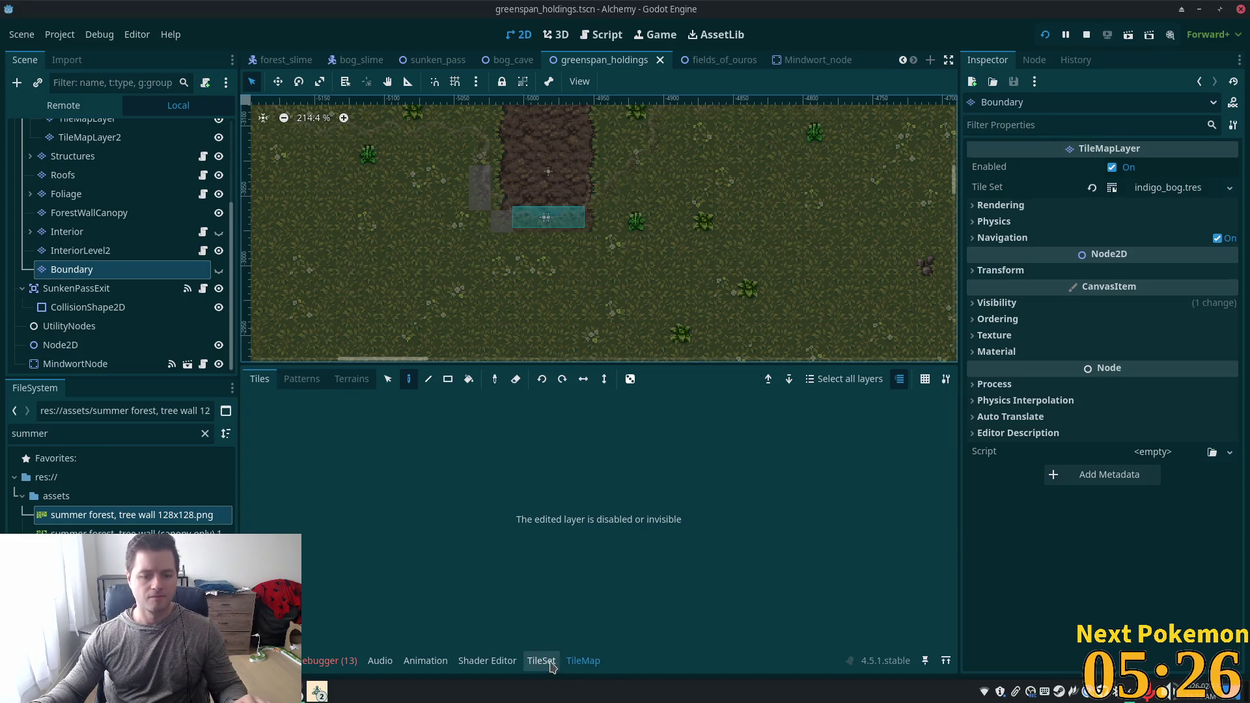
Bring the tile painting panel back and make the Boundary layer visible again.
left_click(584, 661)
left_click(582, 661)
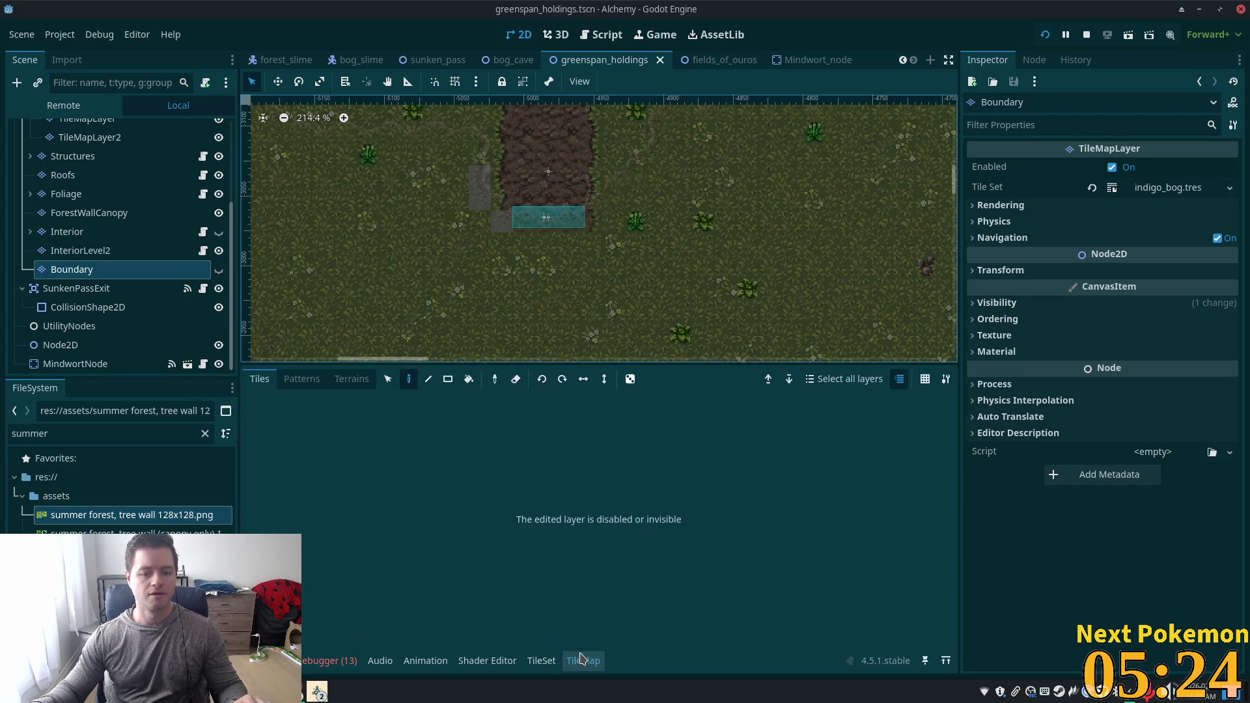
left_click(68, 232)
left_click(96, 277)
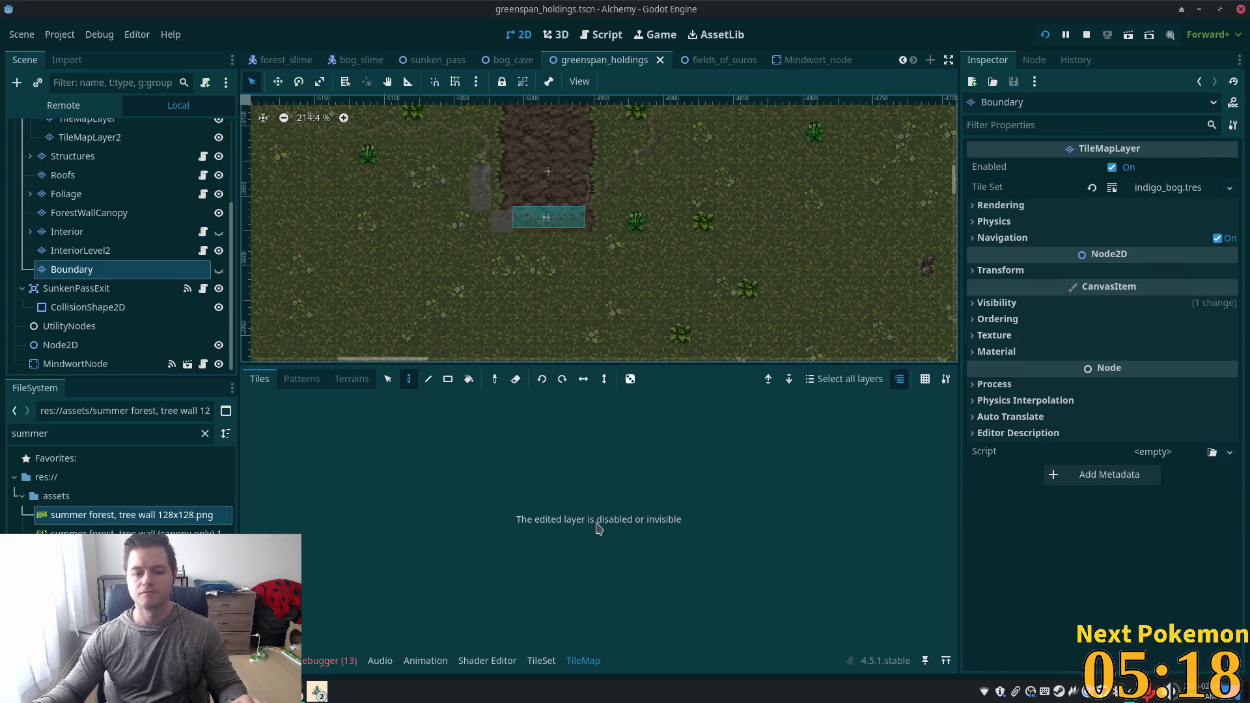
left_click(219, 270)
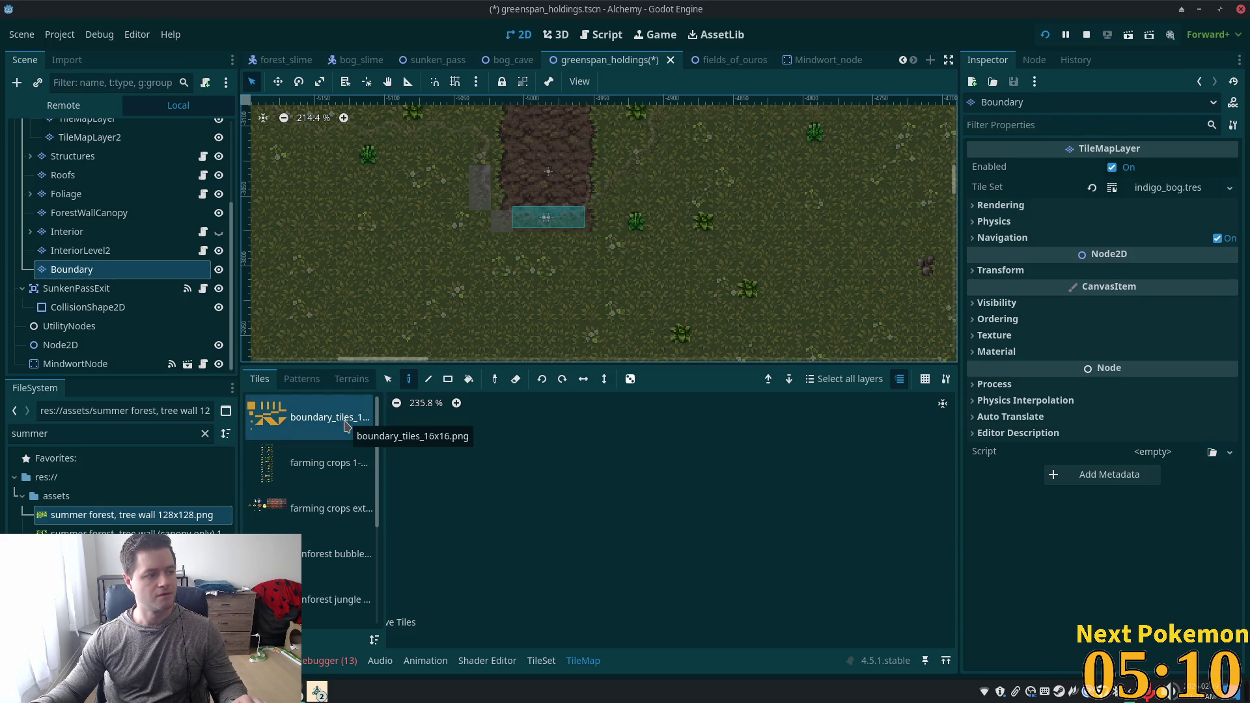
Paint two orange boundary columns with triangle tops from boundary_tiles below the waterfall.
left_click(294, 424)
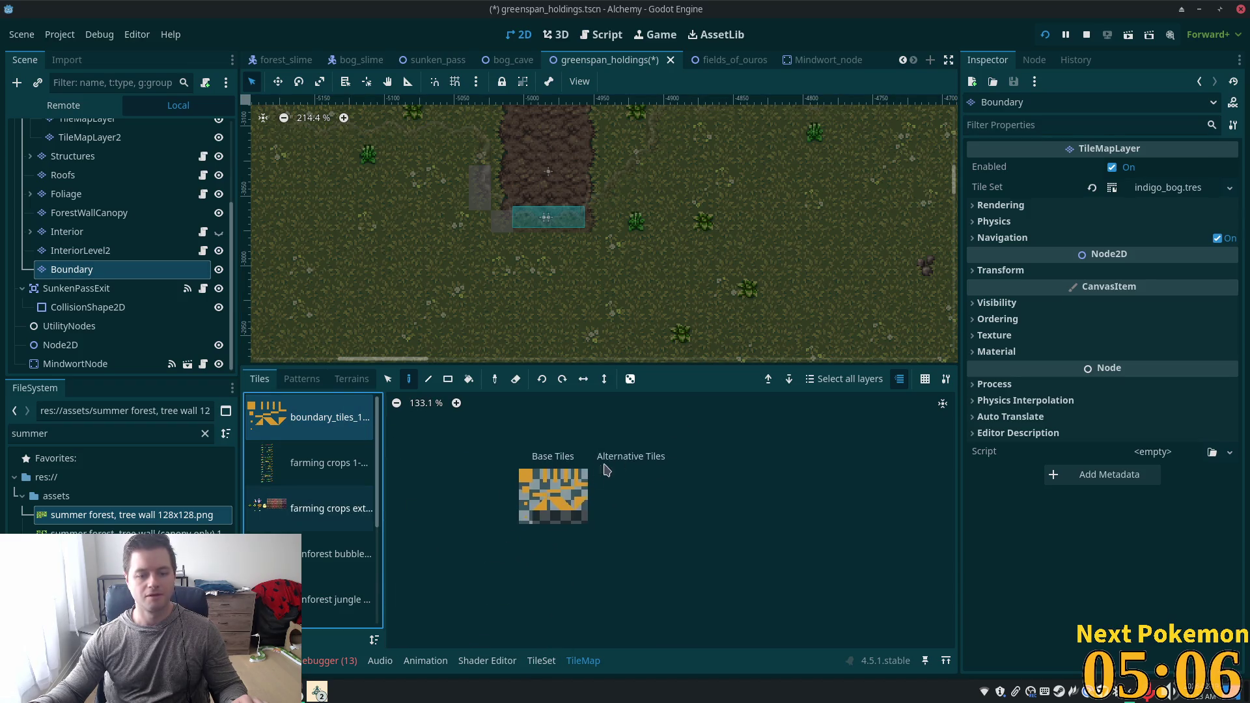
left_click(547, 519)
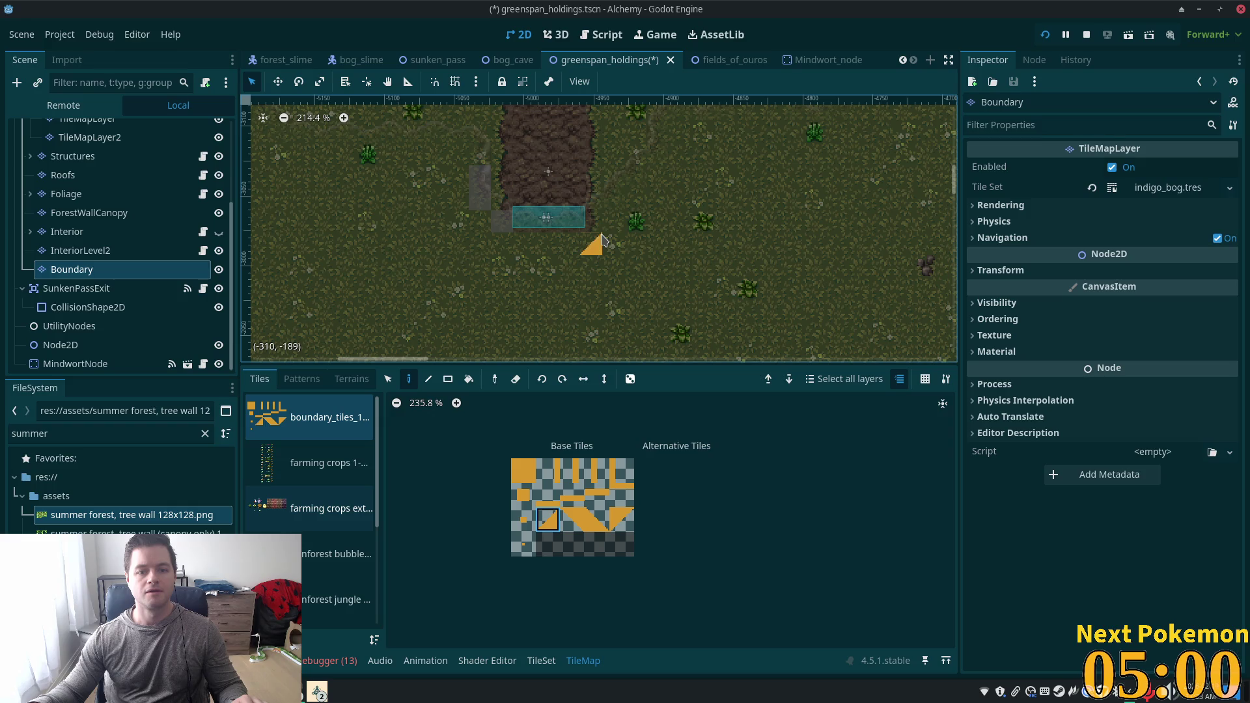
left_click(591, 528)
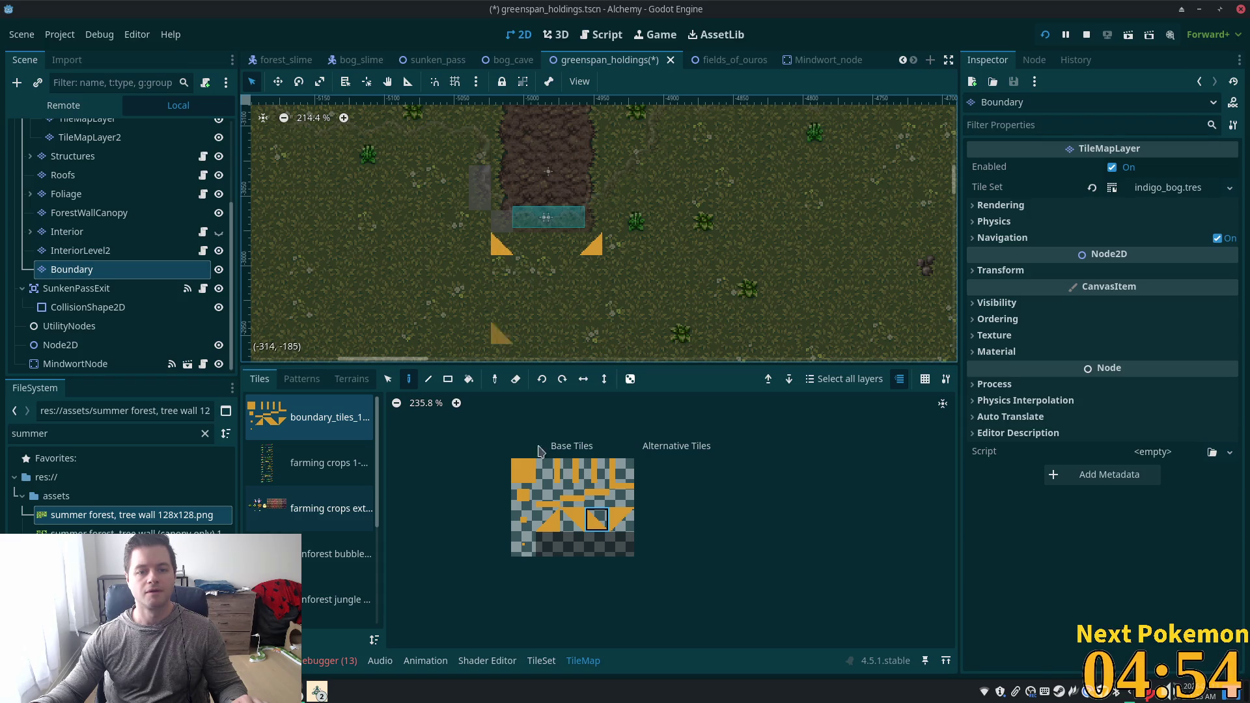
left_click(518, 474)
left_click_drag(501, 266, 492, 459)
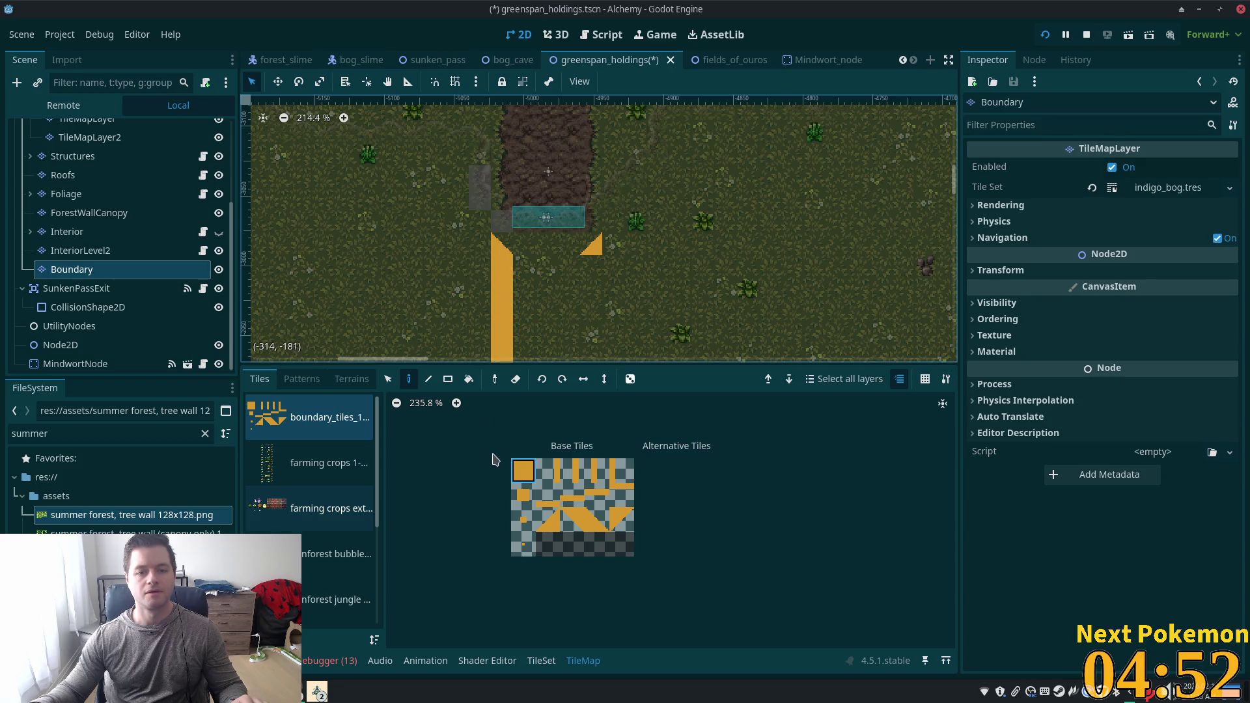
scroll(671, 137, "down", 5)
scroll(636, 173, "up", 2)
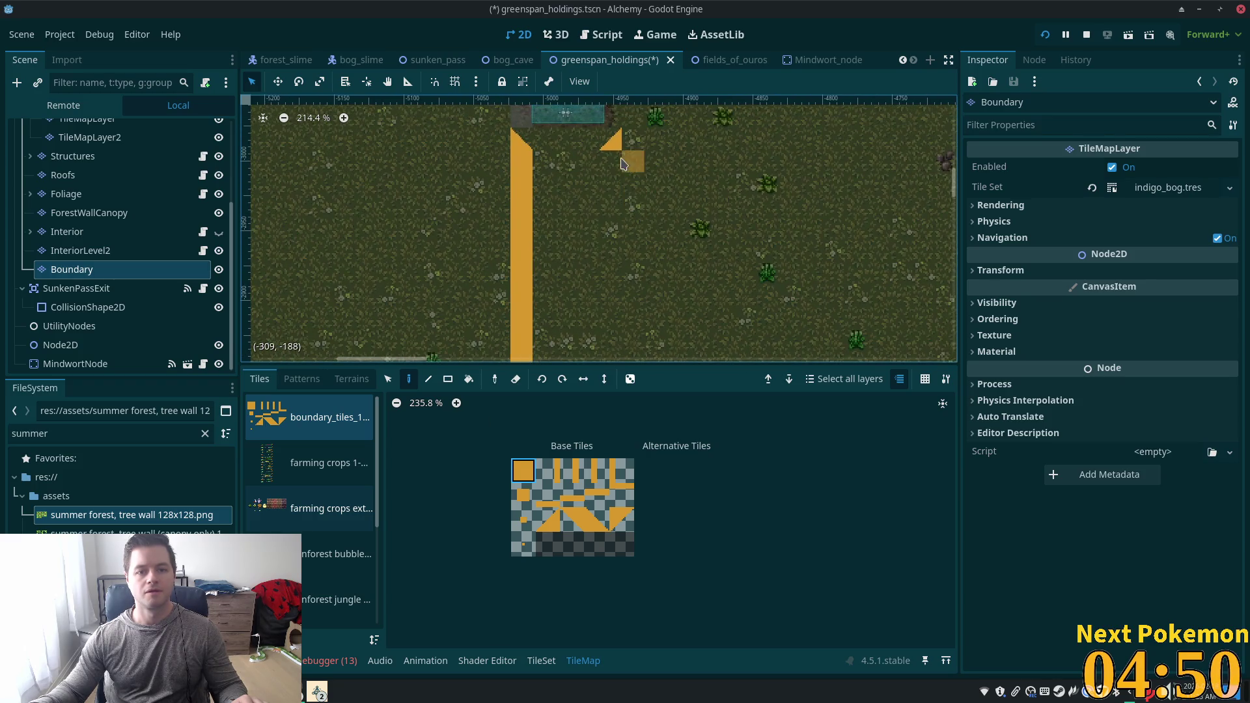
left_click_drag(611, 162, 610, 184)
left_click_drag(608, 237, 606, 372)
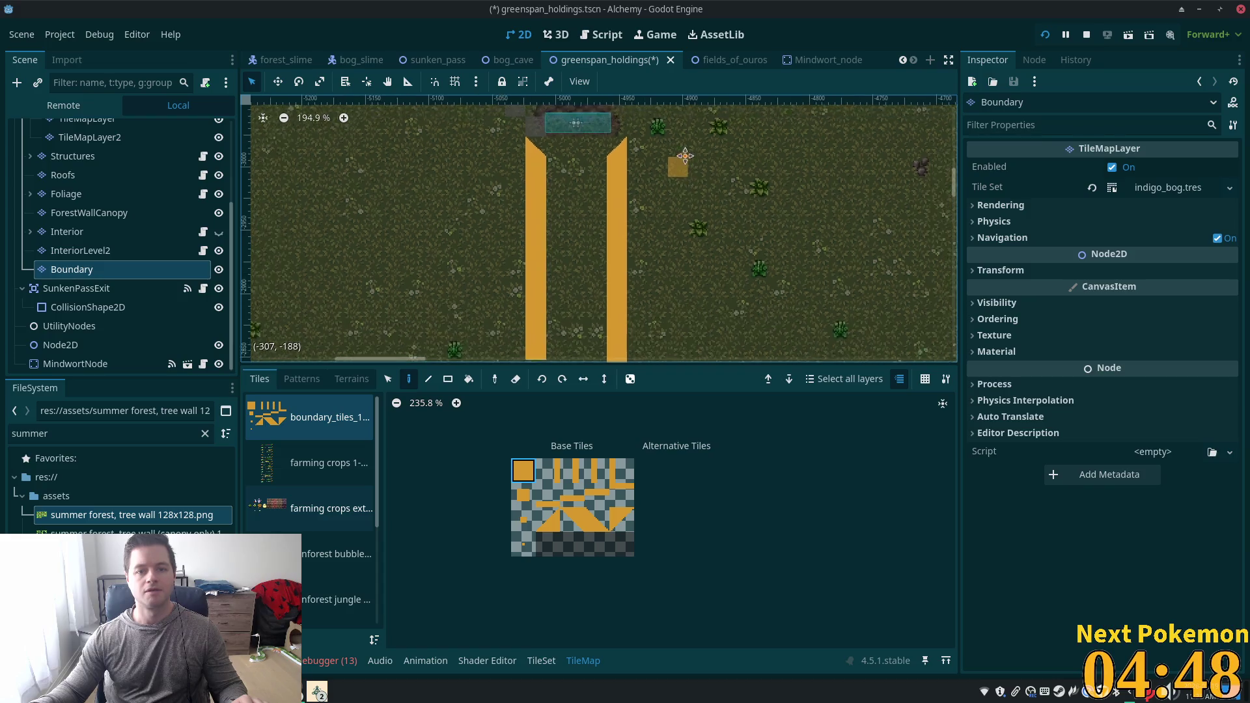
Hide the Boundary layer and save the scene.
scroll(677, 156, "down", 1)
scroll(573, 310, "up", 4)
scroll(573, 310, "right", 2)
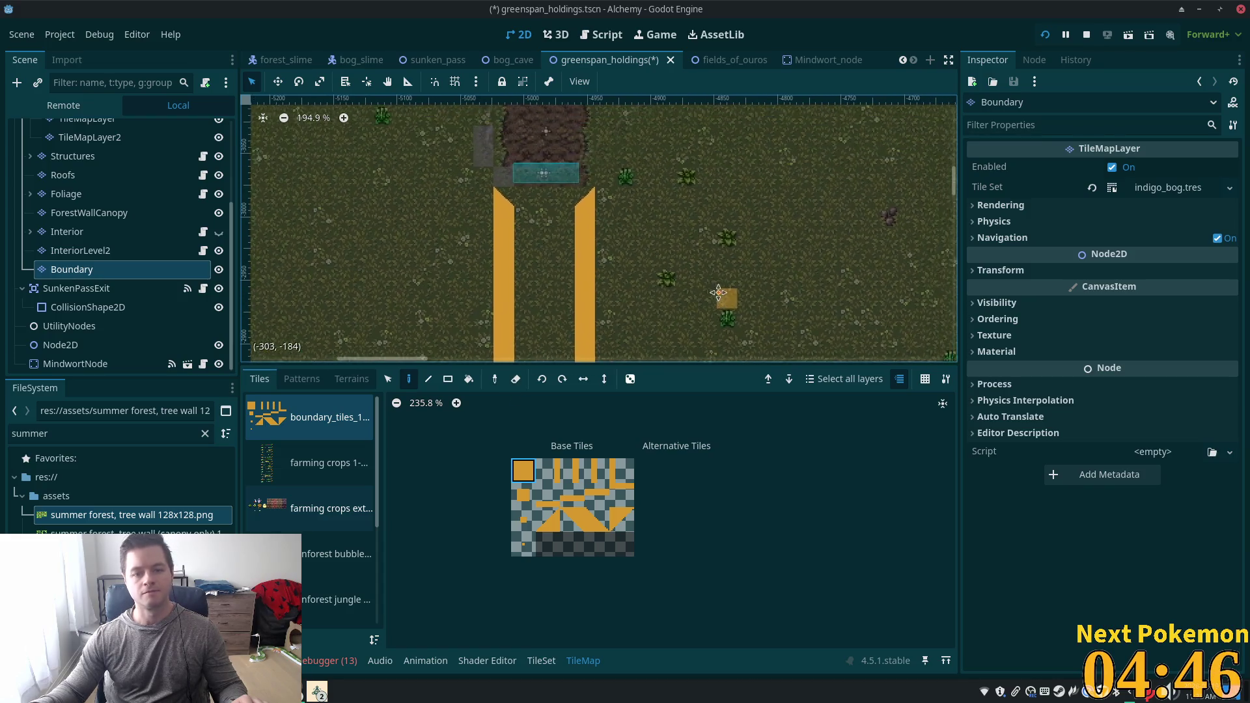
scroll(624, 241, "up", 3)
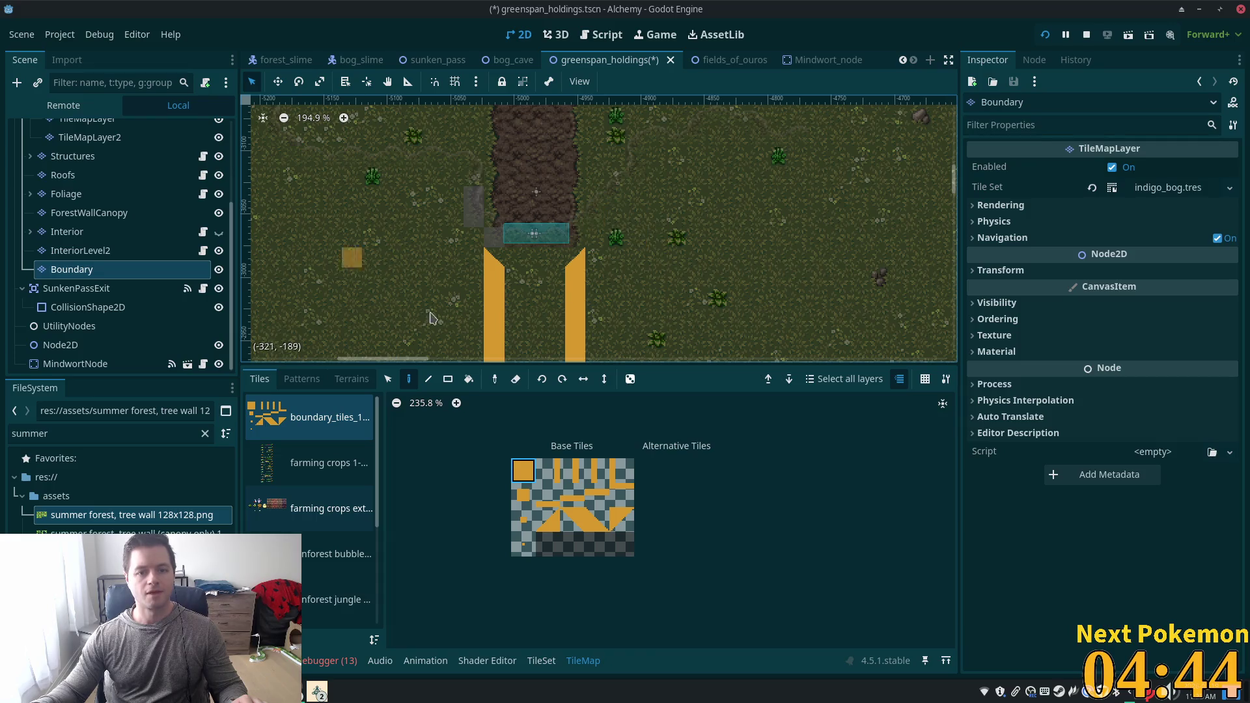
left_click(219, 268)
key("ctrl+s")
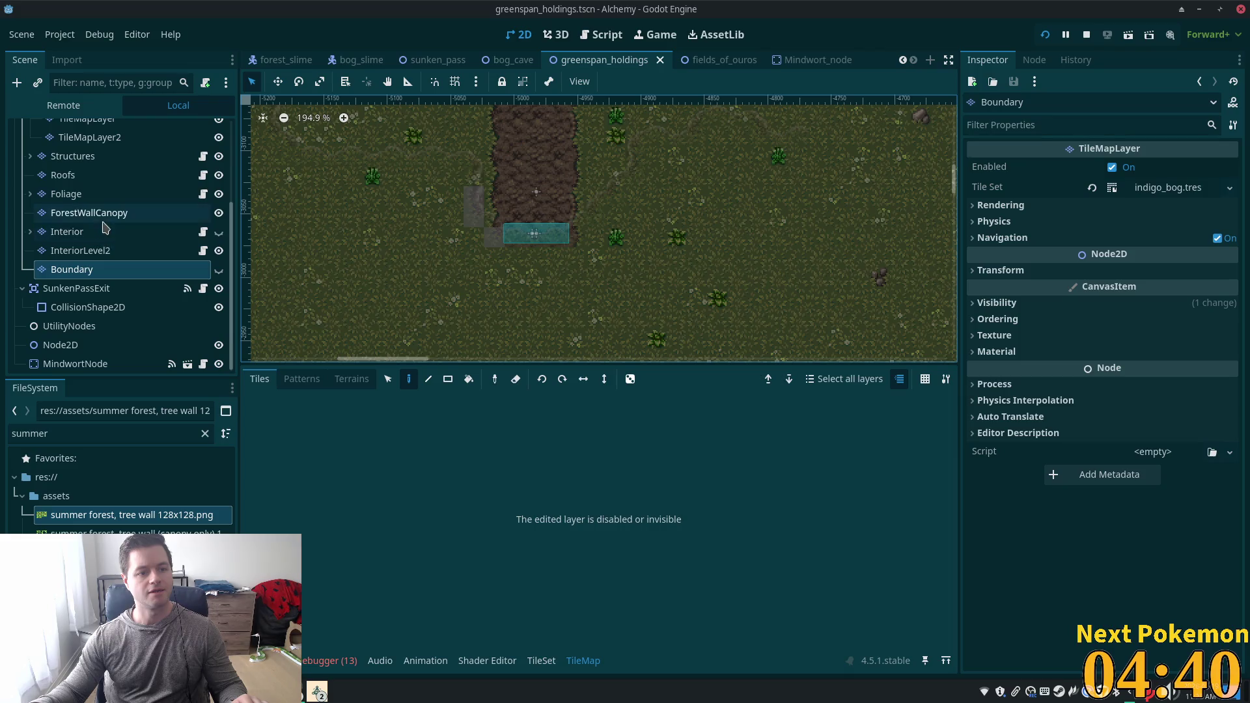
Select the Roofs layer and quick-load greenspan.tres as its tile set.
left_click(71, 194)
left_click(65, 175)
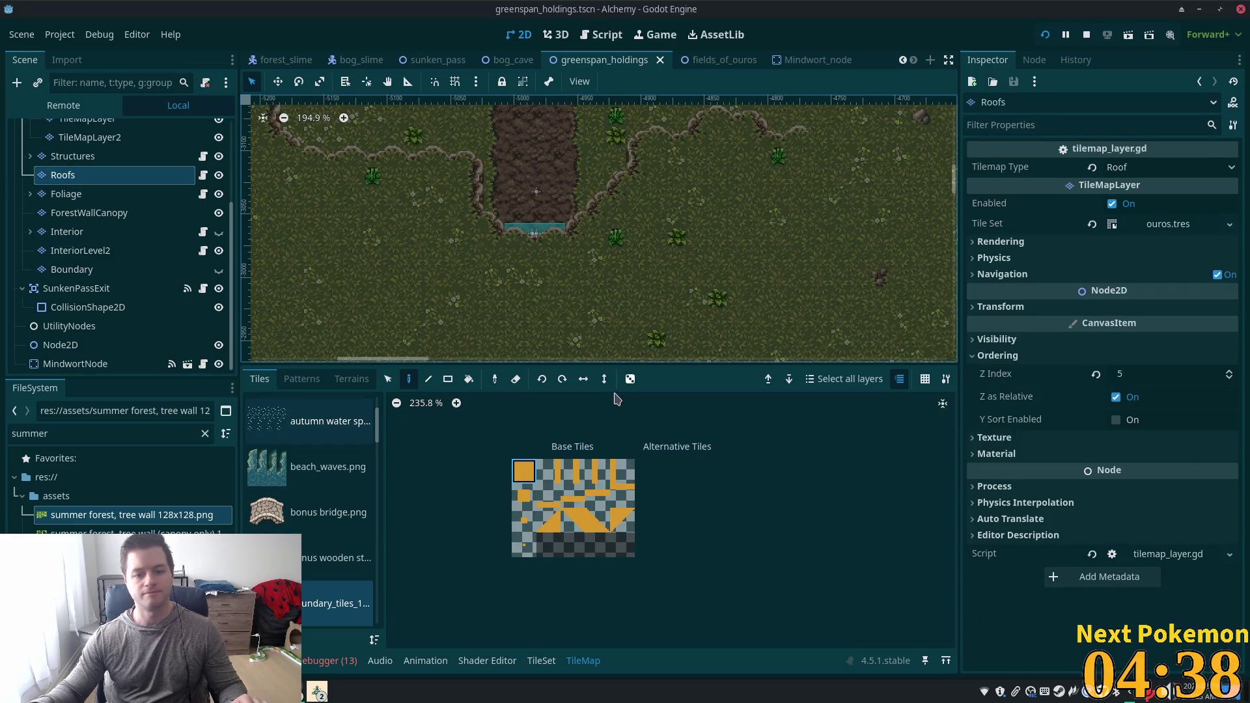
scroll(326, 514, "up", 2)
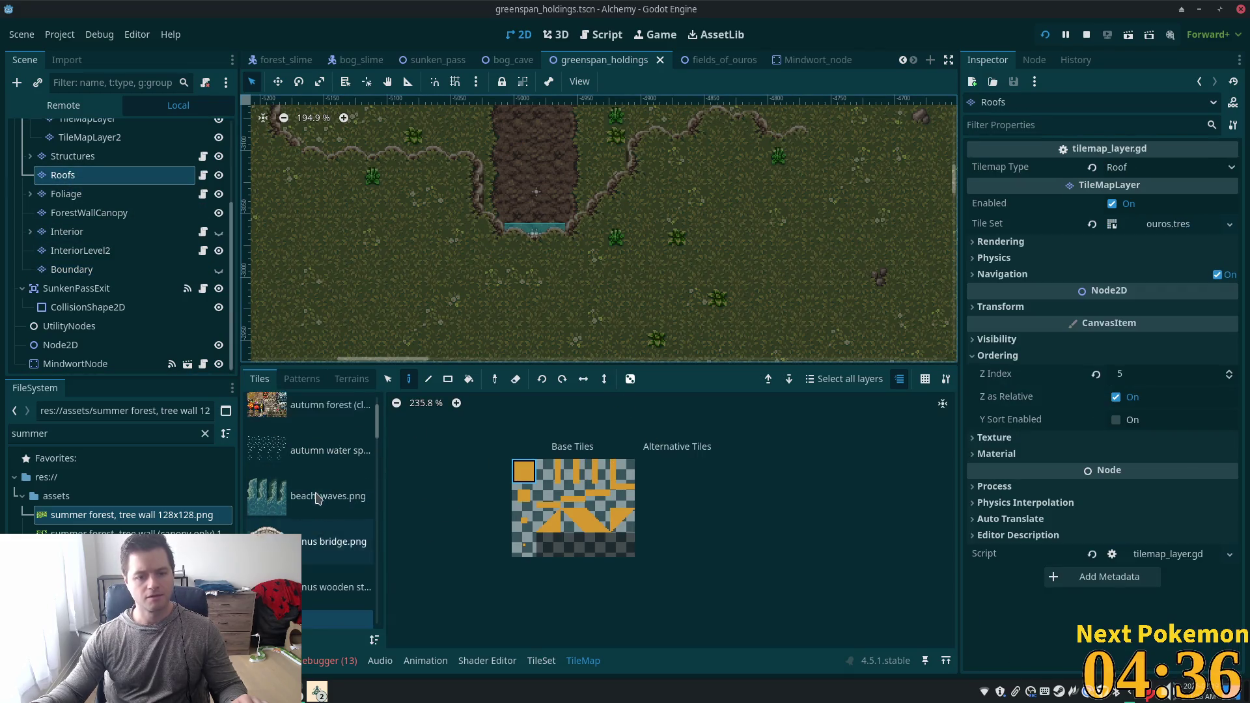
scroll(323, 466, "down", 10)
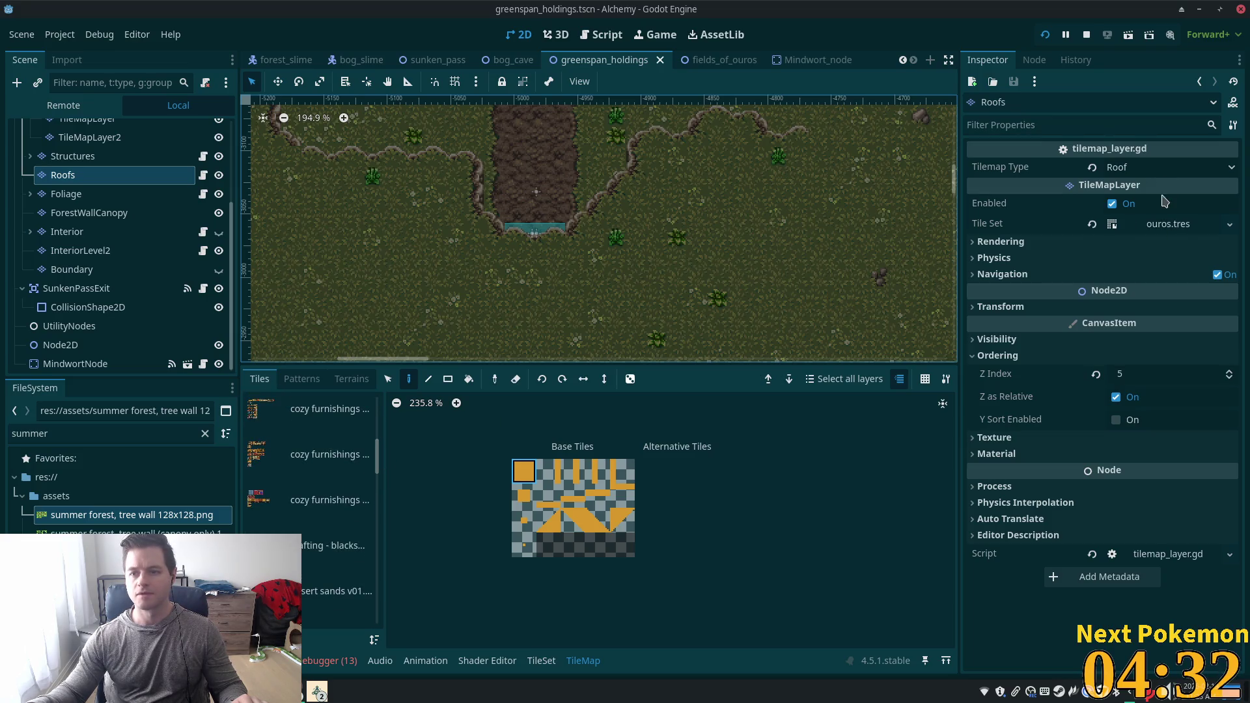
left_click(1229, 226)
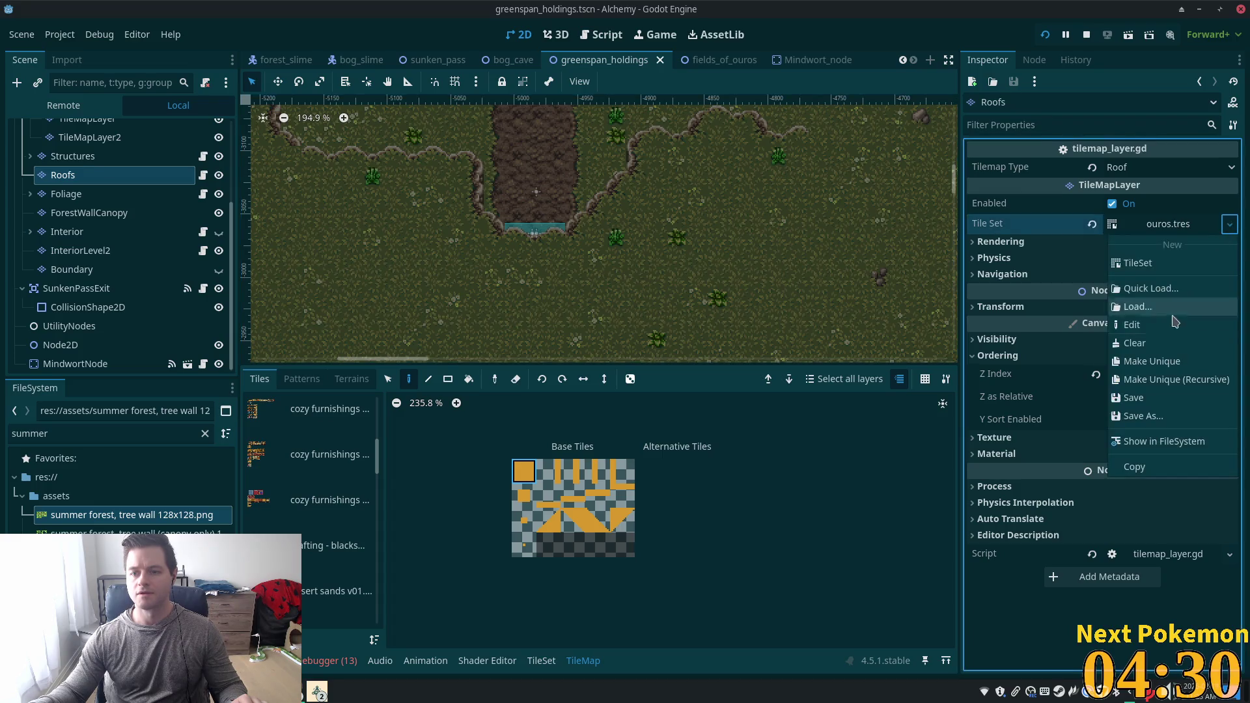
left_click(1080, 287)
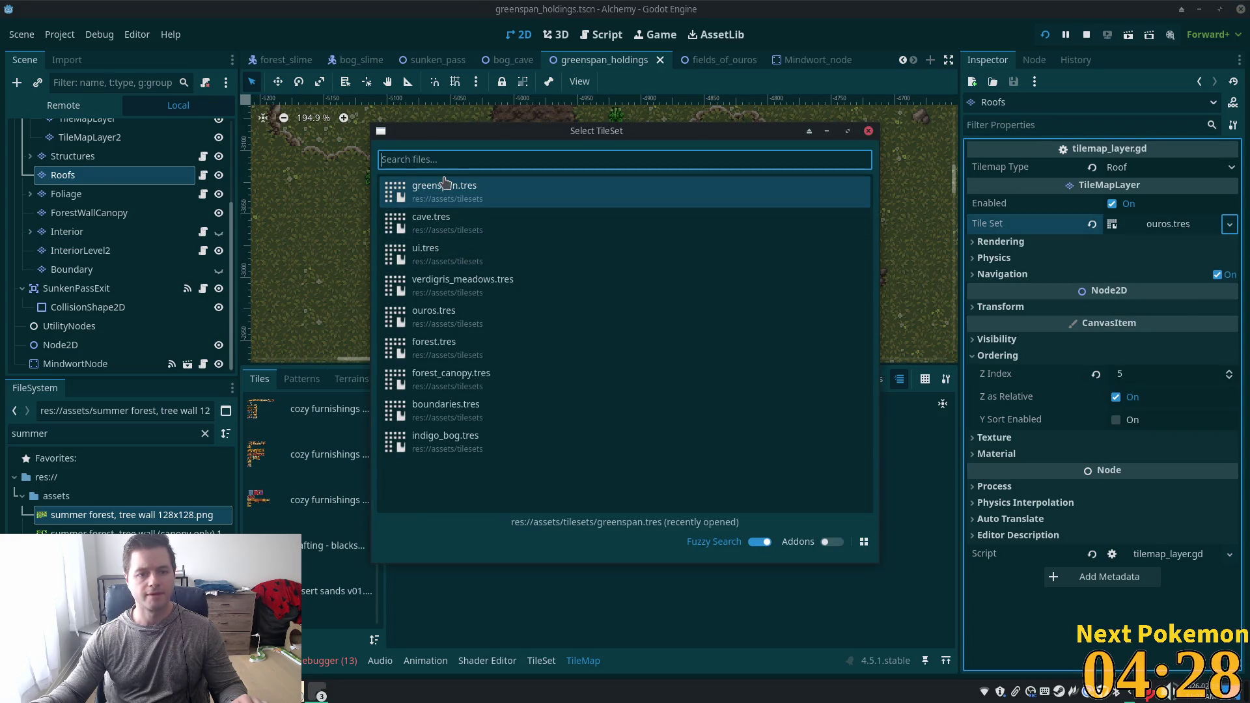
left_click(433, 185)
Paint a Grass terrain rectangle below the cave entrance, save, and select the greenspan_holdings root.
left_click_drag(376, 410, 377, 507)
left_click(308, 433)
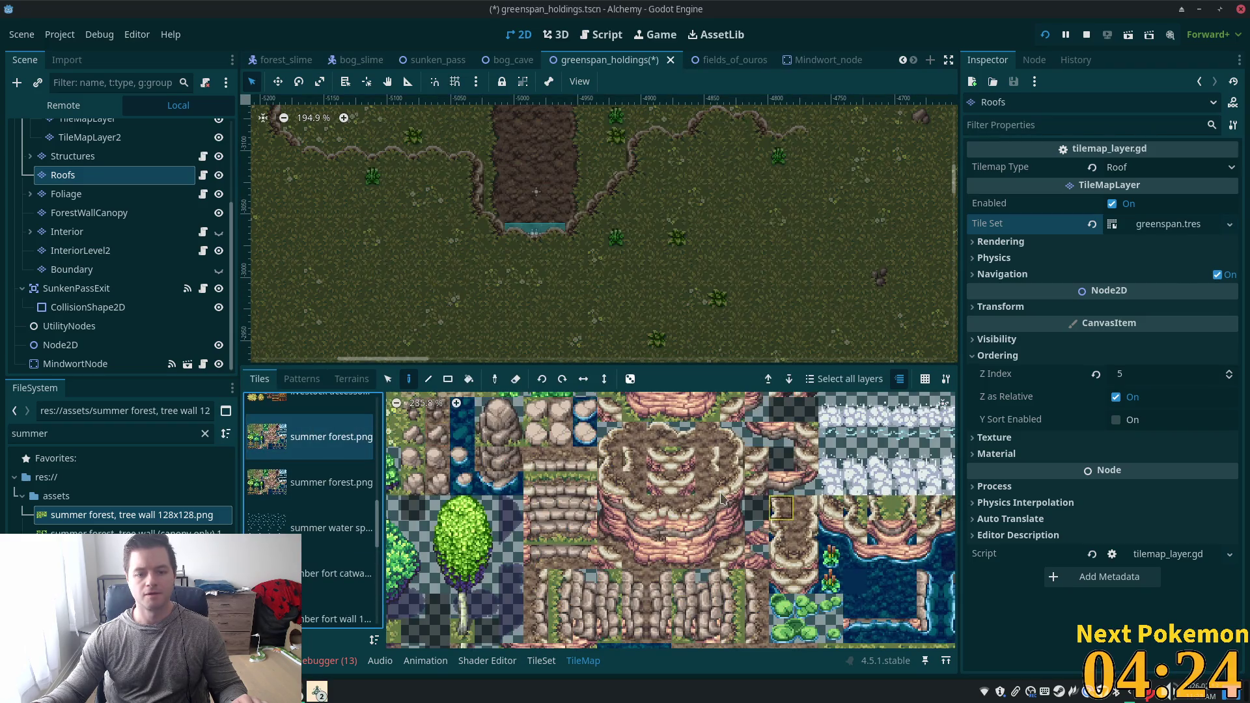
scroll(723, 499, "down", 3)
left_click(325, 482)
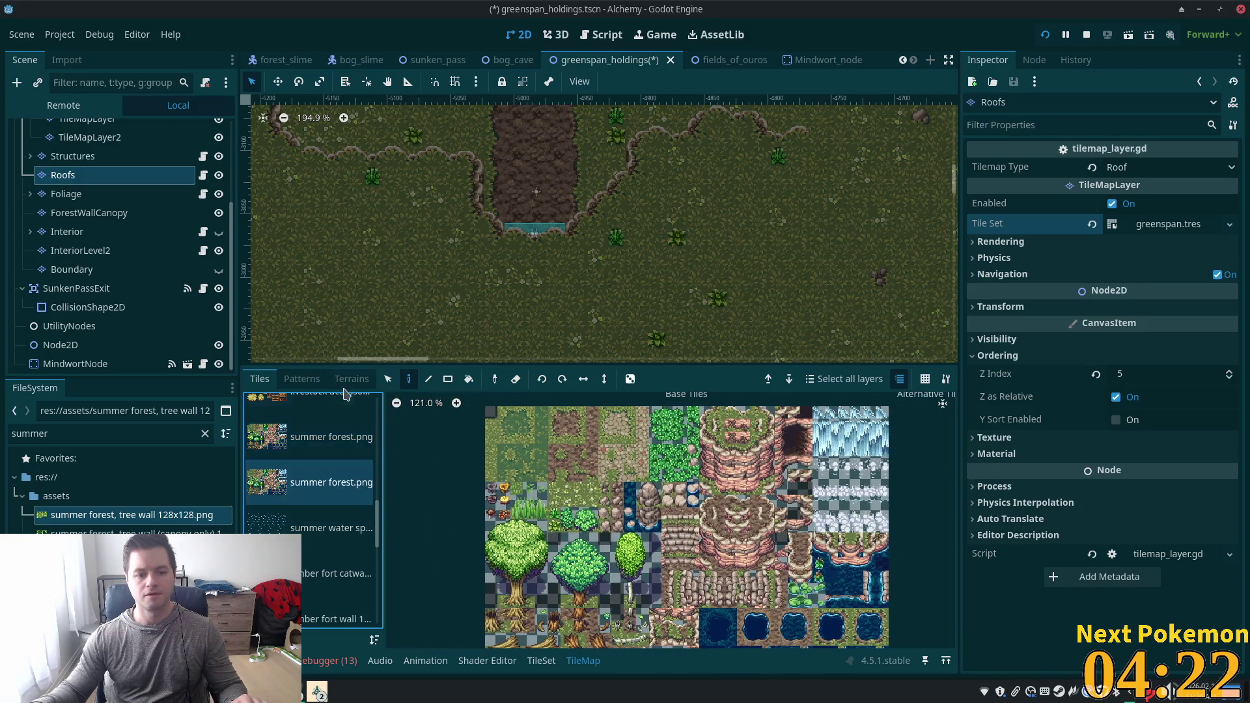
left_click(350, 380)
left_click(329, 572)
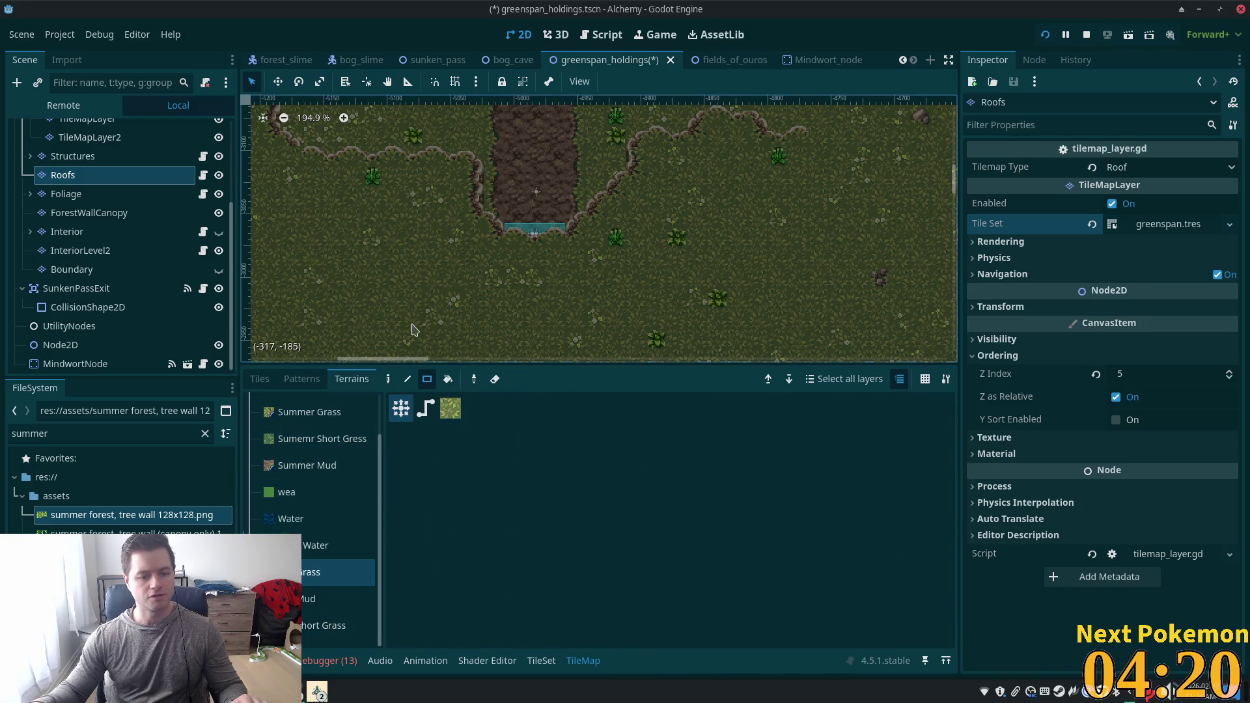
scroll(597, 190, "down", 3)
mouse_move(510, 174)
left_mouse_down()
mouse_move(565, 300)
mouse_move(583, 407)
left_mouse_up()
key("ctrl+s")
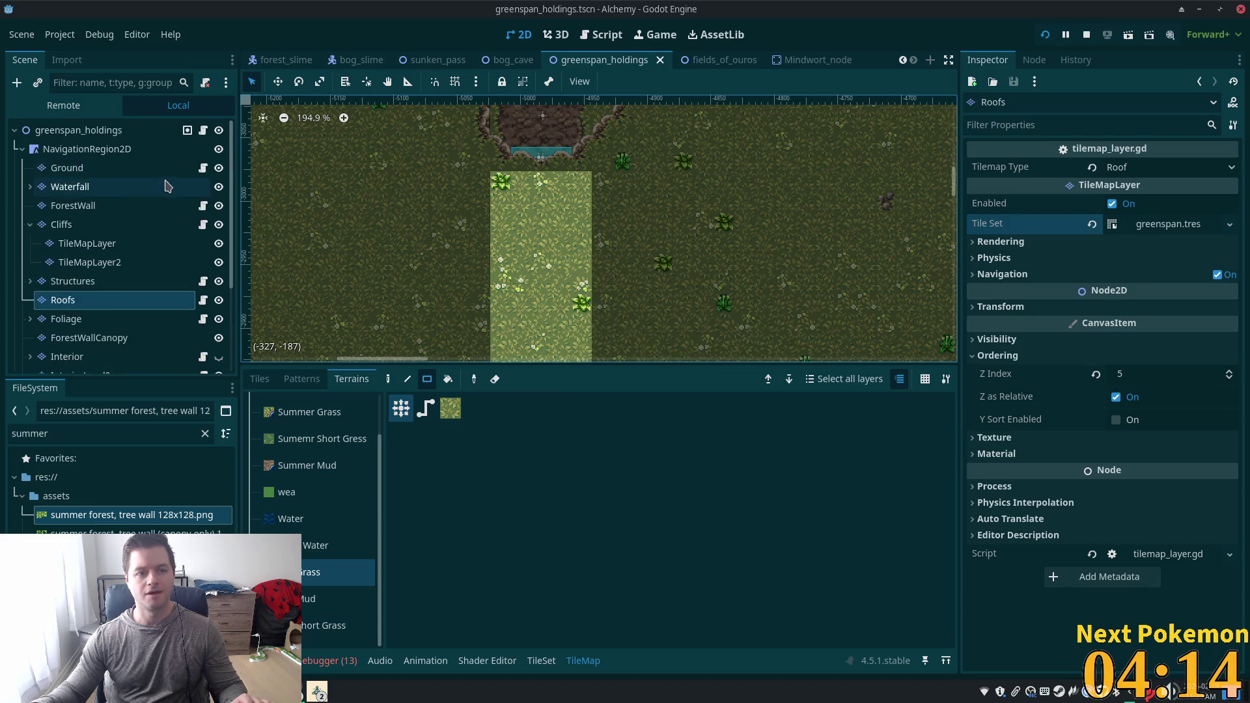
left_click(161, 128)
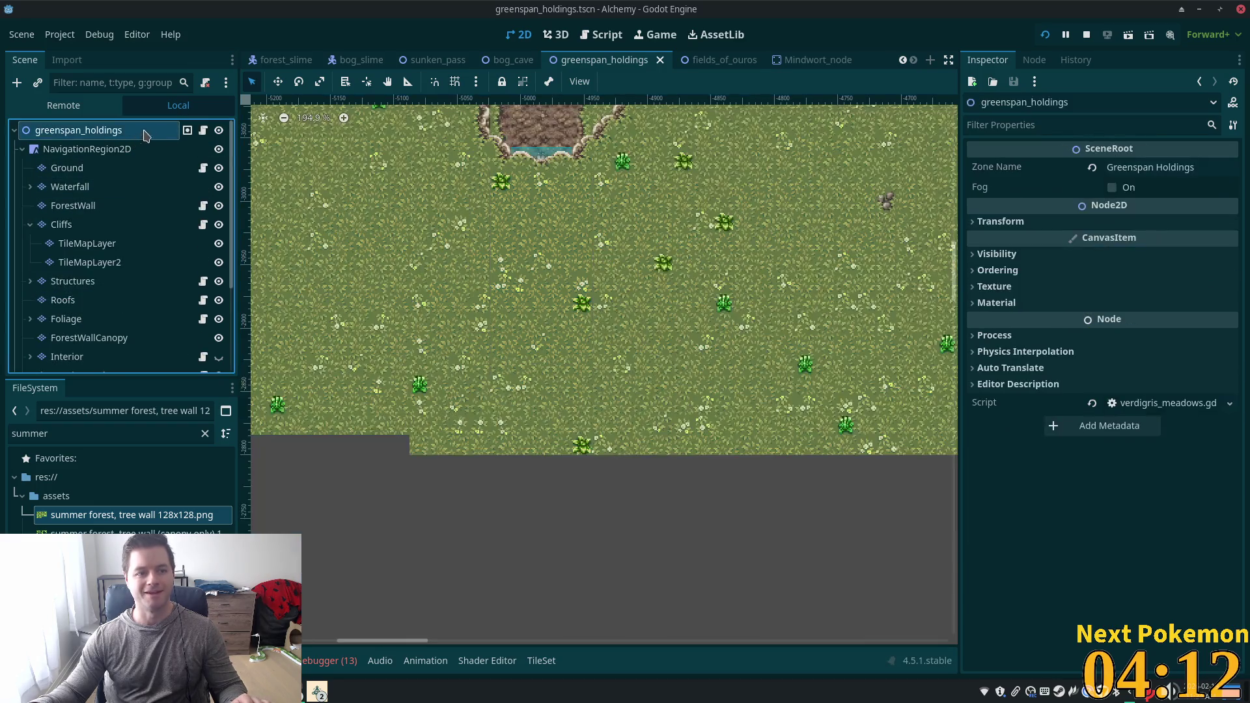
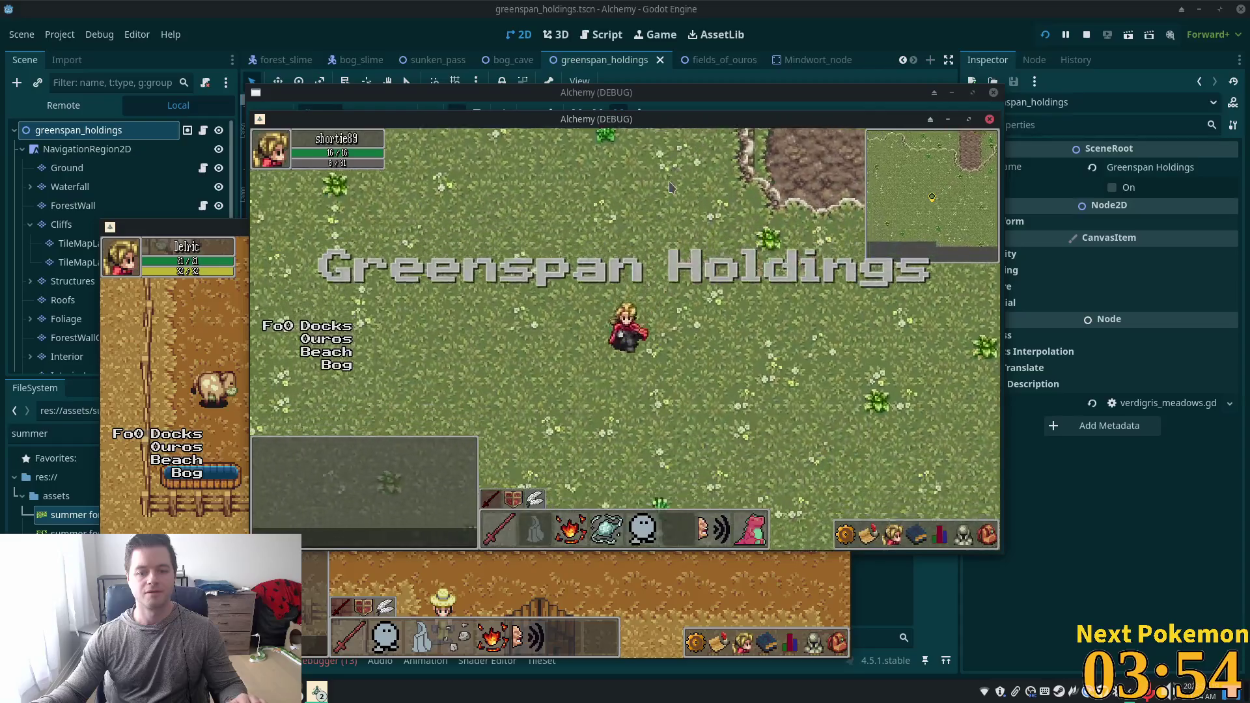
Walk the player north into Sunken Pass and back, testing the warp, then return to the editor.
key("Up")
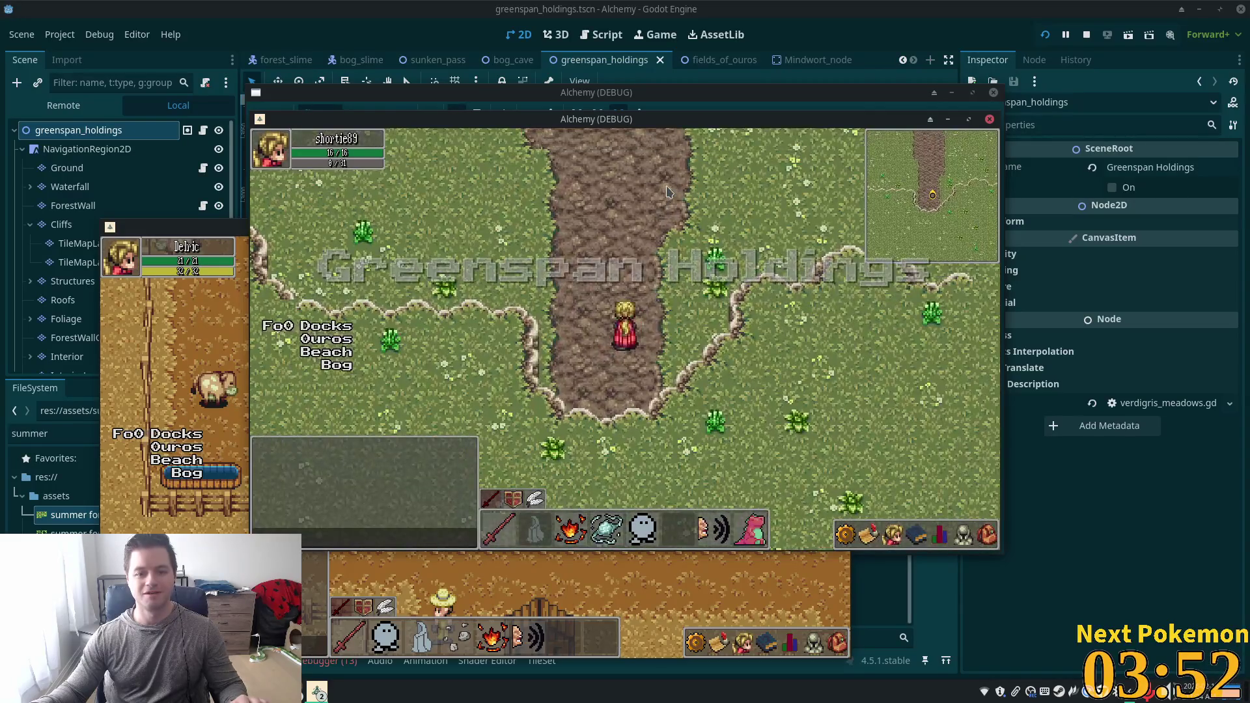
key("Up")
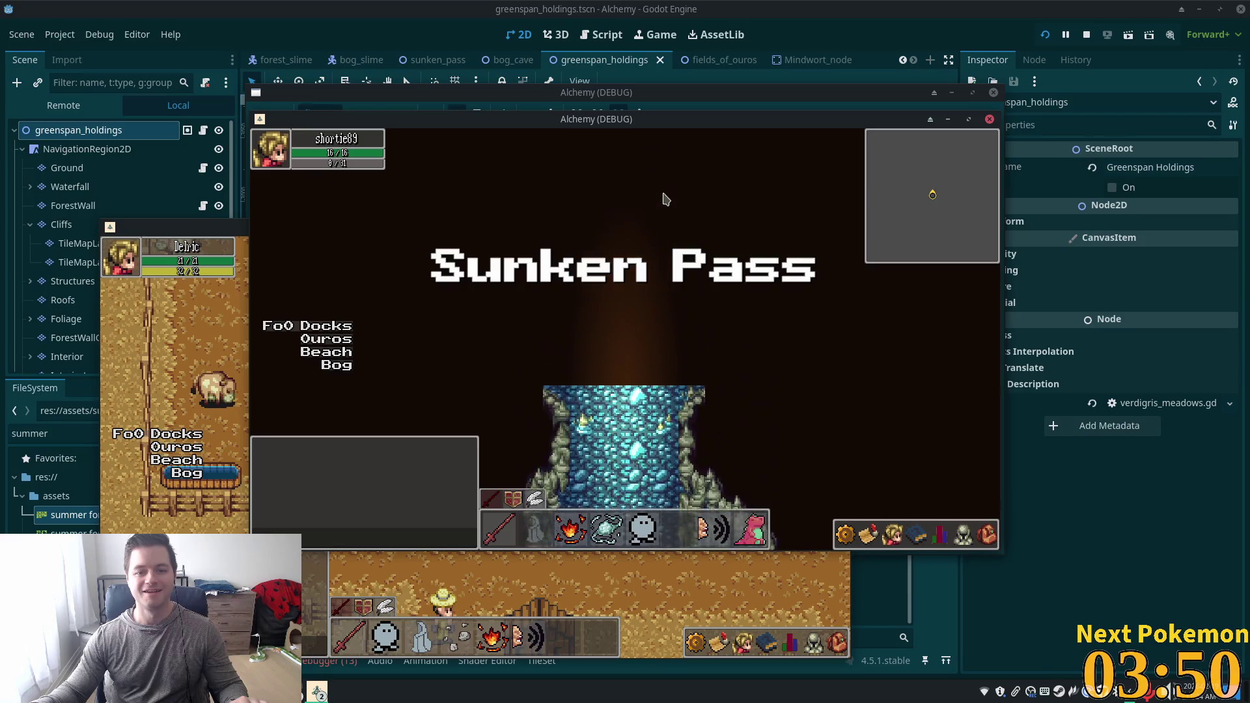
key("Up")
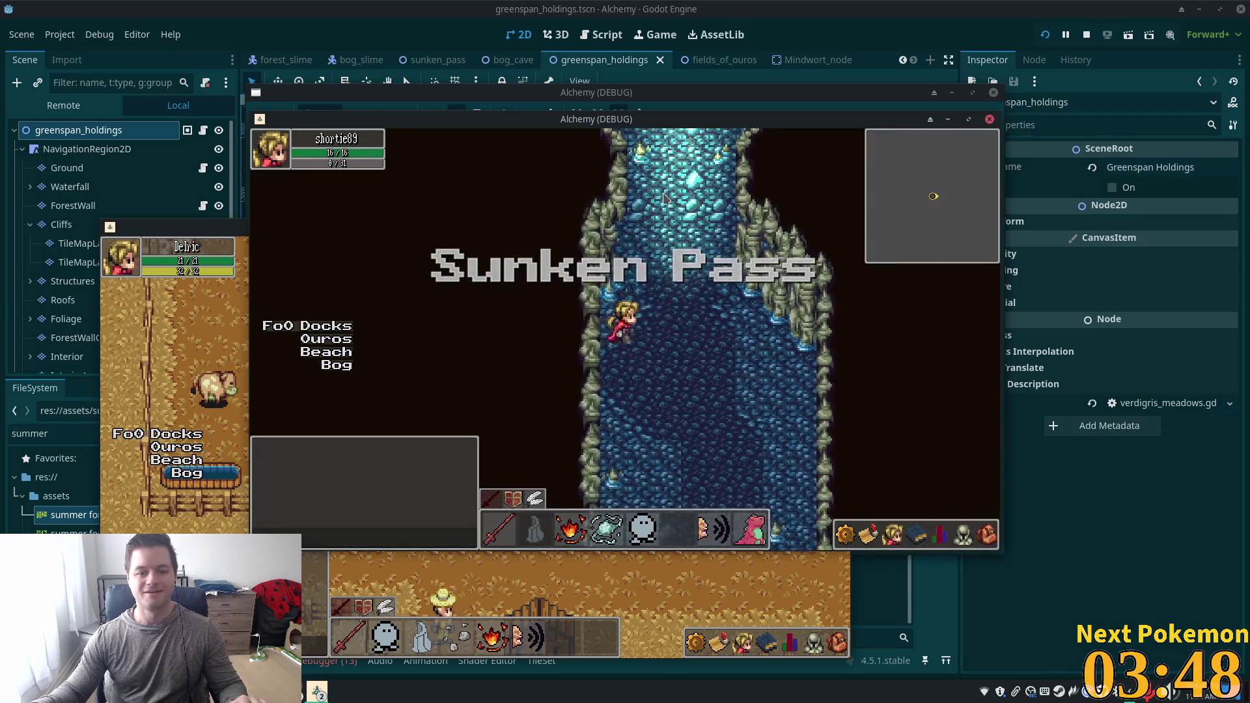
key("Up")
key("Down")
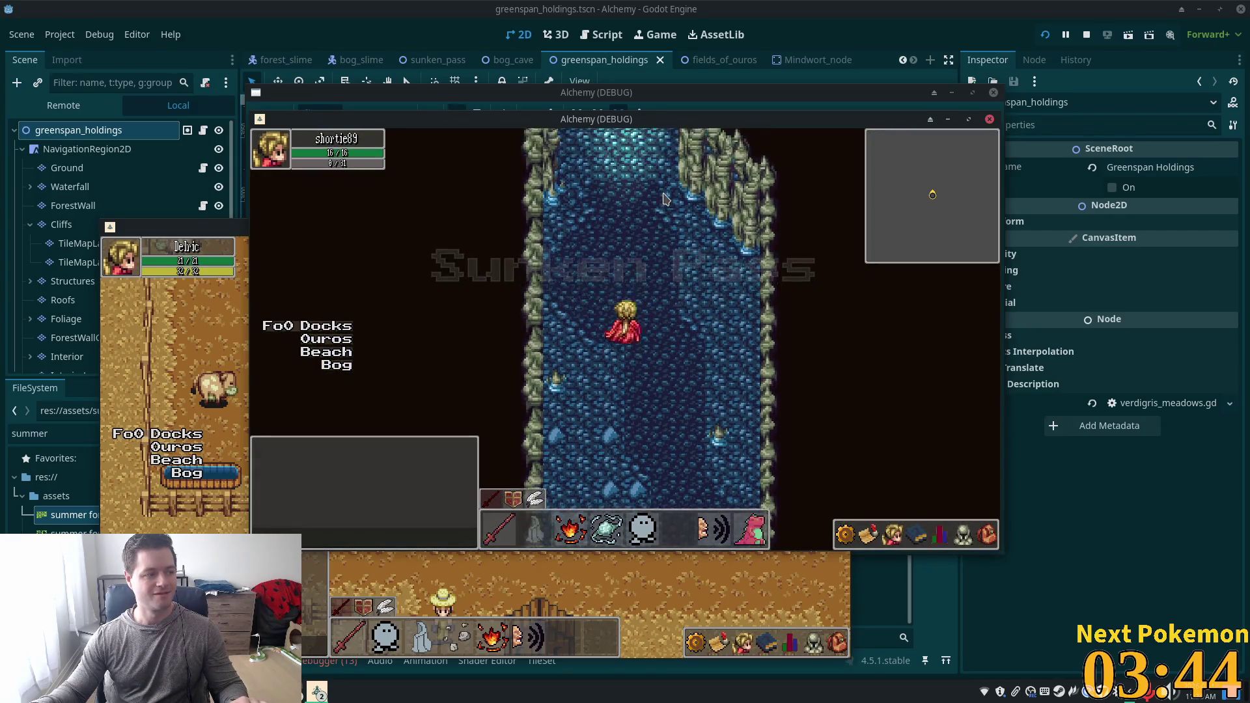
key("Up")
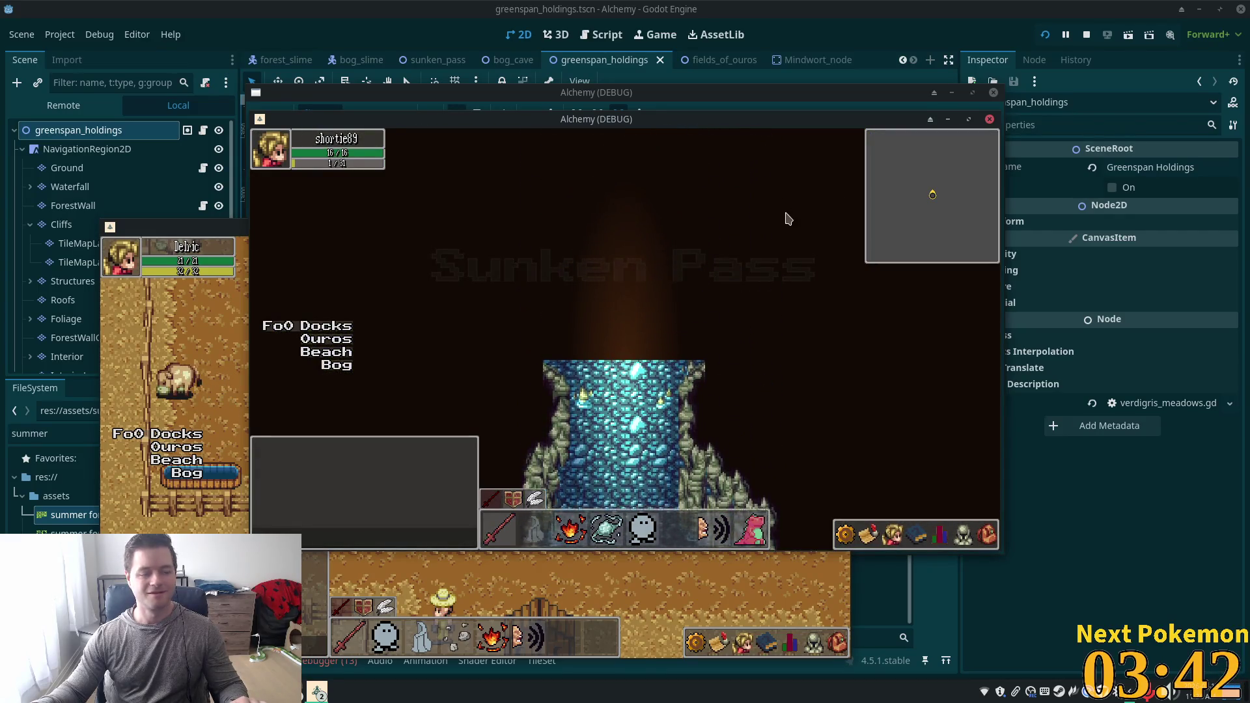
key("Down")
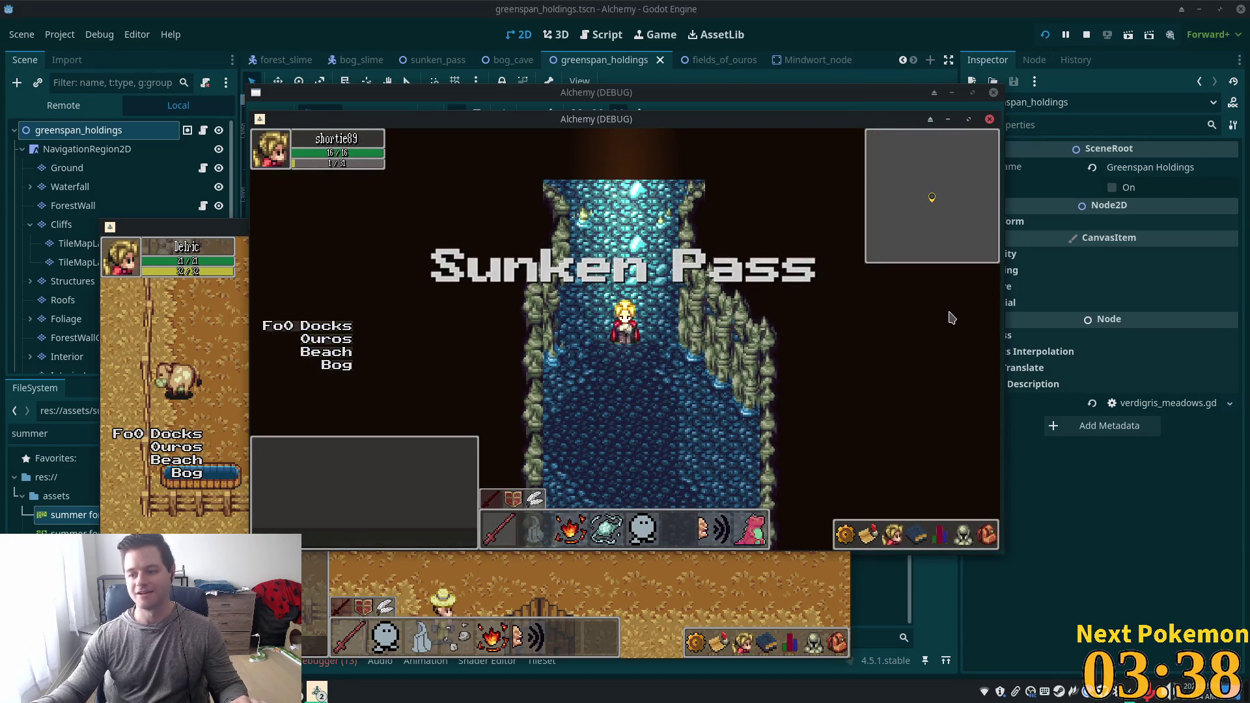
key("Up")
left_click(862, 30)
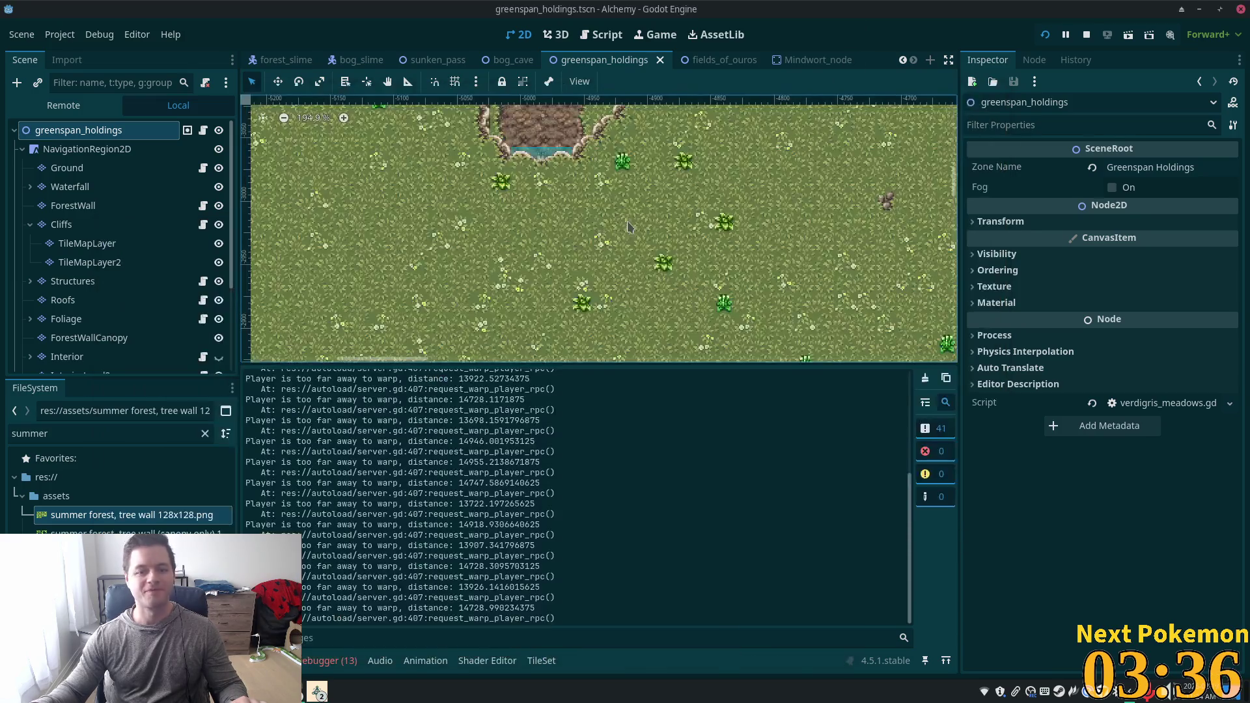
On the Boundary layer, paint mirrored diagonal tiles left and right of the pond, save, and run.
scroll(545, 234, "up", 5)
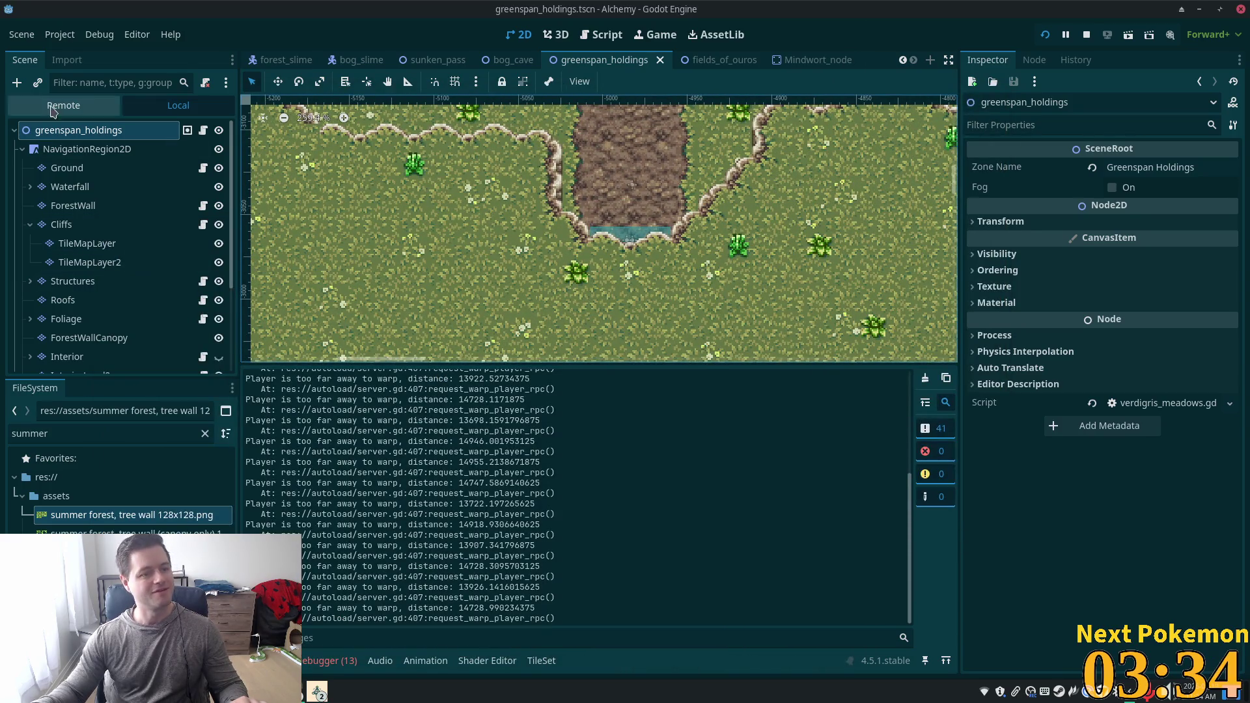
scroll(168, 304, "down", 3)
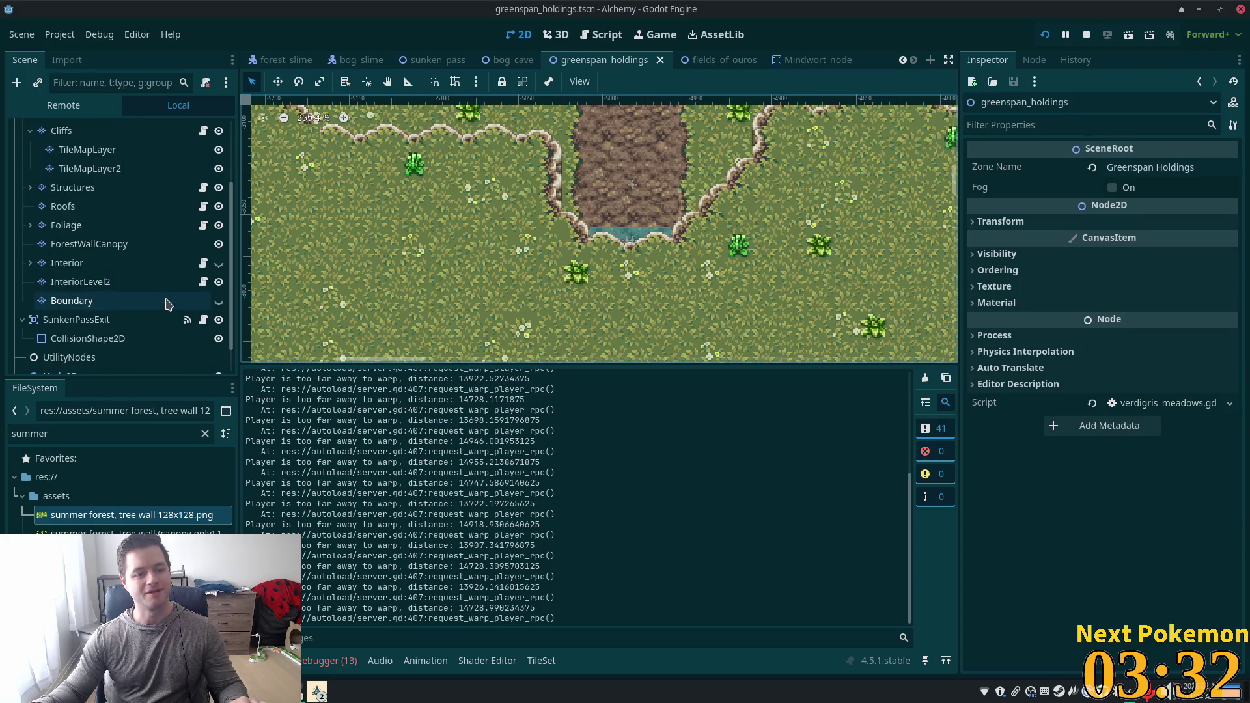
left_click(72, 301)
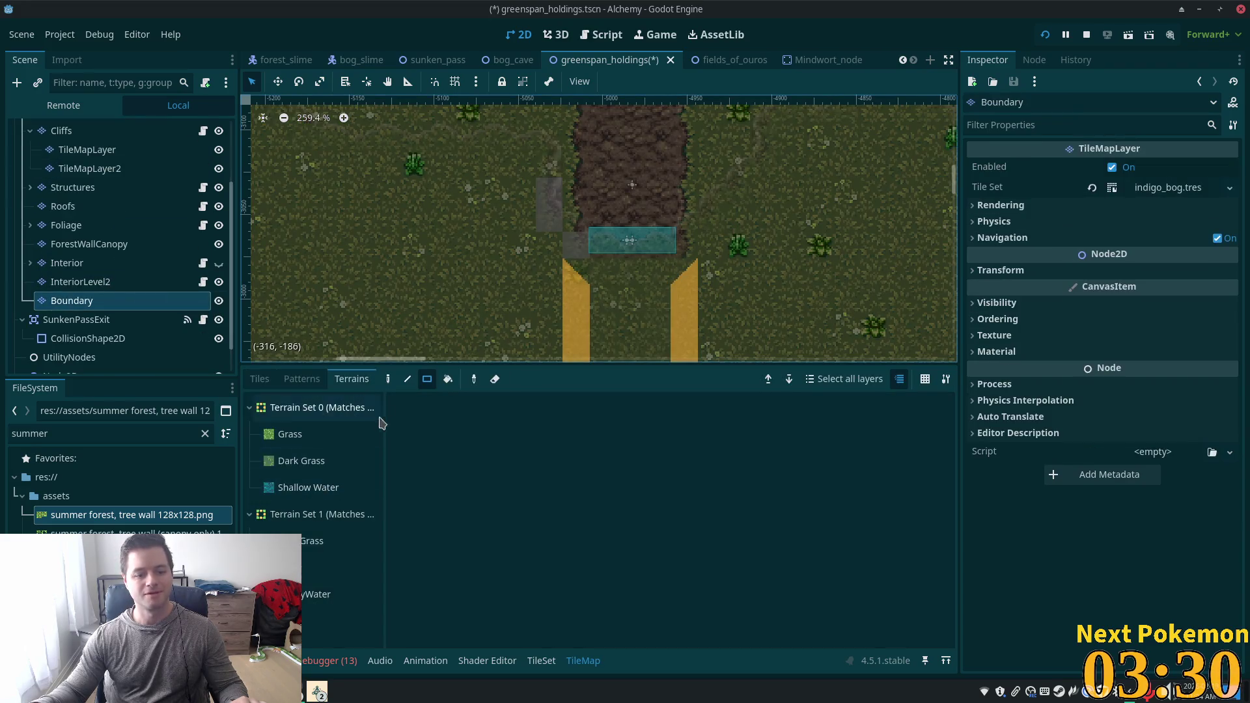
left_click(254, 380)
scroll(622, 347, "up", 3)
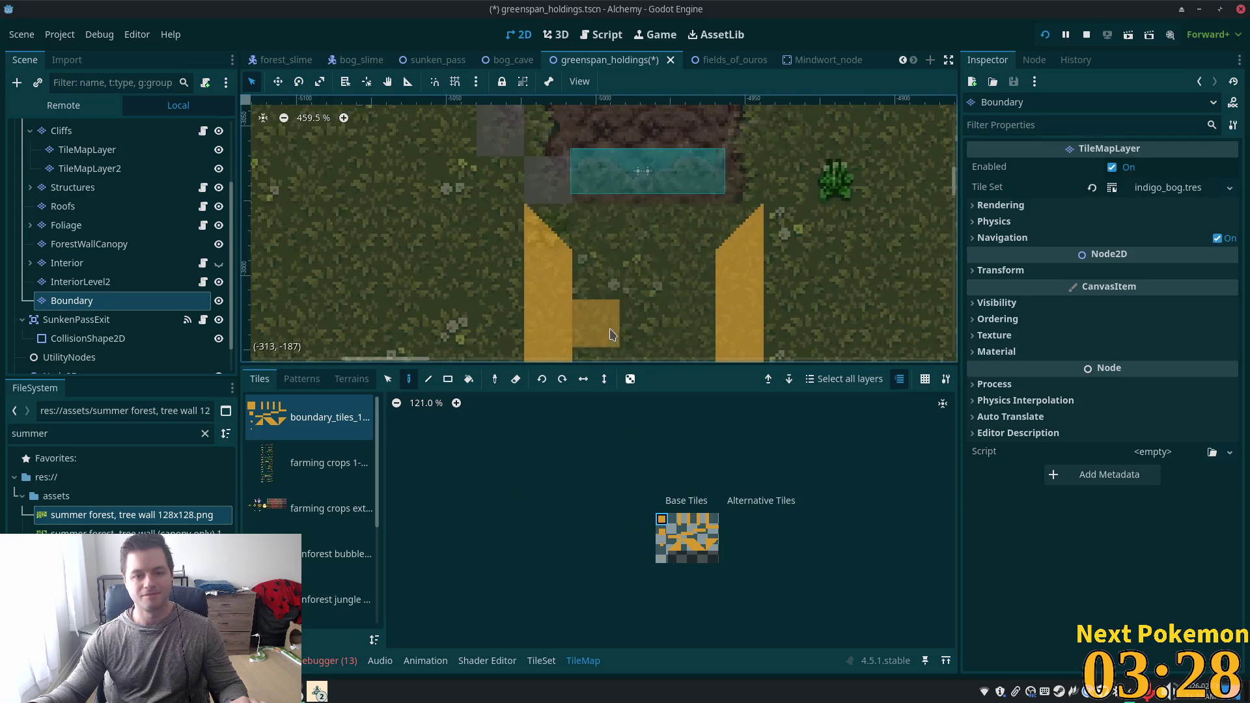
left_click(699, 546)
left_click(515, 194)
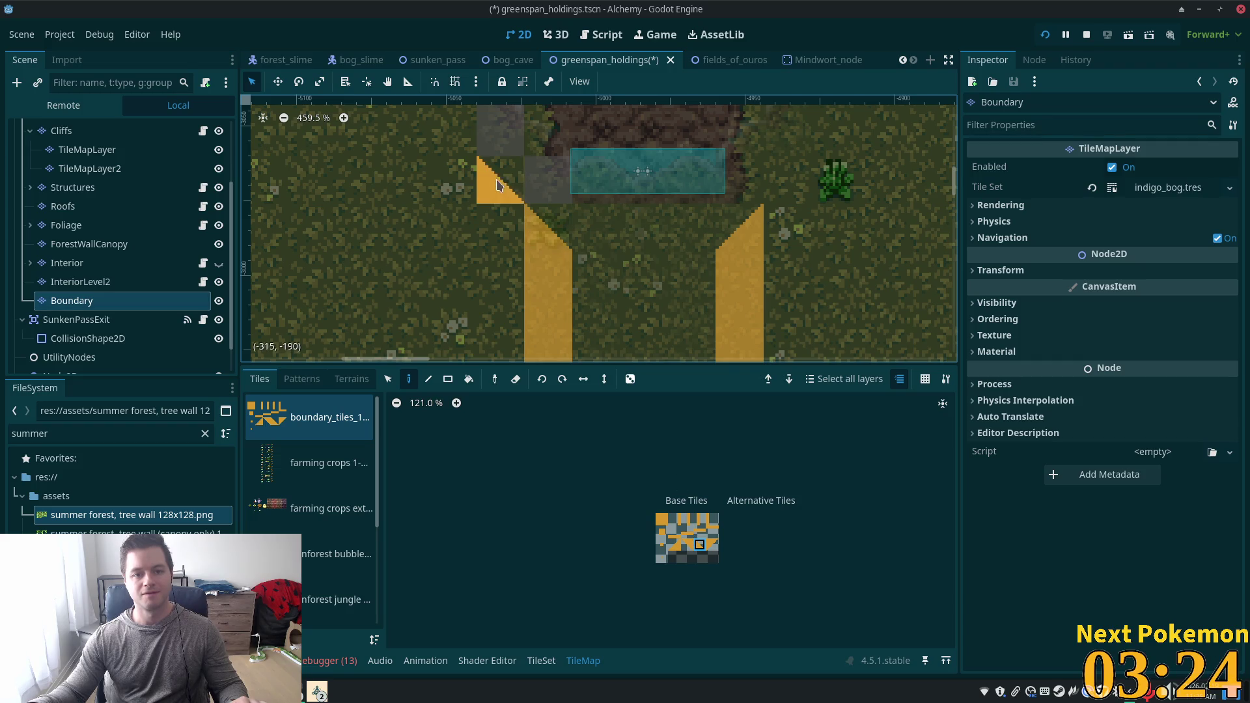
left_click(675, 544)
left_click(772, 190)
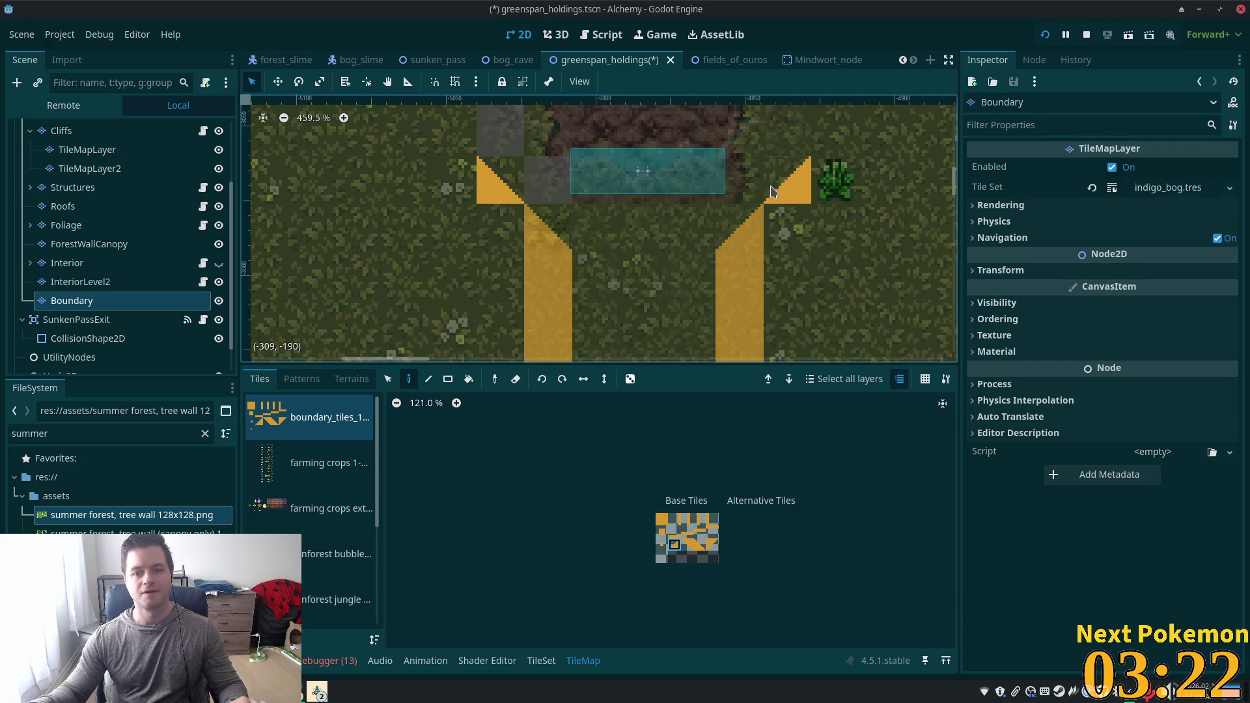
key("ctrl+s")
key("F5")
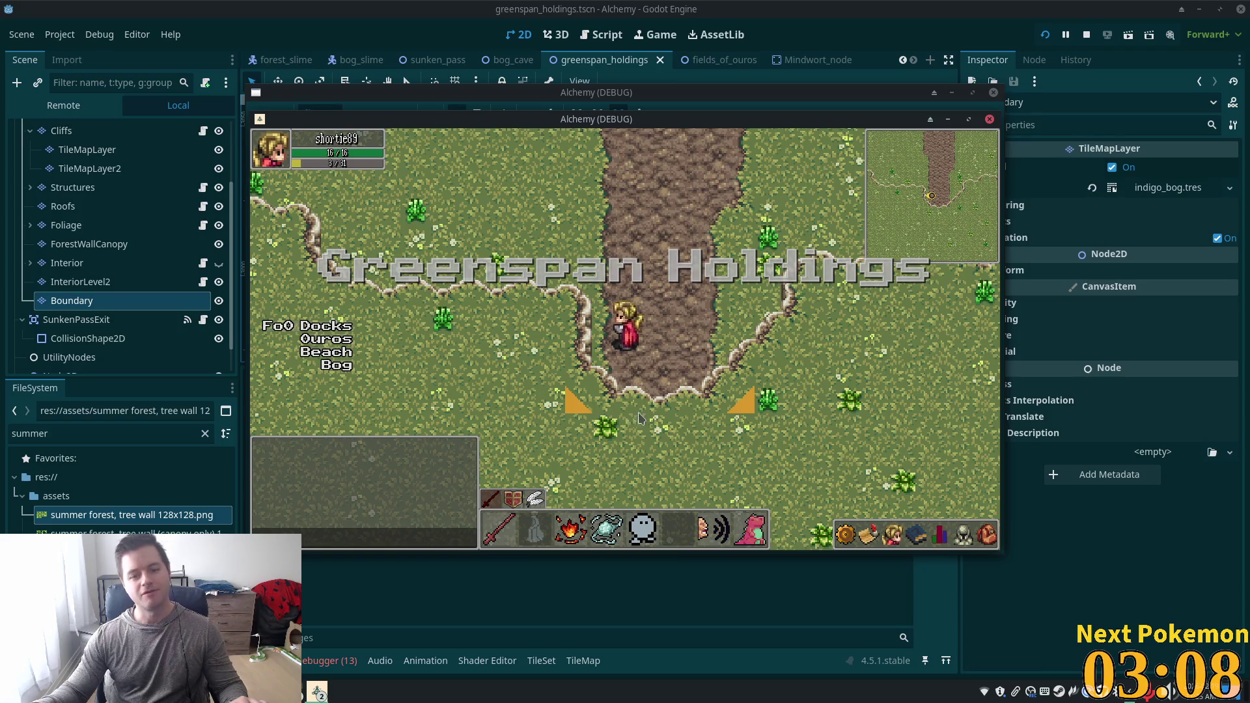
Walk the character up into Sunken Pass and back down the cave path, then stop the game.
key("Up")
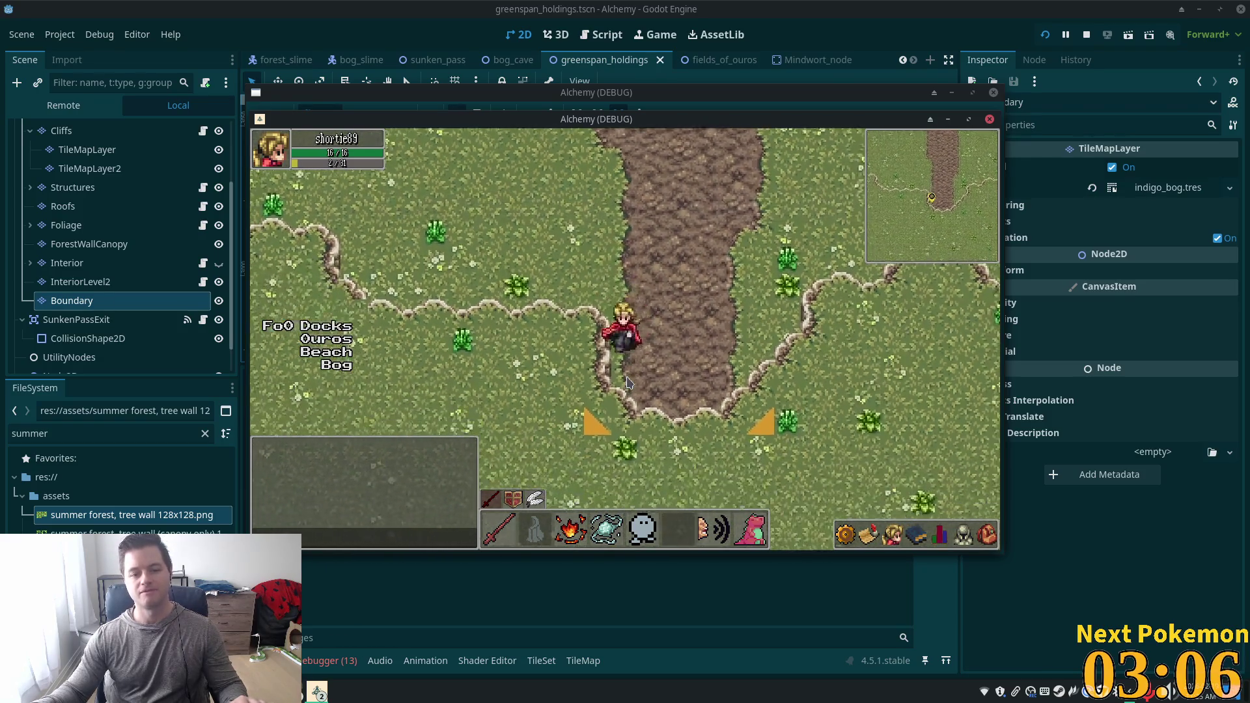
key("Up")
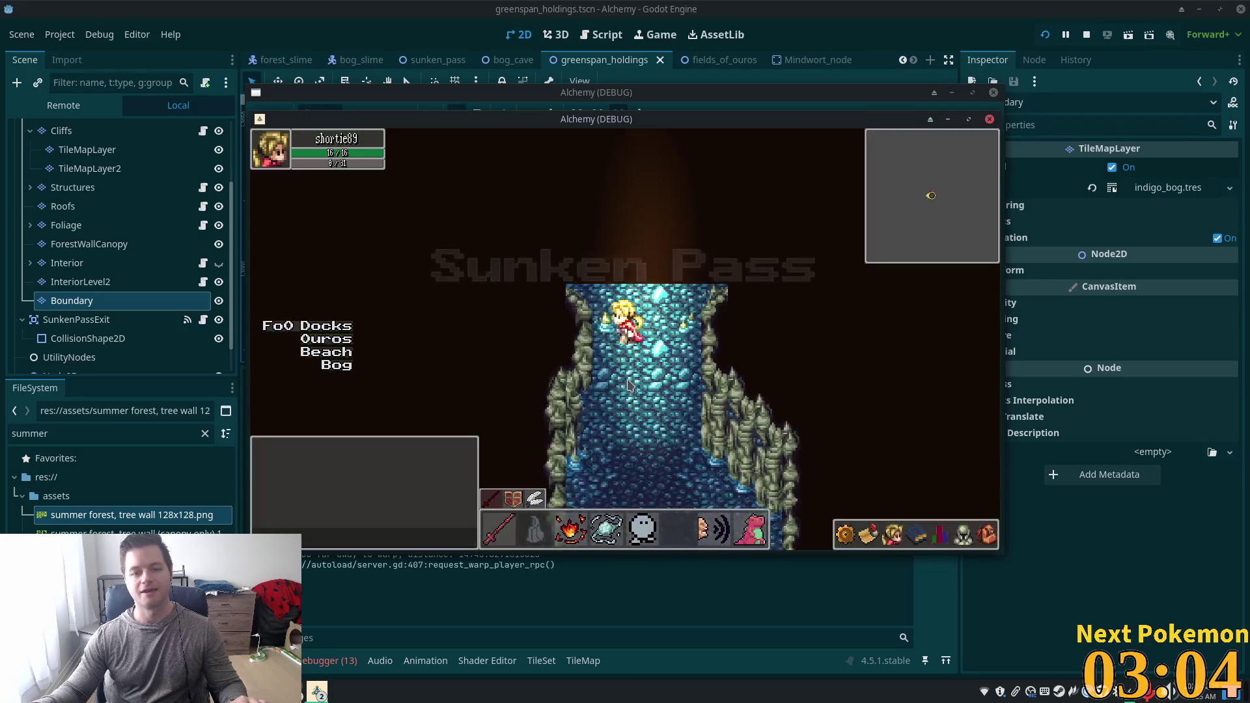
key("Down")
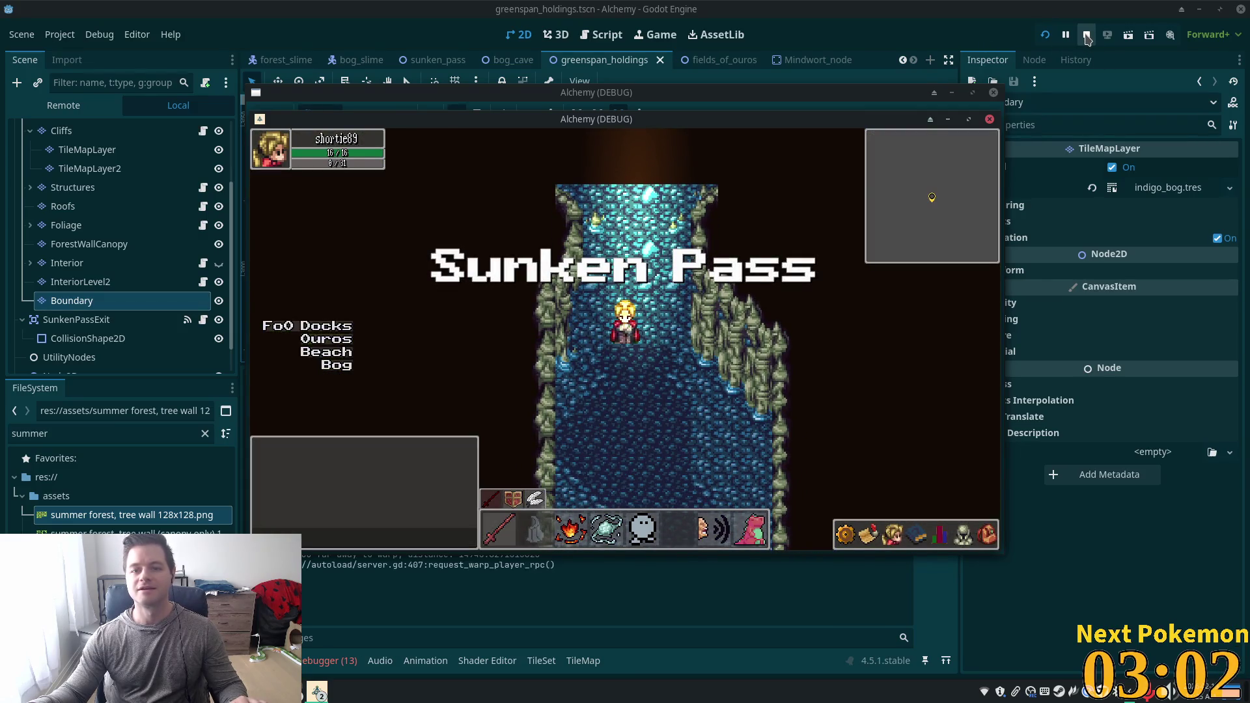
left_click(1086, 37)
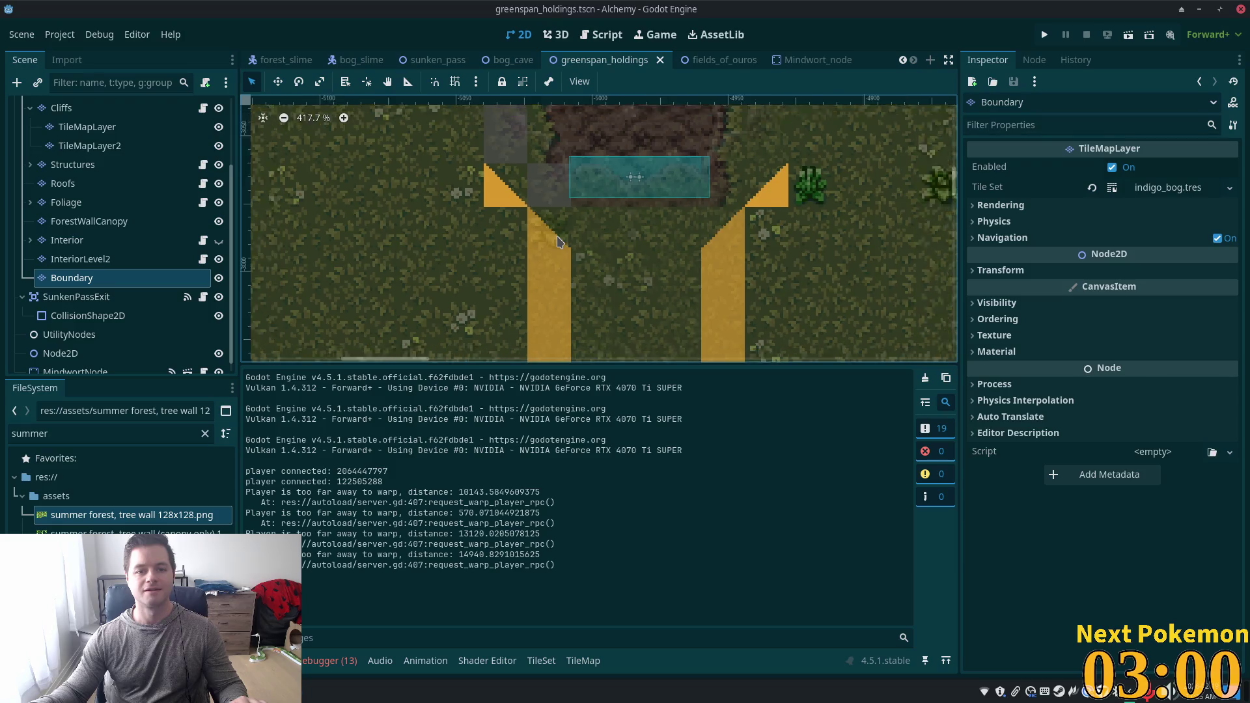
Paint solid square Boundary tiles over the left and right triangle tiles beside the pond.
scroll(558, 242, "down", 2)
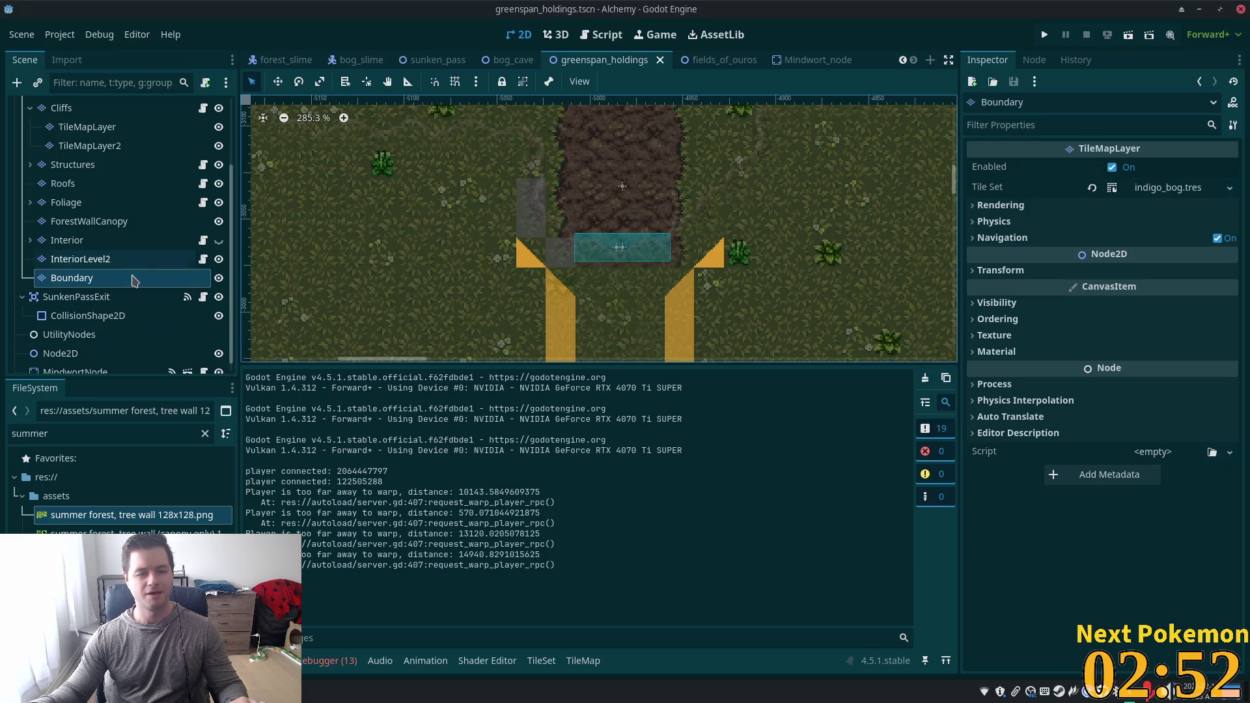
left_click(89, 278)
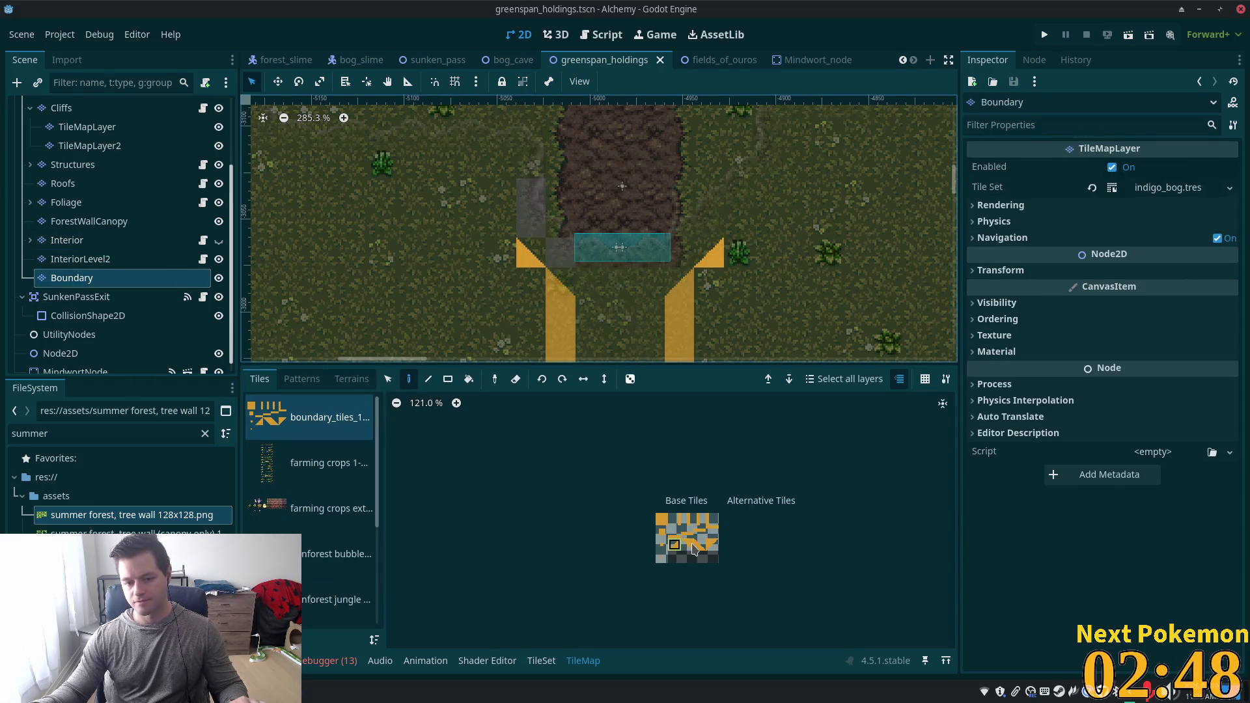
left_click(687, 544)
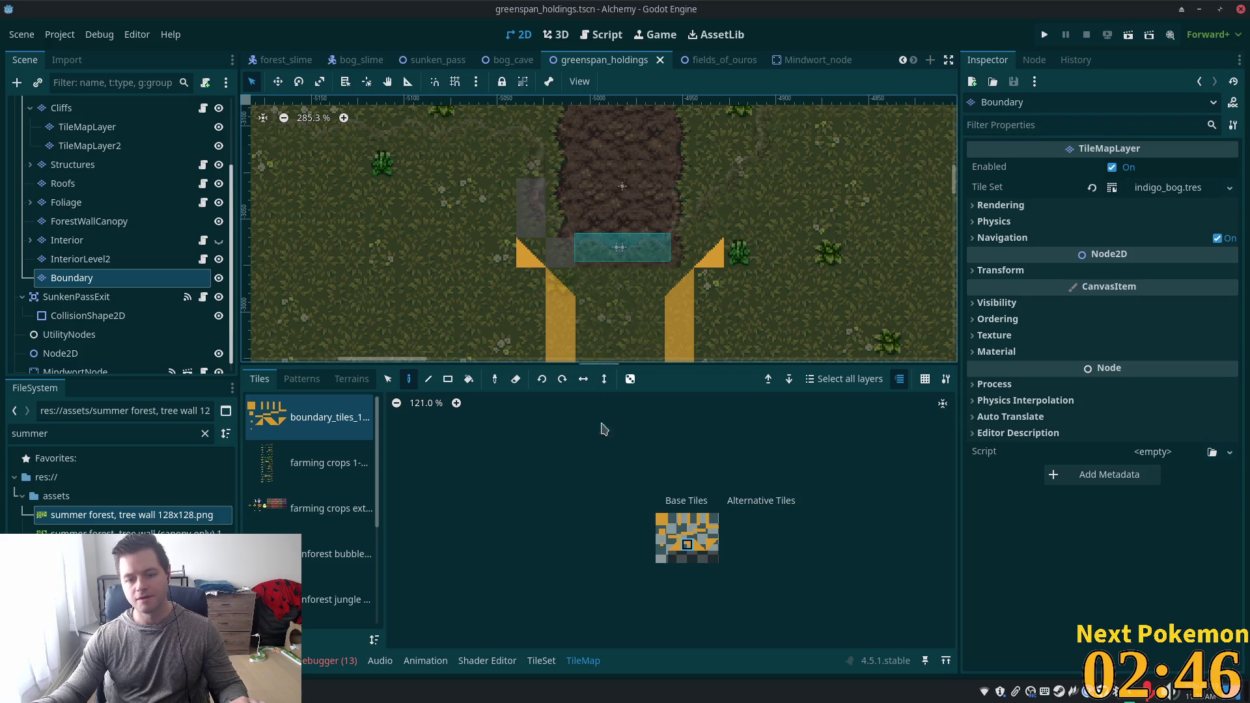
left_click(660, 520)
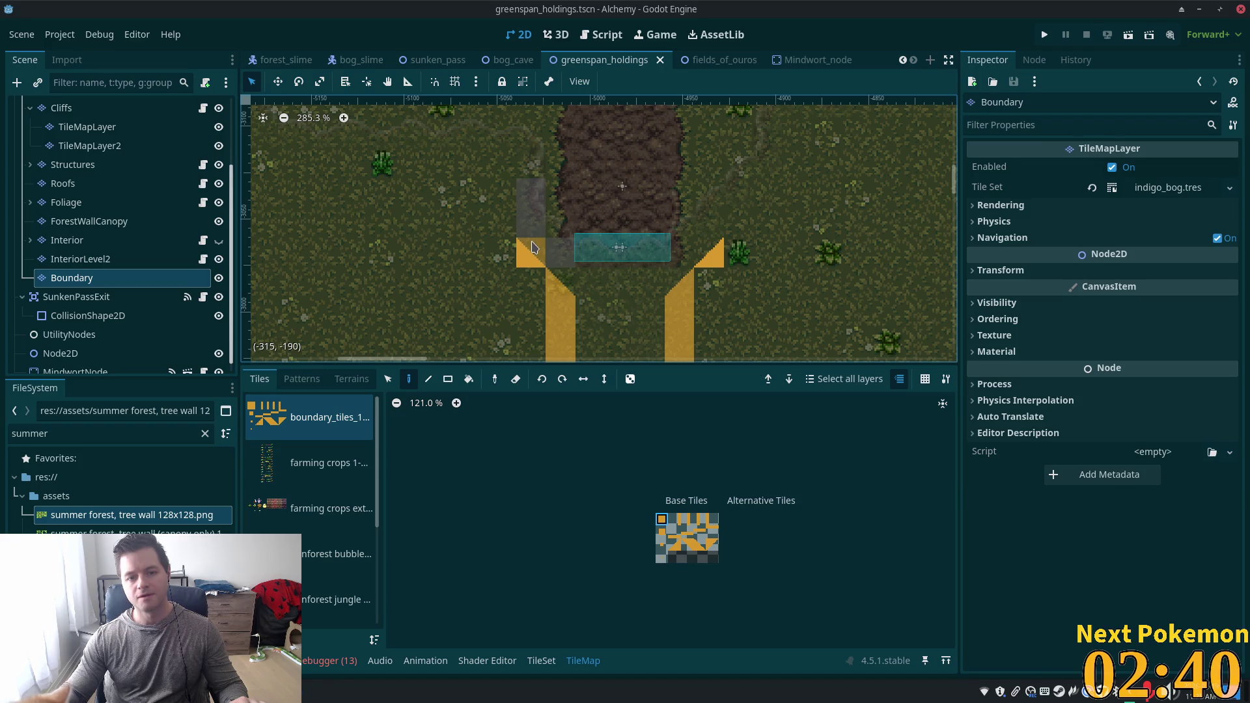
scroll(532, 246, "up", 3)
left_click(532, 251)
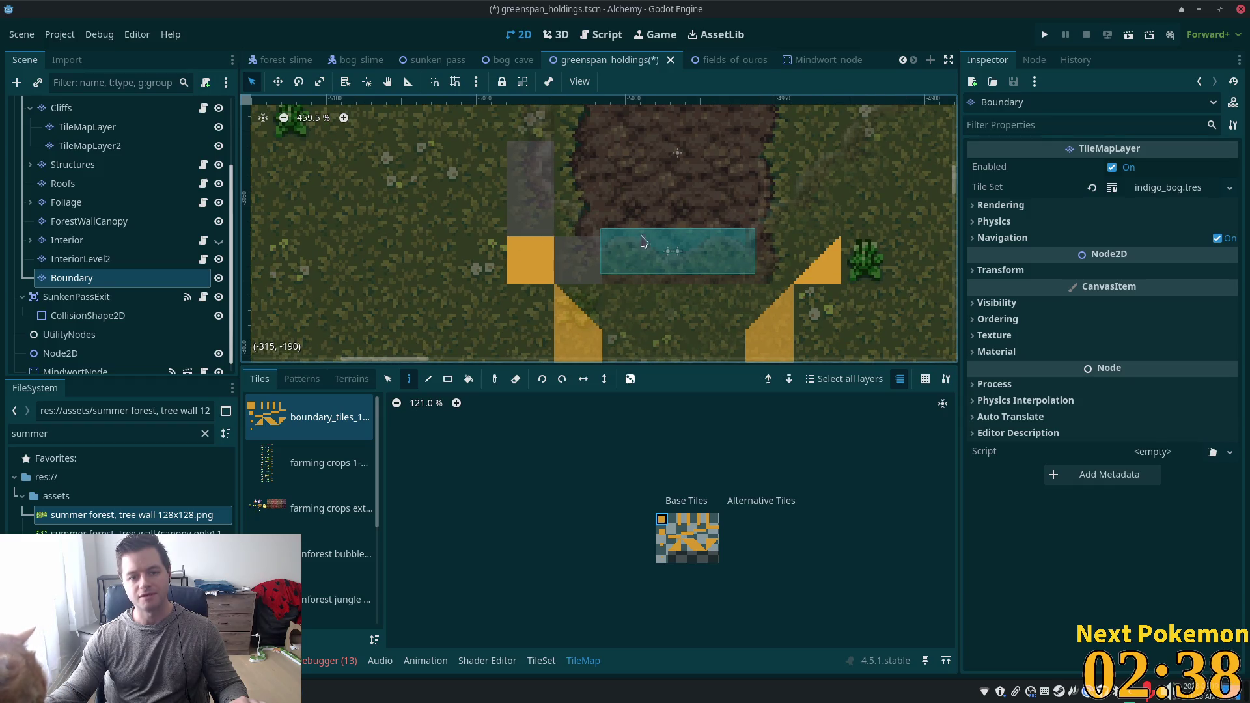
left_click(817, 259)
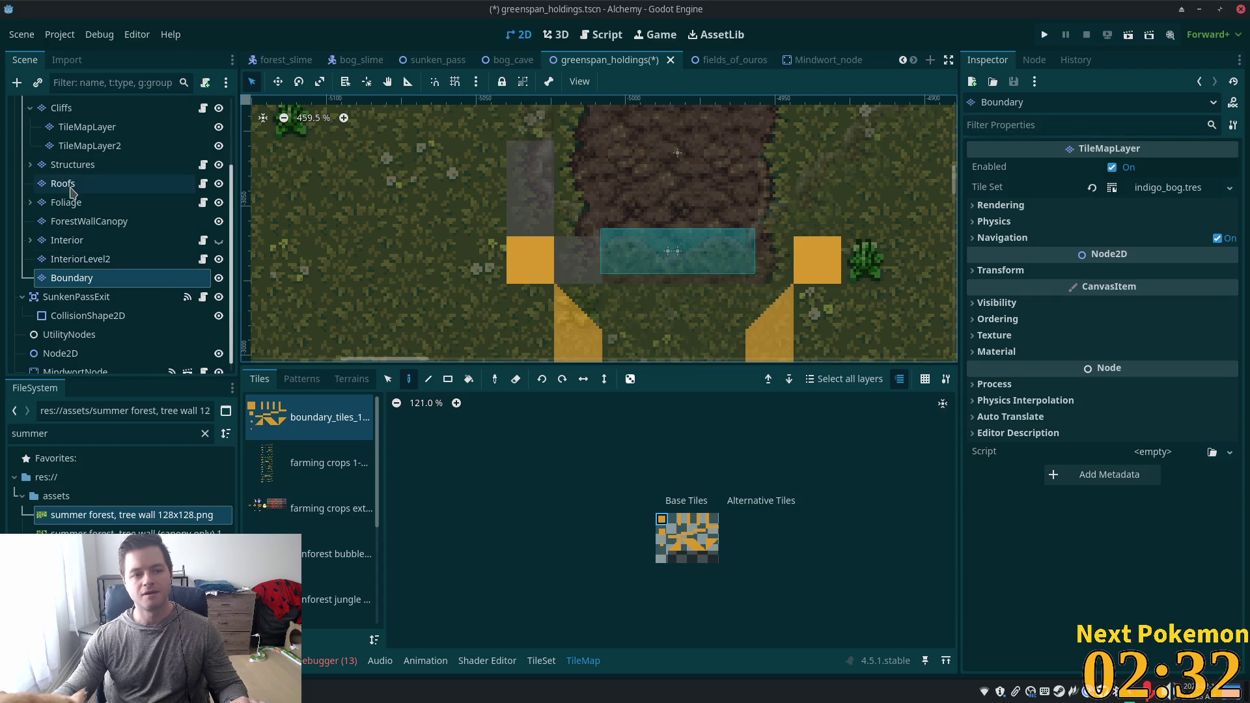
Inspect the Cliffs layer, then return to the Boundary layer with the tile selection tool active.
scroll(62, 221, "up", 3)
left_click(62, 202)
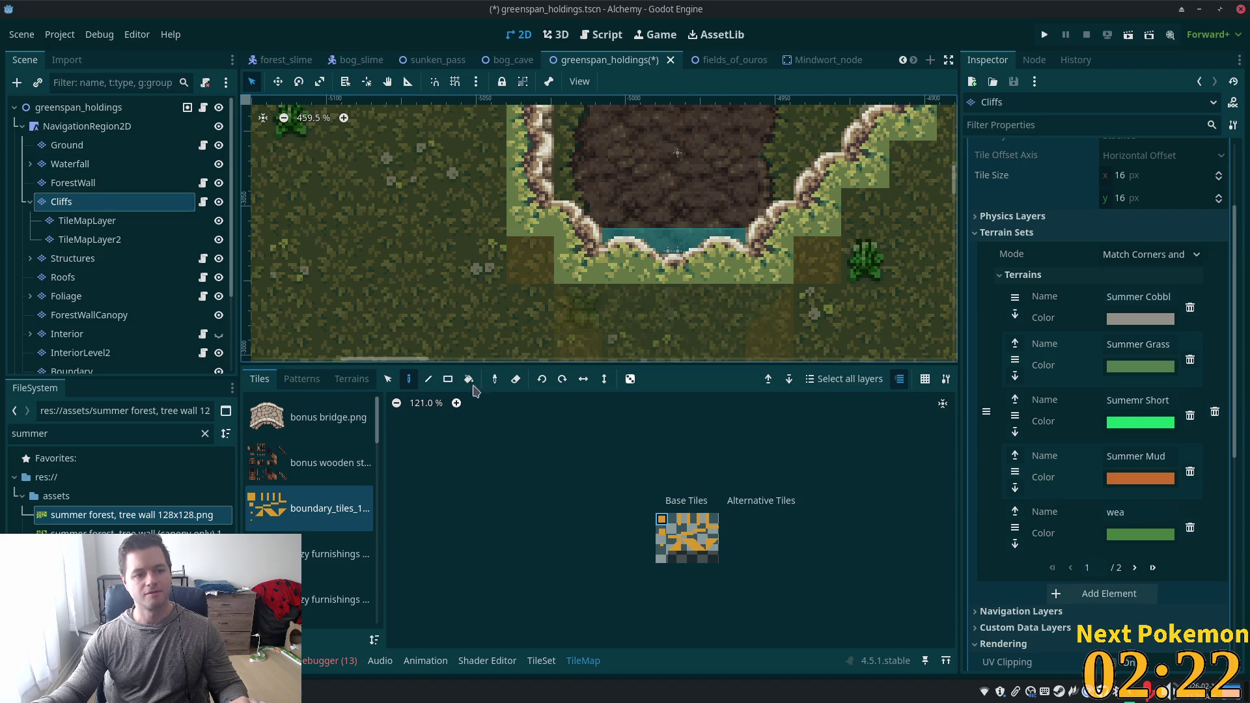
scroll(85, 306, "down", 3)
left_click(81, 270)
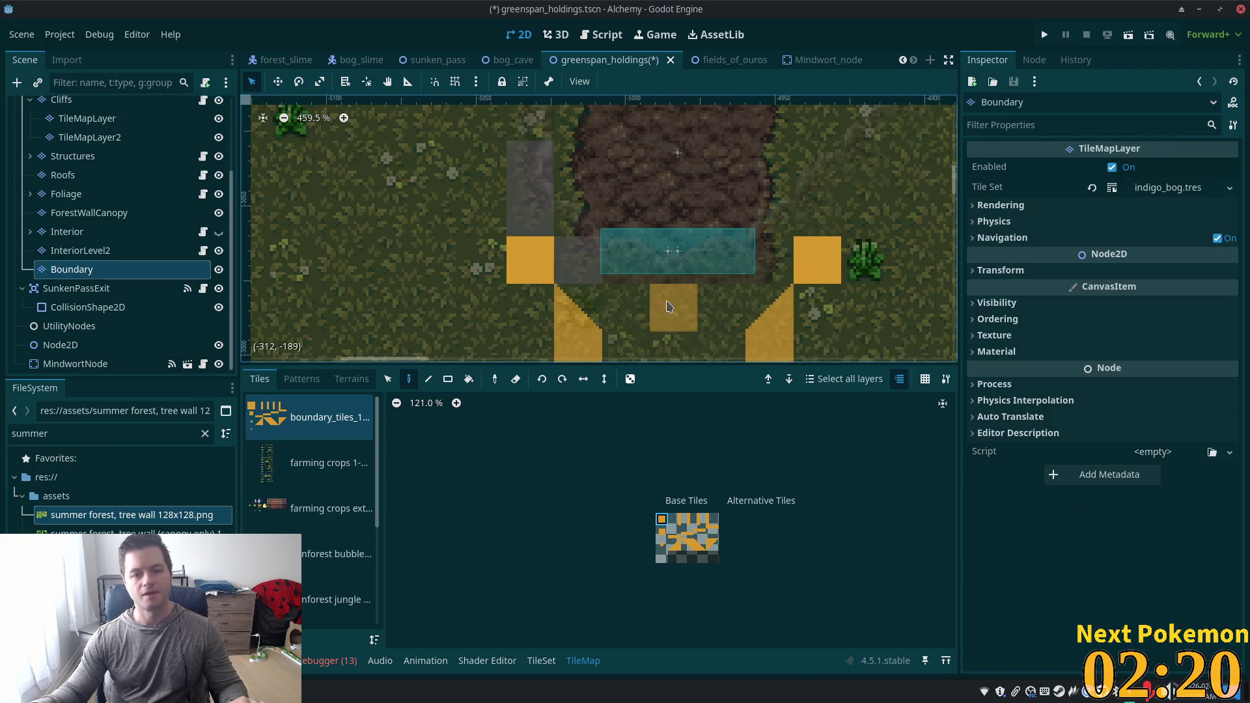
scroll(705, 331, "down", 3)
left_click(388, 379)
scroll(520, 195, "down", 4)
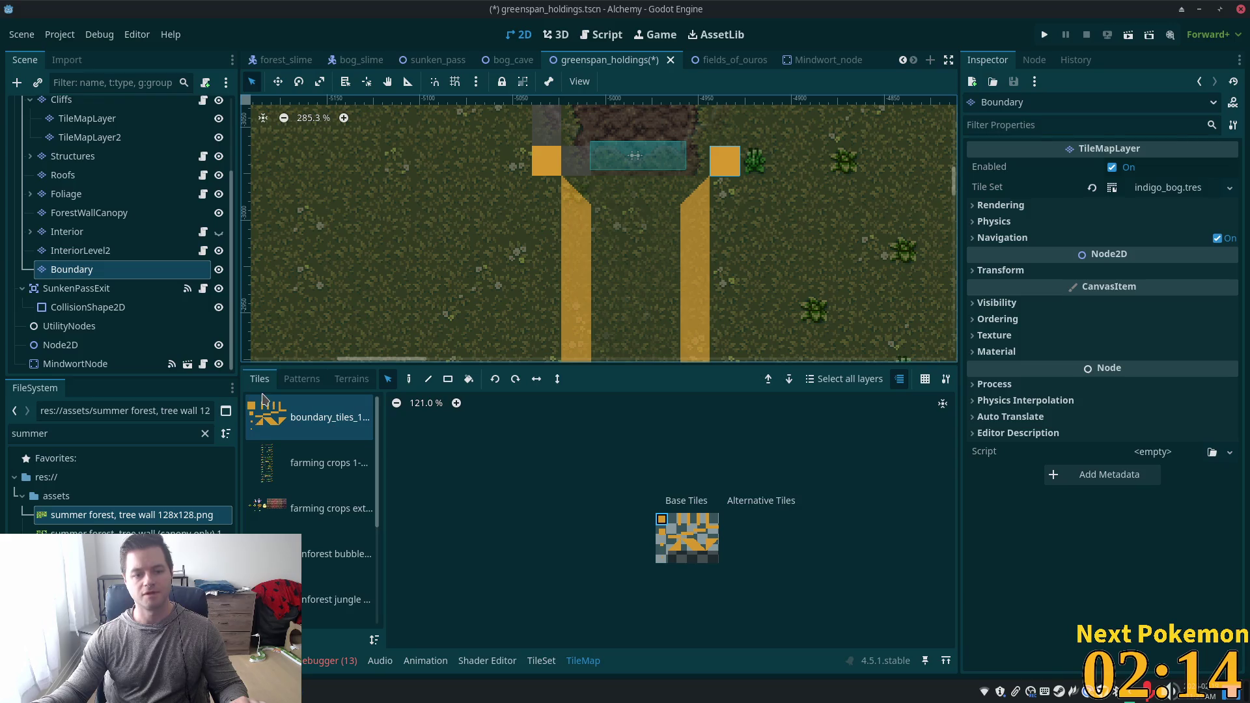
On the Boundary layer, erase the left and right stray orange boundary squares.
left_click(89, 213)
left_click(71, 269)
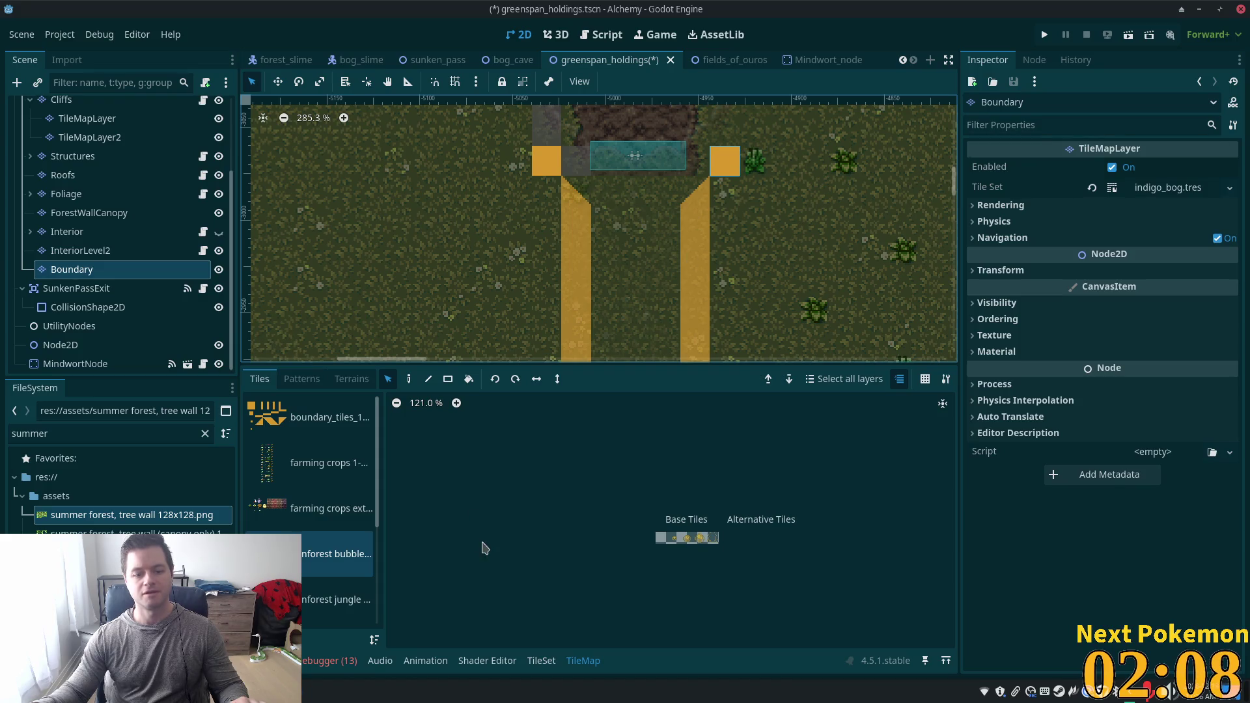
key("d")
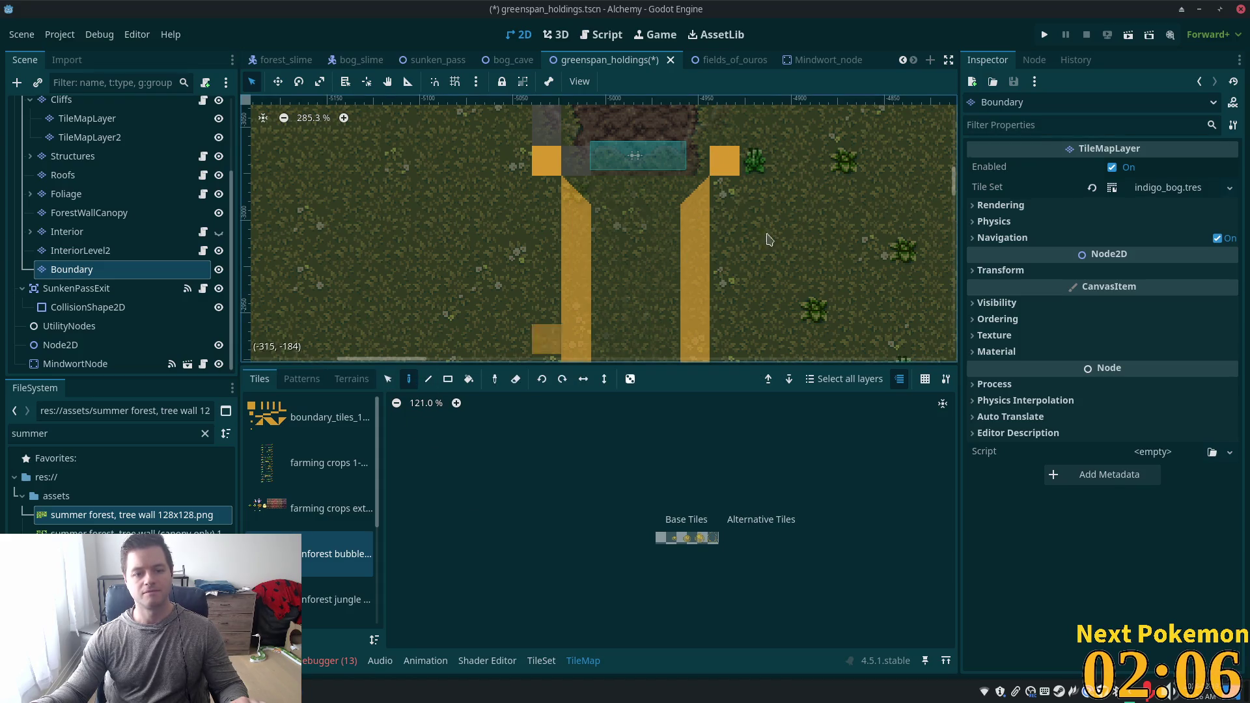
right_click(725, 161)
right_click(560, 172)
Box-select both orange boundary columns and move them up one tile.
key("s")
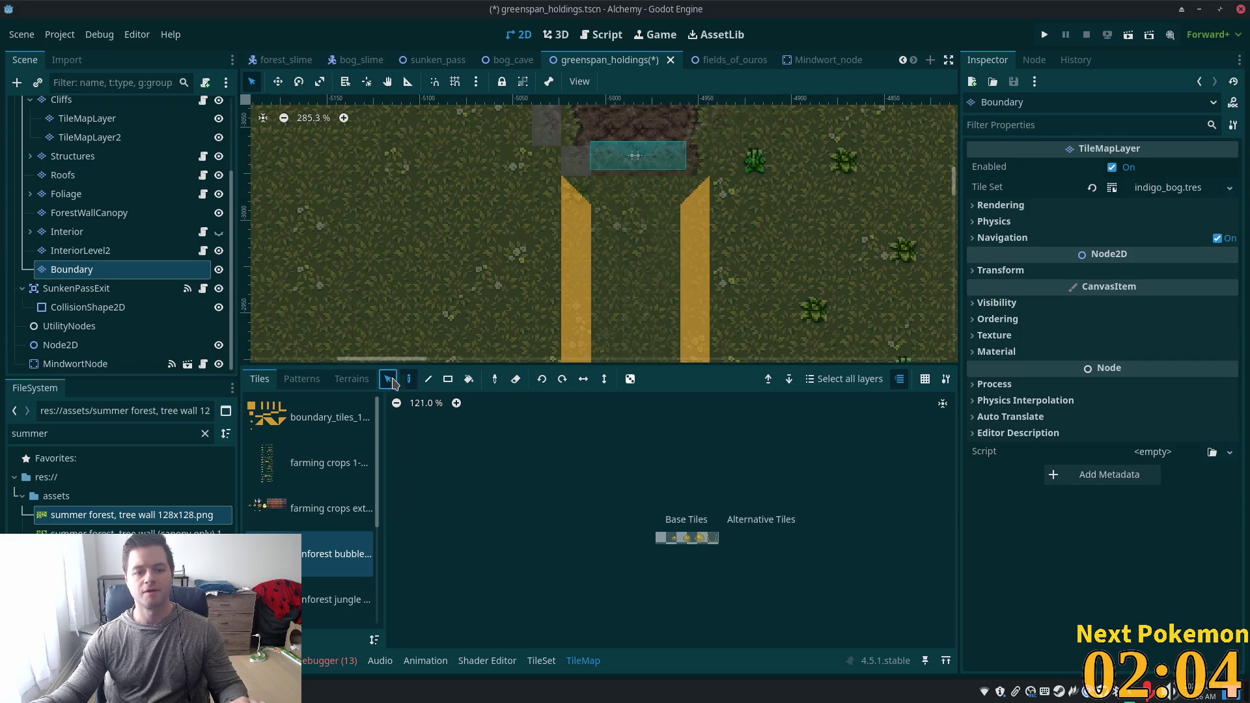
left_click_drag(557, 201, 752, 403)
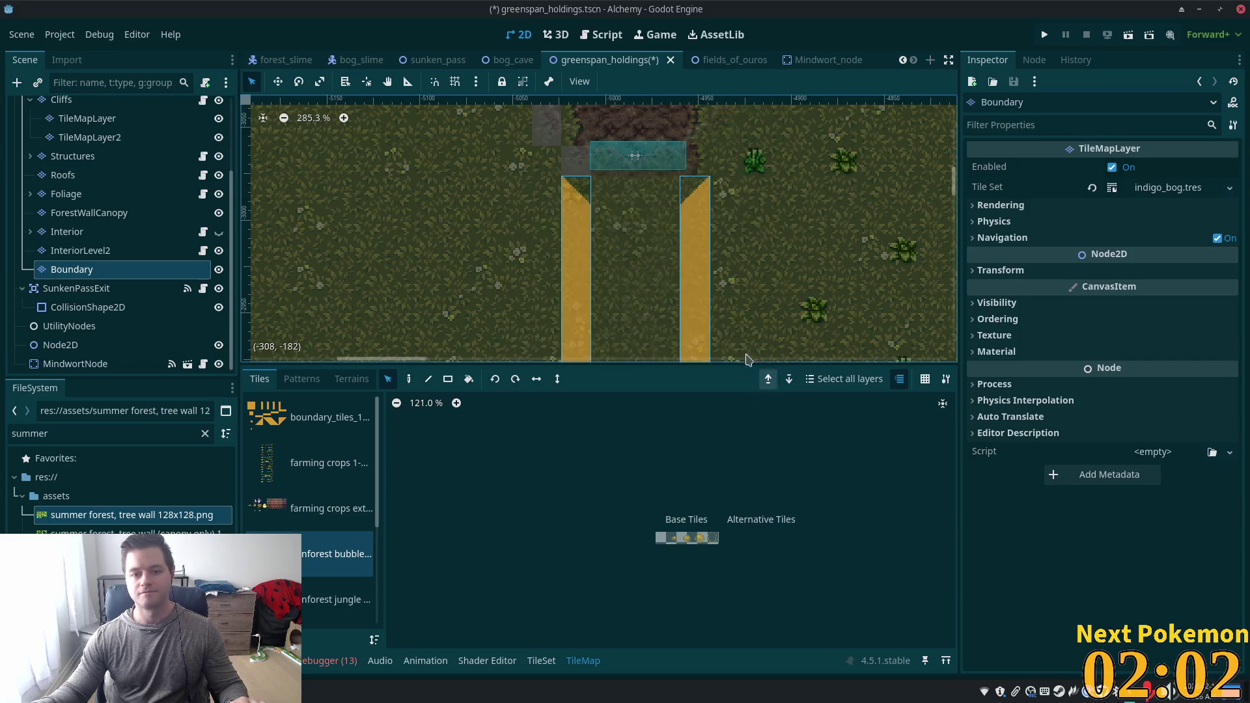
scroll(748, 315, "down", 5)
scroll(793, 309, "down", 3)
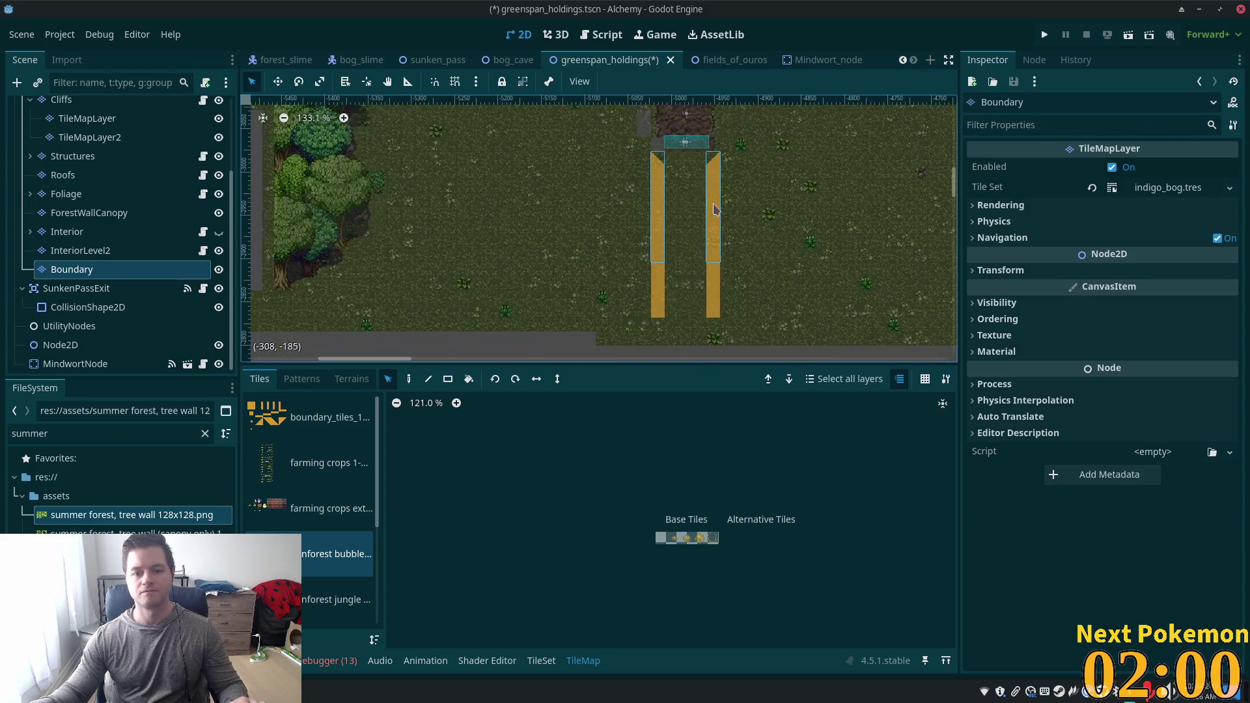
scroll(821, 291, "up", 12)
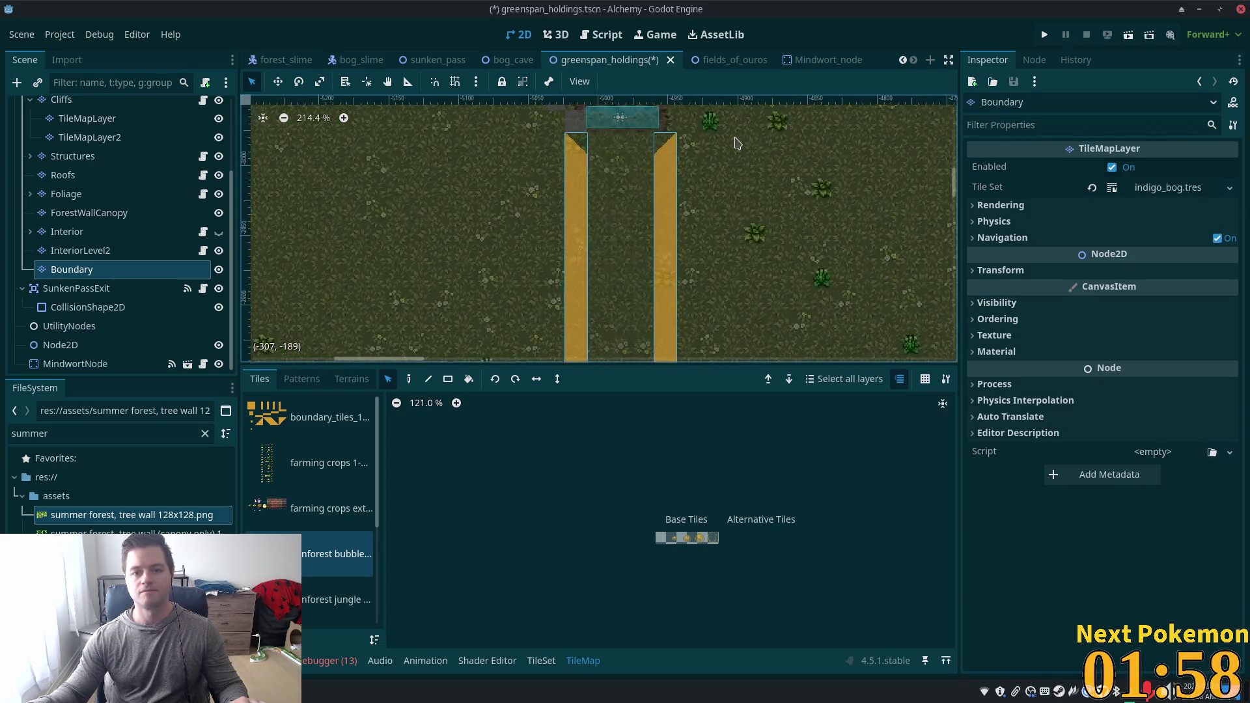
left_click_drag(700, 284, 705, 243)
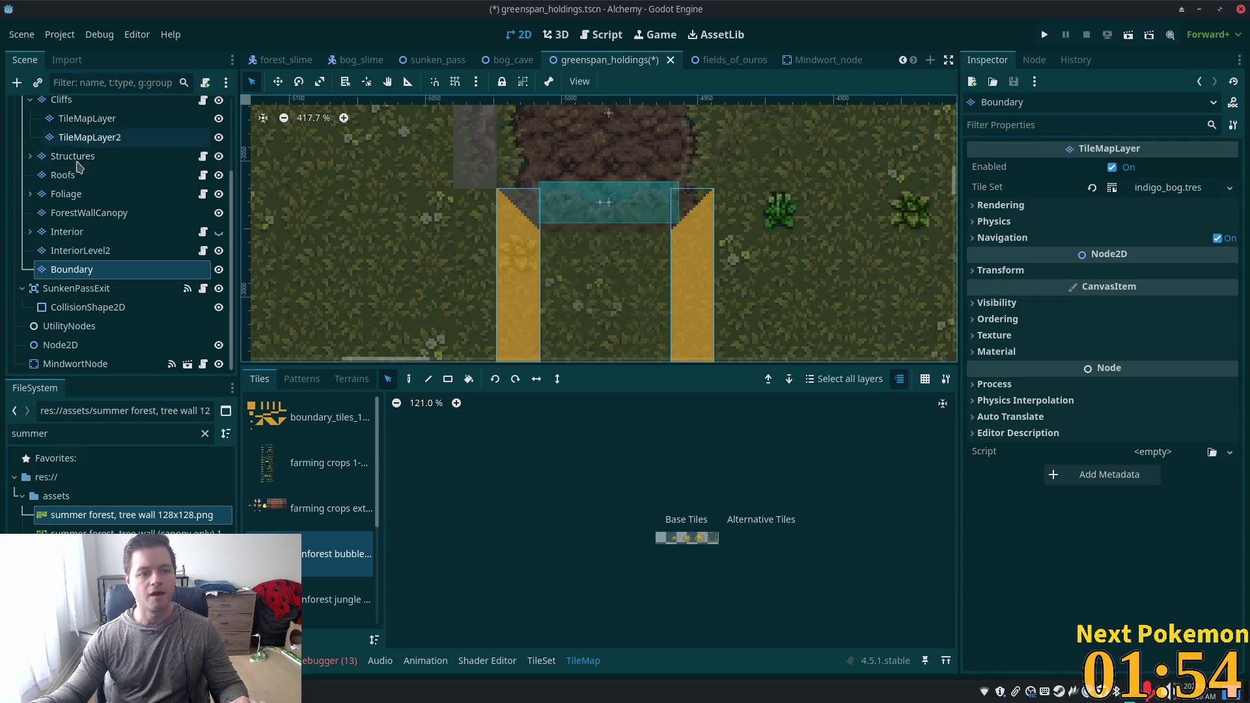
Check the Cliffs layer, shift both boundary columns up another row, then save and run the game.
left_click(65, 103)
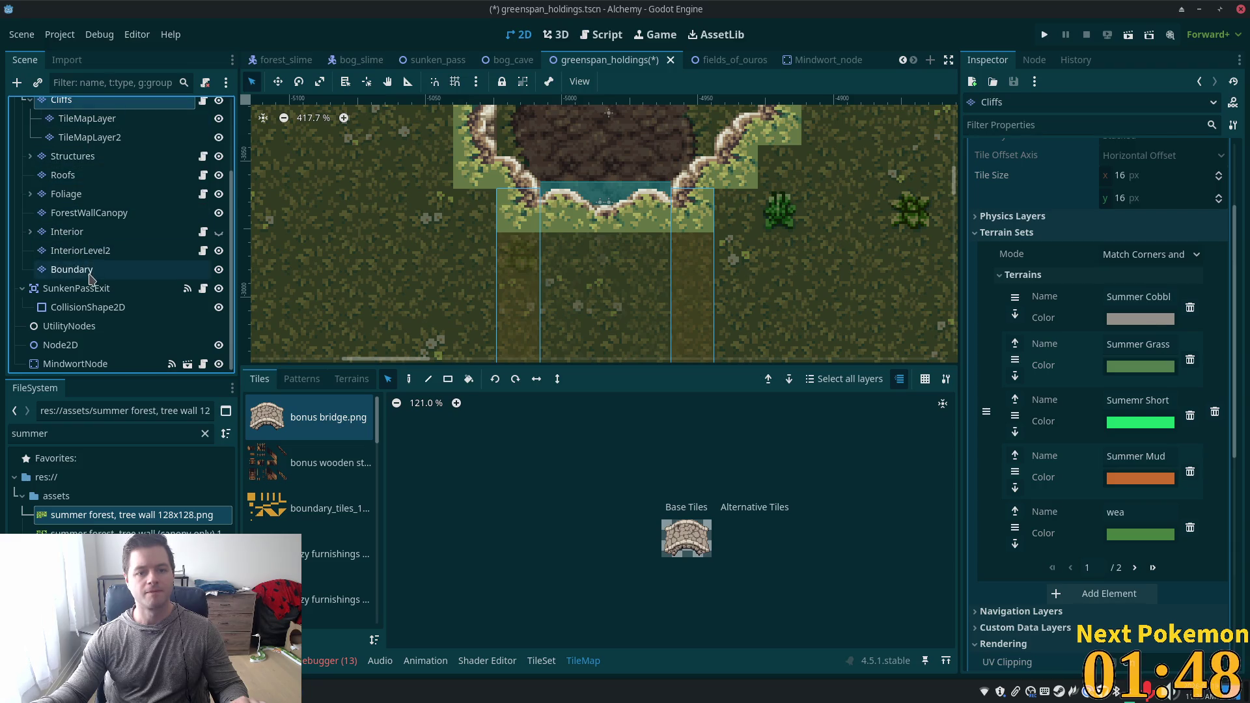
left_click(91, 278)
left_click_drag(519, 286, 521, 246)
key("F5")
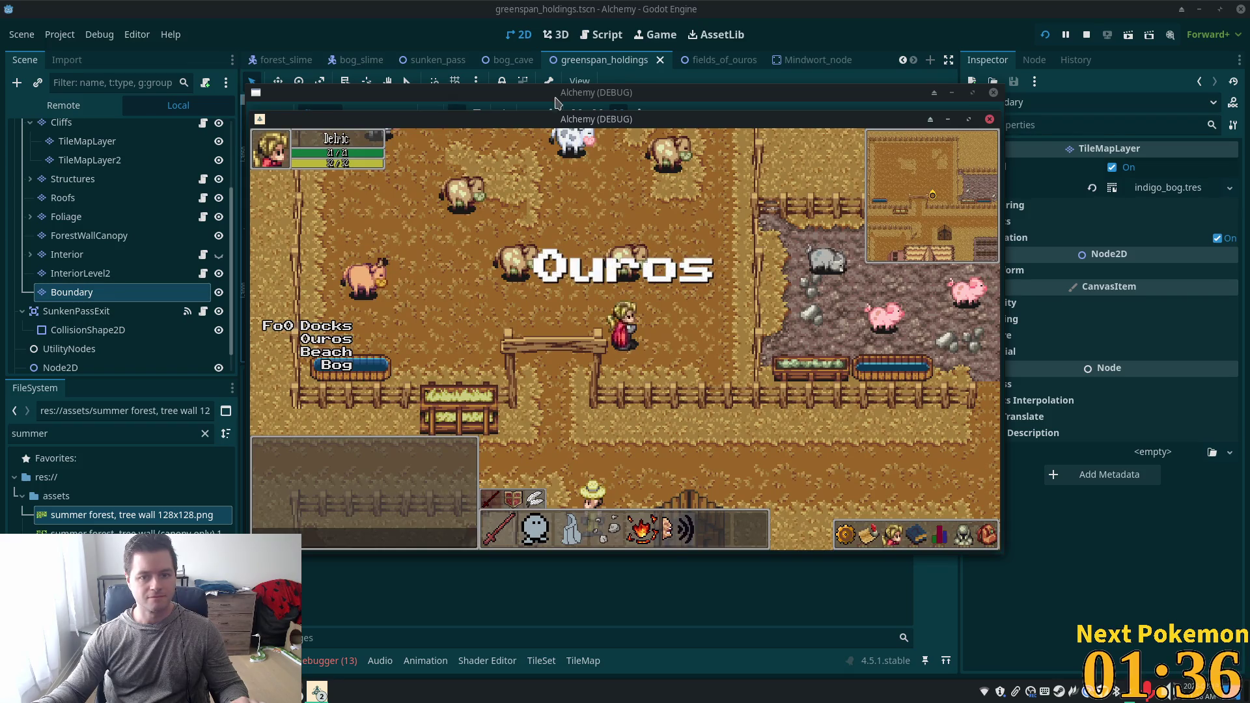
Move one game window aside, raise the second client, and walk down the path onto the grass.
left_click_drag(565, 121, 788, 207)
left_click(651, 120)
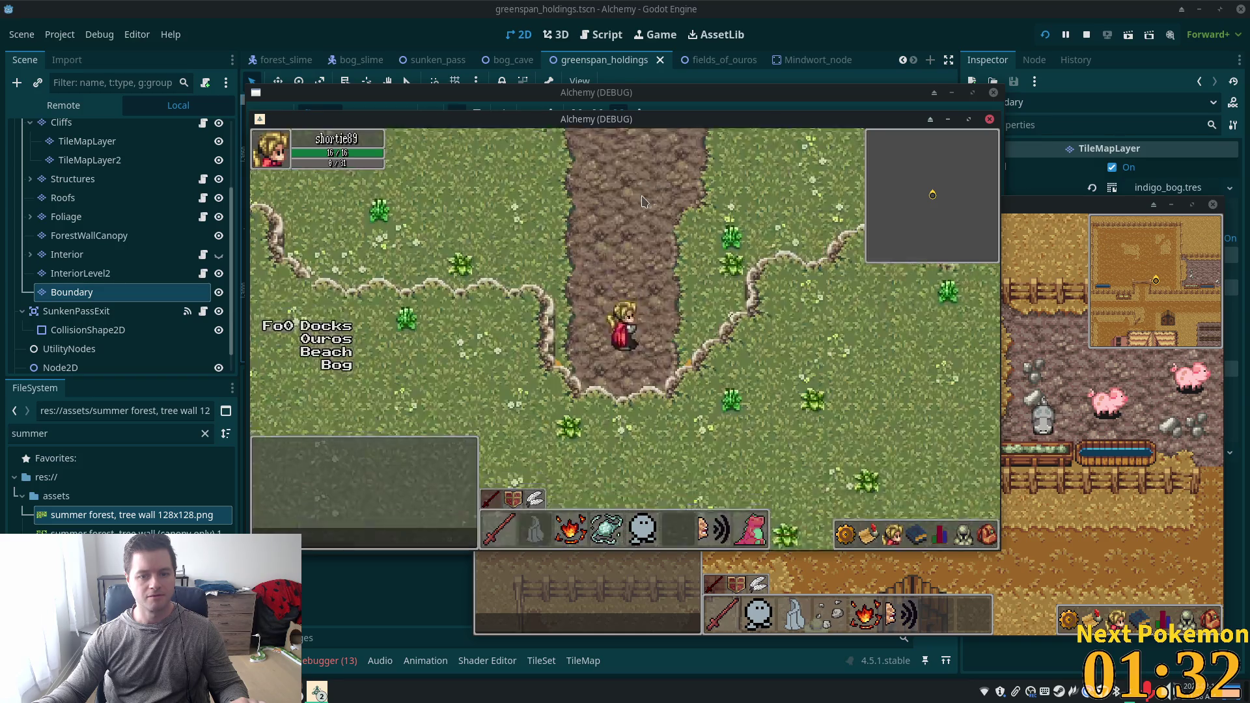
key("Down")
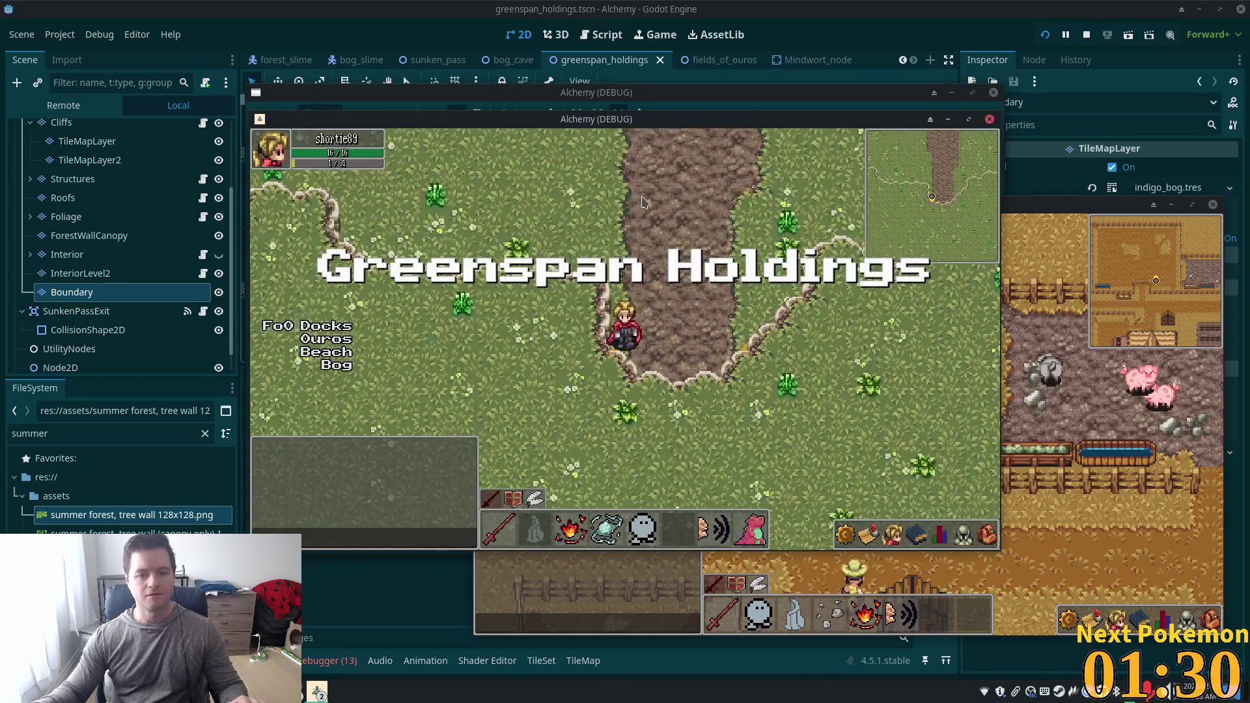
key("Down")
key("Right")
key("Up")
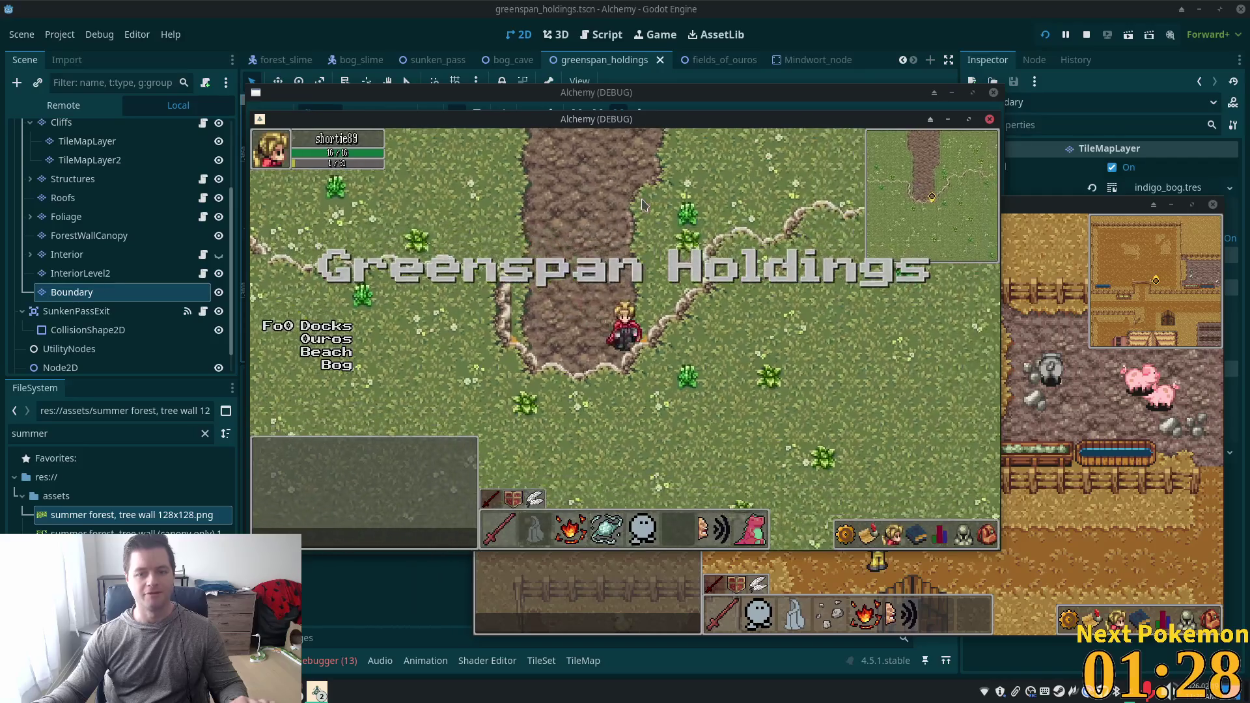
Walk through the warp into Sunken Pass and back, then hide the Boundary layer in the editor.
key("Up")
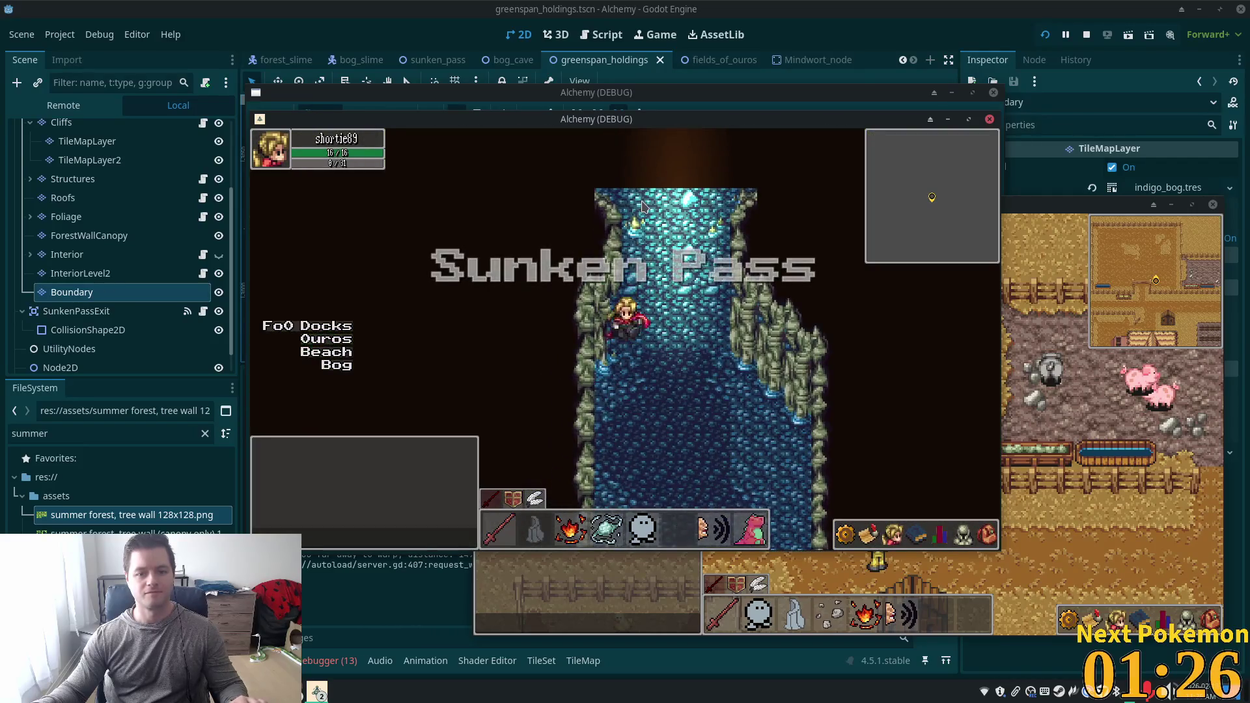
key("Down")
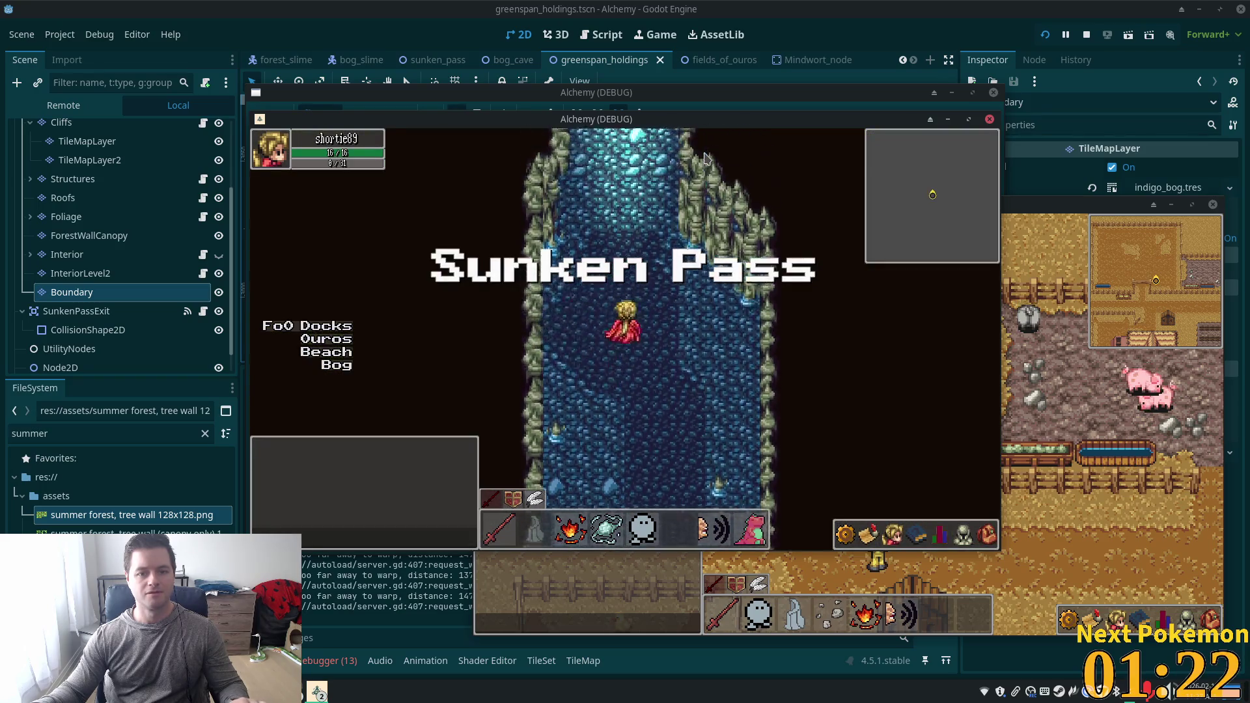
key("Up")
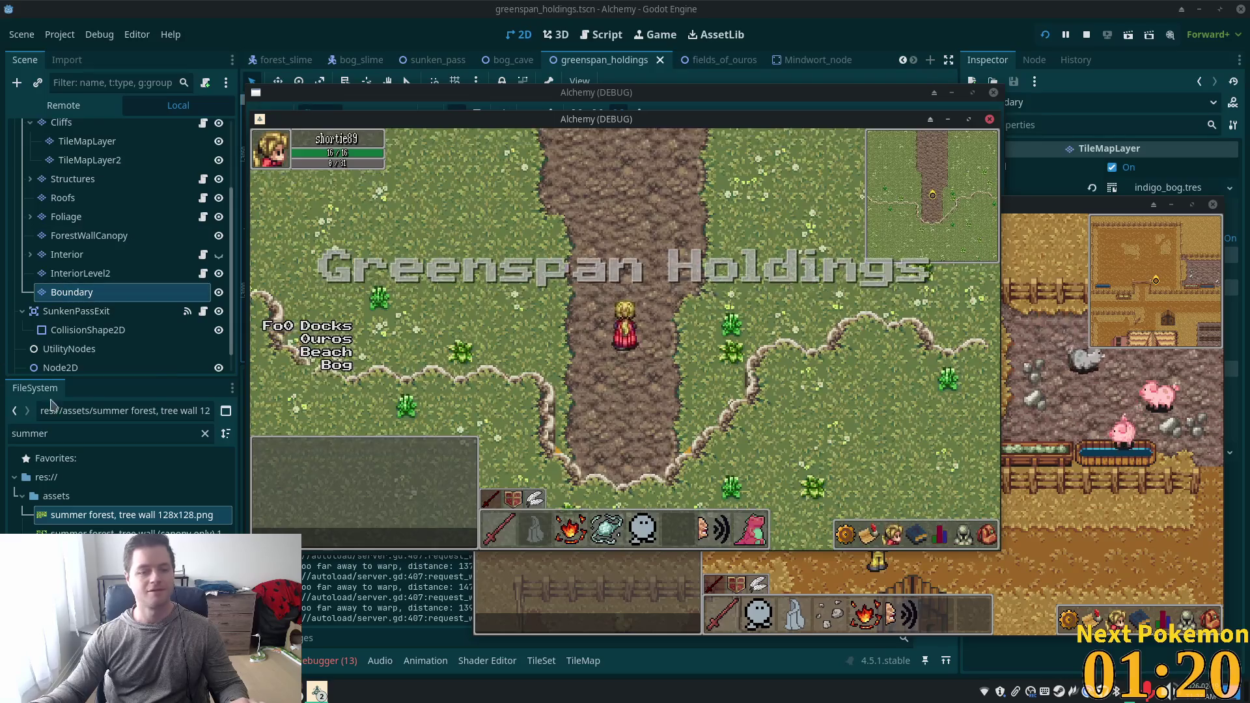
left_click(221, 298)
left_click(219, 295)
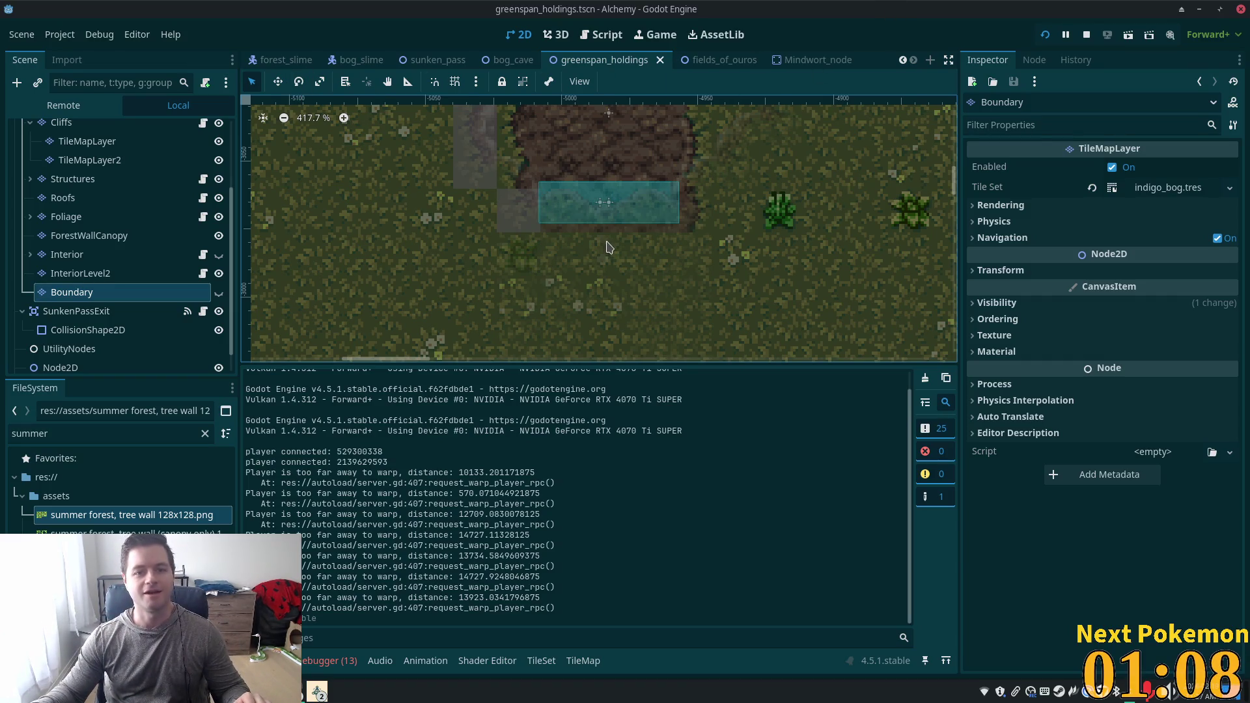
Select the ForestWall layer and choose the summer forest tile source in the Tiles list.
scroll(529, 235, "down", 10)
scroll(97, 210, "up", 4)
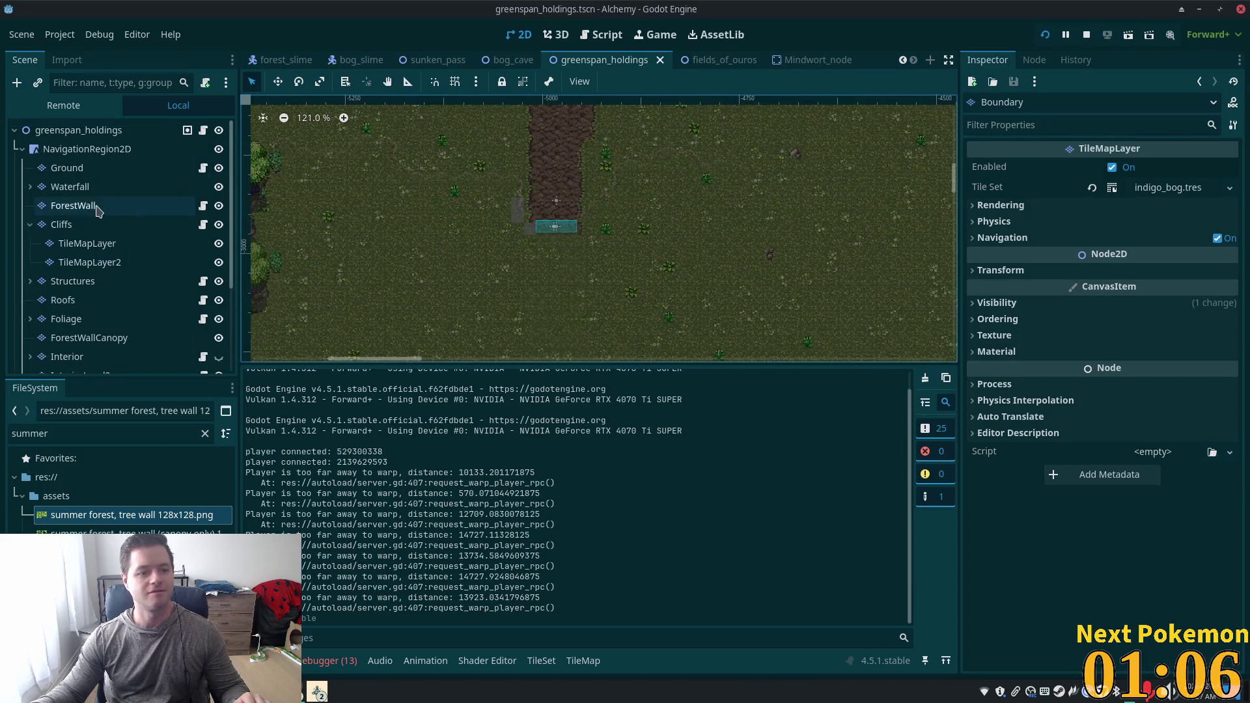
left_click(101, 207)
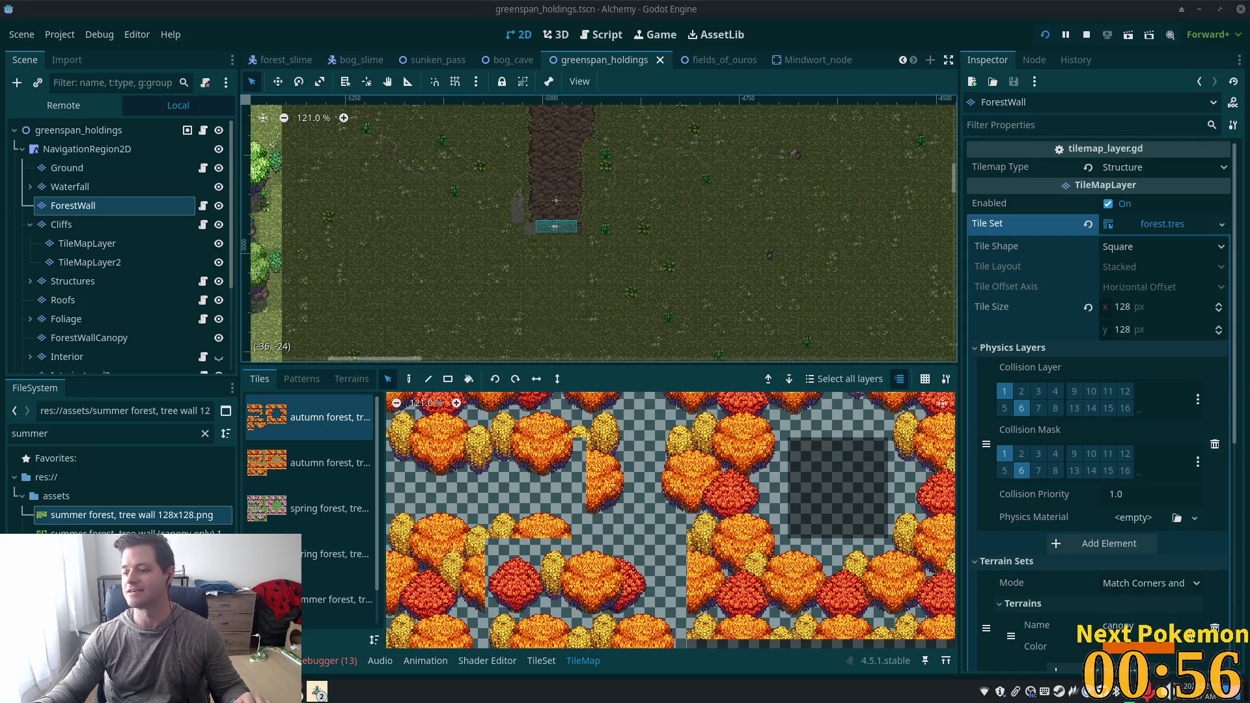
scroll(562, 244, "down", 6)
scroll(651, 254, "left", 5)
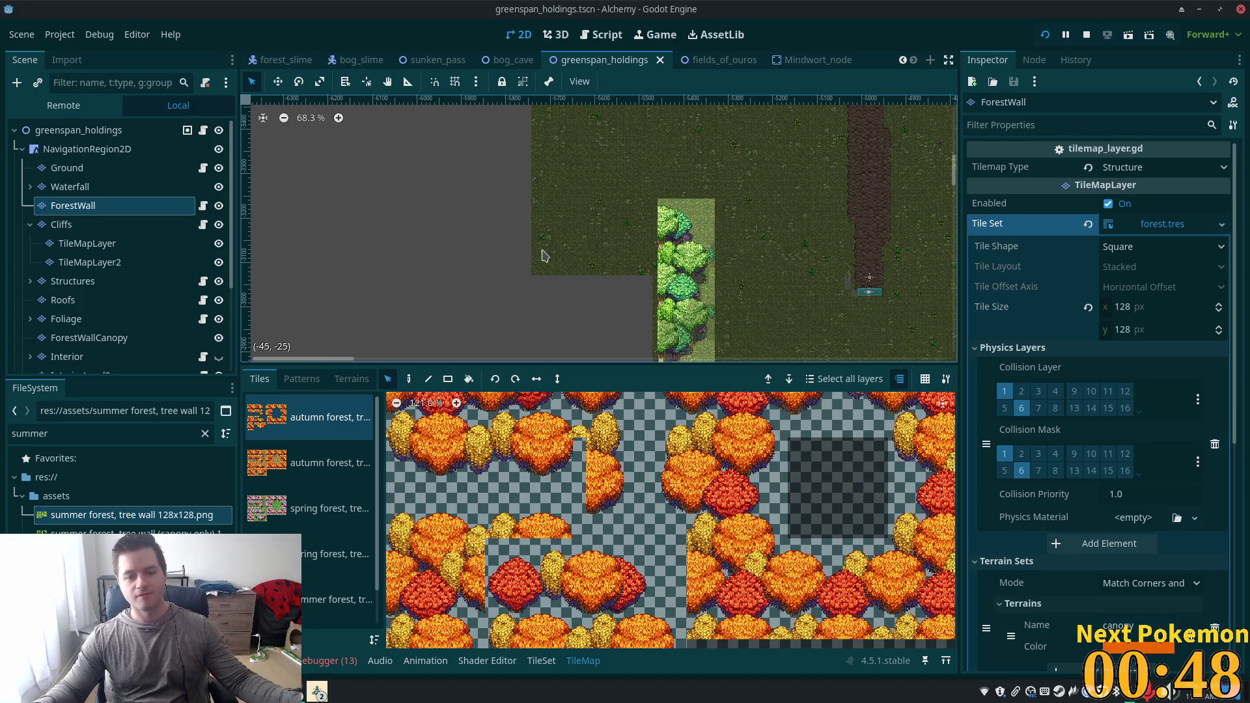
scroll(545, 256, "up", 8)
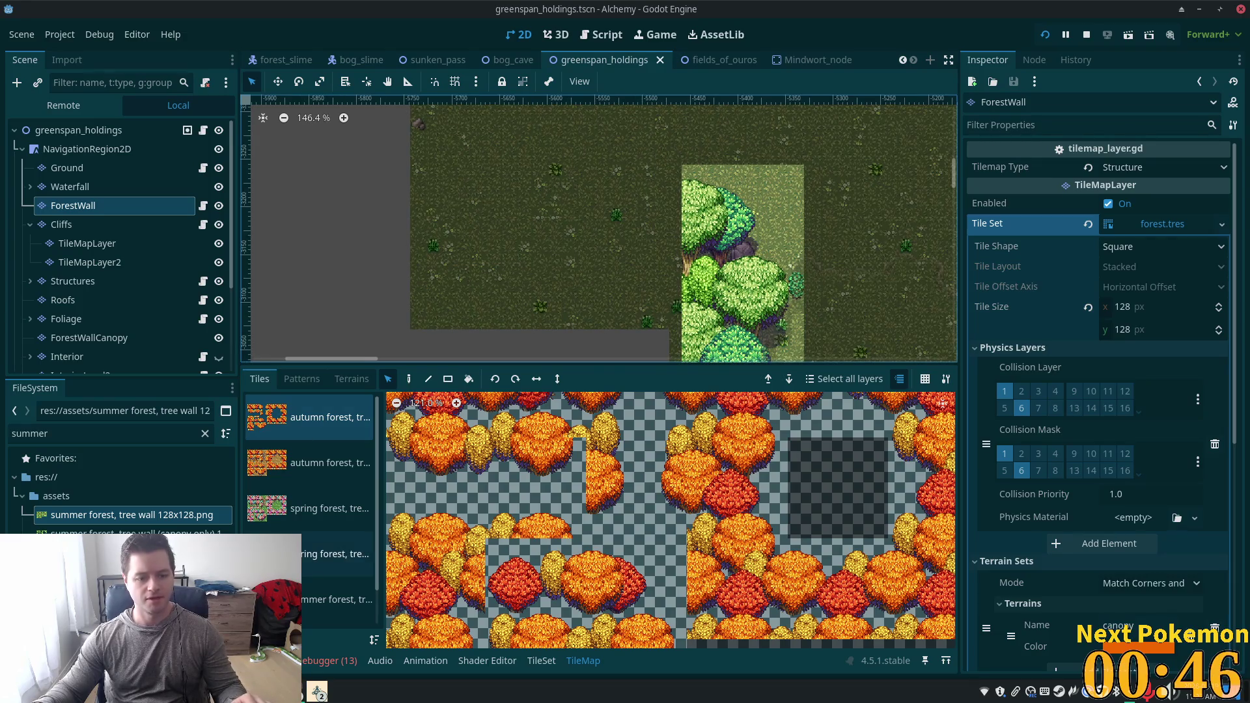
left_click(336, 599)
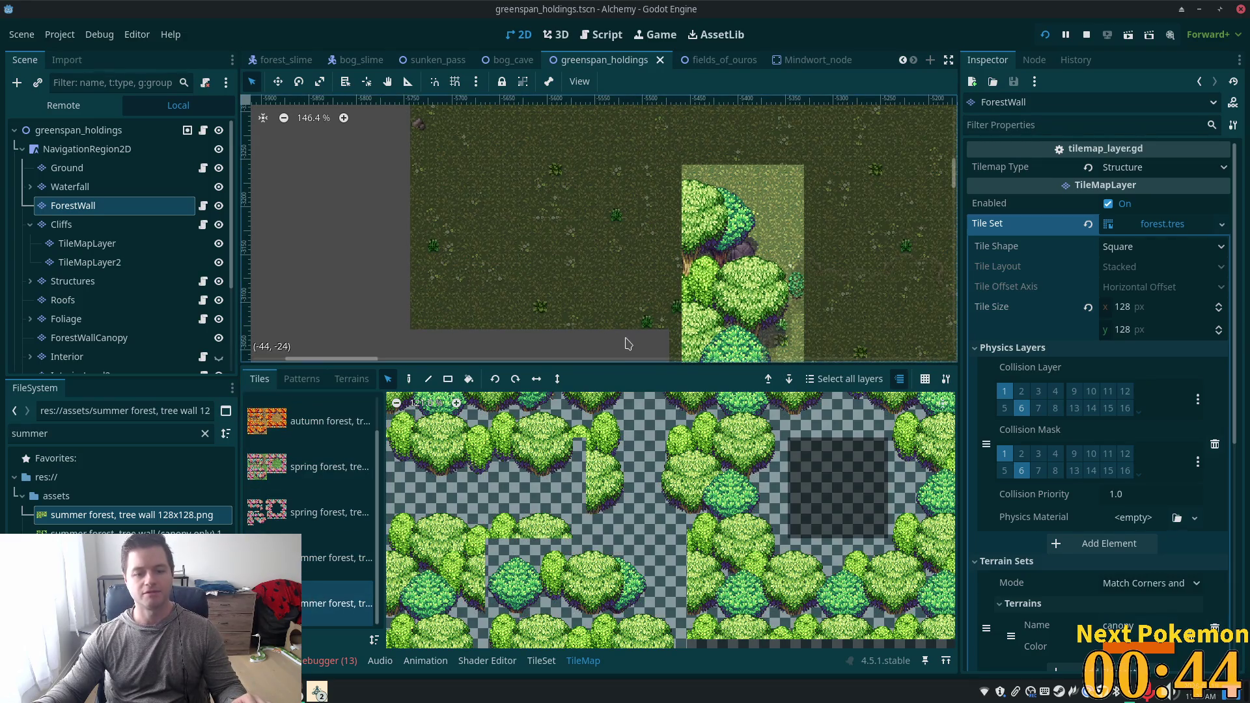
left_click(322, 560)
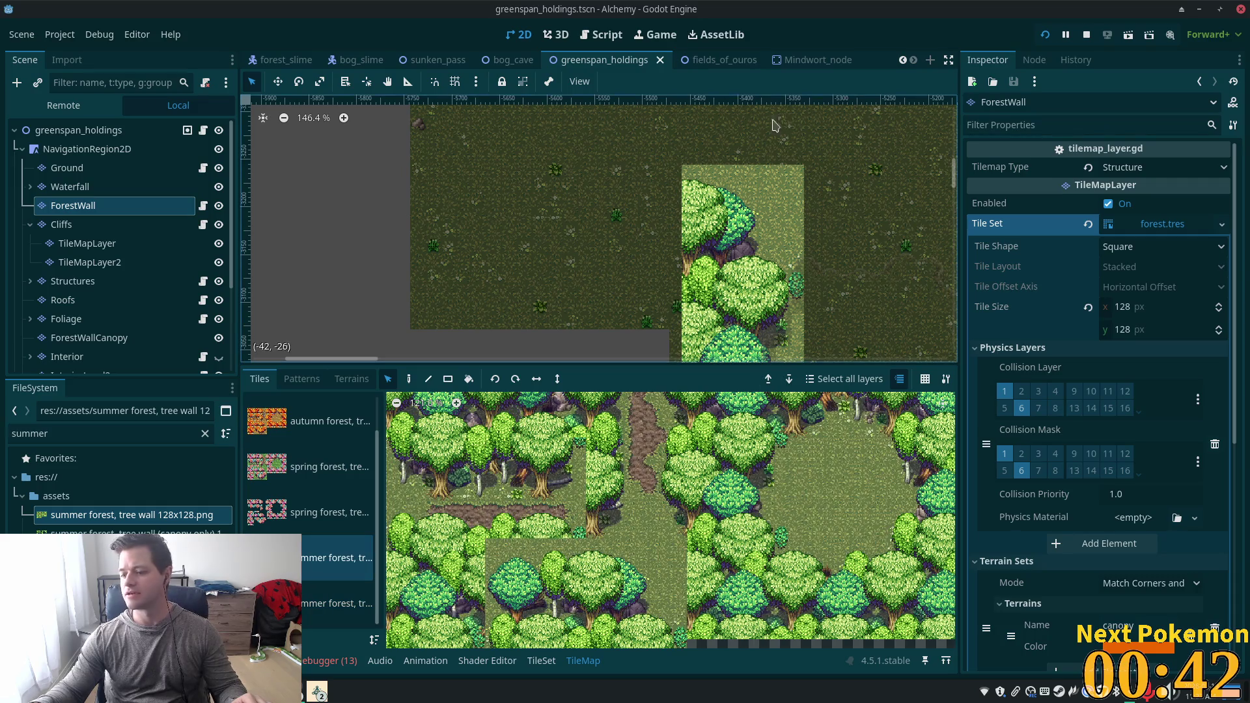
scroll(636, 506, "down", 4)
scroll(703, 229, "down", 1)
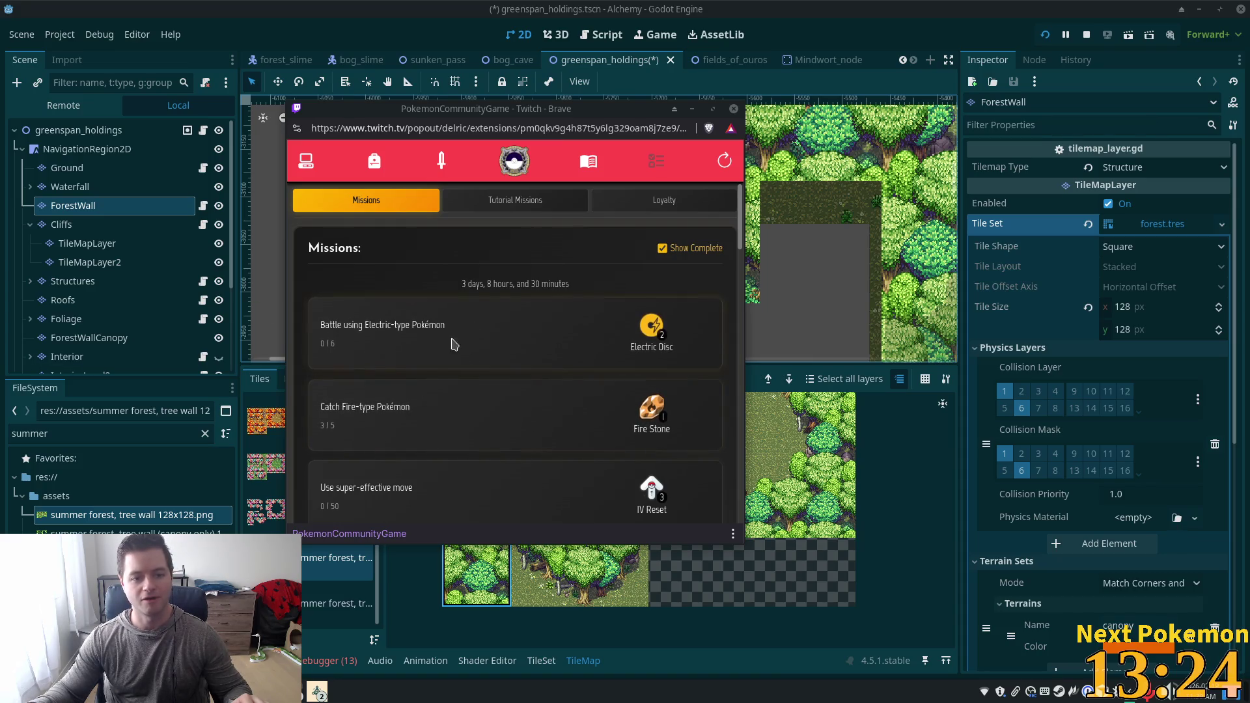
Scroll through the Pokémon Community Game missions list, then switch back to Godot.
scroll(528, 460, "down", 5)
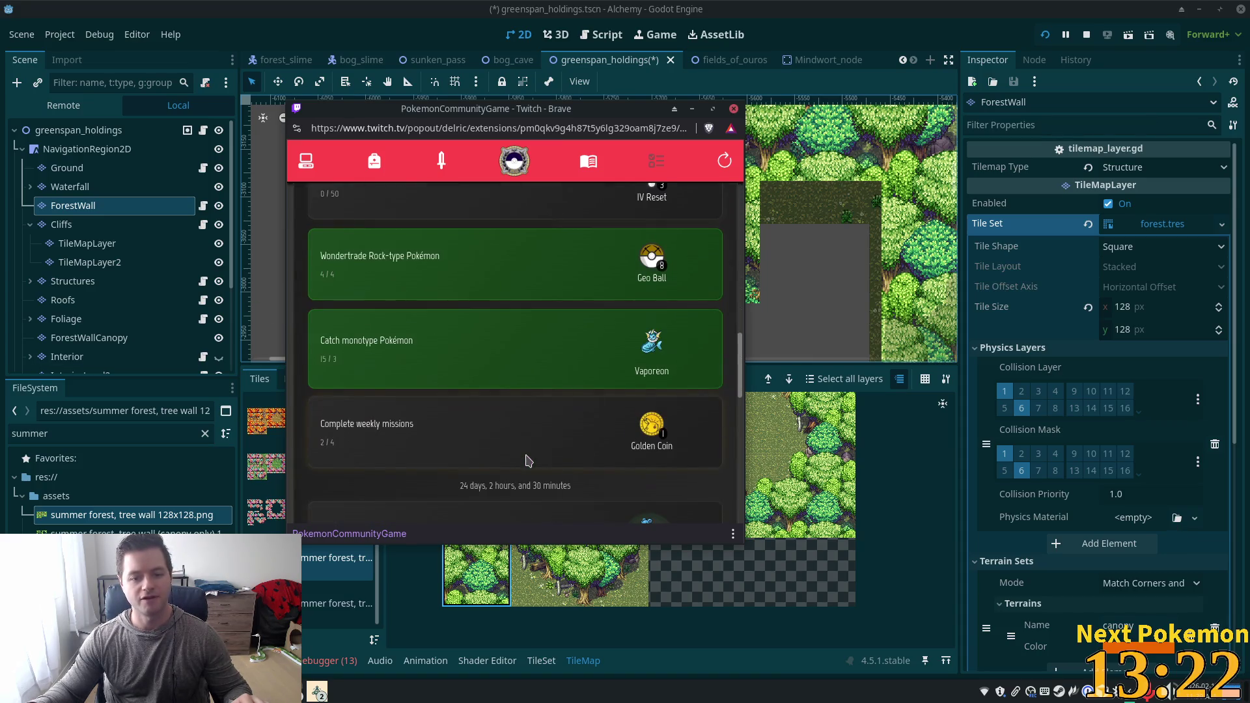
scroll(534, 454, "up", 5)
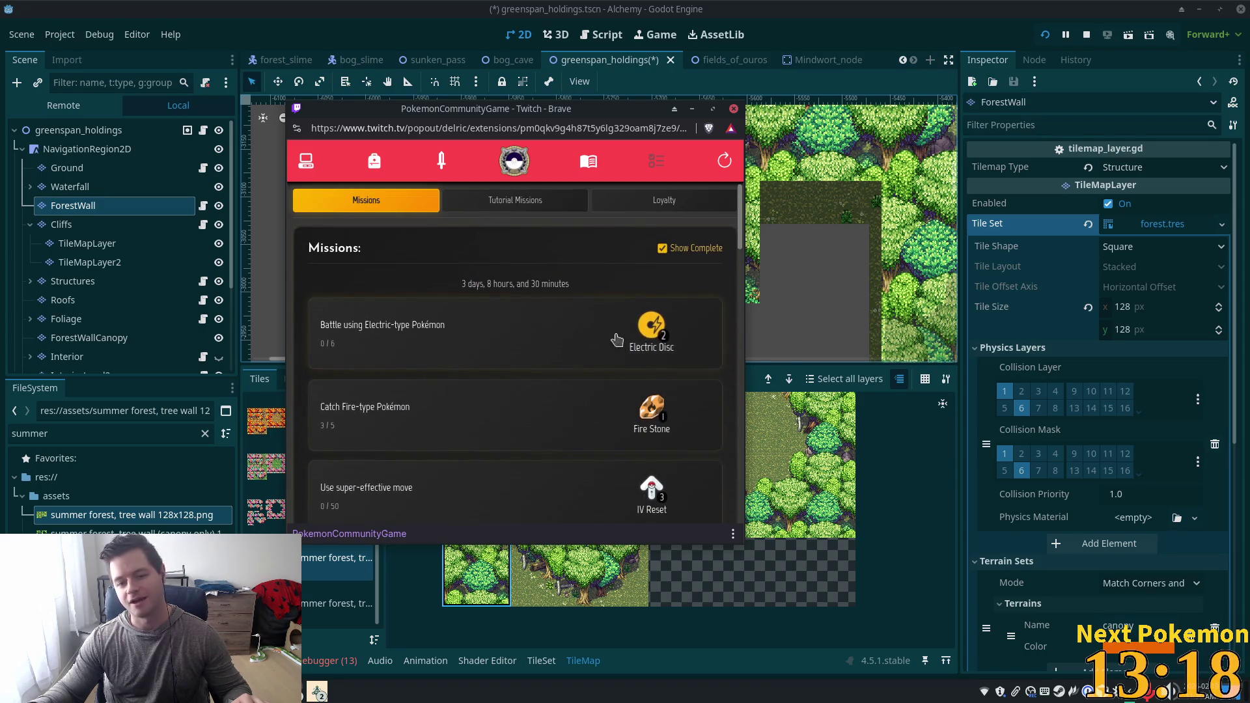
key("alt+Tab")
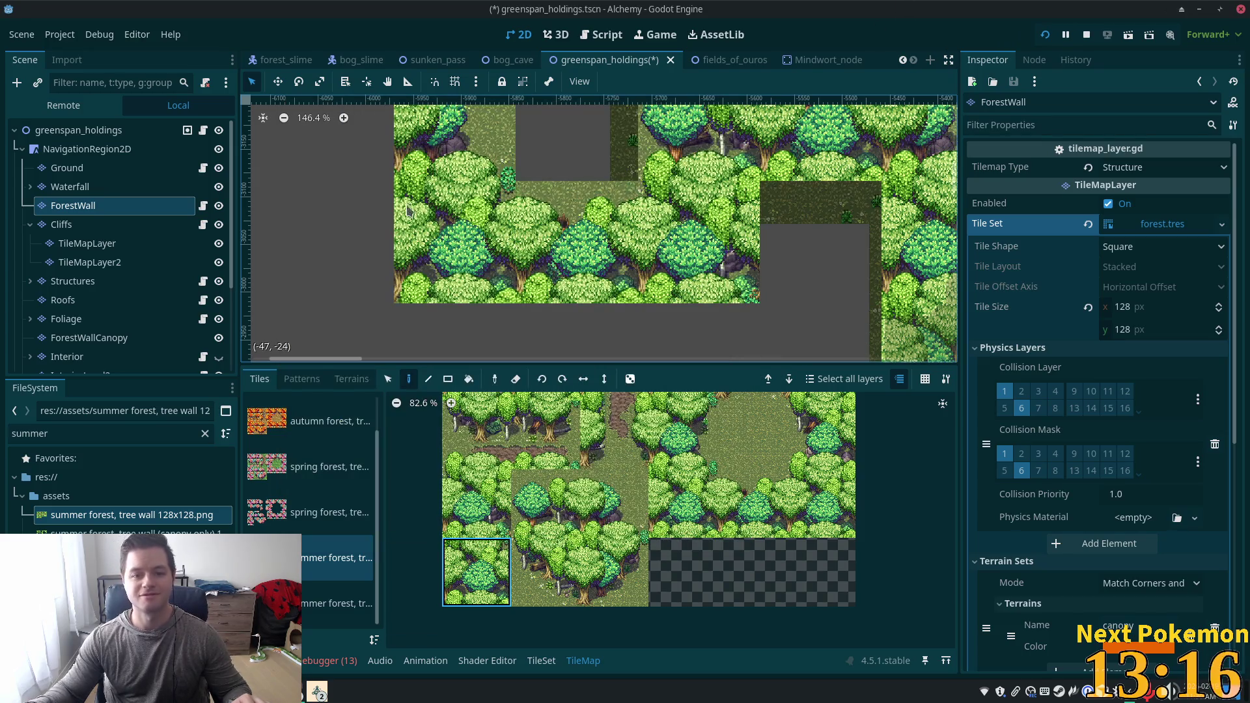
Pick a tree tile and paint forest tiles into the top-left cell and the empty cell further left.
scroll(408, 210, "down", 6)
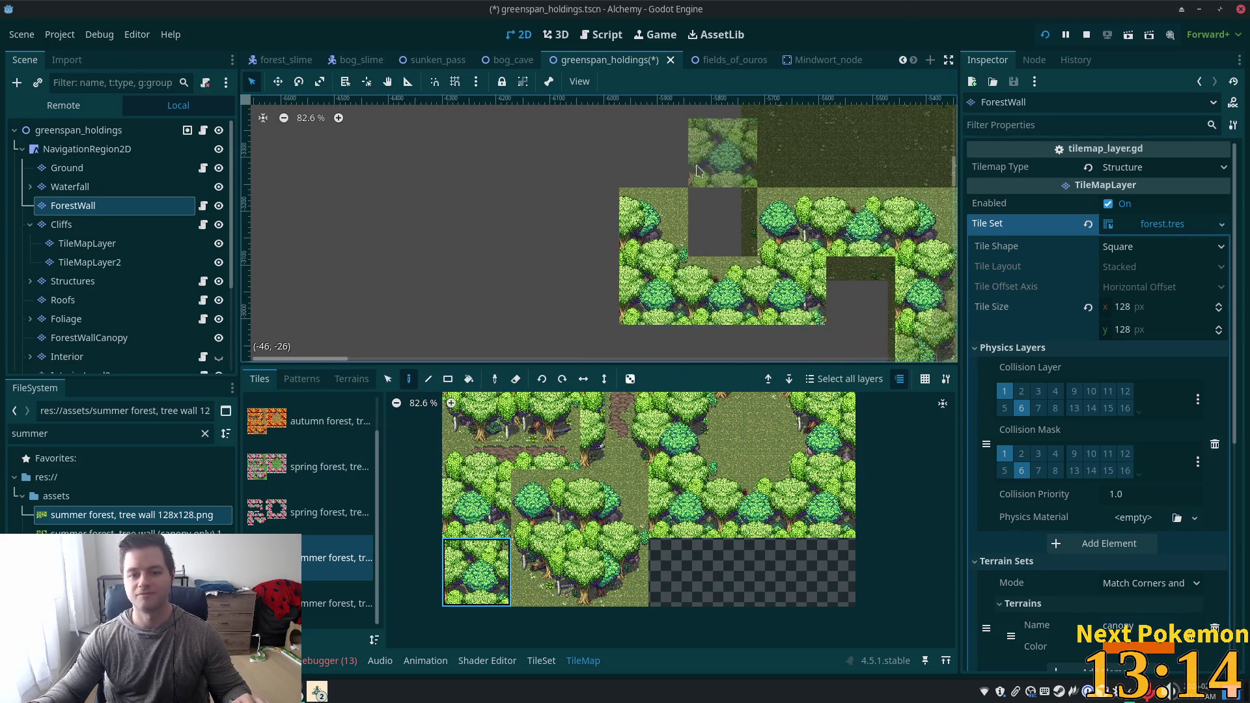
scroll(836, 262, "right", 3)
scroll(836, 262, "up", 1)
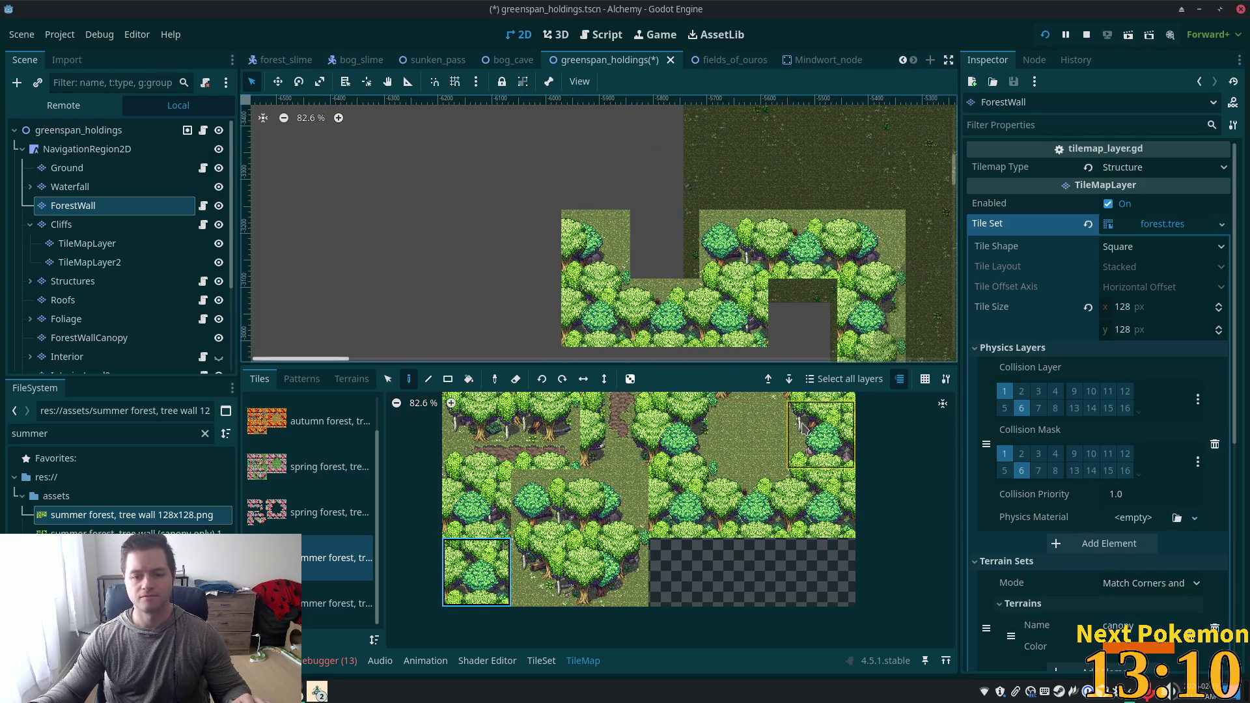
left_click(679, 503)
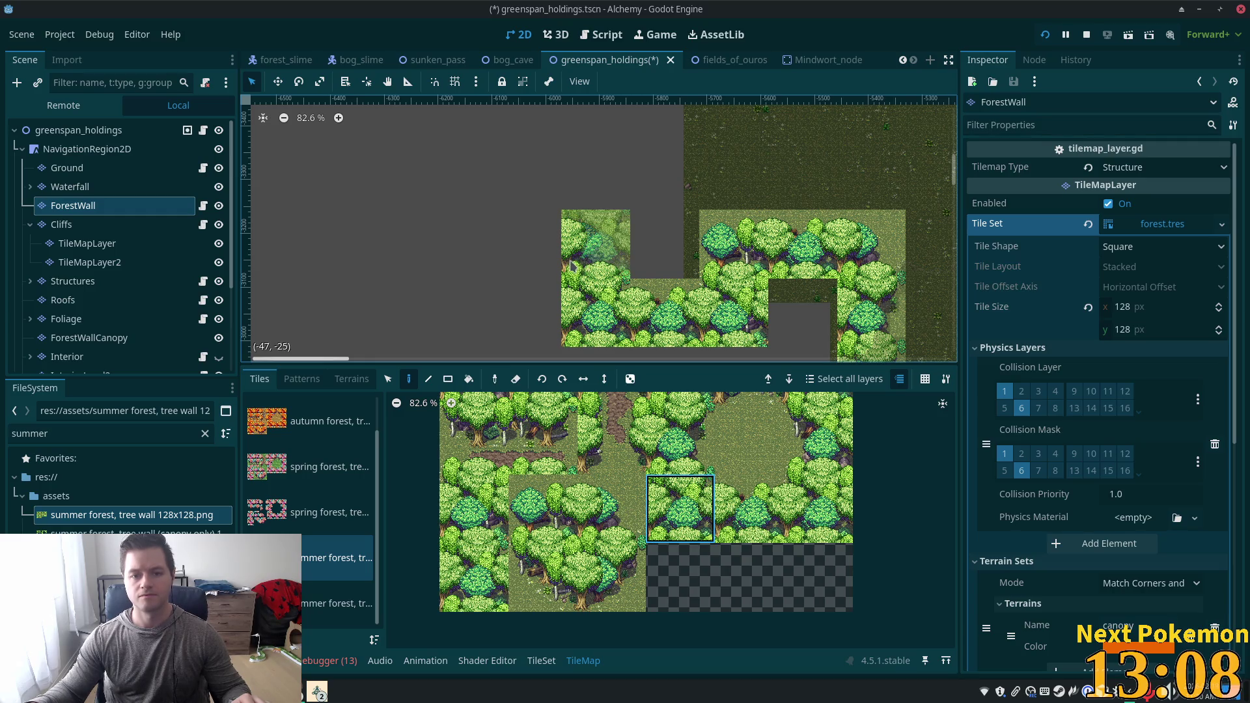
left_click(572, 265)
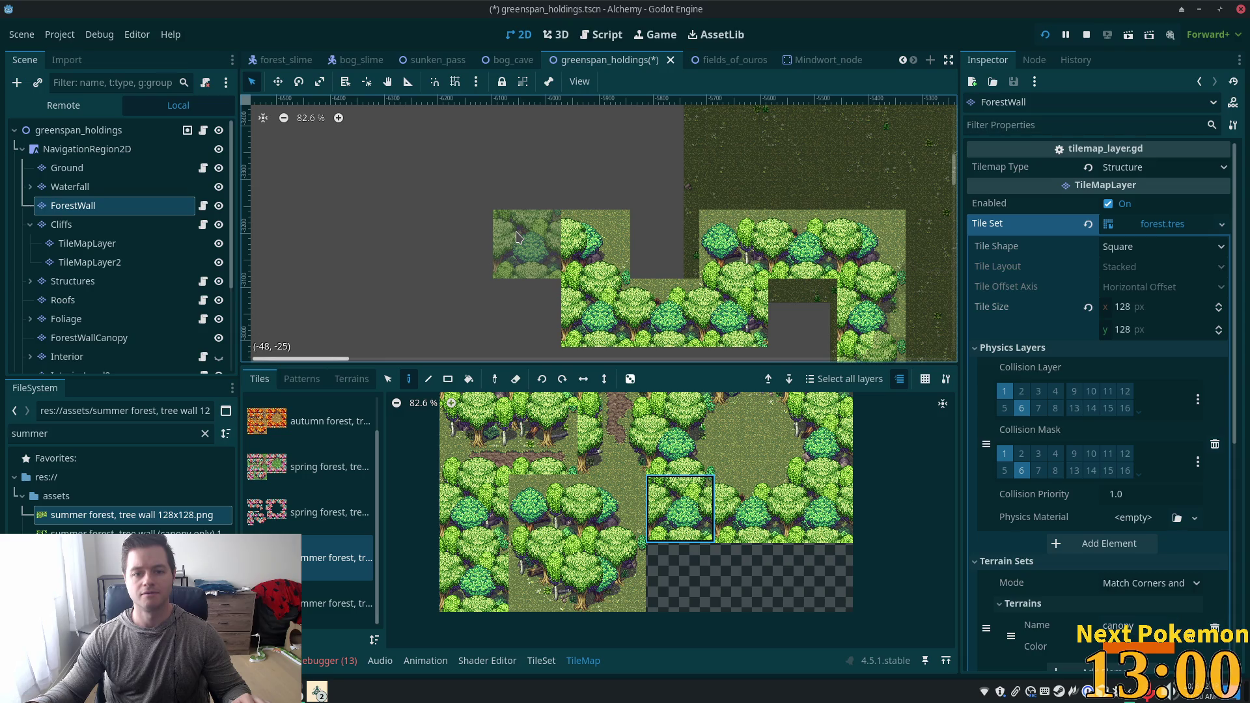
left_click(517, 237)
Undo the last tree tile, repaint it, and add a denser tree tile in the next cell left.
scroll(685, 456, "up", 1)
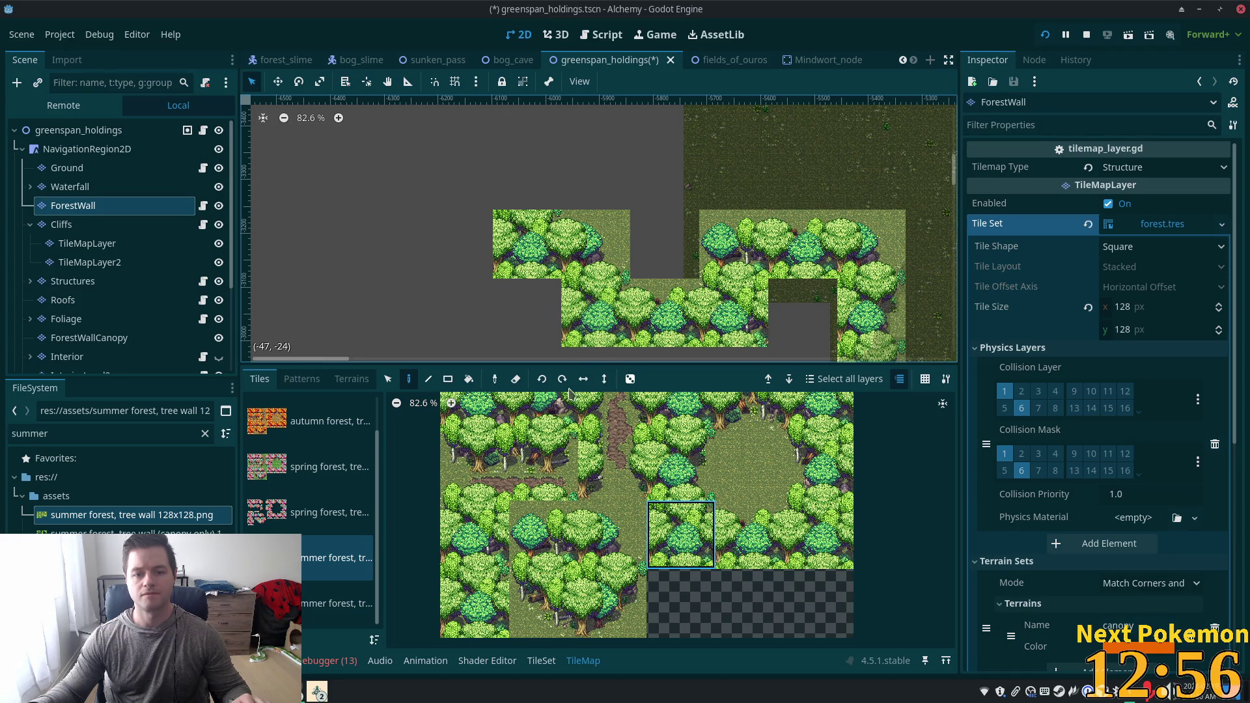
key("ctrl+z")
left_click(509, 255)
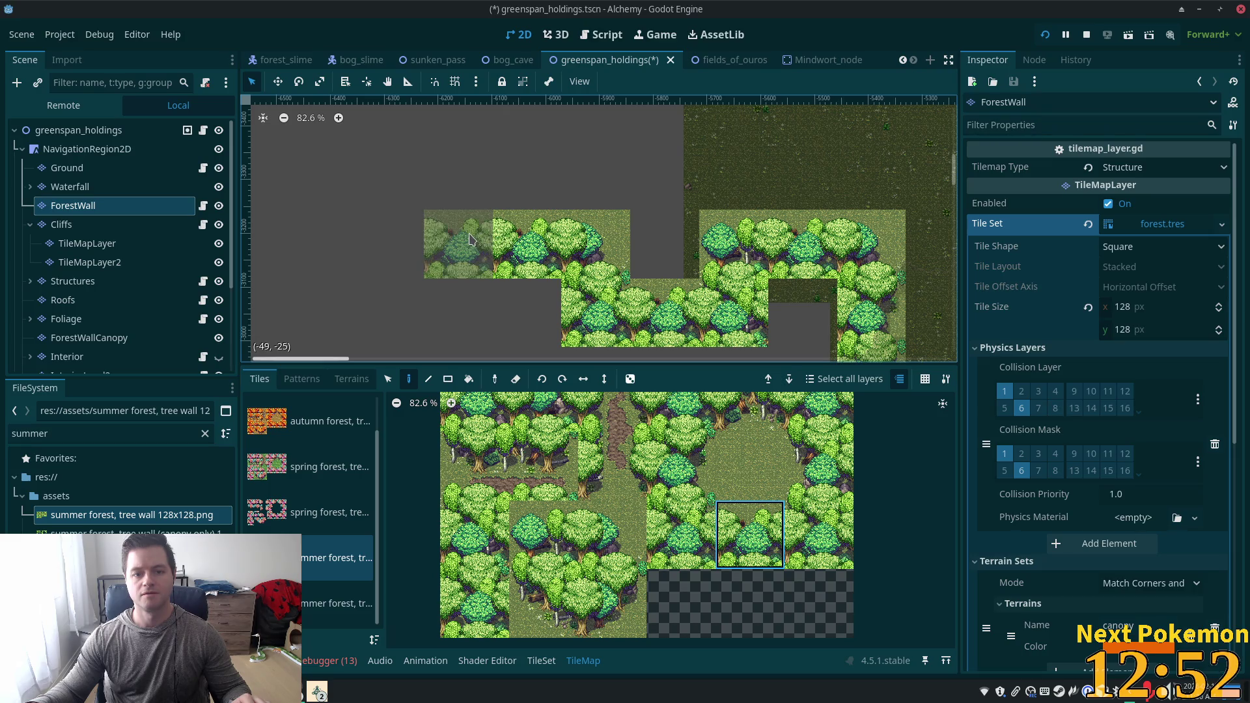
left_click(469, 239)
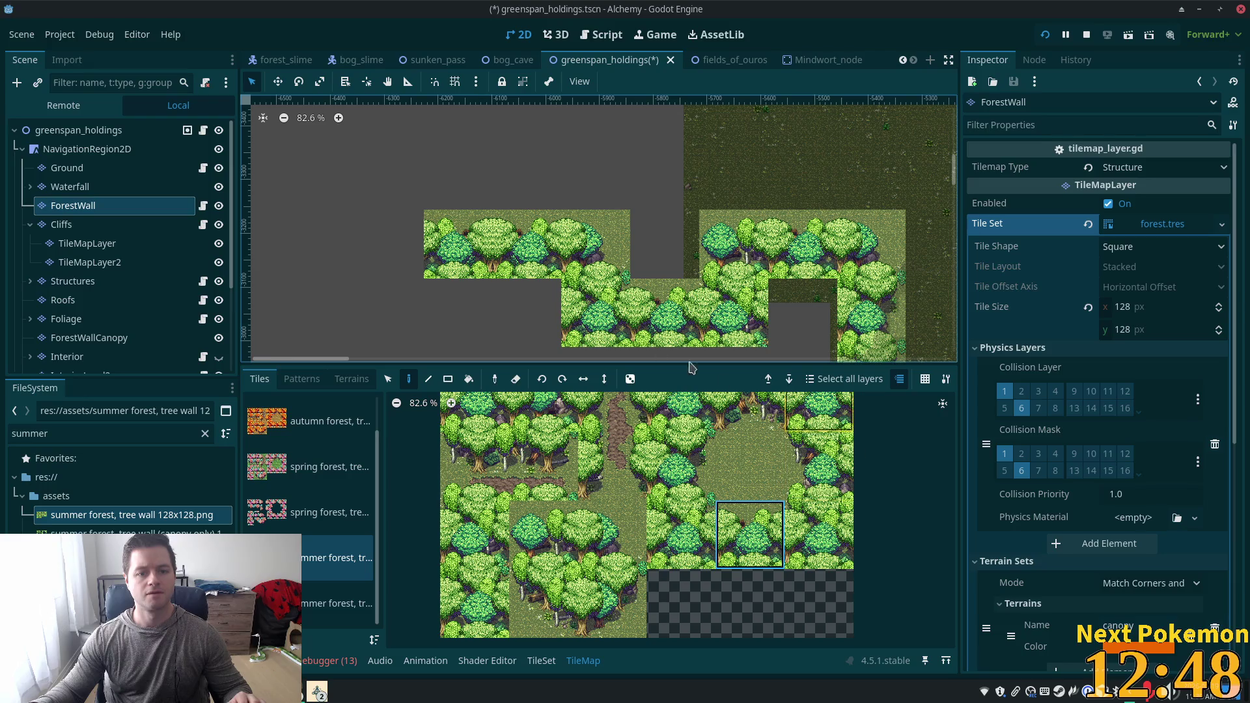
scroll(641, 288, "up", 4)
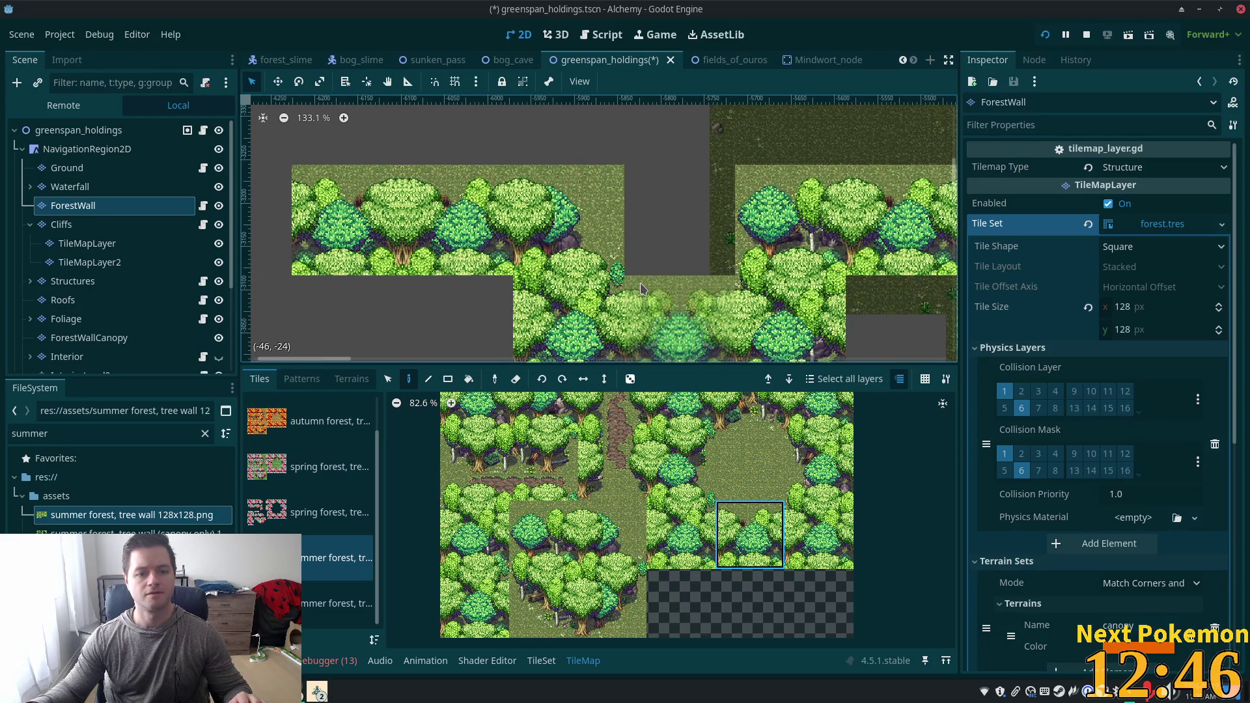
scroll(674, 257, "down", 4)
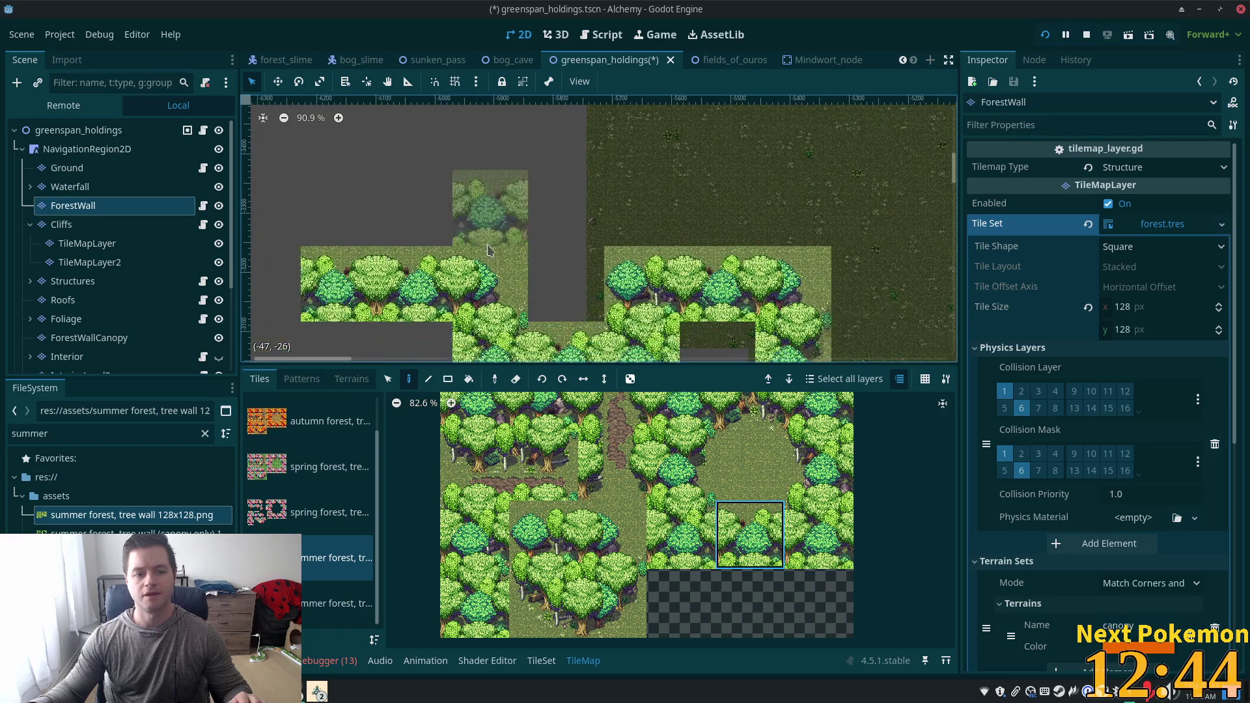
scroll(514, 300, "up", 4)
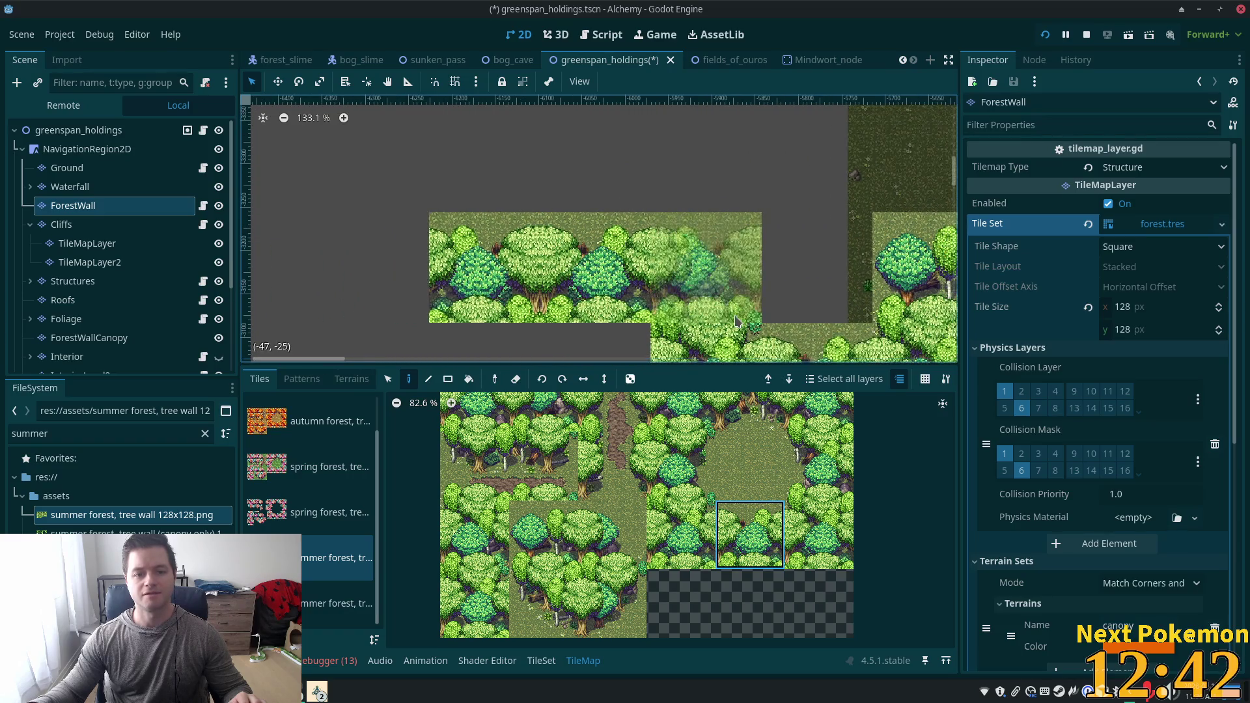
scroll(712, 274, "down", 9)
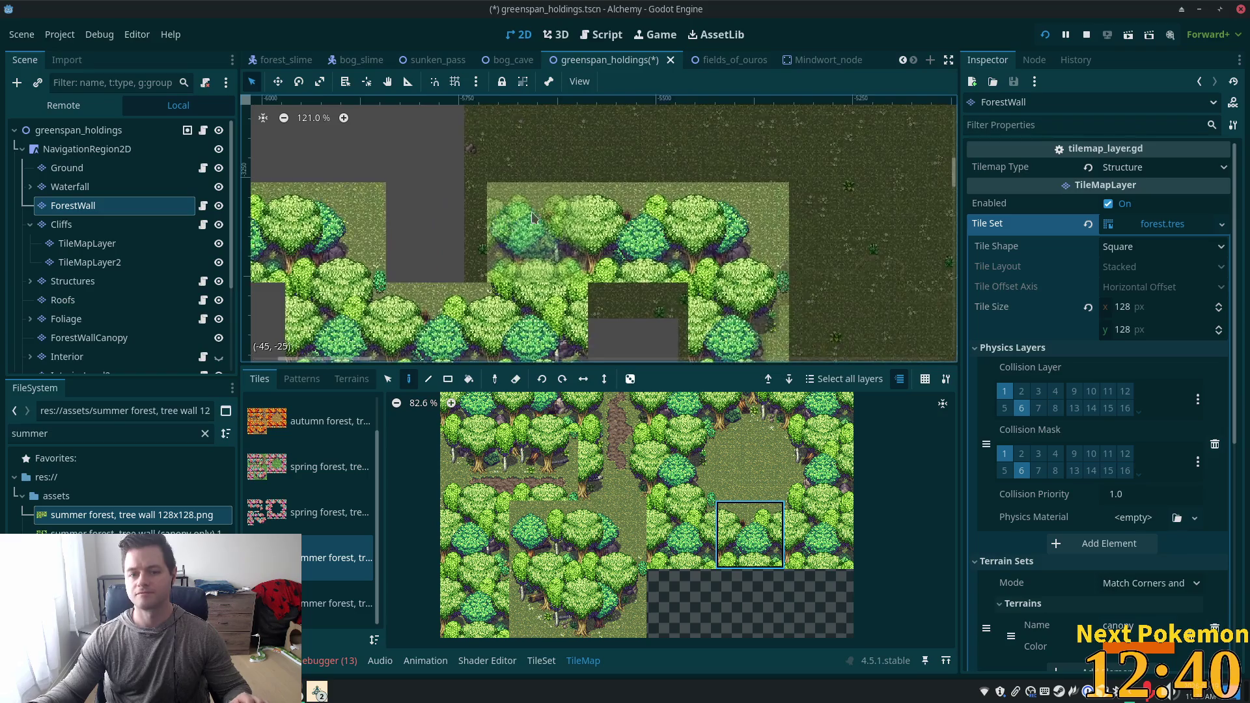
scroll(600, 252, "left", 3)
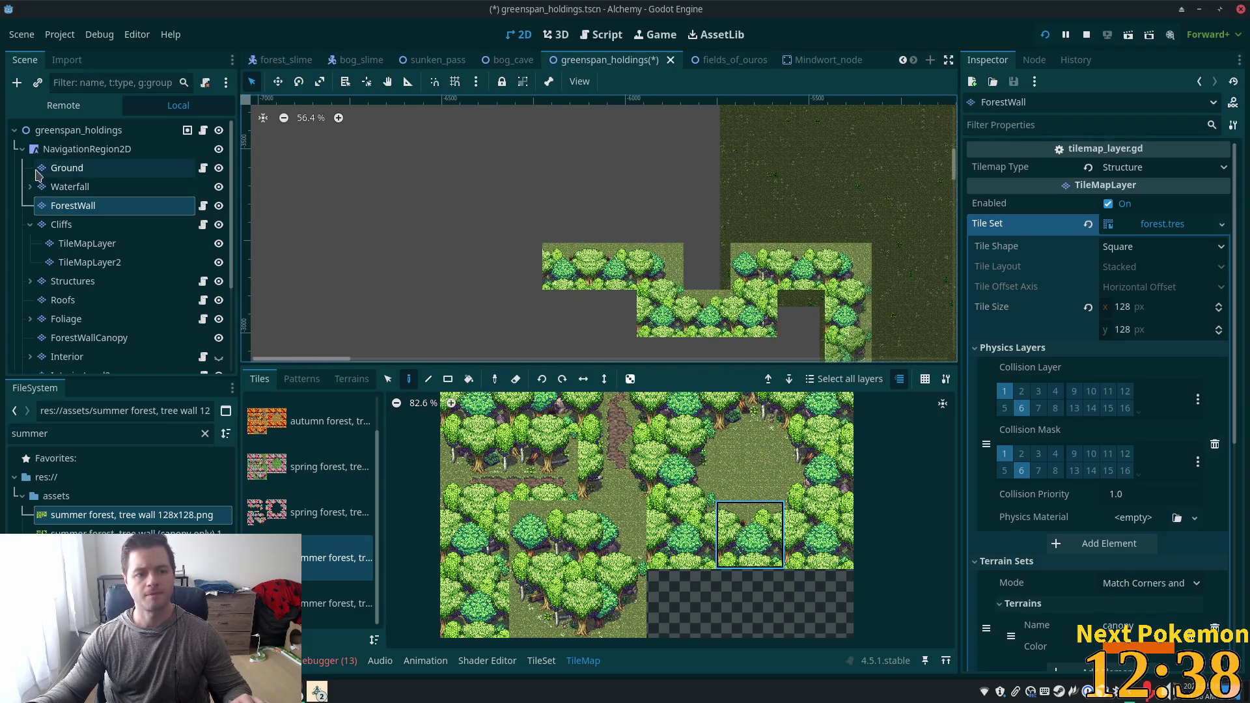
On the Ground layer, pick the Grass terrain and fill a dragged rectangle of the map with it.
left_click(67, 167)
left_click(351, 379)
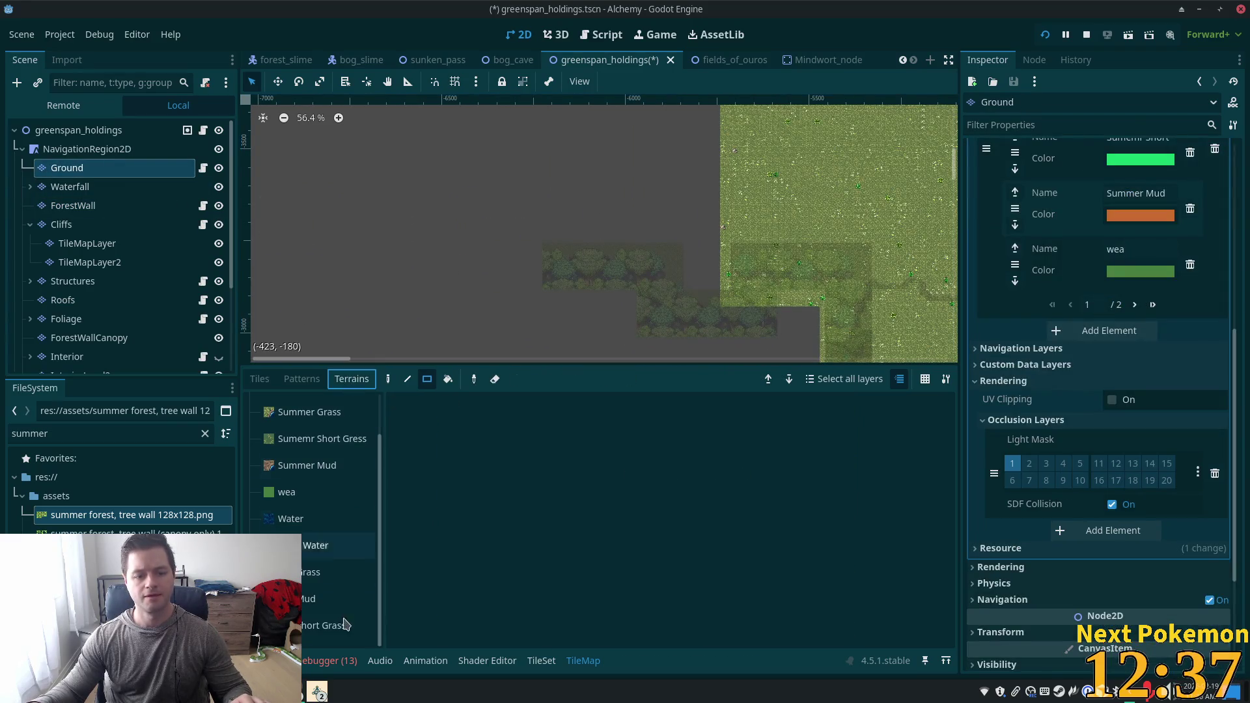
left_click(326, 572)
scroll(662, 239, "down", 2)
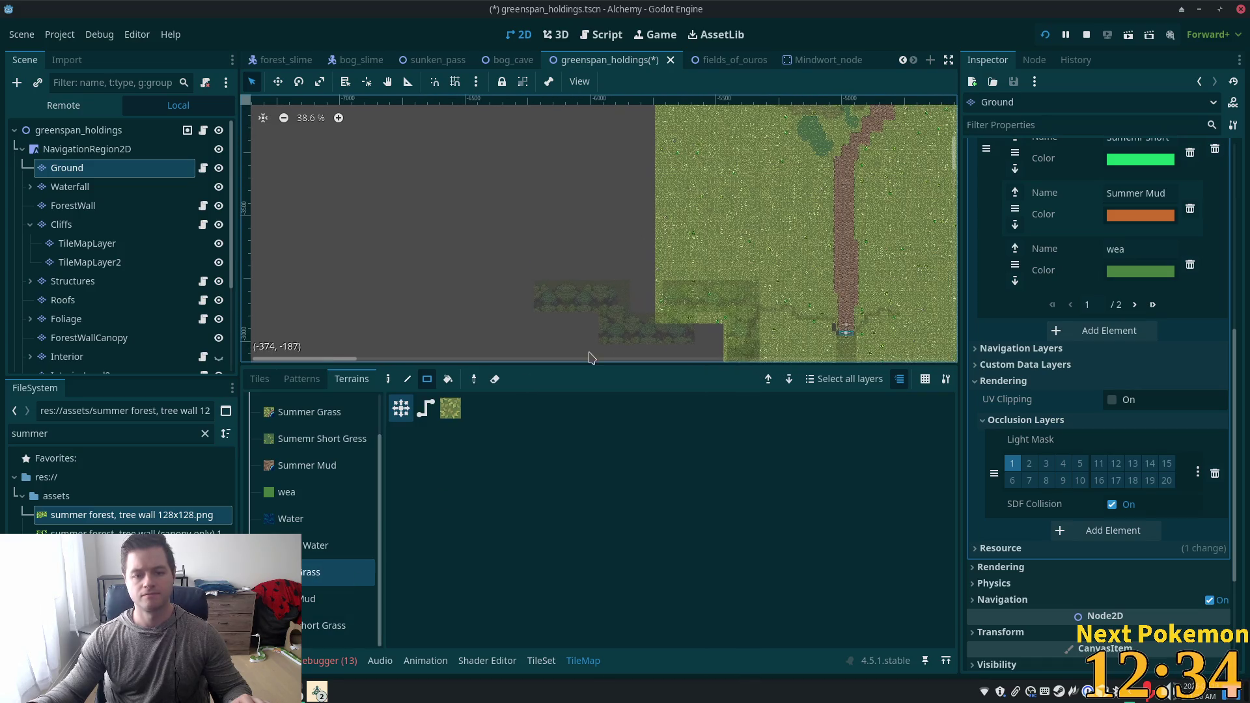
mouse_move(655, 317)
left_mouse_down()
mouse_move(280, 114)
mouse_move(296, 94)
left_mouse_up()
mouse_move(627, 248)
left_mouse_down()
mouse_move(692, 209)
mouse_move(480, 270)
mouse_move(378, 330)
left_mouse_up()
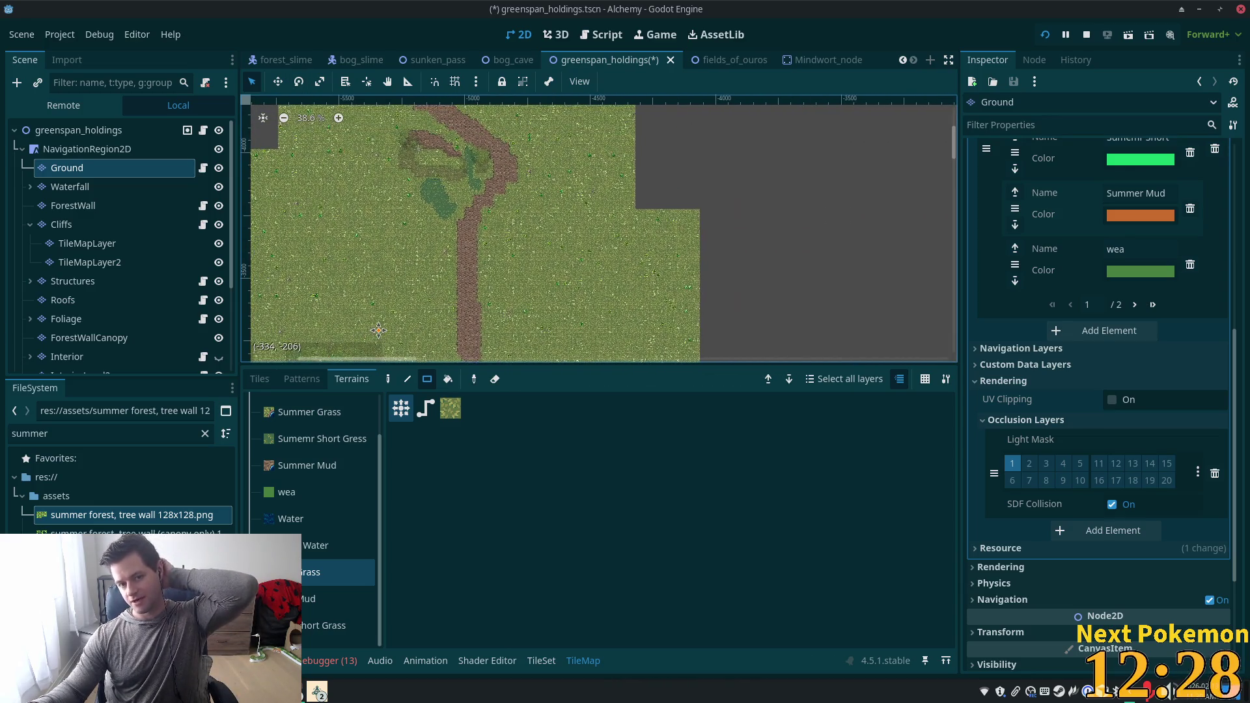
scroll(736, 187, "down", 3)
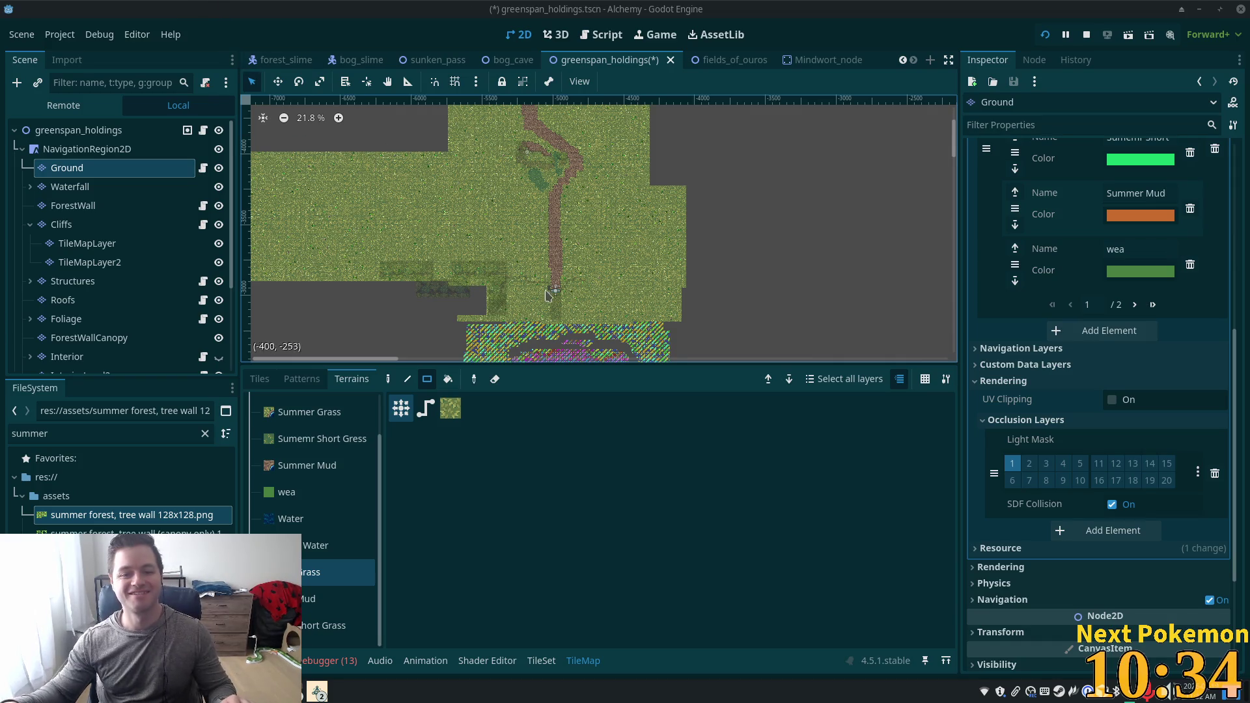
Zoom and scroll around the grass ground surrounding the dirt path.
scroll(616, 325, "down", 5)
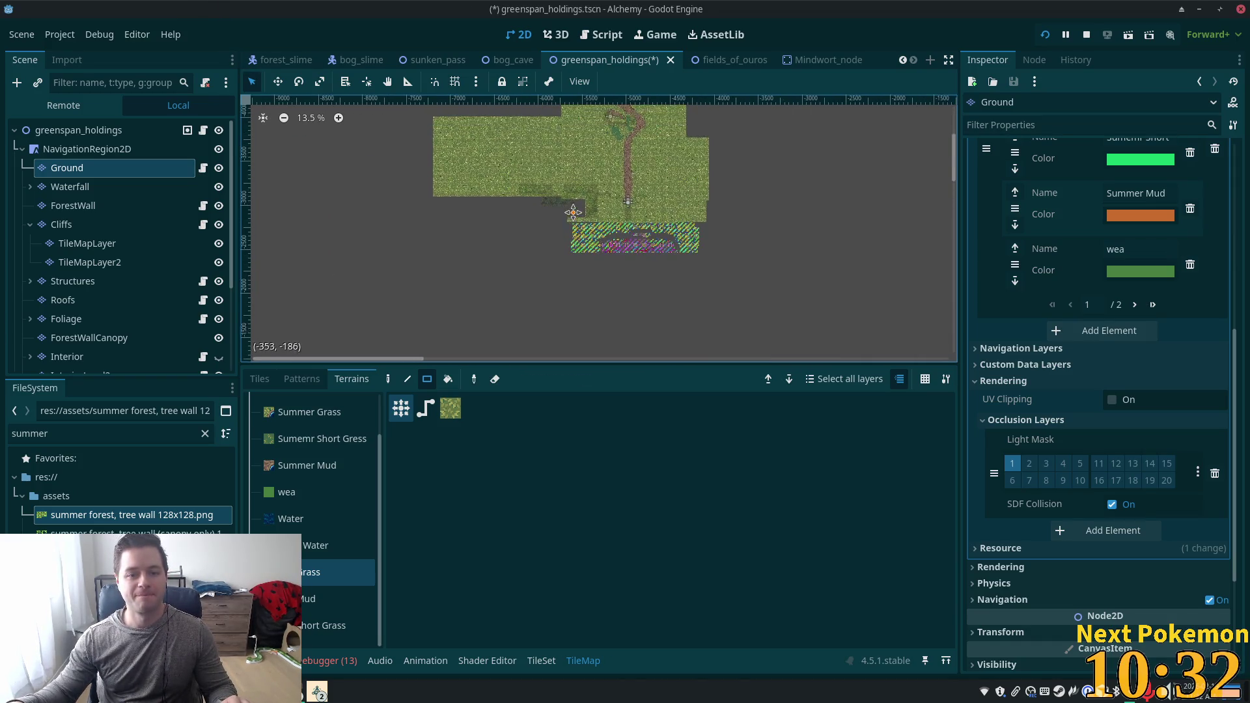
scroll(573, 142, "up", 6)
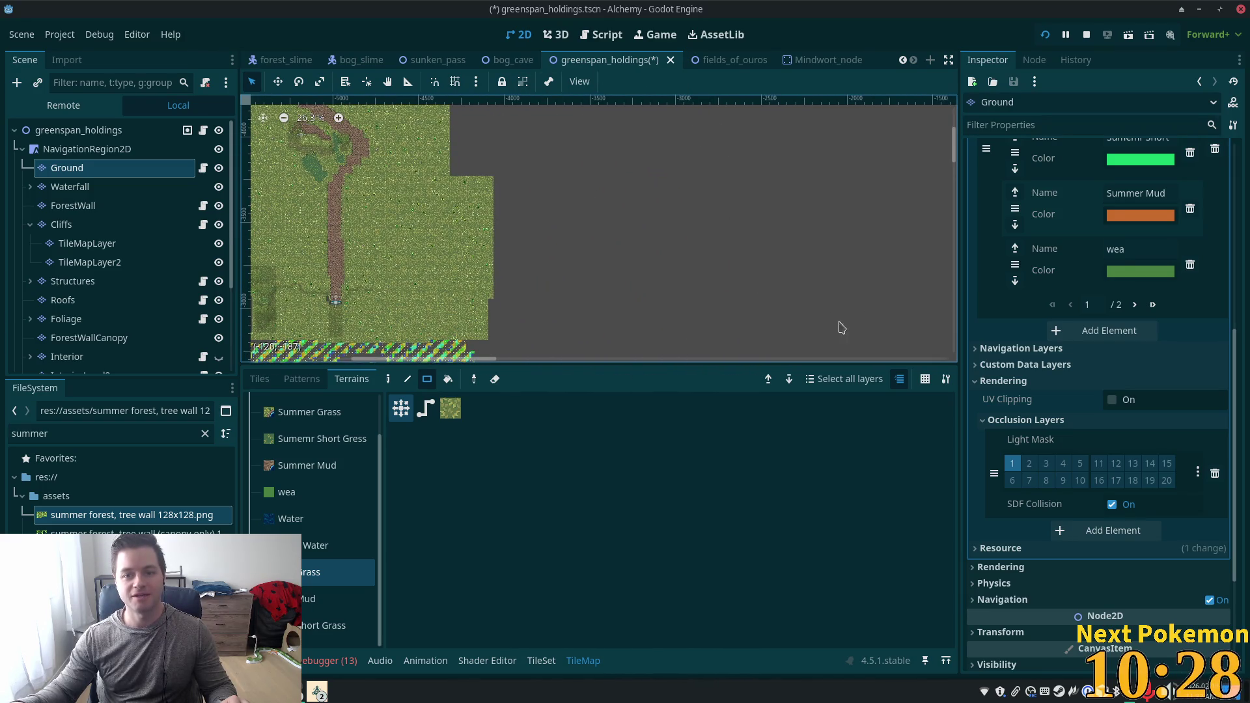
scroll(736, 224, "left", 2)
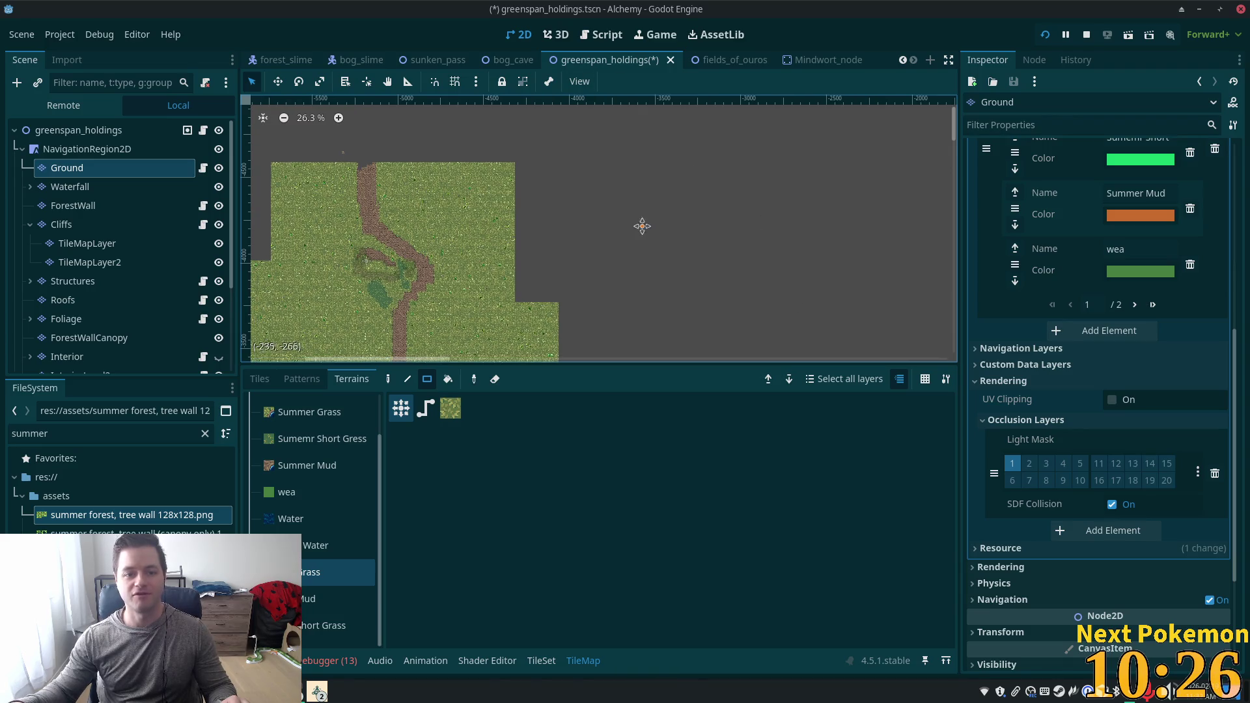
scroll(642, 223, "left", 5)
scroll(716, 159, "up", 3)
scroll(664, 209, "left", 10)
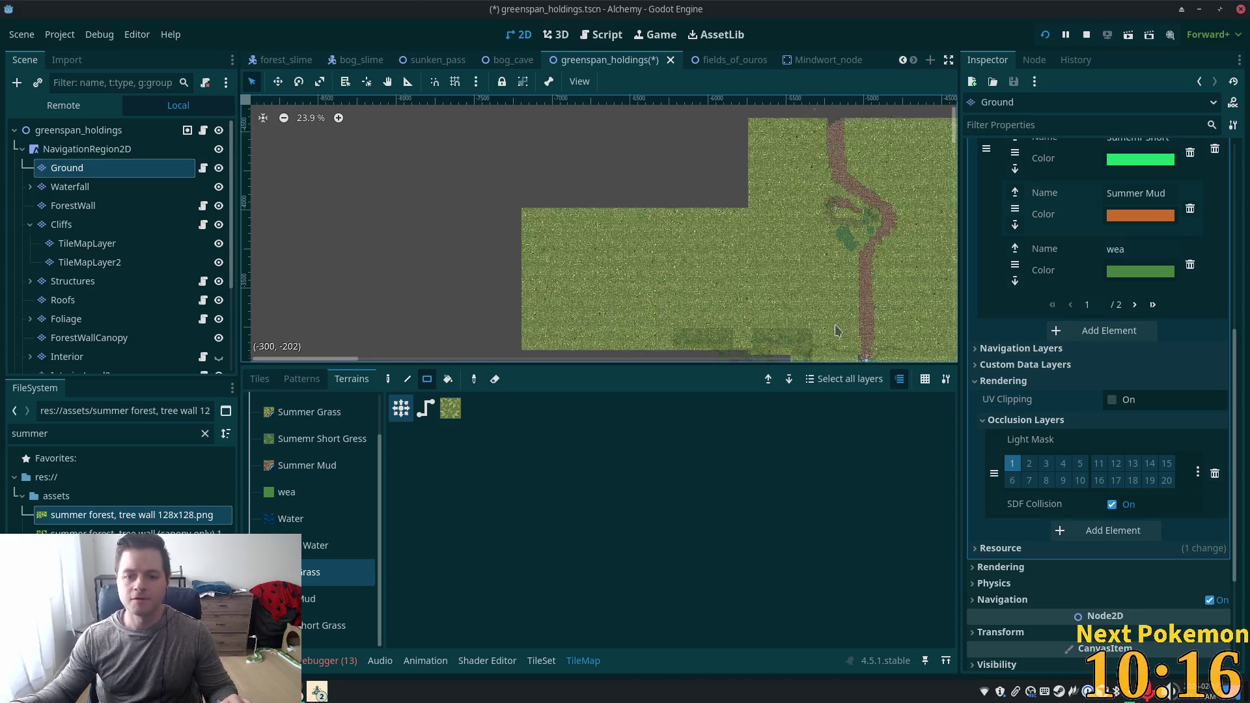
scroll(644, 251, "down", 1)
scroll(558, 246, "up", 5)
Pan across the grass field, then select the ForestWall layer for editing.
mouse_move(558, 246)
left_mouse_down()
mouse_move(600, 271)
mouse_move(691, 257)
left_mouse_up()
scroll(690, 257, "up", 3)
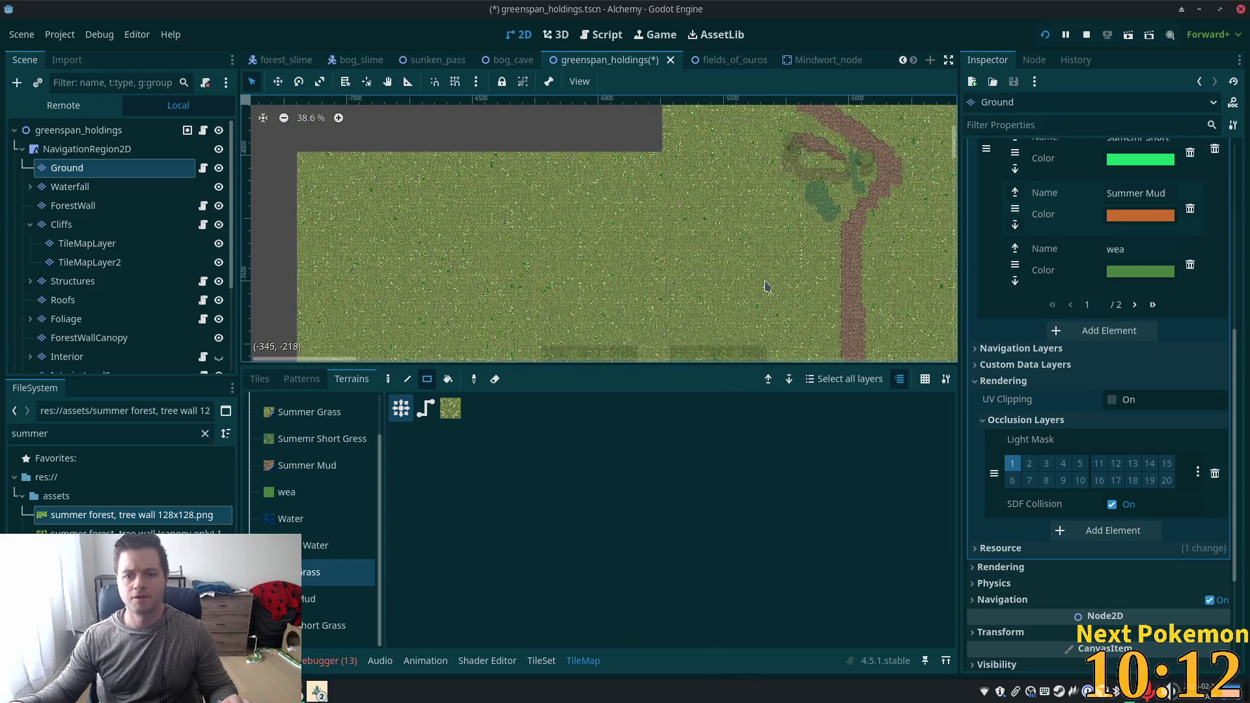
scroll(657, 274, "down", 3)
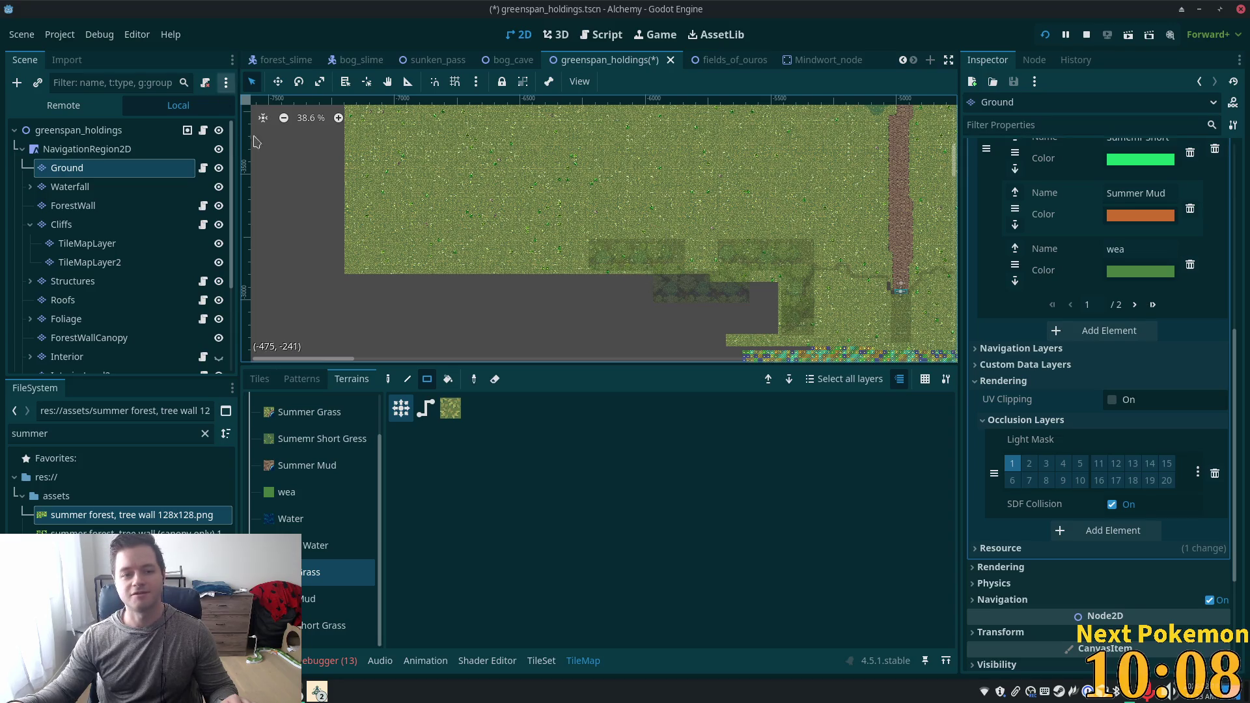
left_click(74, 206)
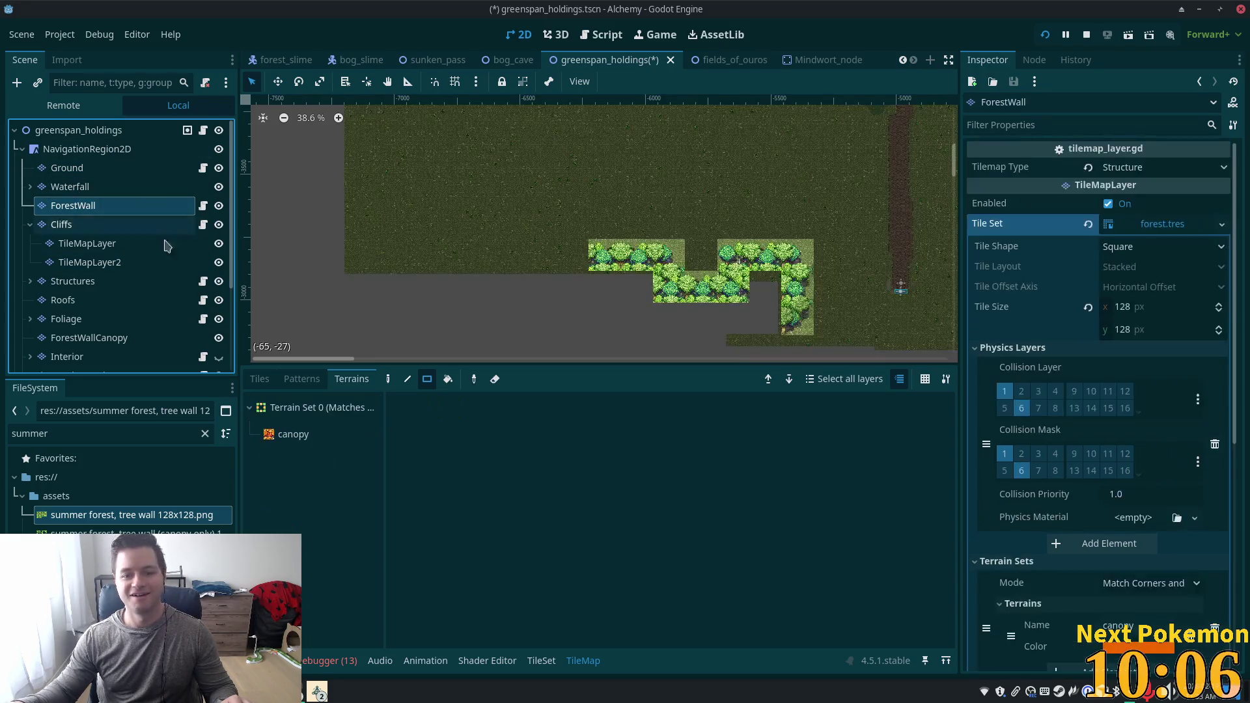
Choose a tree tile from the summer forest tree wall atlas in the Tiles tab.
scroll(635, 286, "up", 5)
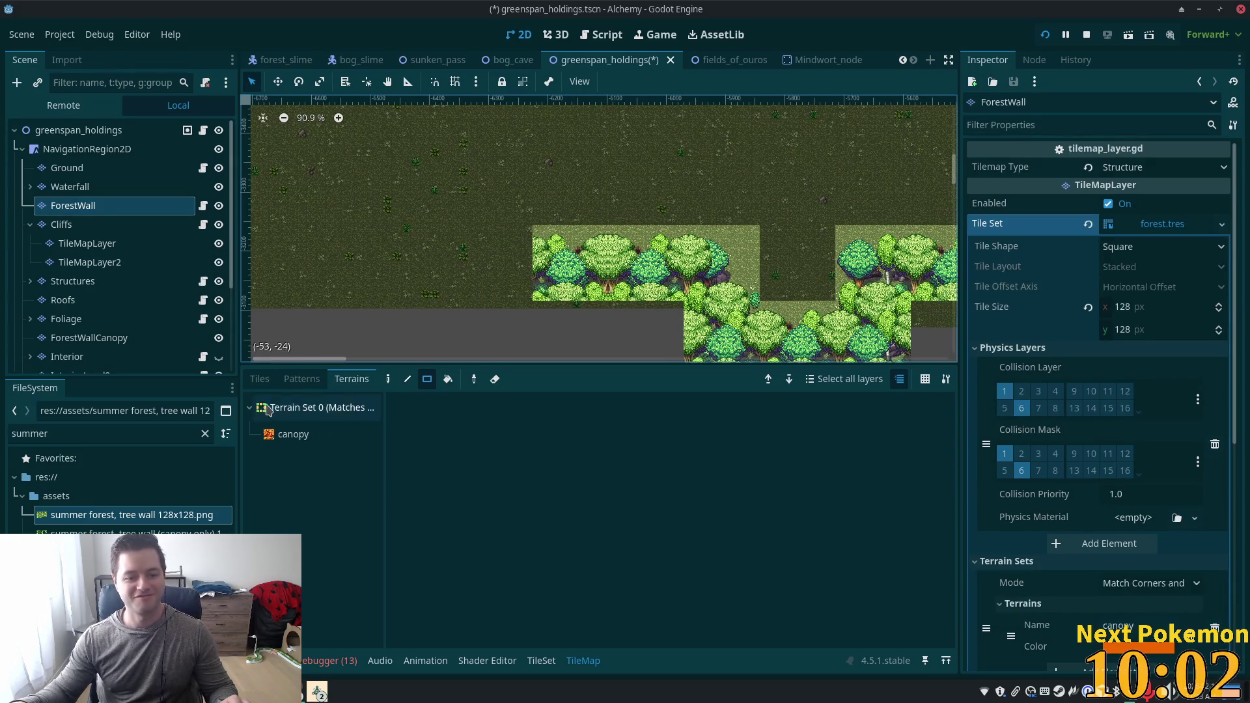
left_click(259, 379)
left_click(306, 596)
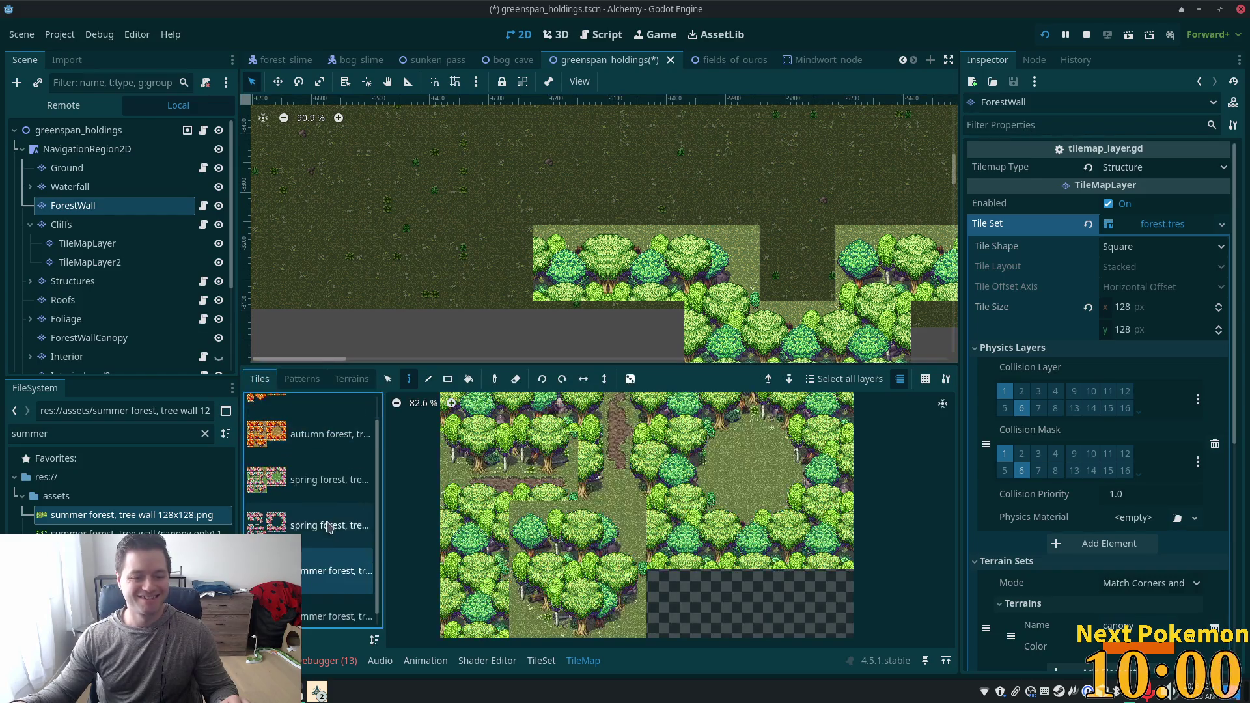
left_click(623, 463)
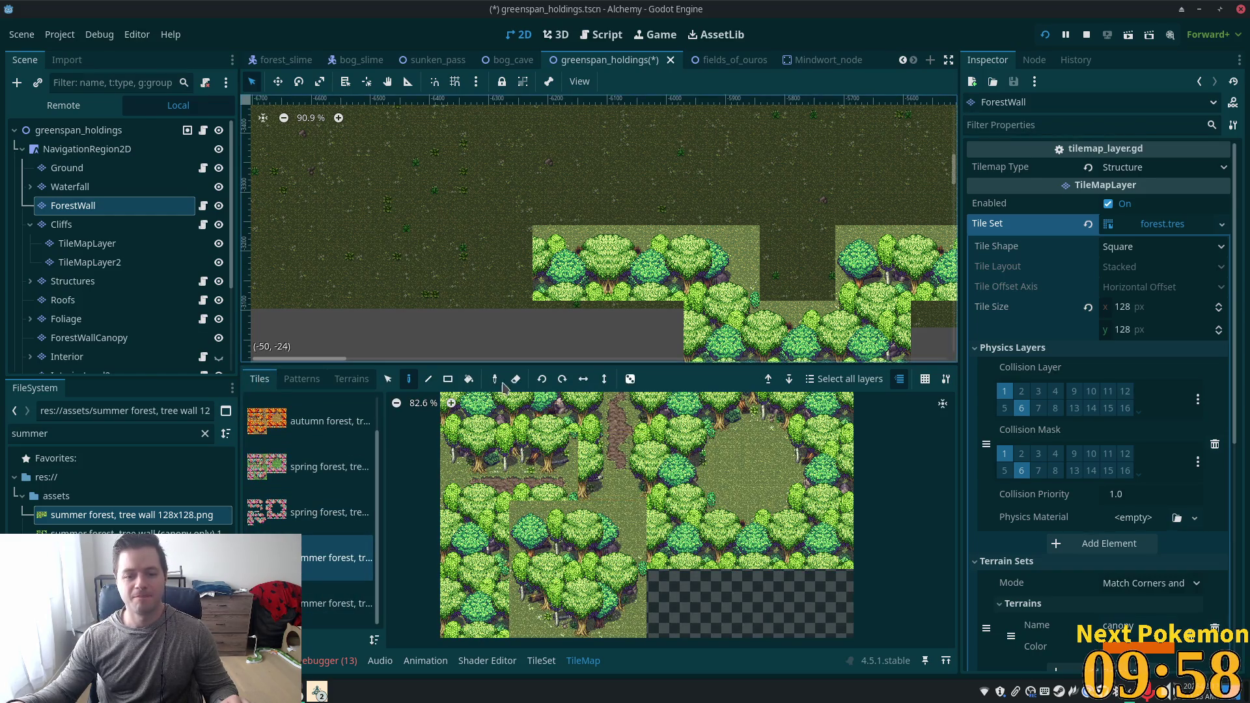
scroll(459, 242, "down", 3)
left_click(612, 534)
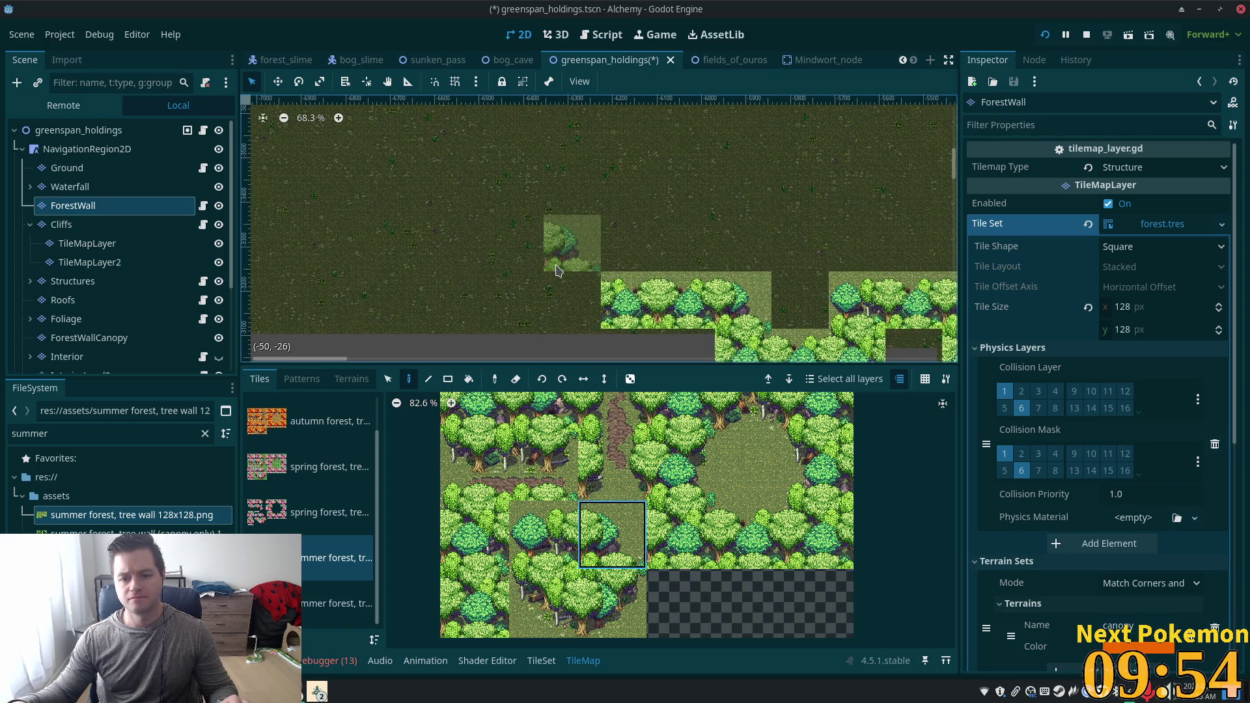
left_click(690, 531)
left_click_drag(666, 481, 724, 538)
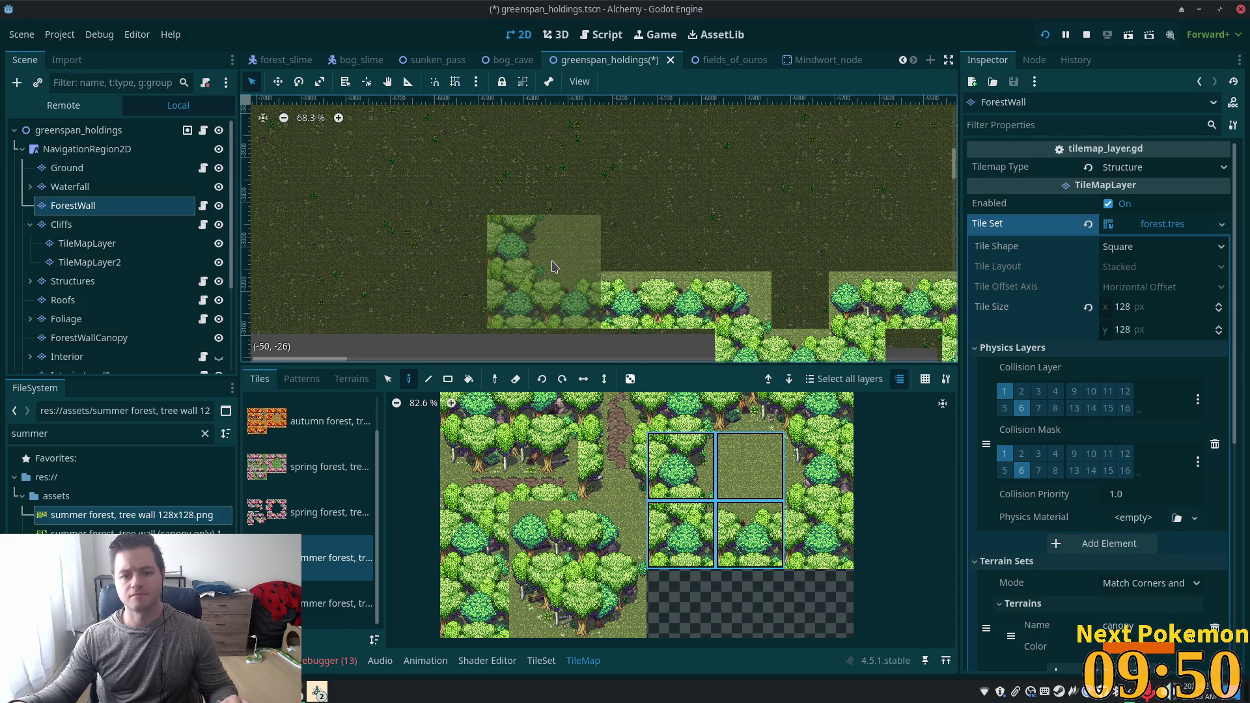
scroll(552, 267, "up", 3)
scroll(552, 267, "left", 3)
left_click(614, 298, "ctrl")
left_click(737, 530)
Paint tree tiles left of and above the wall's left end.
left_click(578, 291)
left_click(521, 235)
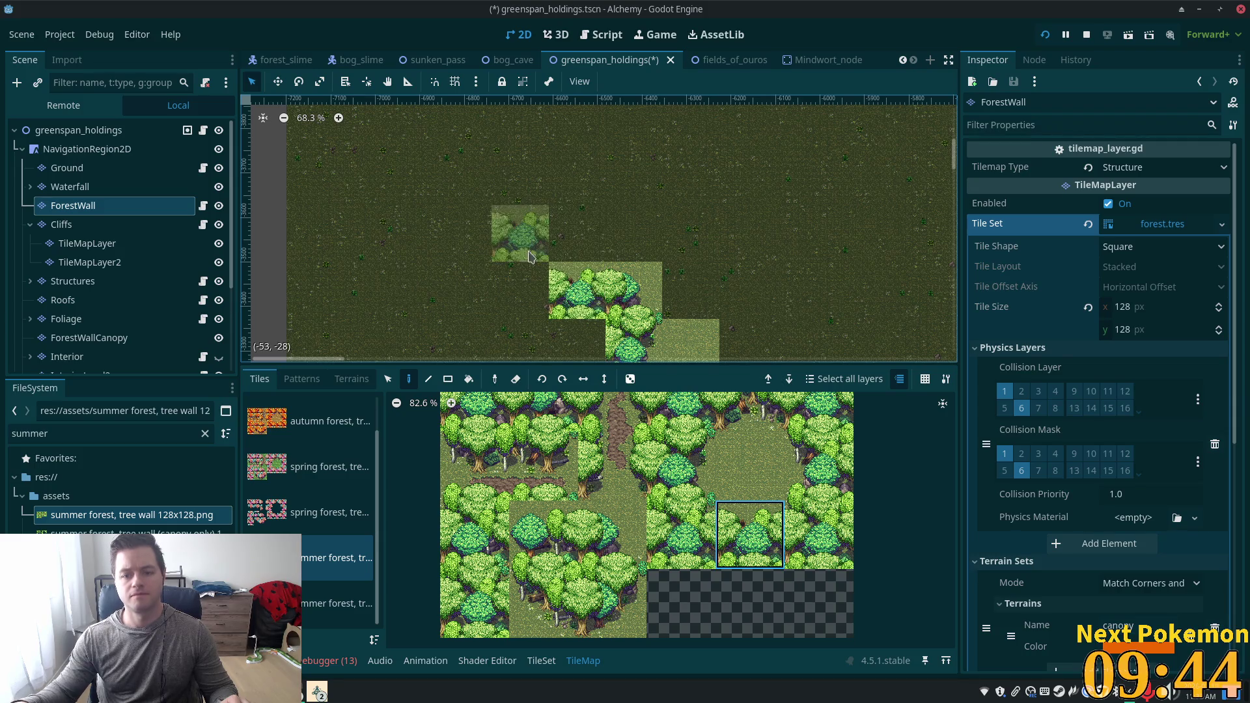
scroll(482, 104, "down", 3)
scroll(482, 104, "left", 1)
scroll(483, 104, "left", 2)
scroll(483, 104, "up", 2)
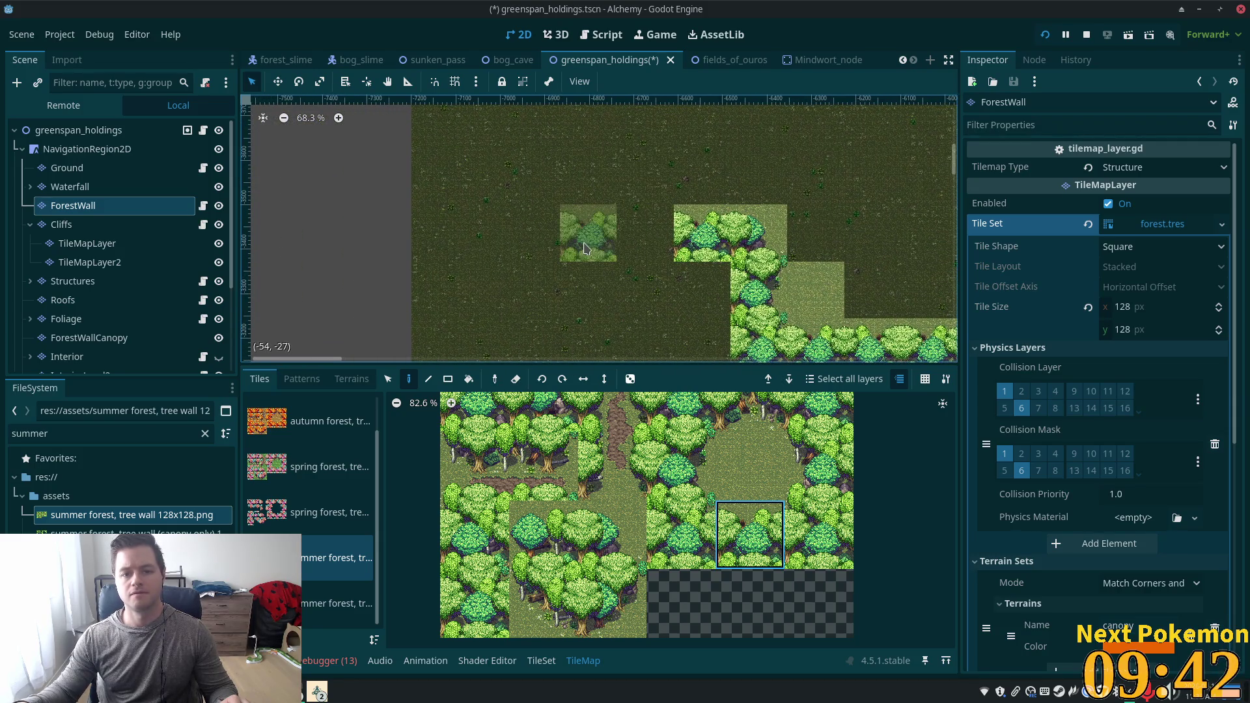
left_click(630, 244)
Pick a two-tile-tall tree column and paint it as a small separate column.
left_click(677, 529)
left_click_drag(677, 528, 680, 466)
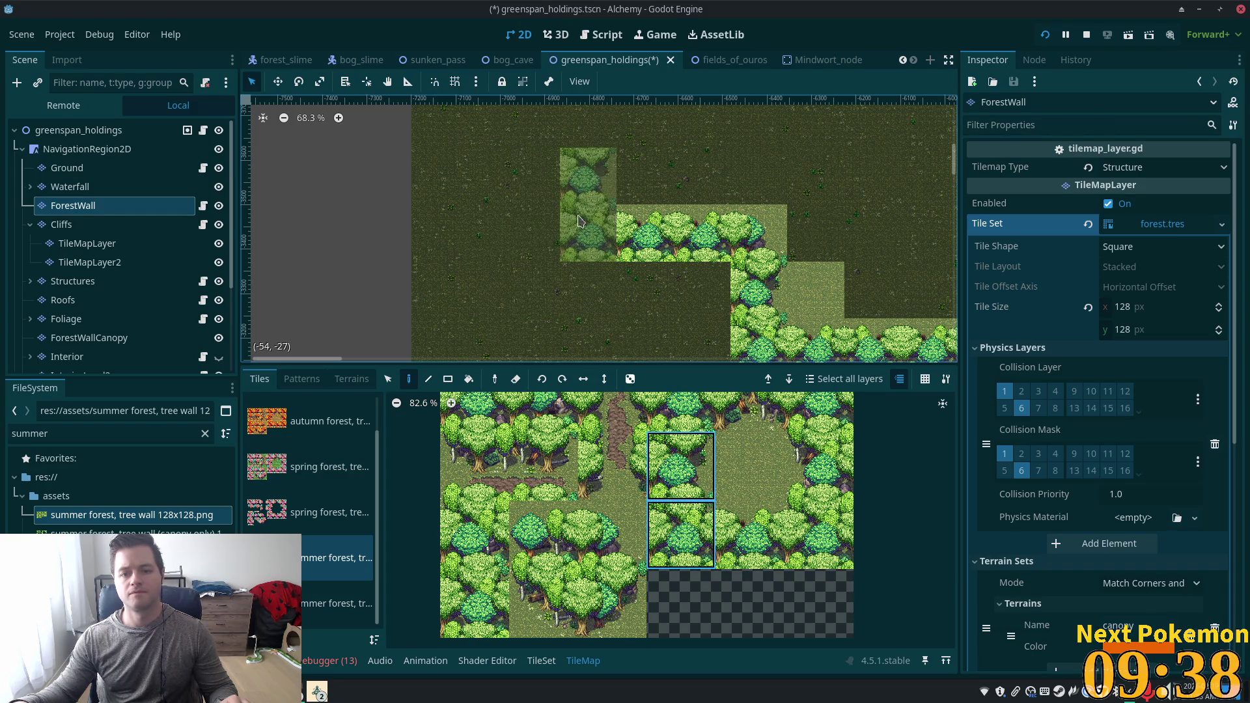
left_click(592, 217)
scroll(511, 254, "down", 5)
scroll(484, 197, "left", 2)
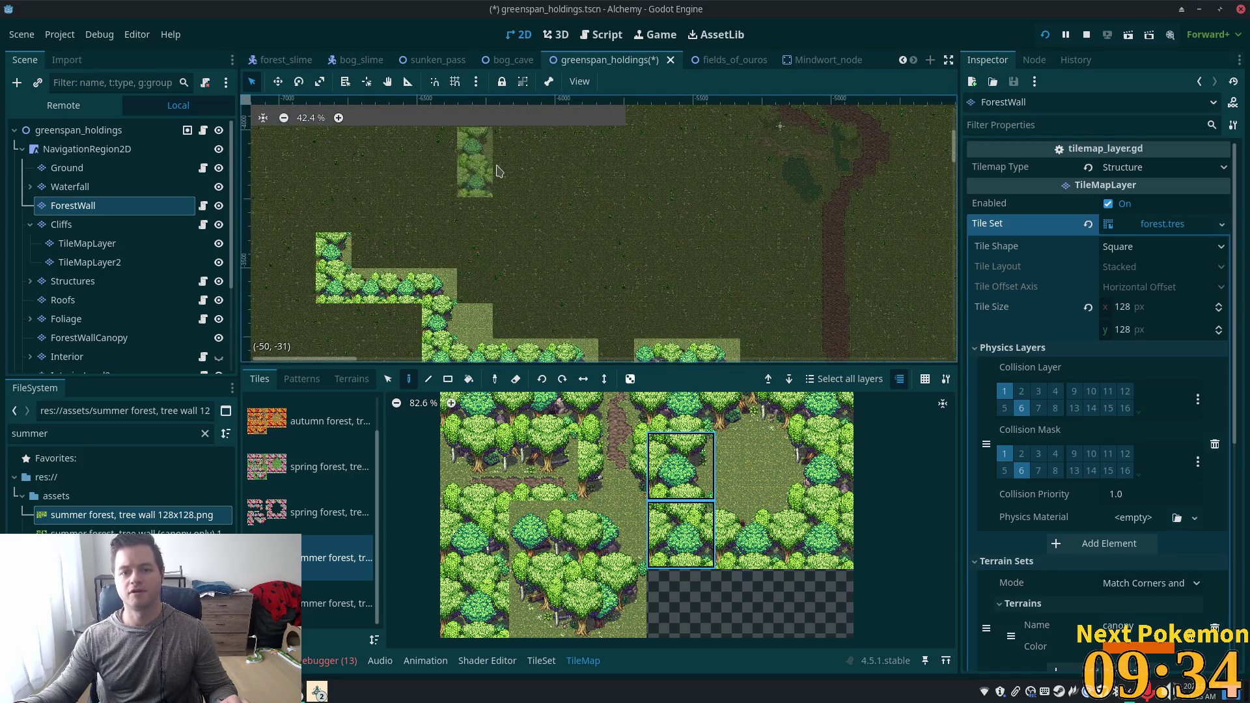
Paint two stacked forest tiles into the first grey gap of the wall.
scroll(586, 189, "left", 3)
scroll(586, 189, "up", 1)
left_click(680, 465)
scroll(501, 170, "down", 4)
scroll(521, 237, "up", 1)
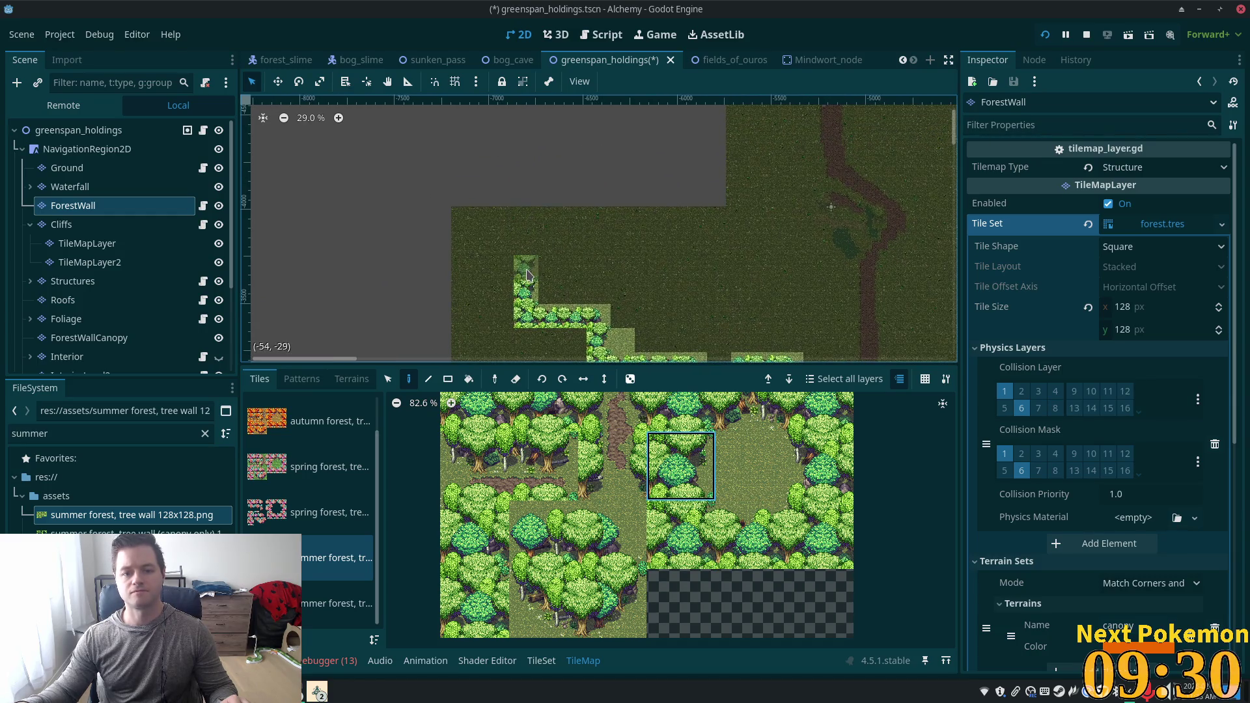
scroll(597, 170, "down", 1)
scroll(596, 171, "down", 3)
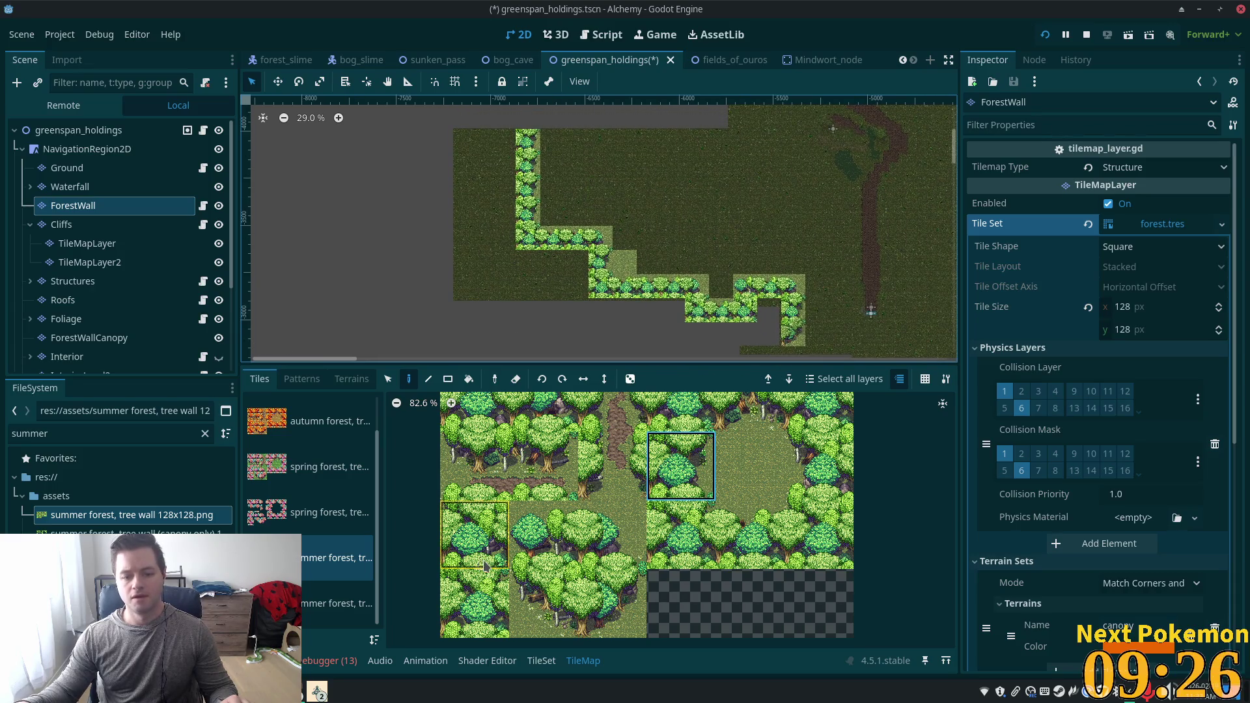
scroll(581, 276, "up", 4)
scroll(514, 311, "up", 3)
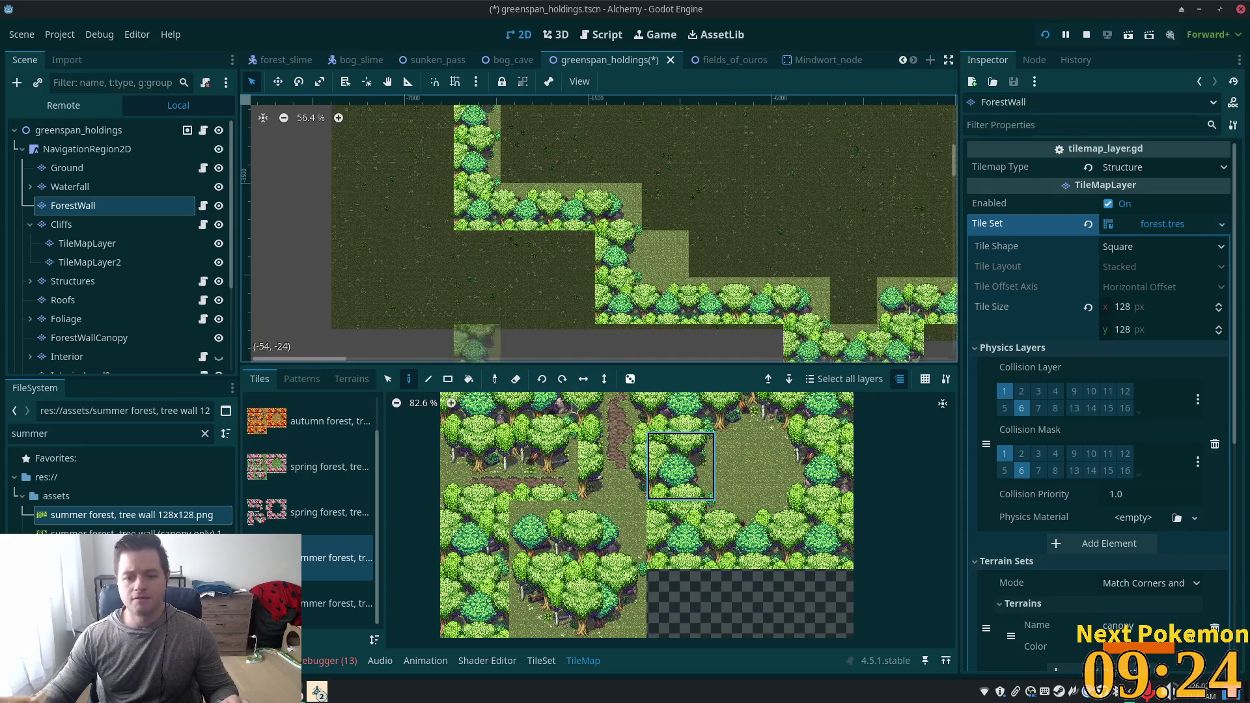
scroll(515, 310, "down", 1)
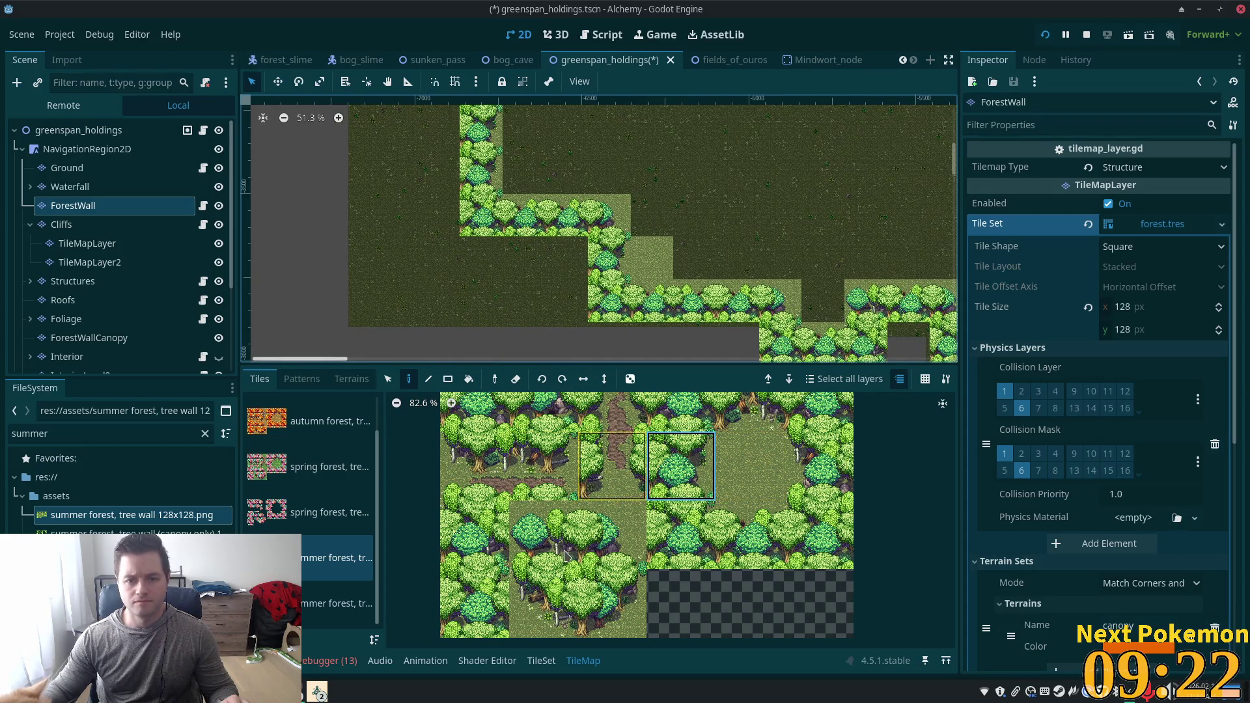
left_click(473, 552)
left_click(565, 259)
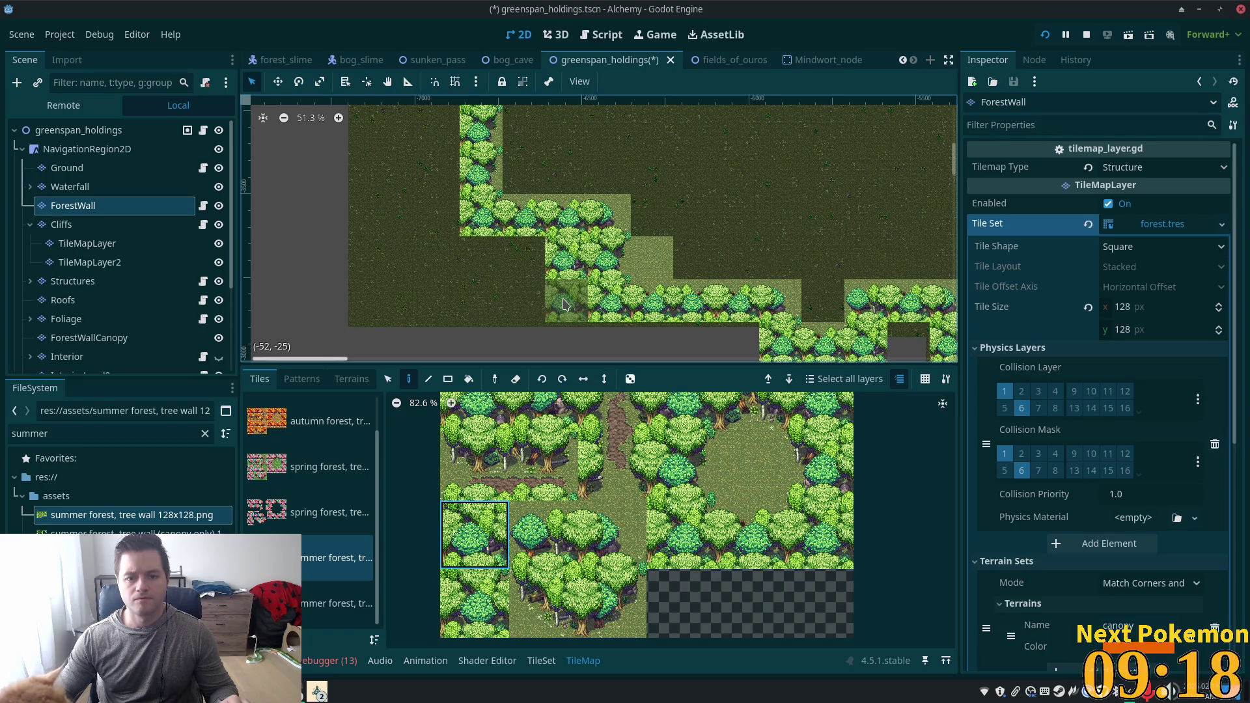
left_click(474, 602)
left_click(564, 310)
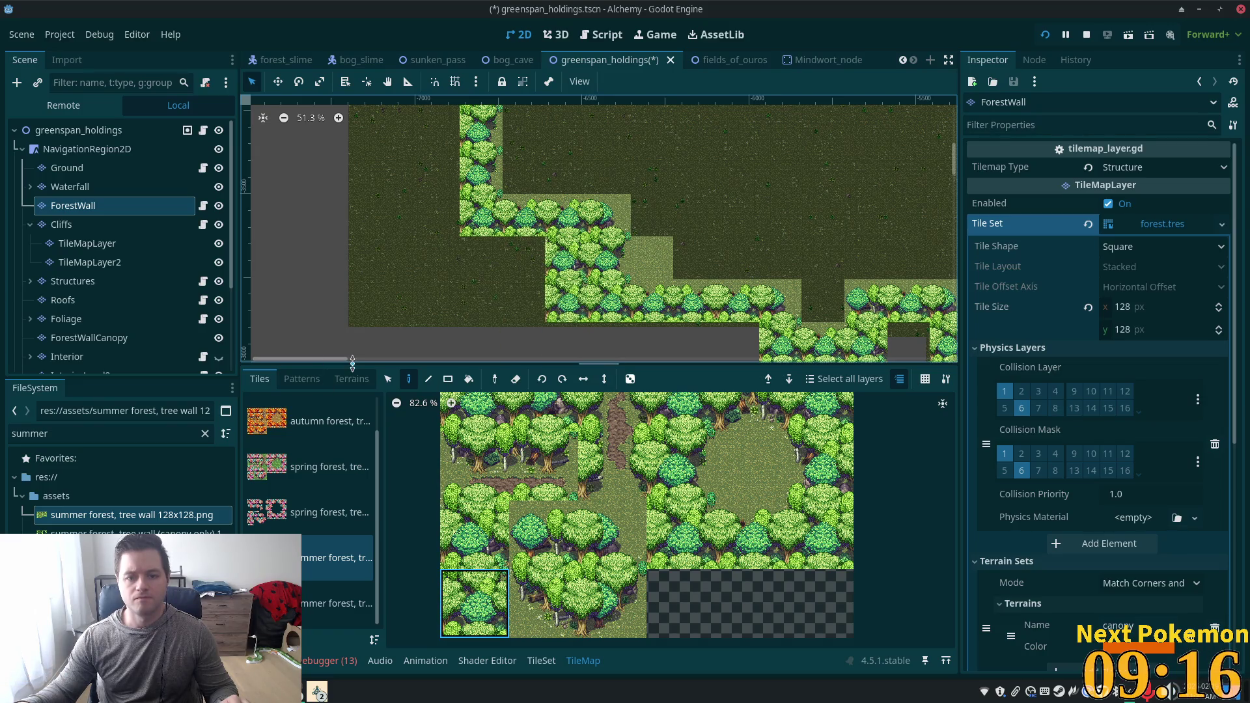
Copy the two stacked tiles as a stamp and paint a forest column up the wall.
key("s")
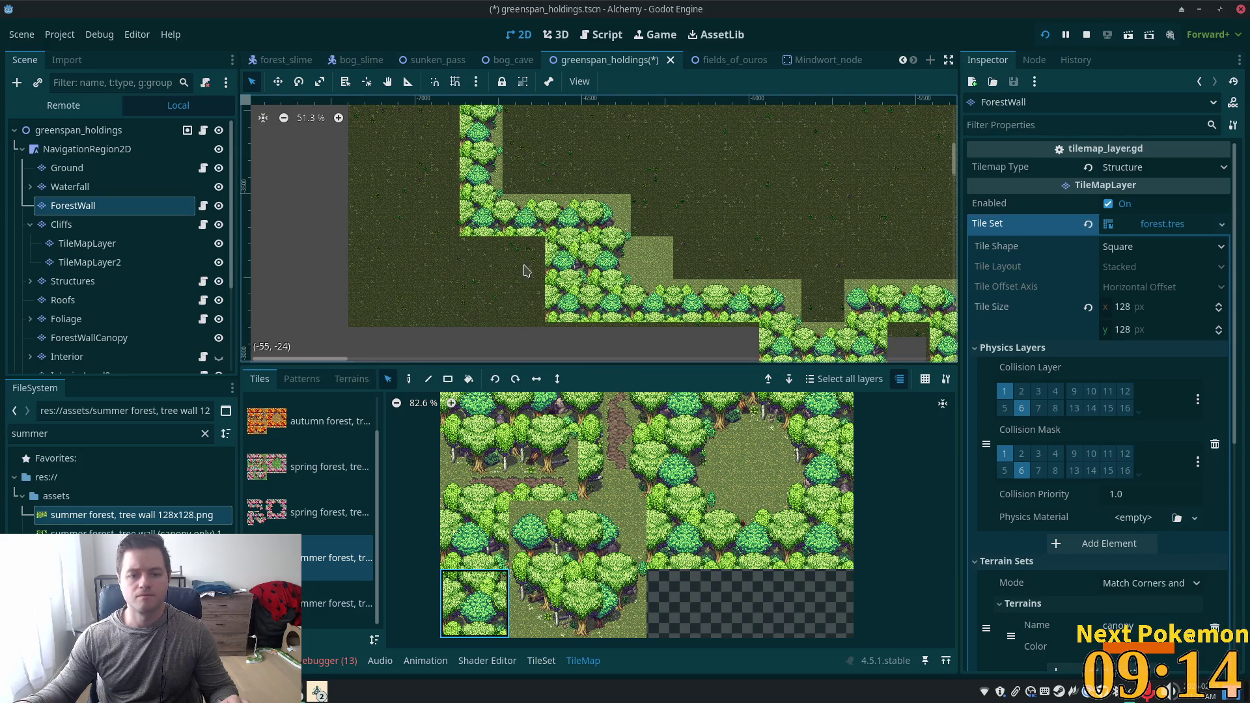
left_click_drag(561, 255, 563, 318)
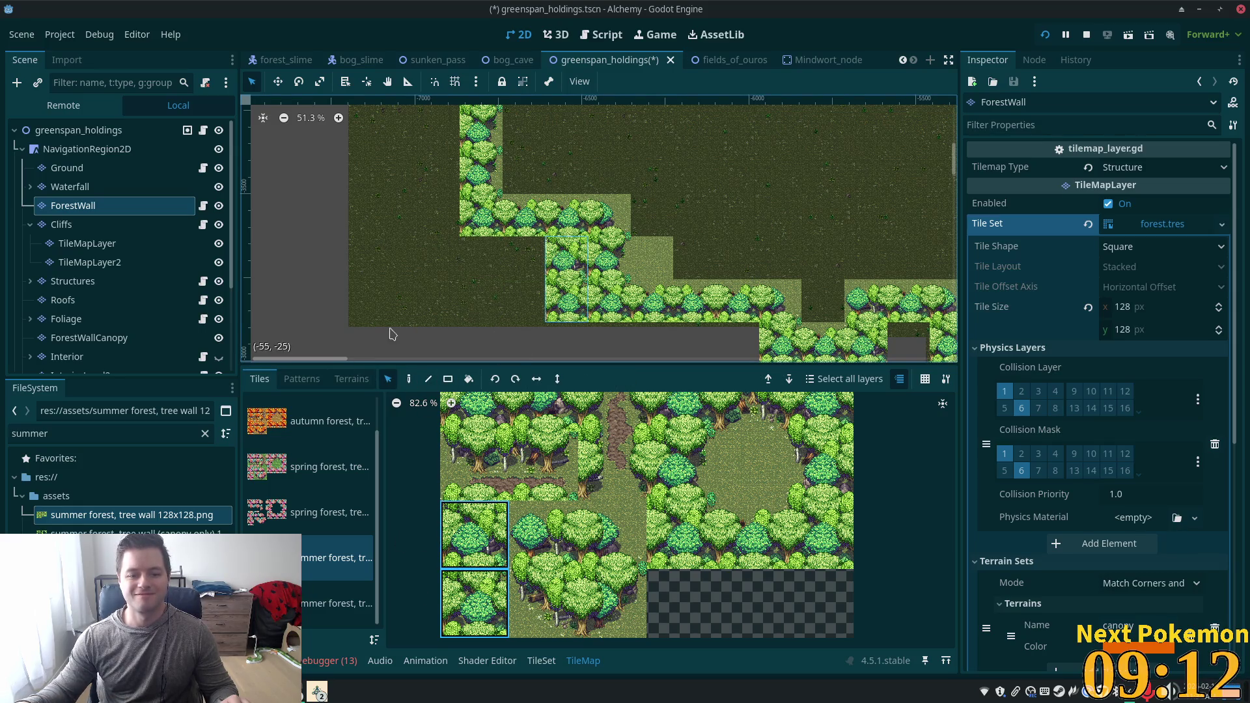
left_click(409, 380)
mouse_move(428, 161)
left_mouse_down()
mouse_move(455, 221)
mouse_move(459, 352)
mouse_move(465, 151)
left_mouse_up()
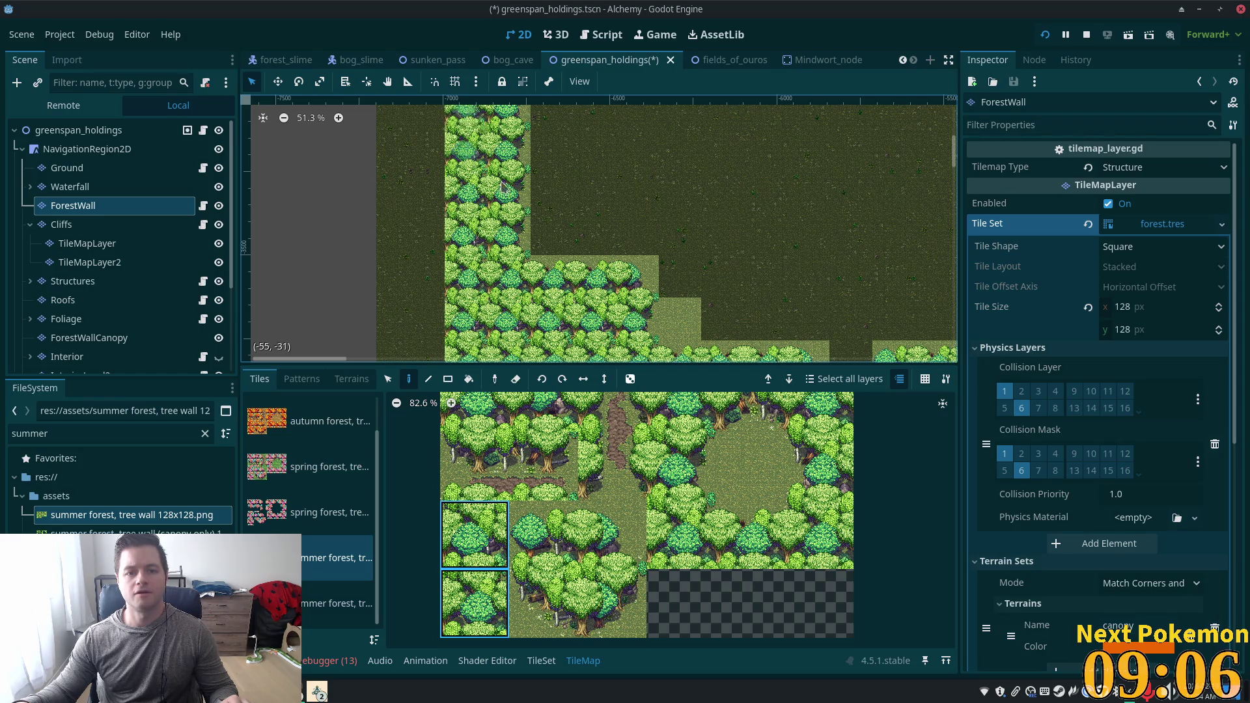
mouse_move(549, 347)
left_mouse_down()
mouse_move(512, 348)
mouse_move(509, 117)
left_mouse_up()
Fill the remaining grey strip with forest tiles, then save and run the game with F5.
scroll(510, 117, "down", 2)
scroll(510, 117, "right", 5)
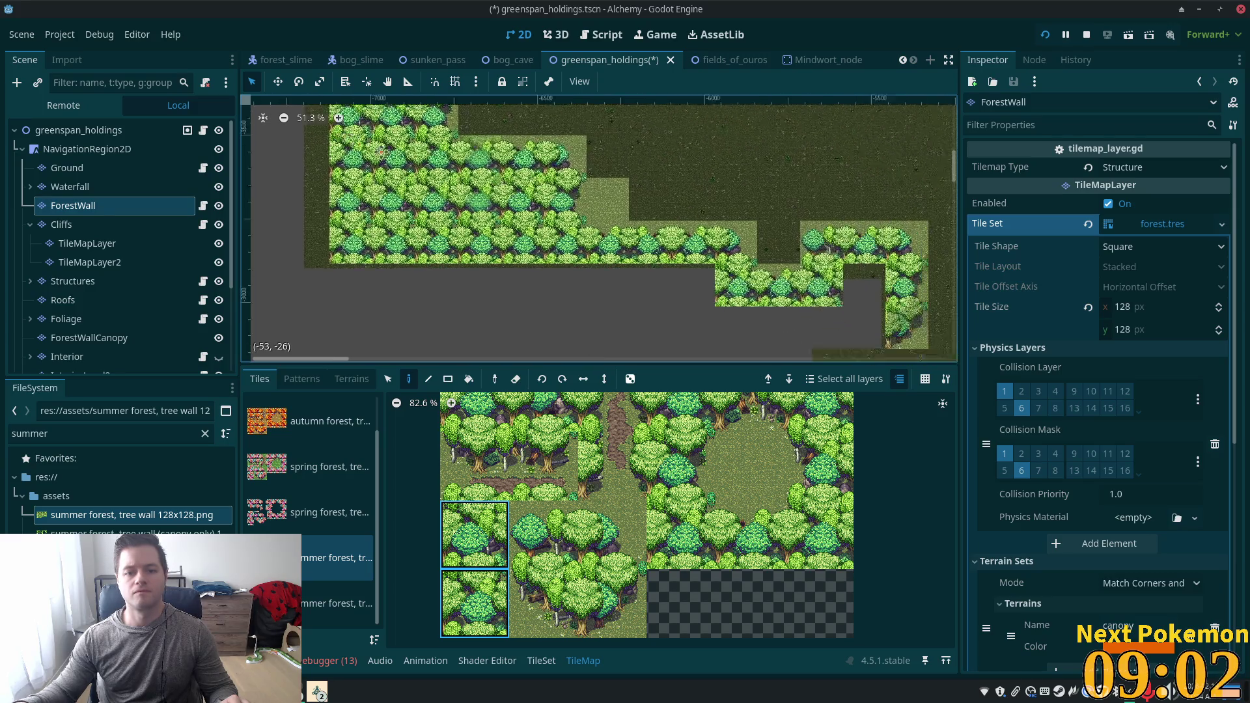
left_click(567, 280)
left_click_drag(566, 280, 254, 285)
scroll(590, 284, "right", 3)
mouse_move(590, 285)
left_mouse_down()
mouse_move(560, 306)
mouse_move(554, 342)
mouse_move(469, 345)
mouse_move(423, 328)
left_mouse_up()
scroll(538, 311, "left", 2)
left_click(538, 310)
mouse_move(537, 311)
left_mouse_down()
mouse_move(410, 313)
mouse_move(329, 286)
left_mouse_up()
scroll(337, 289, "left", 3)
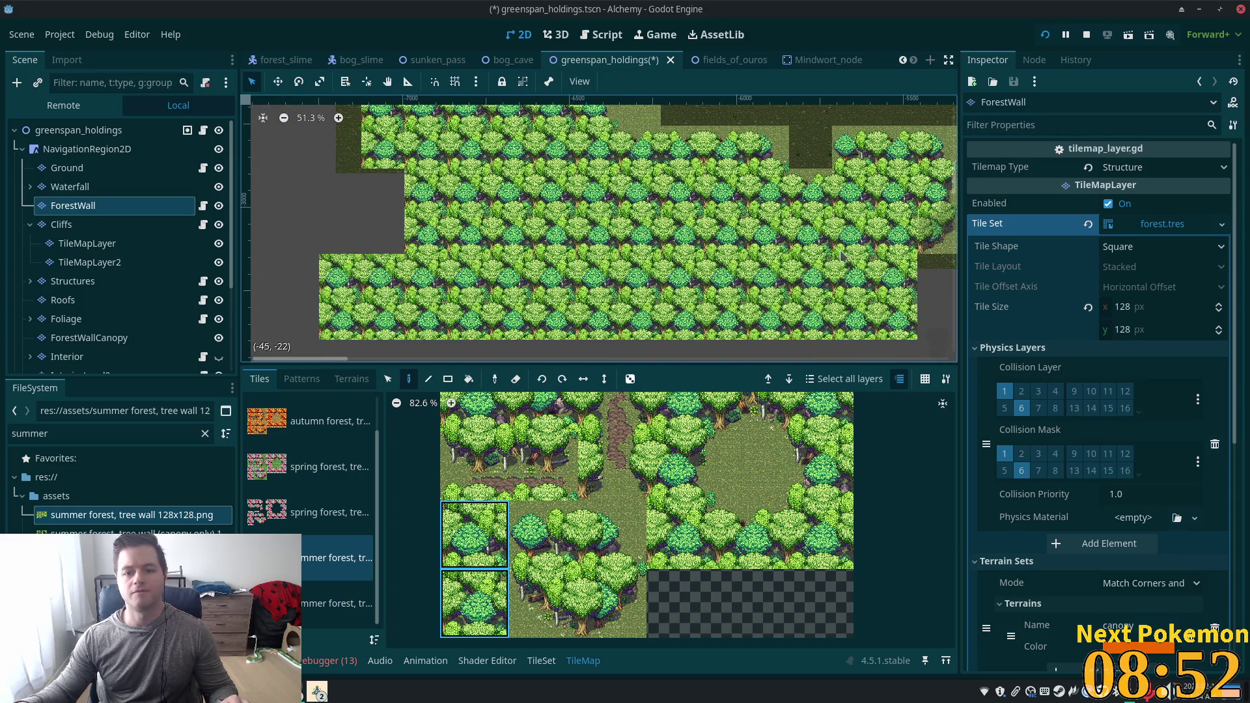
left_click_drag(410, 224, 286, 215)
key("F5")
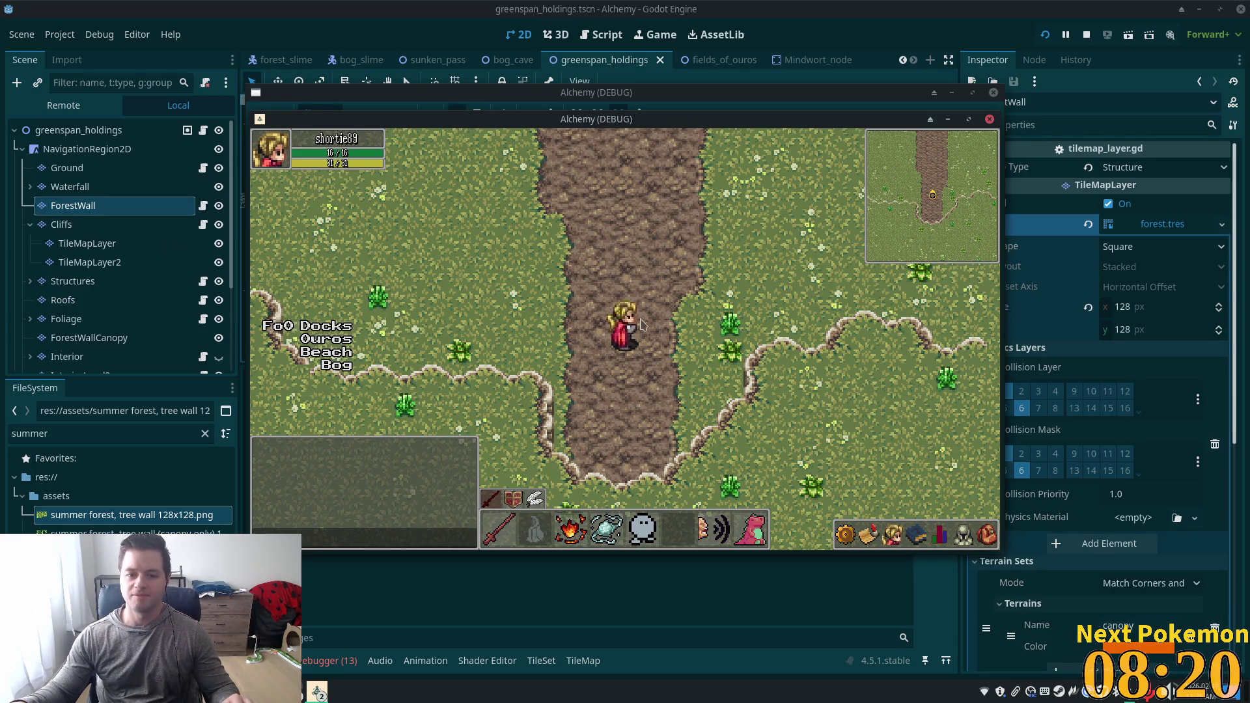
Walk the character around the grass and forest edge with the WASD keys.
key("a")
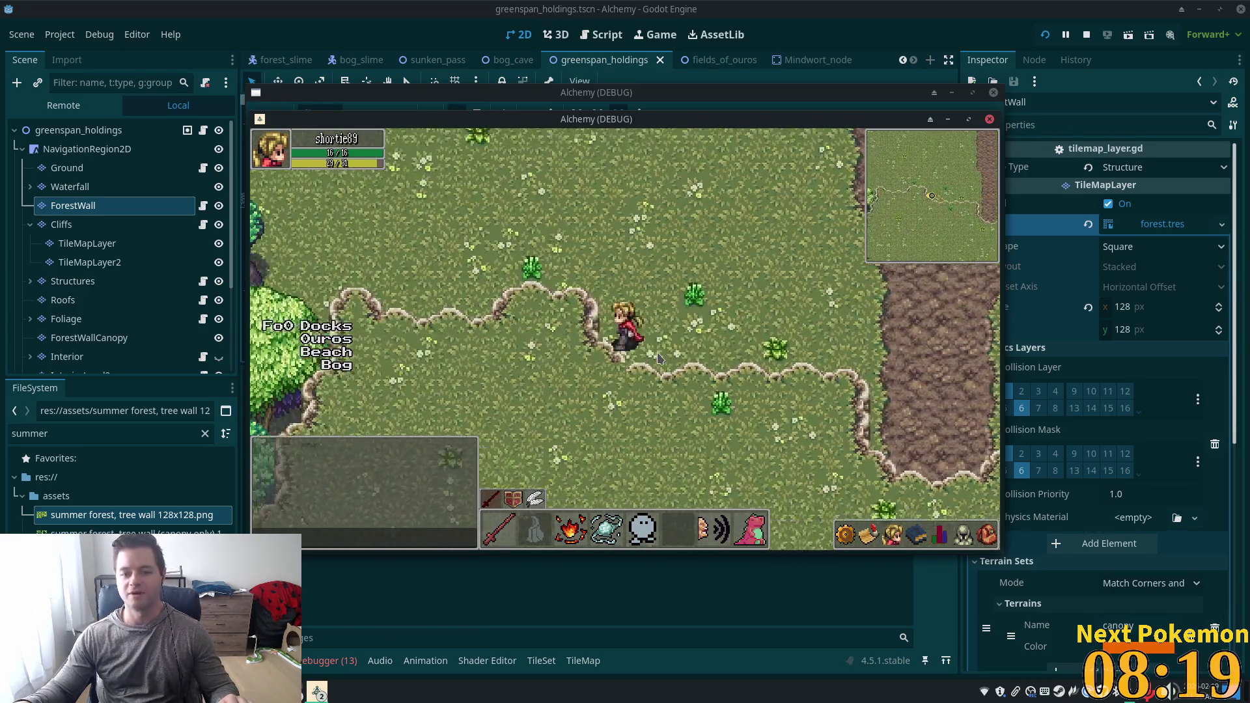
key("w")
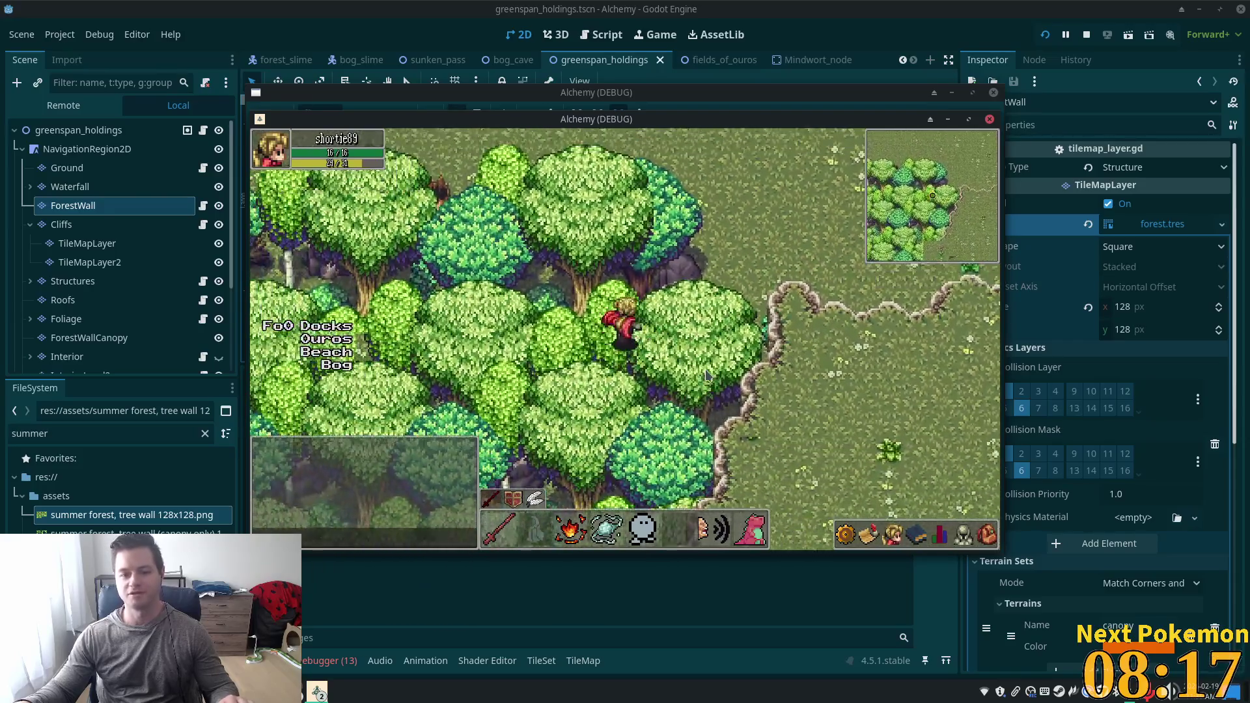
key("w")
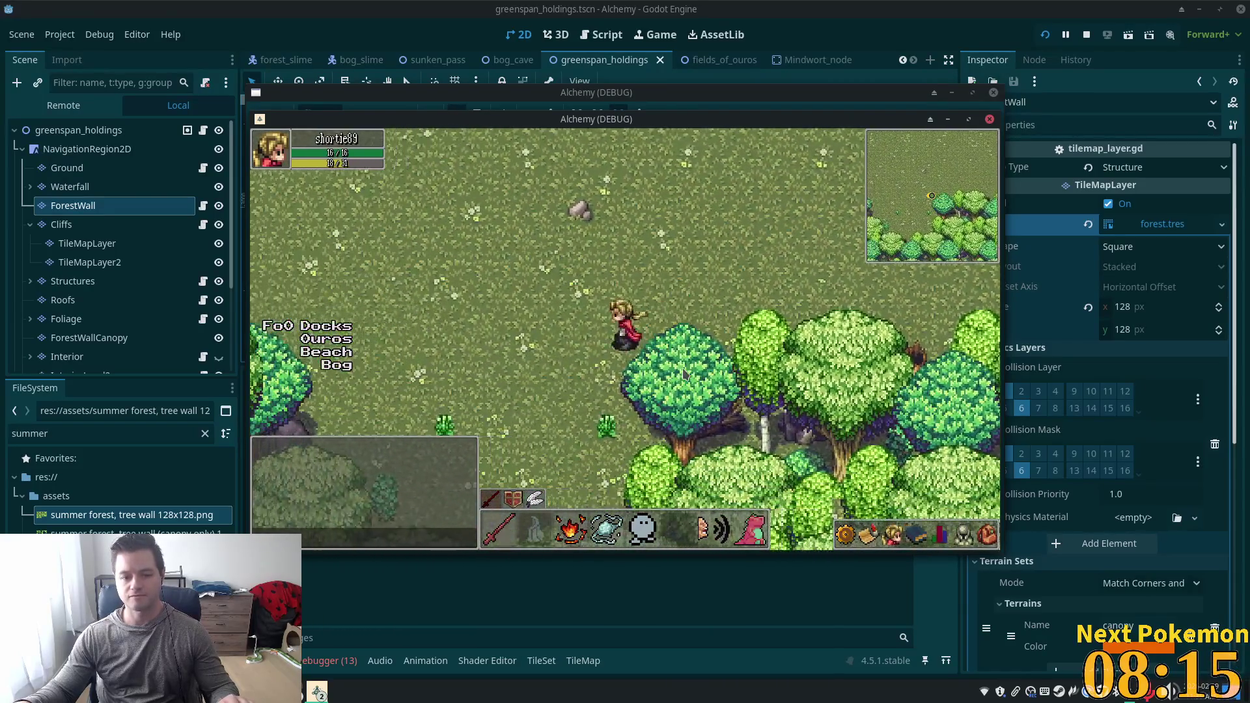
key("d")
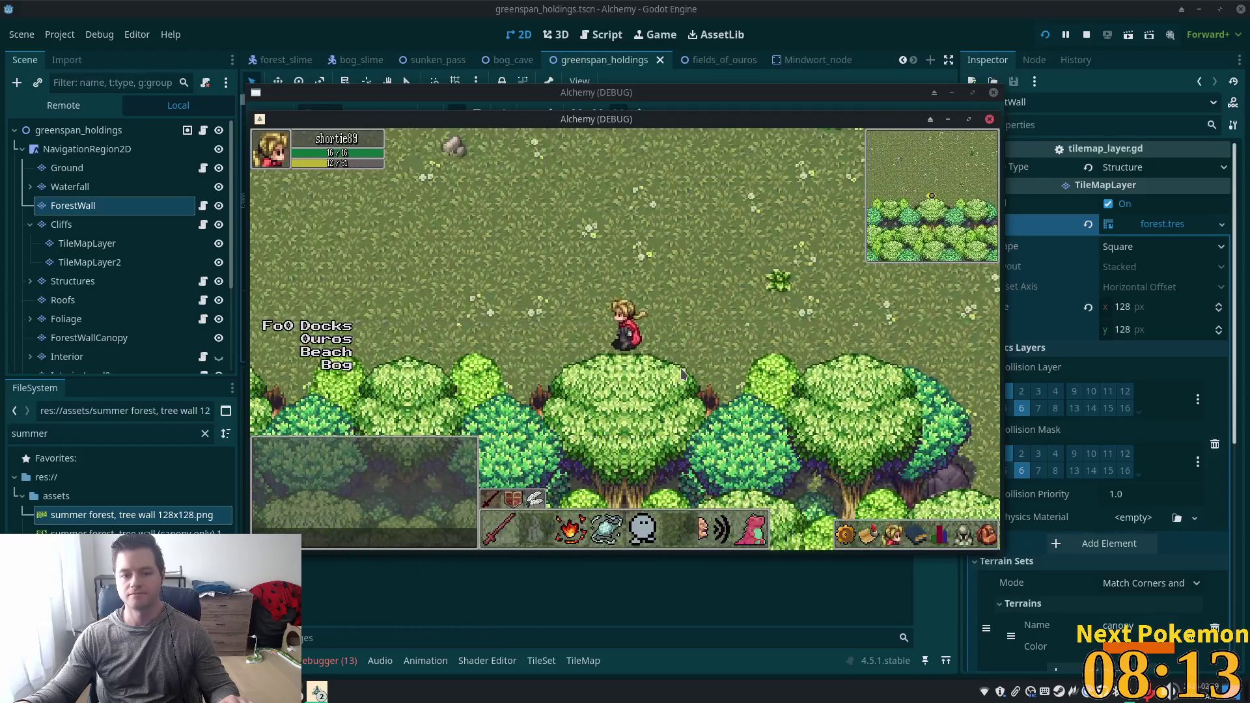
key("w")
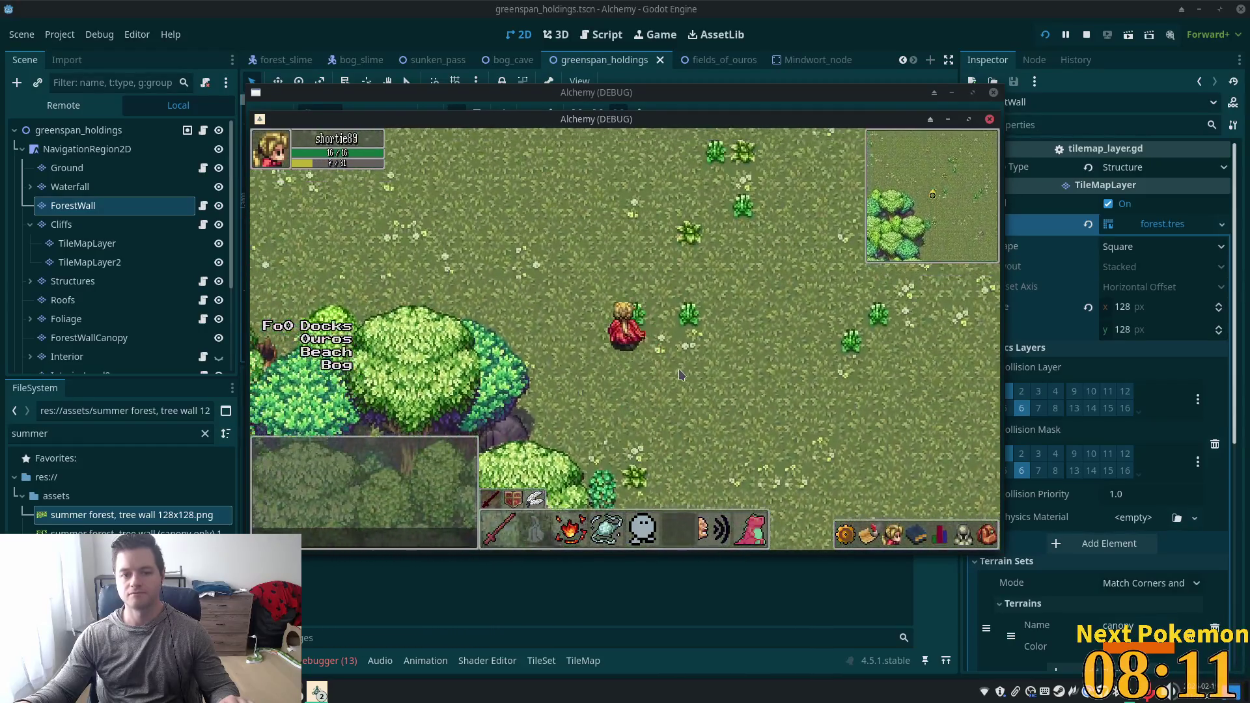
key("a")
key("s")
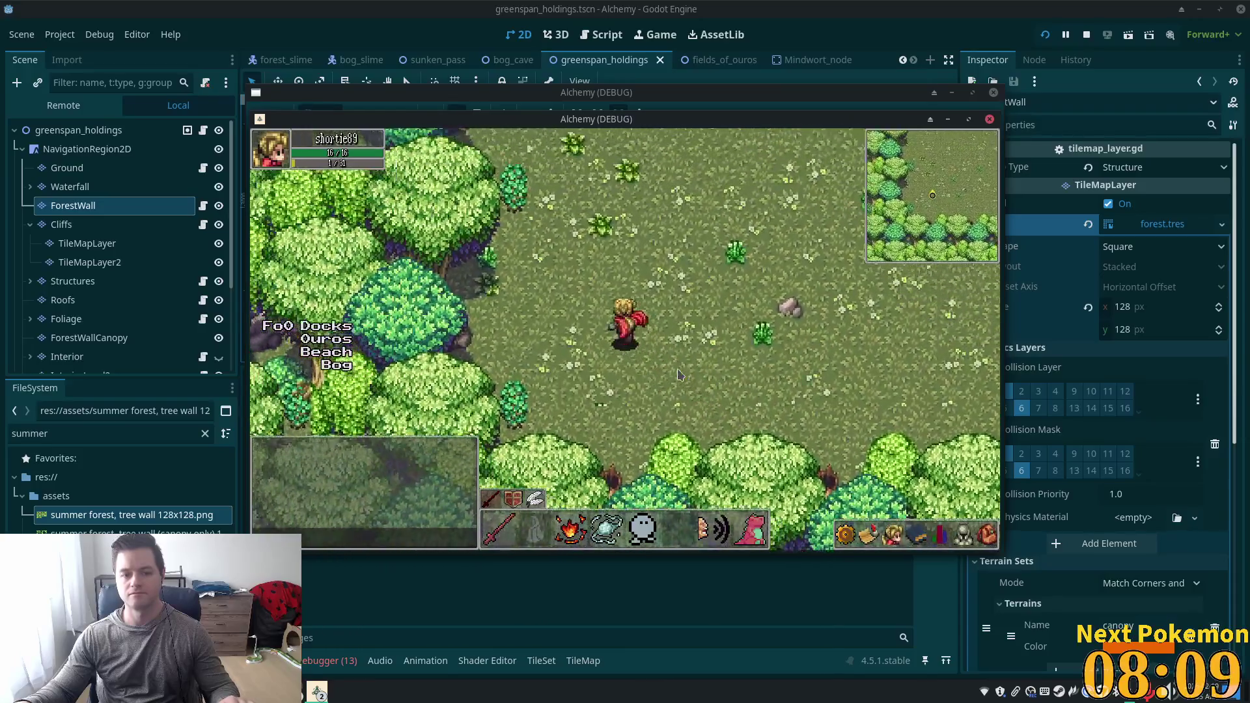
key("w")
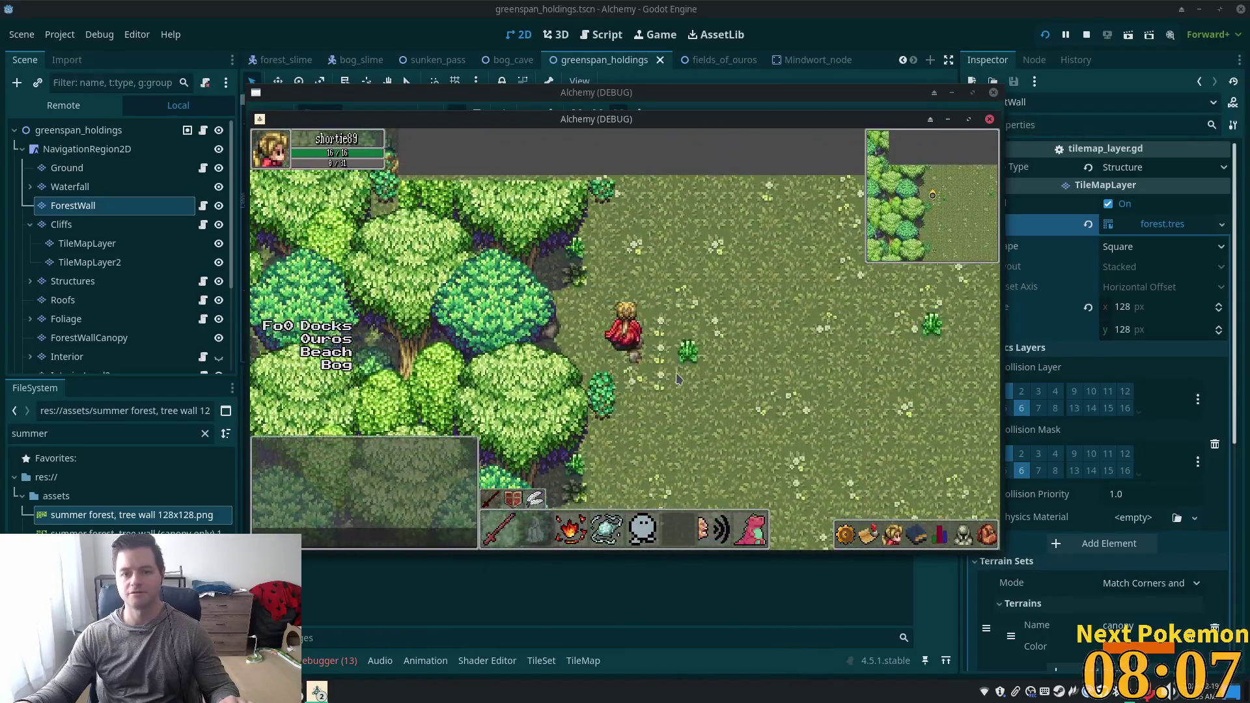
key("s")
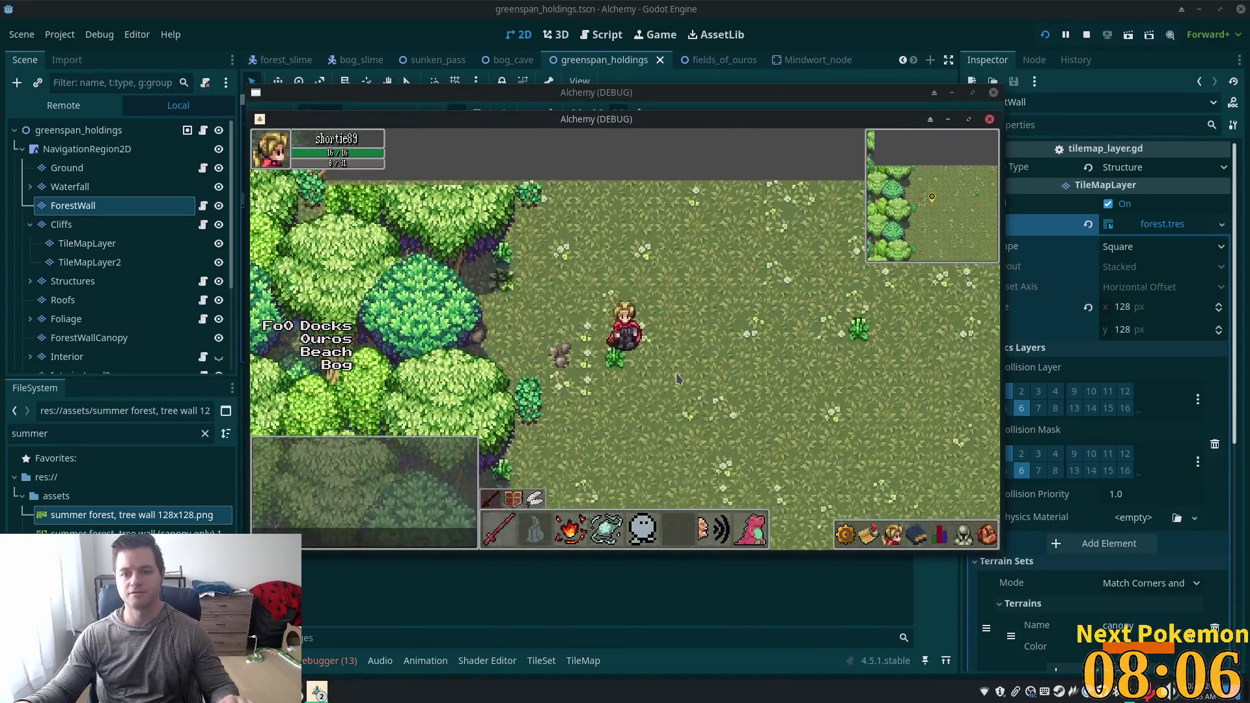
key("a")
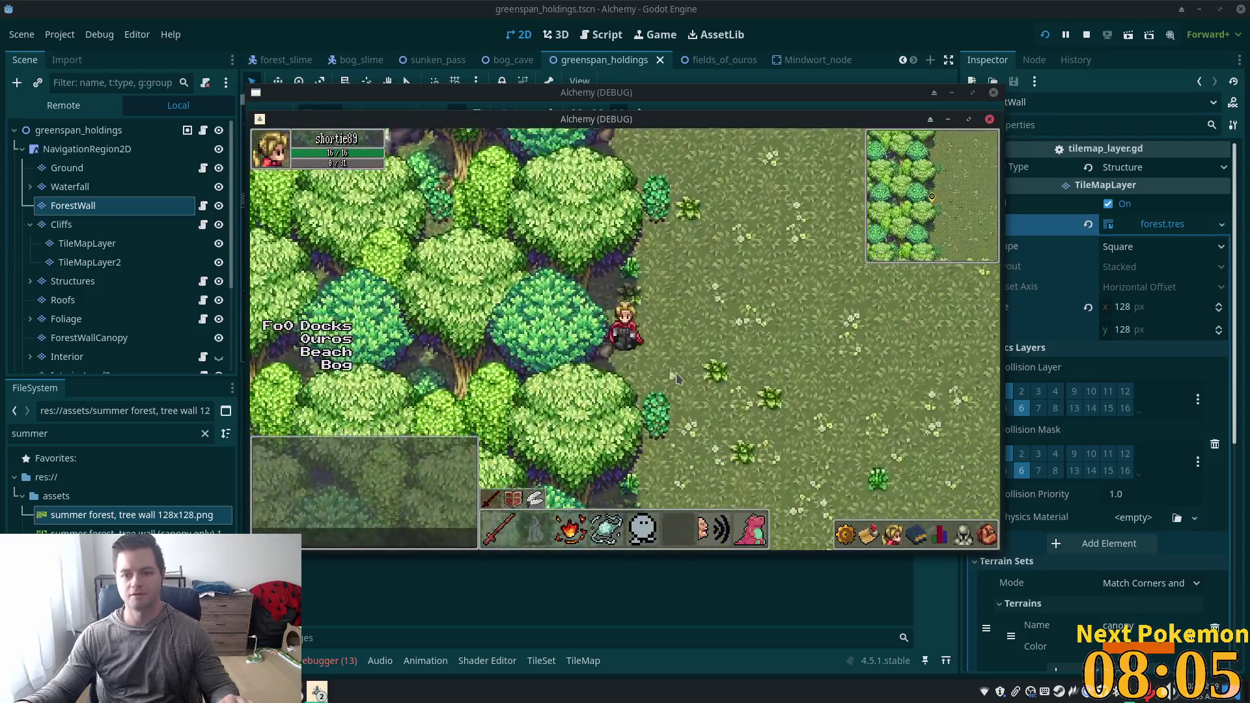
key("w")
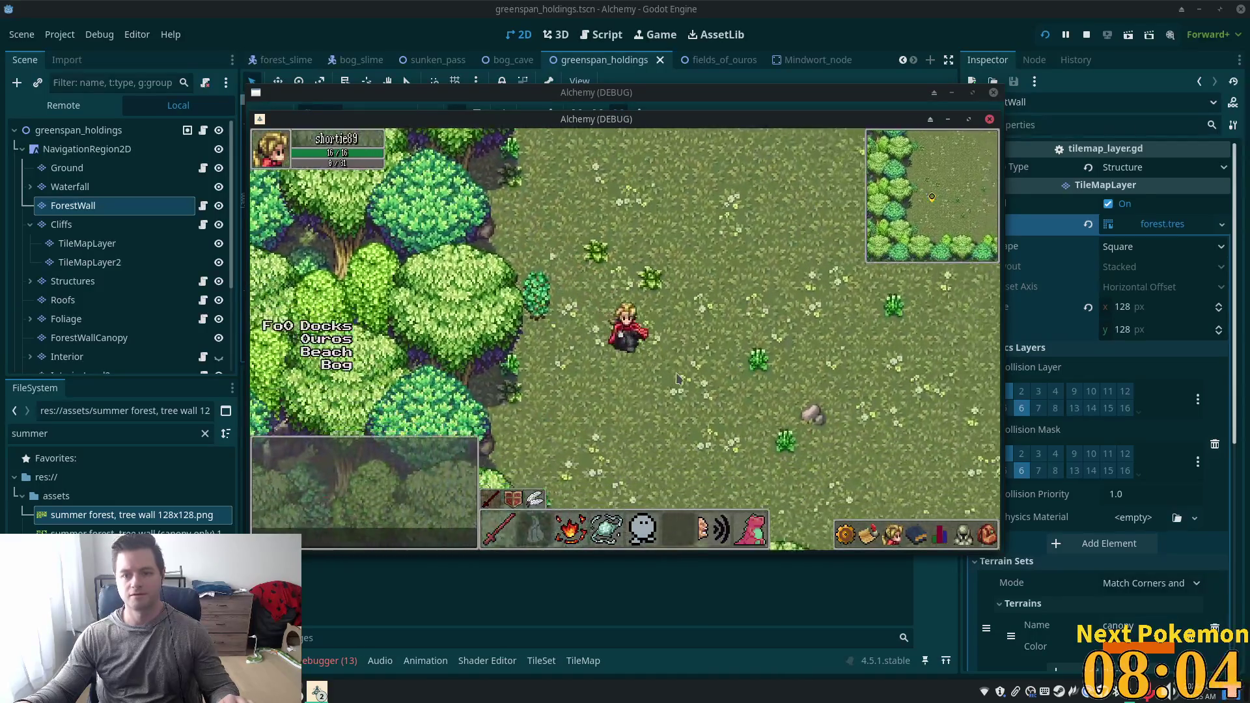
key("a")
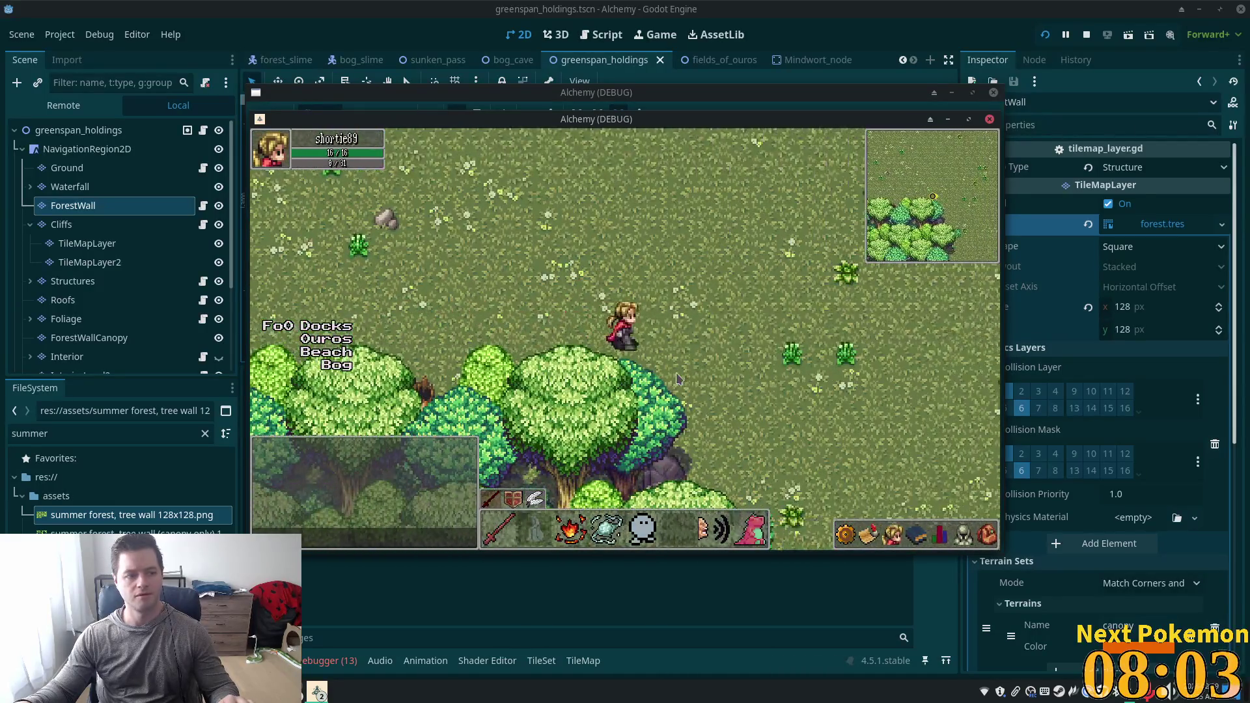
key("d")
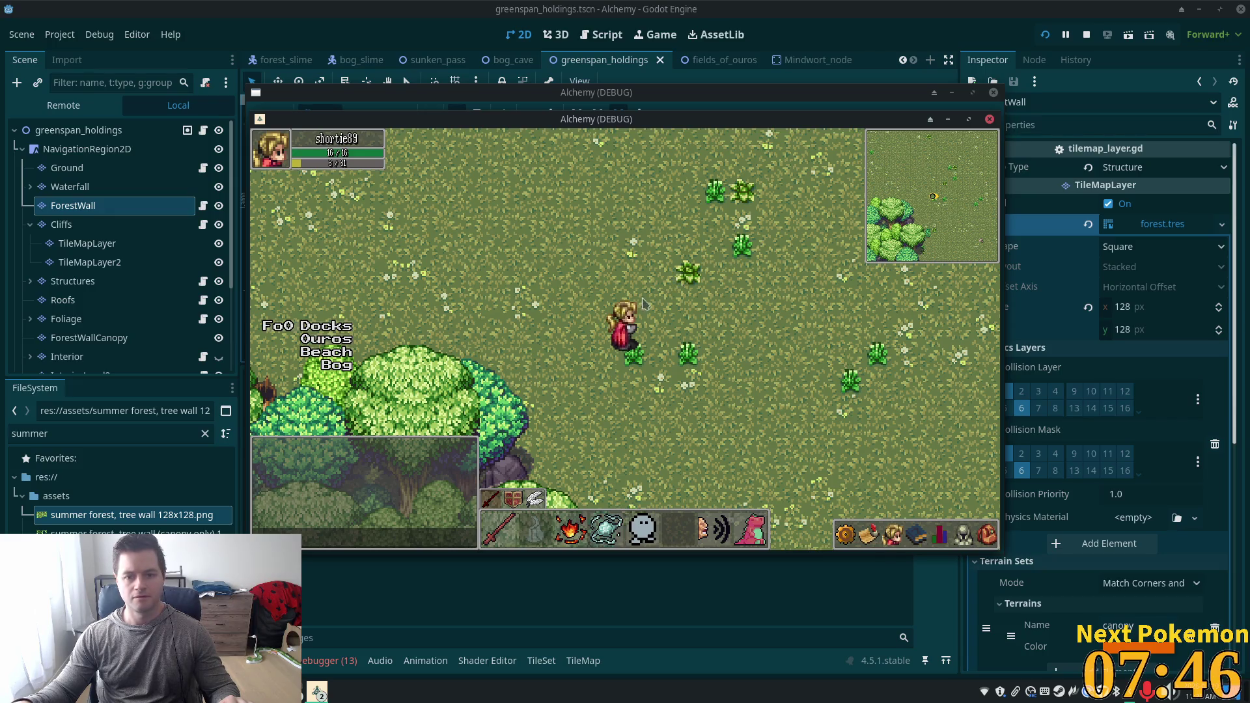
Walk east along the tree line with the arrow keys, then stop the game with F8.
key("Down")
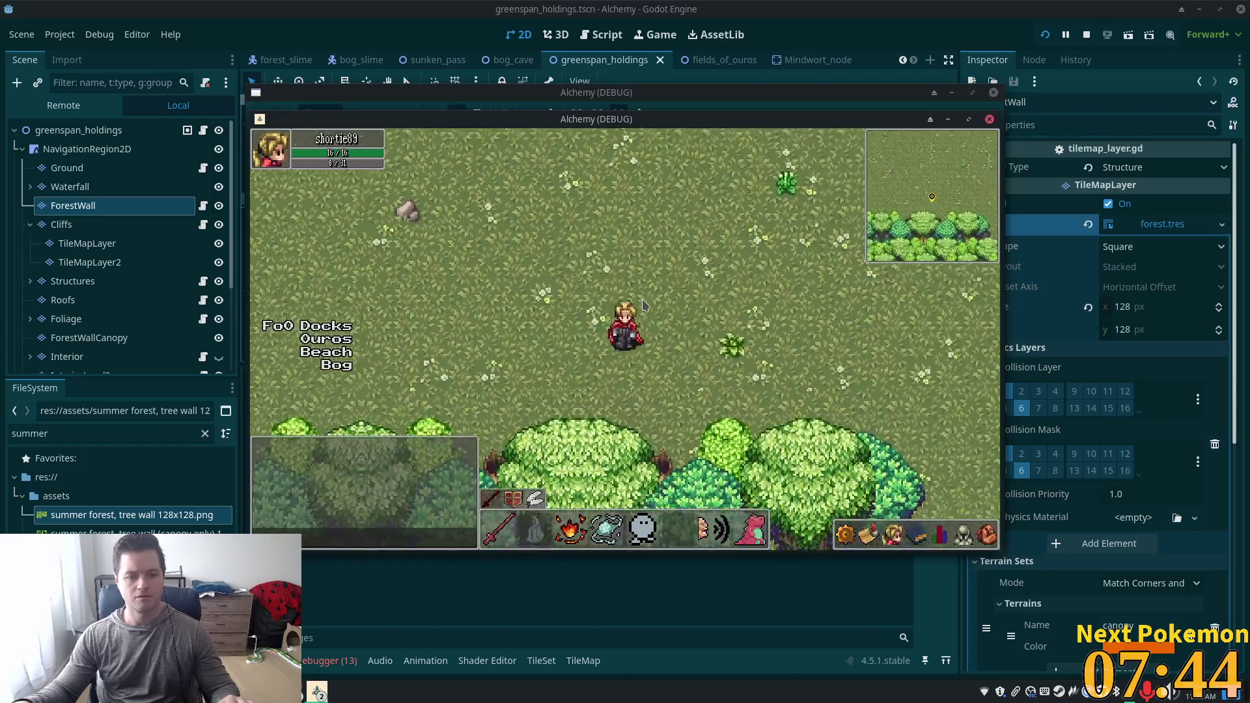
key("Right")
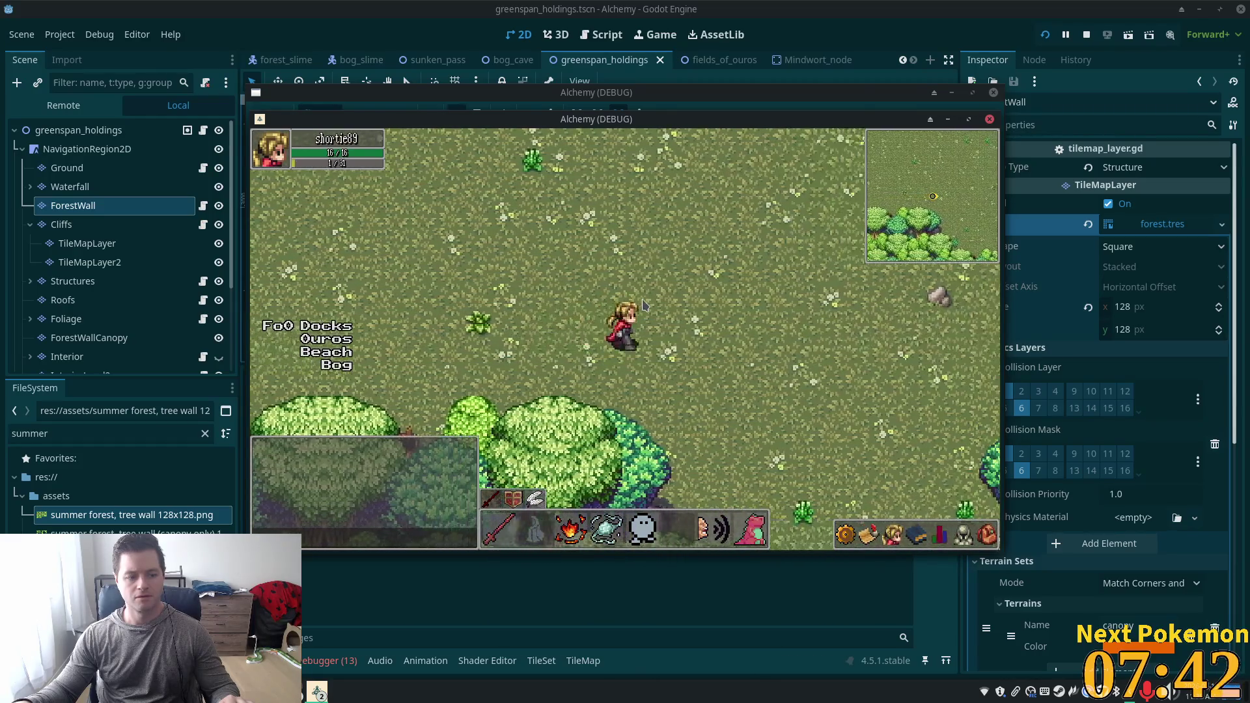
key("Right")
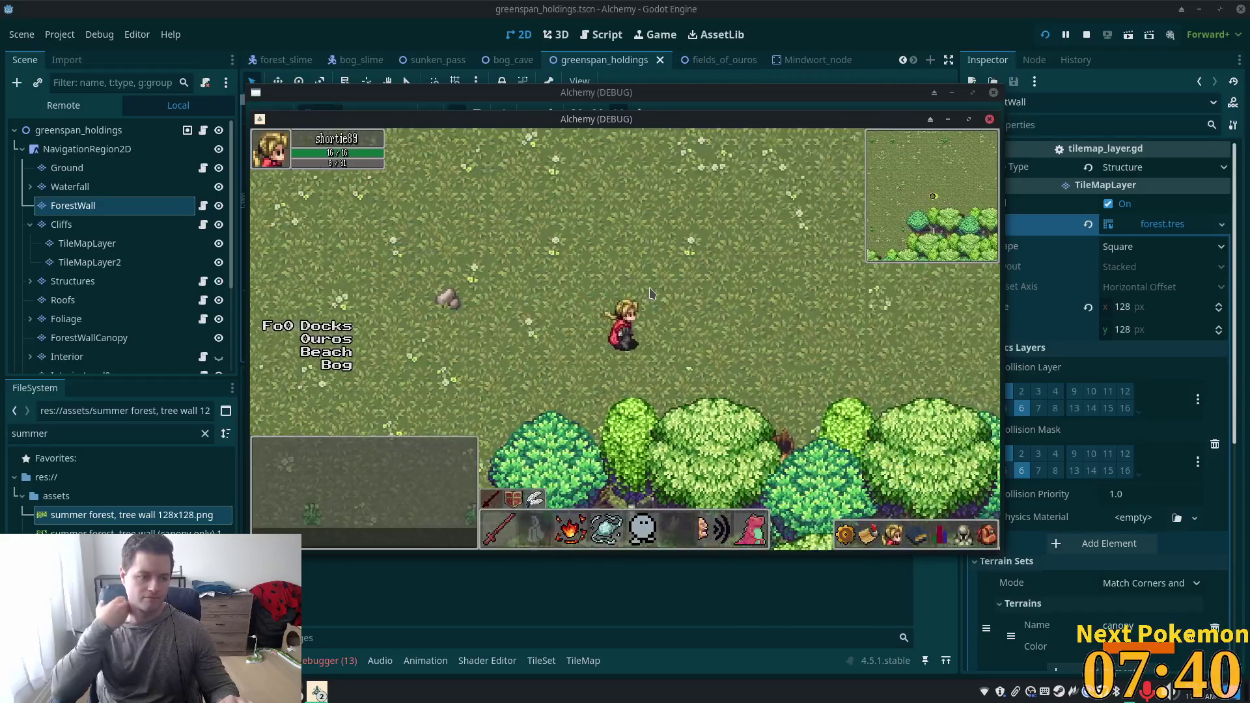
key("Down")
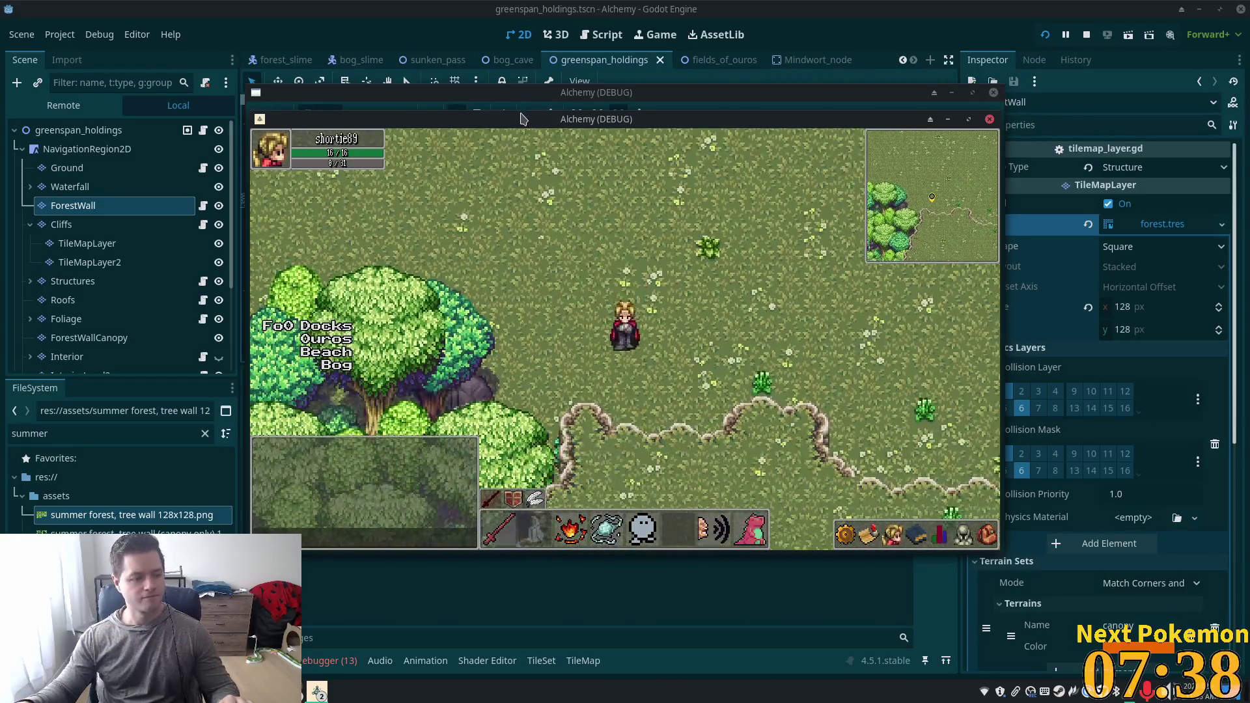
key("Right")
key("Left")
key("Up")
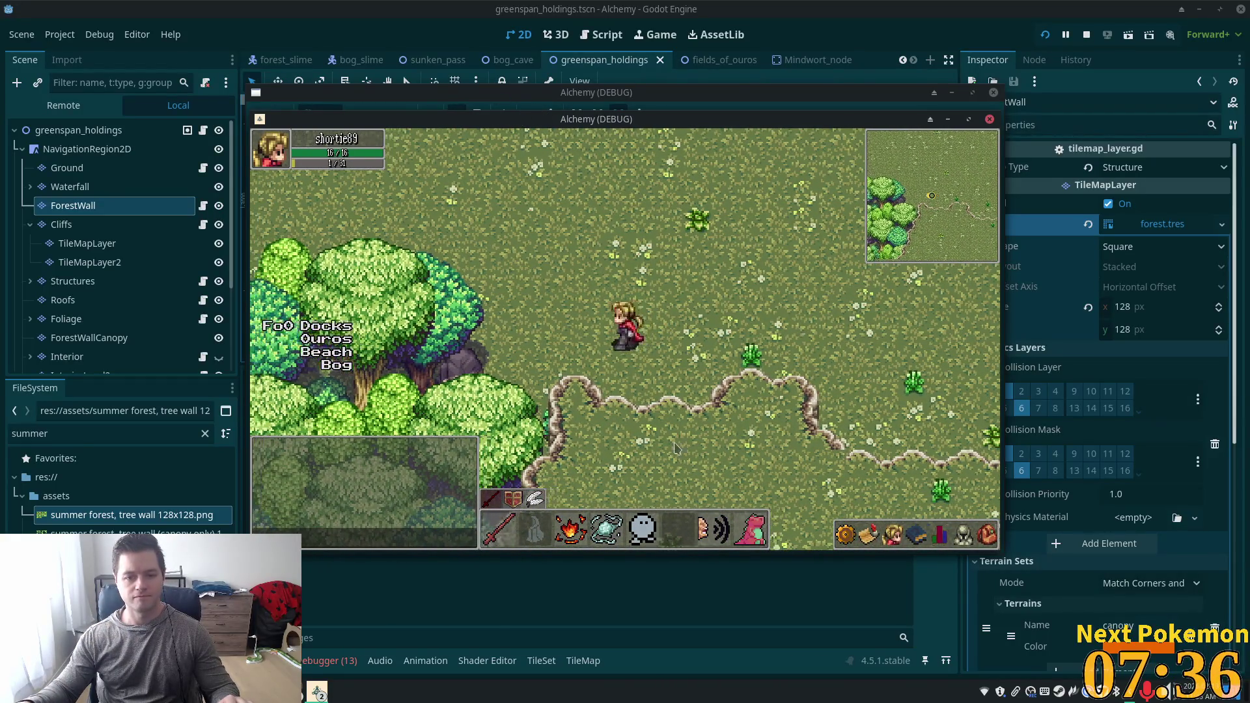
key("F8")
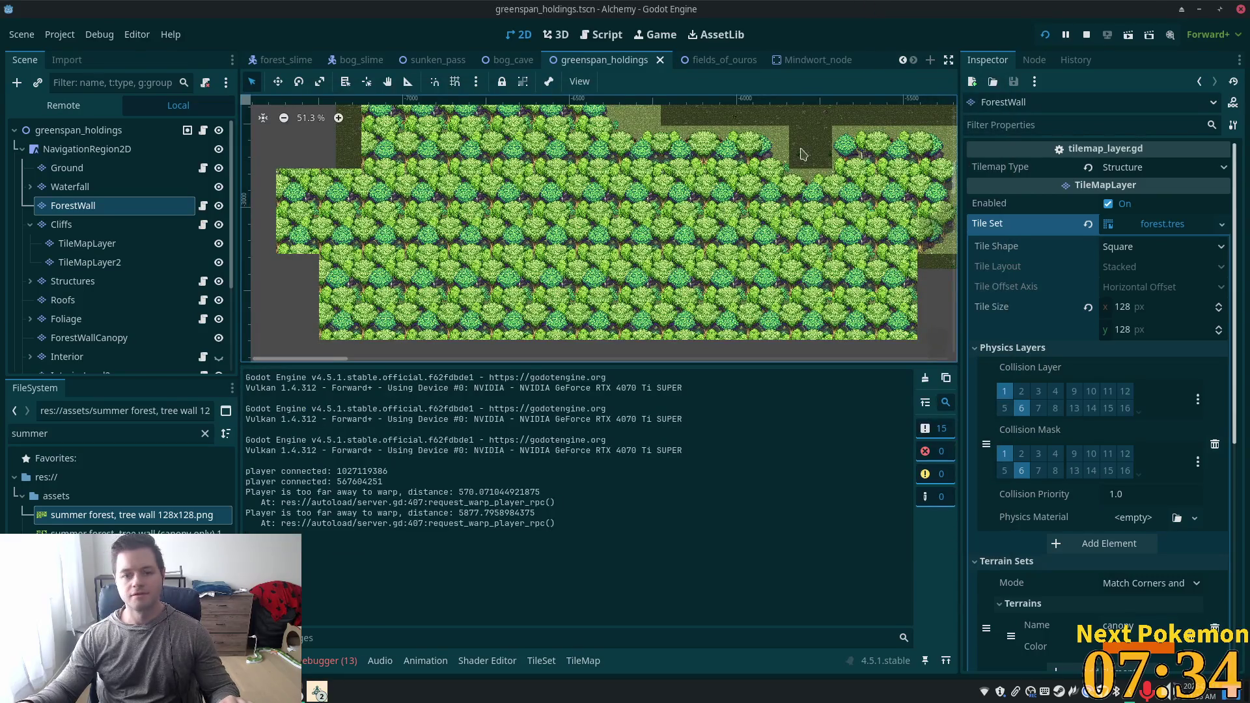
Select the ForestWallCanopy layer and paint the first canopy tile on the forest edge.
scroll(762, 195, "up", 4)
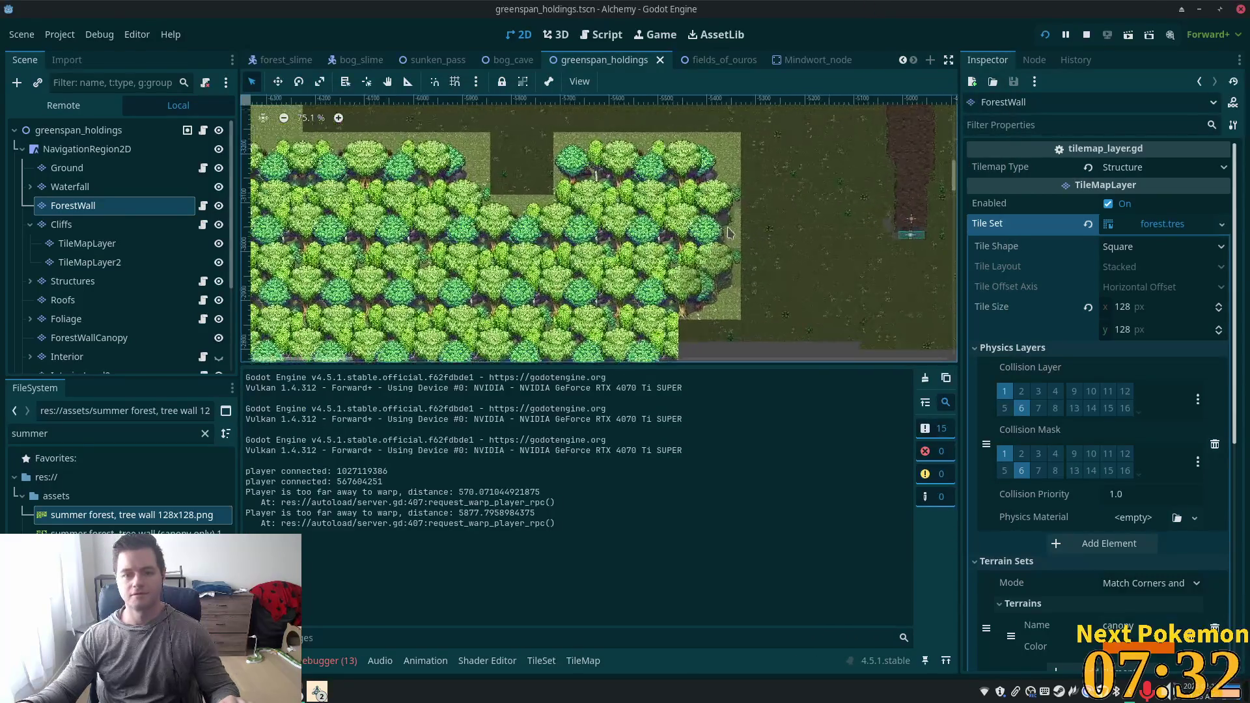
scroll(726, 231, "up", 4)
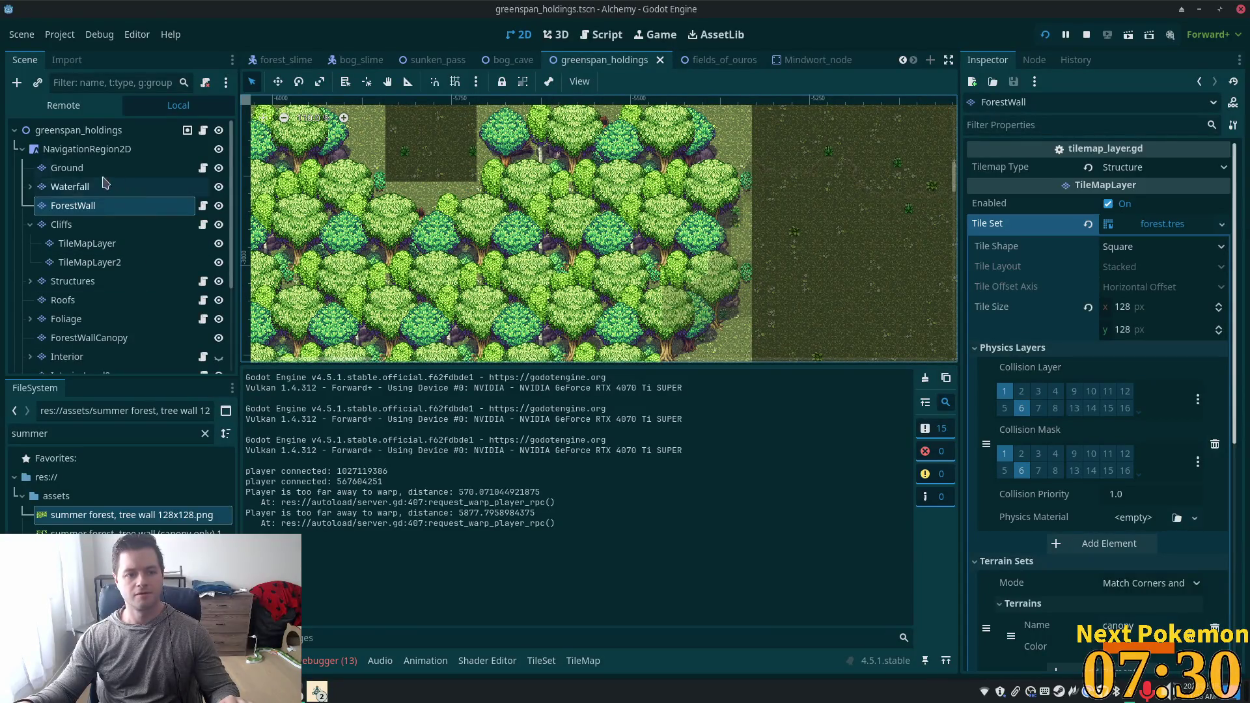
scroll(109, 348, "down", 1)
left_click(89, 306)
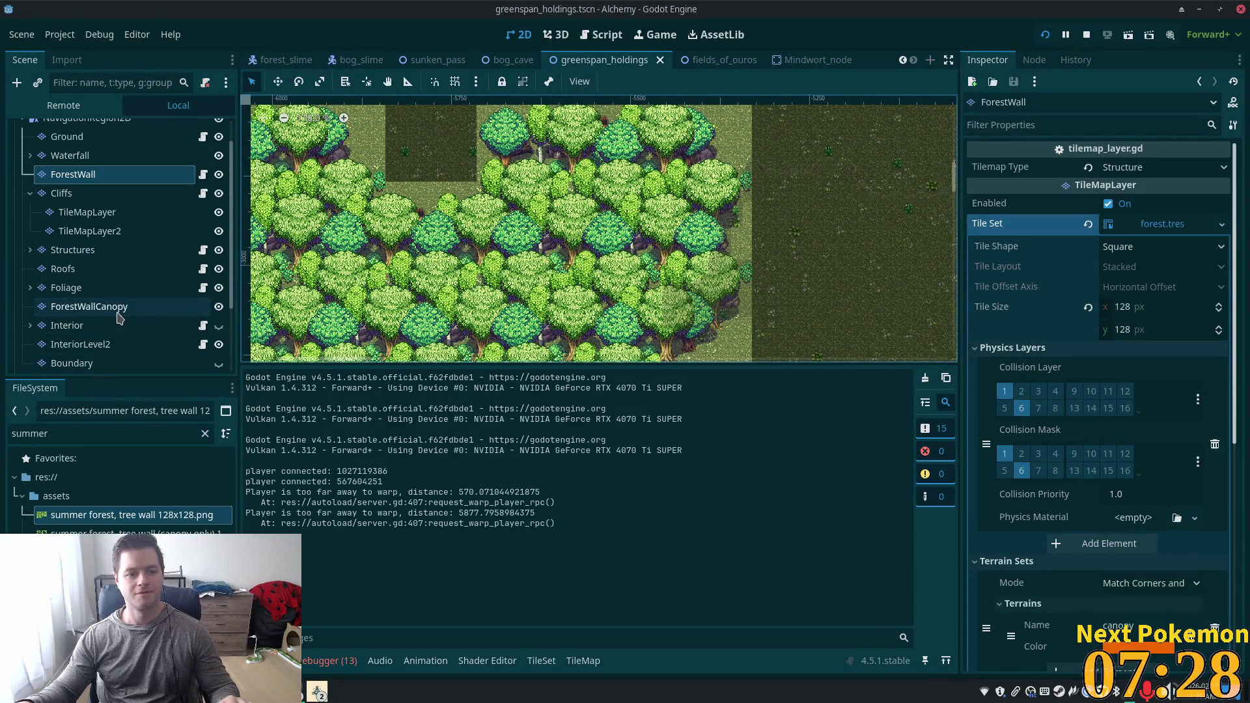
left_click_drag(651, 189, 603, 240)
left_click(612, 533)
left_click(647, 211)
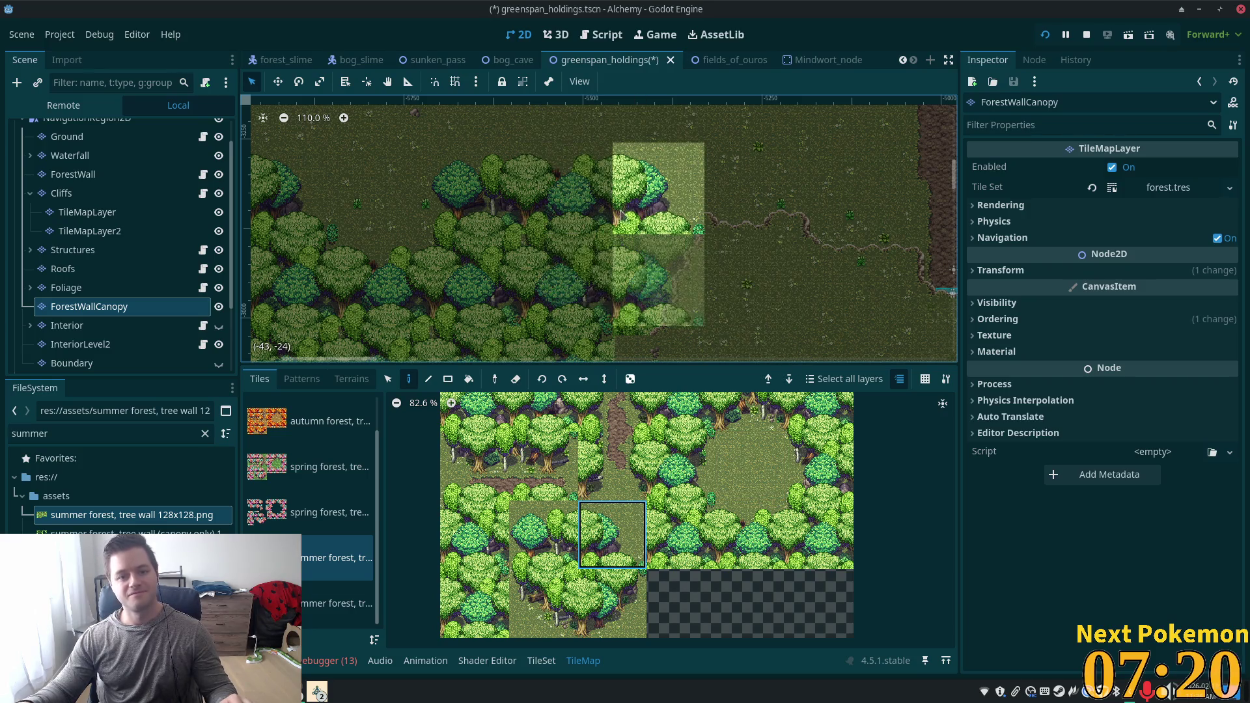
Paint several more canopy tiles side by side along the wall's top edge.
left_click(755, 547)
left_click(539, 219)
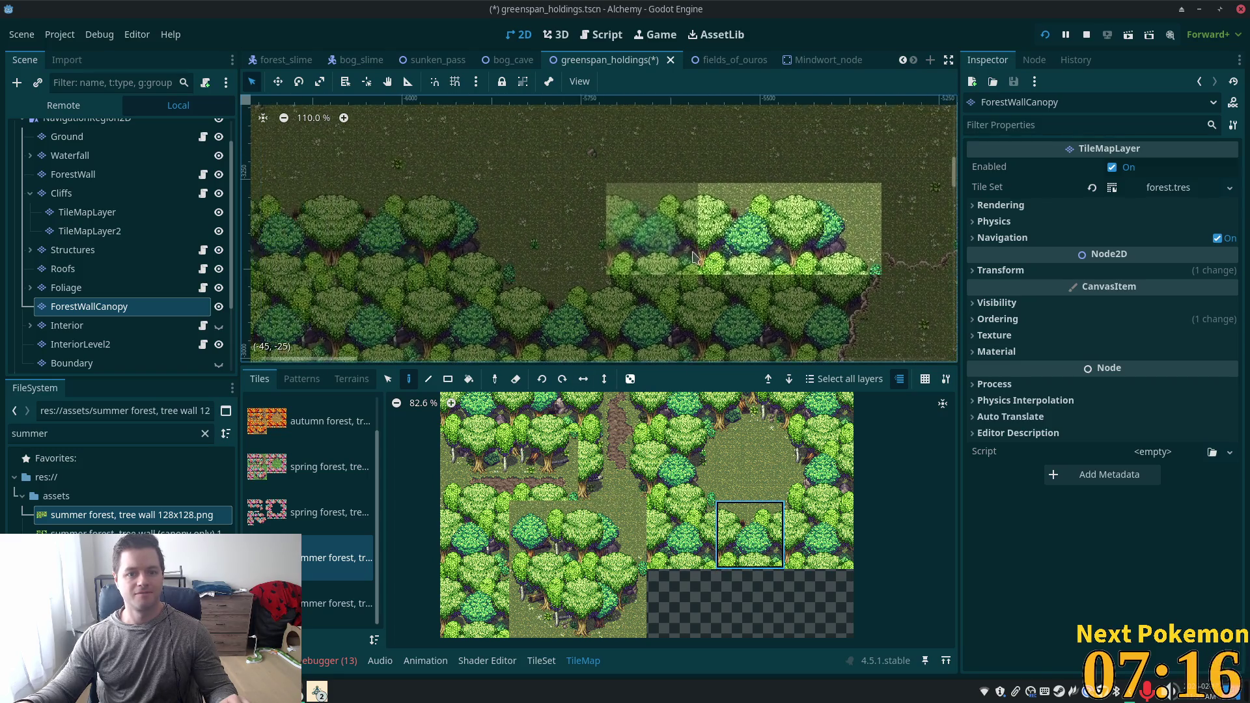
left_click(543, 534)
left_click(651, 228)
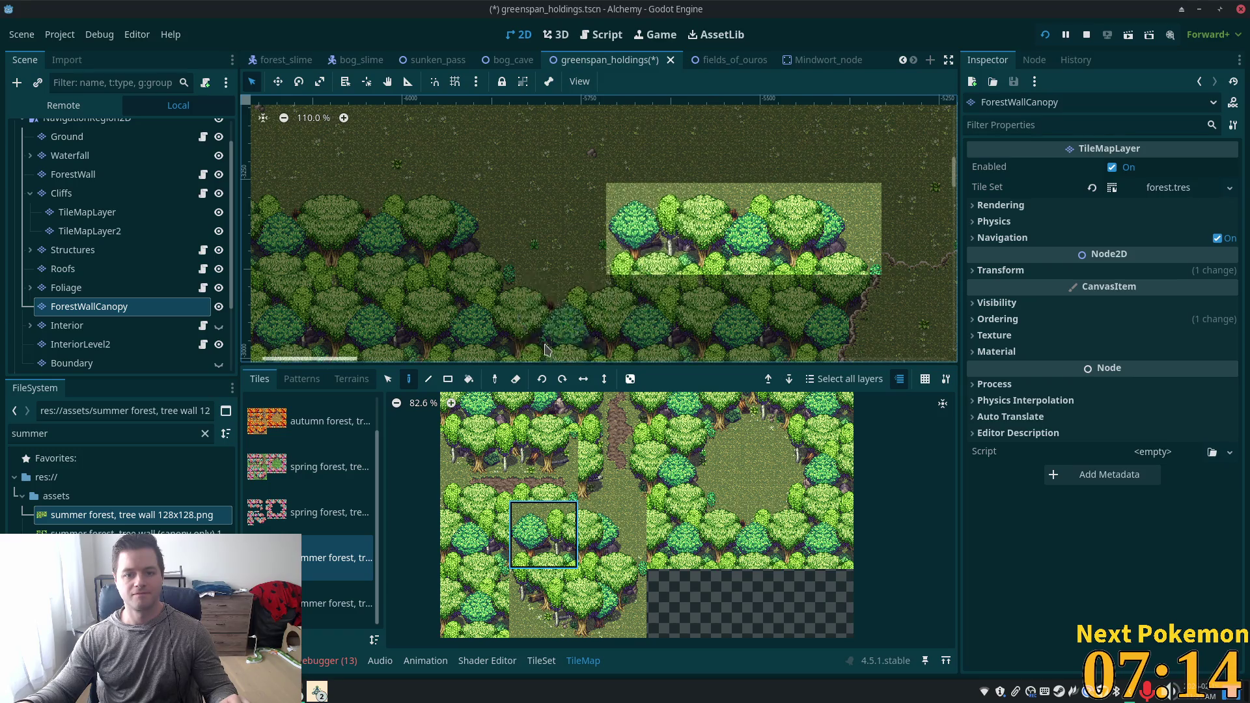
scroll(651, 228, "down", 3)
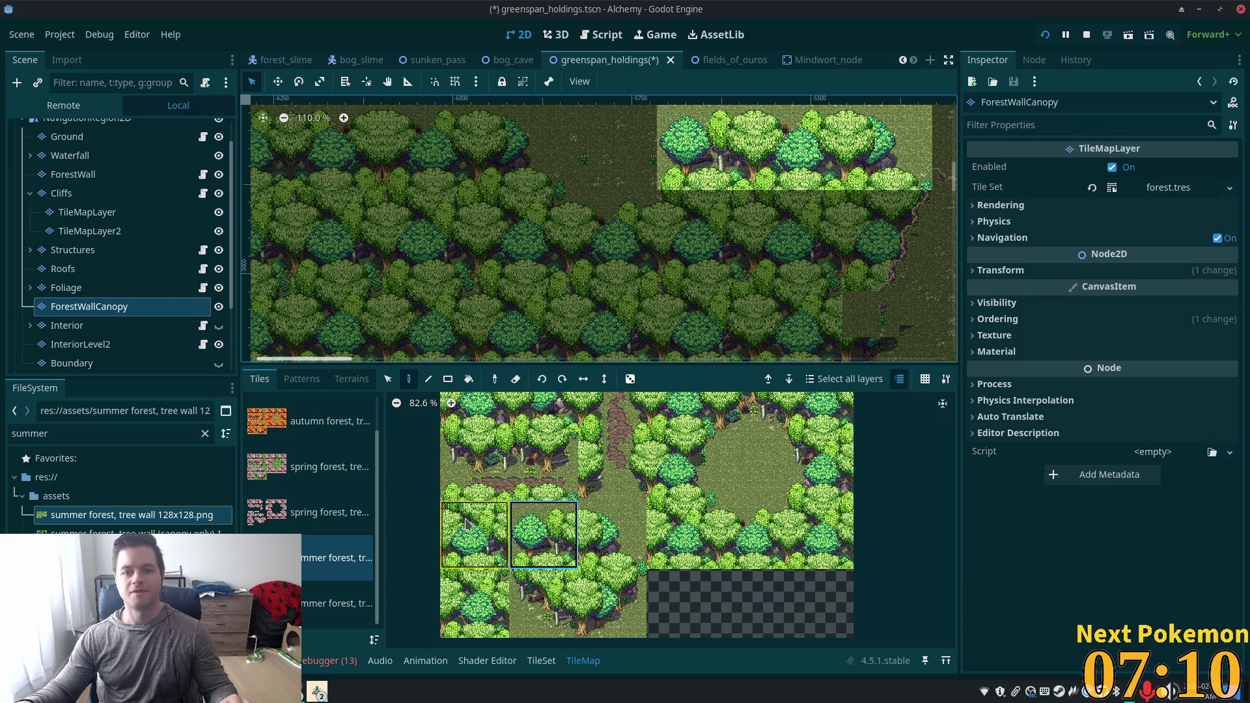
left_click(463, 558)
left_click(703, 237)
key("v")
left_click(619, 311, "ctrl")
left_click(612, 236)
left_click_drag(689, 269, 812, 336)
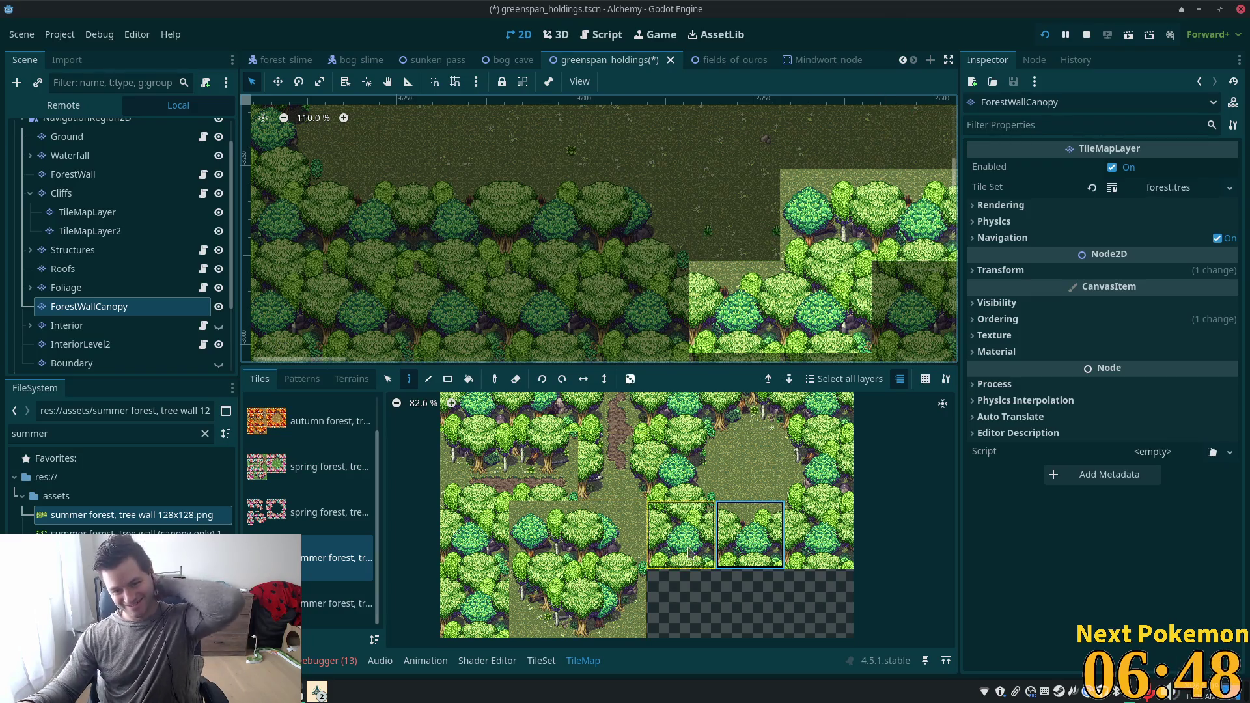
Paint left and right tree tiles into the next canopy cells, working leftward.
left_click(698, 521)
left_click(677, 311)
left_click(641, 559)
left_click(643, 215)
left_click(732, 554)
left_click(550, 215)
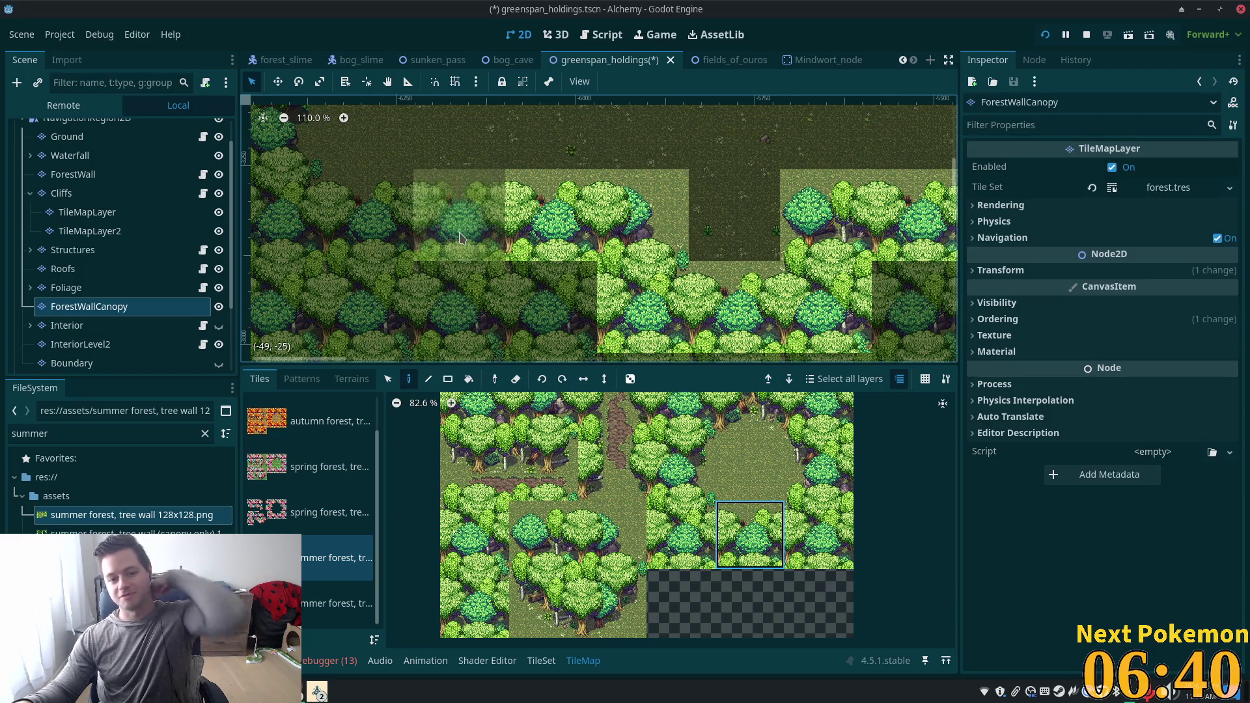
left_click(461, 228)
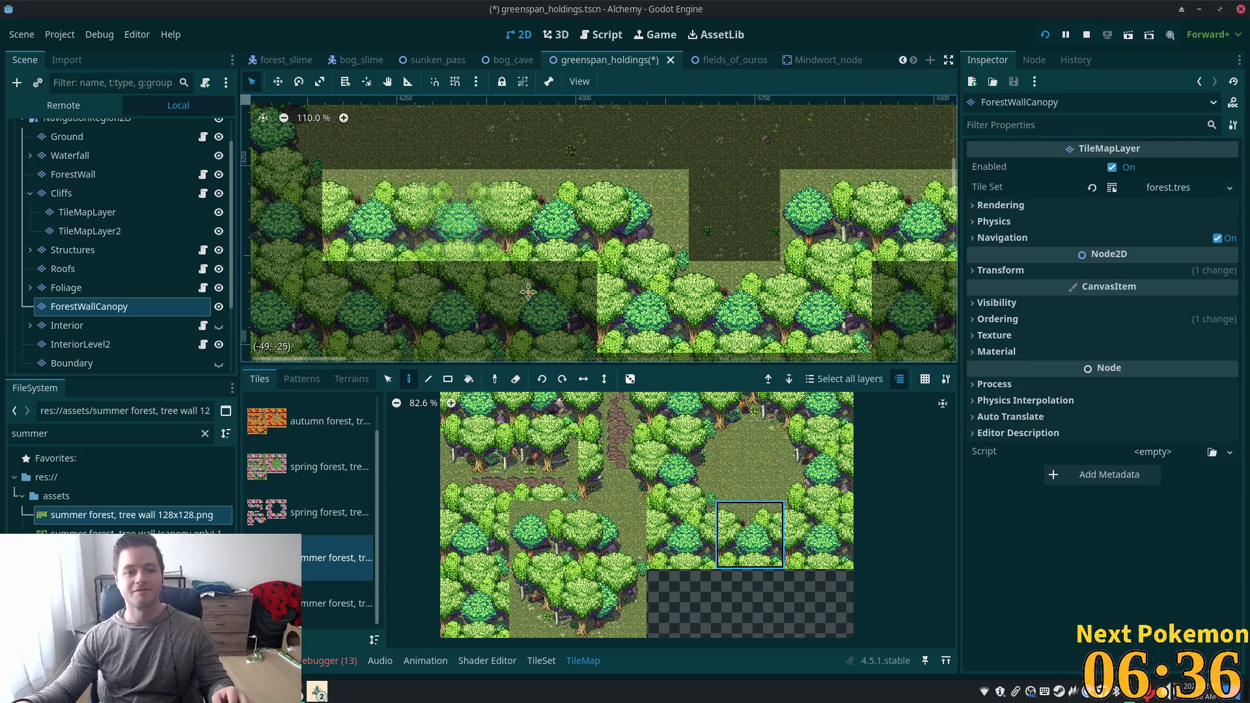
Pick a canopy tile from the atlas and paint two tiles along the wall top.
scroll(586, 202, "up", 3)
scroll(636, 193, "left", 3)
scroll(690, 264, "down", 2)
scroll(690, 264, "left", 1)
left_click(690, 541)
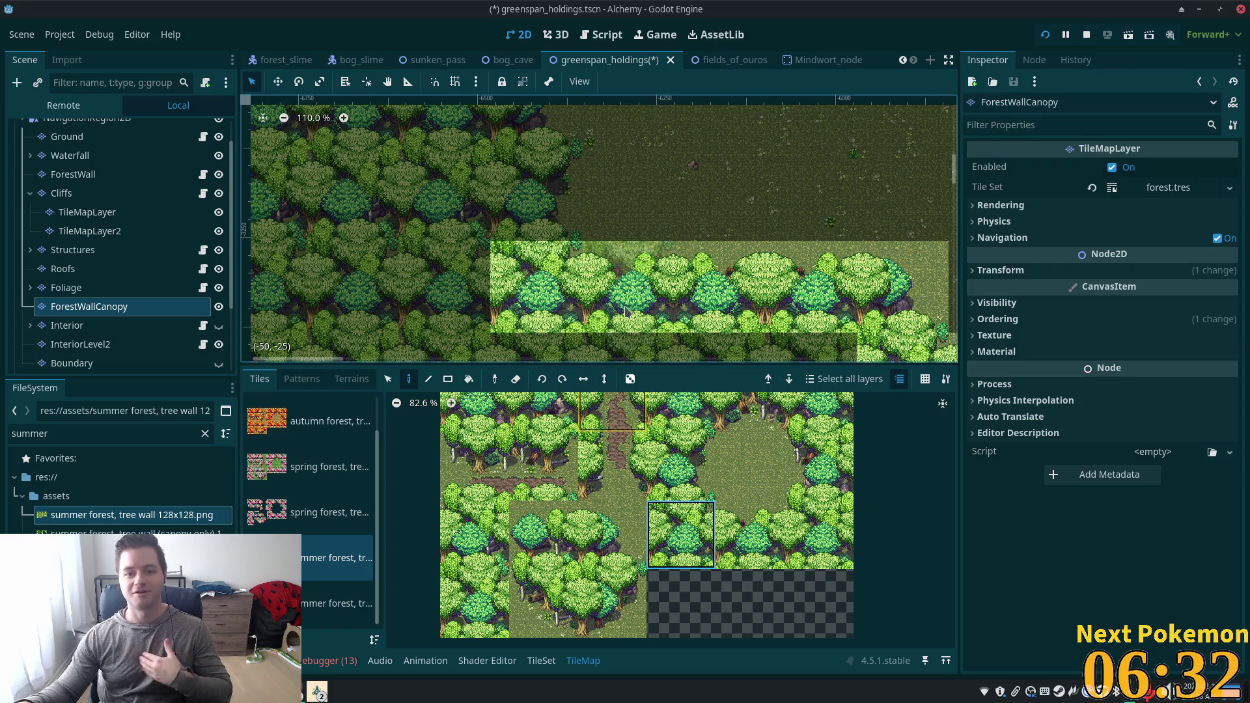
left_click(693, 496)
scroll(533, 196, "up", 2)
scroll(534, 196, "left", 1)
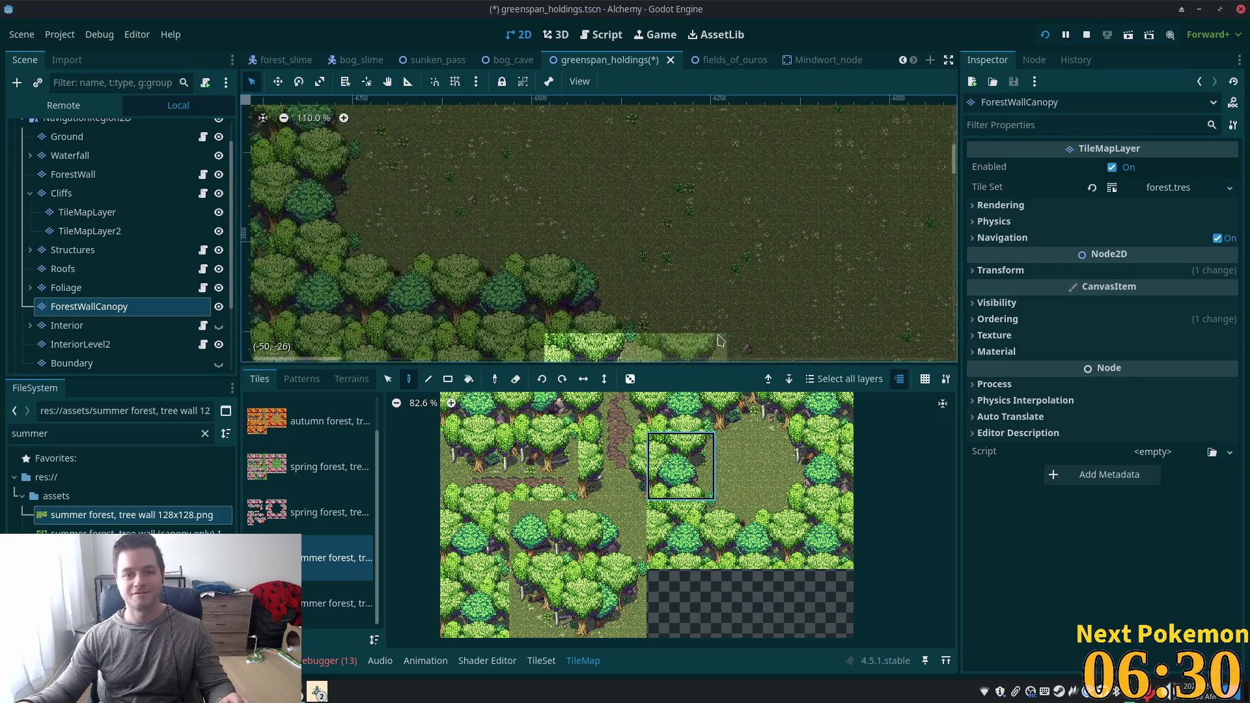
left_click(622, 539)
scroll(598, 228, "down", 1)
scroll(599, 228, "left", 1)
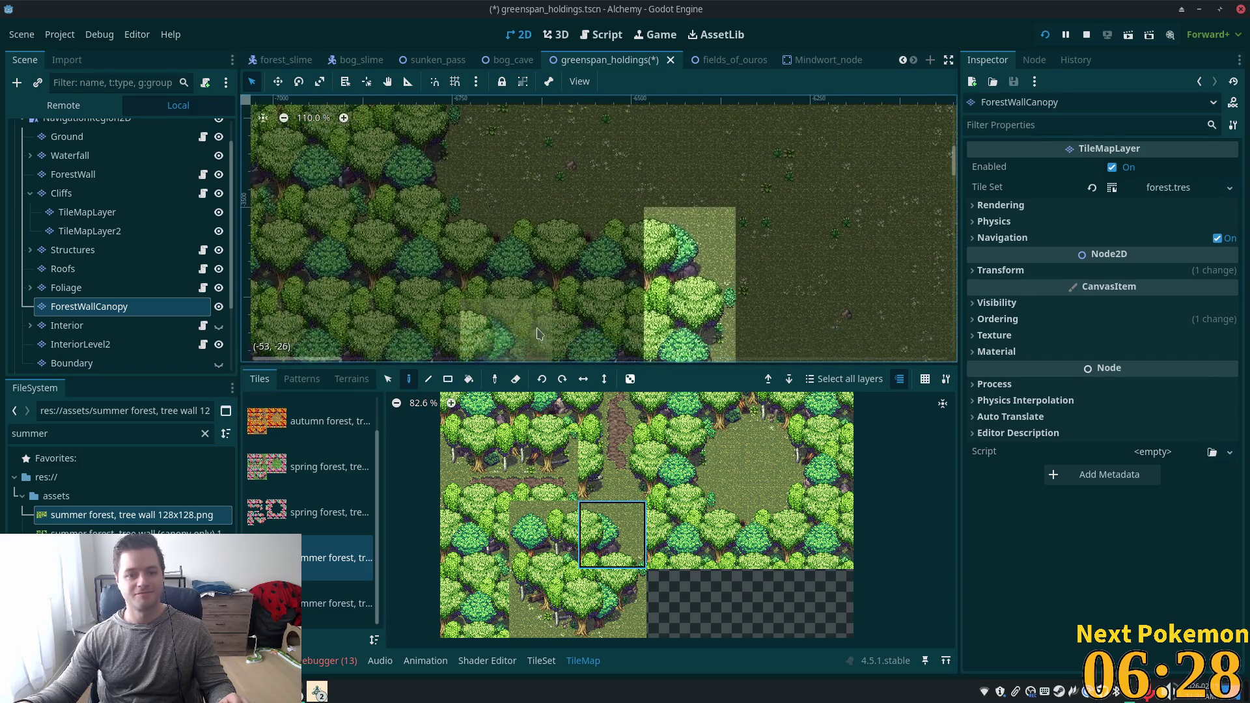
left_click(733, 535)
left_click_drag(599, 254, 508, 254)
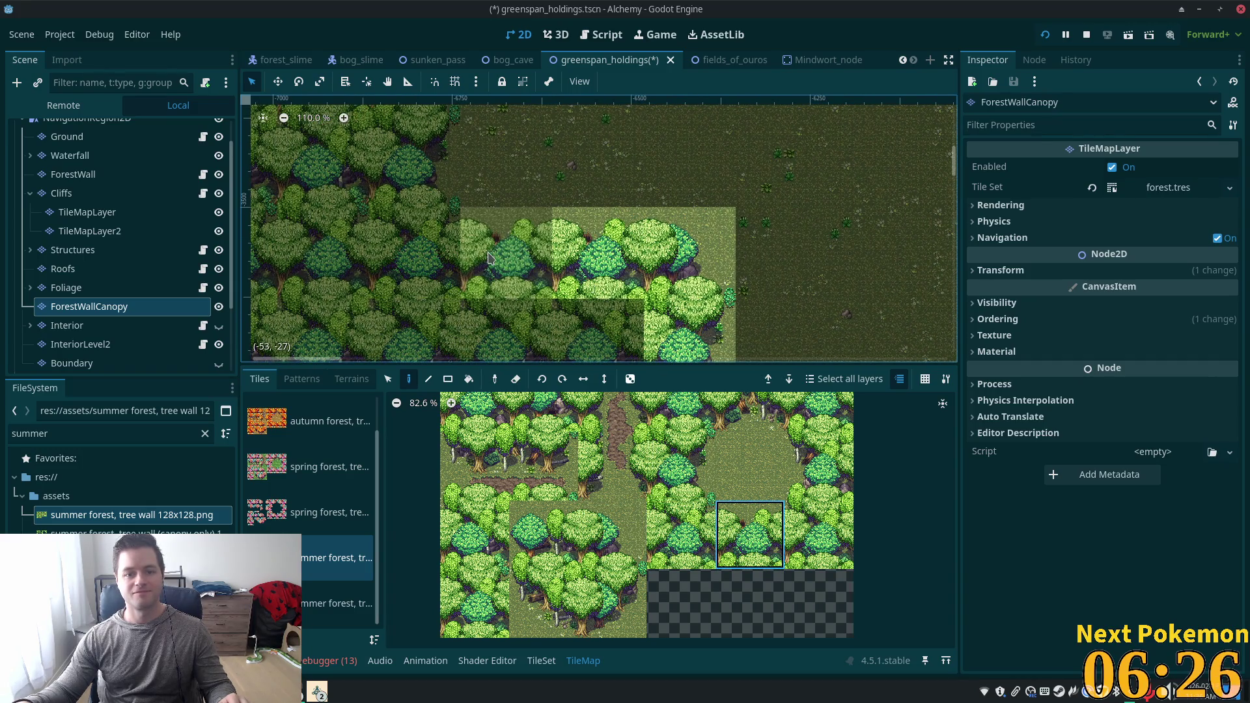
Repaint one canopy cell, add a tile at the wall corner, and switch to line drawing.
left_click(680, 533)
left_click(506, 253)
left_click(405, 223)
scroll(801, 261, "down", 5)
left_click(680, 465)
key("l")
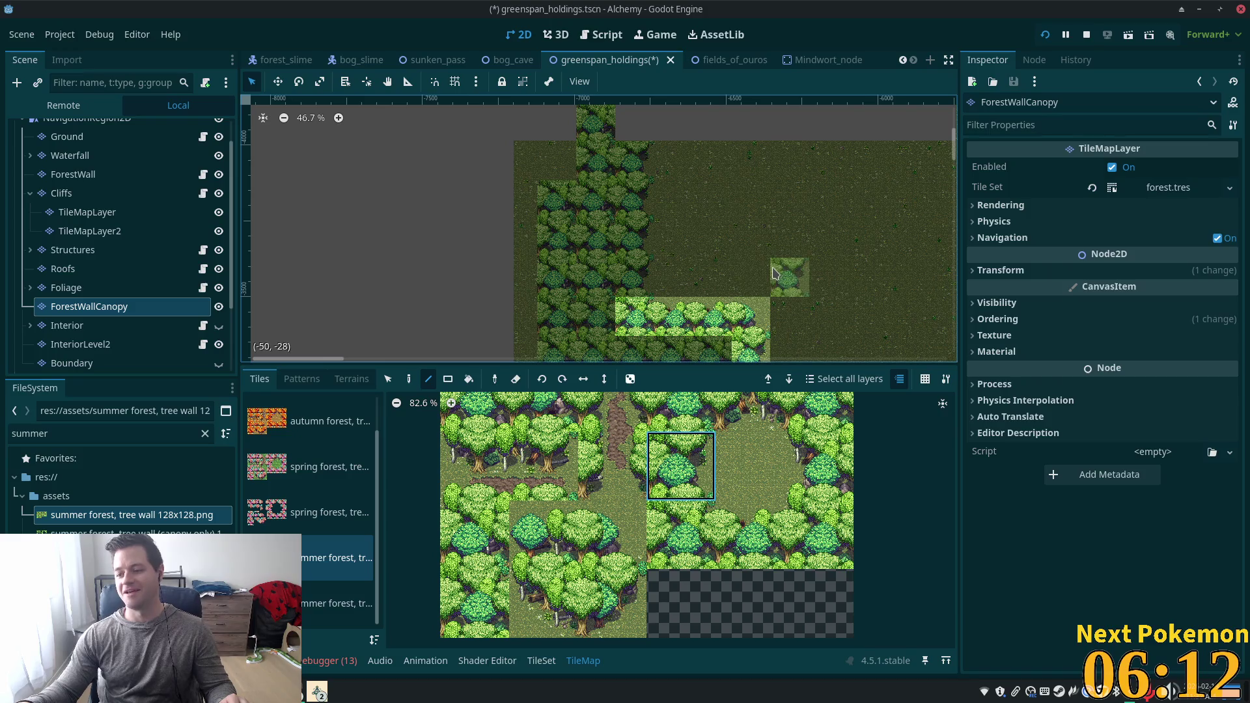
Draw a vertical line of canopy tiles down the tree wall's edge with the Line tool.
left_click_drag(635, 161, 633, 286)
scroll(827, 277, "down", 3)
scroll(651, 313, "right", 5)
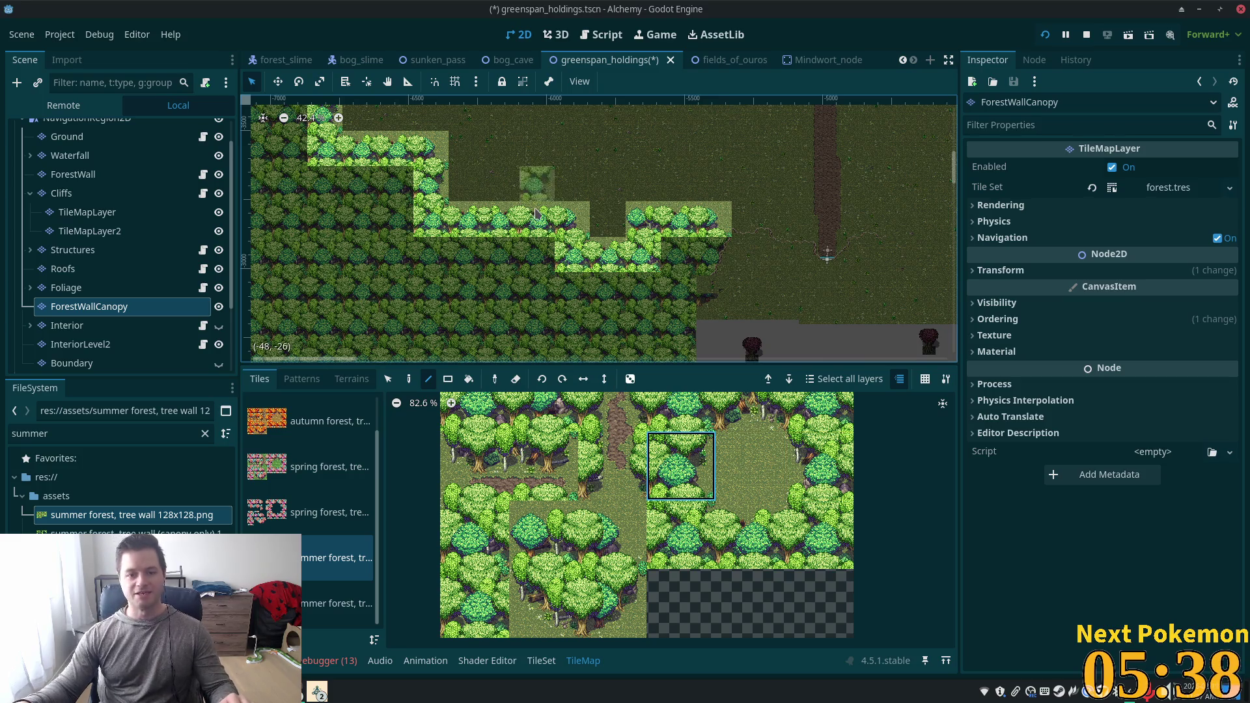
scroll(573, 268, "up", 2)
scroll(573, 268, "down", 1)
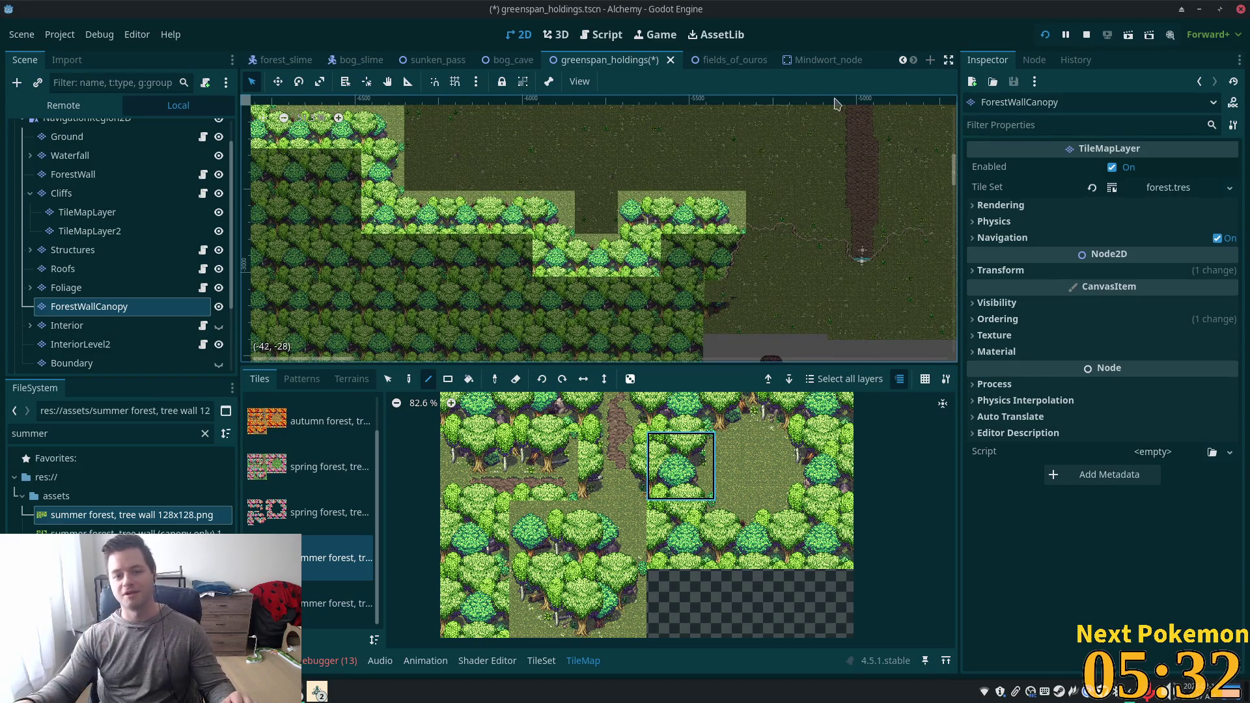
scroll(524, 221, "down", 3)
scroll(526, 224, "up", 3)
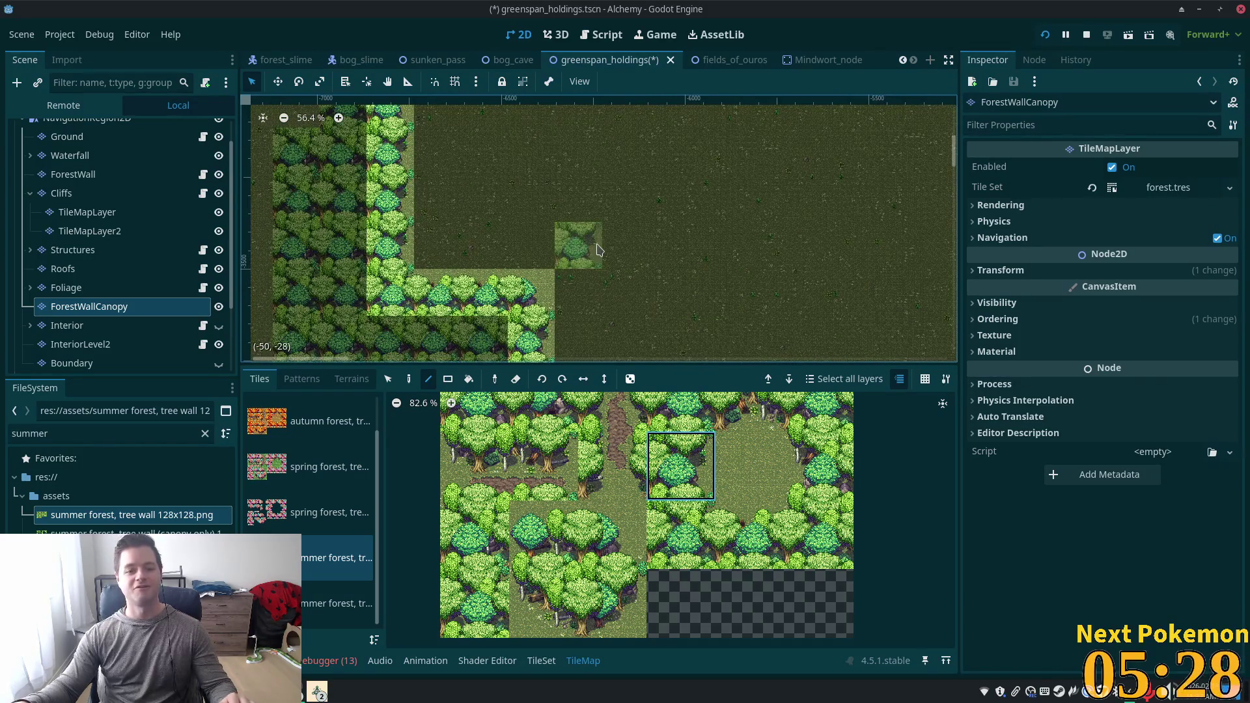
Save the greenspan_holdings scene and select the canopy-only tile source.
left_click_drag(573, 246, 545, 182)
key("ctrl+s")
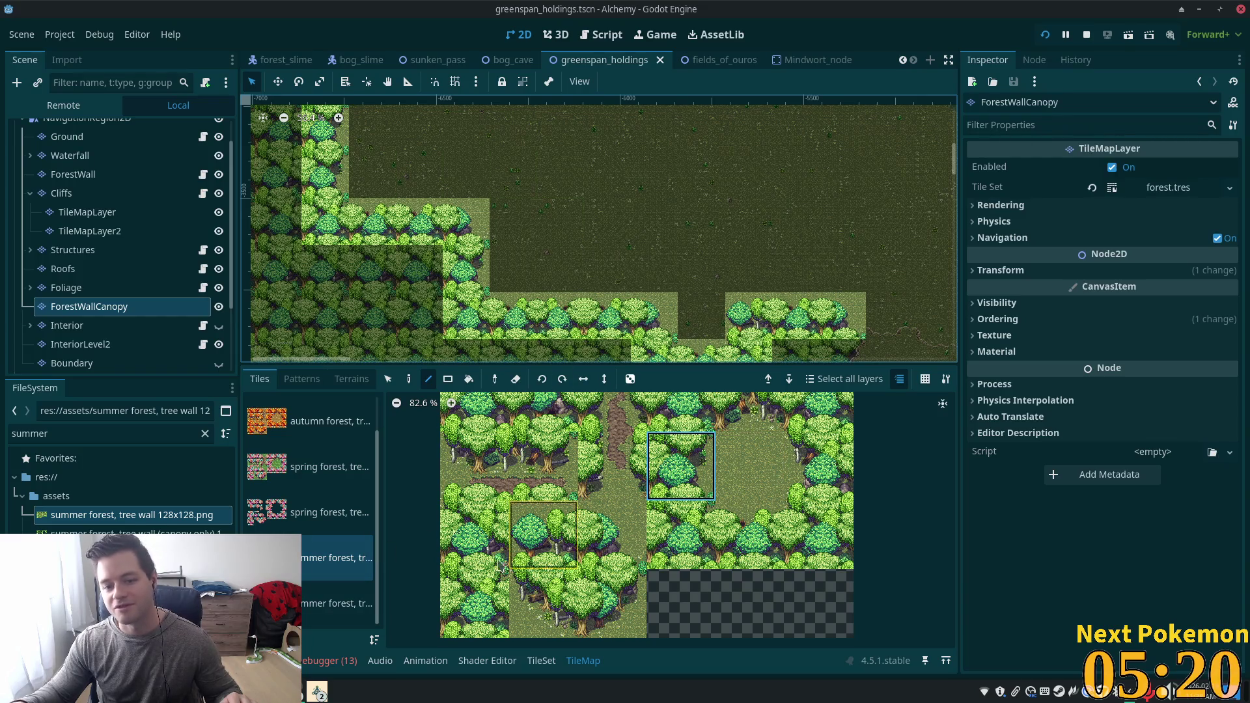
left_click(280, 603)
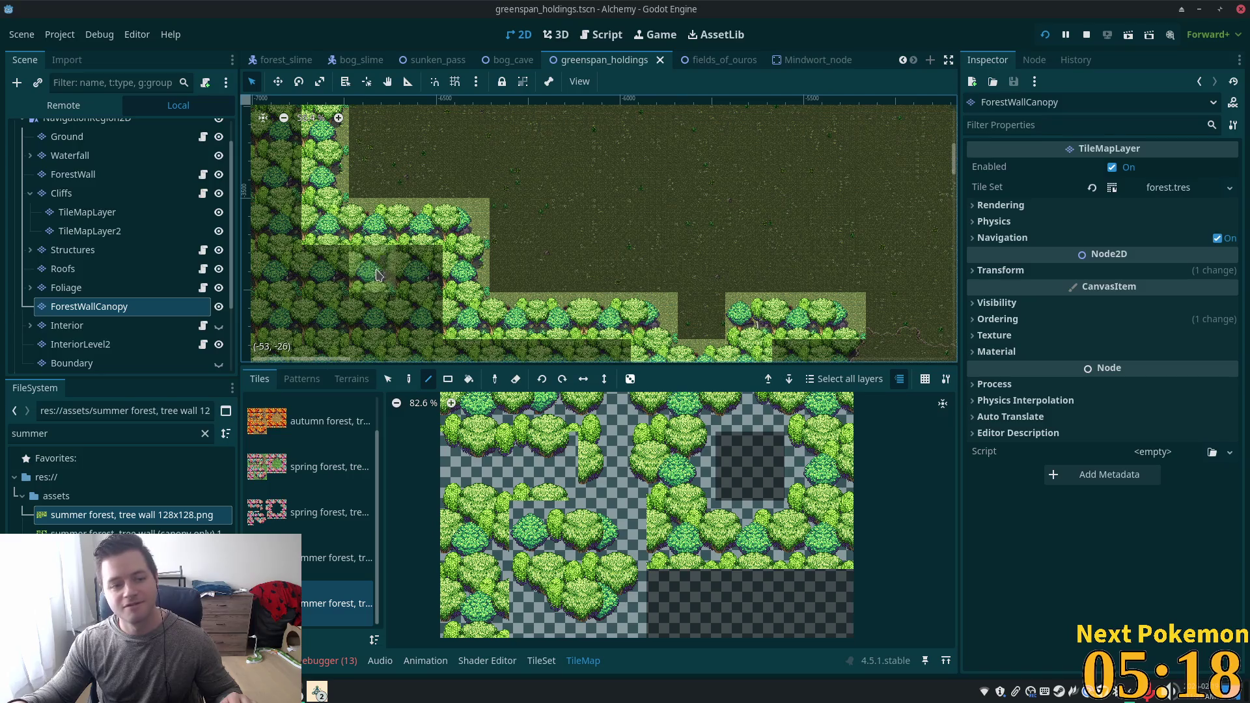
Erase canopy tiles along the left strip, then erase a rectangle of canopy tiles.
scroll(695, 335, "down", 4)
scroll(423, 155, "up", 3)
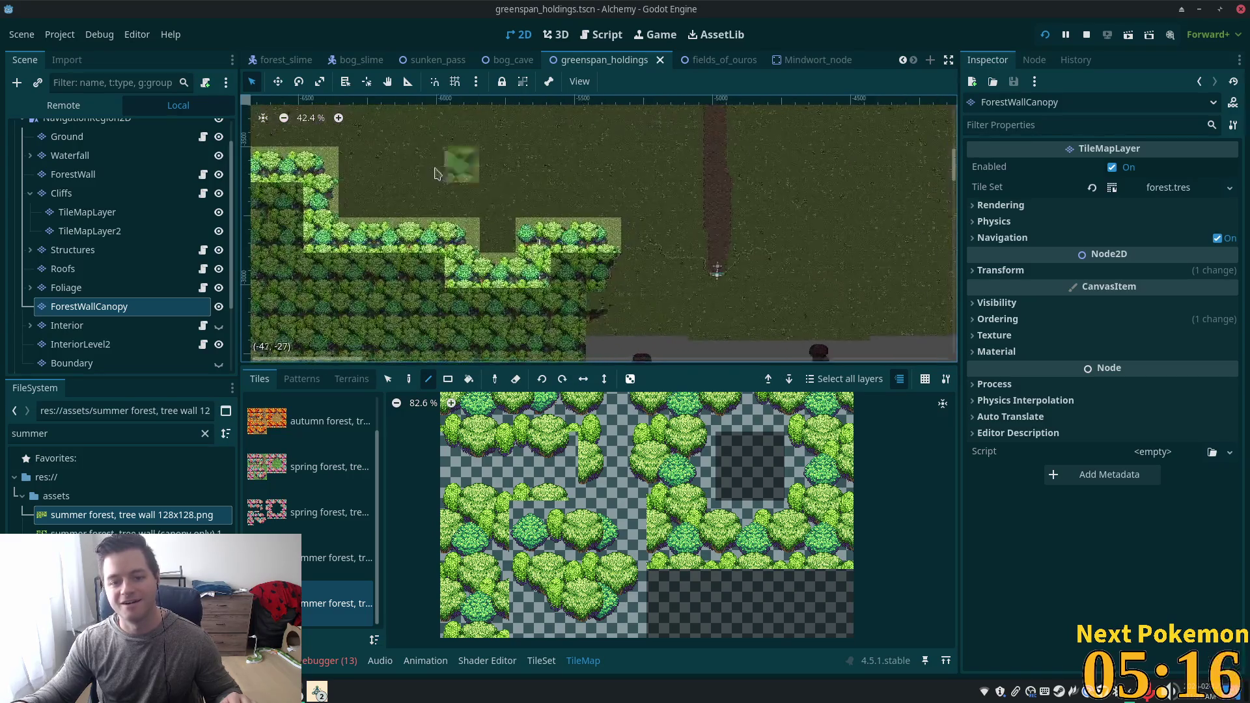
mouse_move(422, 155)
left_mouse_down()
mouse_move(385, 150)
mouse_move(384, 235)
mouse_move(443, 274)
mouse_move(467, 315)
left_mouse_up()
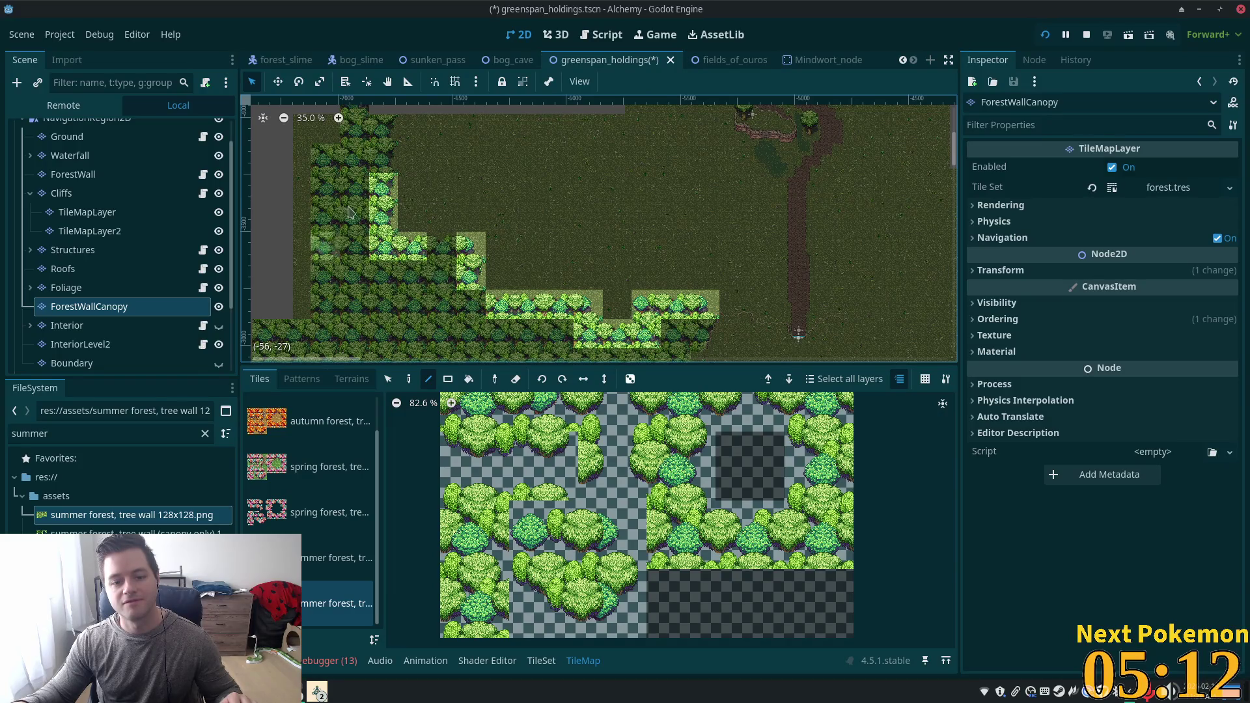
left_click(448, 379)
mouse_move(368, 116)
left_mouse_down()
mouse_move(719, 361)
mouse_move(775, 364)
left_mouse_up()
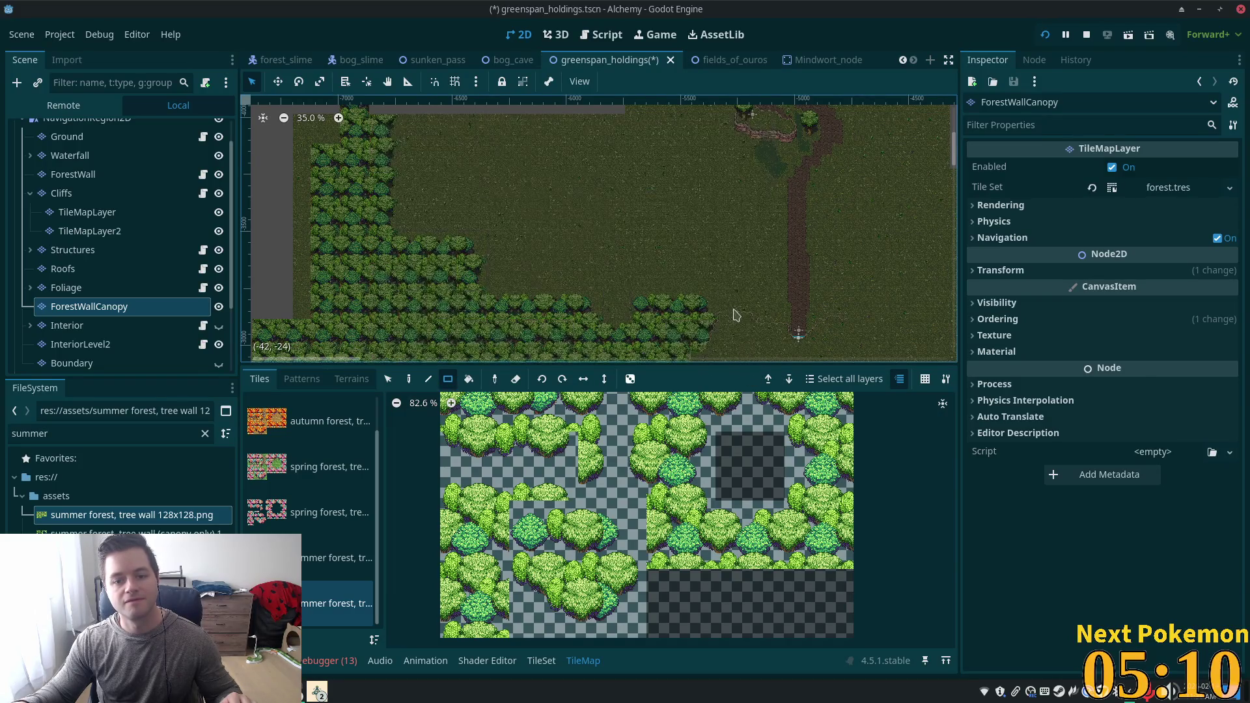
Paint single canopy tiles on the wall top and leftward along the row.
scroll(716, 329, "up", 2)
scroll(716, 329, "up", 4)
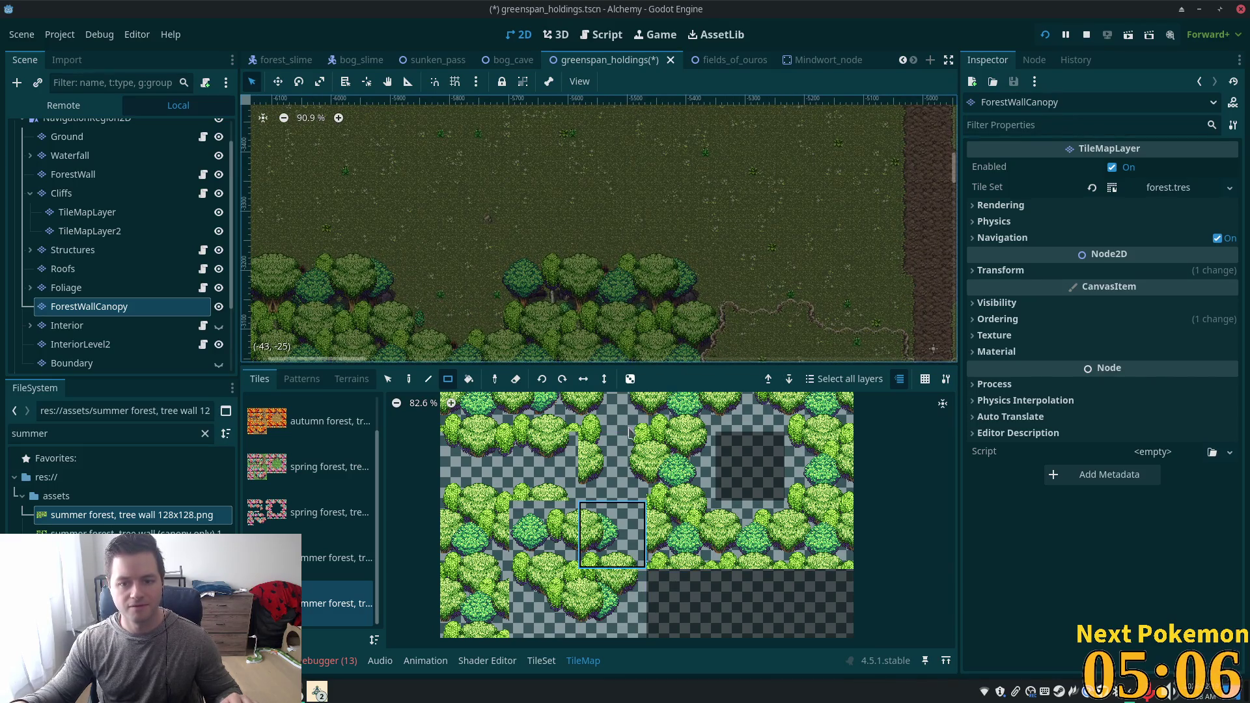
left_click(409, 379)
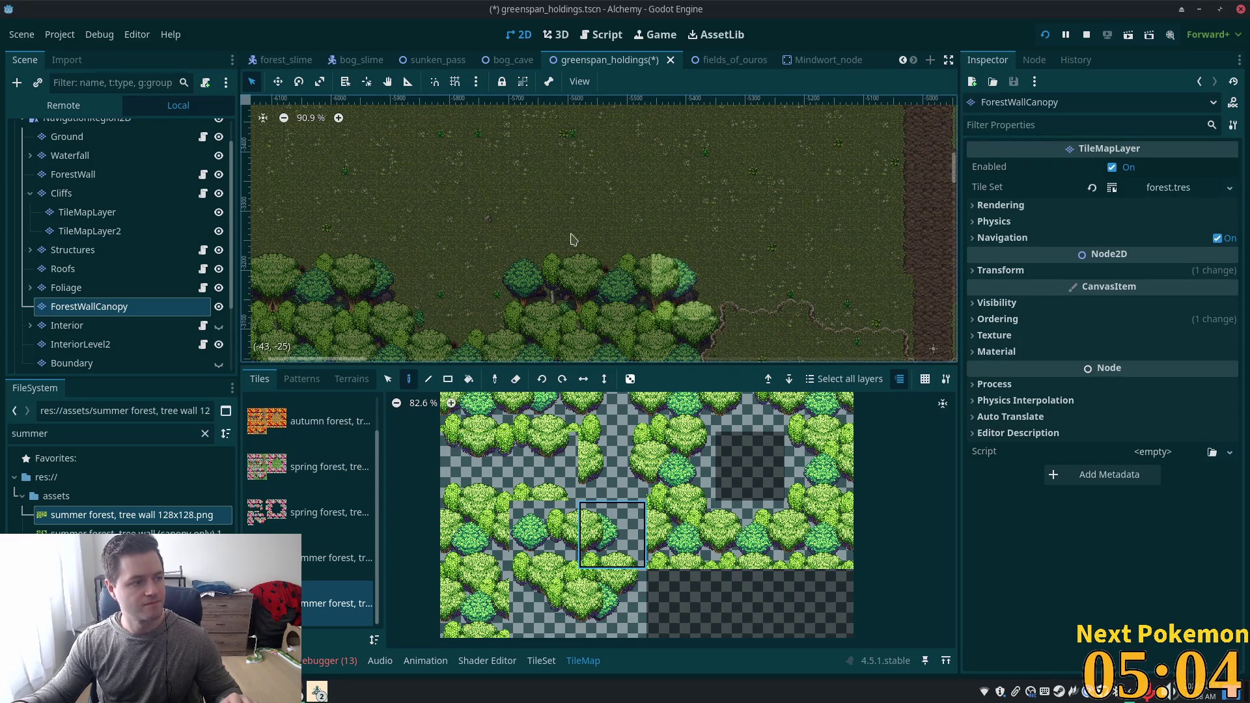
left_click(673, 303)
left_click(750, 534)
left_click(609, 286)
scroll(456, 261, "left", 5)
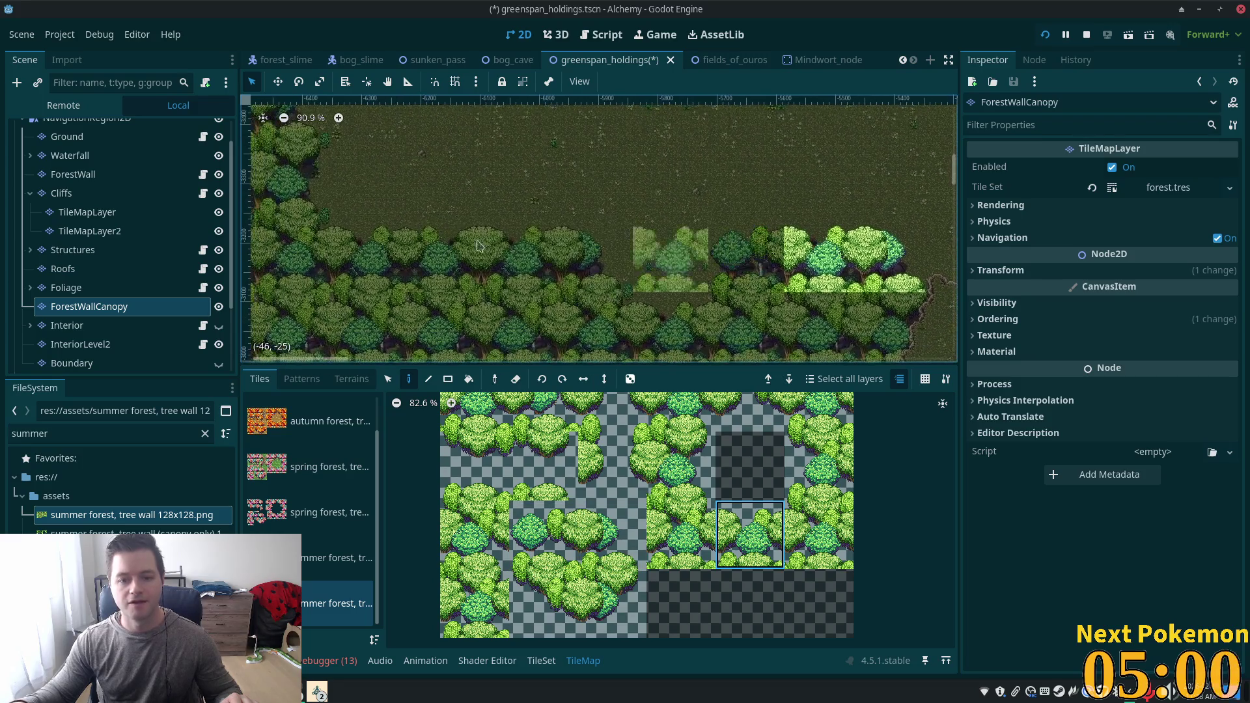
left_click(497, 260)
left_click(443, 260)
left_click(368, 261)
Pick other canopy tiles from the atlas and paint one on another stretch of wall.
scroll(456, 228, "left", 5)
scroll(455, 228, "up", 2)
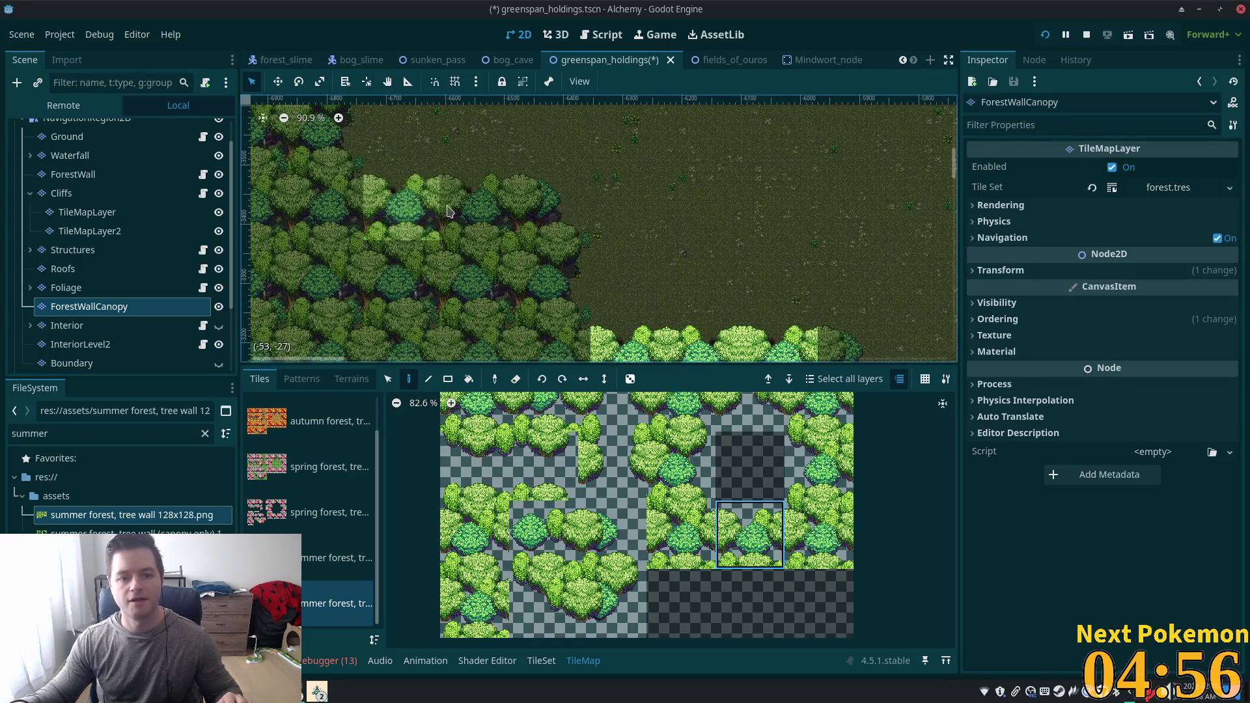
scroll(638, 173, "right", 6)
scroll(638, 173, "down", 2)
left_click(700, 281, "ctrl")
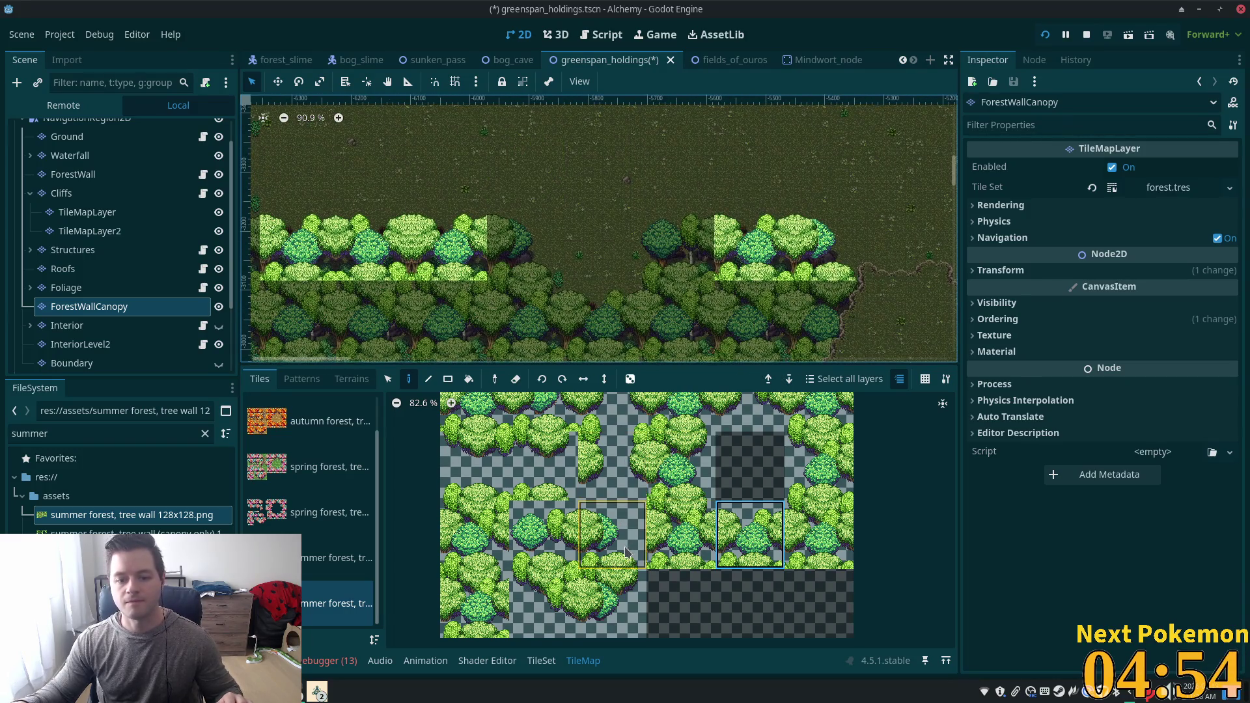
mouse_move(521, 247)
left_mouse_down()
mouse_move(569, 190)
mouse_move(822, 279)
left_mouse_up()
scroll(651, 228, "left", 5)
scroll(530, 143, "up", 1)
scroll(530, 143, "right", 8)
scroll(530, 143, "down", 2)
left_click(750, 533)
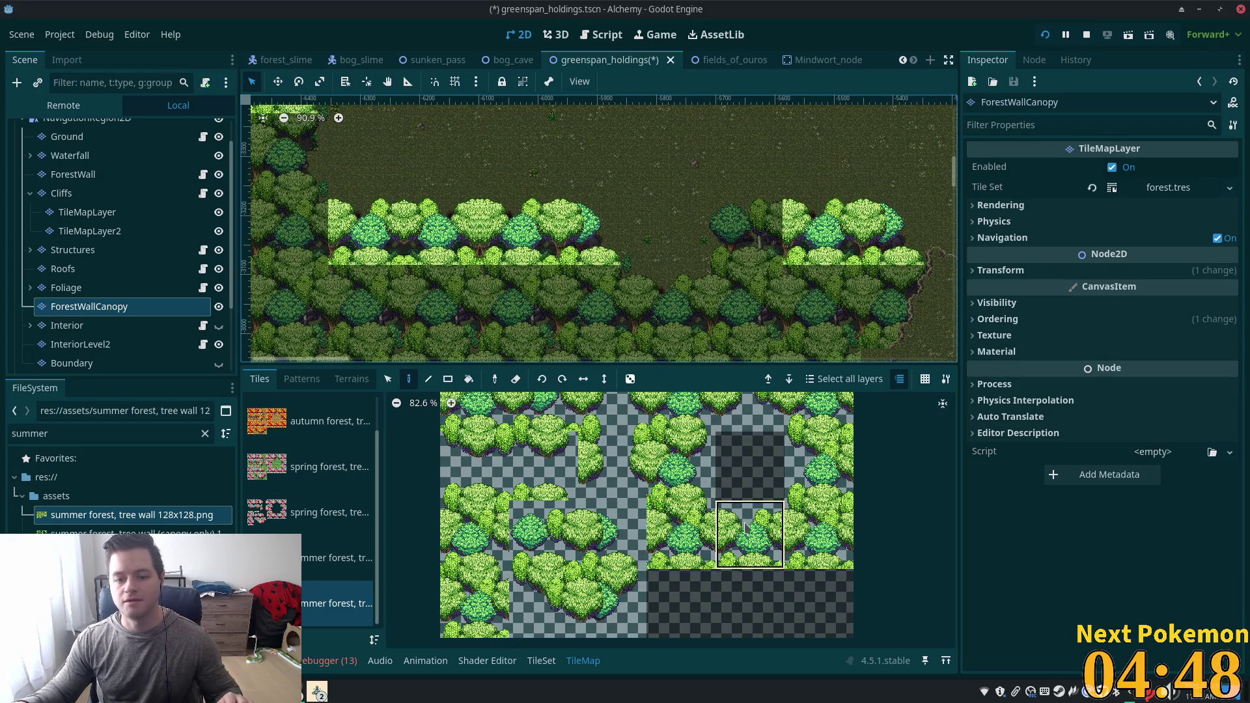
left_click(671, 315)
Paint two more canopy tiles, neighbouring atlas tiles, stacked up the wall.
left_click(690, 532)
left_click(745, 301)
left_click(543, 534)
left_click(746, 233)
scroll(586, 228, "down", 1)
scroll(586, 228, "left", 2)
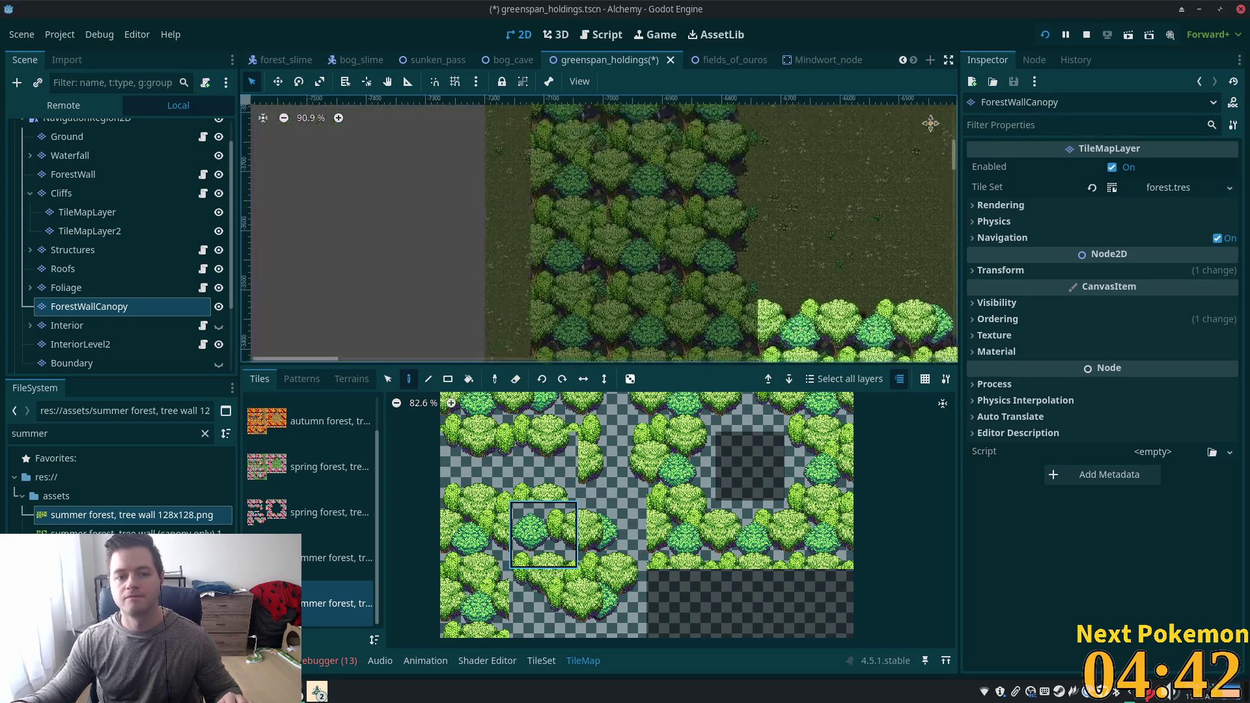
scroll(355, 140, "up", 1)
Draw a vertical line of another canopy tile down the wall with the Line tool.
left_click(680, 465)
scroll(631, 328, "up", 5)
scroll(632, 329, "left", 8)
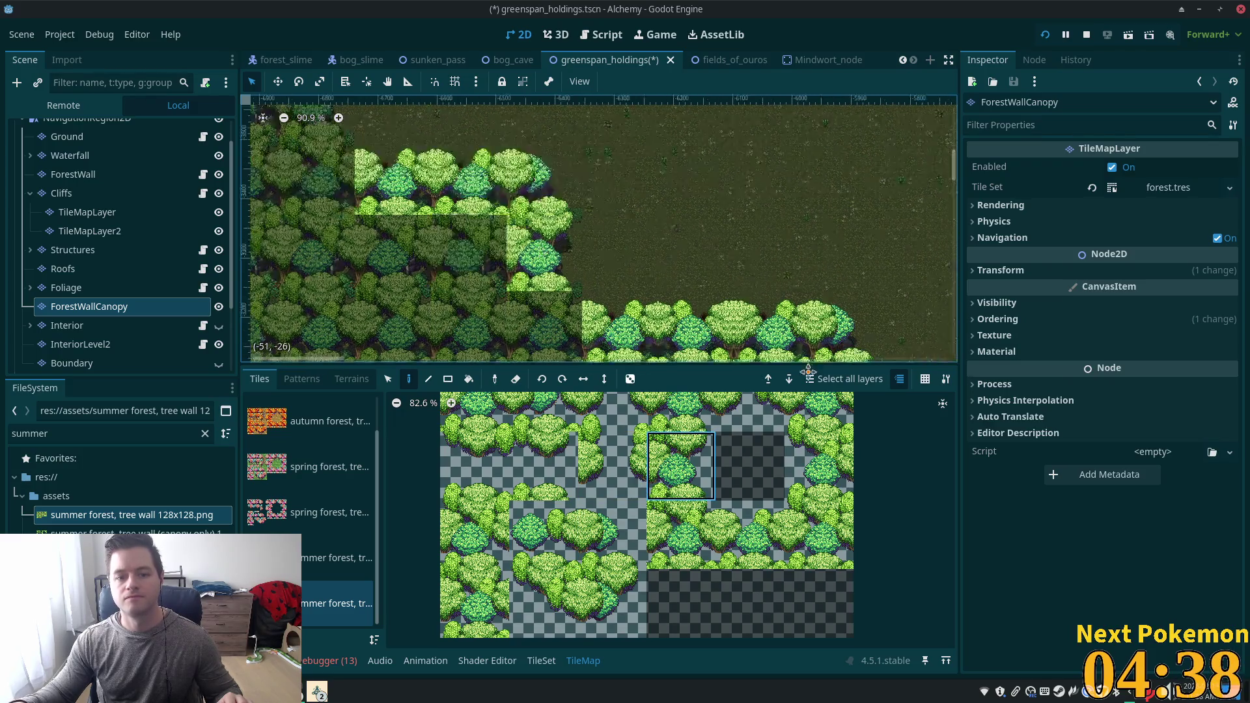
scroll(822, 306, "down", 5)
key("l")
scroll(775, 134, "down", 2)
scroll(711, 243, "down", 2)
mouse_move(606, 137)
left_mouse_down()
mouse_move(618, 345)
mouse_move(618, 306)
left_mouse_up()
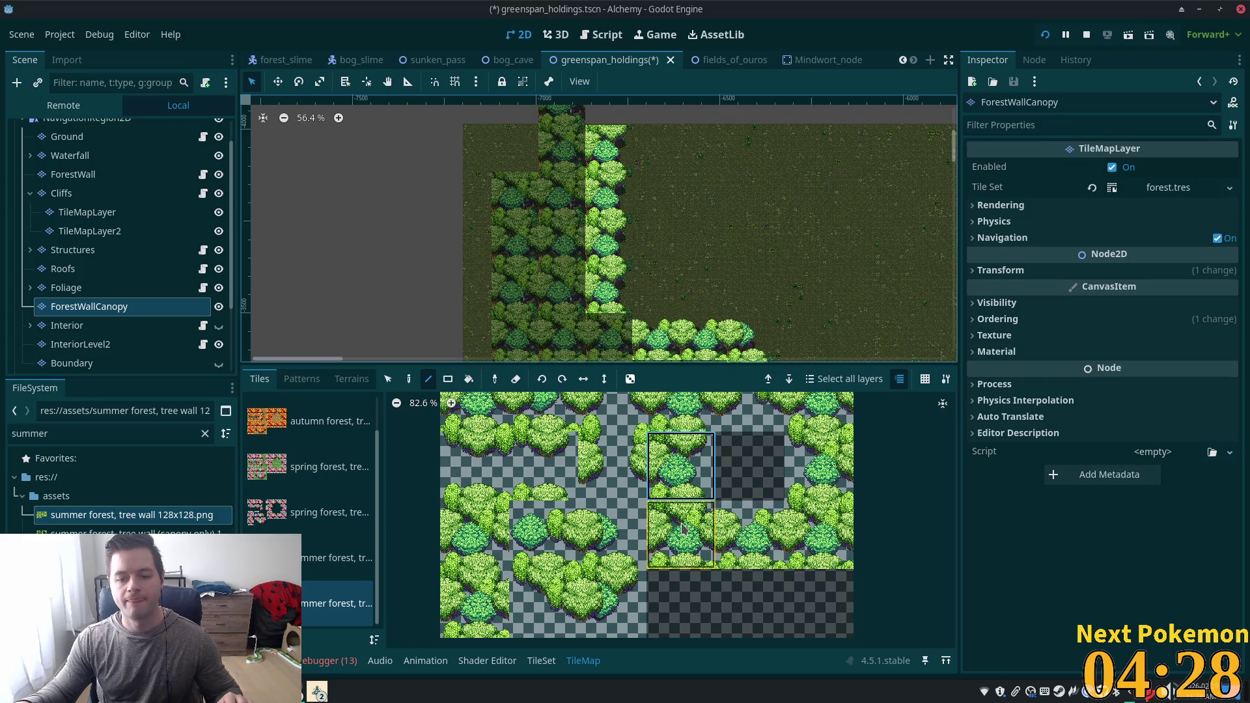
scroll(677, 306, "up", 5)
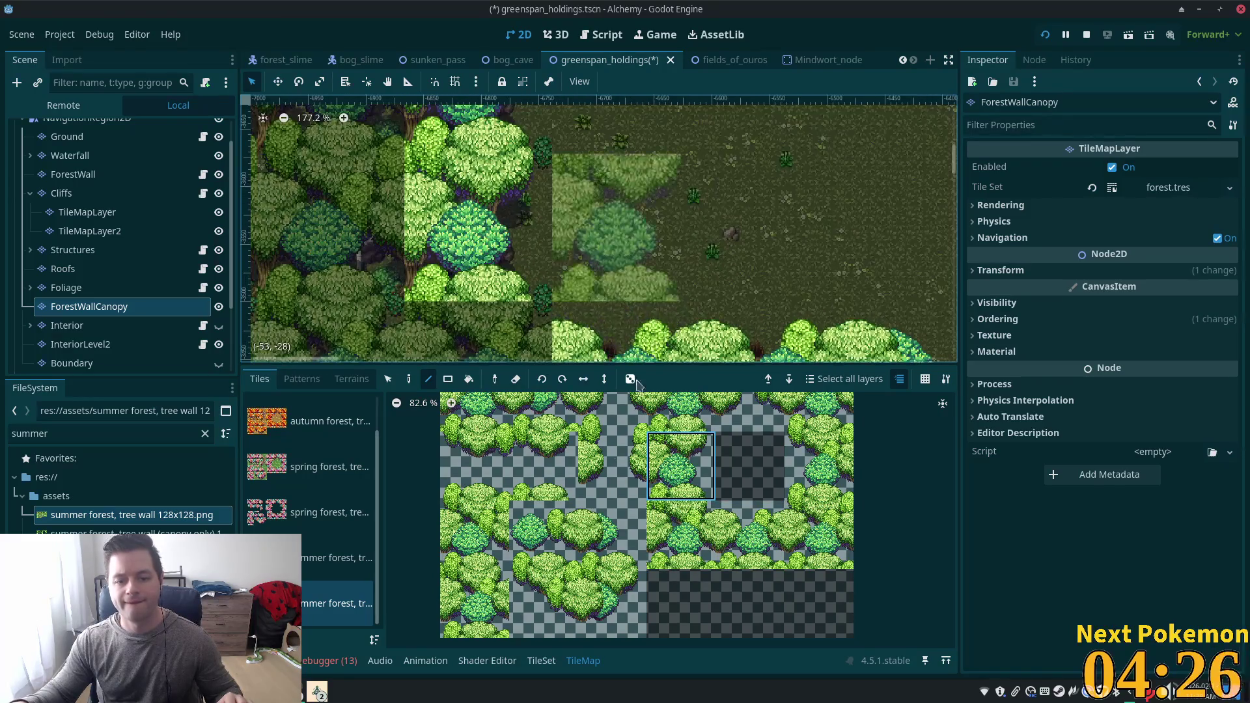
scroll(782, 228, "left", 2)
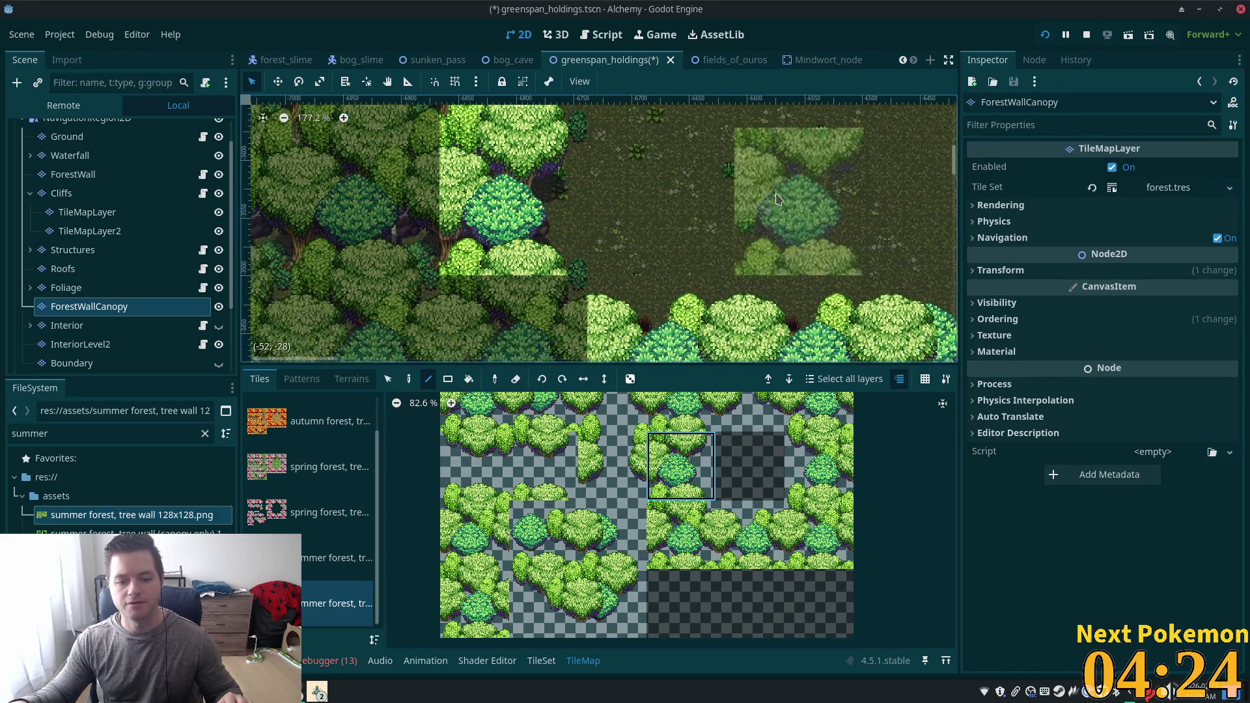
Select the canopy tile one row lower and look over the painted wall.
left_click(680, 533)
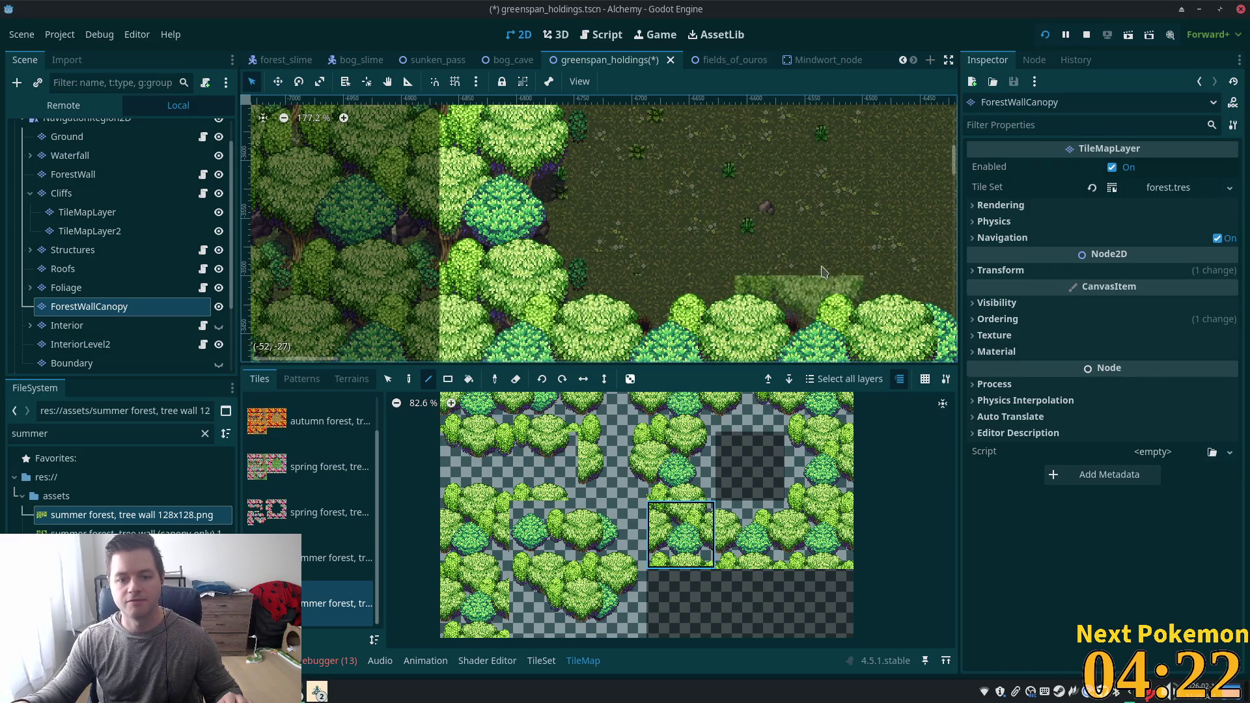
scroll(835, 264, "down", 1)
scroll(781, 254, "down", 4)
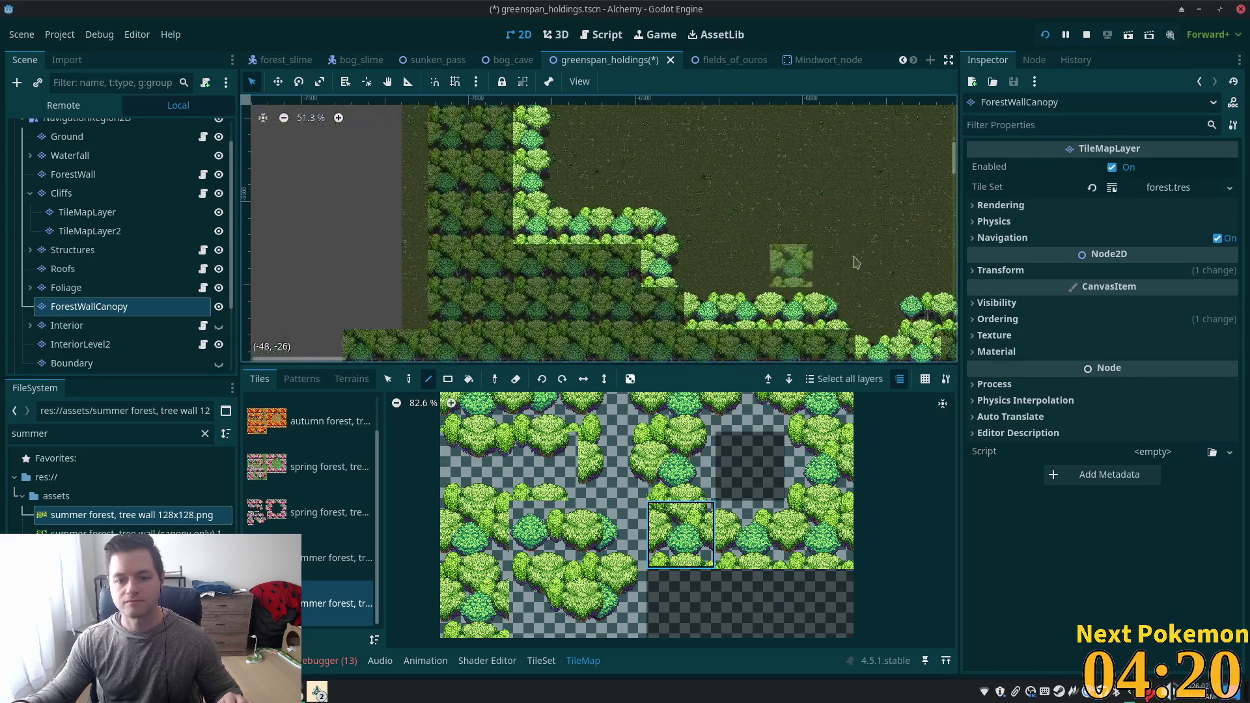
scroll(712, 232, "right", 2)
scroll(595, 311, "right", 2)
scroll(795, 209, "down", 2)
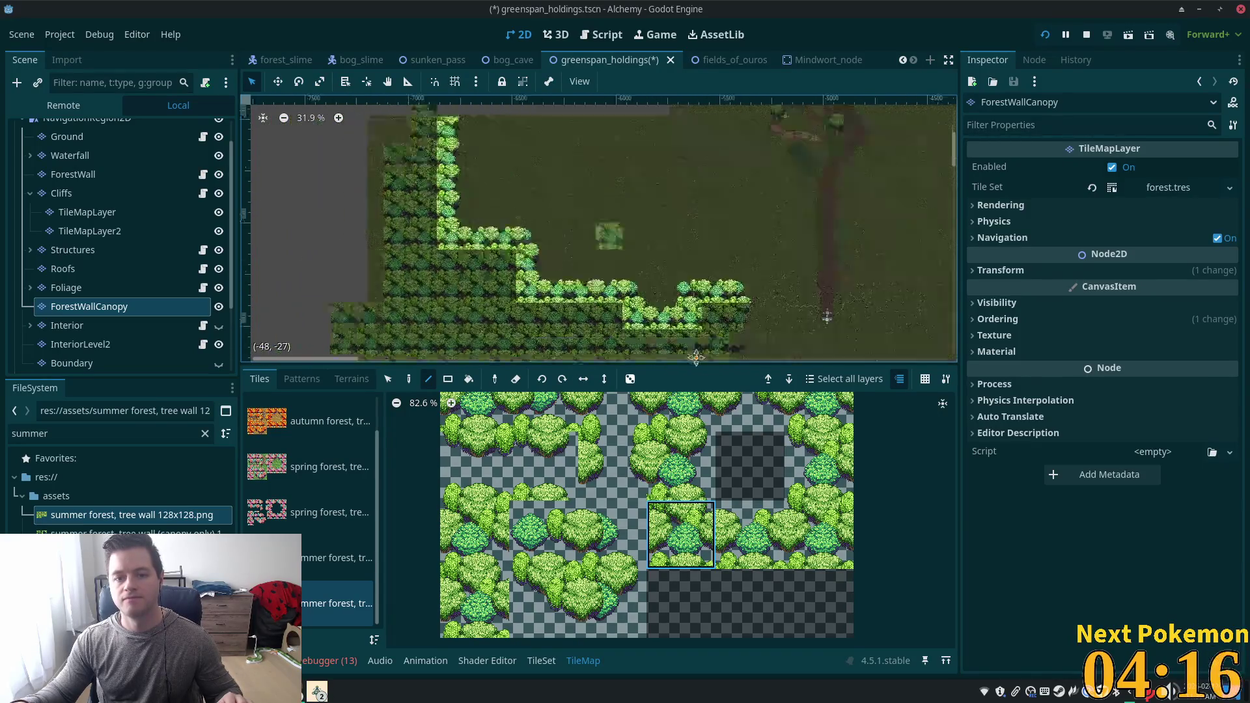
scroll(730, 353, "down", 1)
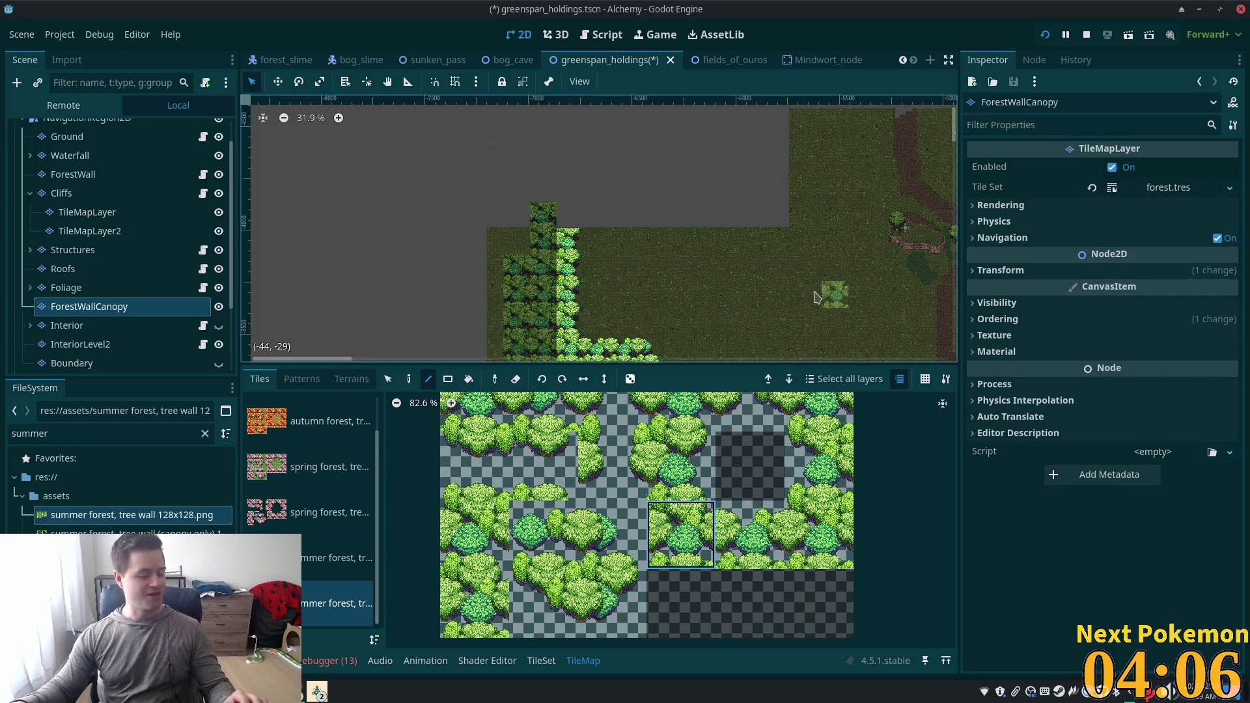
scroll(817, 298, "up", 5)
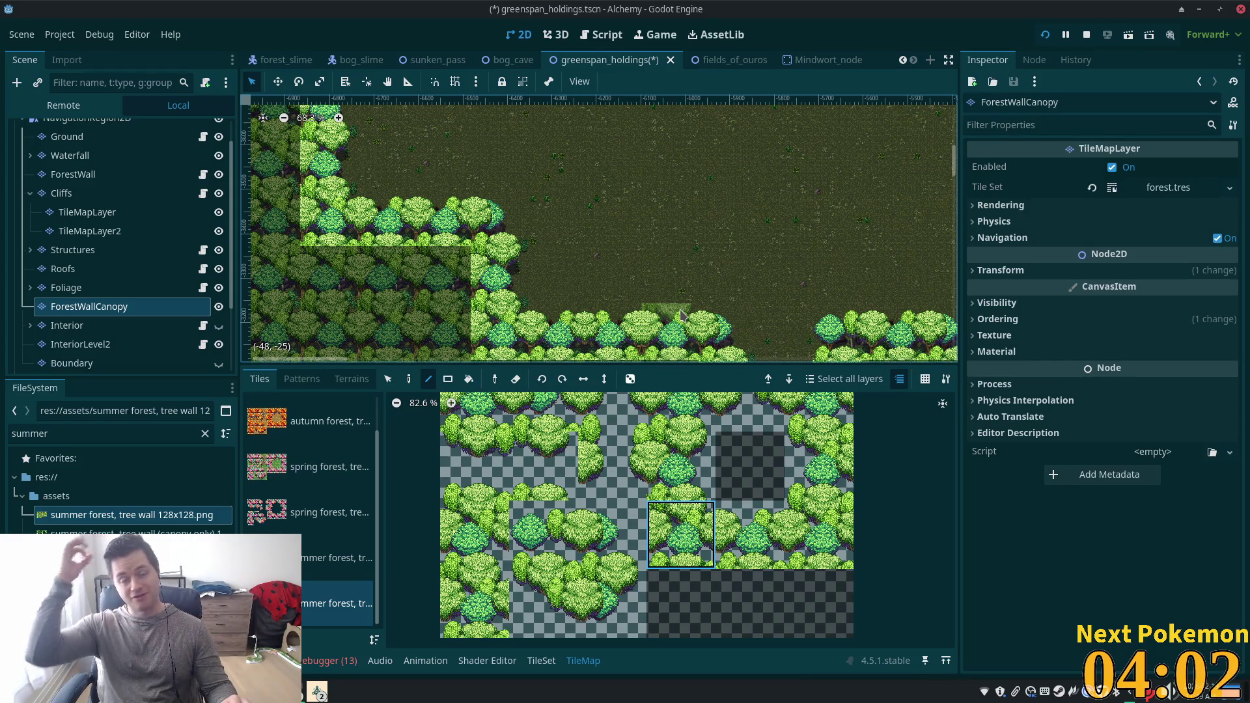
scroll(664, 209, "up", 1)
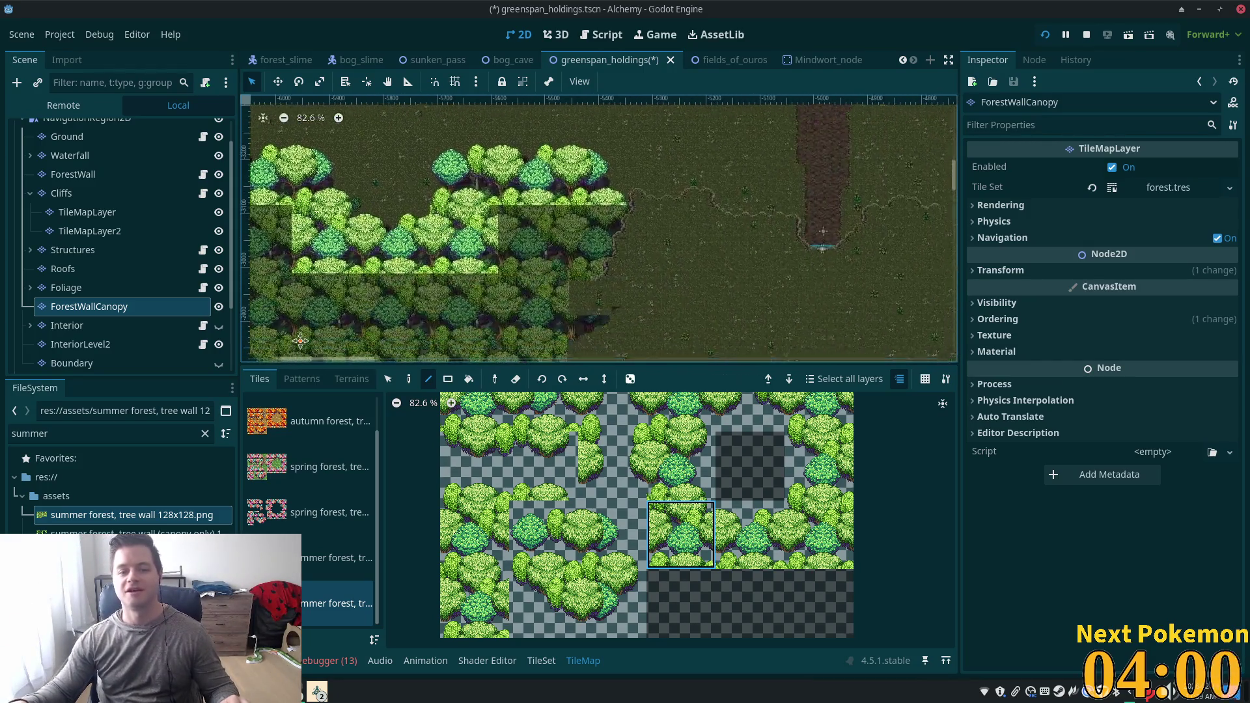
Select the canopy tile one row higher, then the full 'summer forest, tree wall 128x128.png' source.
left_click_drag(300, 339, 365, 376)
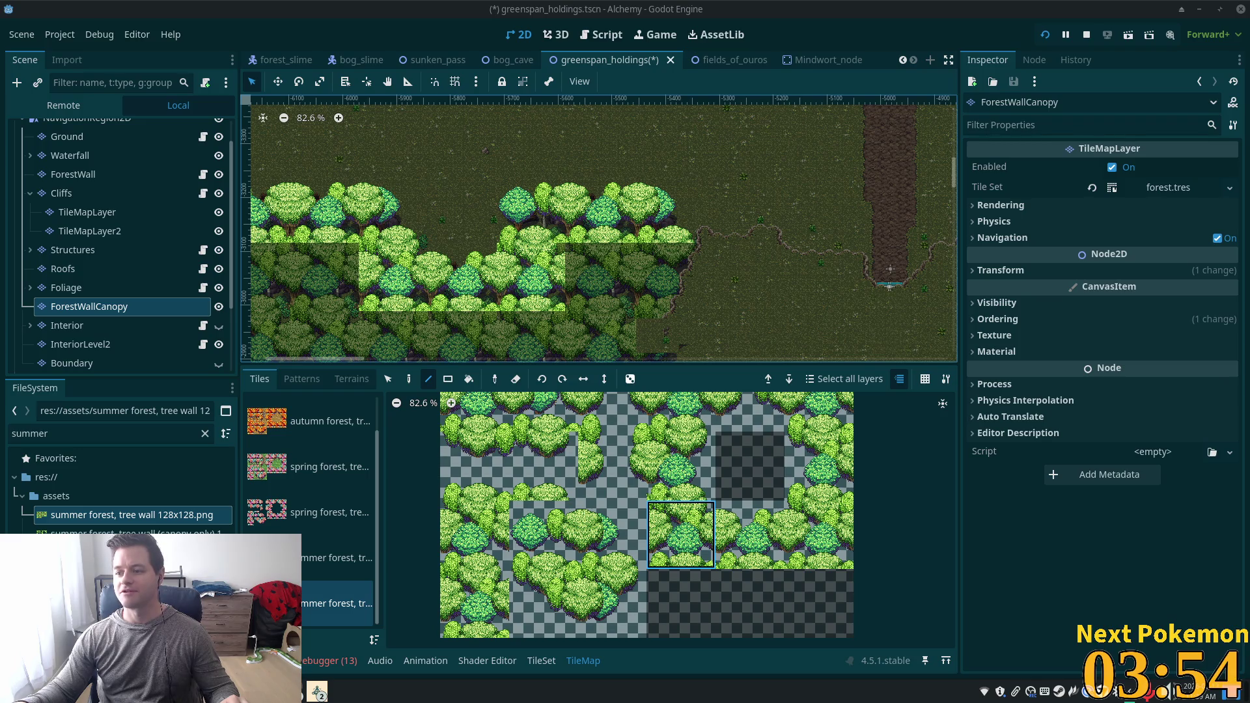
scroll(765, 256, "down", 2)
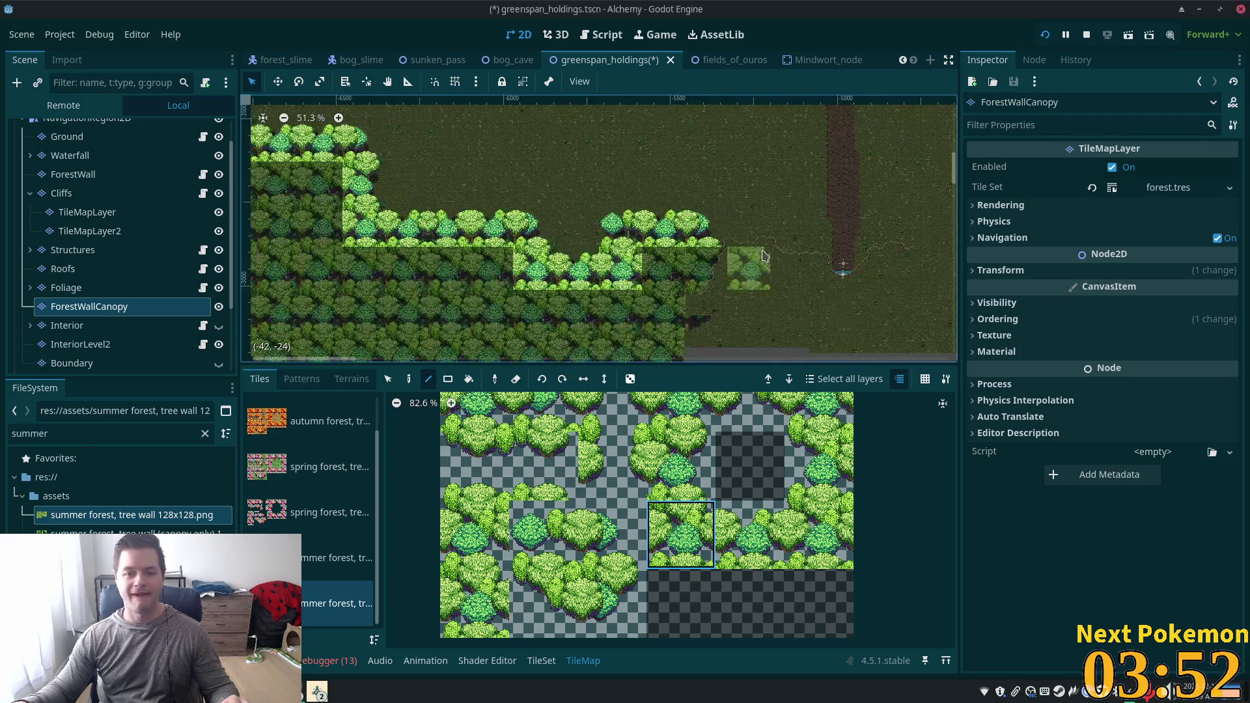
scroll(767, 287, "up", 3)
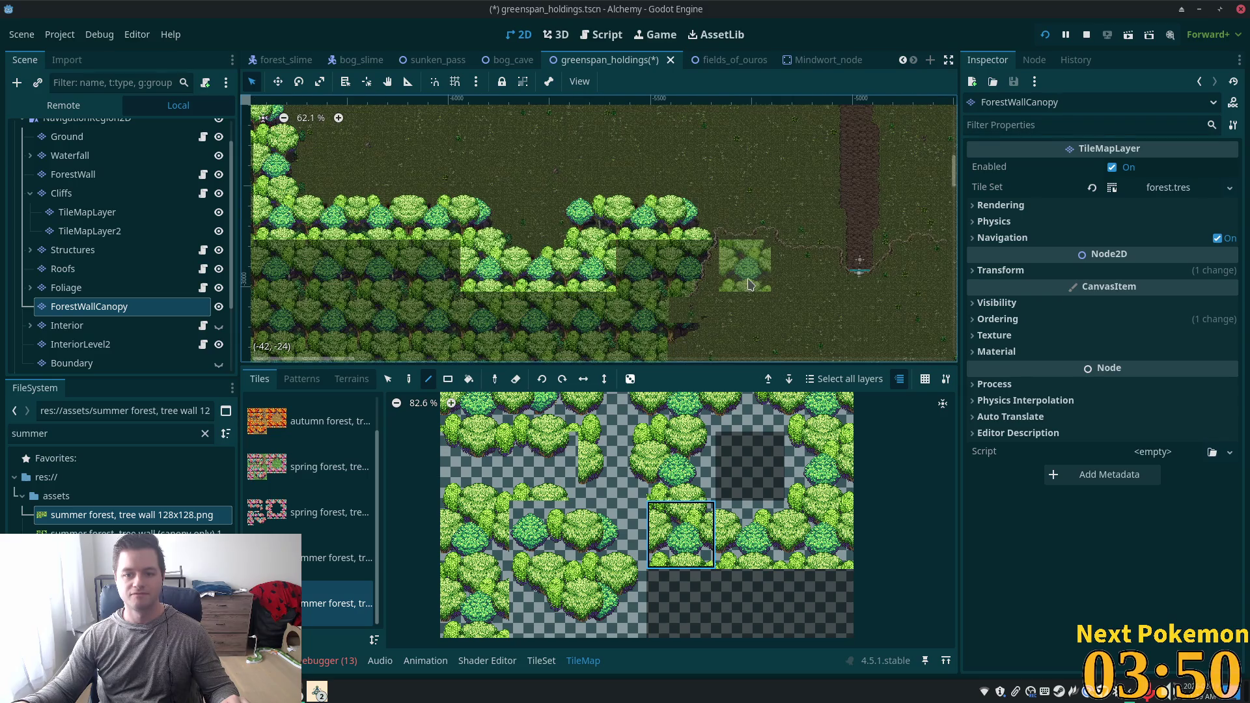
scroll(832, 299, "up", 4)
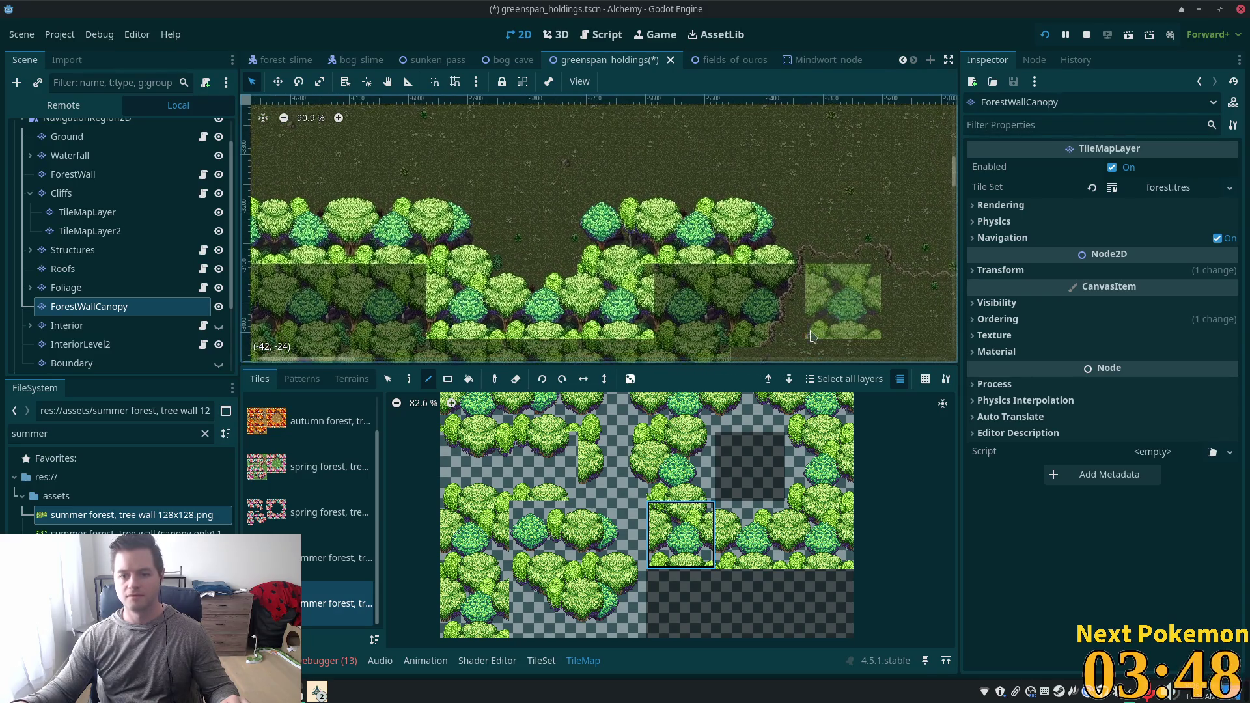
left_click(680, 466)
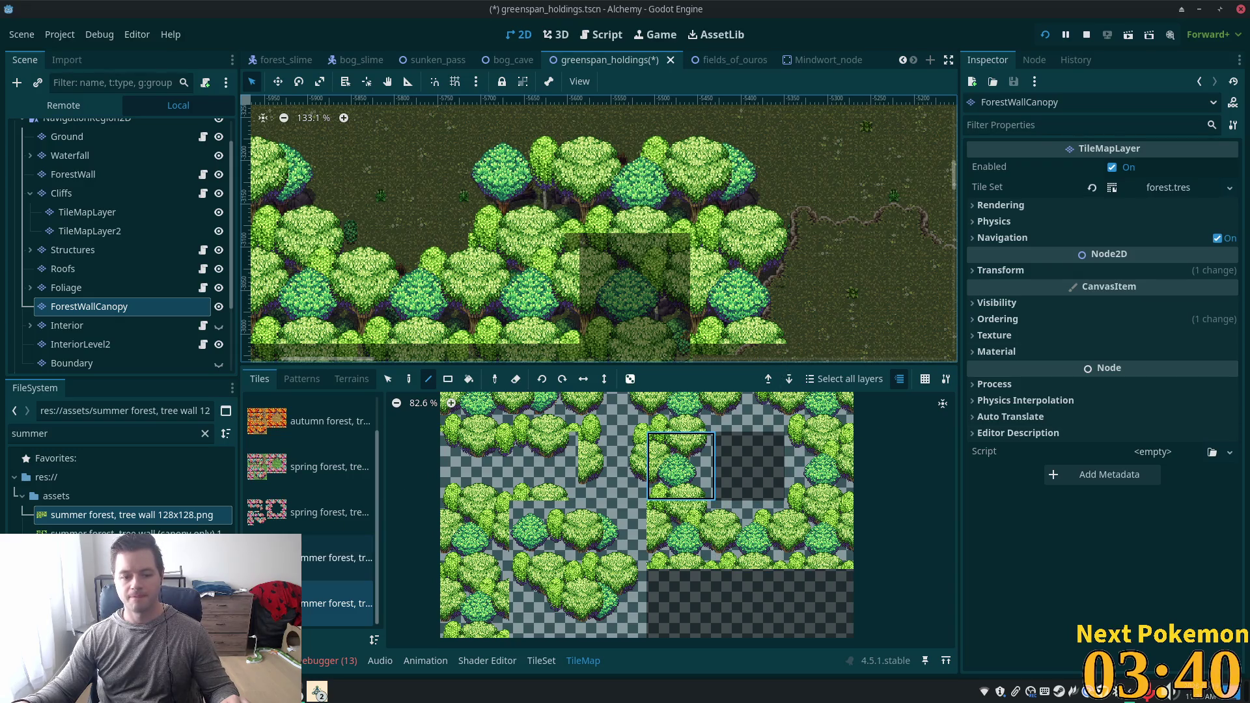
left_click(303, 566)
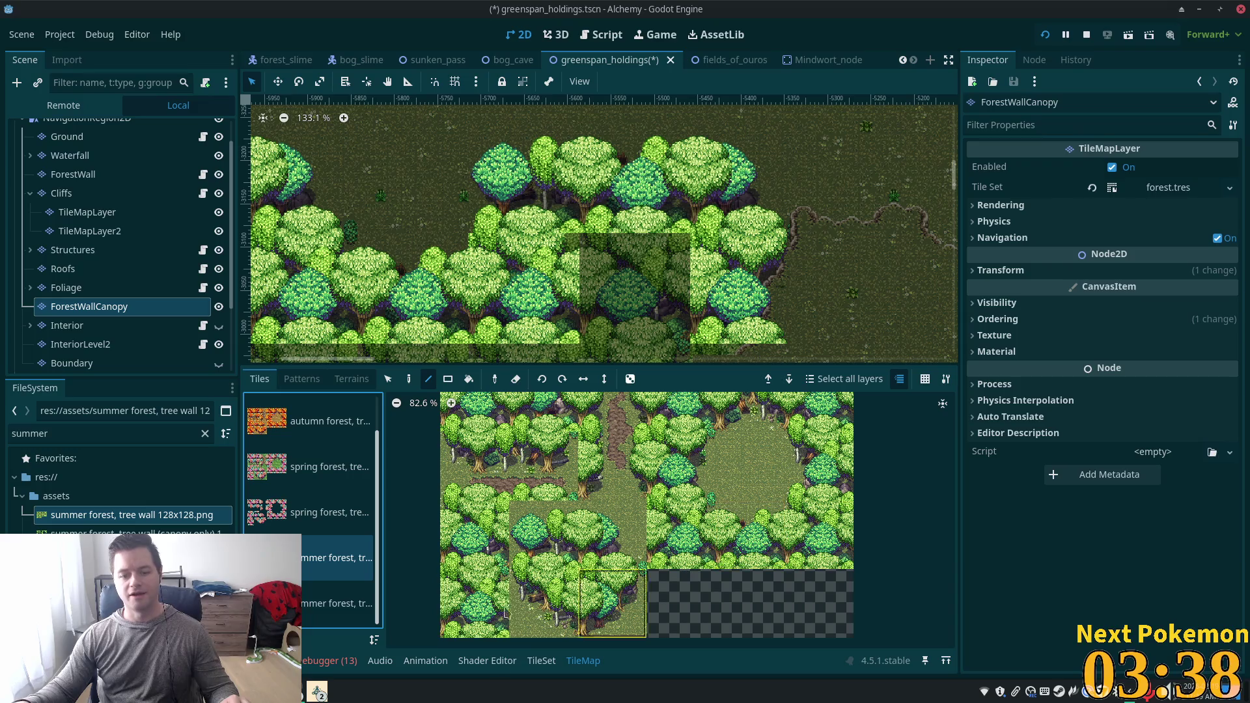
Select a summer forest tree-wall tile in the TileSet tab and scroll to Physics Layer 0.
left_click(537, 661)
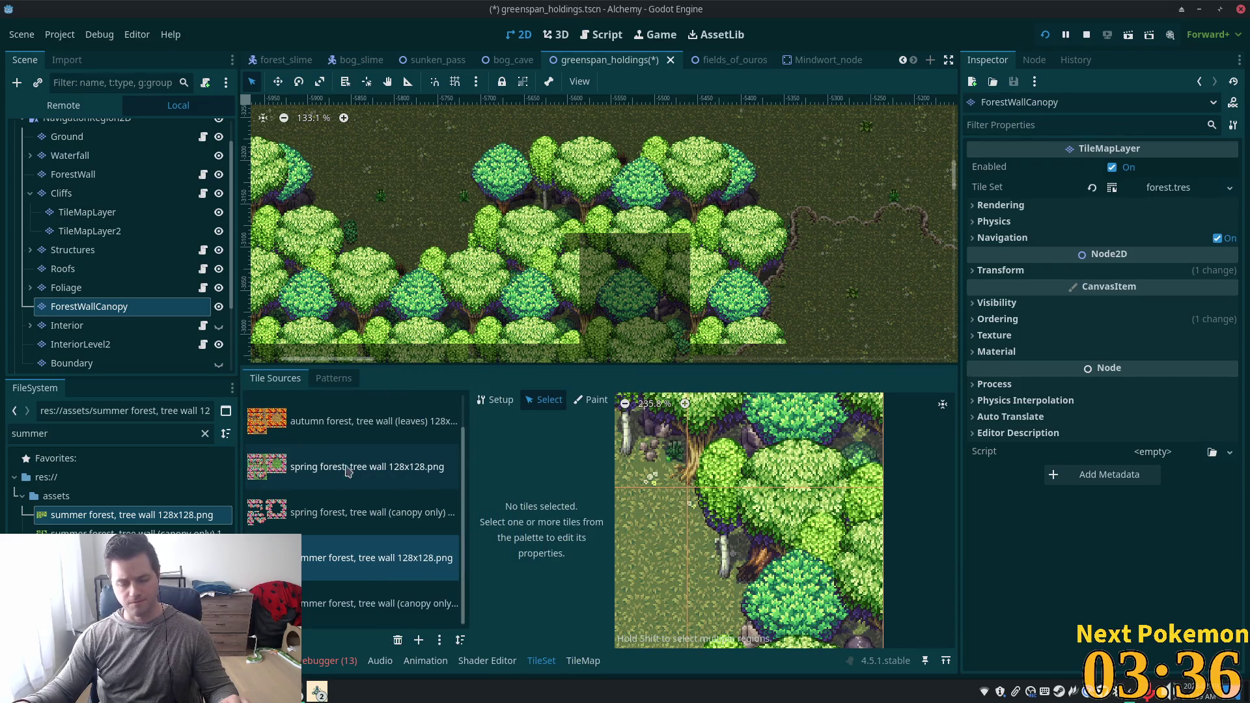
scroll(774, 530, "down", 1)
scroll(773, 530, "down", 3)
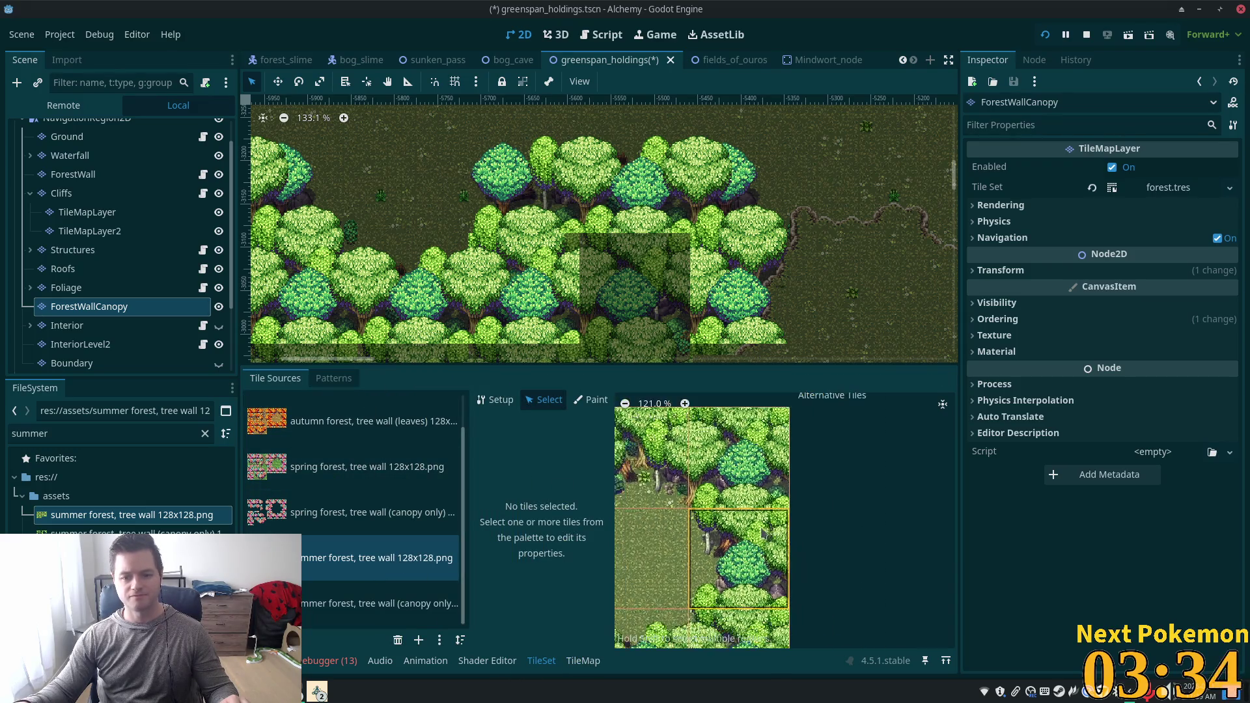
scroll(838, 471, "up", 3)
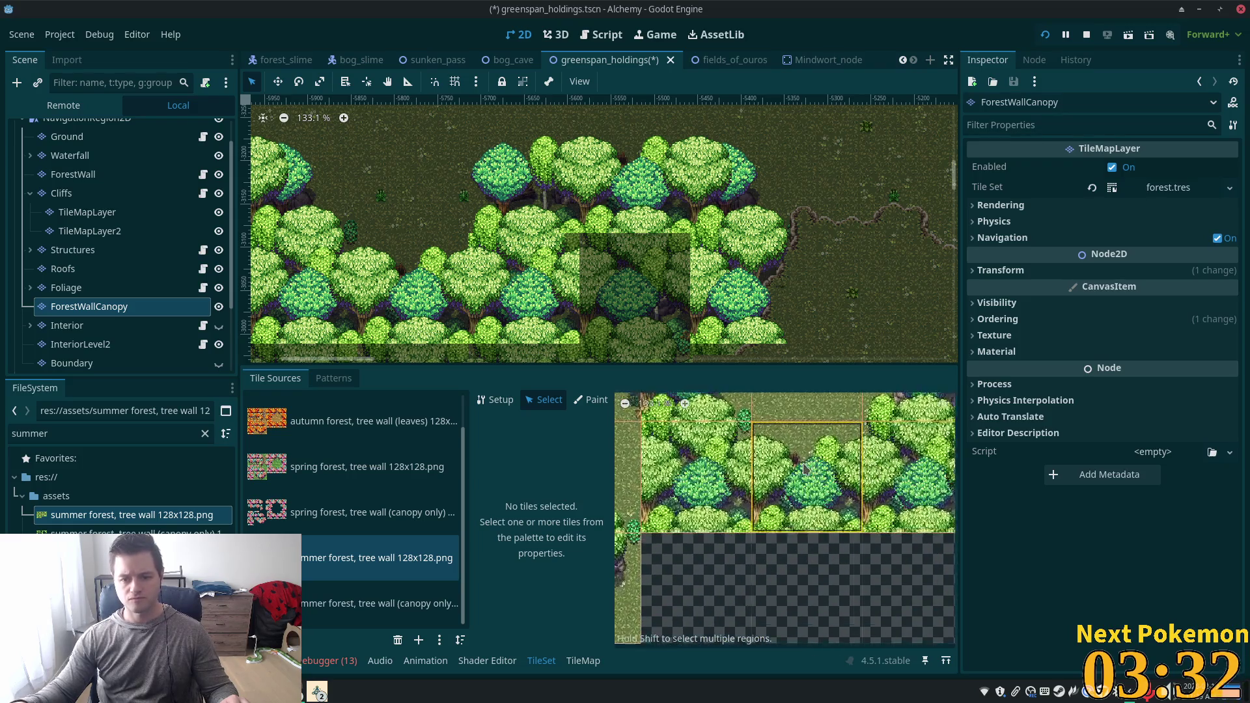
left_click(838, 470)
scroll(643, 543, "down", 3)
scroll(642, 544, "down", 1)
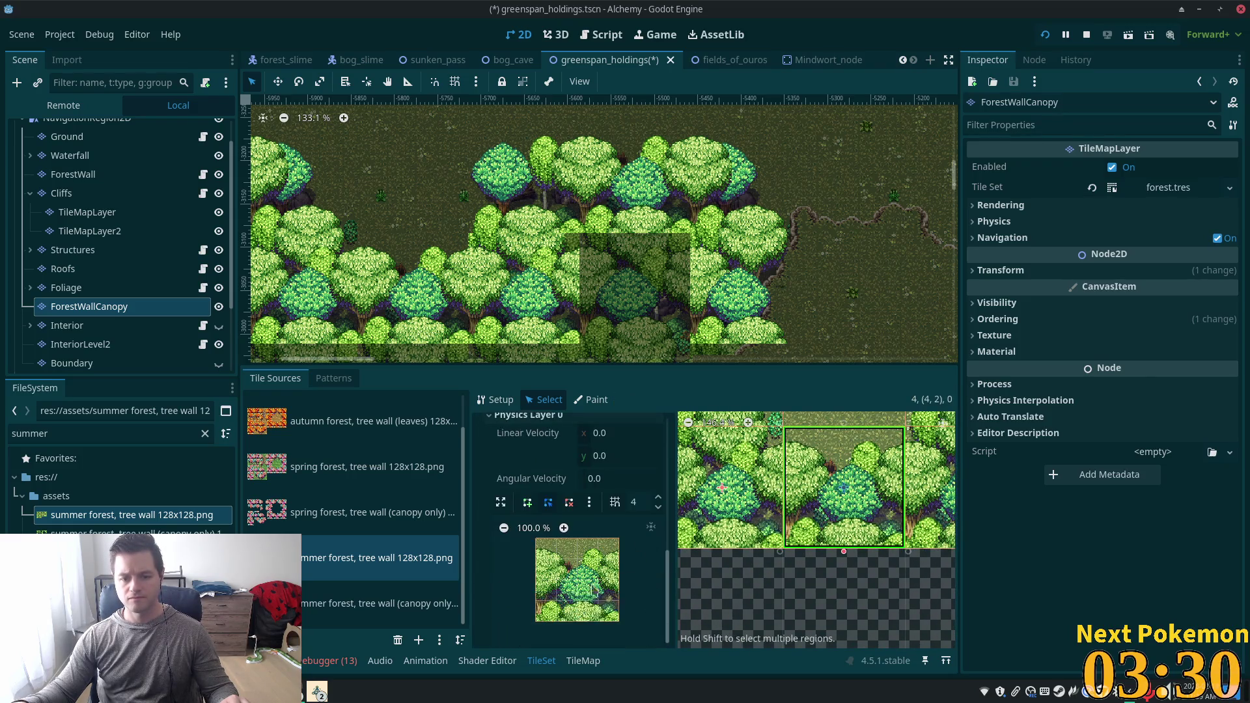
Pick the collision polygon tool, enlarge the editing panels, and expand the polygon editor.
left_click(527, 507)
scroll(586, 586, "up", 2)
scroll(590, 595, "down", 2)
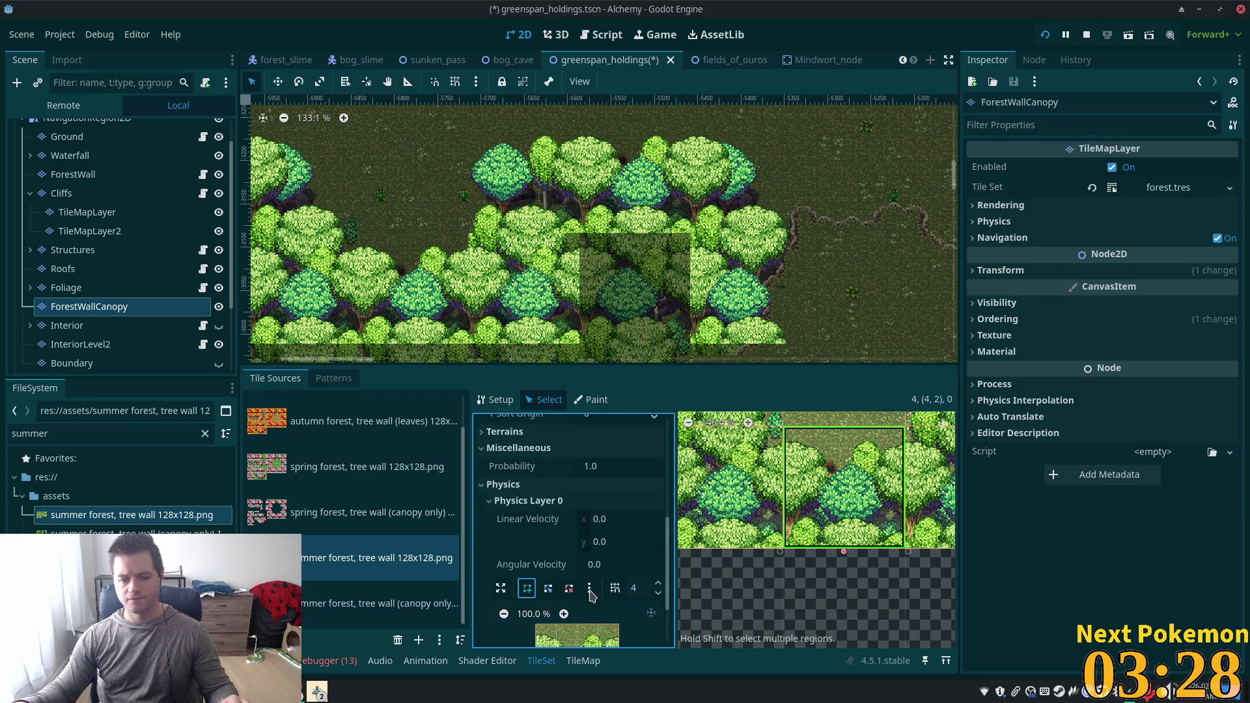
scroll(591, 600, "up", 1)
scroll(592, 600, "down", 1)
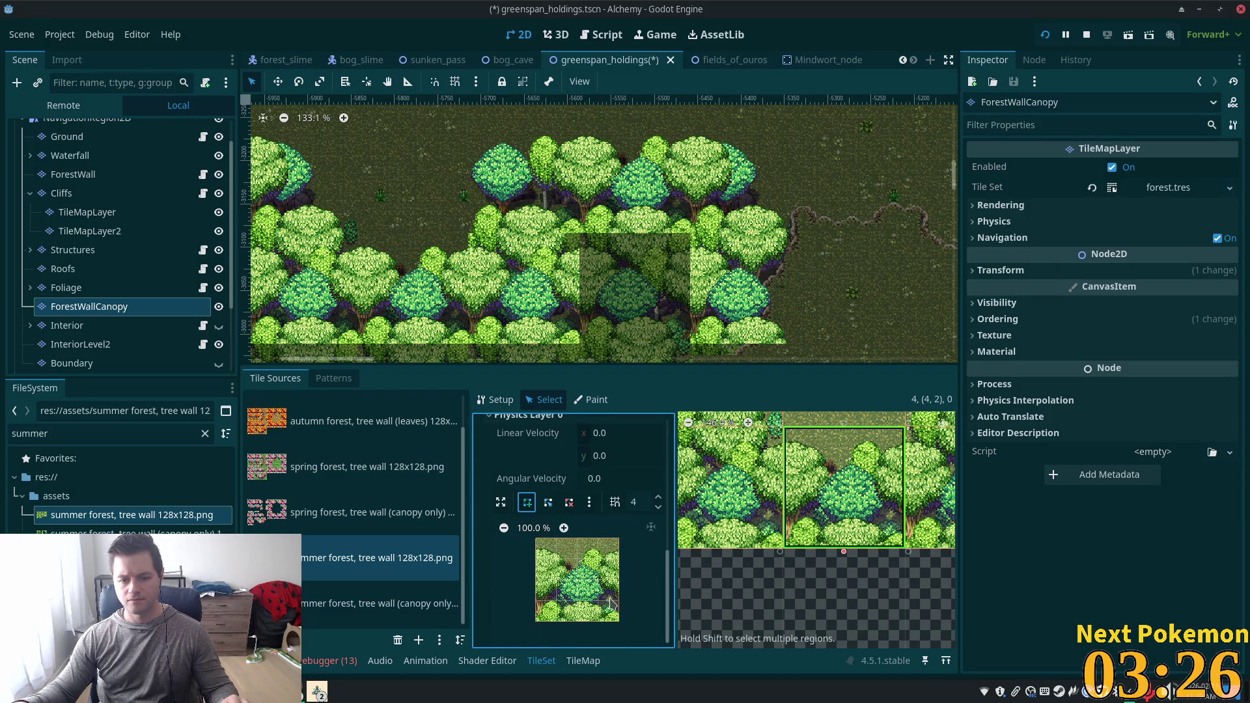
scroll(612, 602, "up", 2)
left_click_drag(552, 367, 551, 225)
left_click_drag(470, 424, 374, 424)
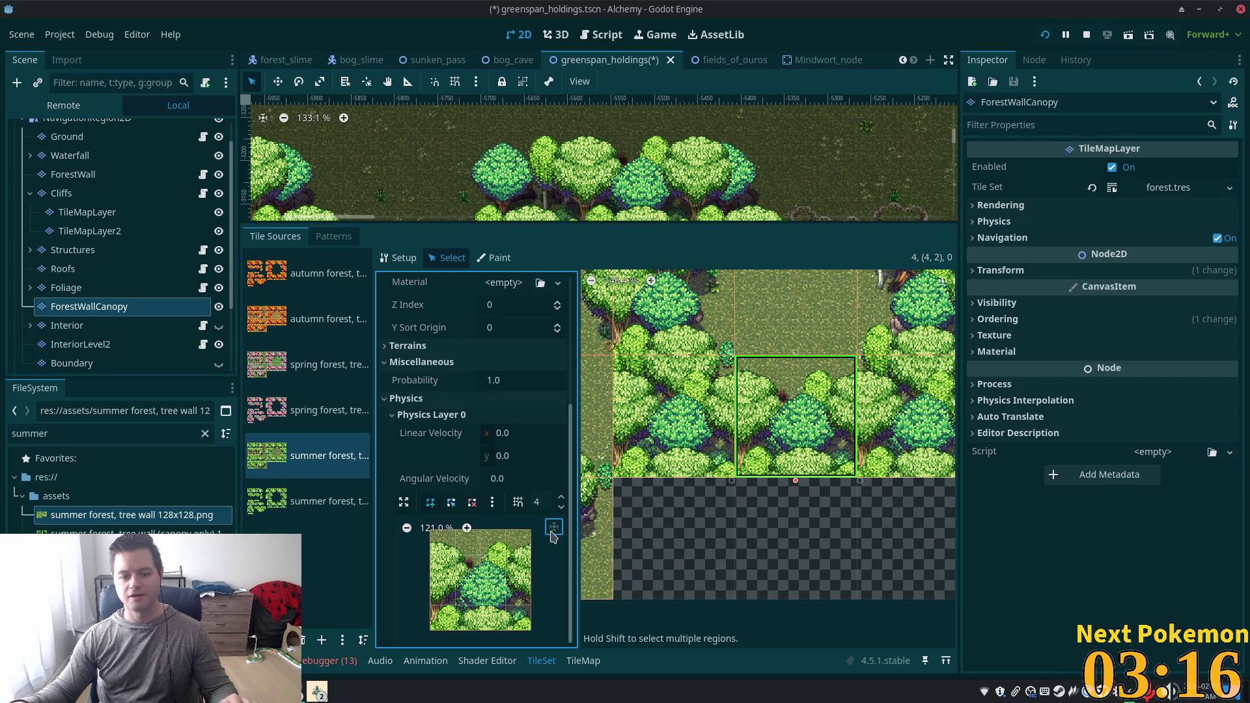
left_click(405, 505)
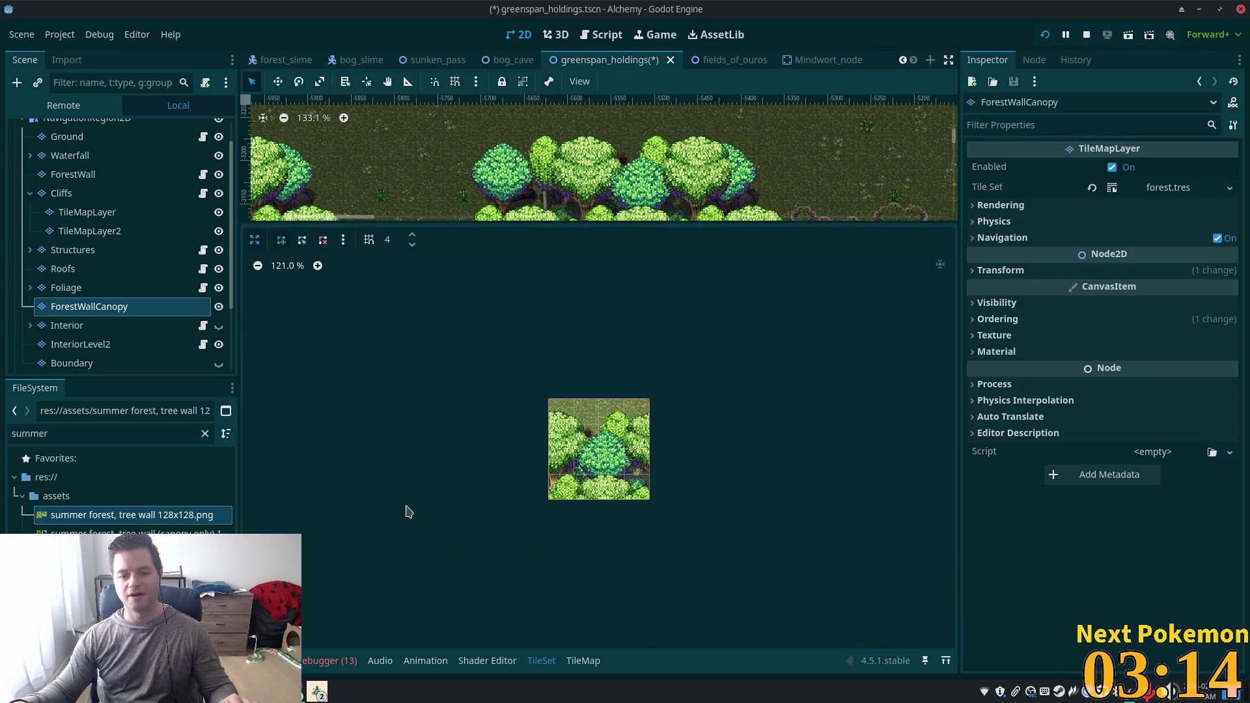
Raise the polygon grid subdivisions to 9 and discard the unfinished draft polygons.
scroll(630, 442, "up", 3)
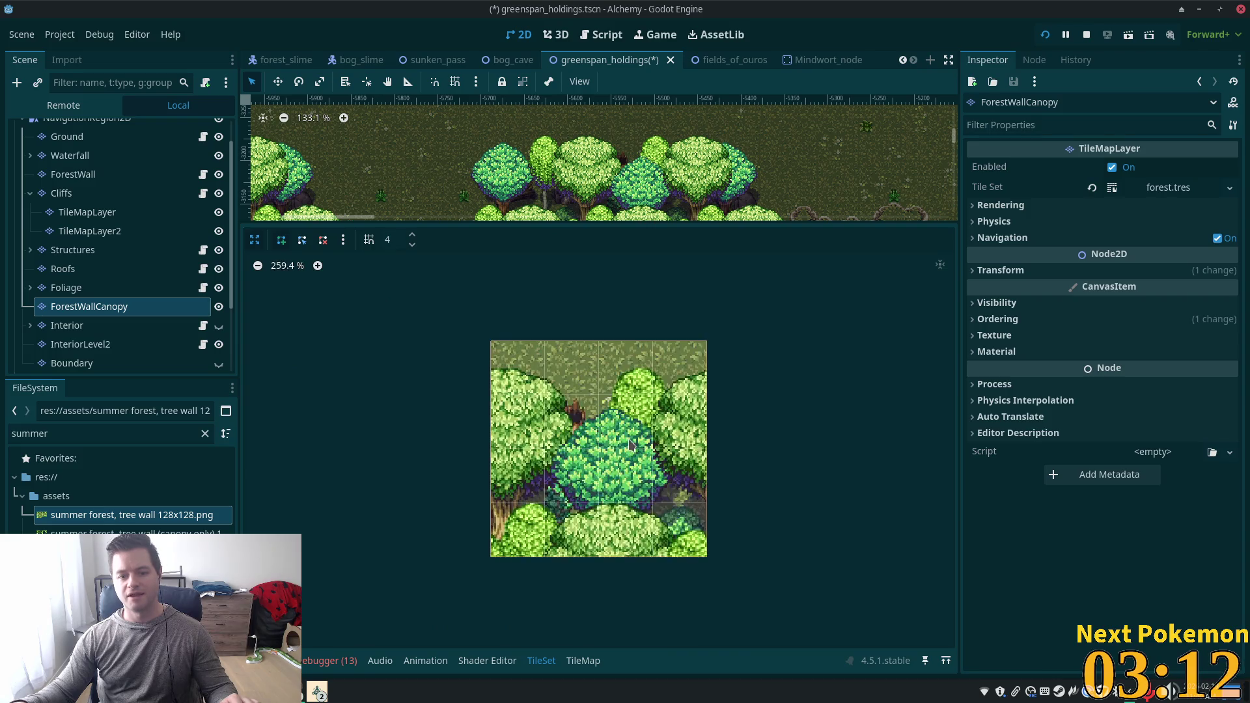
scroll(628, 446, "down", 1)
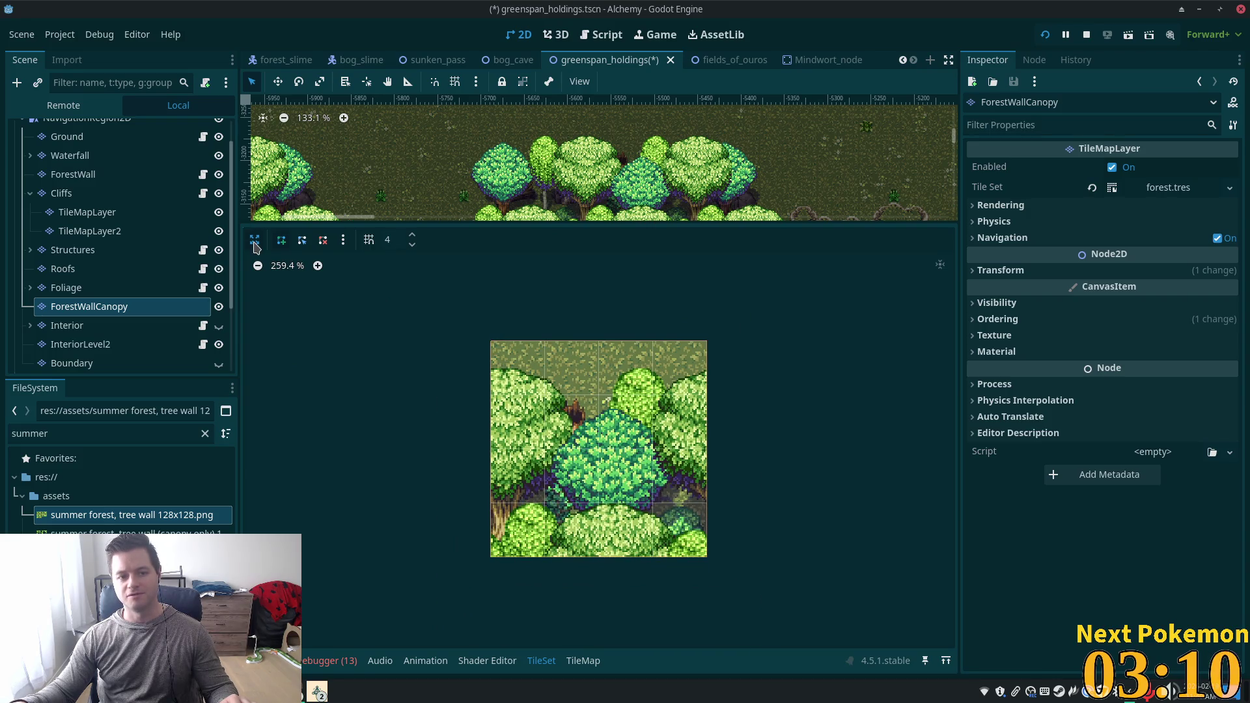
left_click(282, 239)
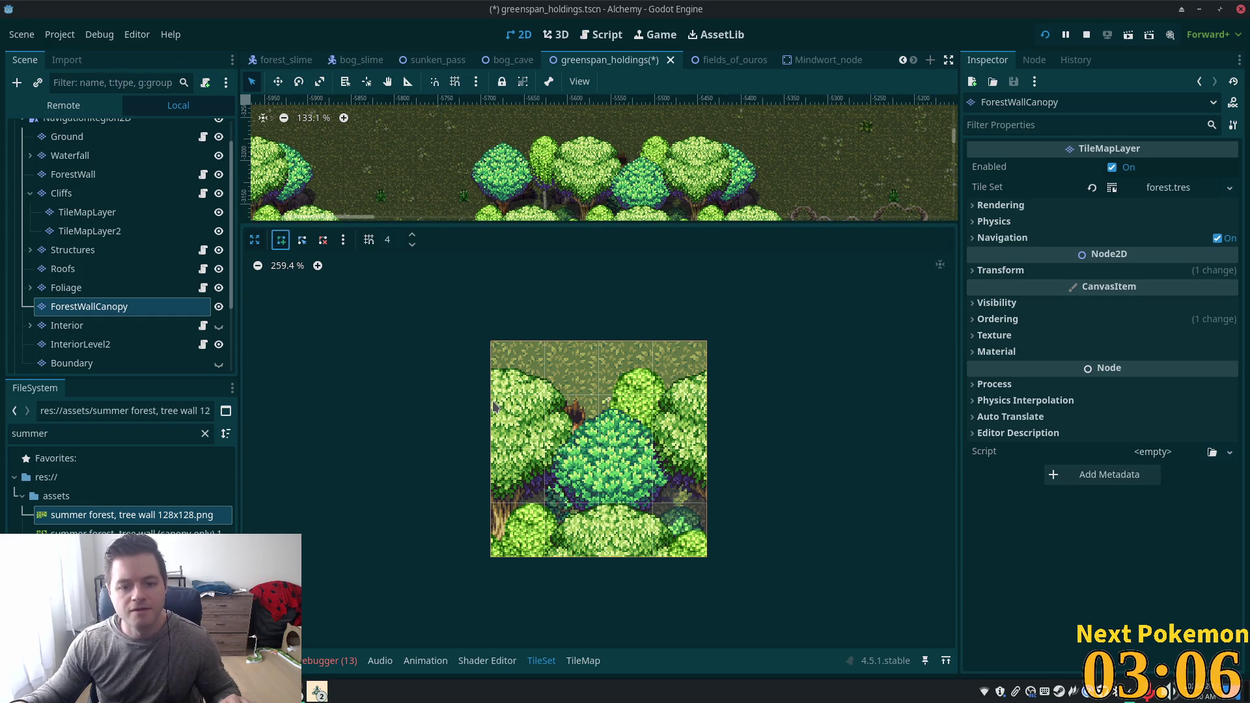
left_click(414, 238)
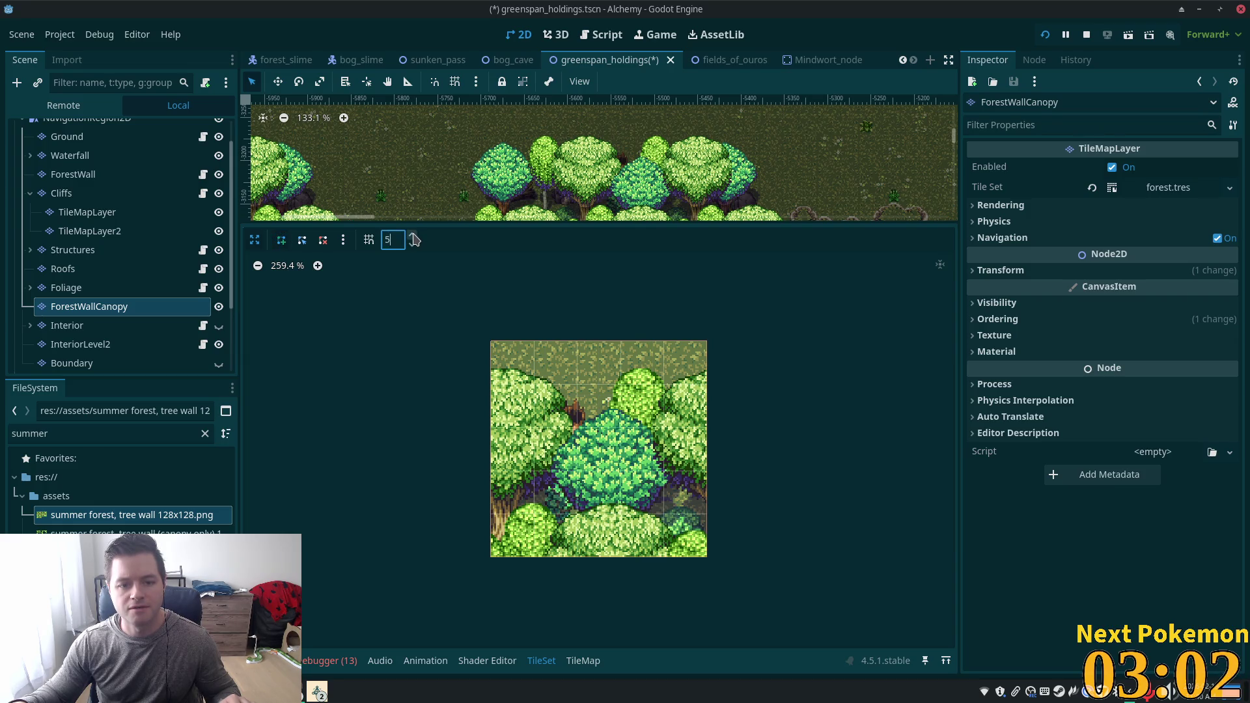
left_click(414, 238)
left_click(414, 239)
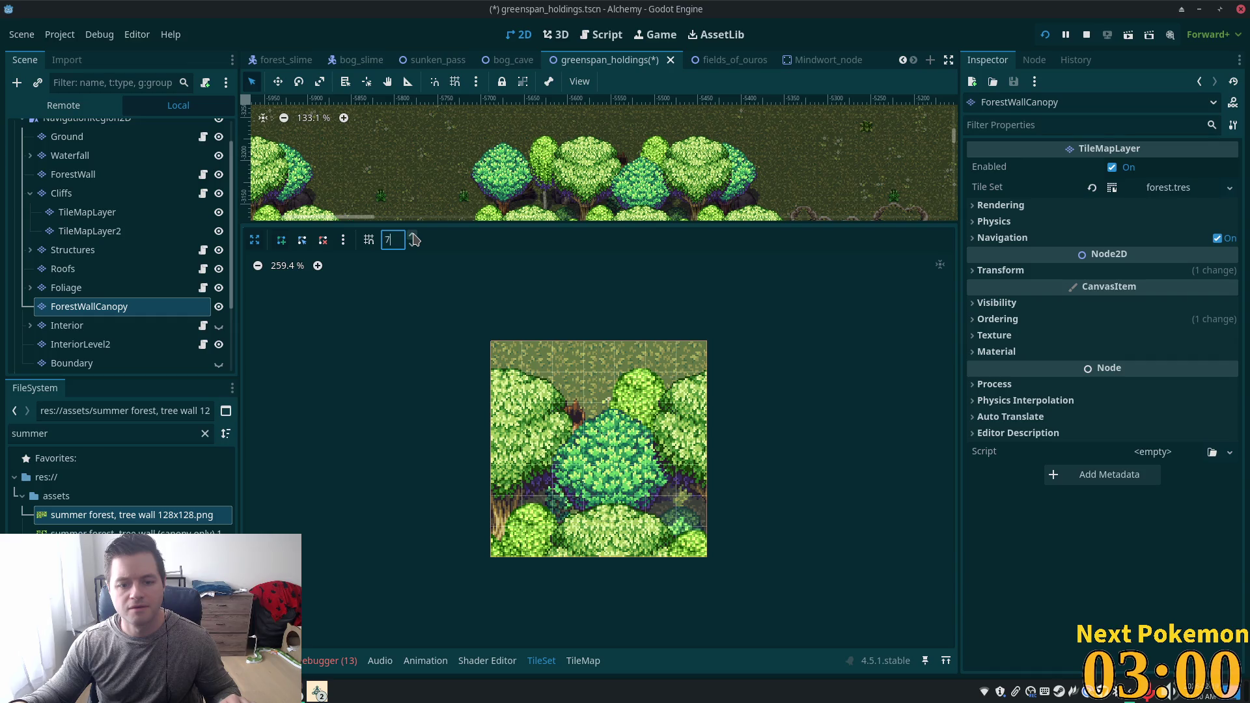
left_click(492, 404)
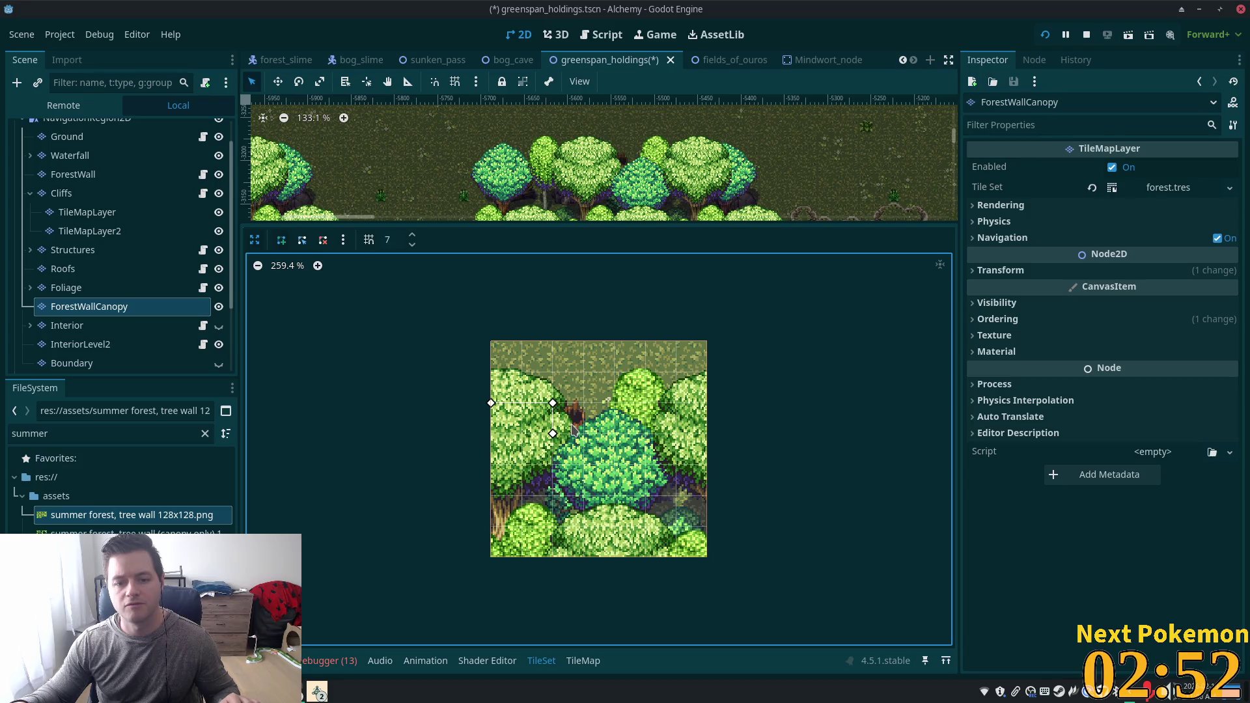
left_click(323, 240)
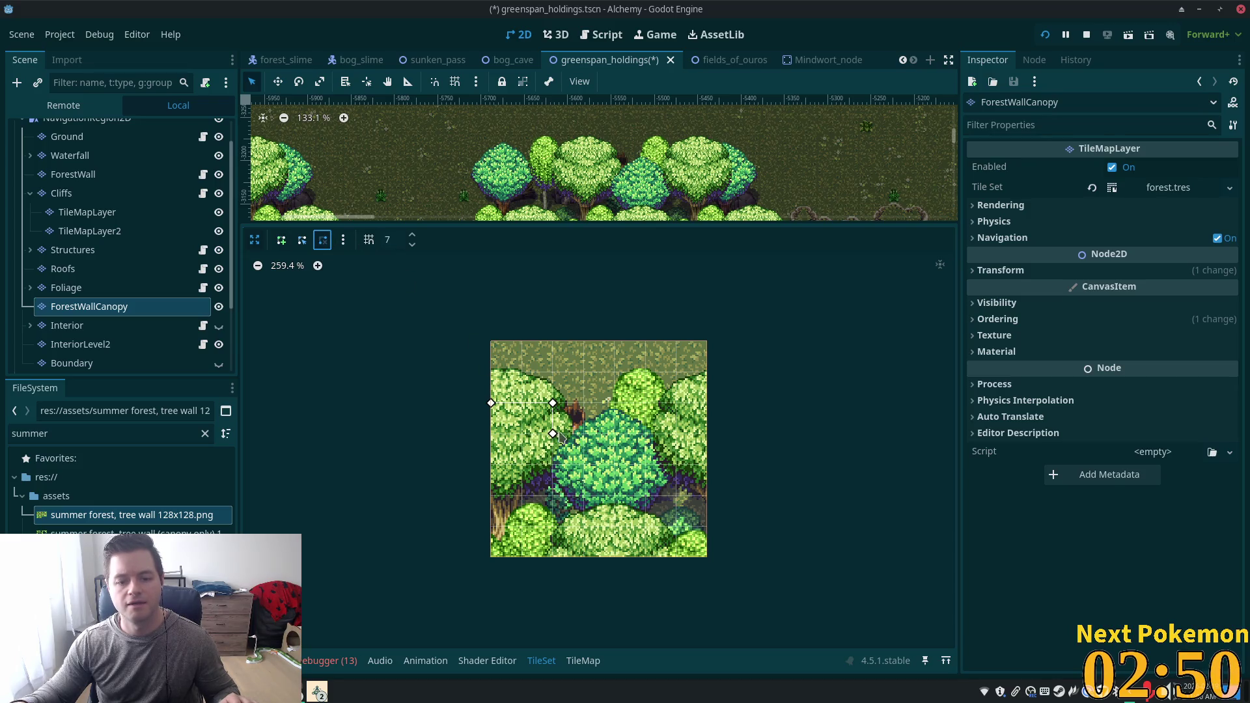
left_click(491, 403)
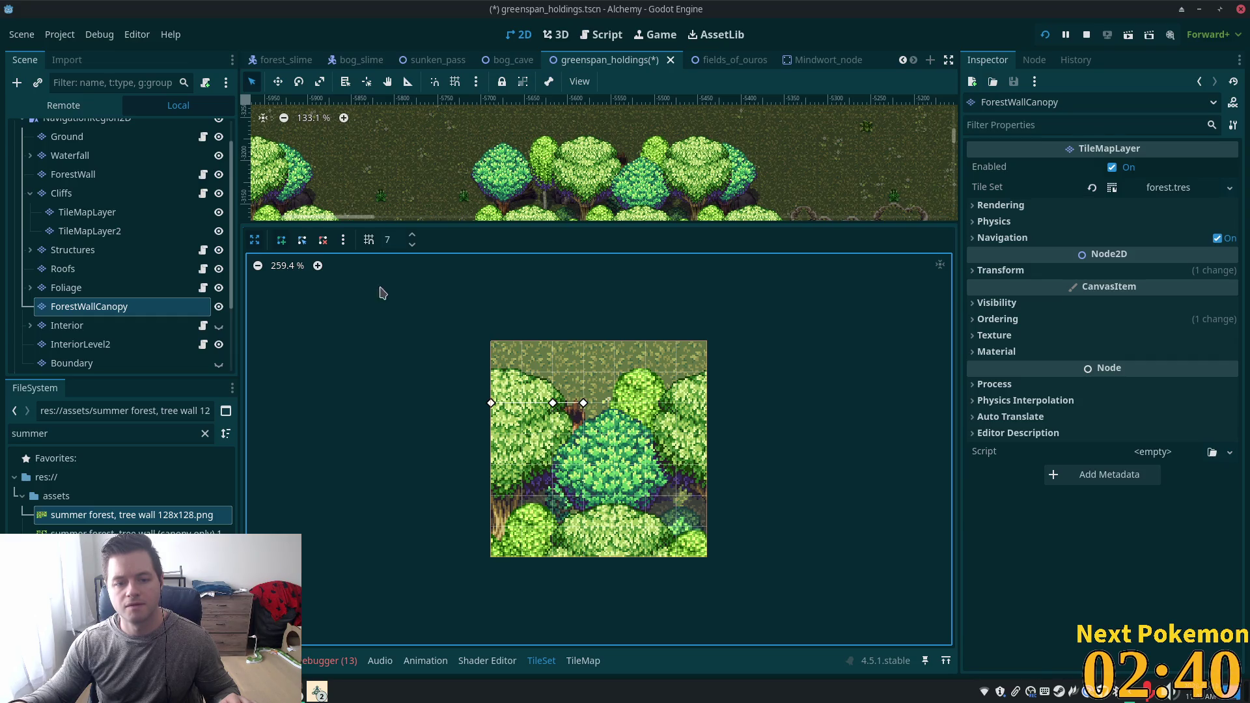
left_click(412, 237)
left_click(412, 237)
right_click(519, 415)
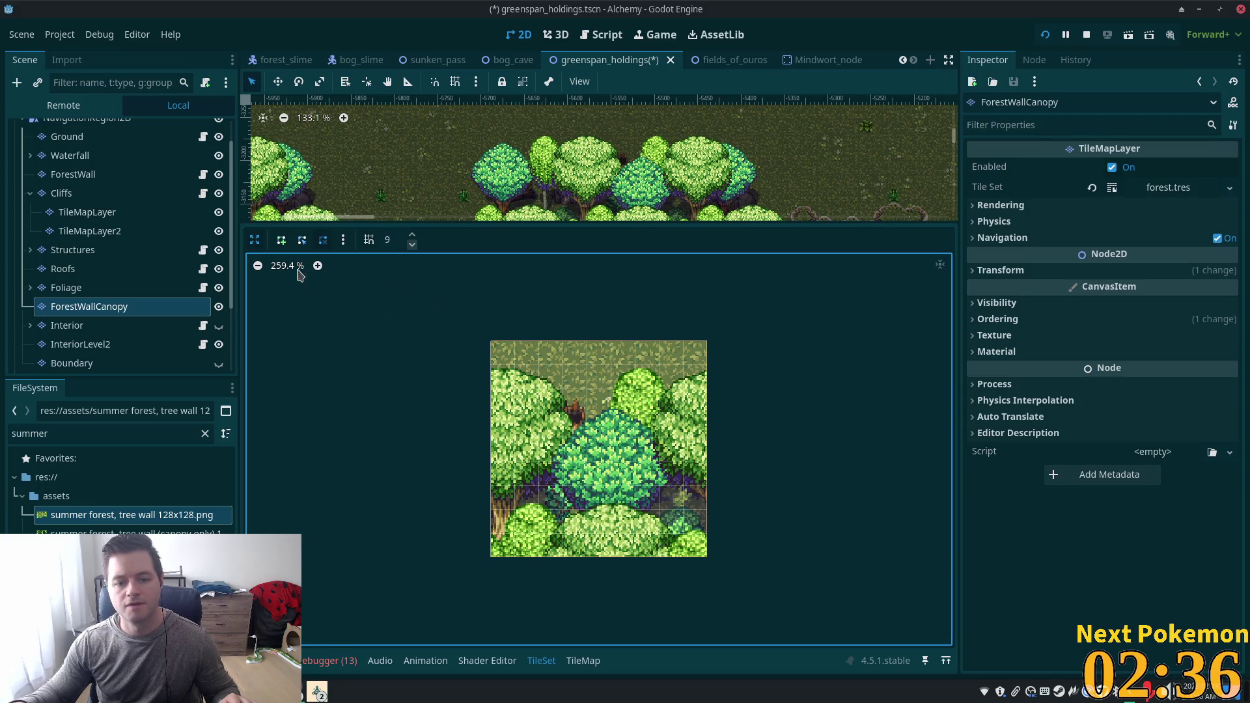
With snapping disabled, draw a four-point collision polygon over the trees and save the scene.
left_click(281, 240)
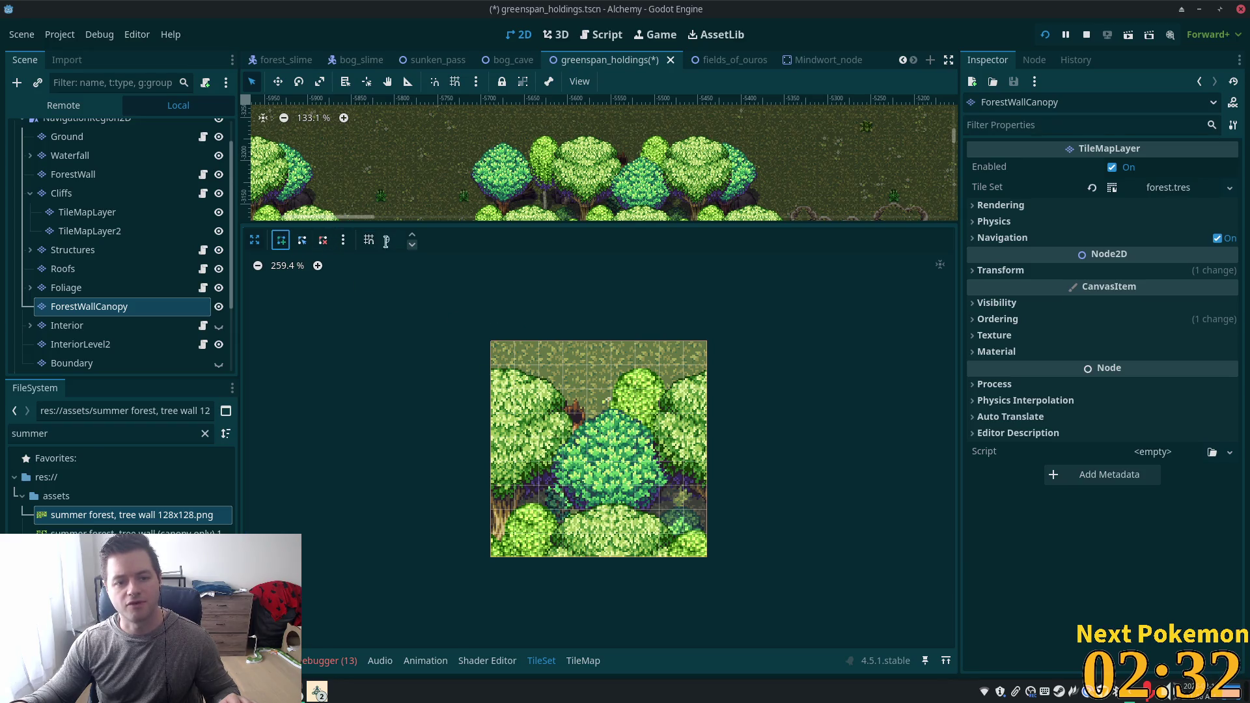
left_click(370, 241)
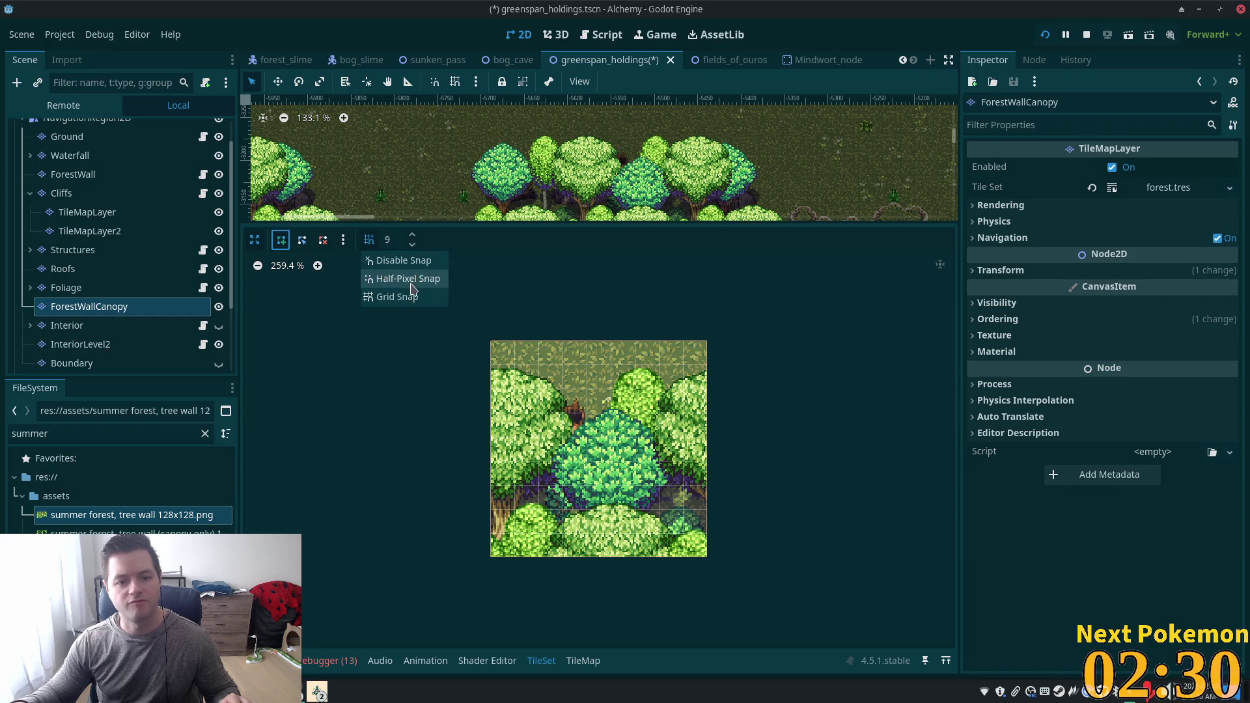
left_click(404, 266)
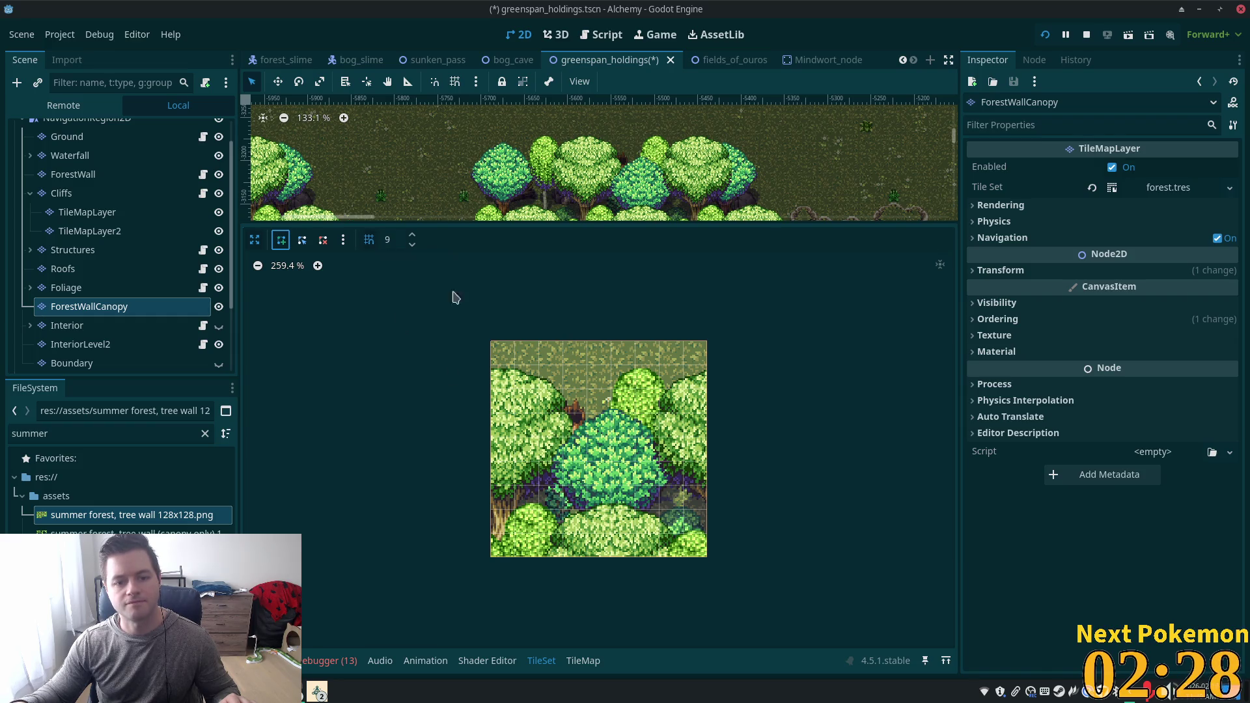
left_click(492, 399)
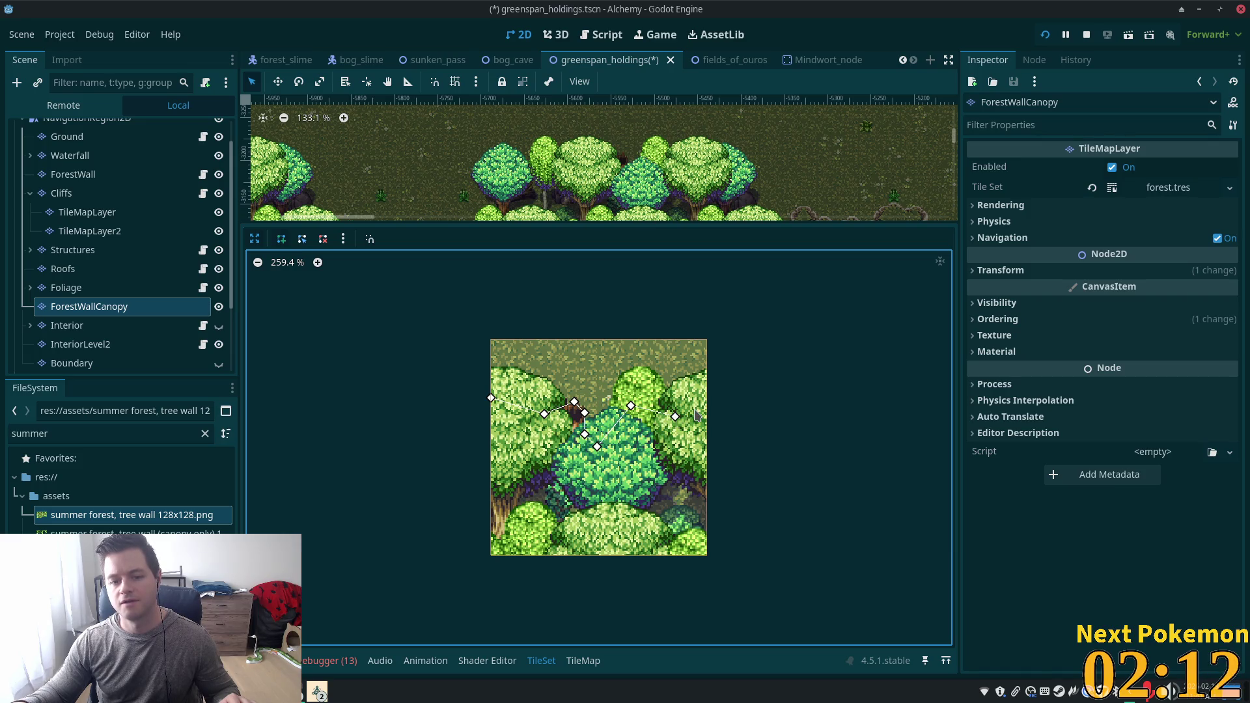
left_click(708, 556)
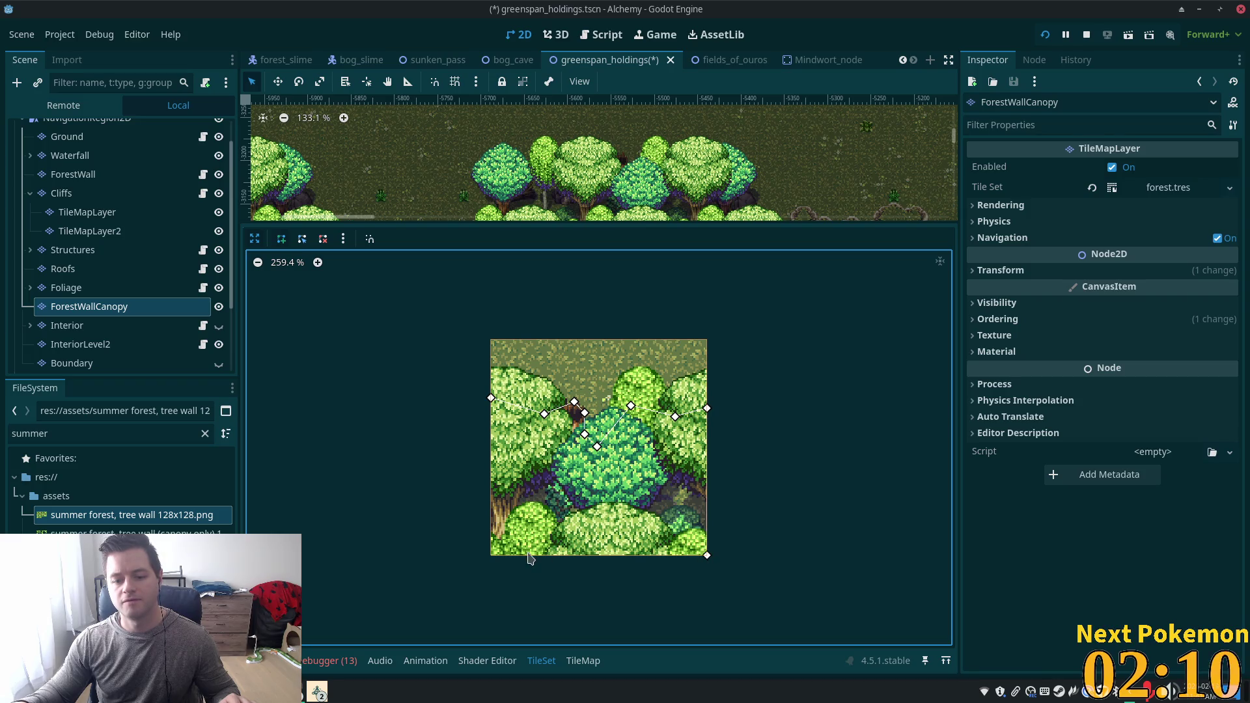
left_click(490, 556)
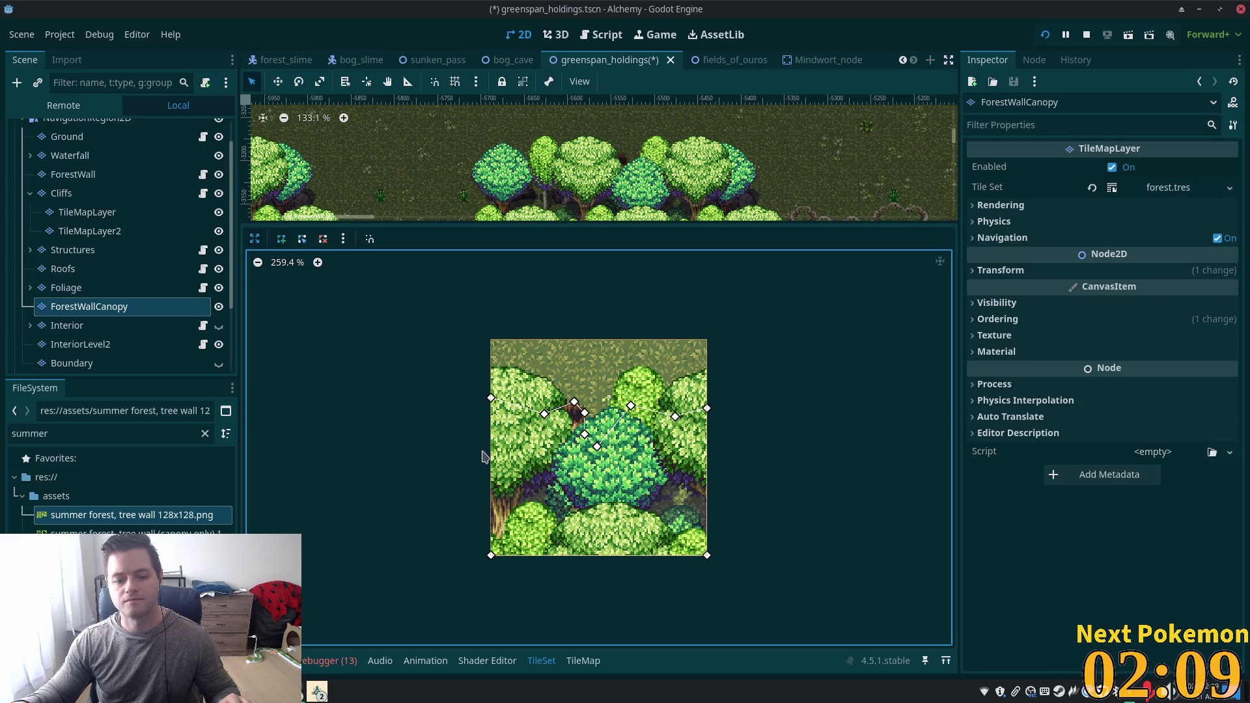
left_click(491, 398)
key("ctrl+s")
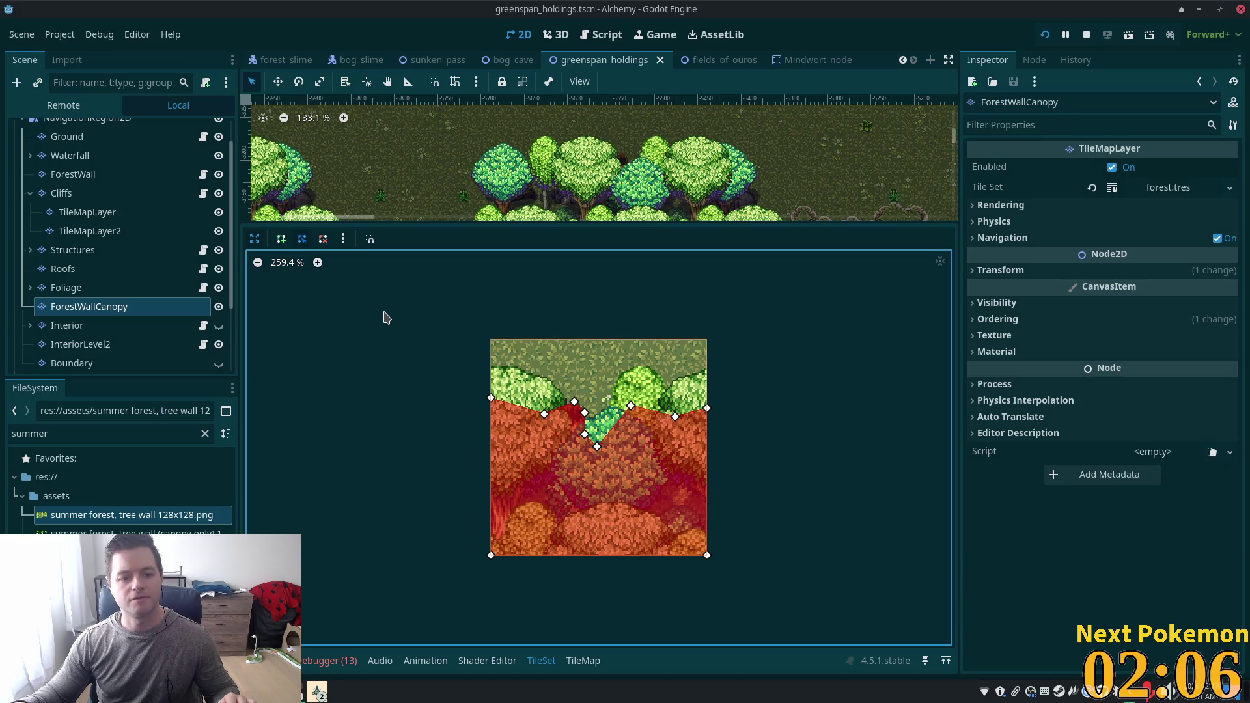
Select tree-wall atlas tile (3, 1) and open its Physics Layer 0 polygon in the expanded editor.
left_click(255, 239)
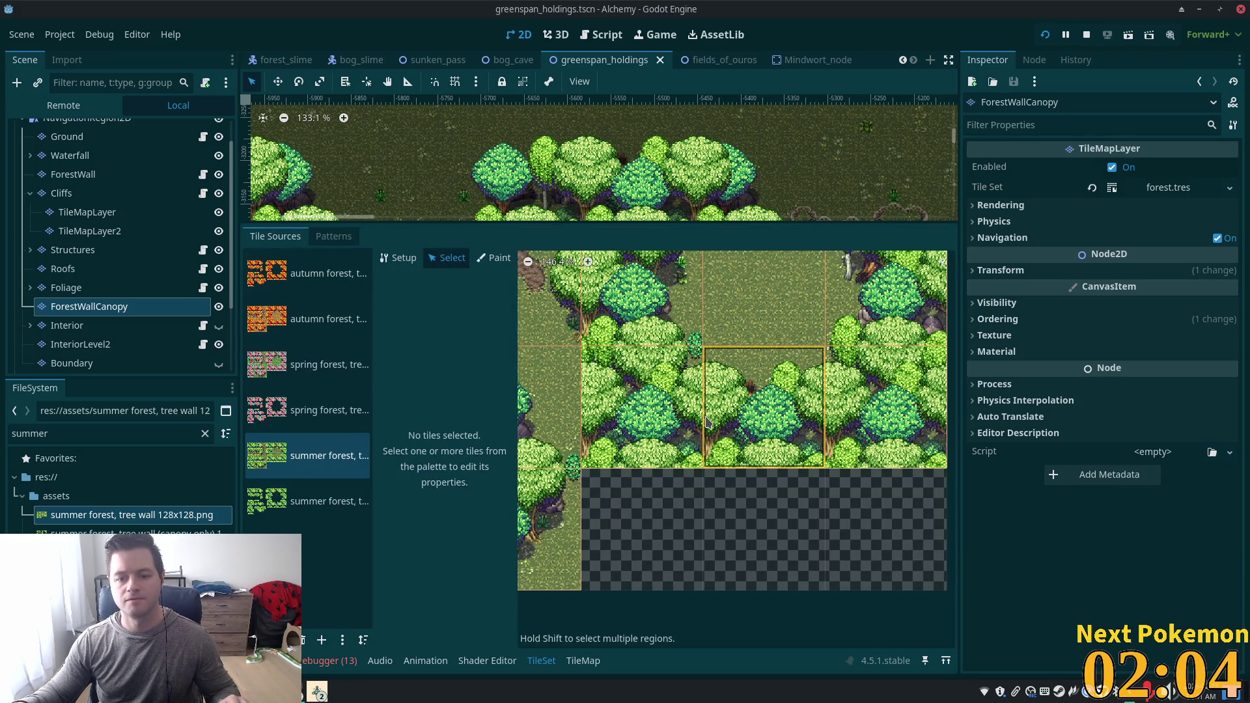
left_click(651, 408)
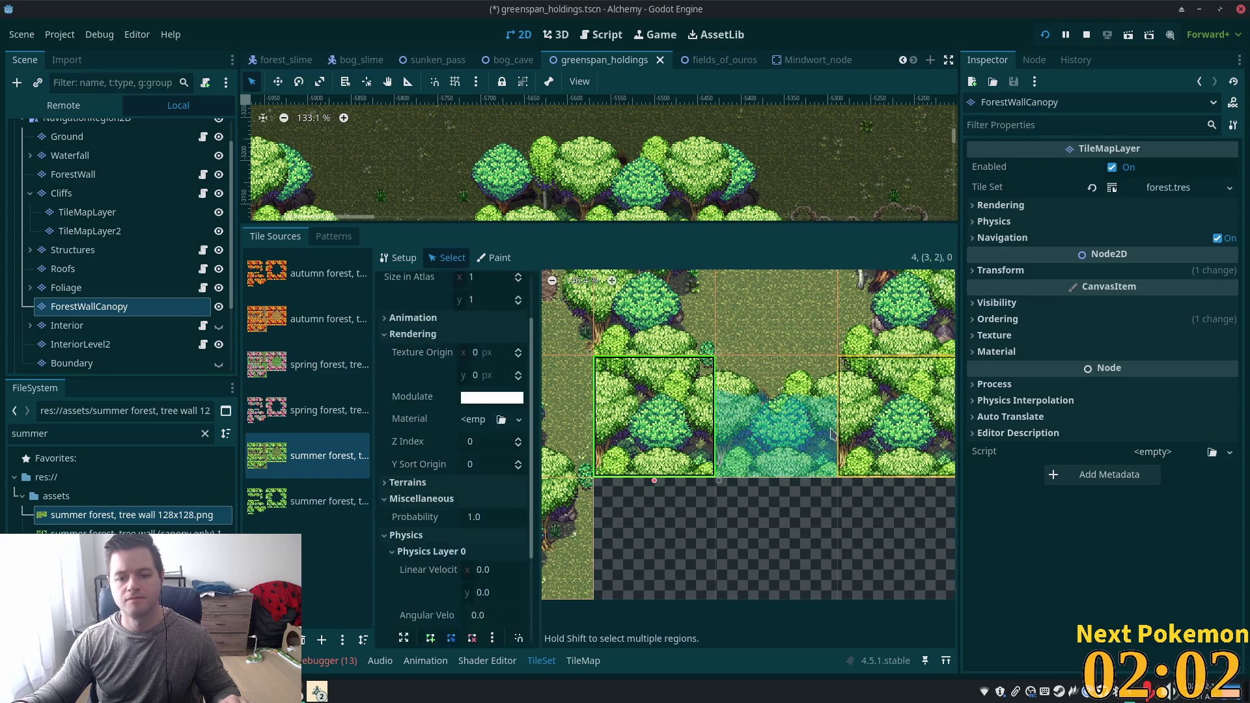
scroll(508, 470, "down", 2)
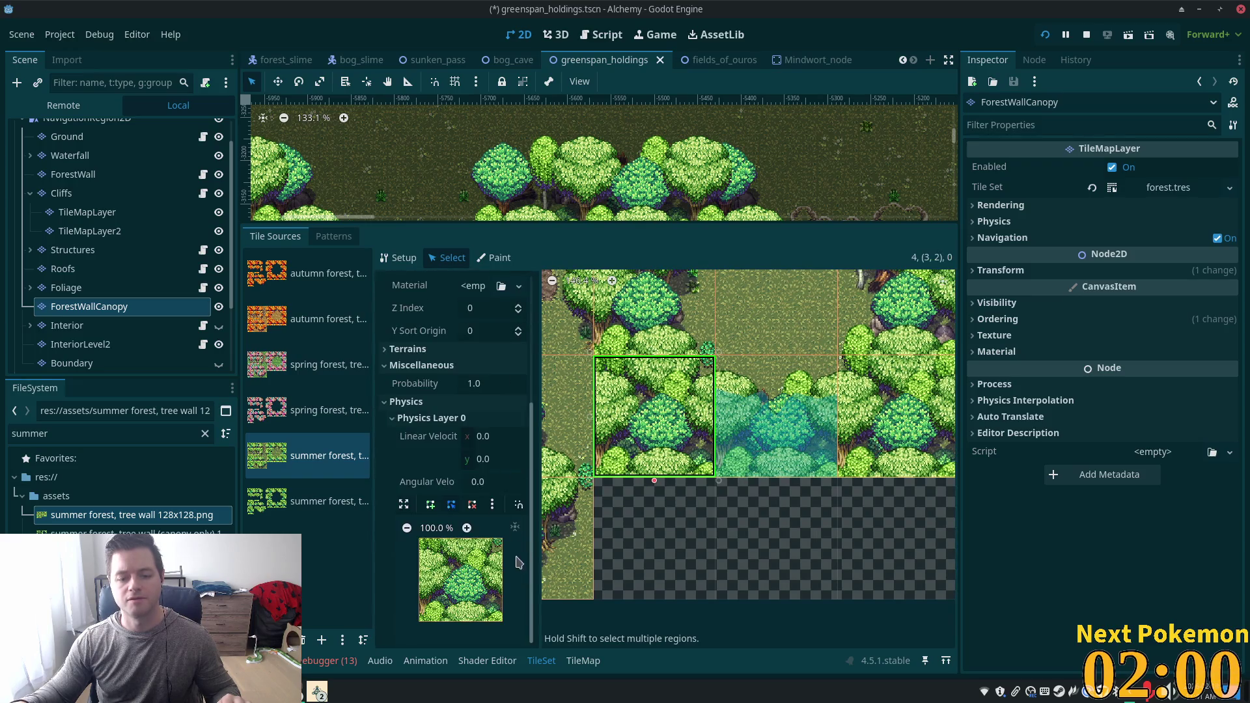
left_click(702, 444)
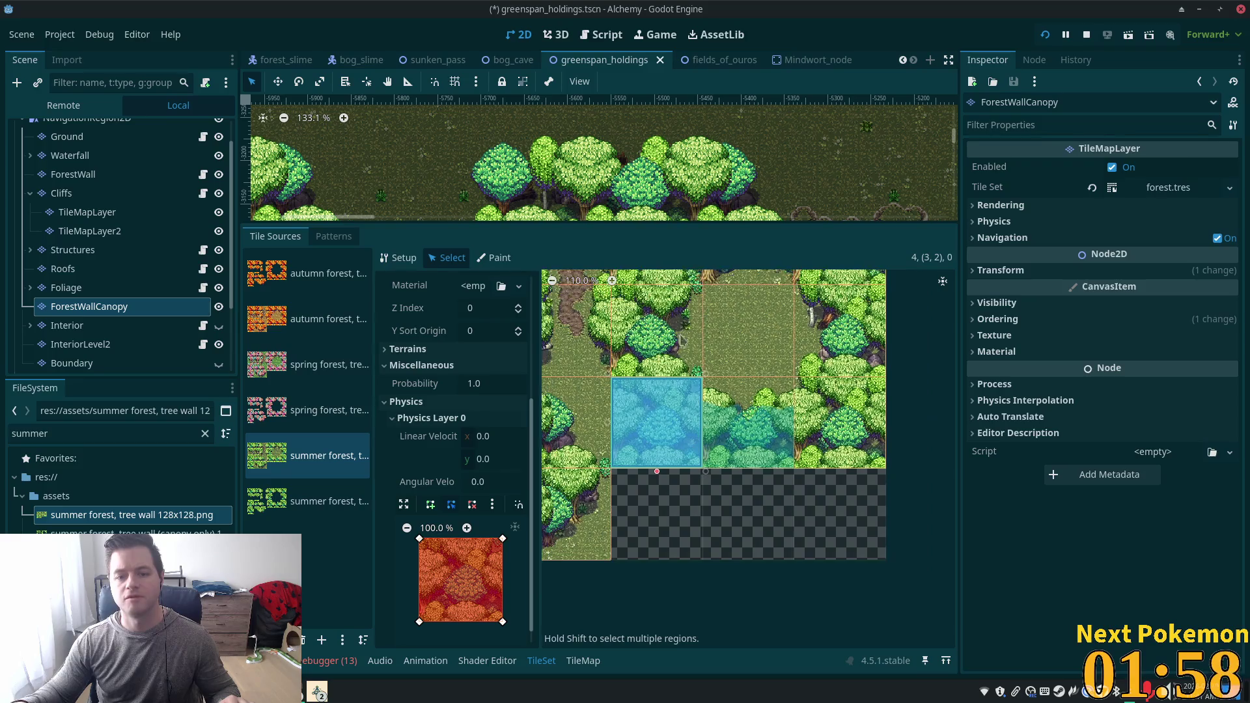
scroll(716, 374, "up", 1)
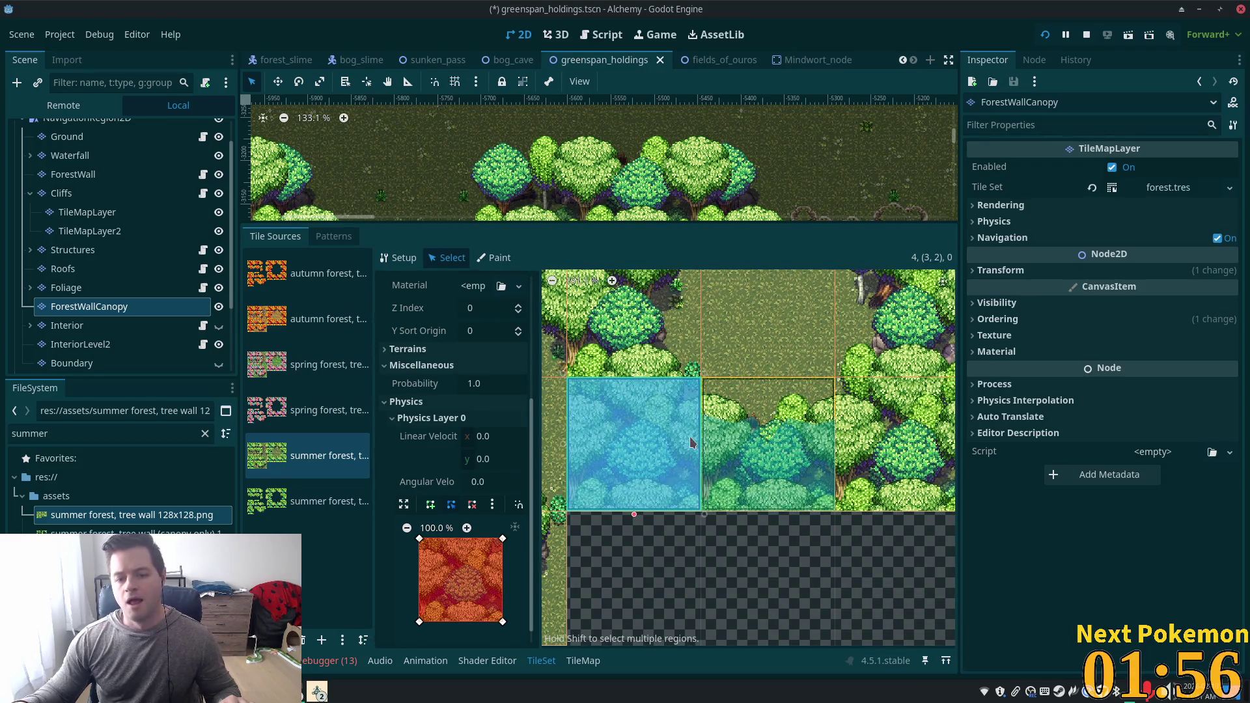
left_click(637, 337)
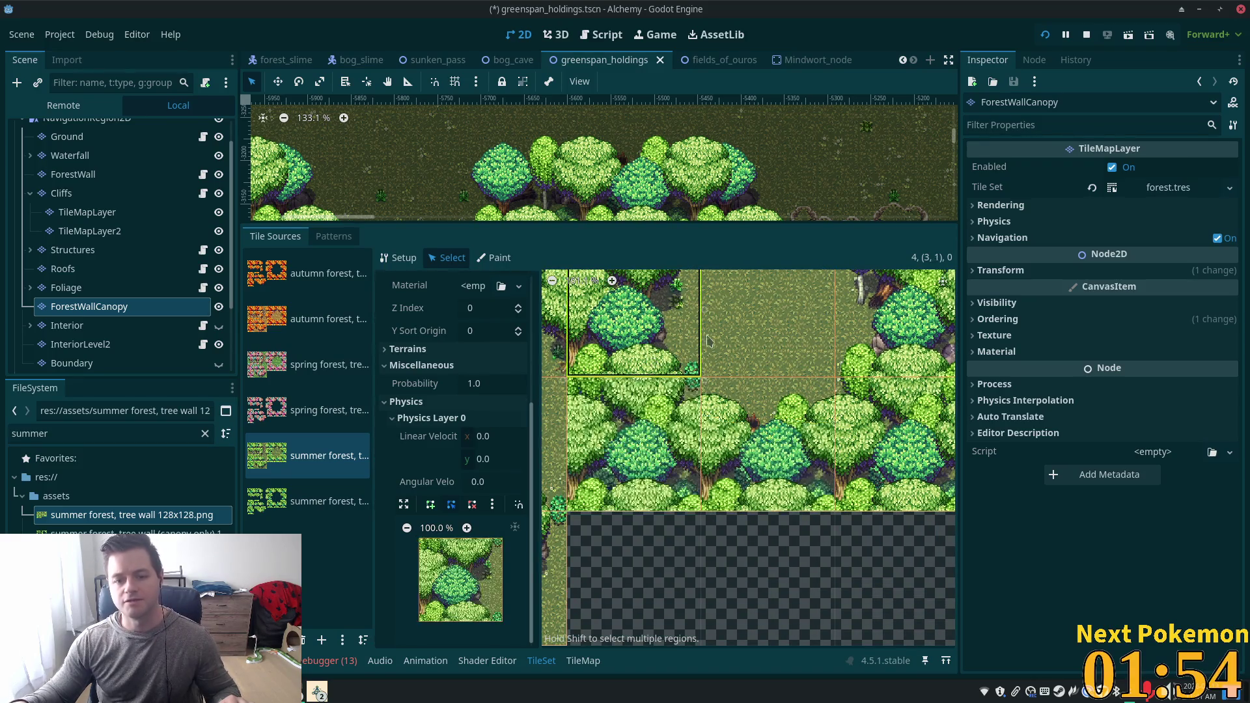
left_click(404, 504)
scroll(611, 470, "up", 4)
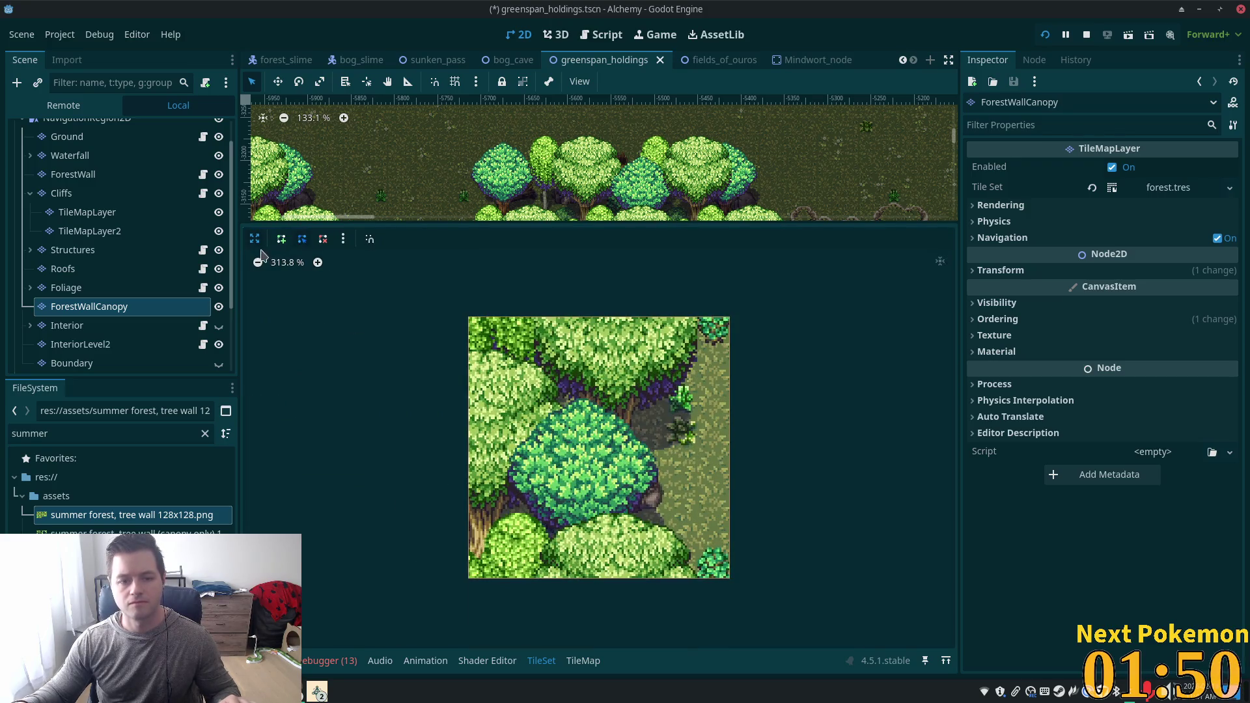
Start a three-point polygon, then remove the misplaced small polygon with Delete Points.
left_click(281, 239)
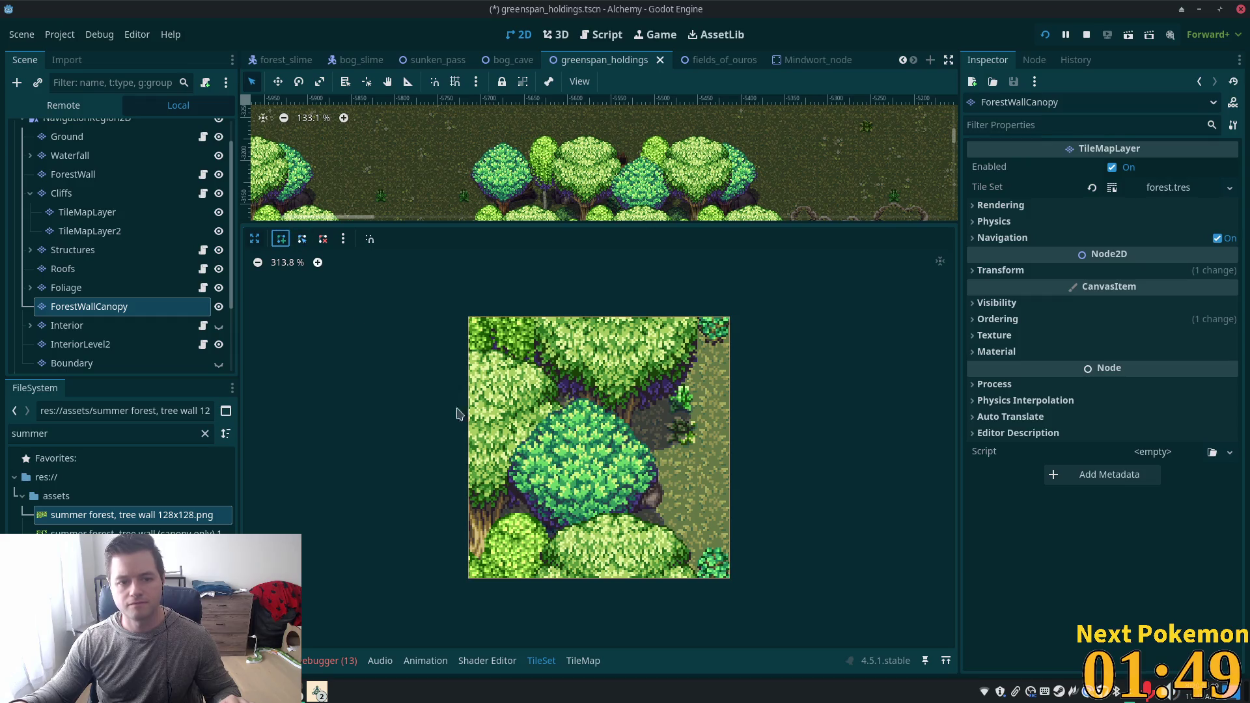
left_click(729, 551)
left_click(702, 552)
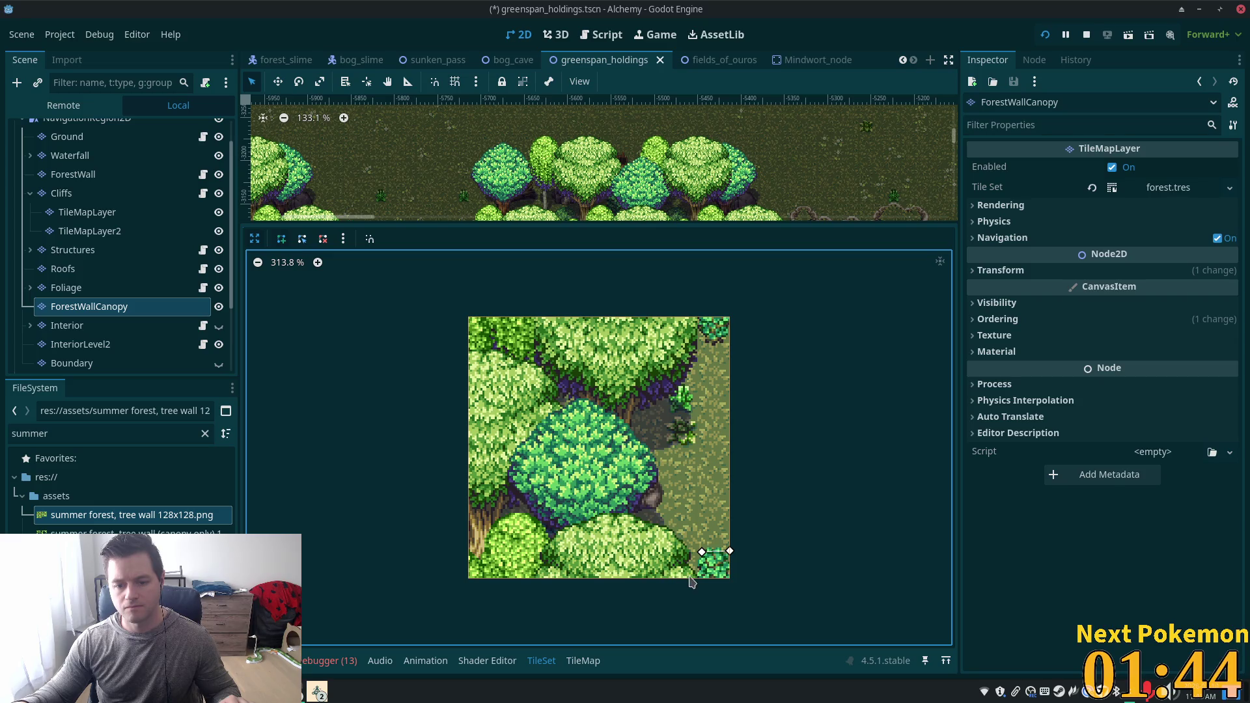
left_click(695, 578)
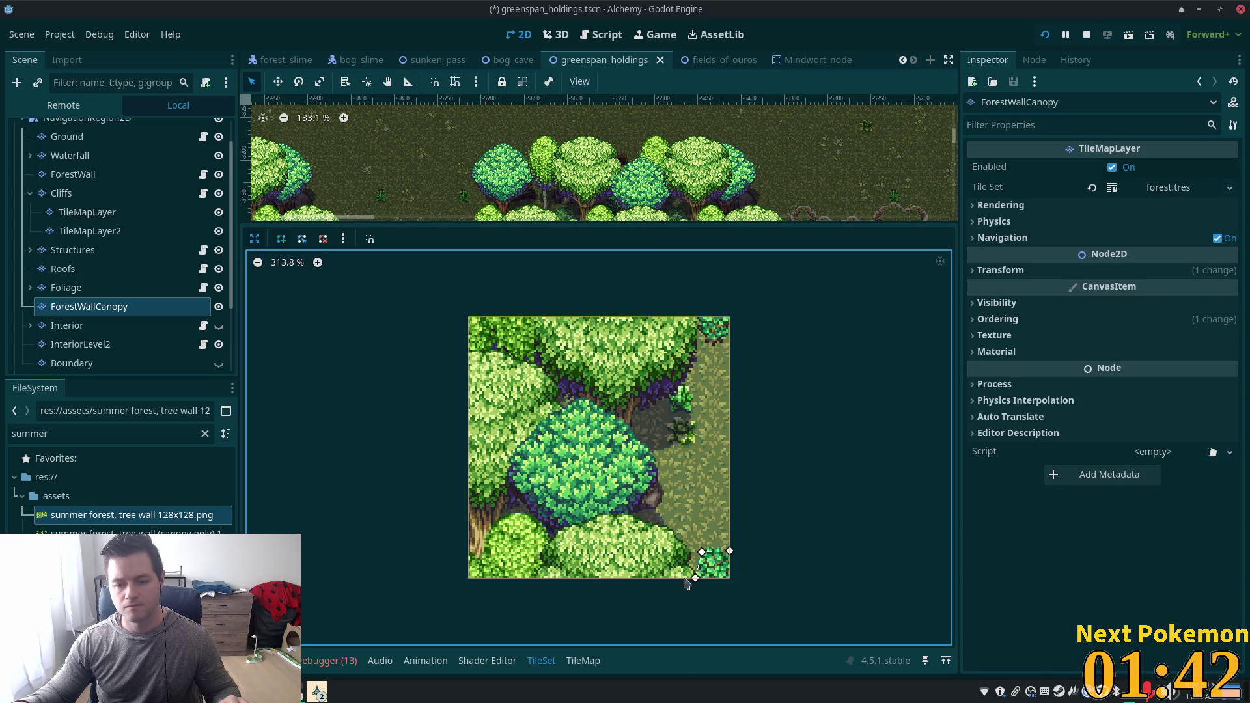
left_click(321, 241)
left_click(695, 578)
left_click(281, 238)
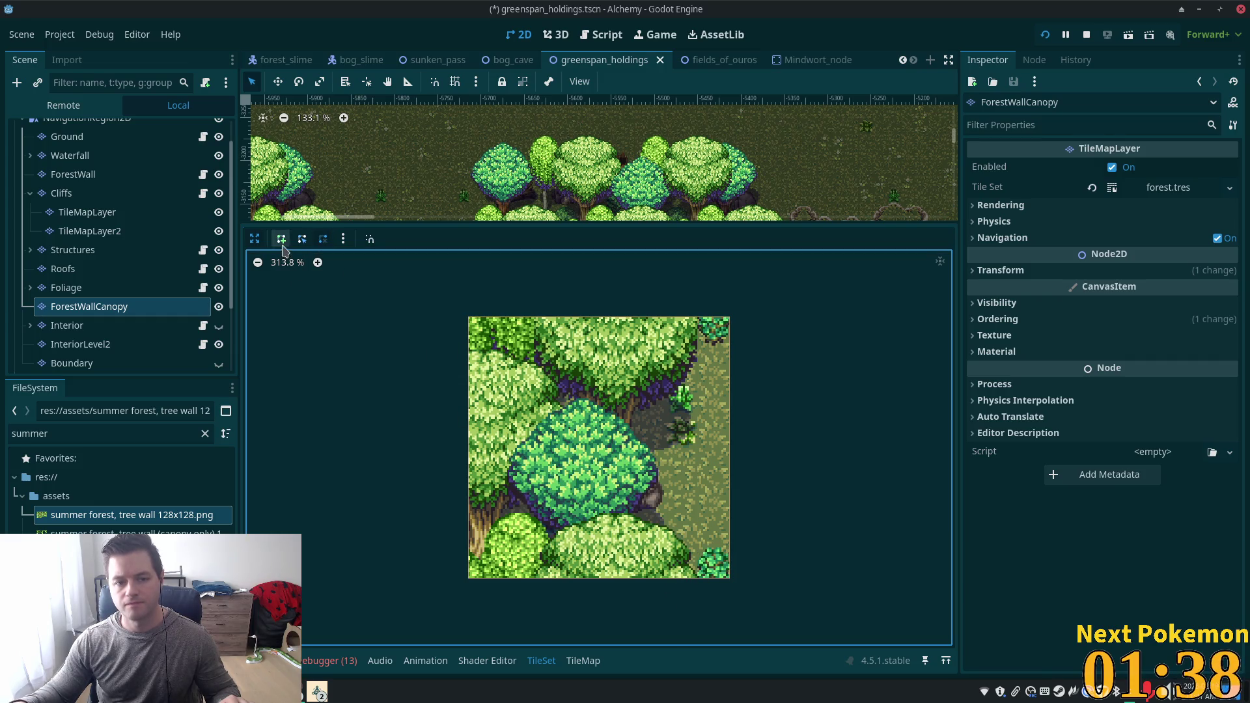
Trace a collision polygon around the tree edges, leaving the dirt path free, then return to the atlas.
left_click(729, 552)
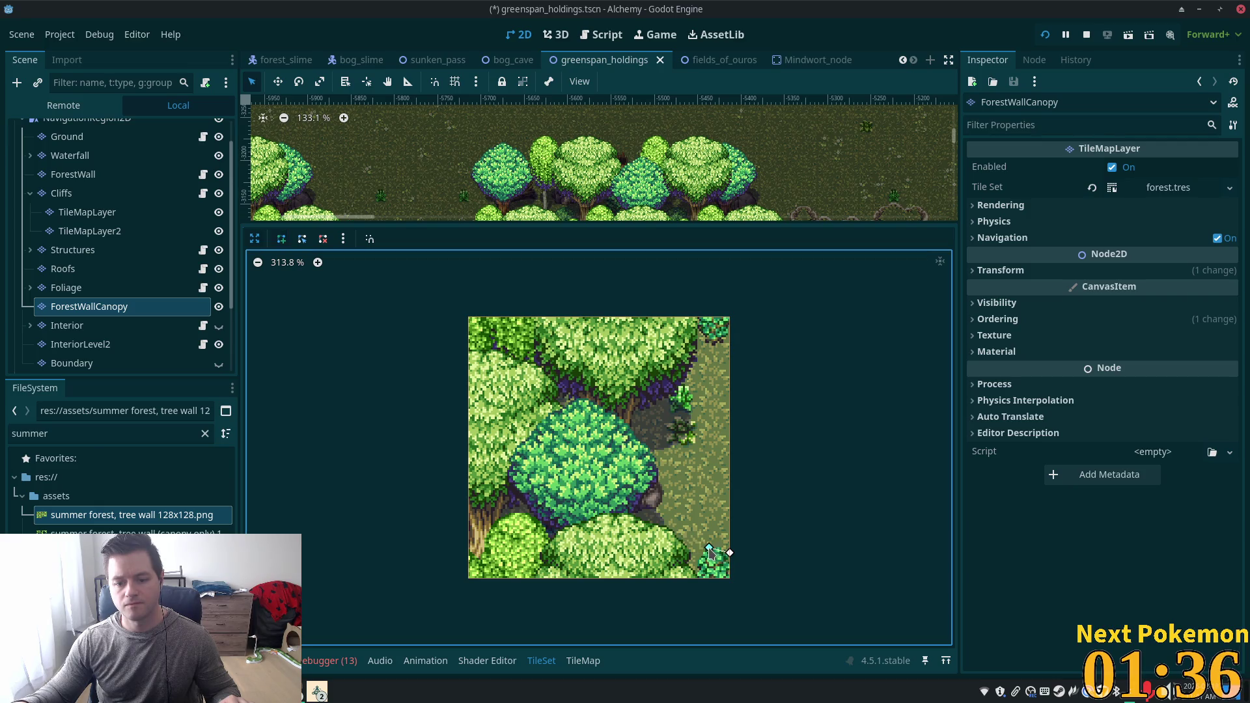
left_click(678, 571)
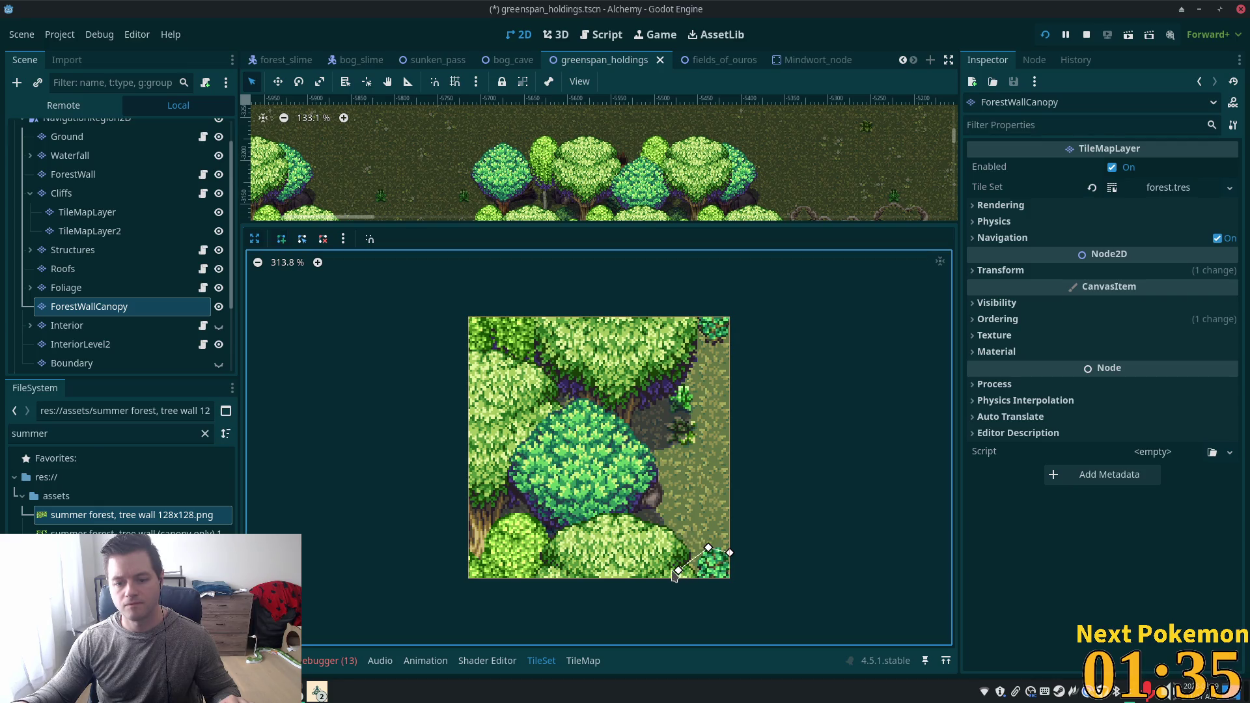
left_click(626, 550)
left_click(609, 500)
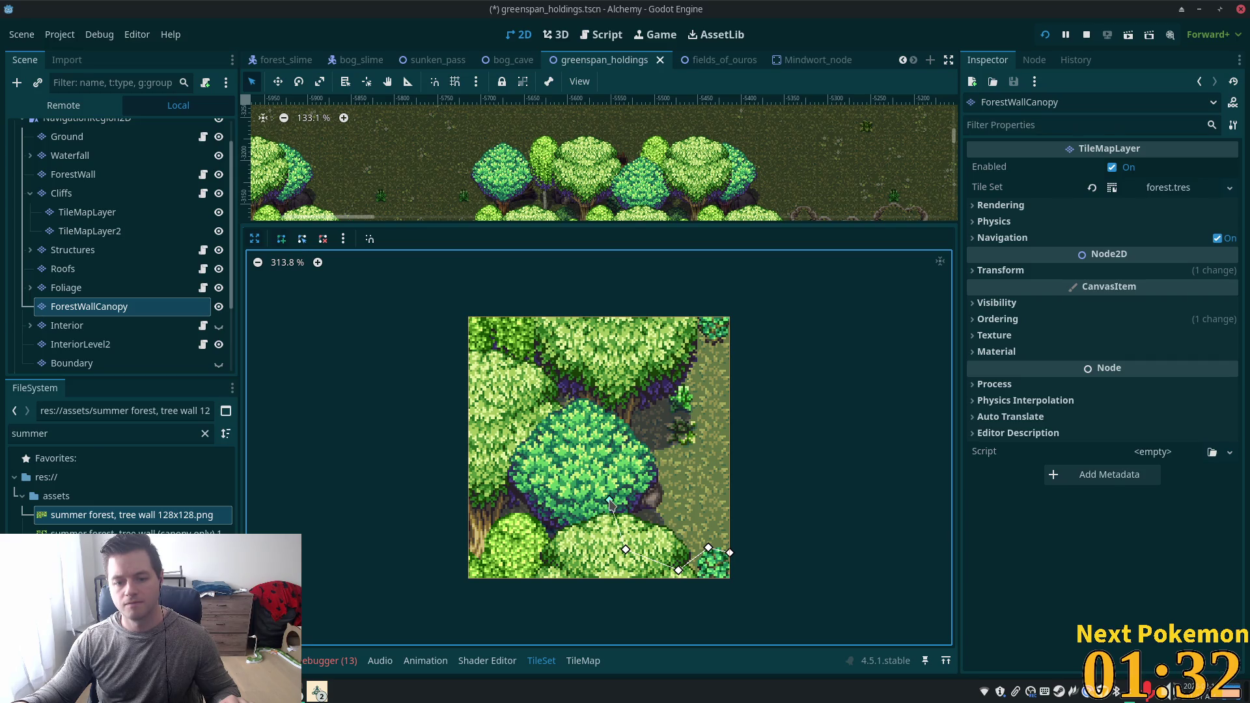
left_click(638, 509)
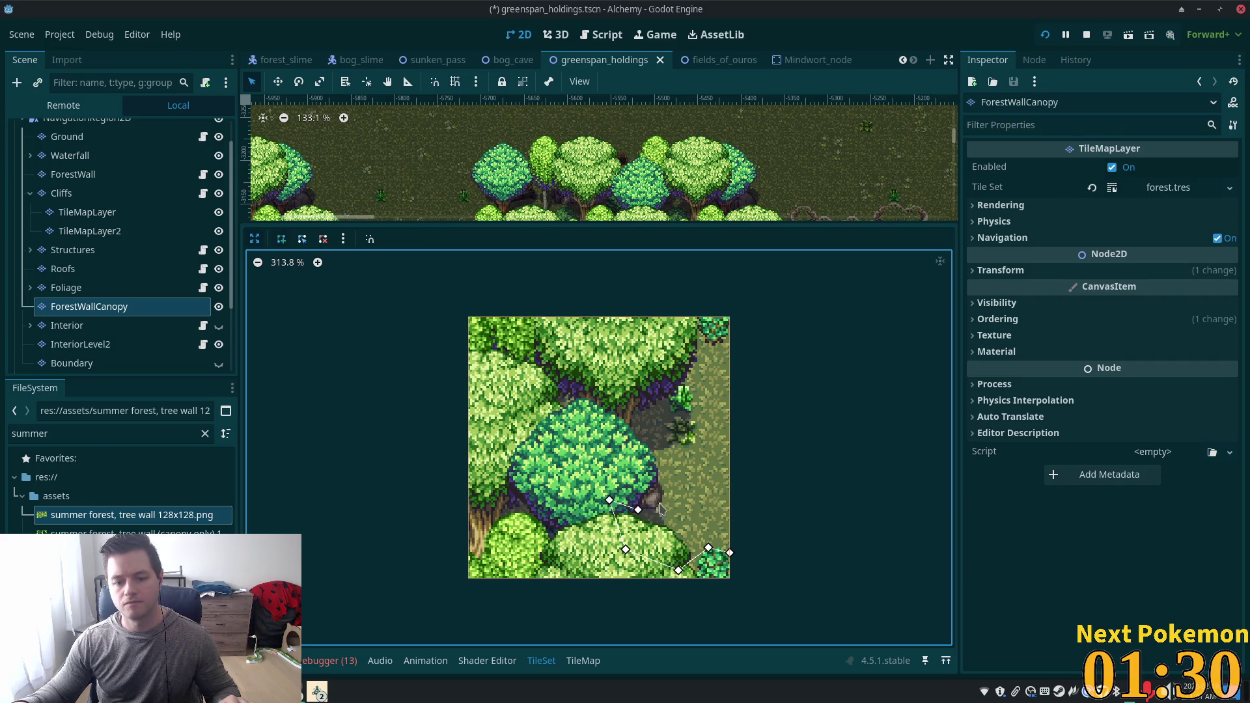
left_click(624, 469)
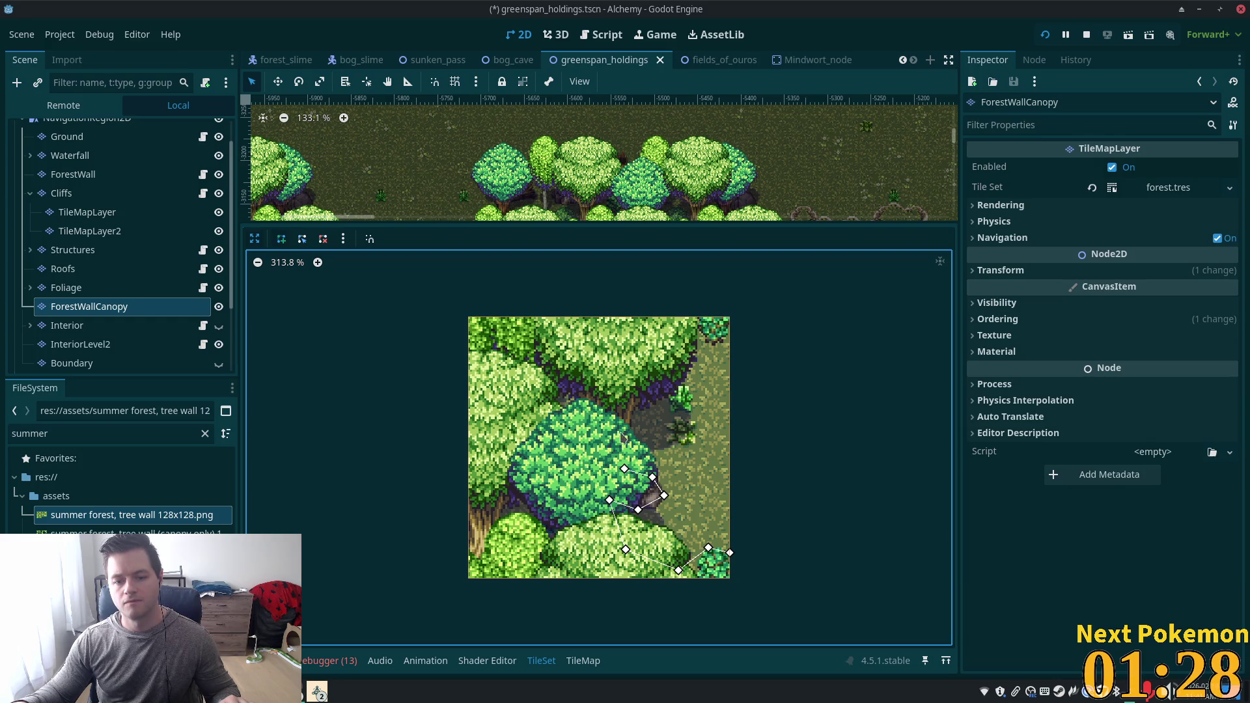
left_click(624, 409)
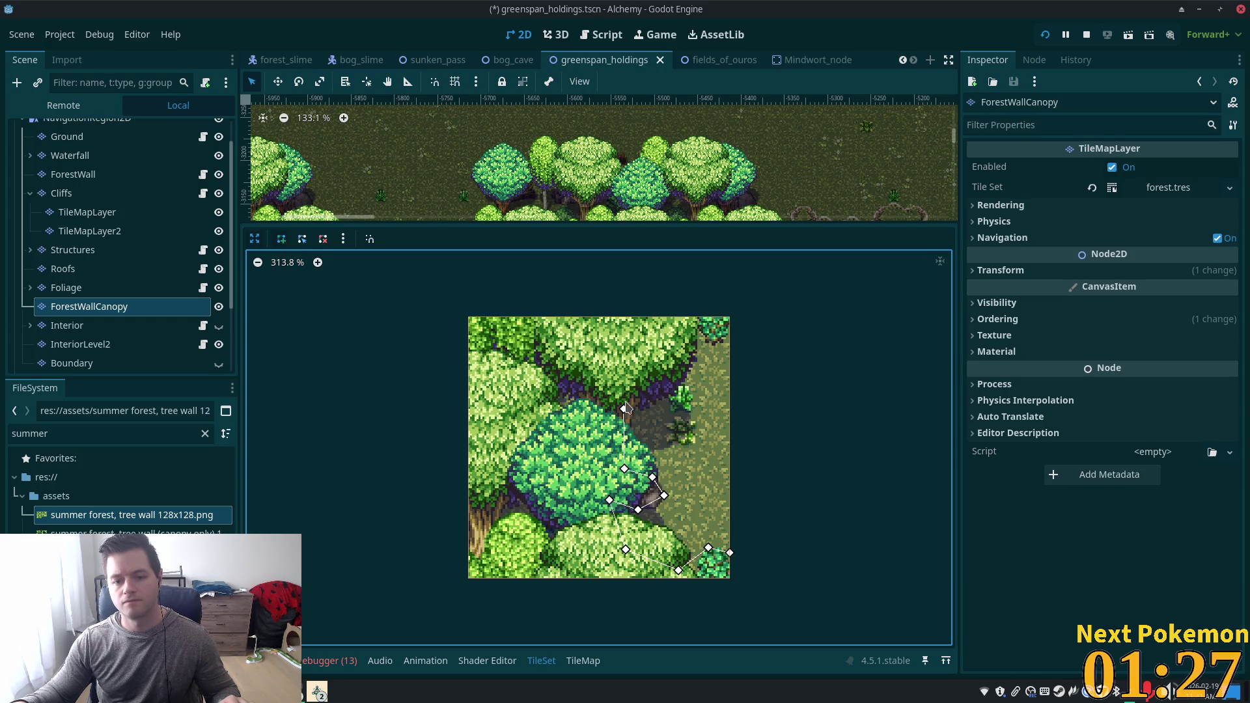
left_click(671, 353)
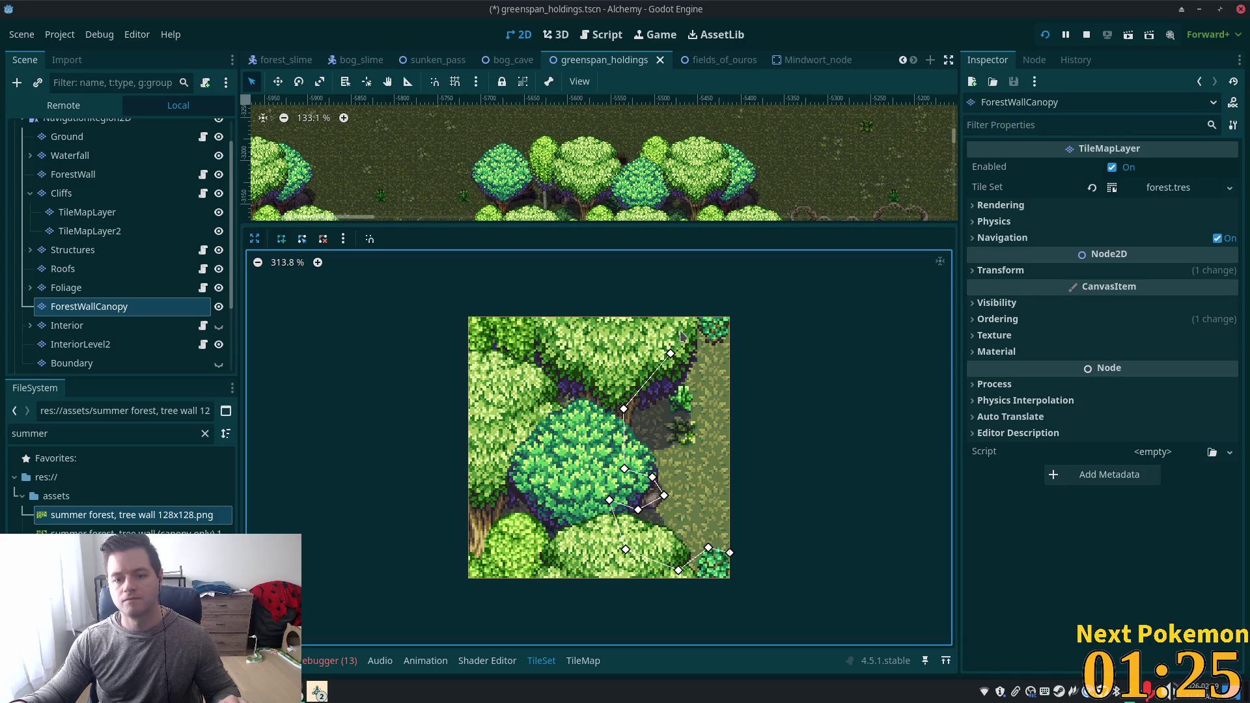
left_click(714, 341)
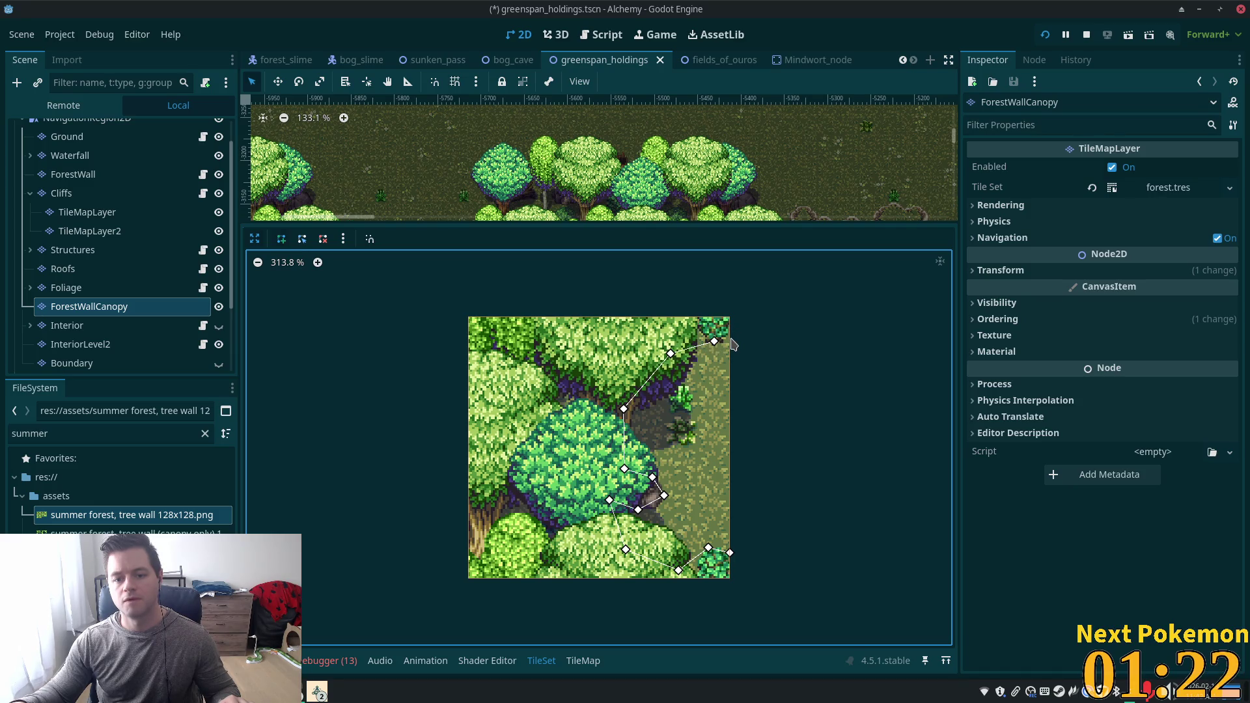
left_click(468, 317)
left_click(468, 578)
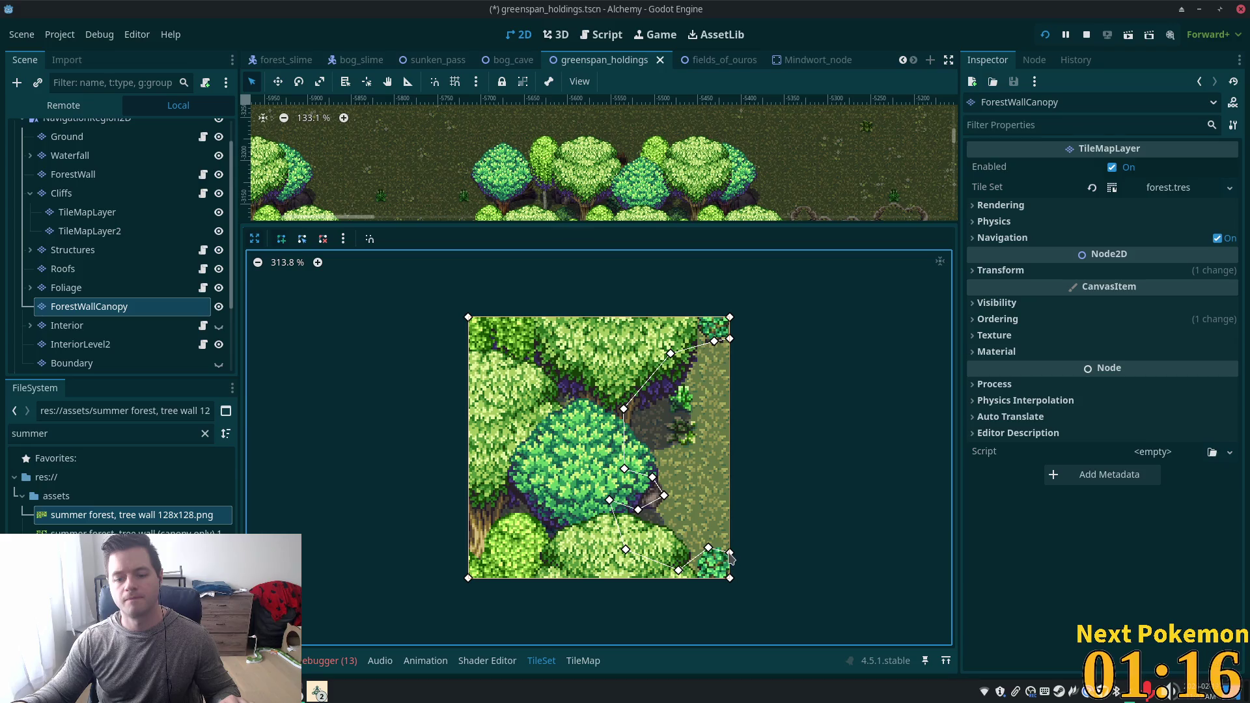
key("Escape")
scroll(642, 428, "down", 4)
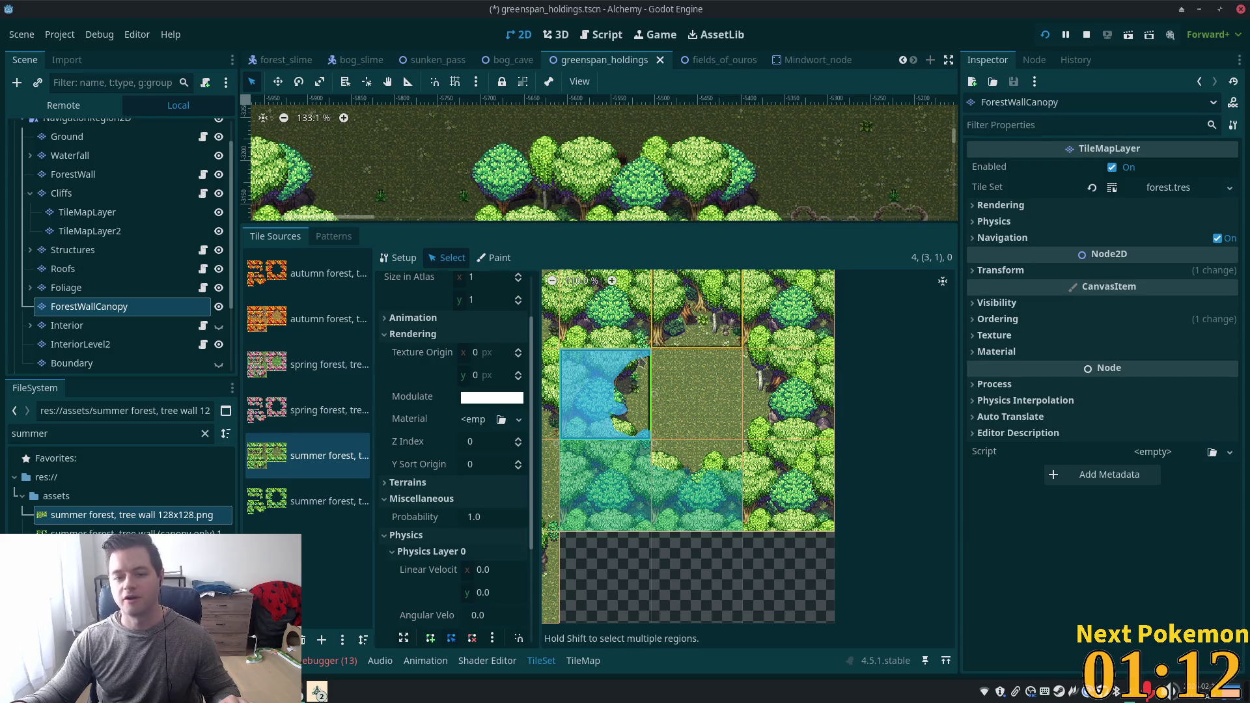
Select tree-wall tile (4, 0) and enlarge its Physics Layer 0 collision editor, zoomed in.
left_click(620, 315)
scroll(407, 530, "down", 3)
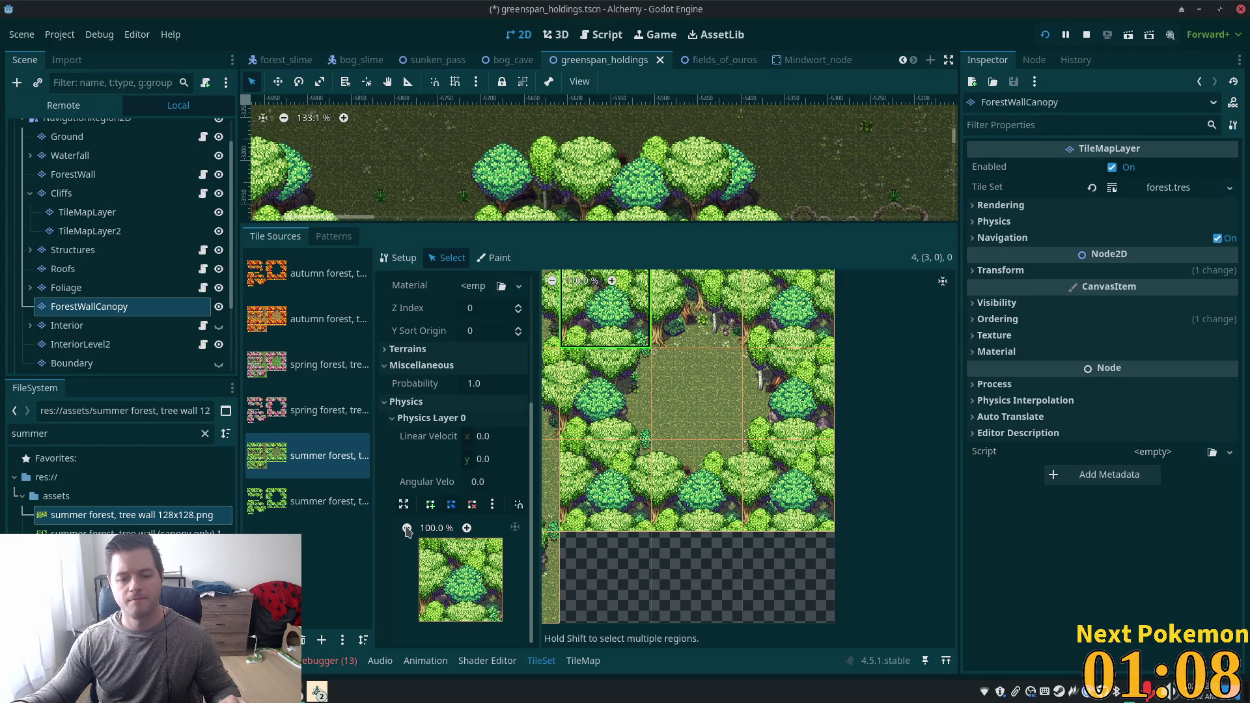
left_click(687, 324)
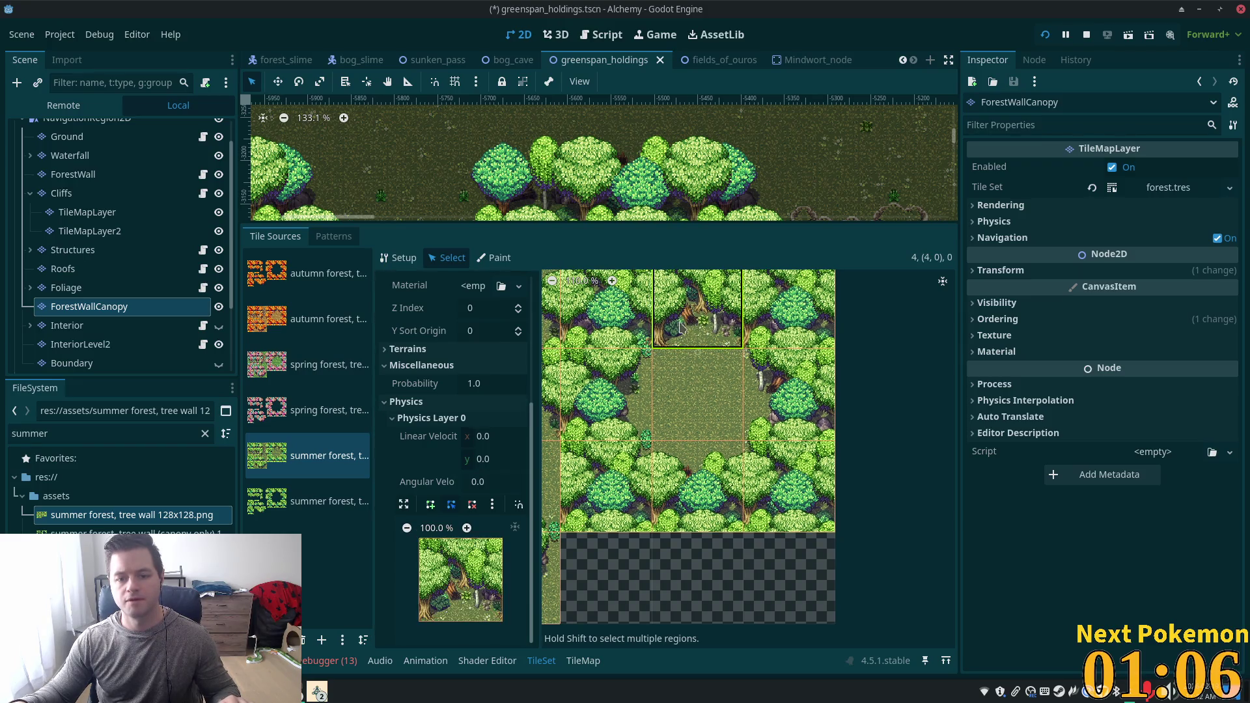
left_click(404, 504)
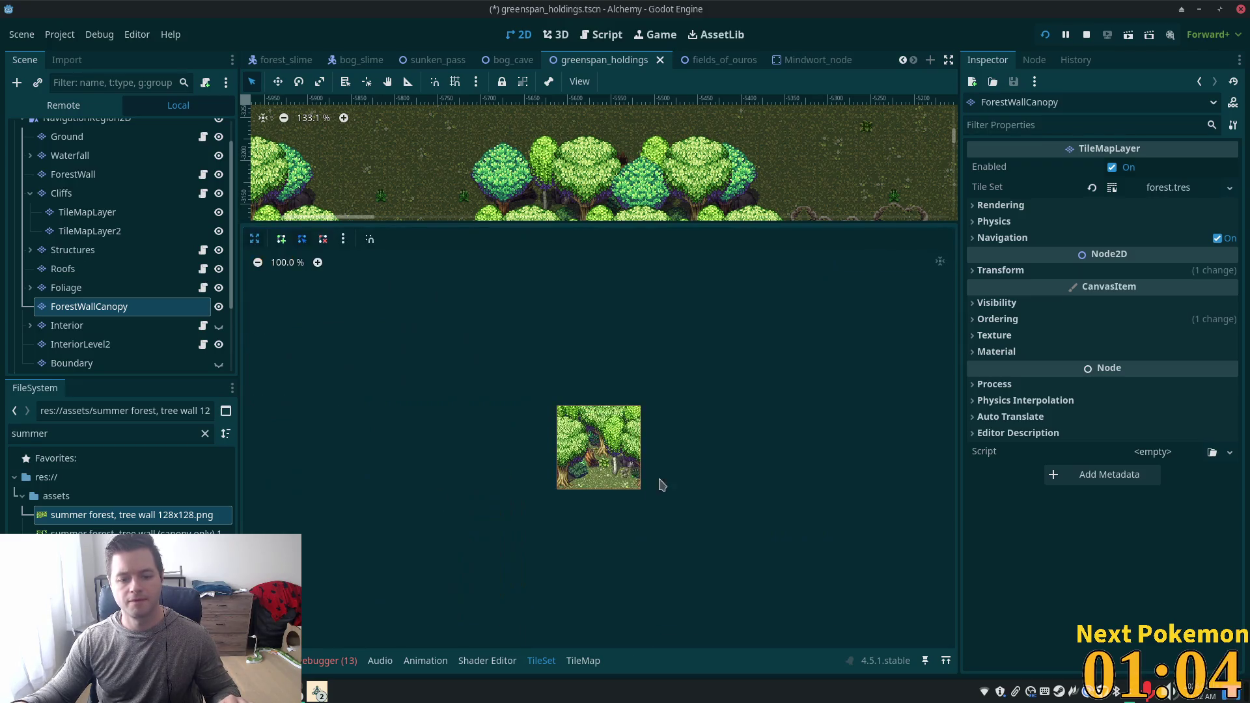
scroll(623, 485, "up", 14)
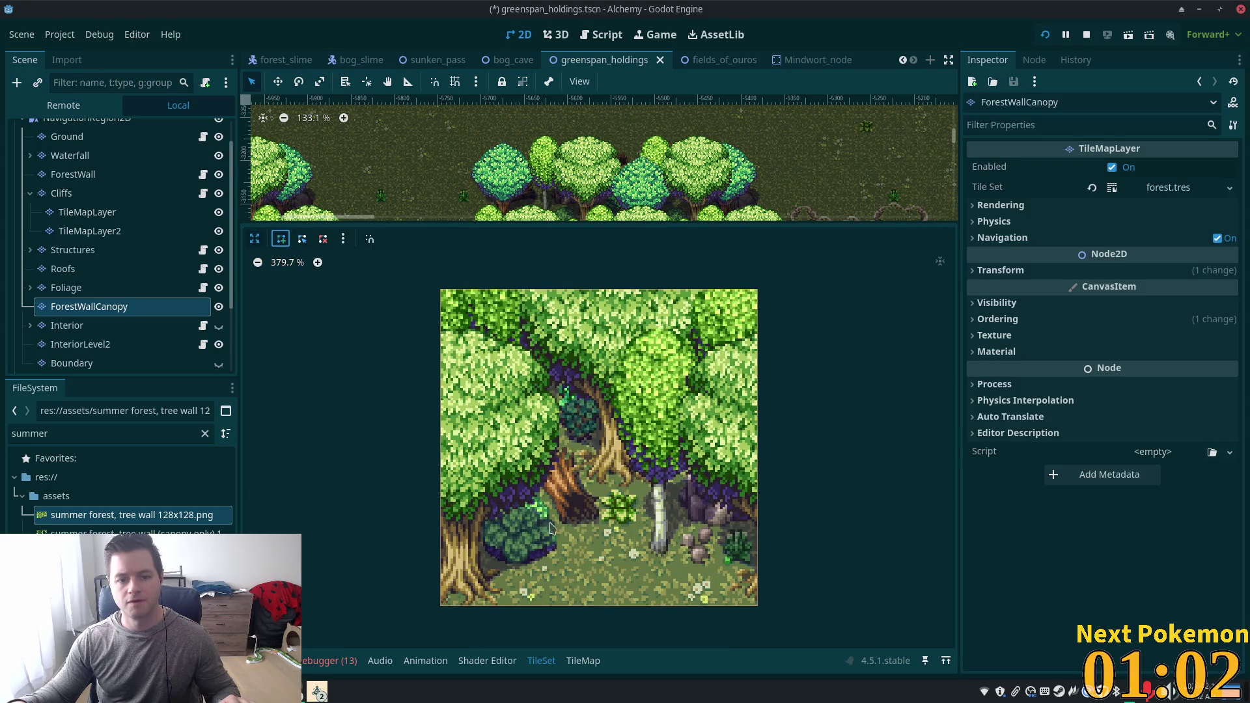
Start the collision polygon at the top corners and trace up the path's right side.
left_click(441, 289)
left_click(757, 289)
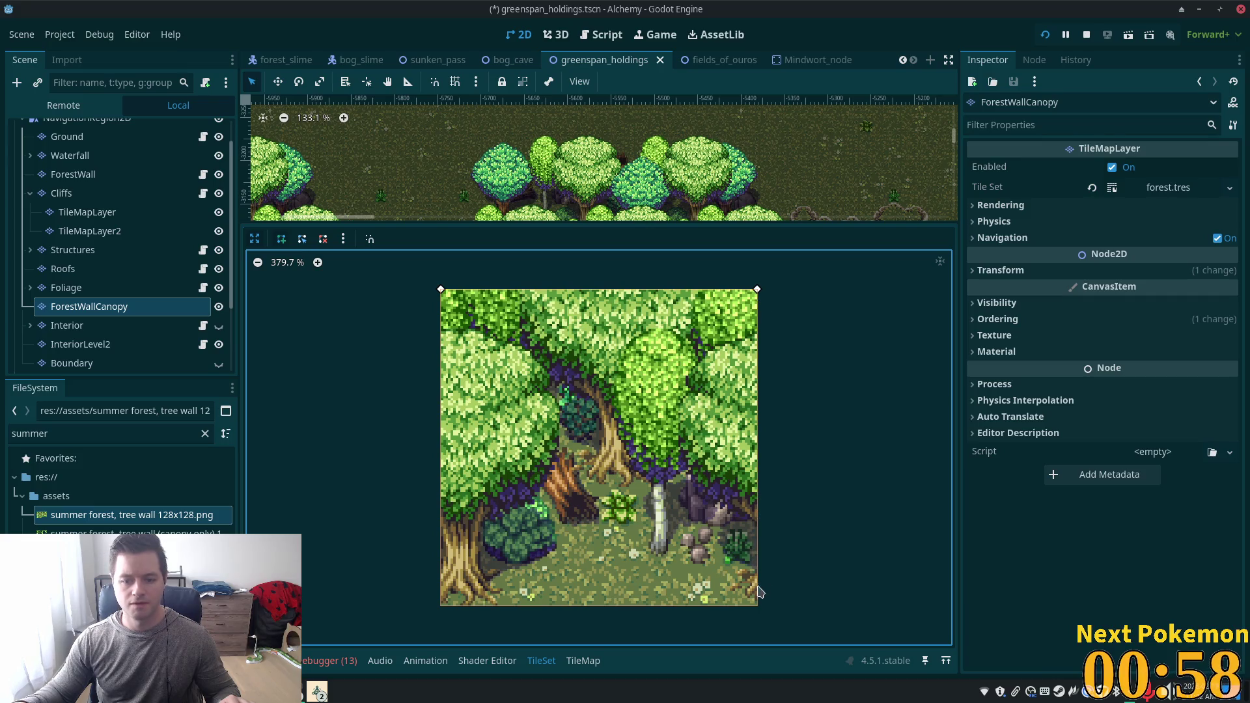
left_click(757, 605)
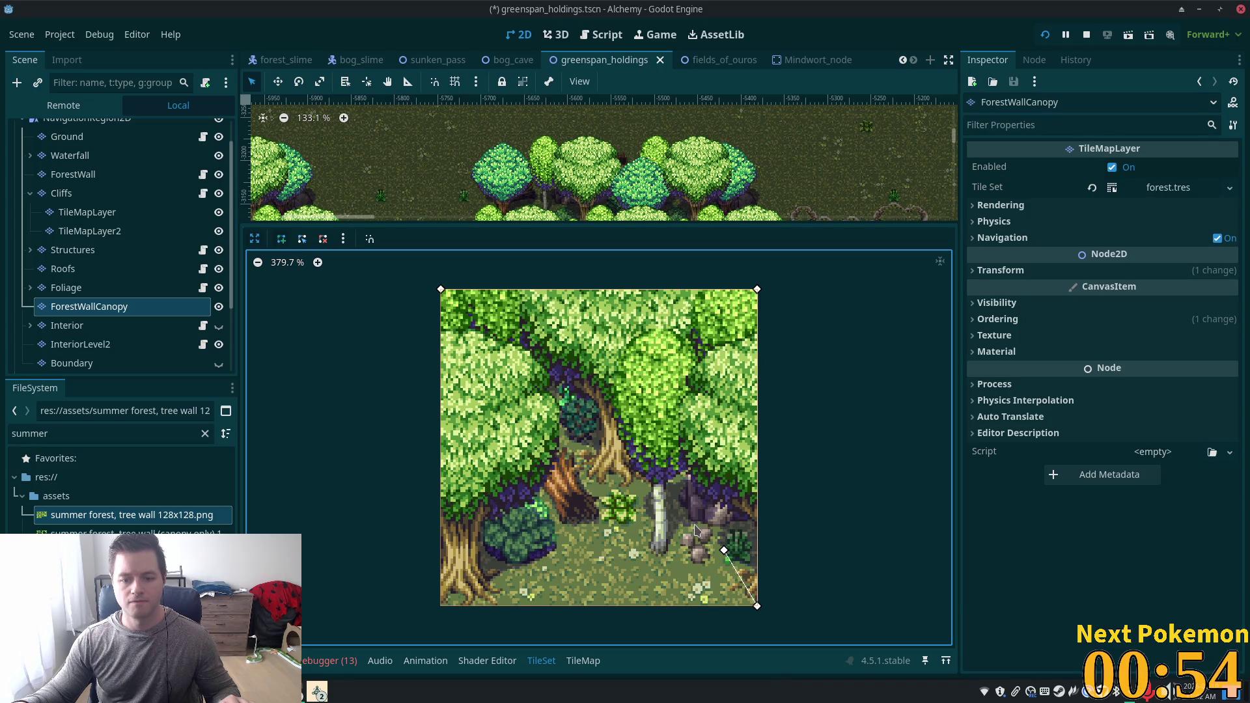
left_click(658, 555)
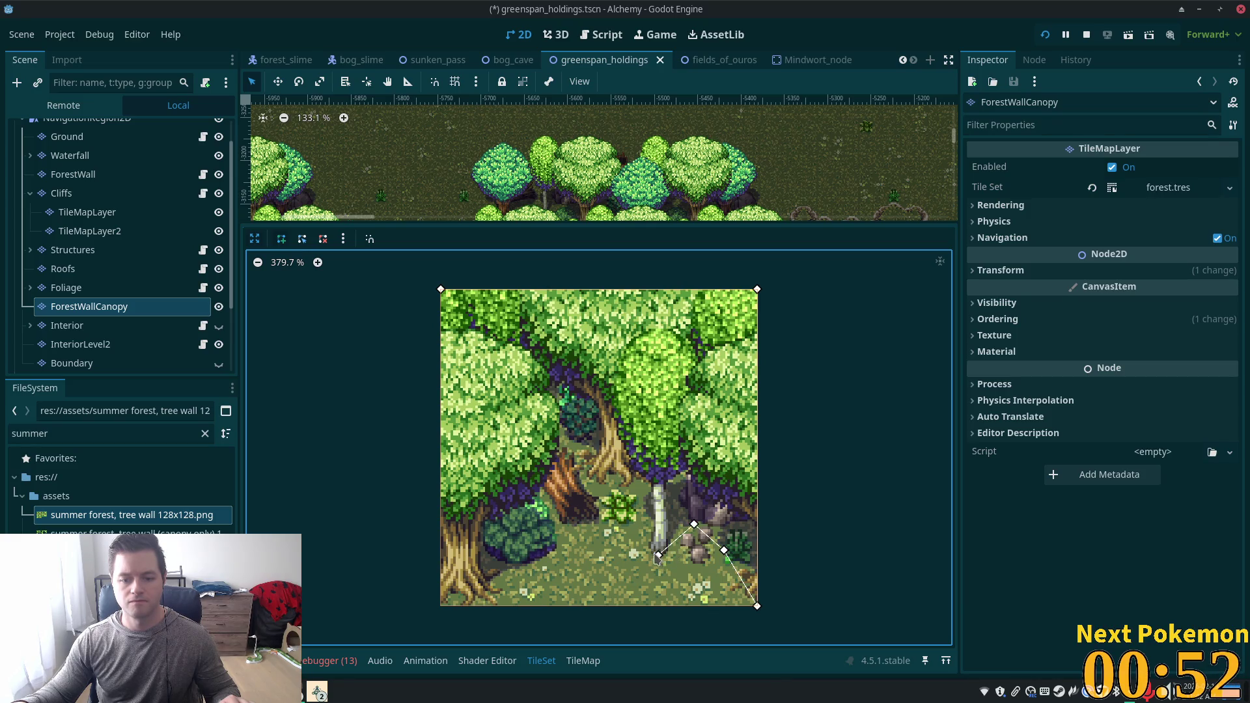
left_click(651, 551)
left_click(634, 489)
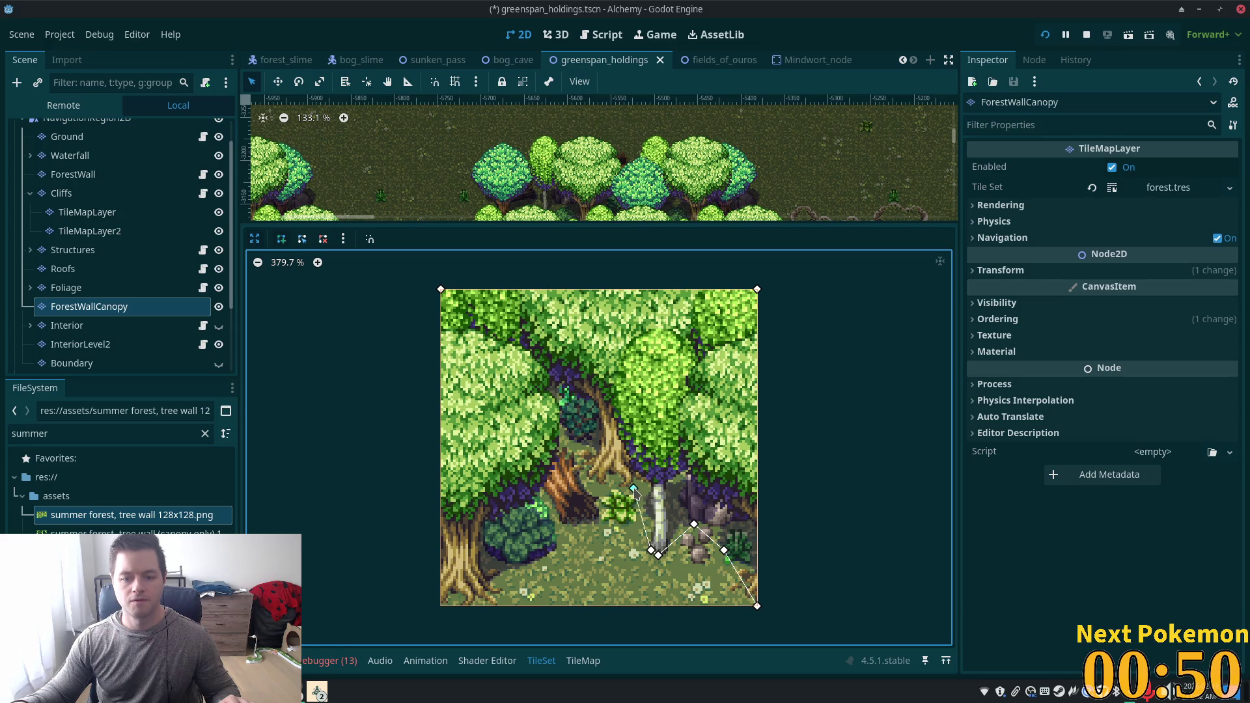
Finish the outline along the path's left side to the bottom-left corner, then close the editor.
left_click(610, 491)
left_click(595, 526)
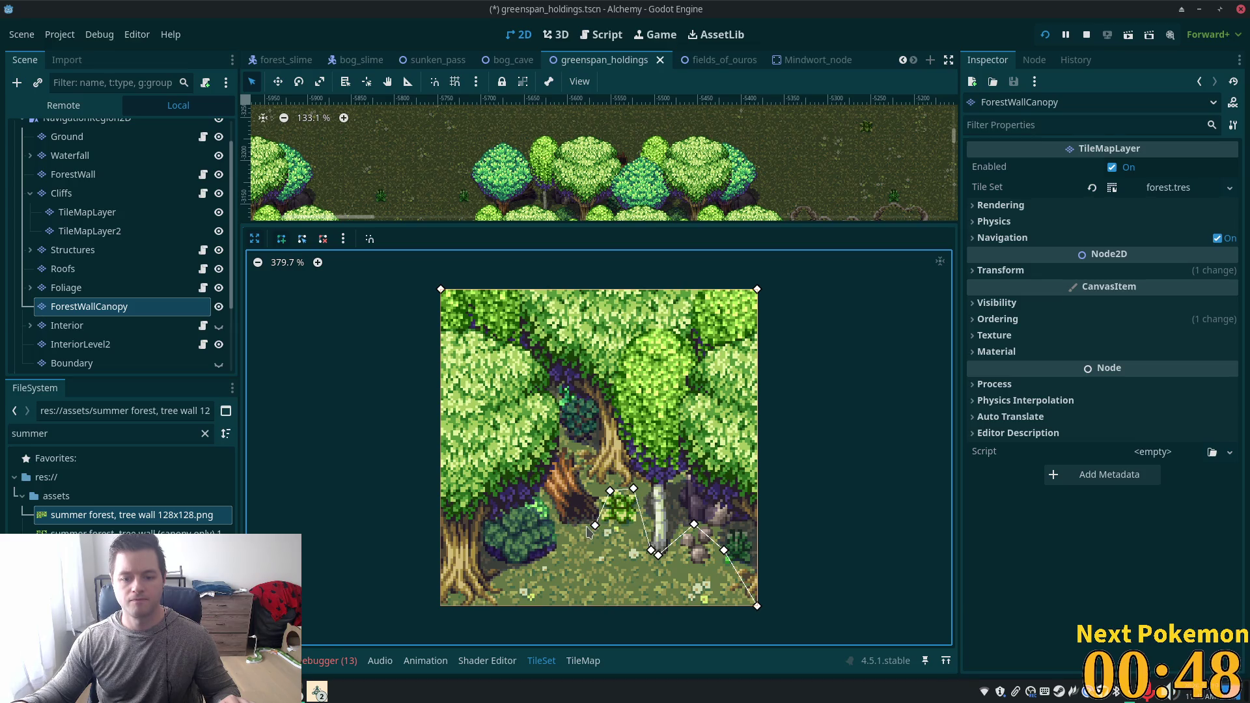
left_click(564, 529)
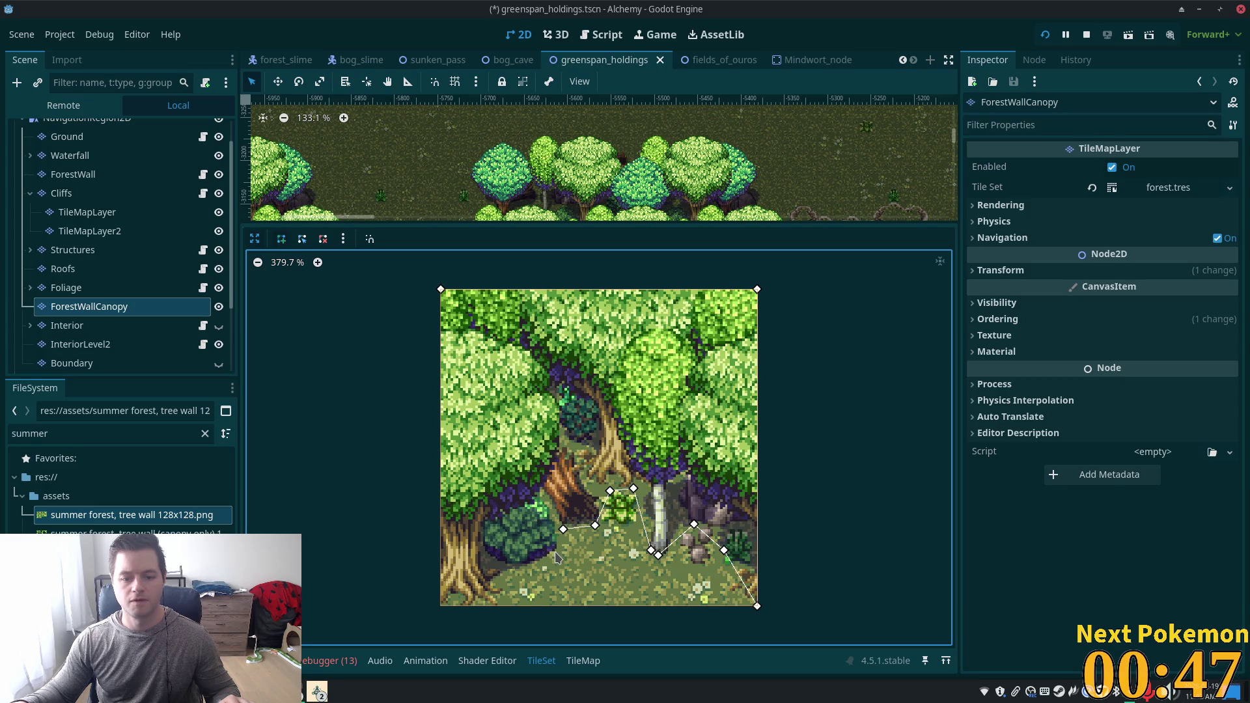
left_click(506, 574)
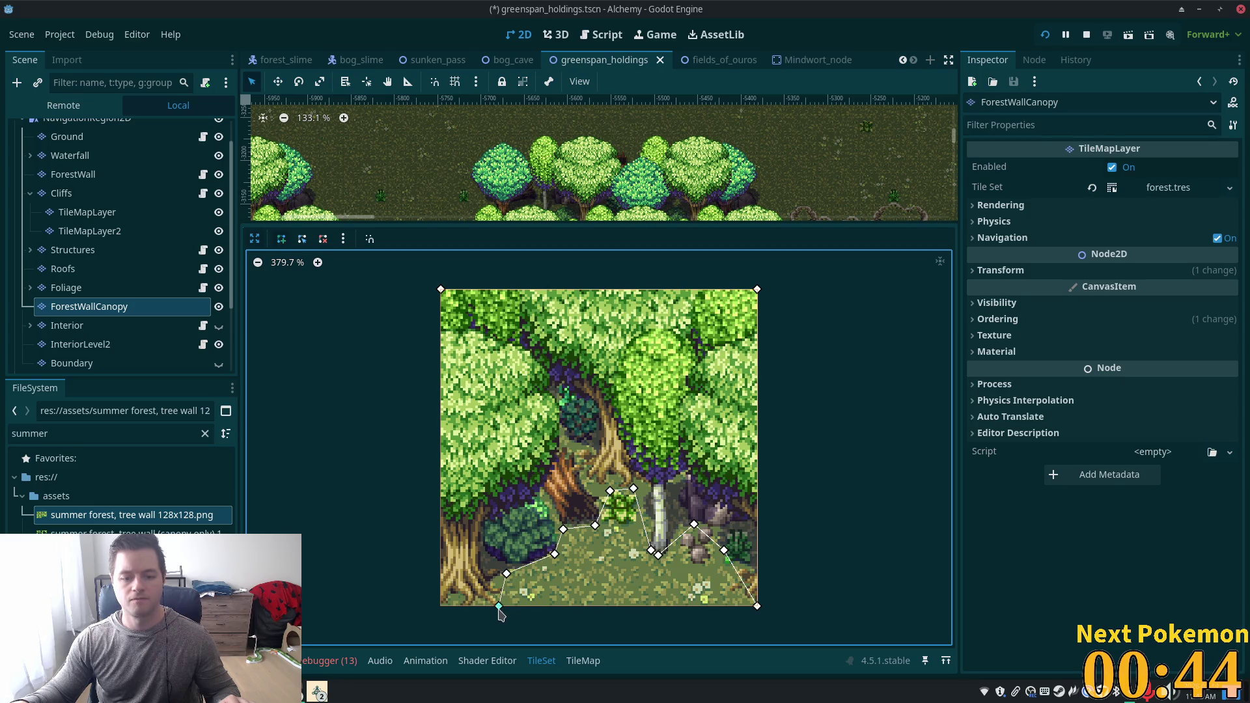
left_click(441, 606)
left_click(441, 289)
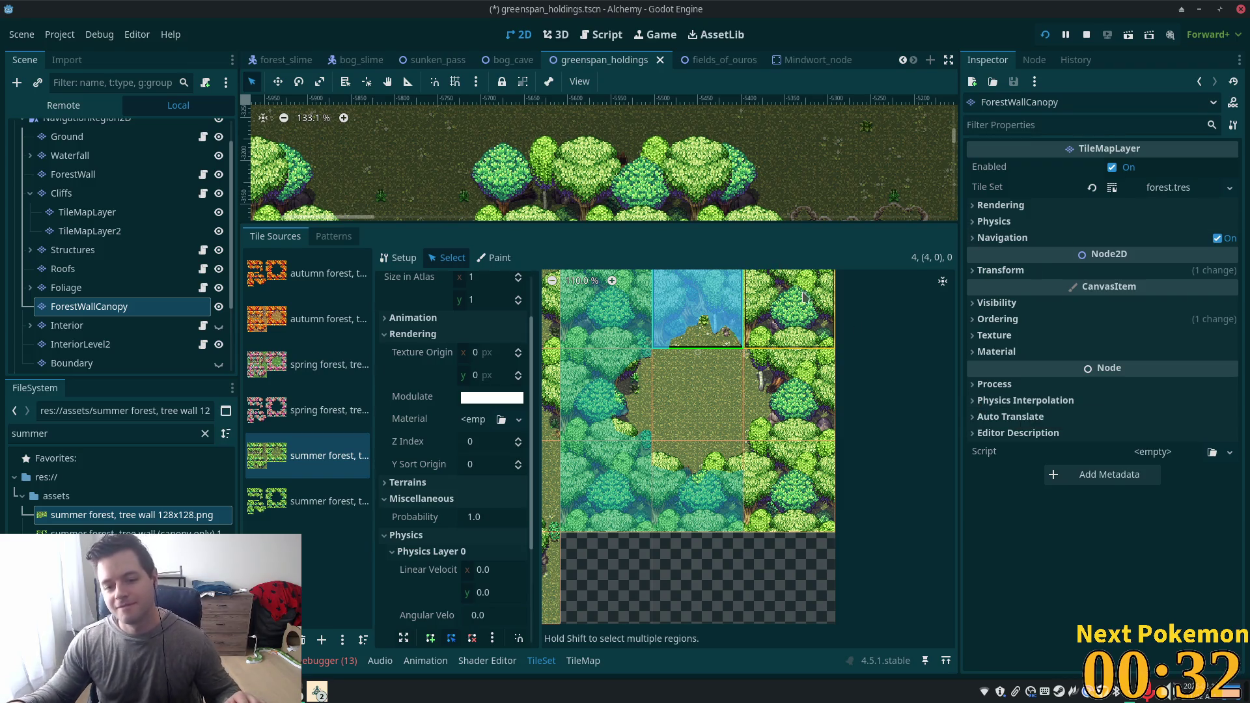
left_click(784, 313)
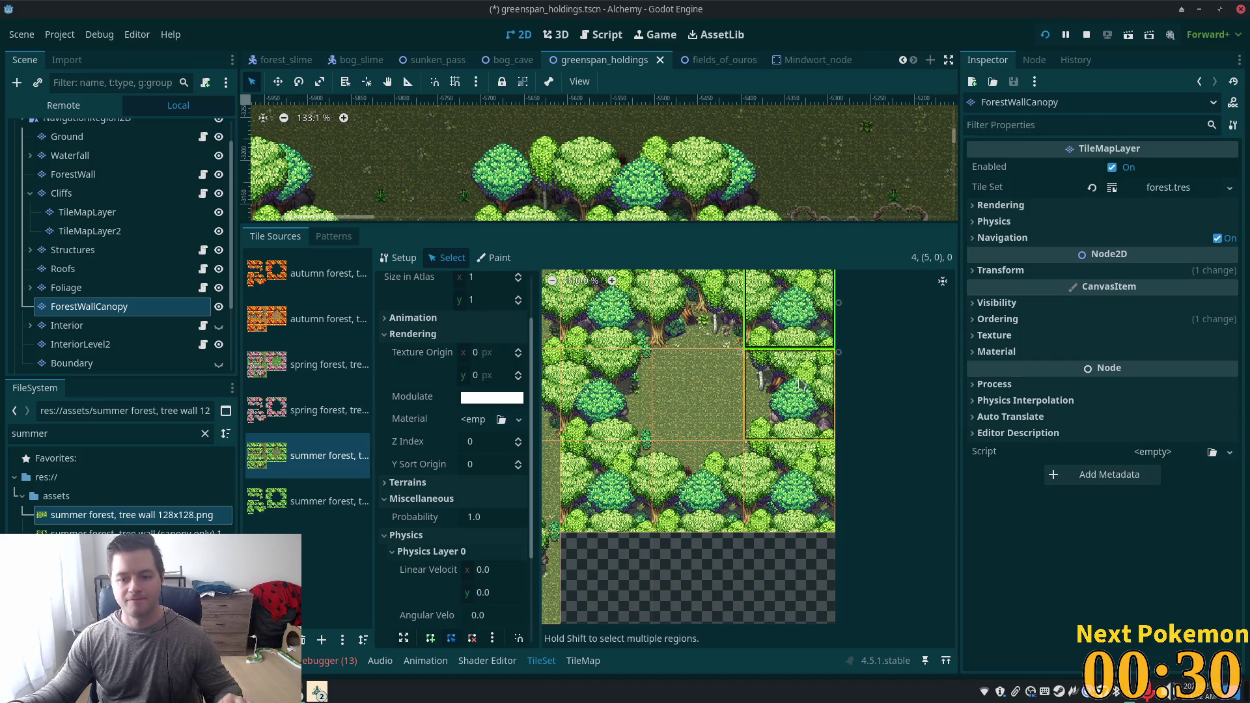
Select tree-wall tile (5, 1) and enlarge its collision polygon editor.
scroll(436, 455, "down", 5)
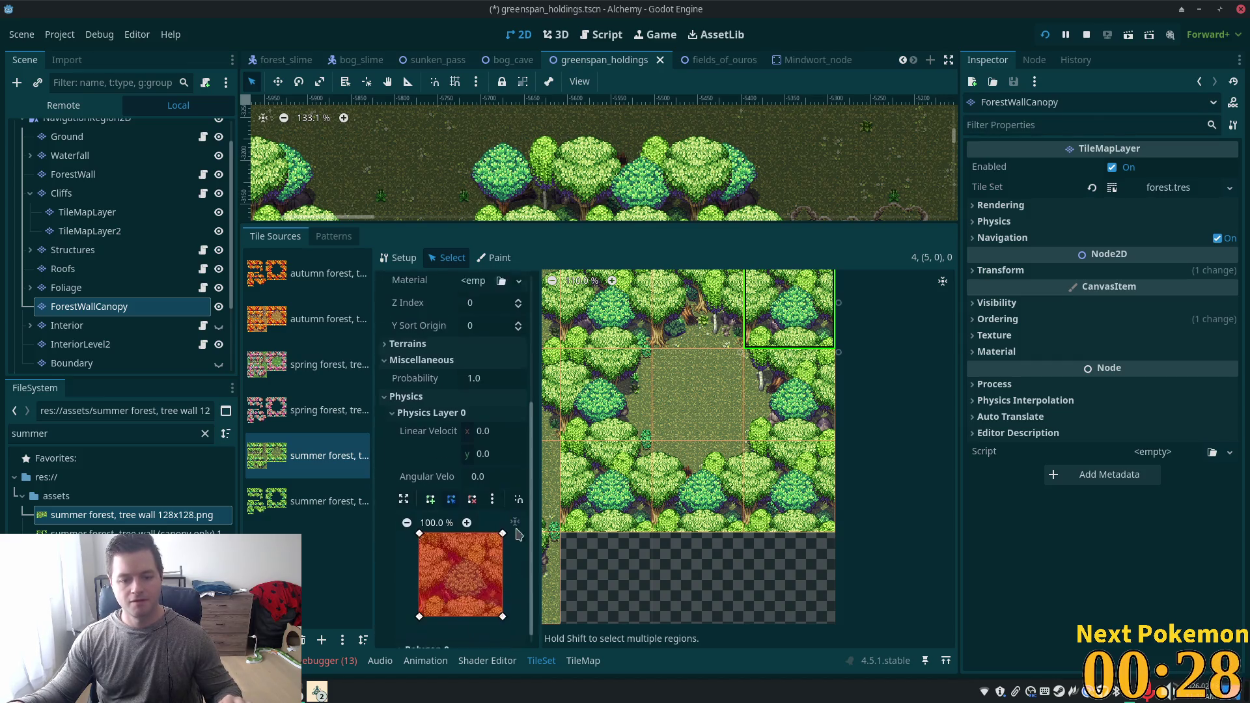
left_click(789, 394)
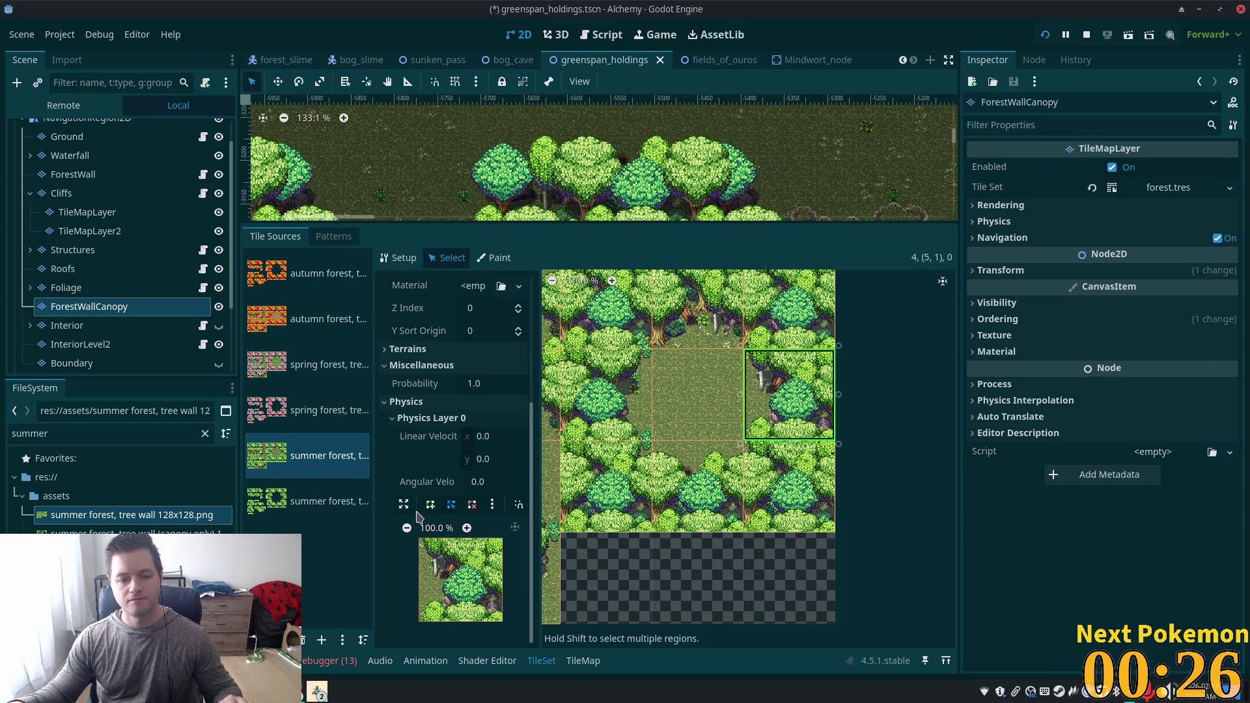
left_click(404, 505)
scroll(612, 464, "up", 5)
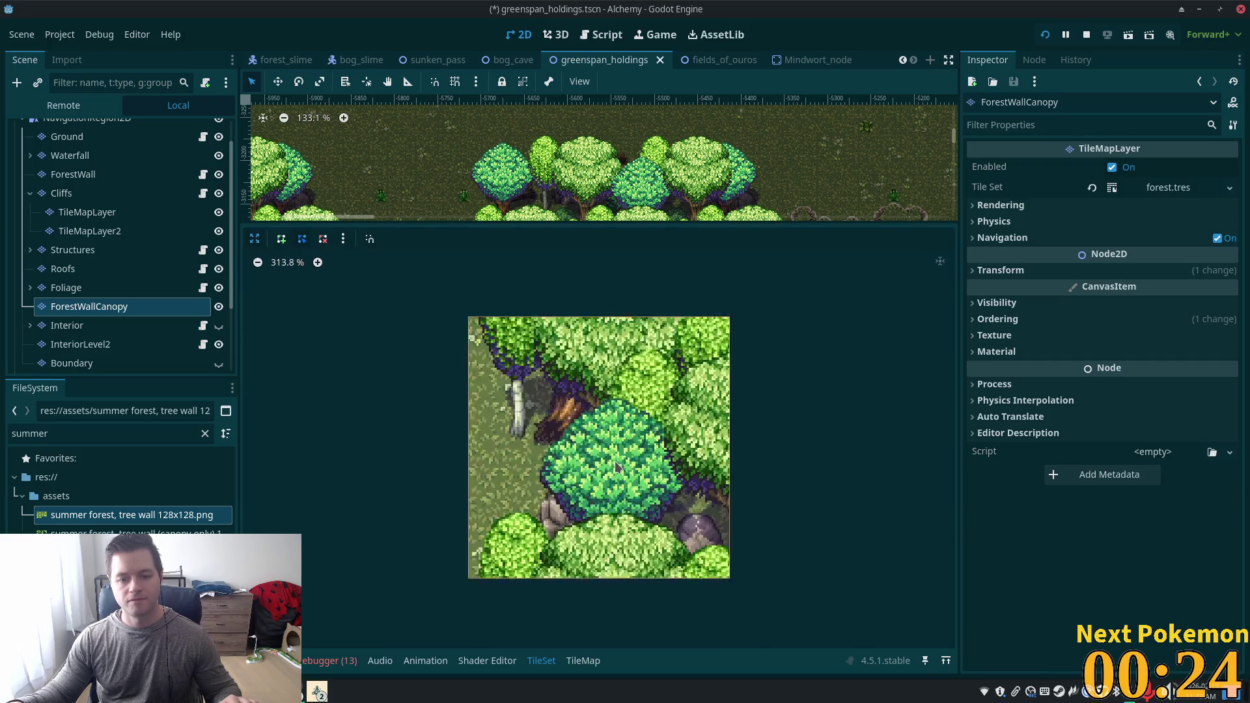
Draw the collision polygon around the trees, nudging points to fit the trunks.
left_click(281, 238)
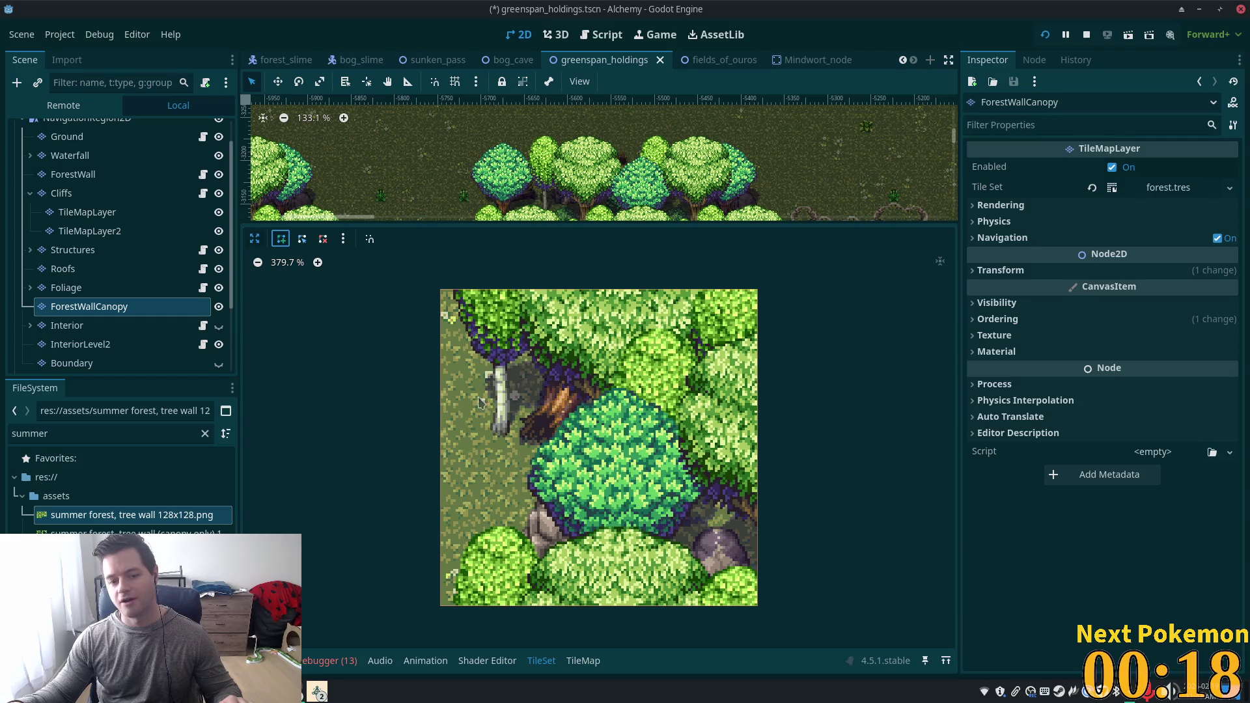
left_click(756, 290)
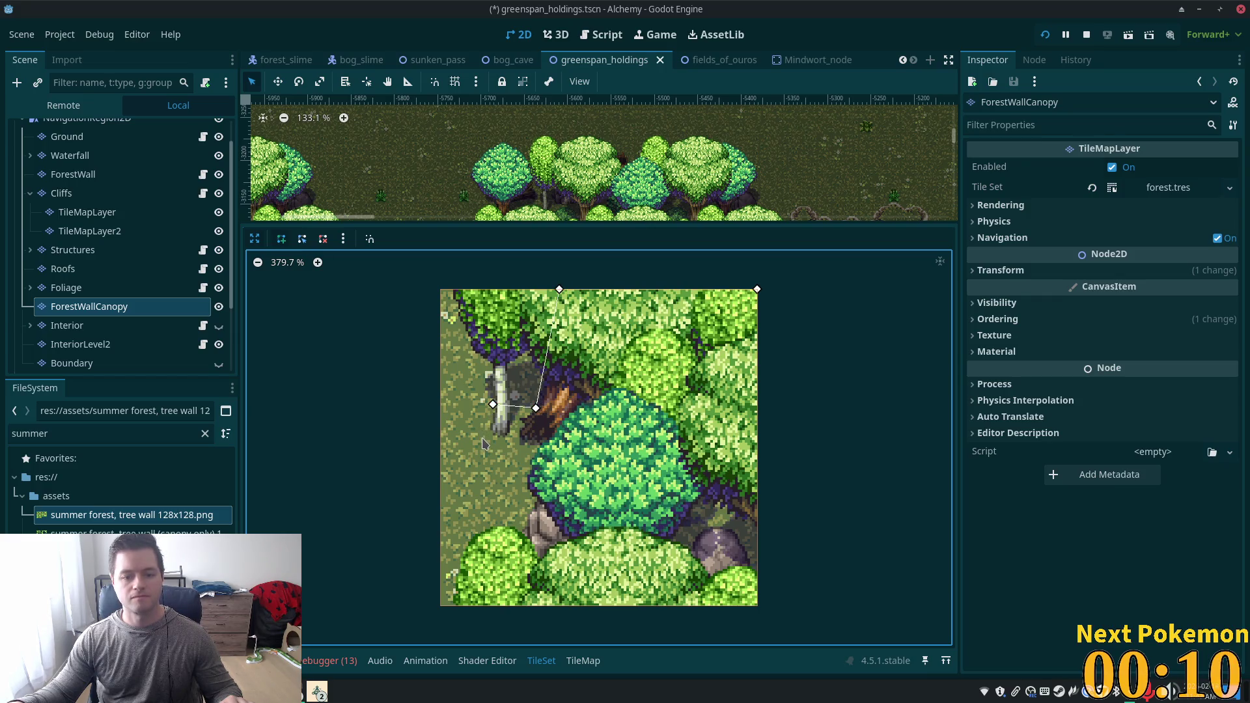
left_click_drag(551, 453, 557, 452)
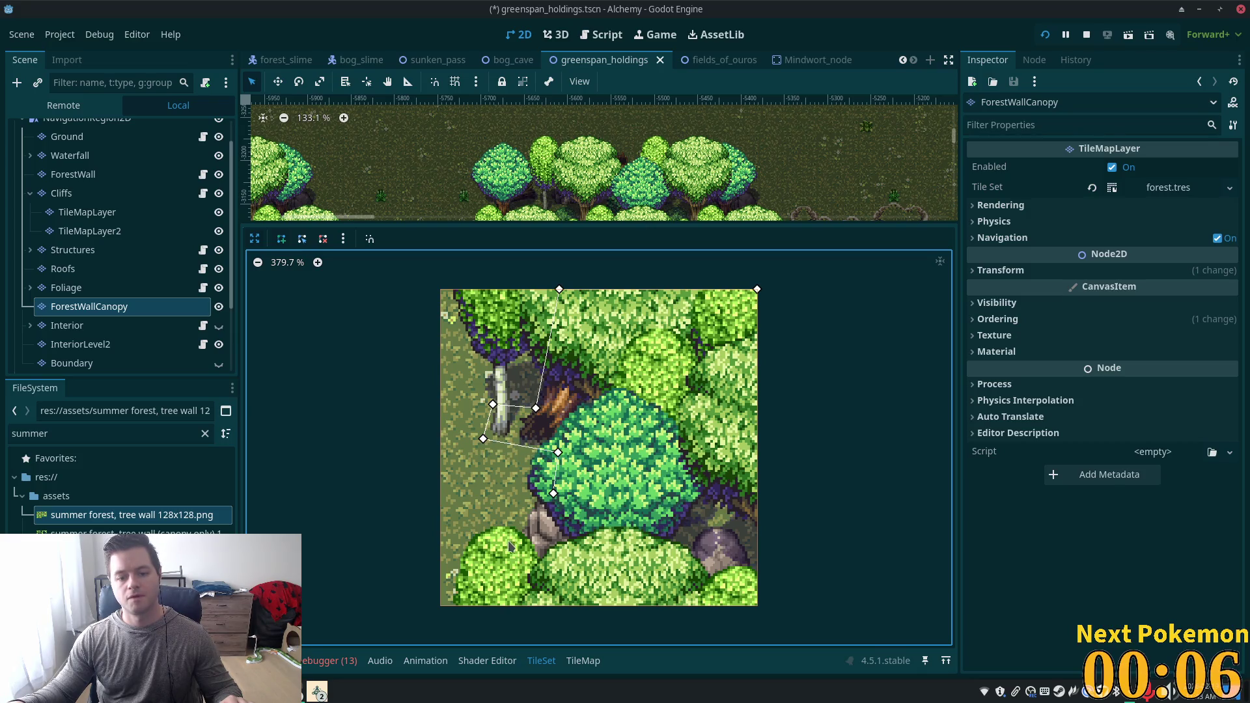
left_click_drag(504, 549, 504, 552)
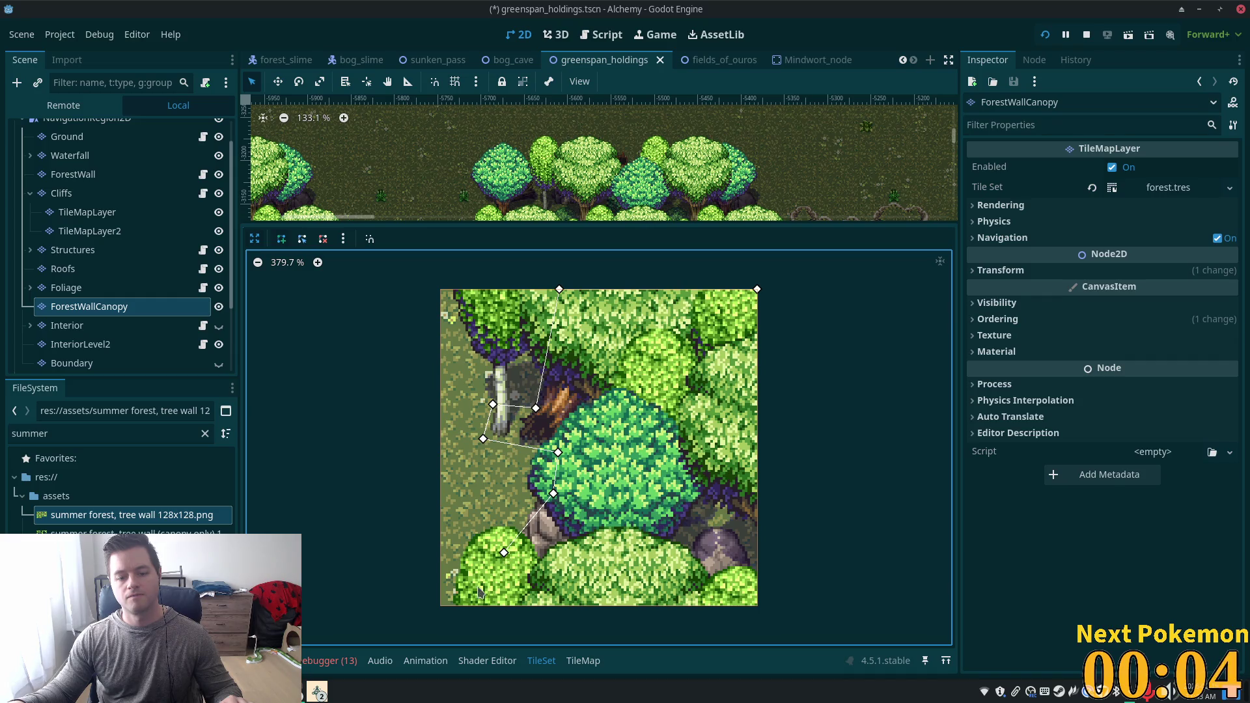
left_click(473, 606)
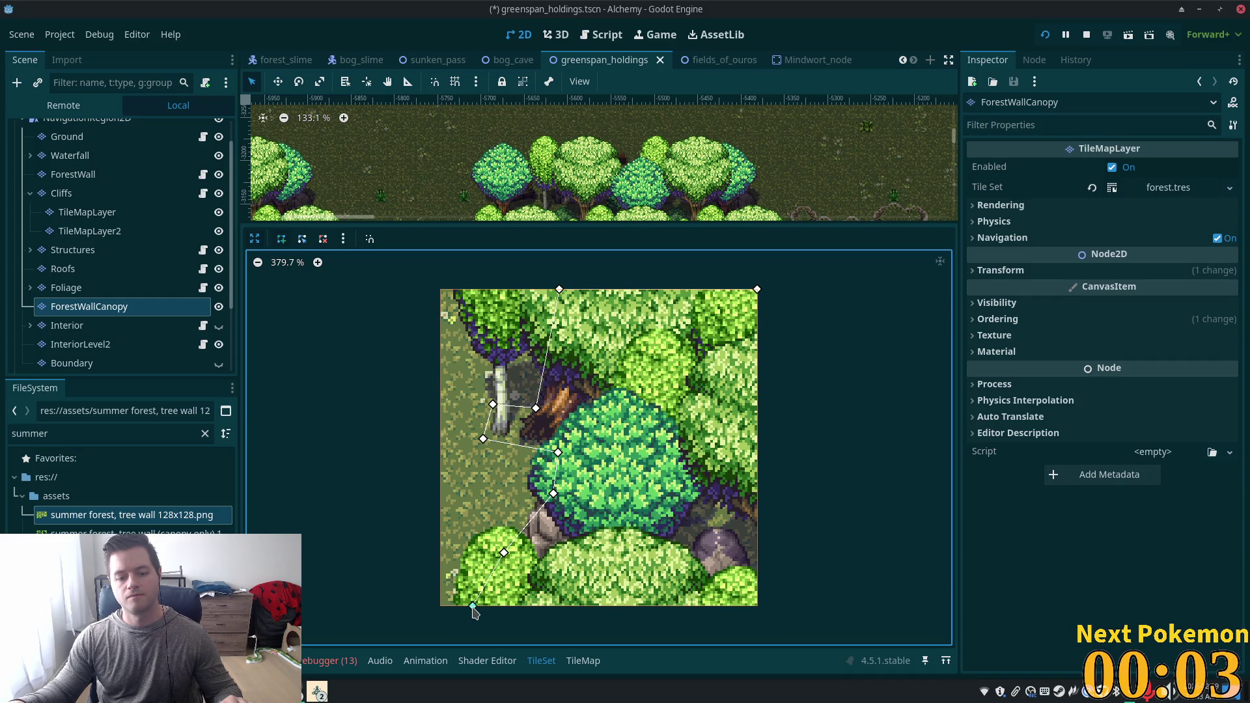
left_click(757, 606)
left_click(757, 290)
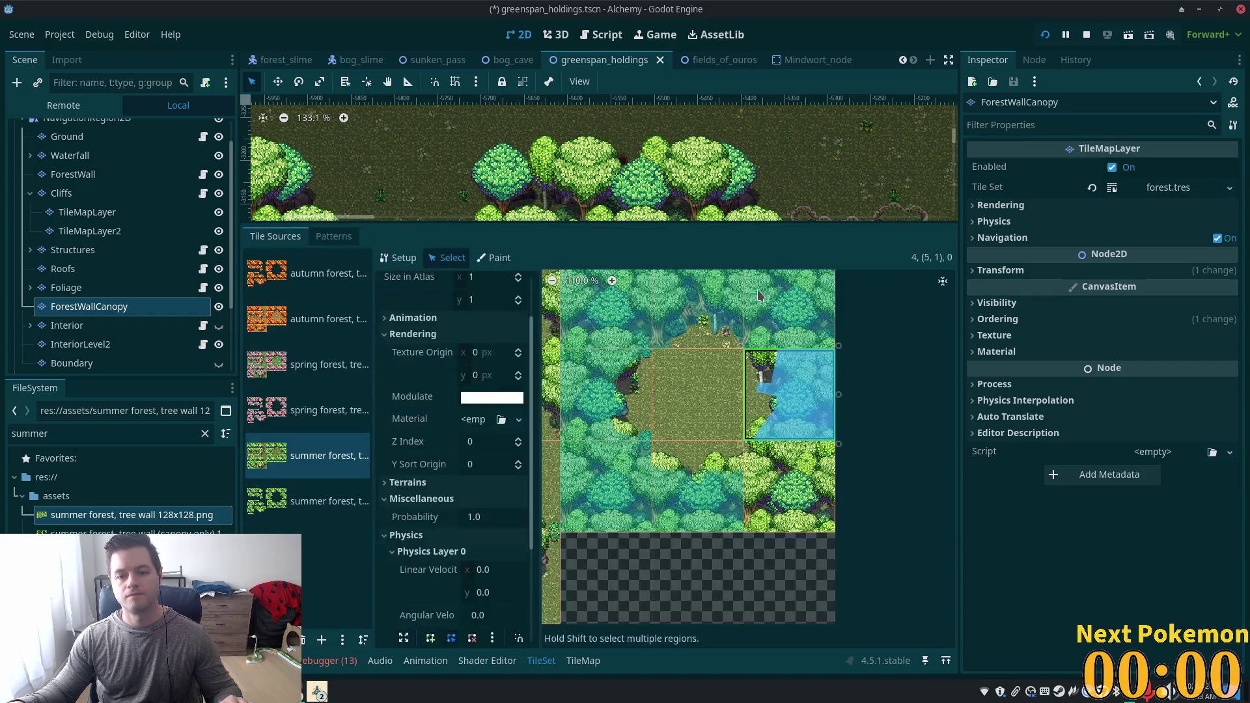
Save the greenspan_holdings scene and bring the Brave Twitch Pokémon popout to the front.
left_click(790, 485)
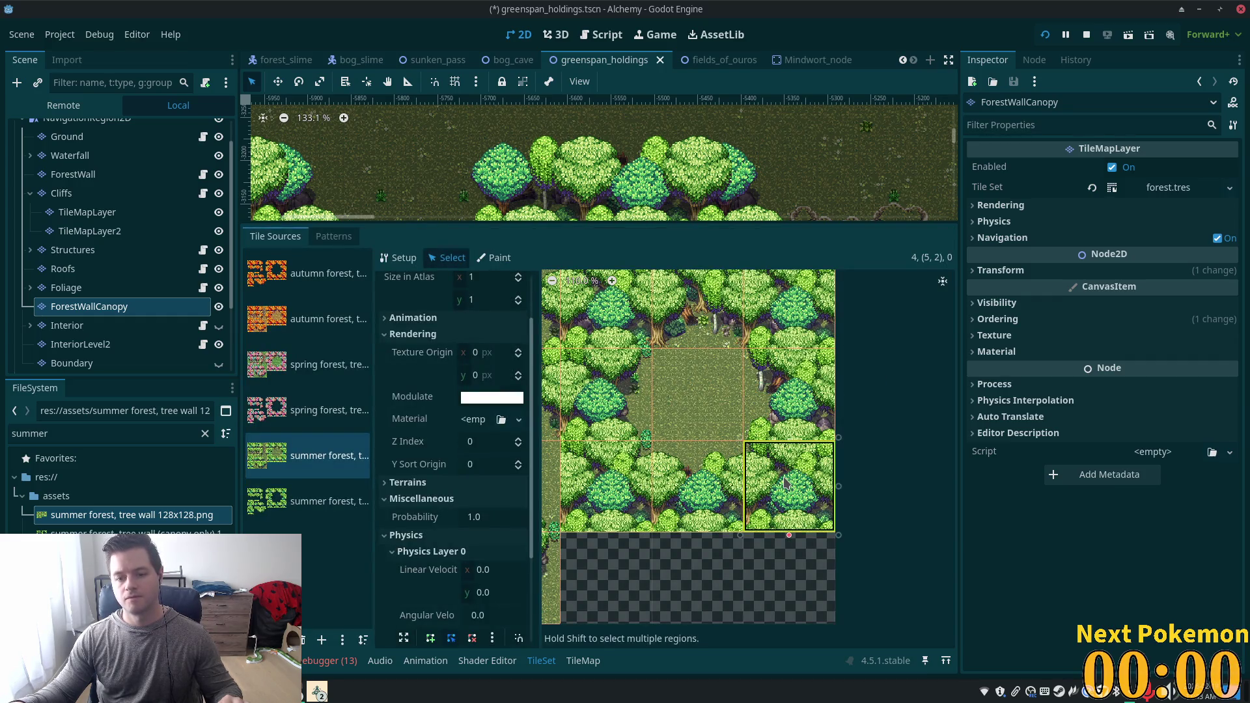
scroll(517, 498, "down", 5)
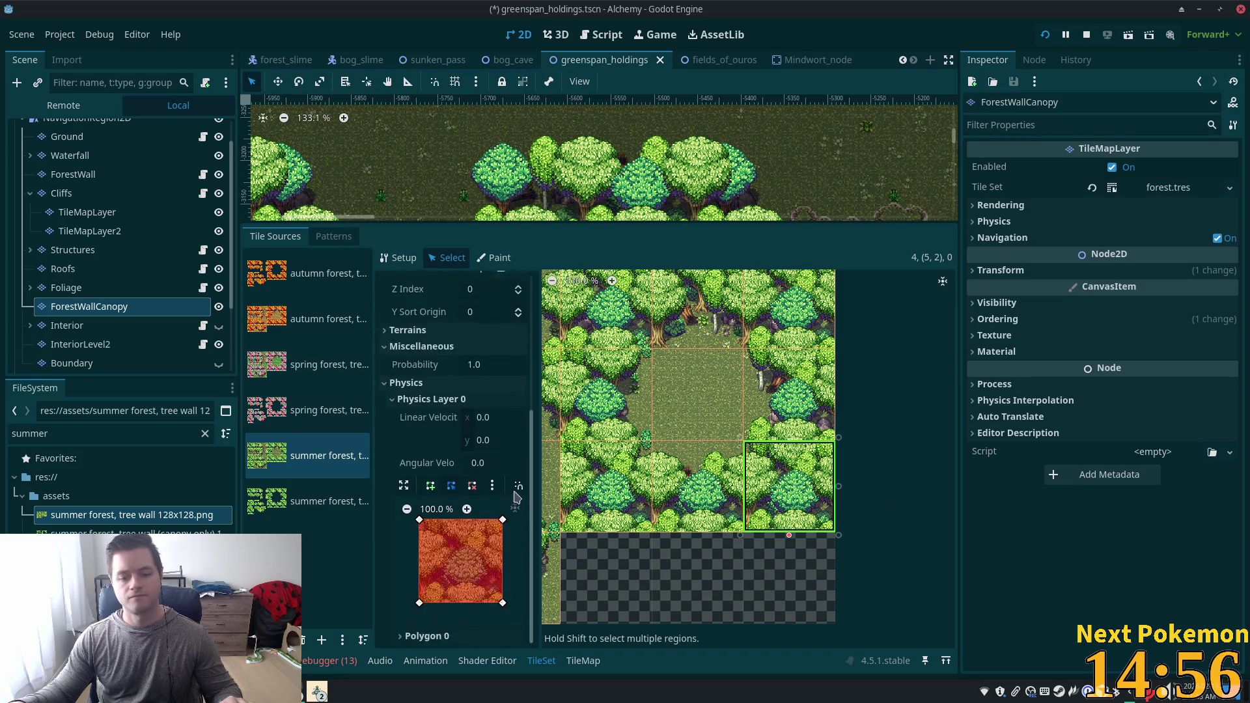
key("ctrl+s")
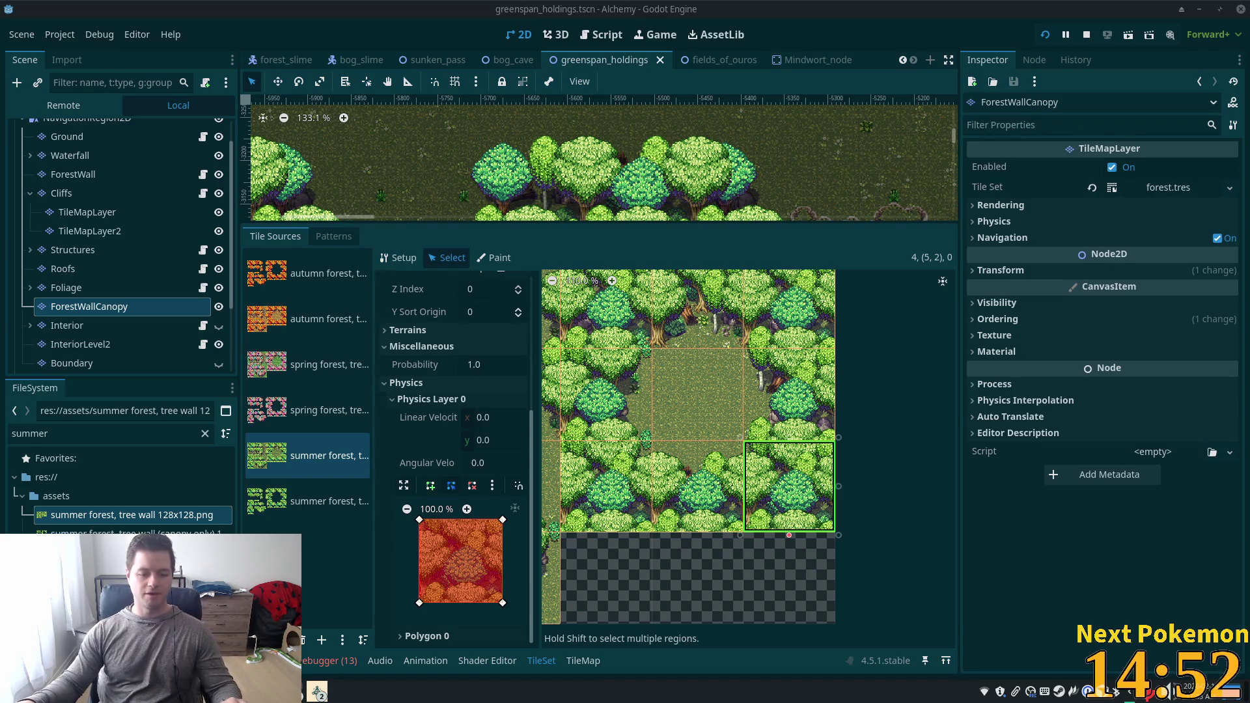
left_click(317, 691)
left_click(328, 612)
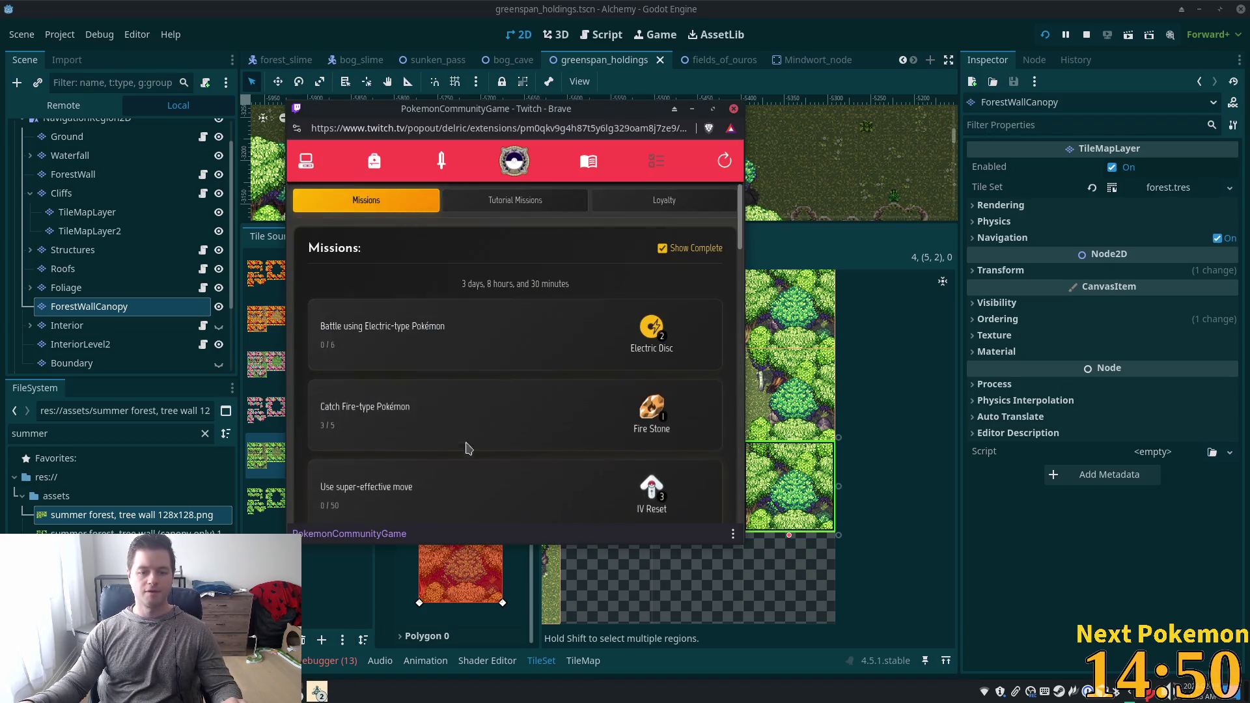
Open the Pokémon collection in the PC view and search it for 'elek'.
left_click(306, 161)
left_click(382, 207)
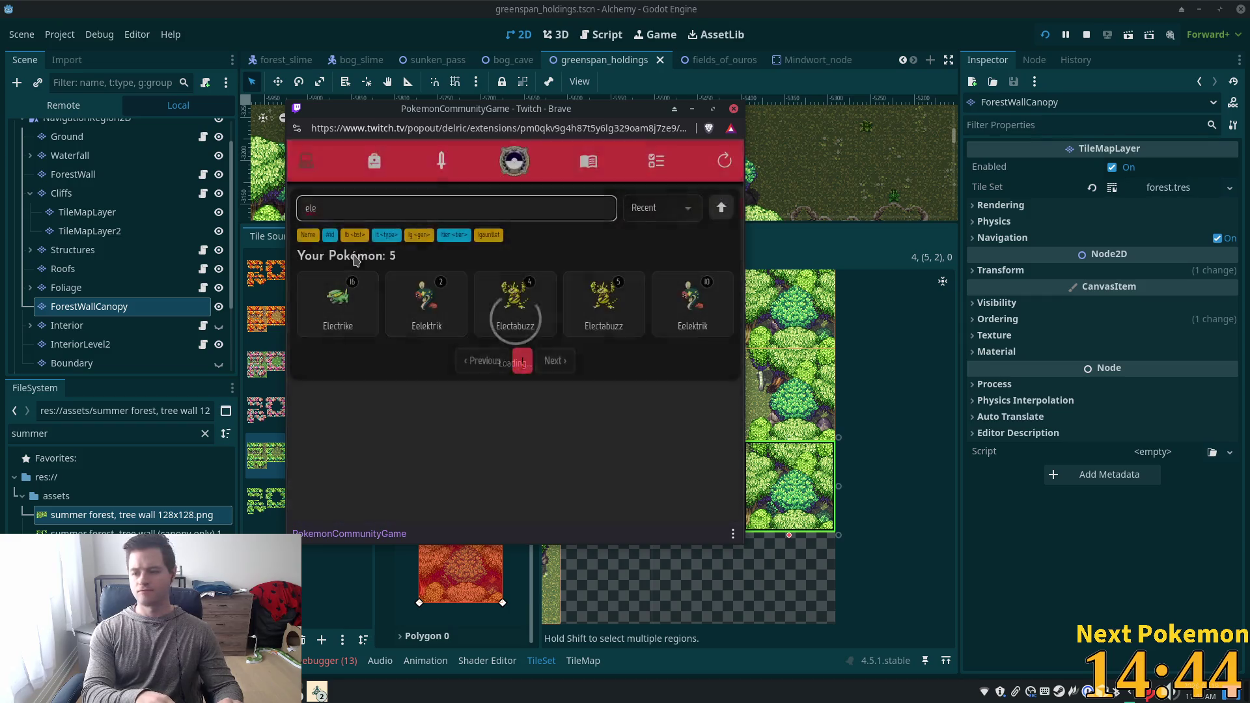
type("k")
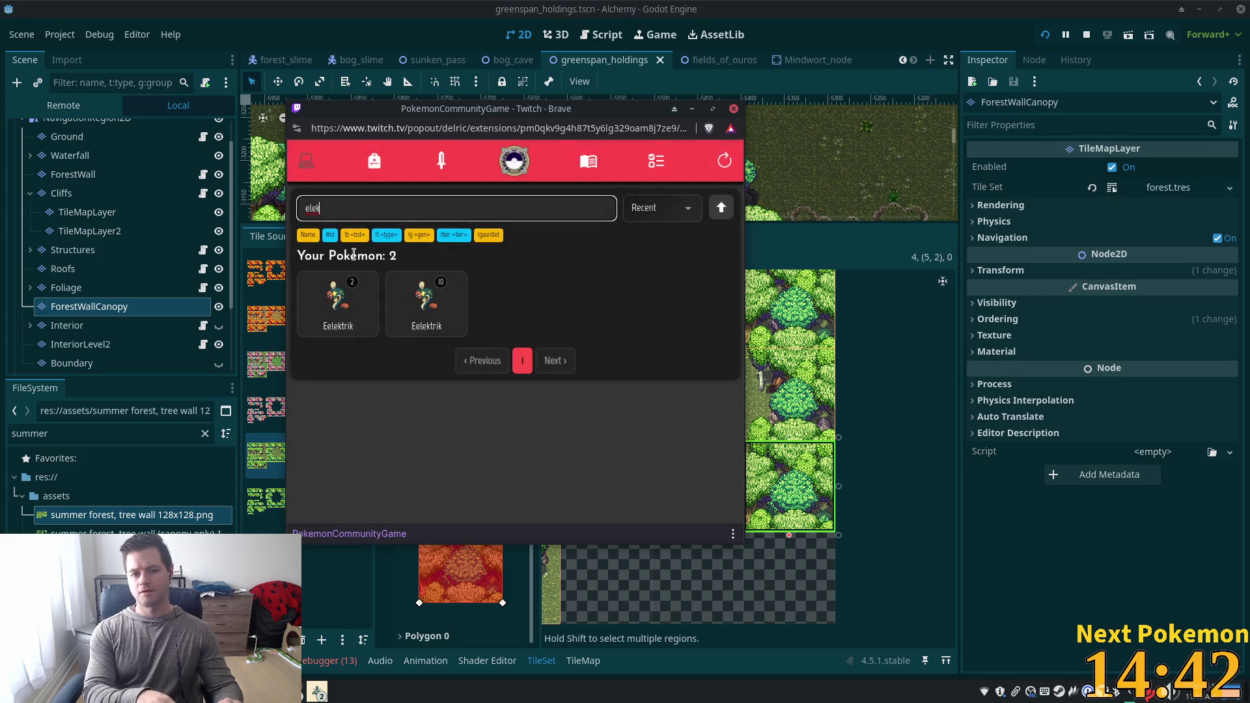
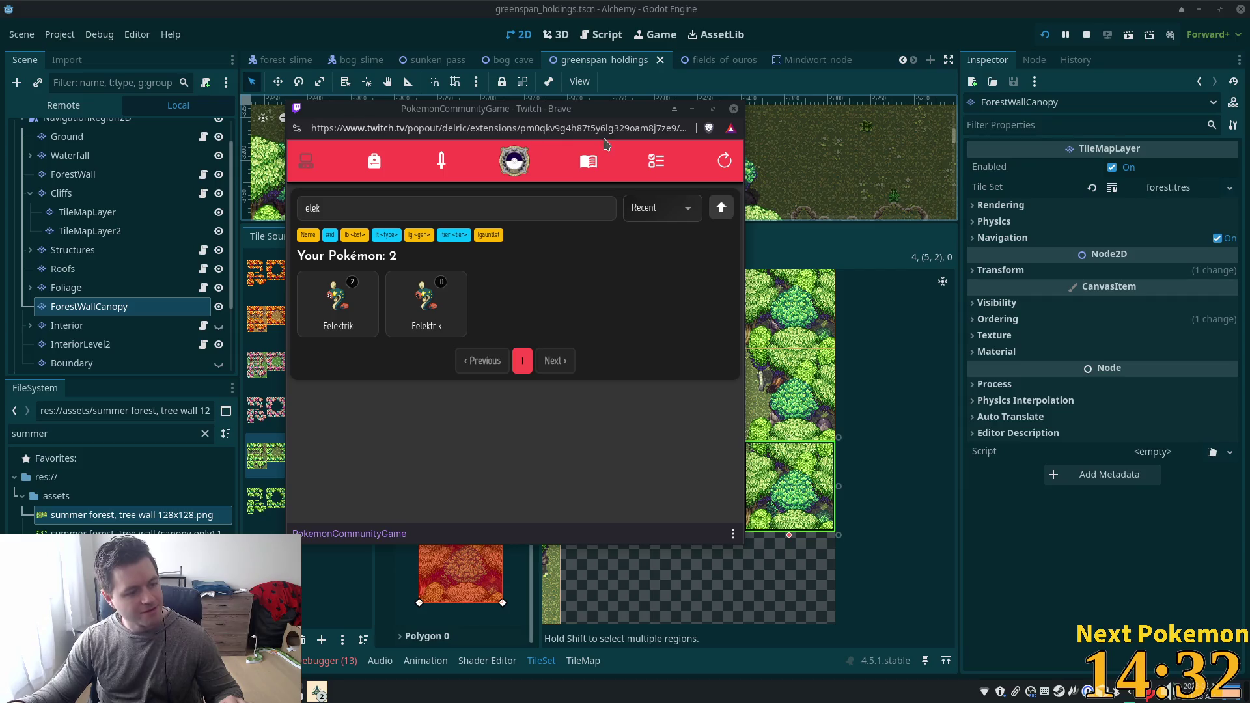
Select tree-wall tile (2,2) and expand its Physics Layer 0 collision polygon editor.
left_click(872, 13)
scroll(689, 559, "down", 2)
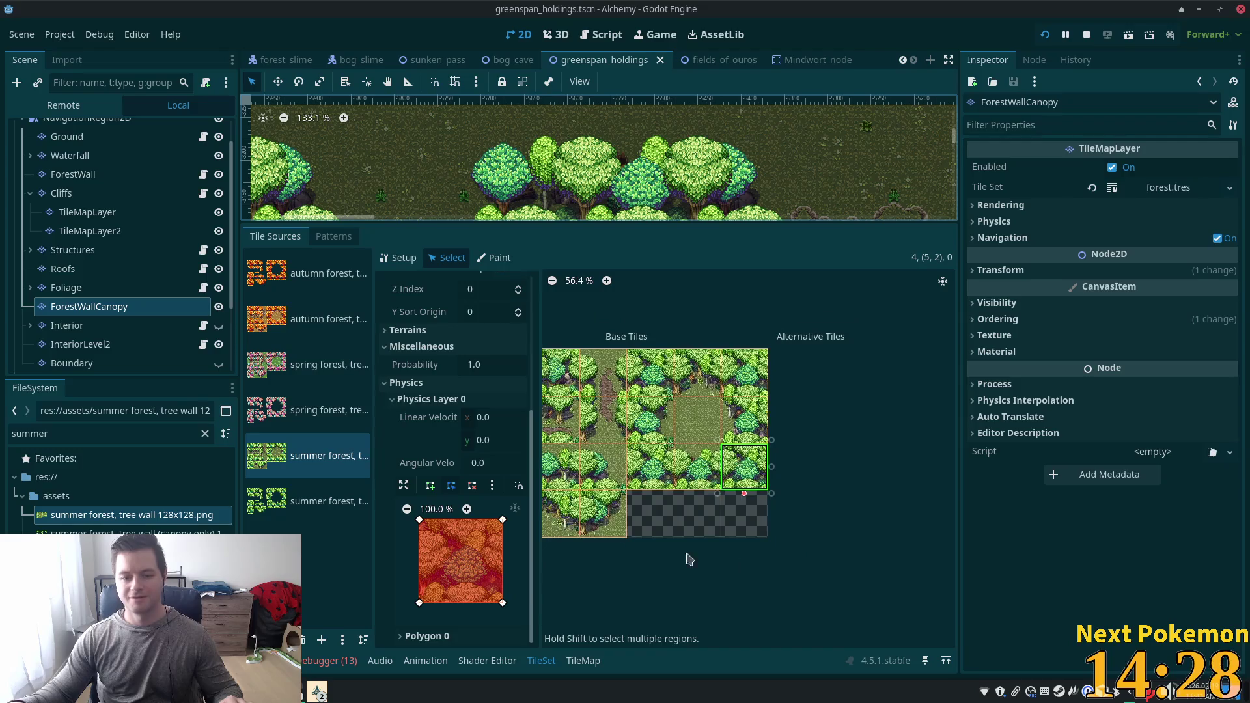
scroll(689, 558, "up", 5)
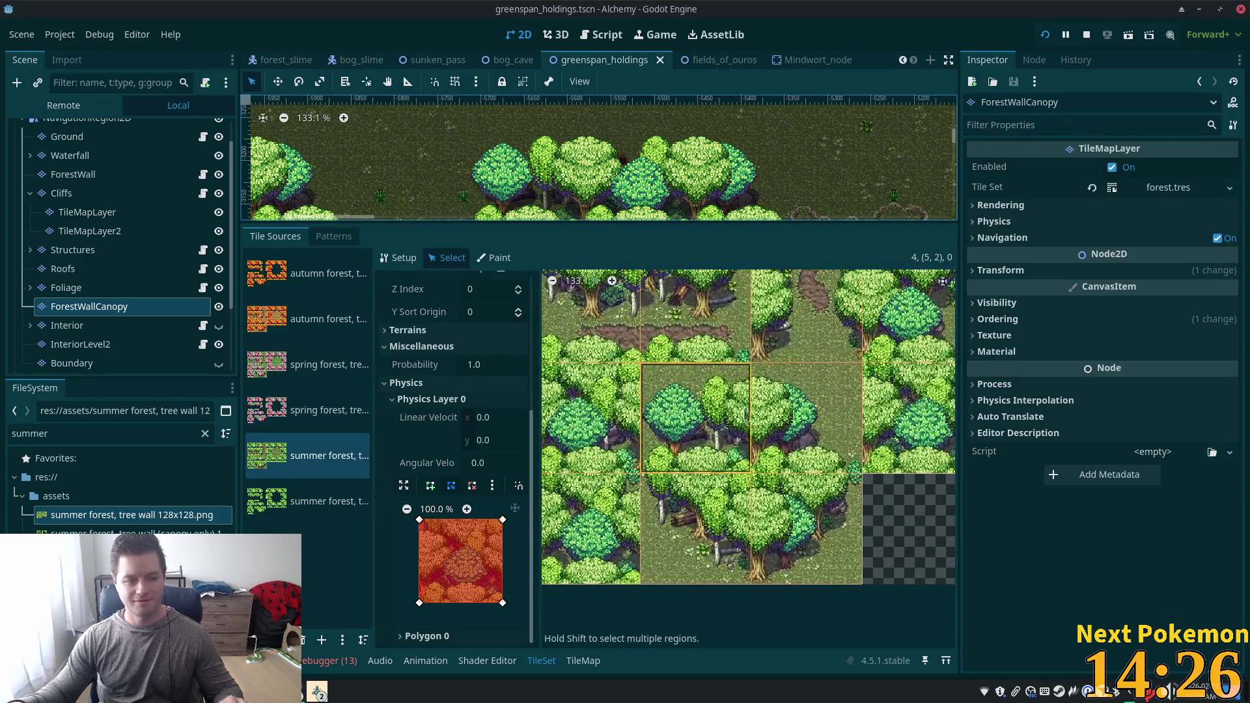
scroll(743, 414, "up", 3)
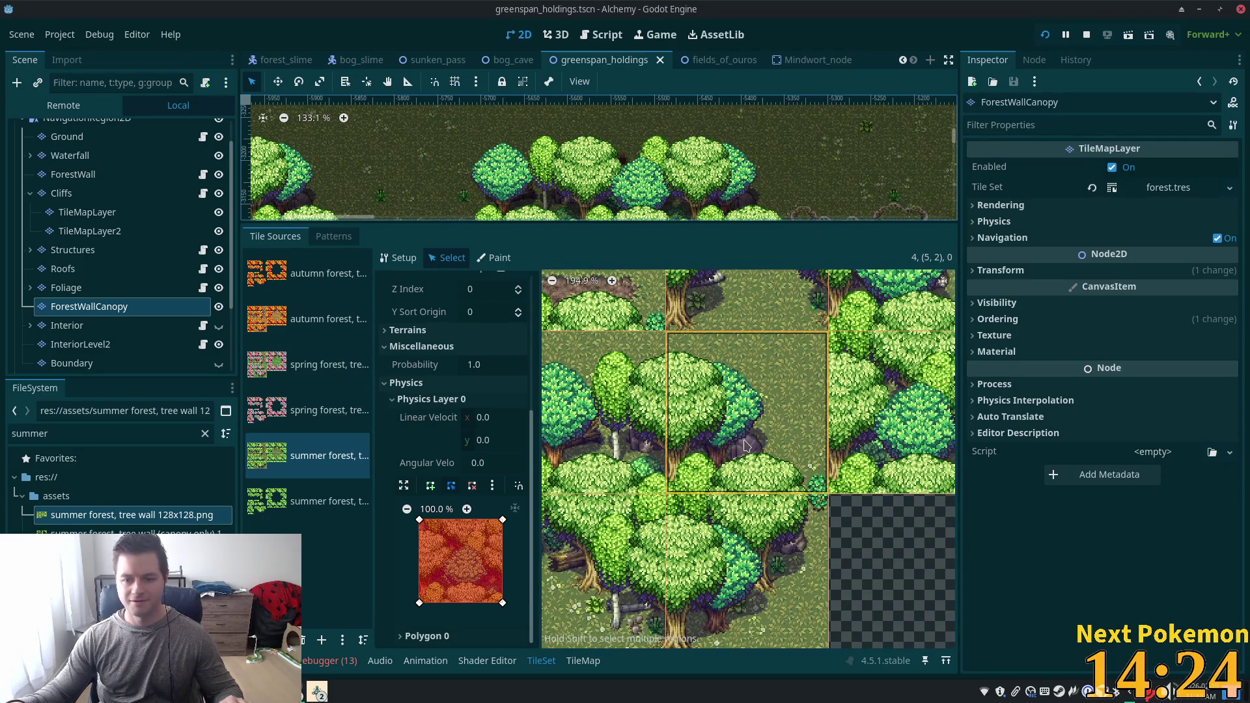
left_click(744, 448)
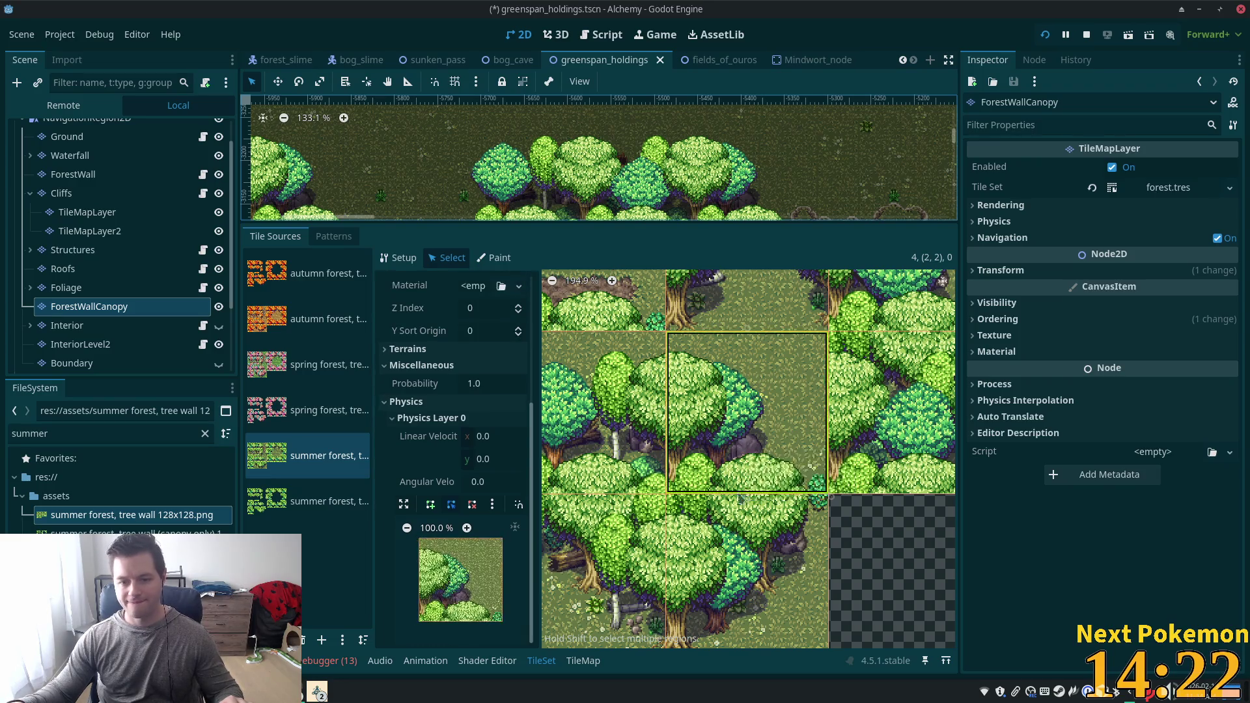
scroll(739, 497, "up", 2)
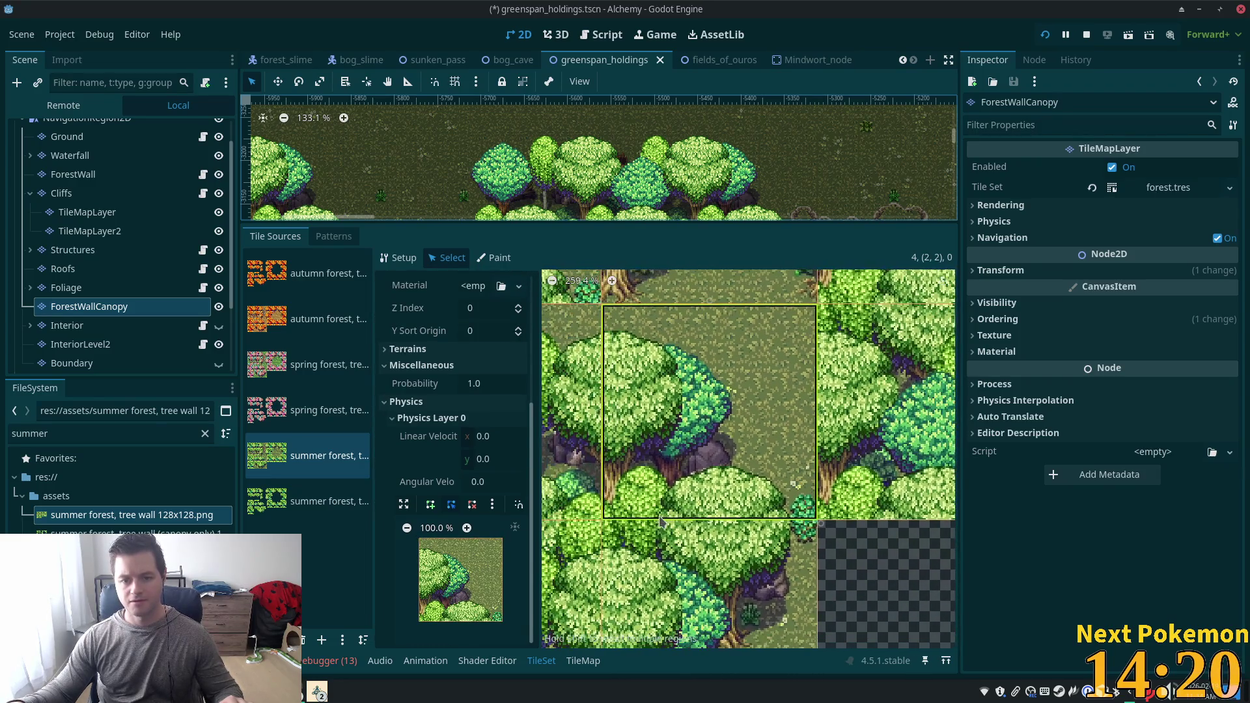
left_click(404, 504)
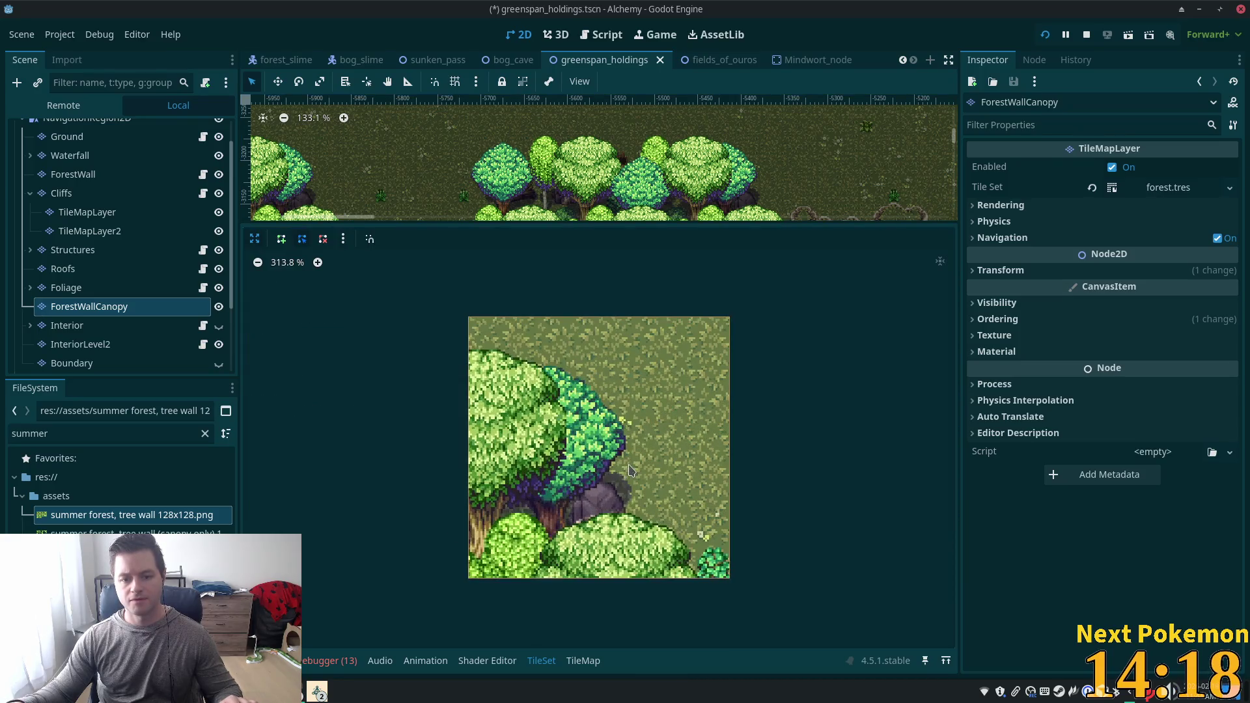
Trace a collision polygon from the right edge along the bush and trees to the upper left.
left_click(281, 239)
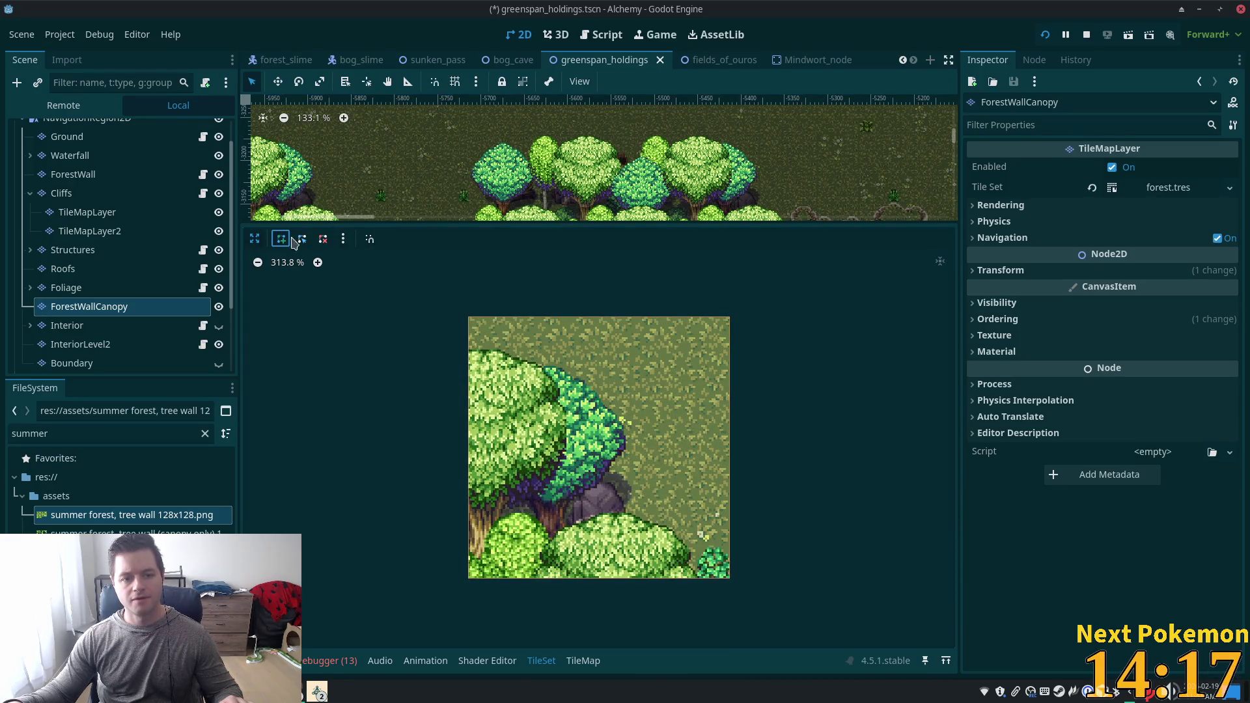
left_click(729, 552)
left_click(708, 547)
left_click(682, 574)
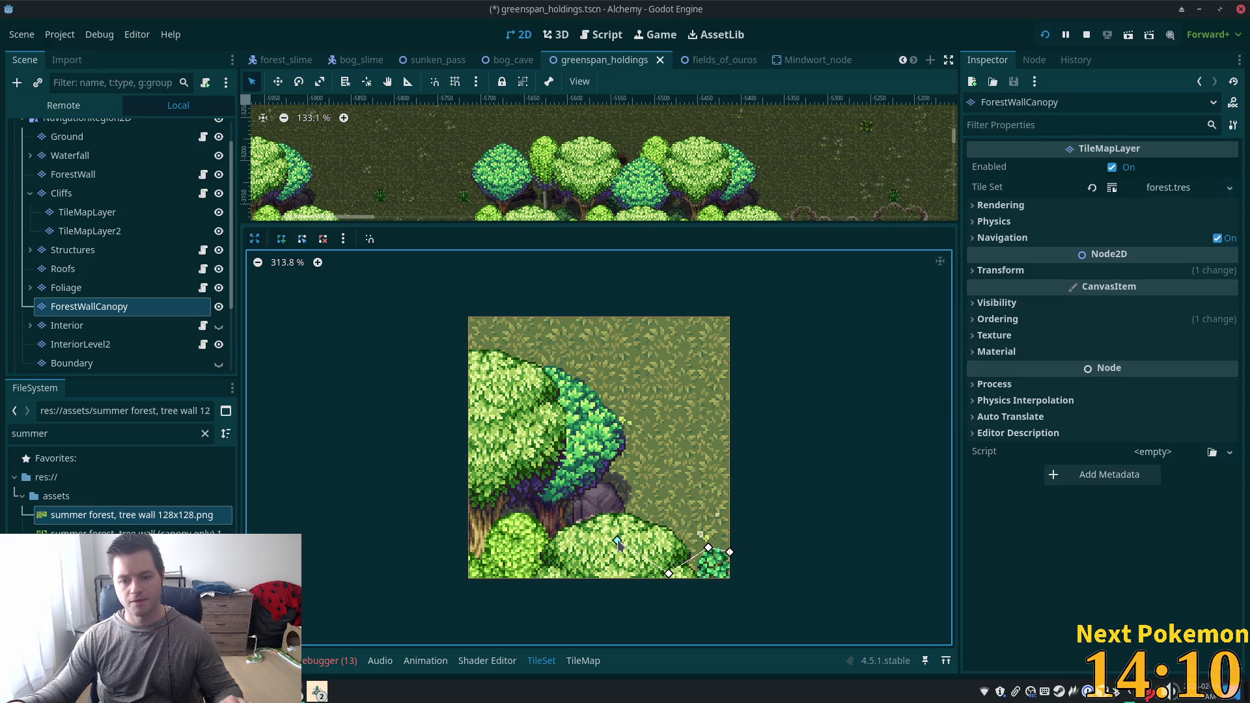
left_click(631, 503)
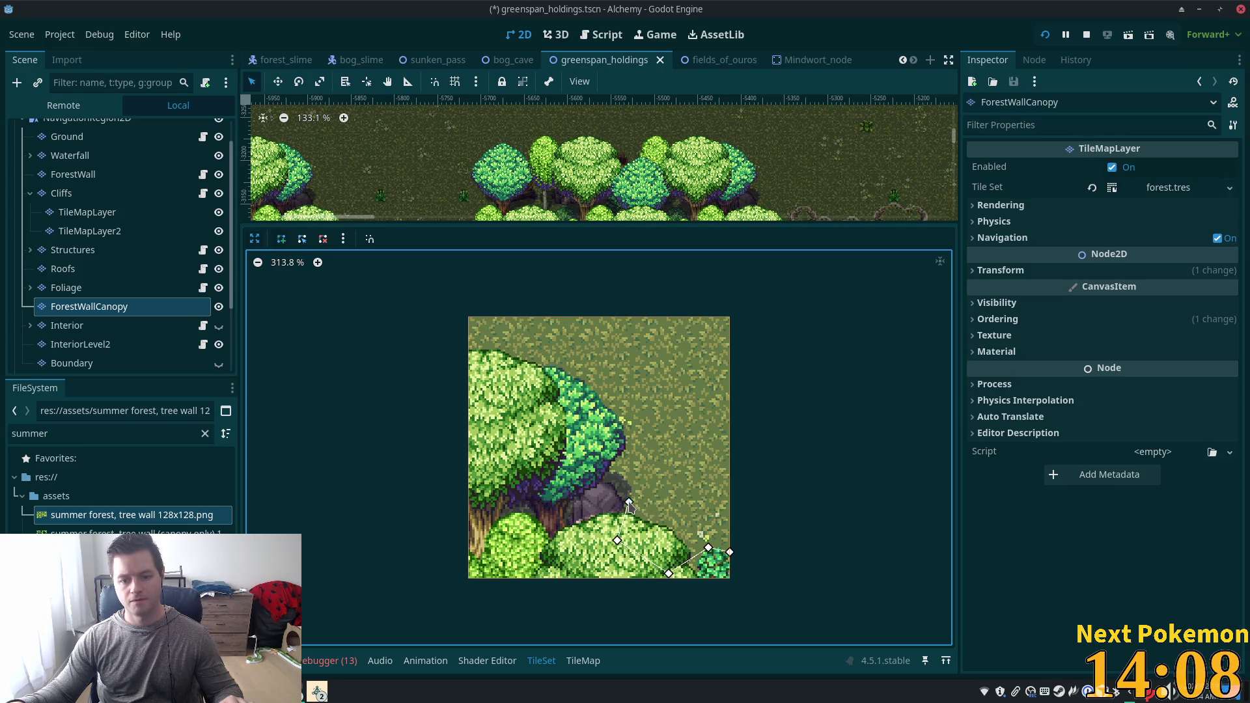
left_click(583, 438)
left_click(520, 405)
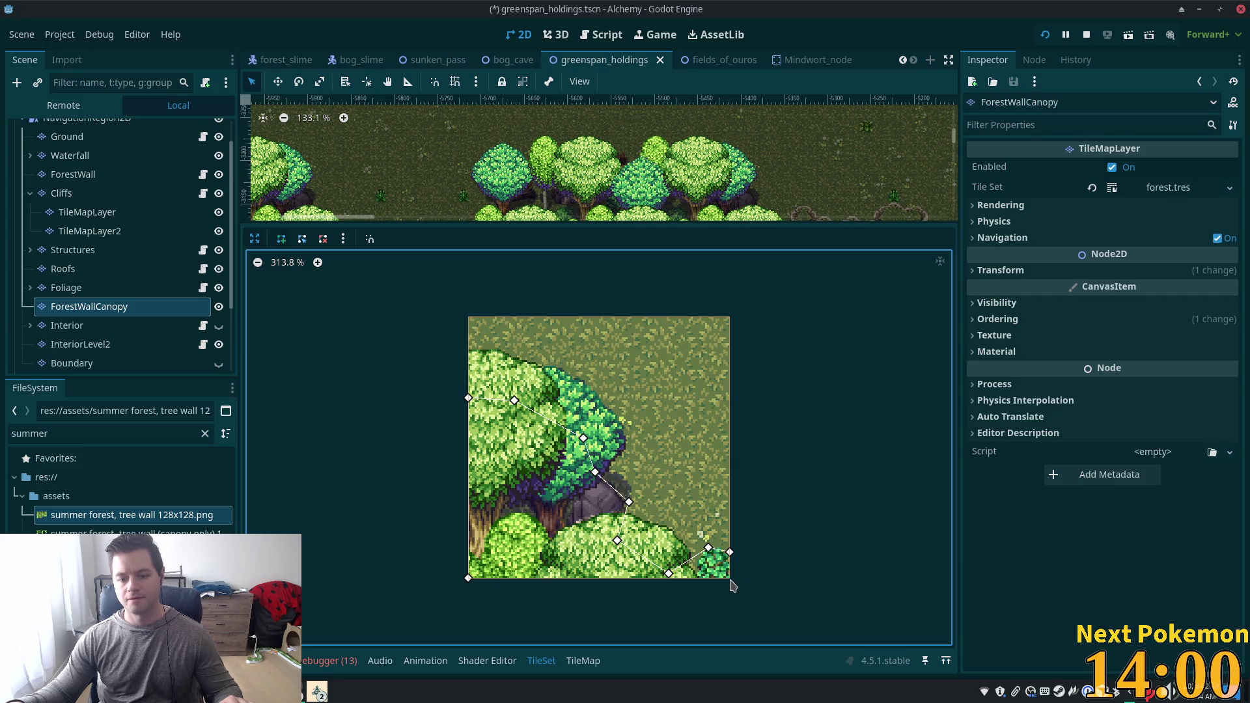
key("Escape")
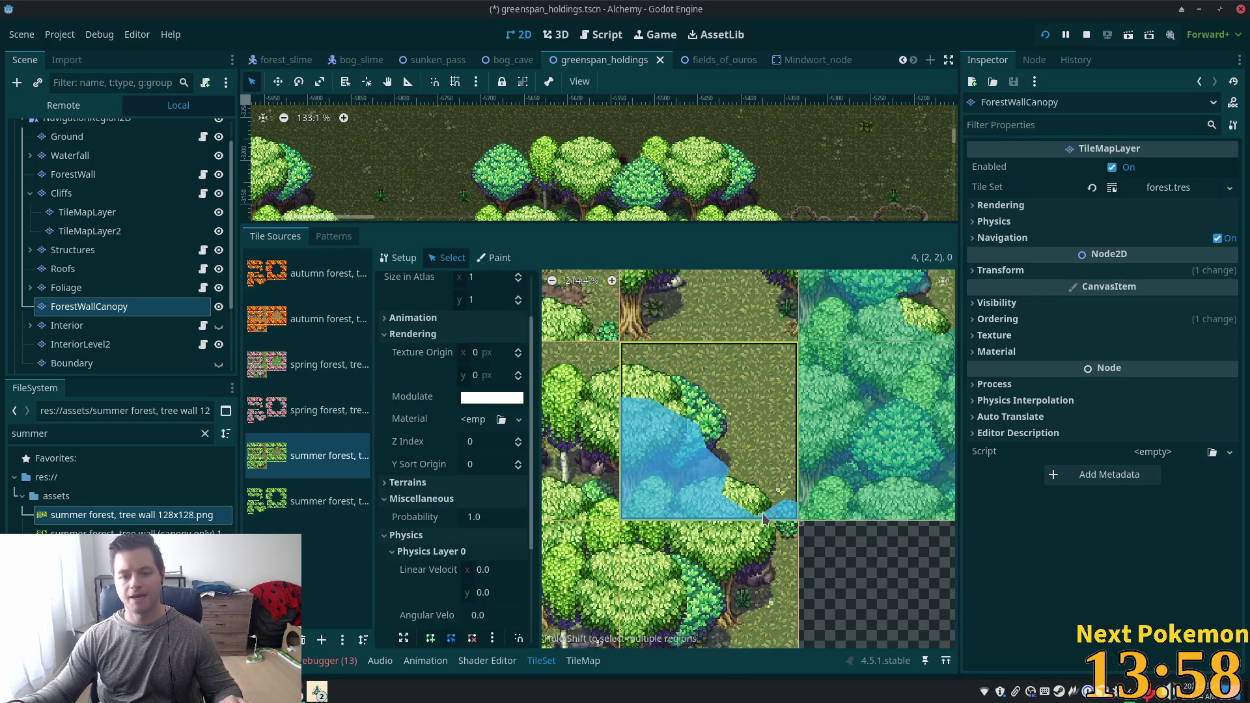
Select tree tile (2,3) and expand its collision polygon editor.
scroll(765, 519, "down", 2)
left_click(721, 533)
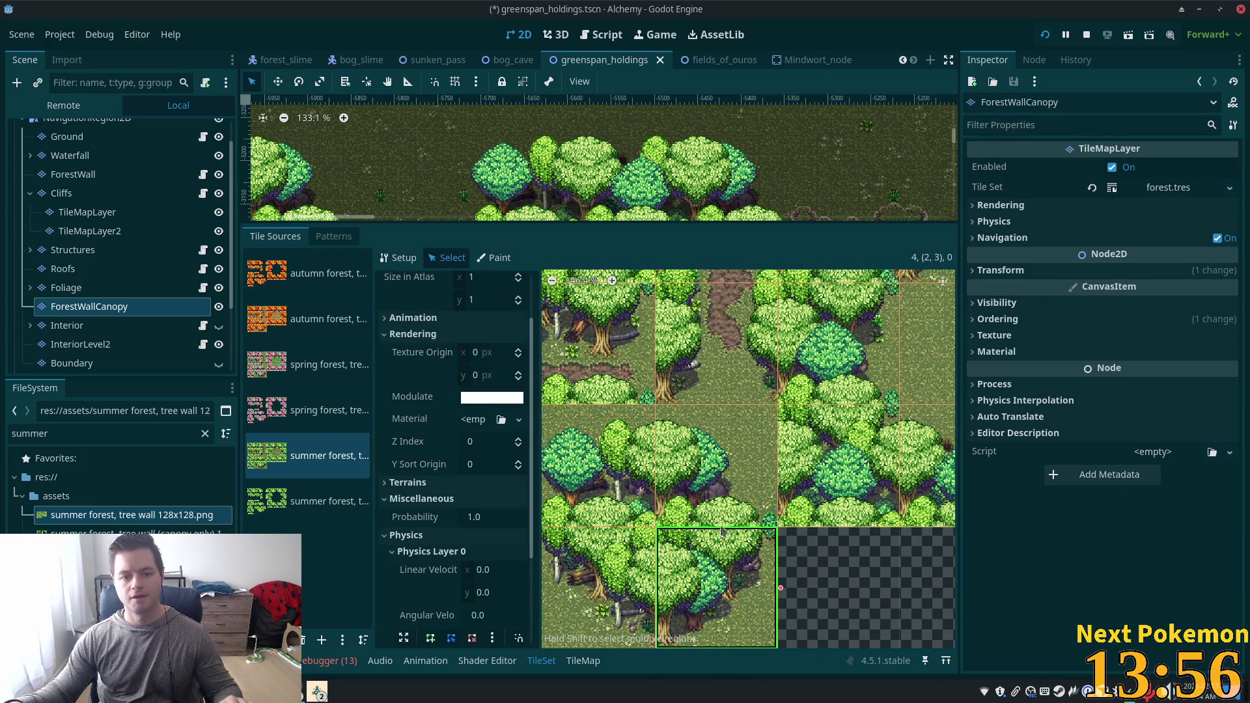
scroll(501, 535, "down", 4)
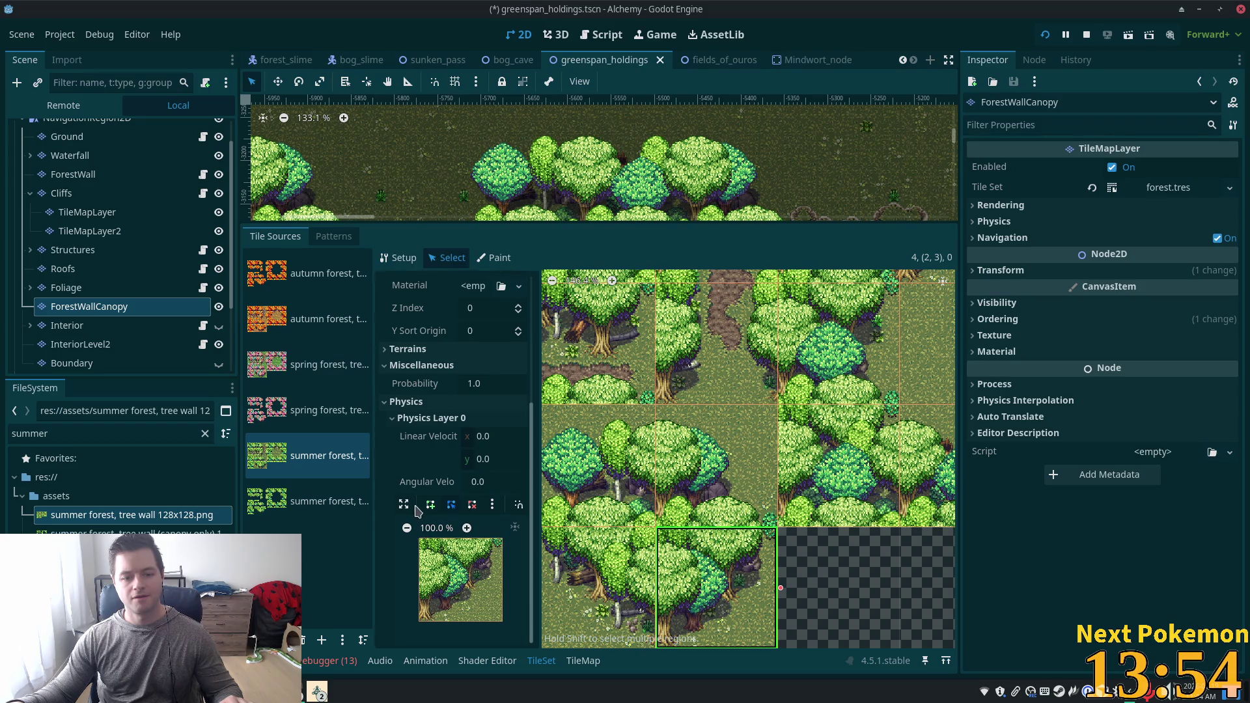
left_click(404, 505)
scroll(665, 486, "up", 6)
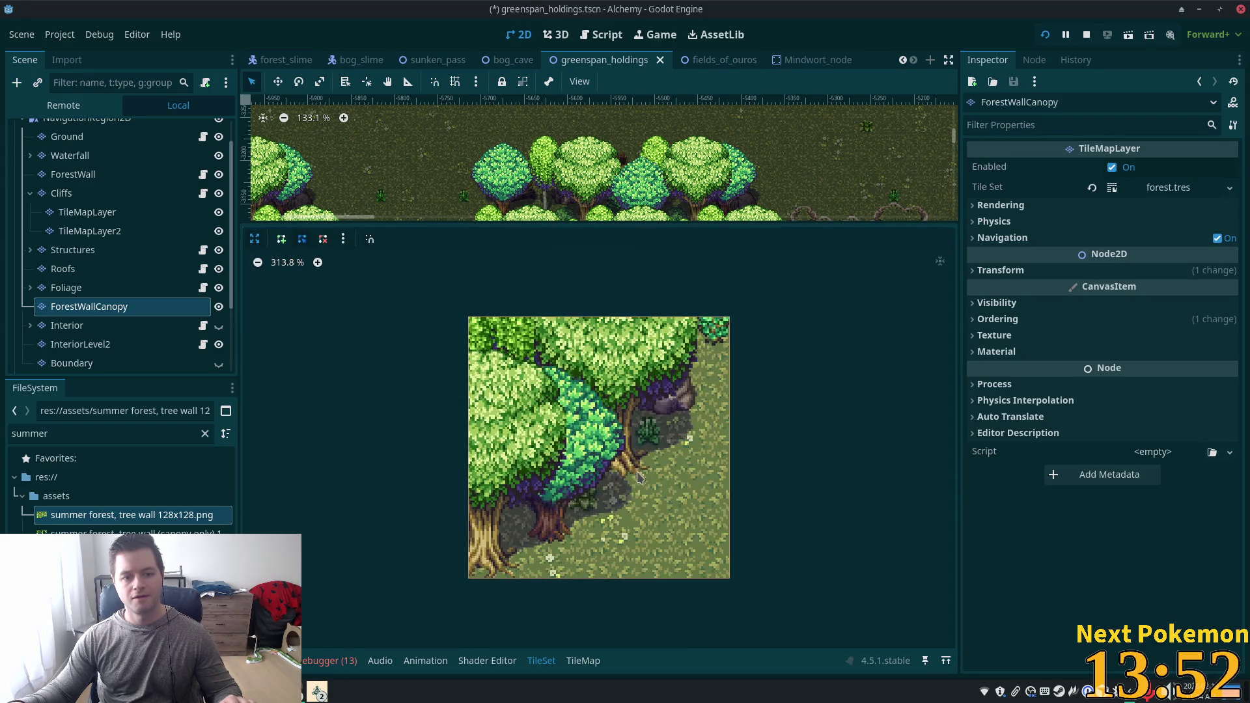
Trace a closed polygon from the top-left corner around the tree trunks to the right edge.
left_click(280, 239)
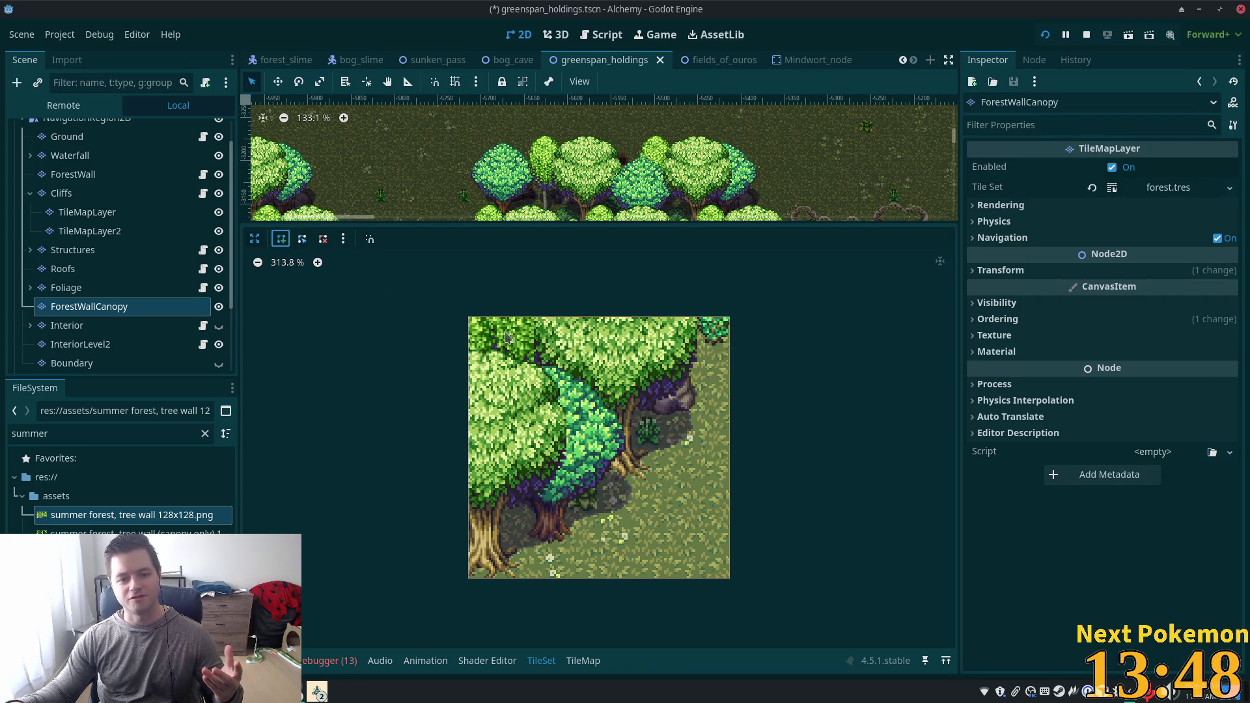
left_click(468, 316)
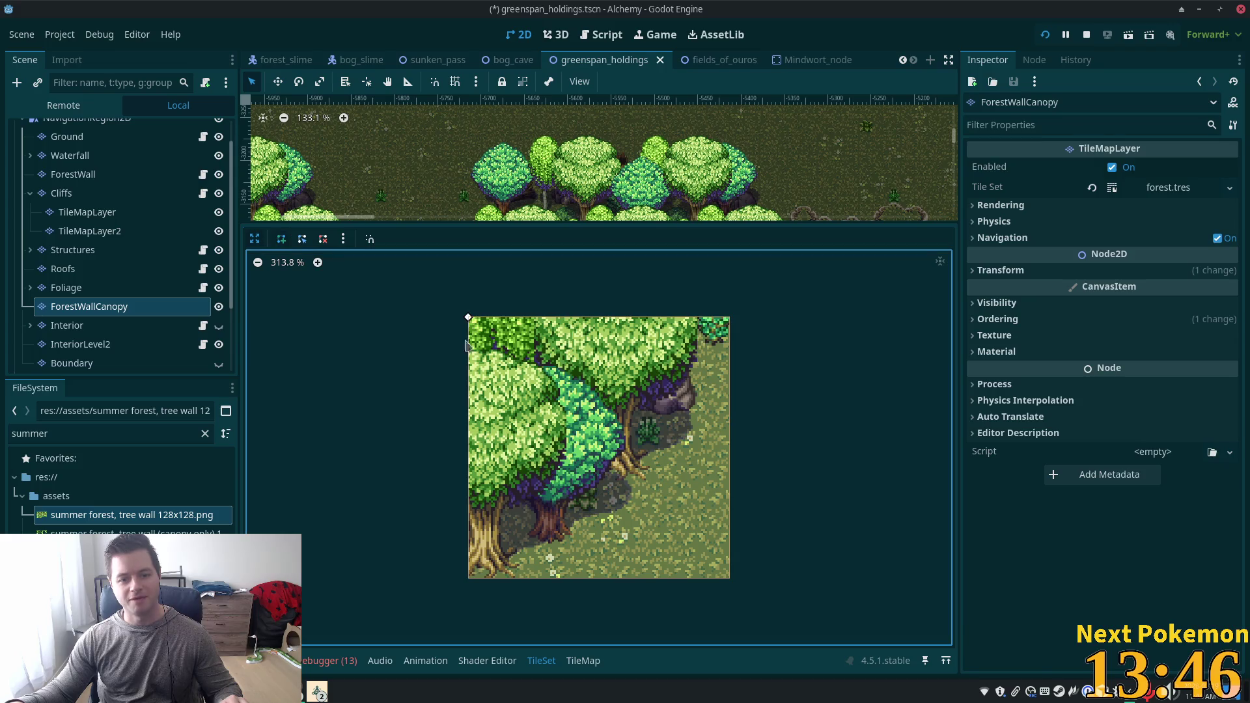
left_click(468, 577)
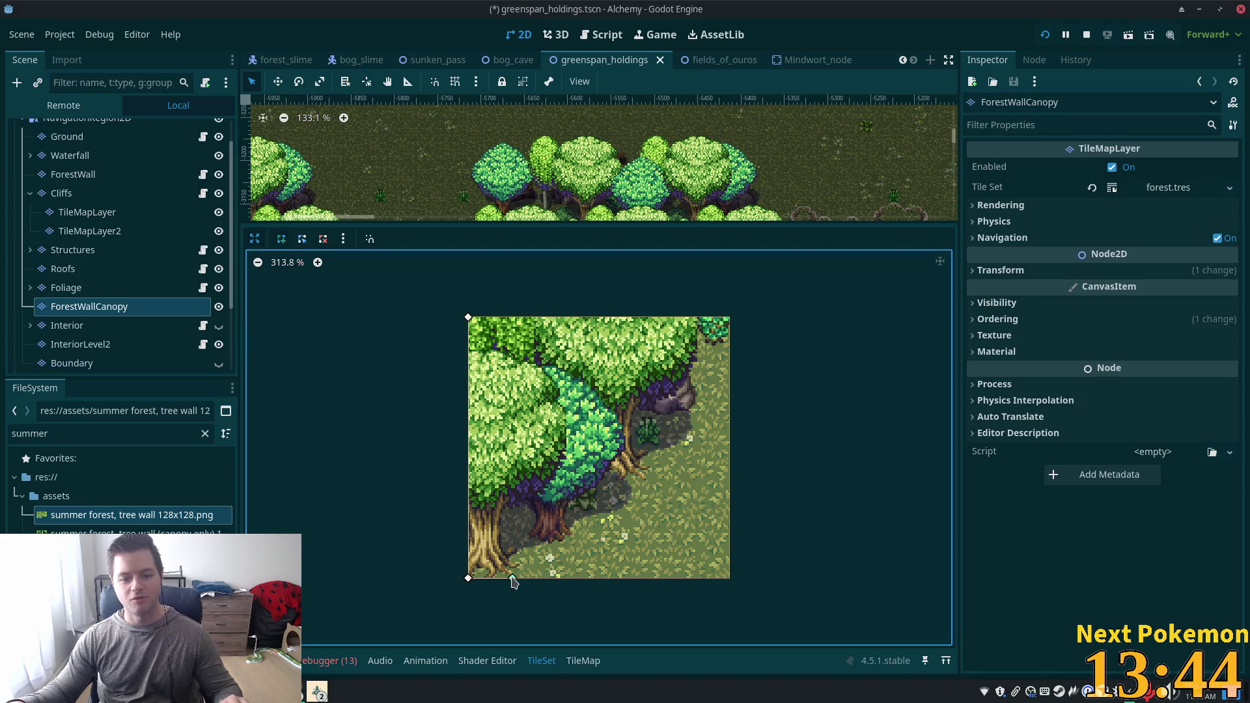
left_click(512, 577)
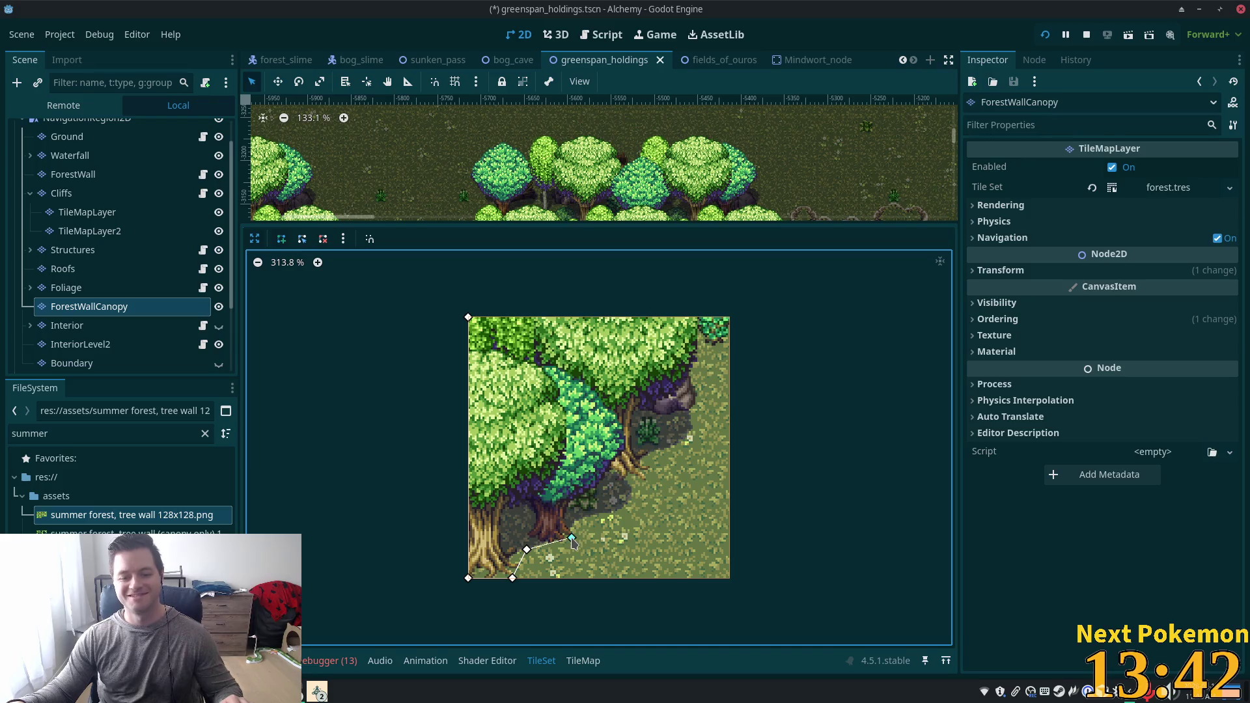
left_click(587, 479)
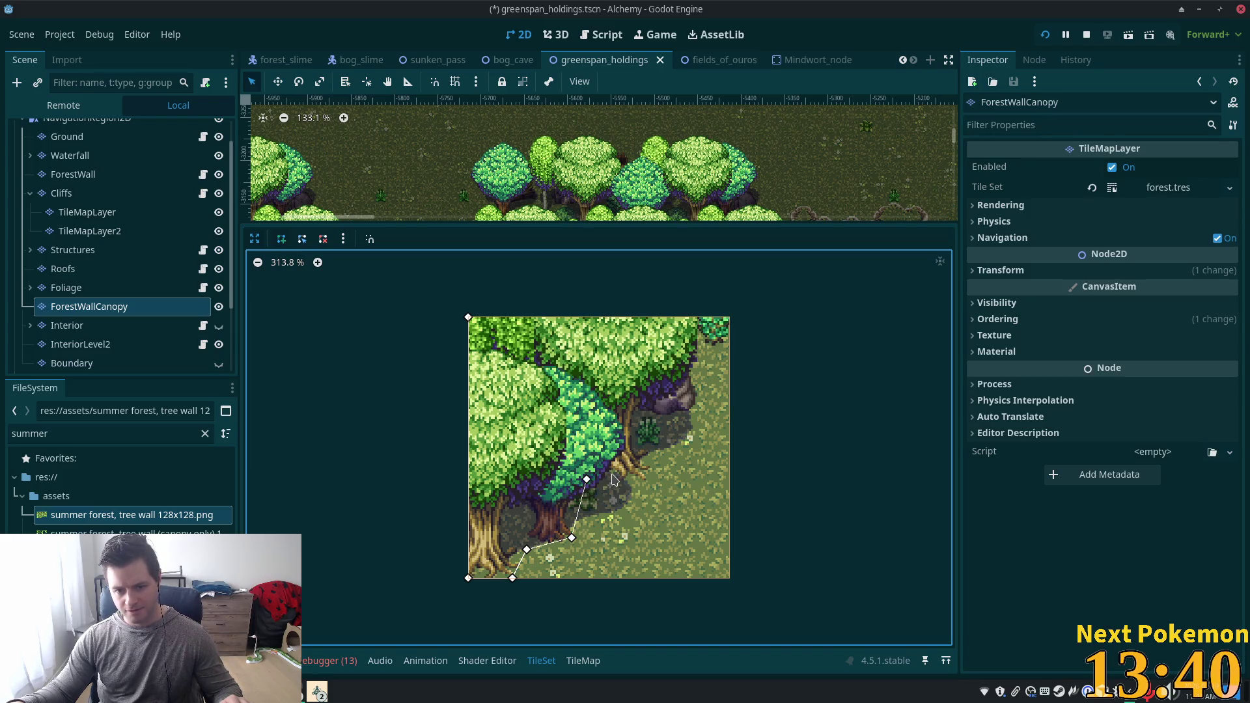
left_click(640, 416)
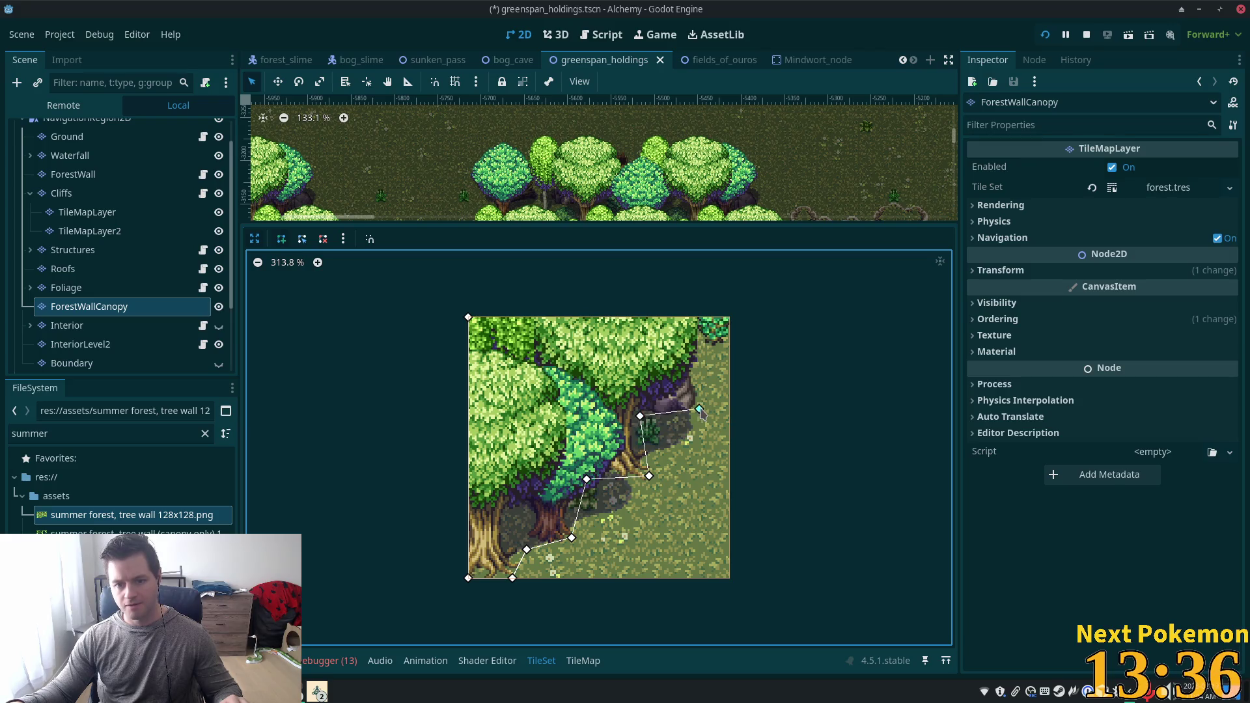
left_click(691, 368)
left_click(698, 344)
left_click(730, 344)
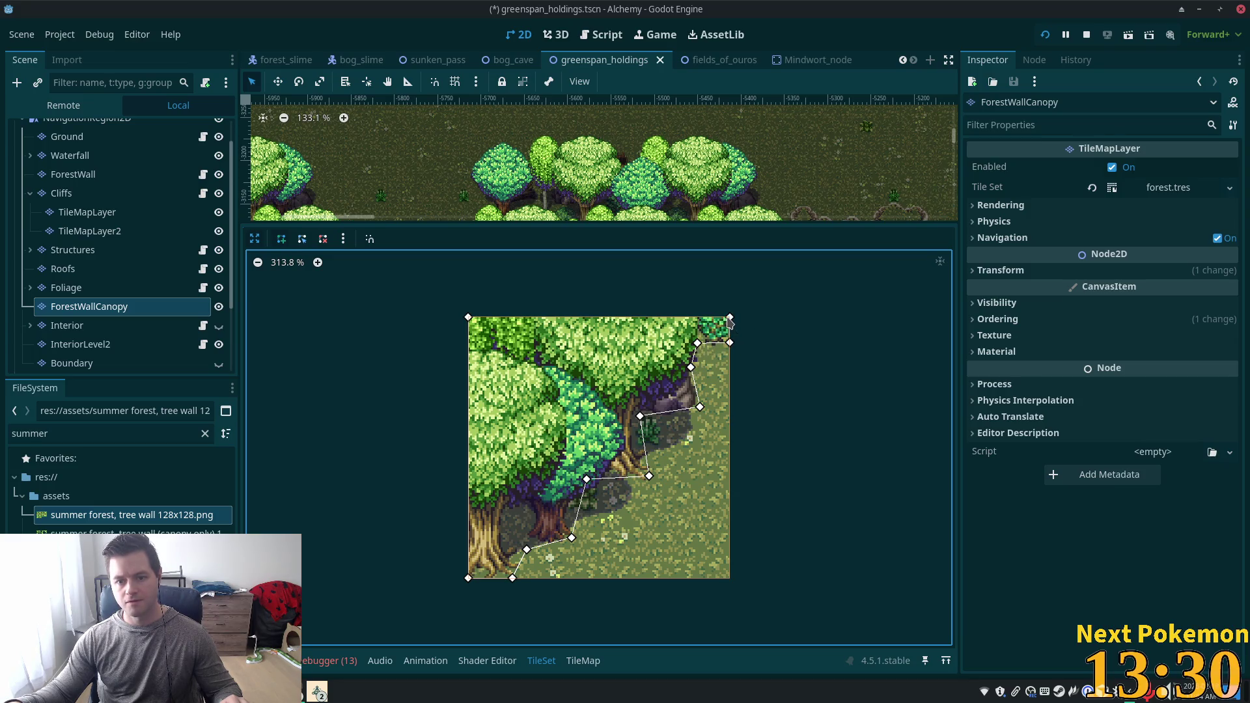
left_click(469, 317)
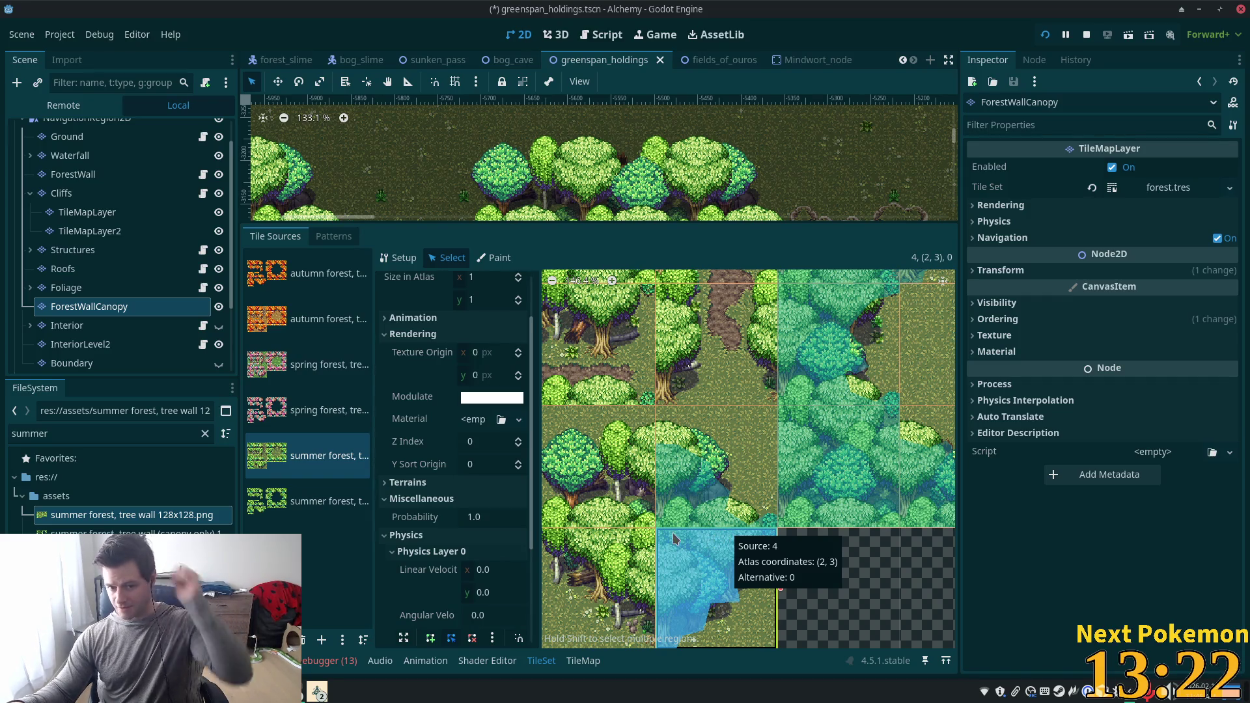
Select tree tile (1,3) and expand its collision polygon editor.
left_click(625, 547)
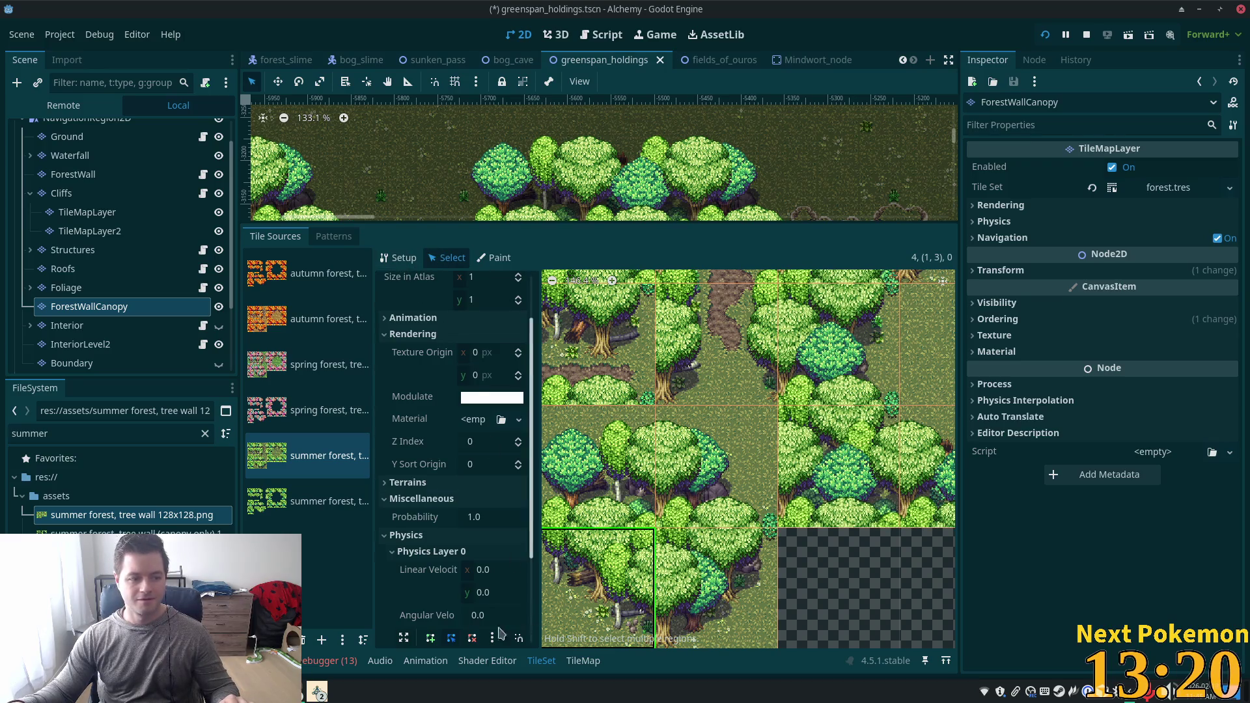
scroll(466, 563, "down", 4)
left_click(403, 505)
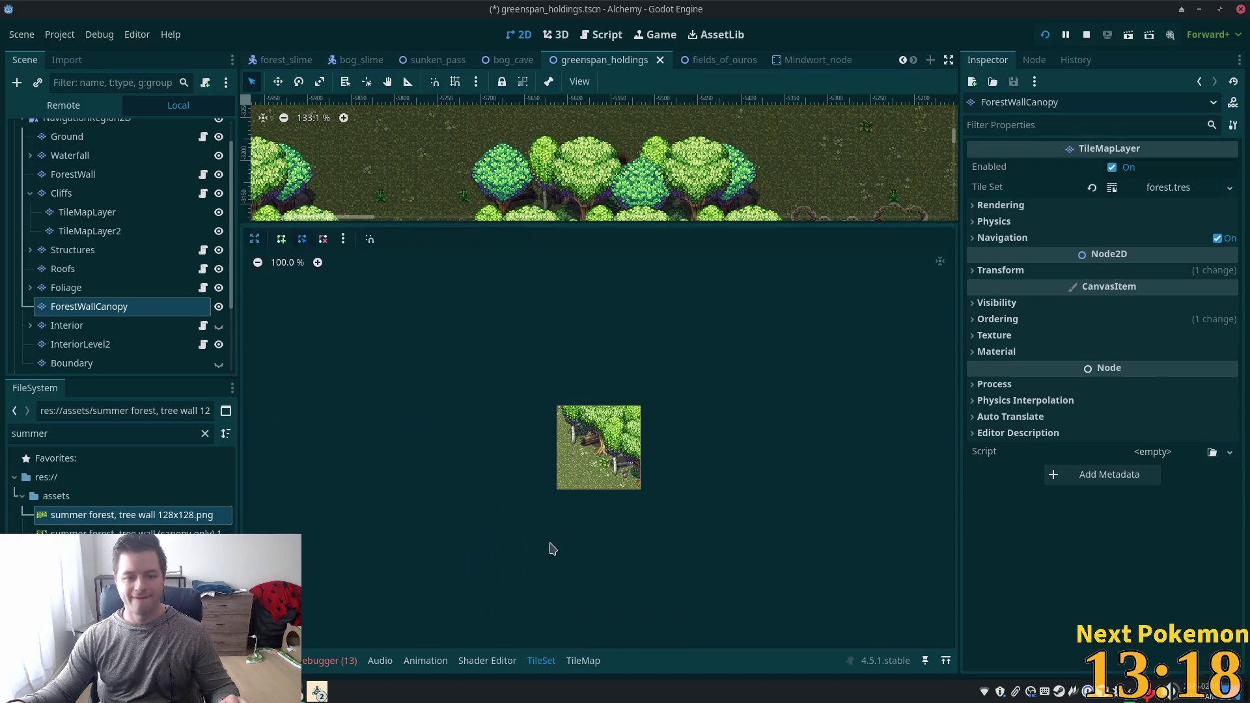
scroll(642, 433, "up", 6)
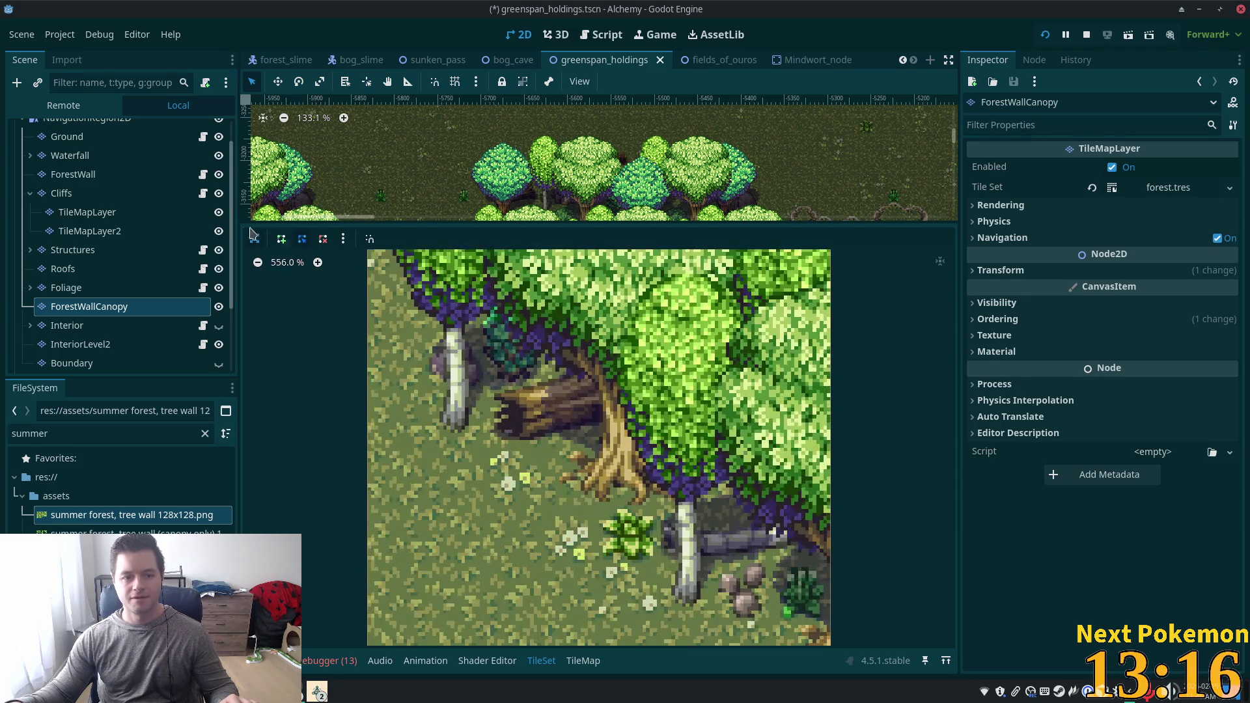
scroll(588, 442, "down", 2)
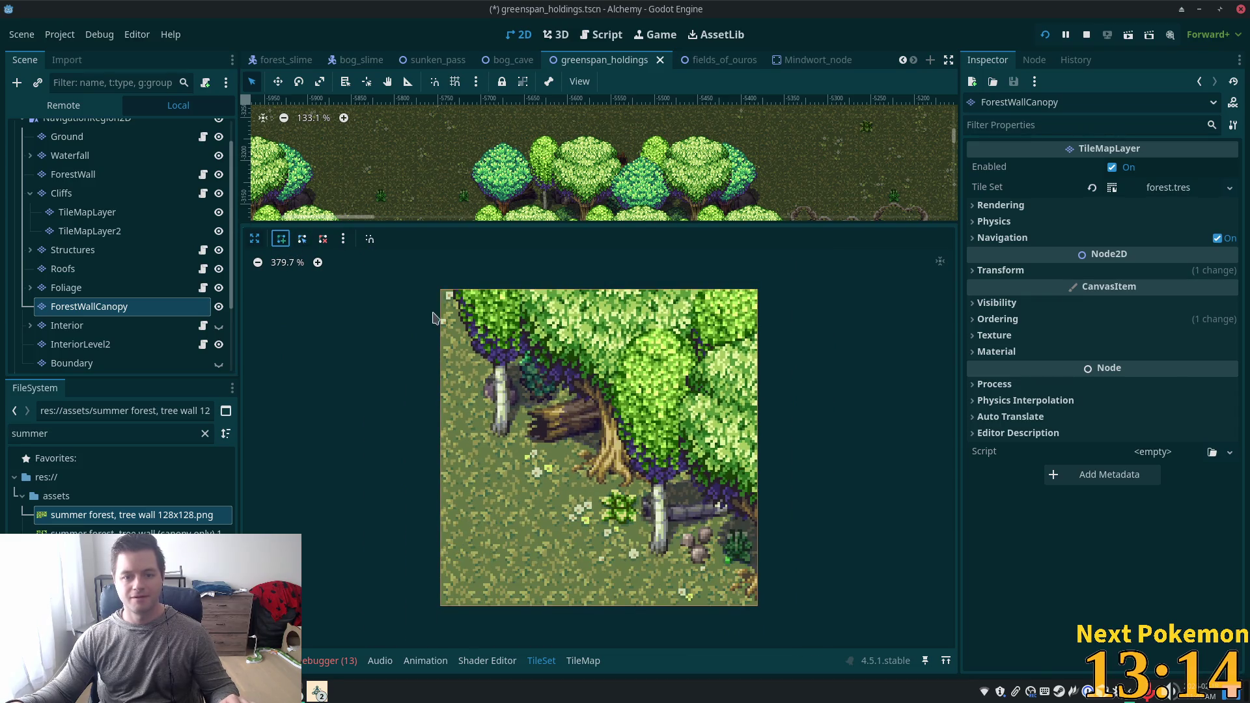
Outline the trees from the top edge past the log and roots to the bottom-right corner.
left_click(523, 290)
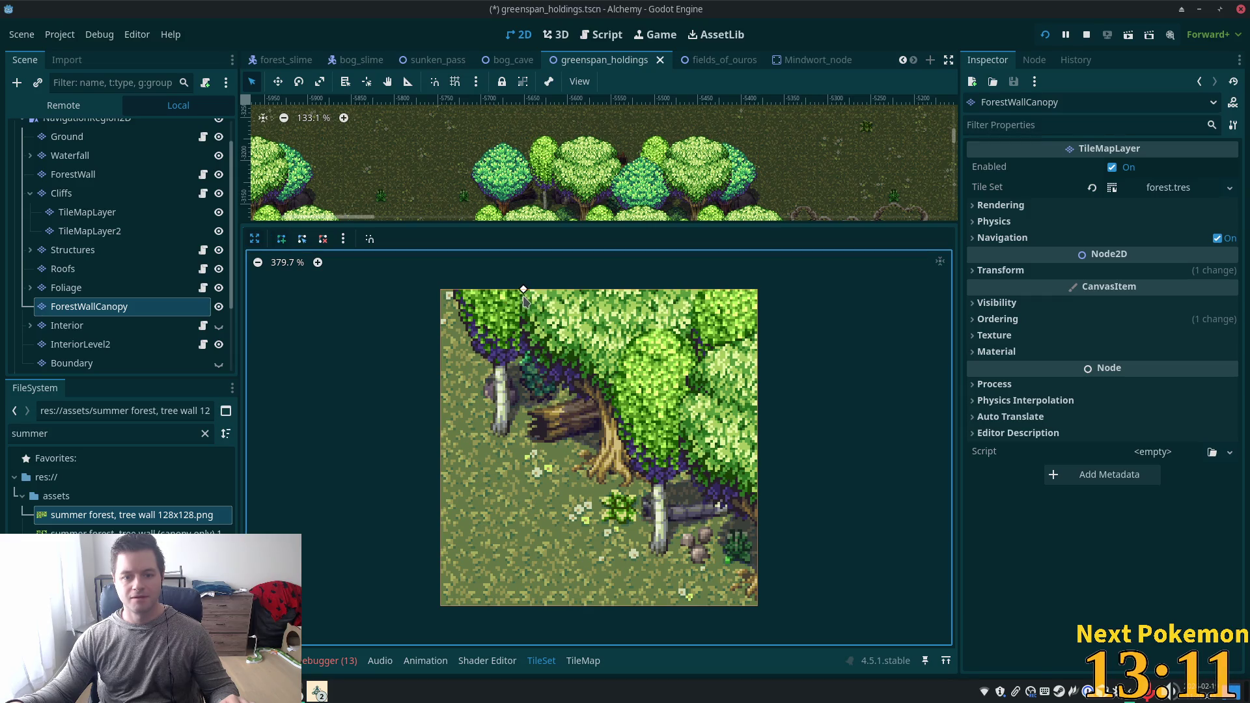
left_click(519, 370)
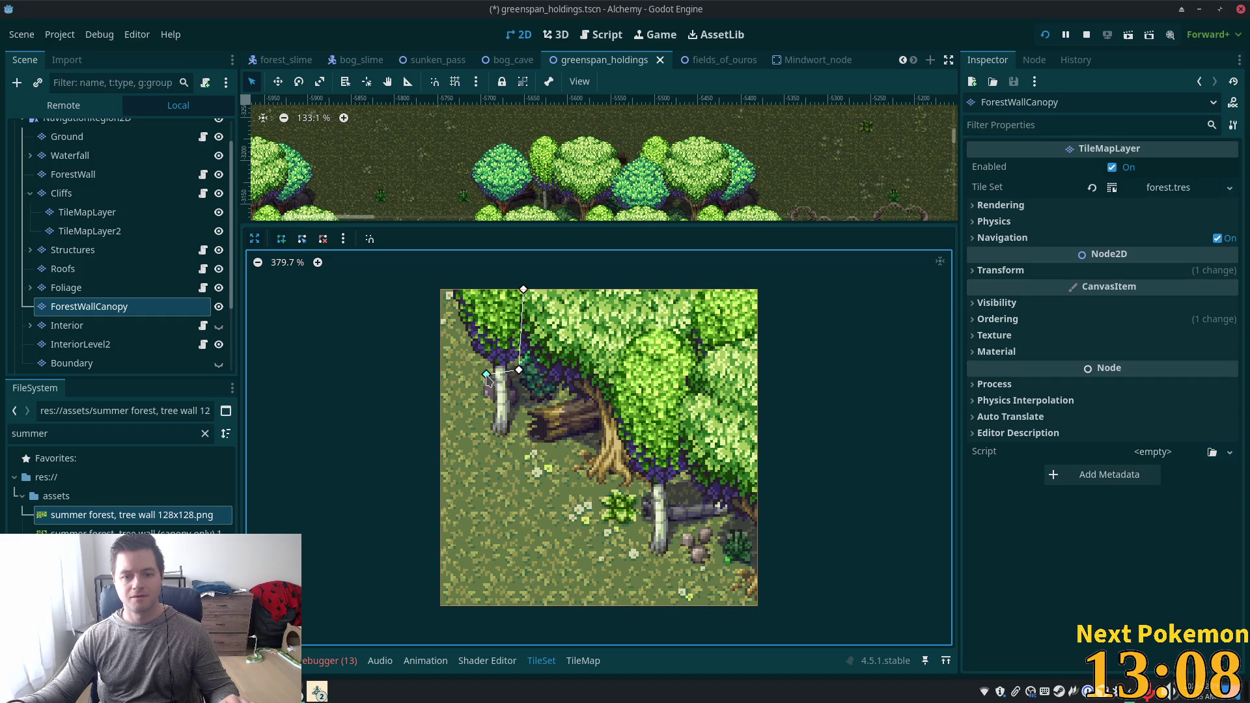
left_click(484, 376)
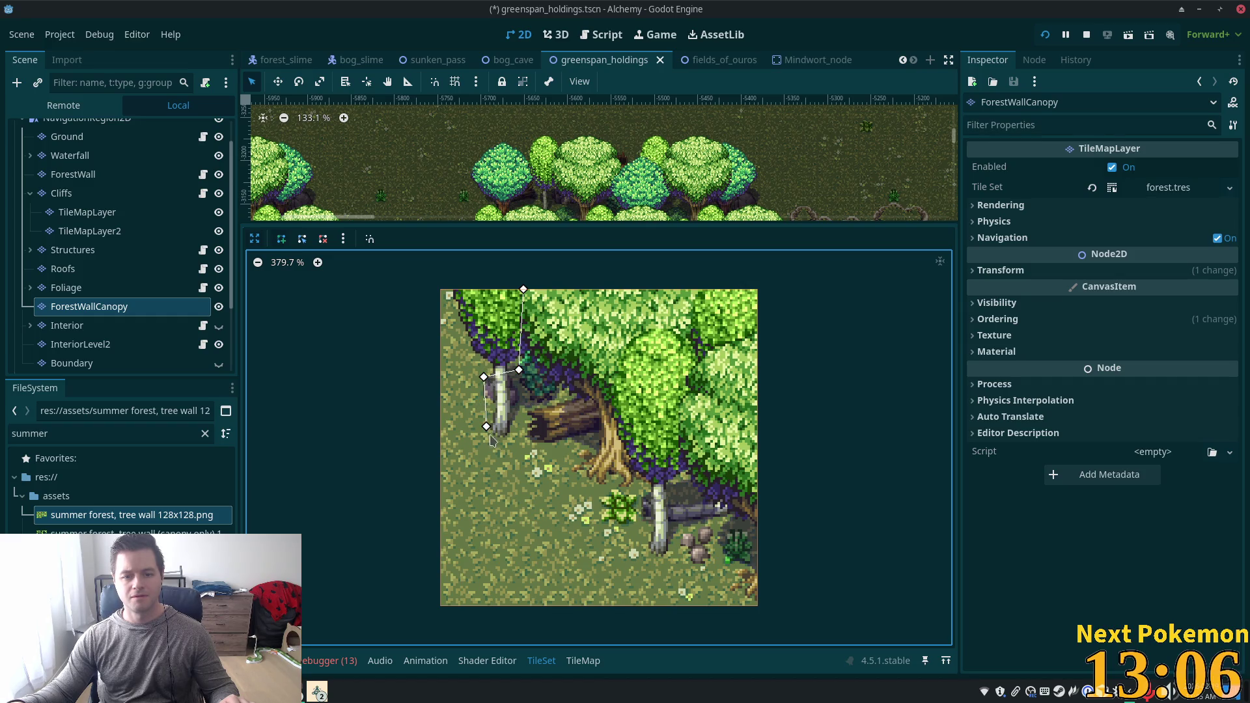
left_click(593, 444)
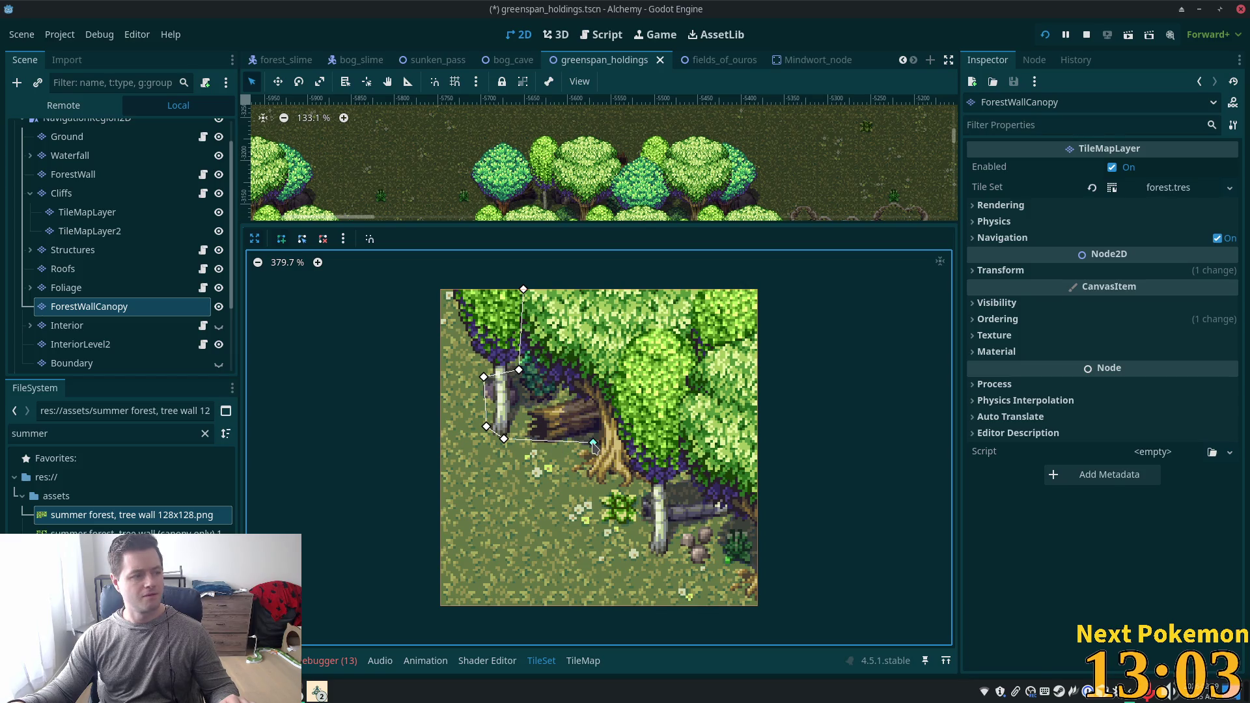
left_click(570, 470)
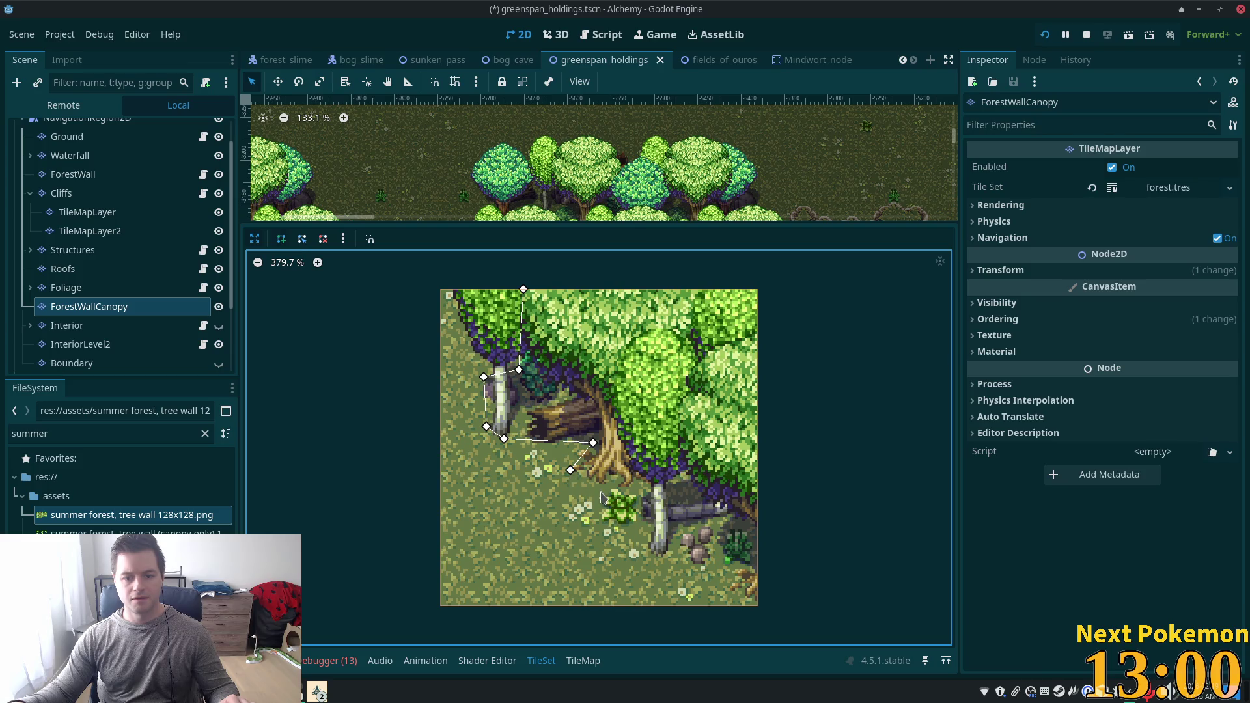
left_click(640, 497)
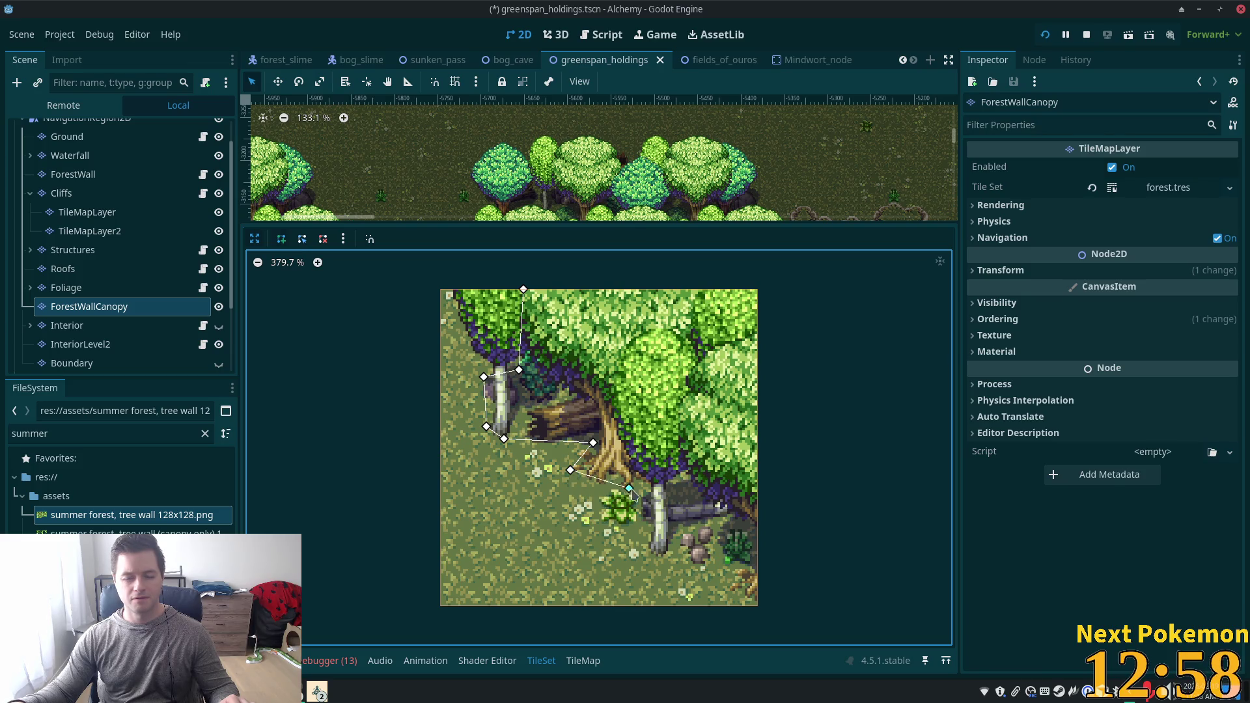
left_click(642, 551)
left_click(757, 605)
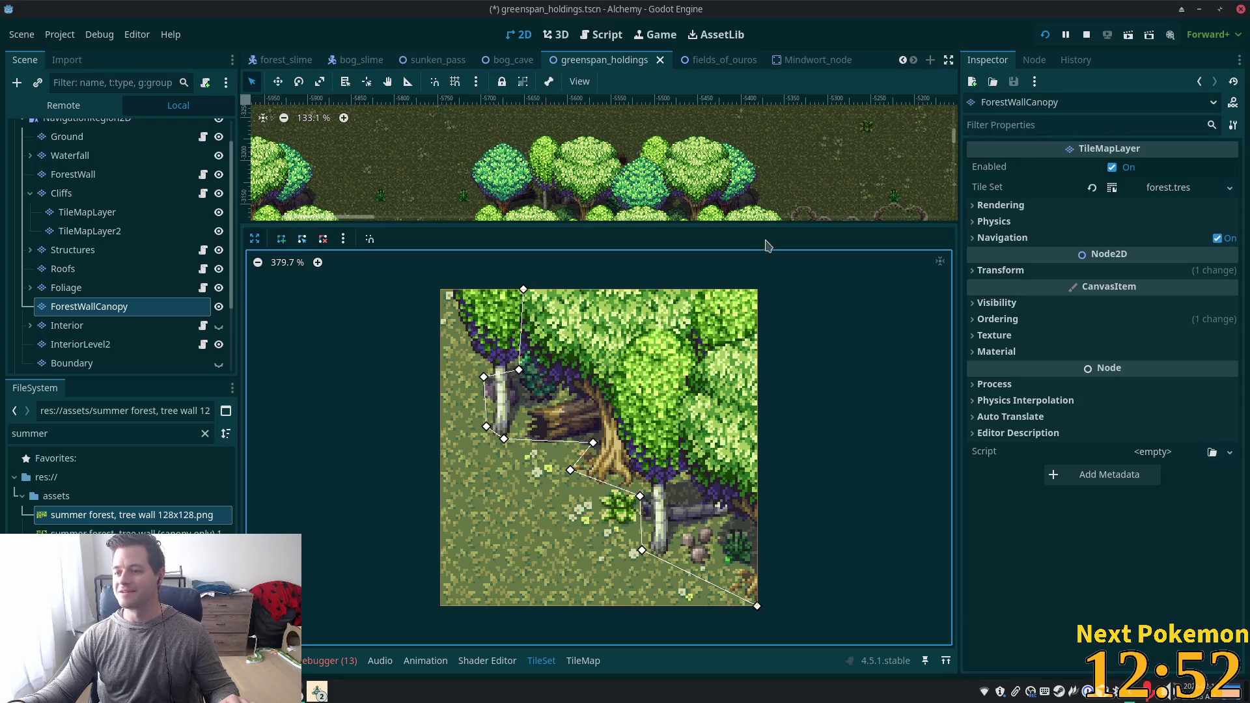
left_click(526, 296)
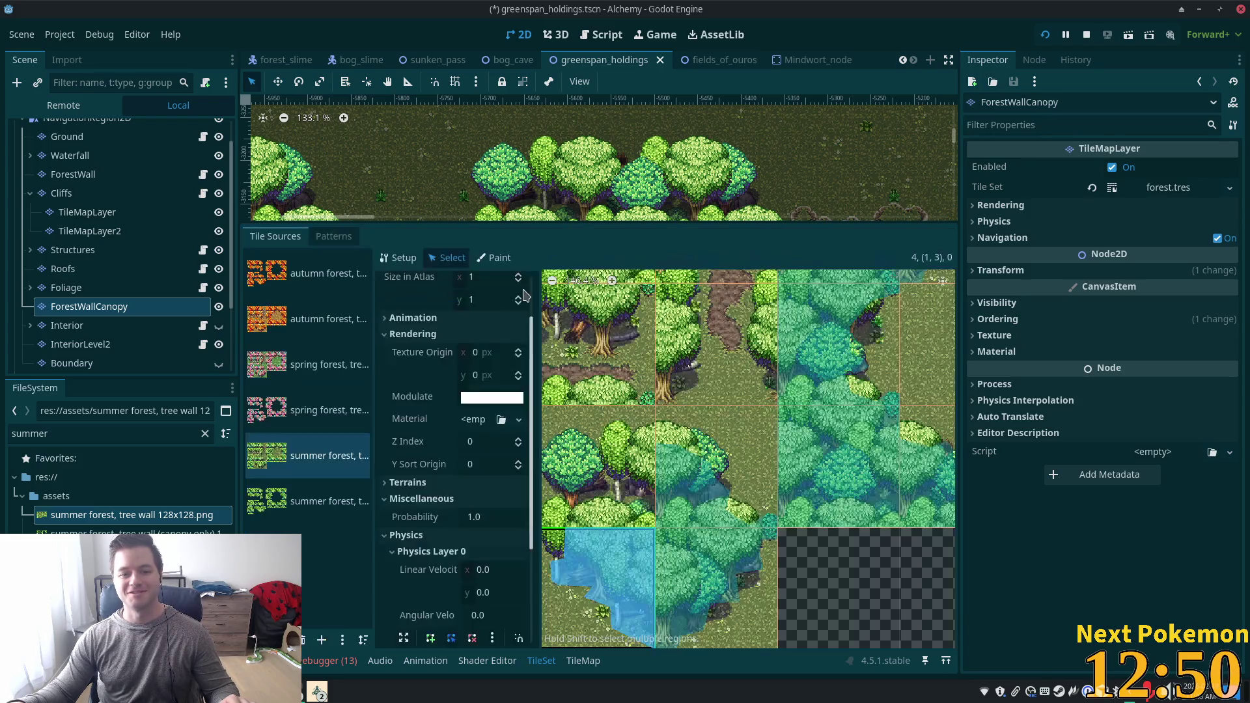
Zoom the atlas, select tree tile (1,2), and enlarge its Physics Layer 0 polygon editor.
scroll(673, 415, "down", 4)
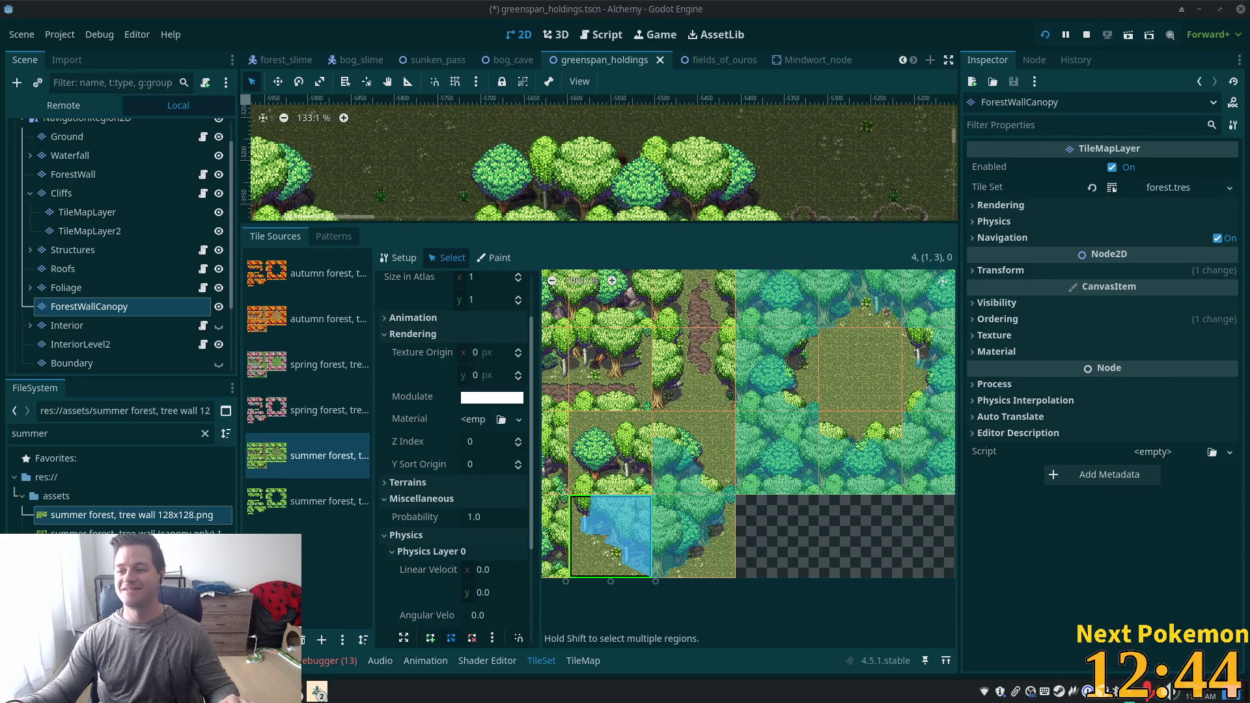
scroll(642, 430, "up", 1)
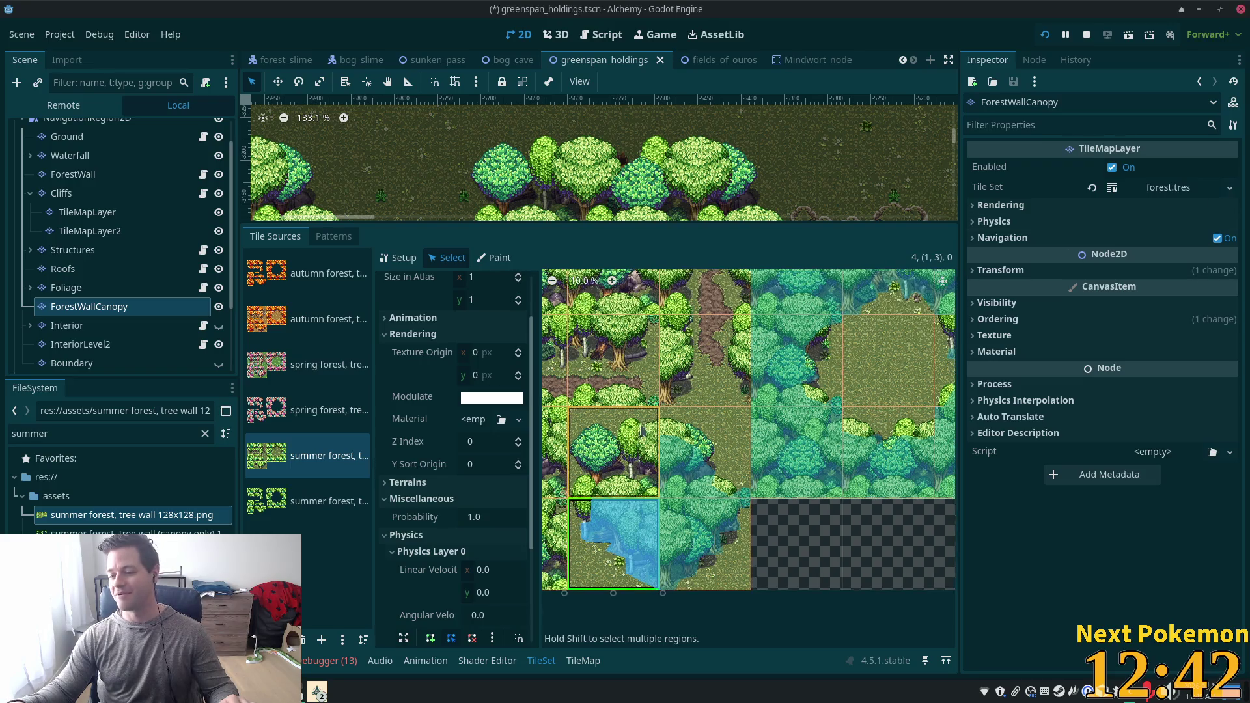
scroll(560, 423, "up", 5)
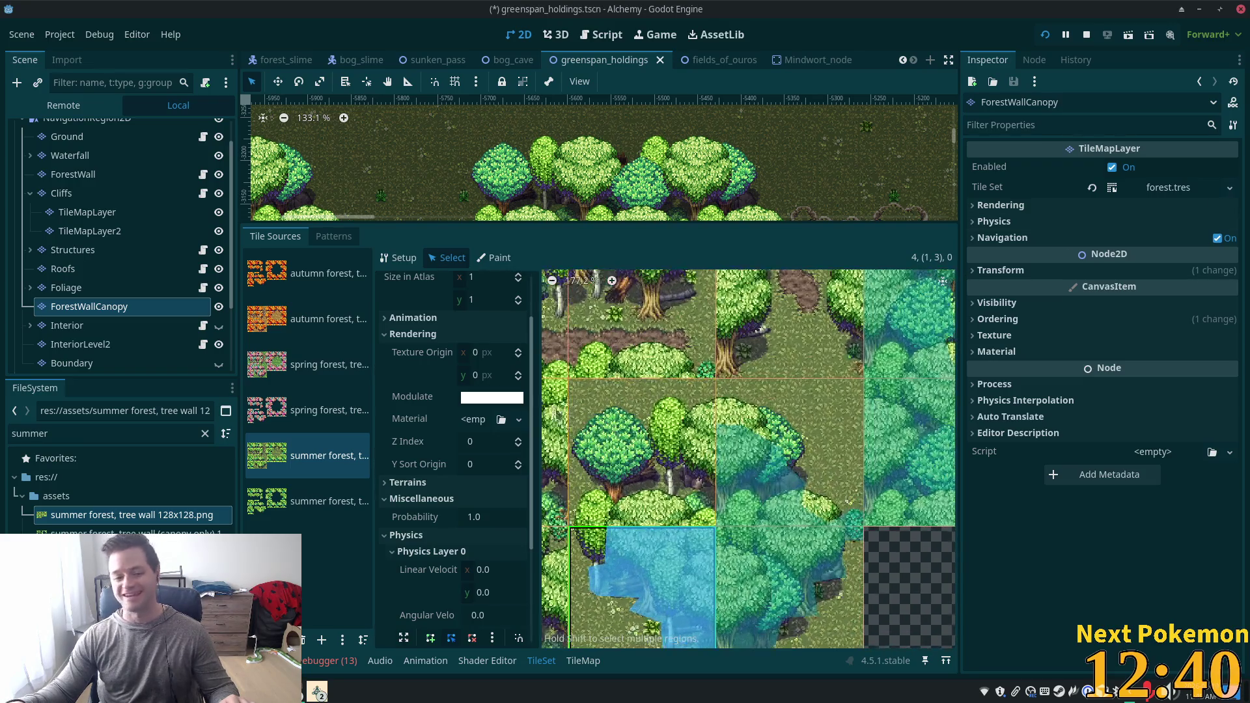
scroll(775, 423, "up", 2)
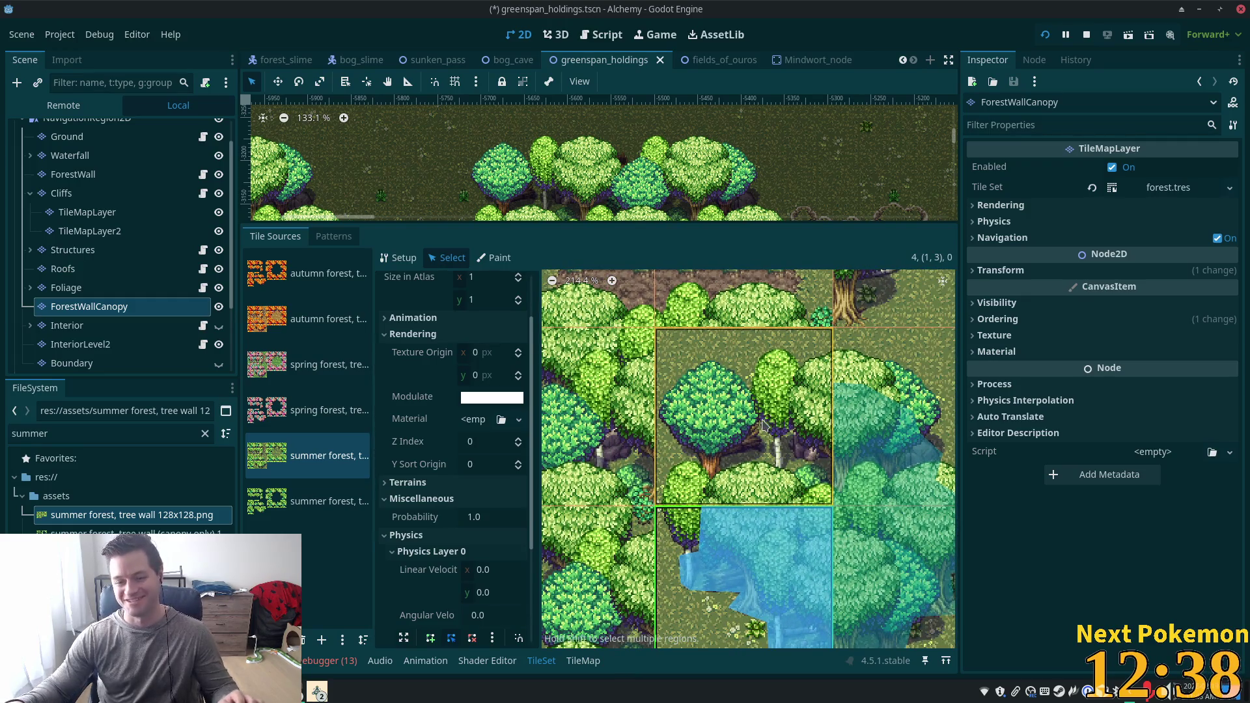
left_click(765, 424)
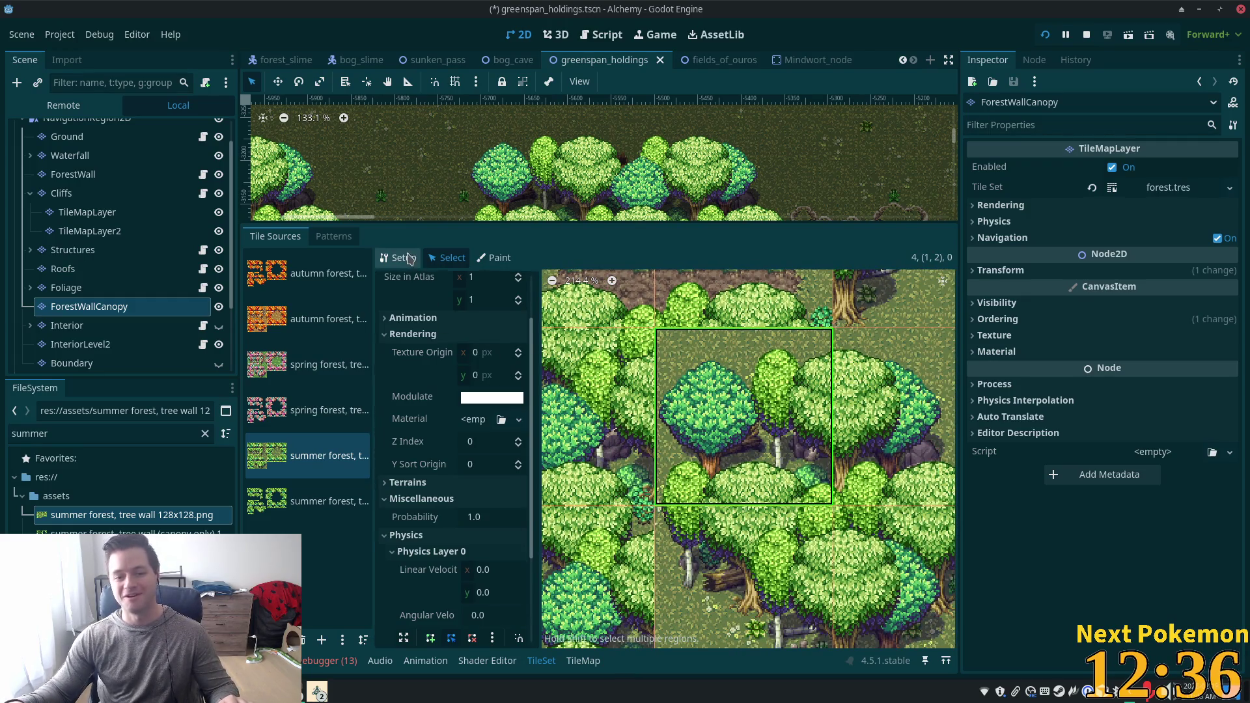
scroll(456, 521, "down", 4)
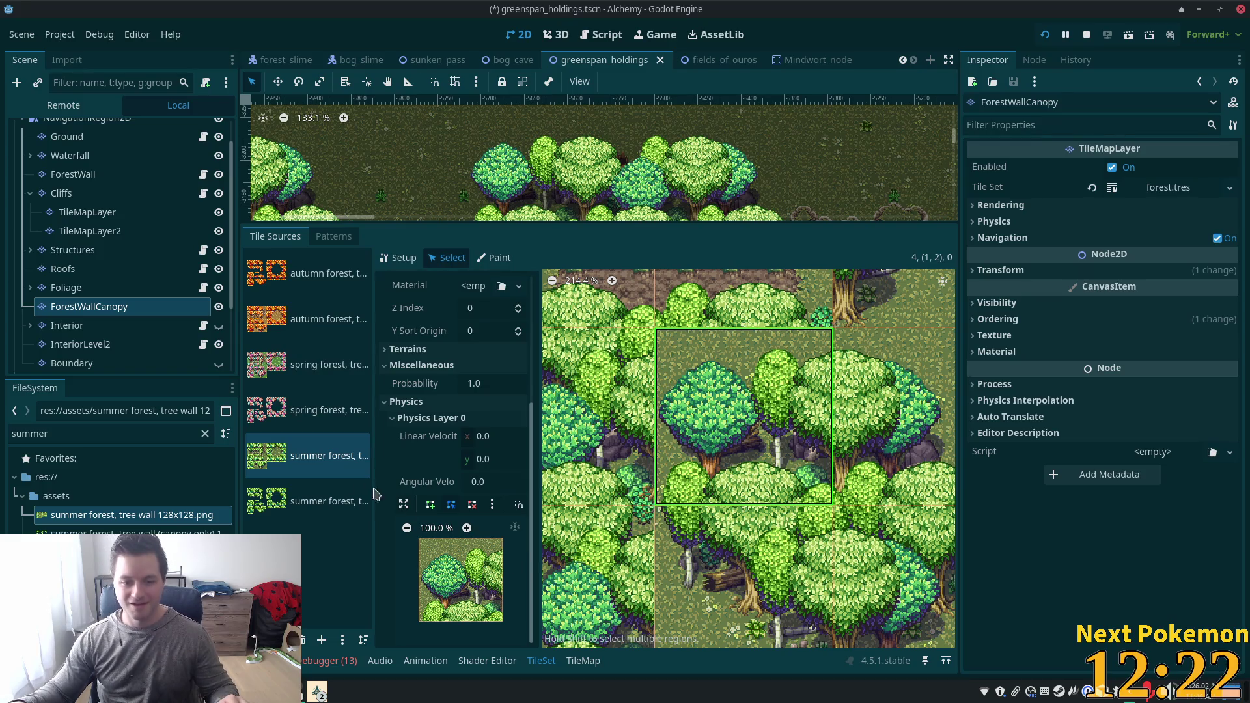
left_click(404, 505)
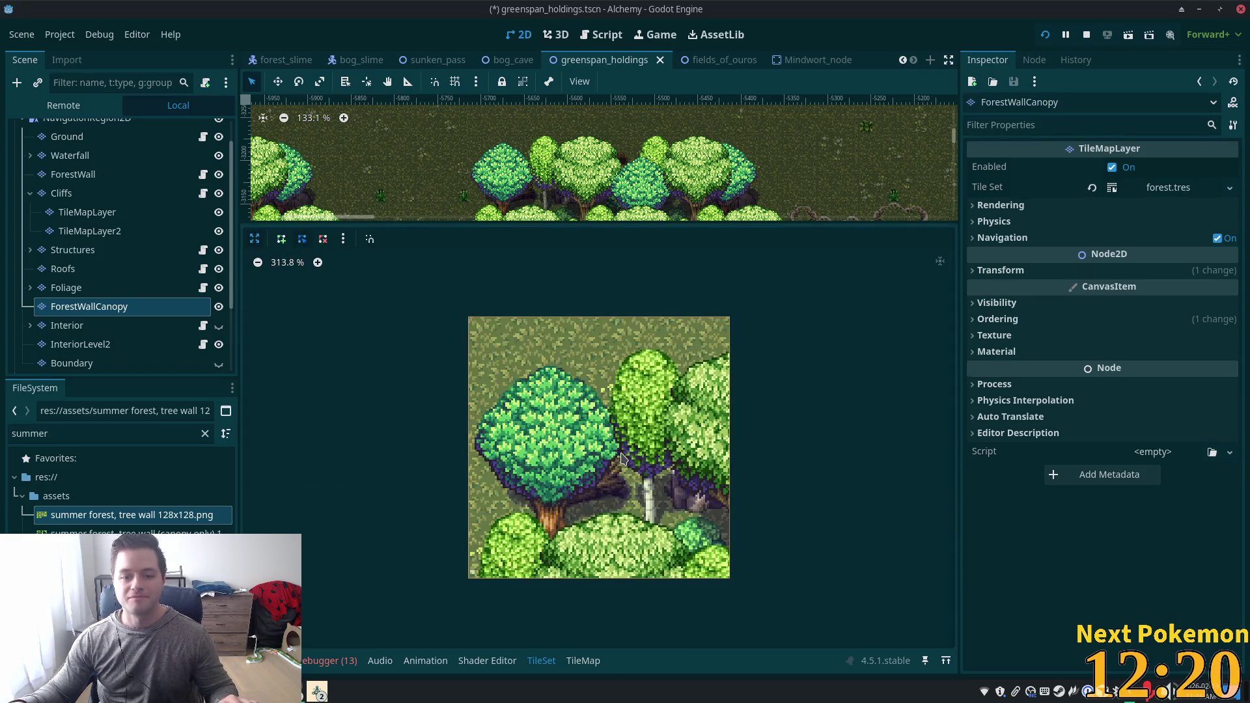
Clear the mistaken collision points on tile (1,2) and leave the enlarged editor.
left_click(280, 239)
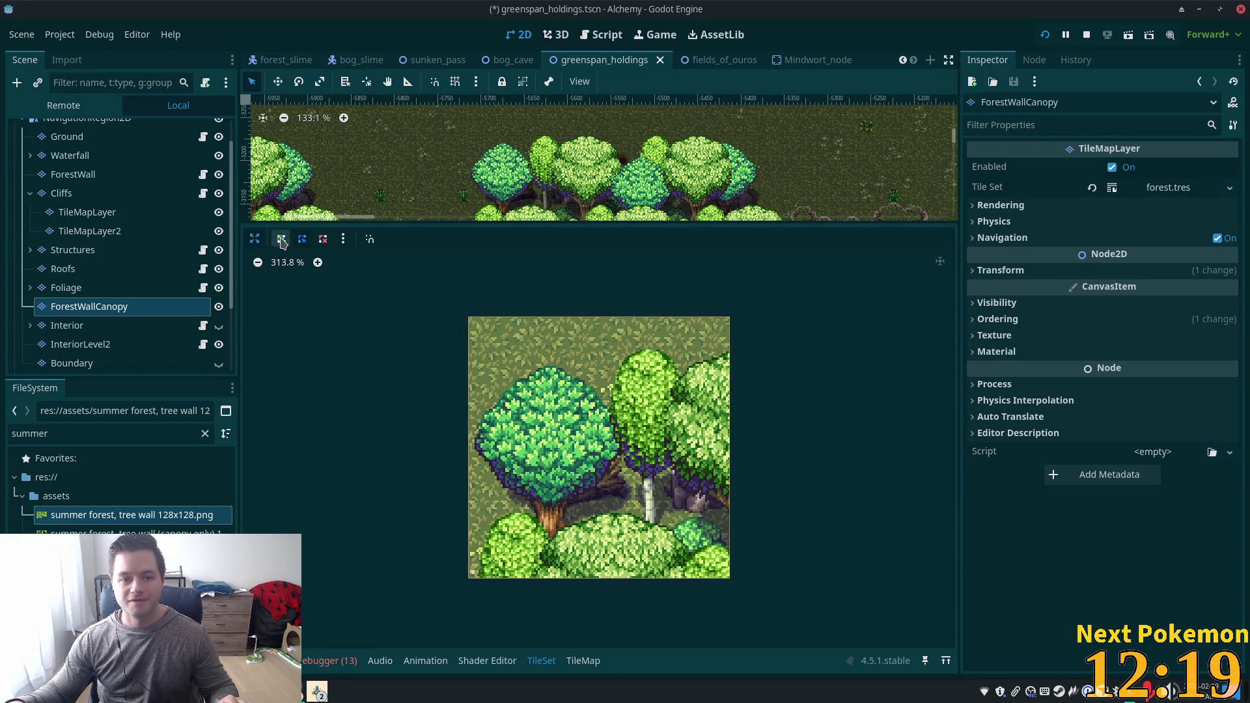
left_click(728, 394)
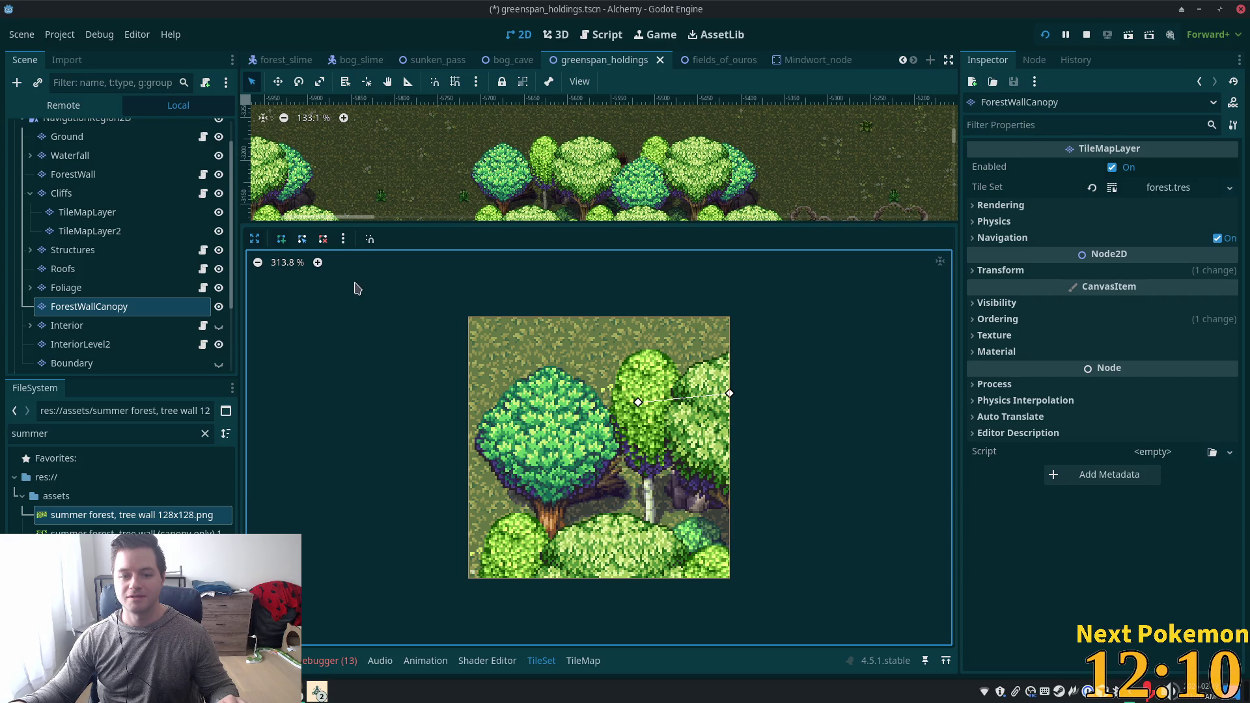
left_click(323, 238)
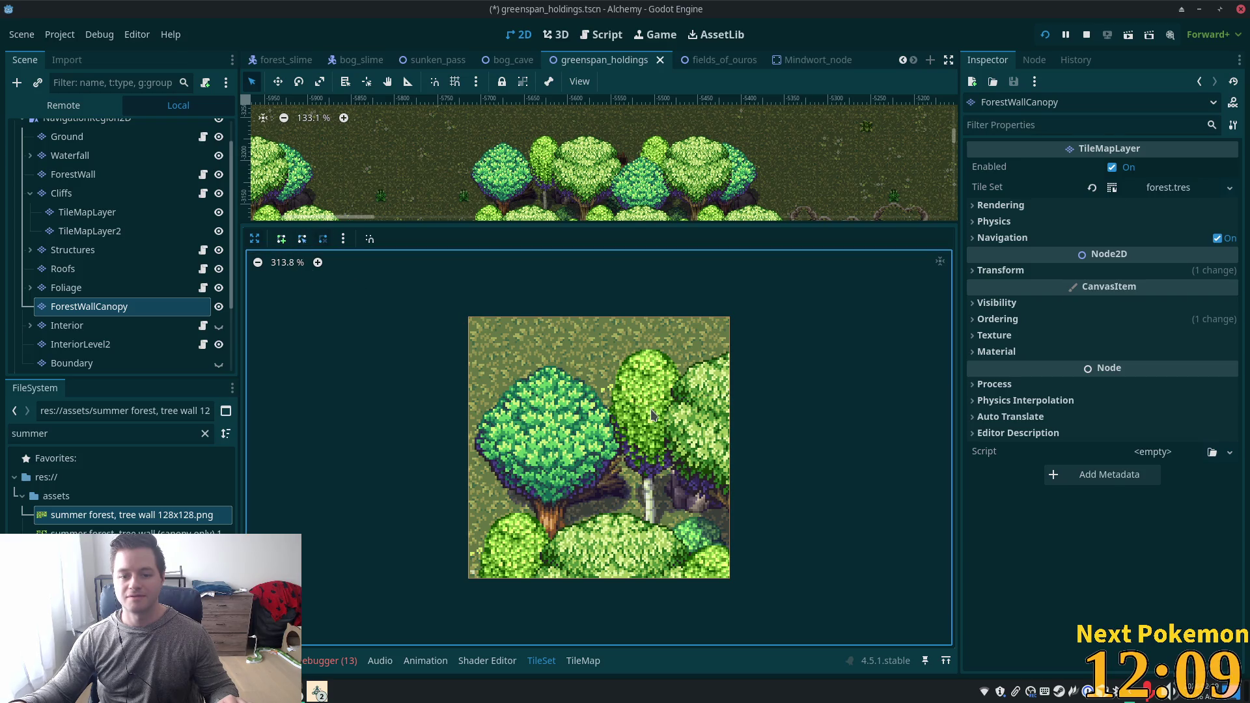
left_click(280, 240)
left_click(720, 363)
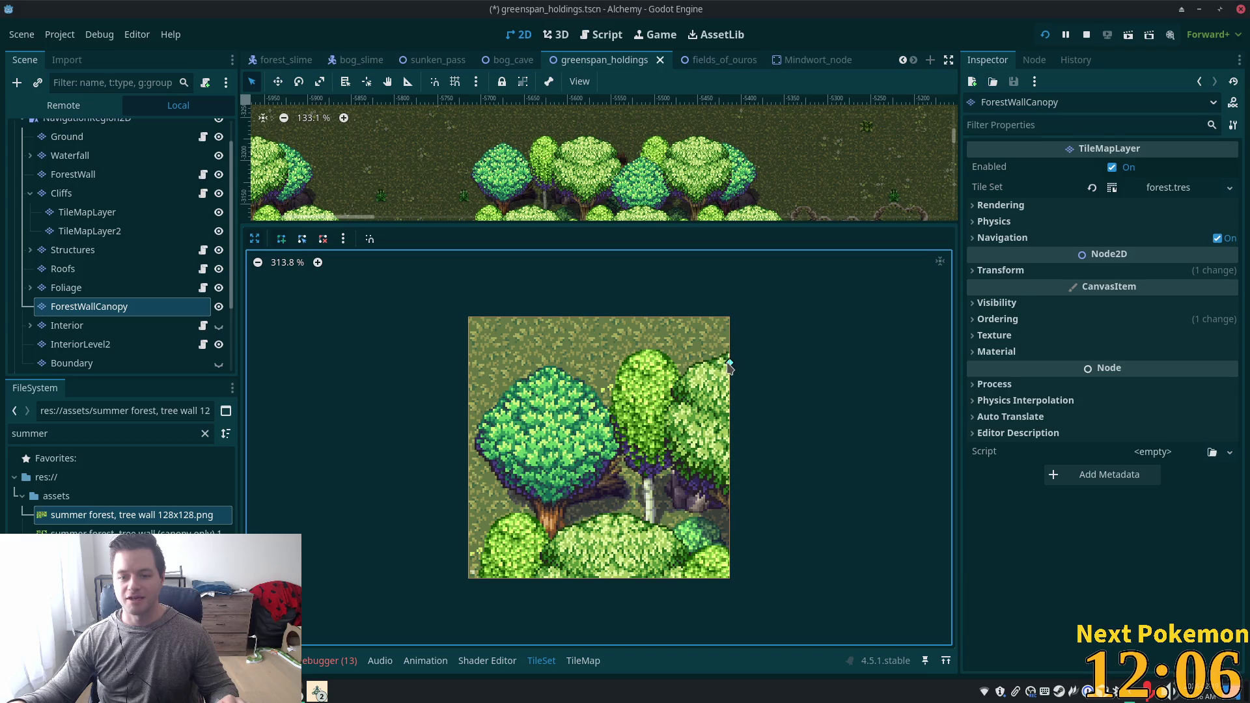
key("Escape")
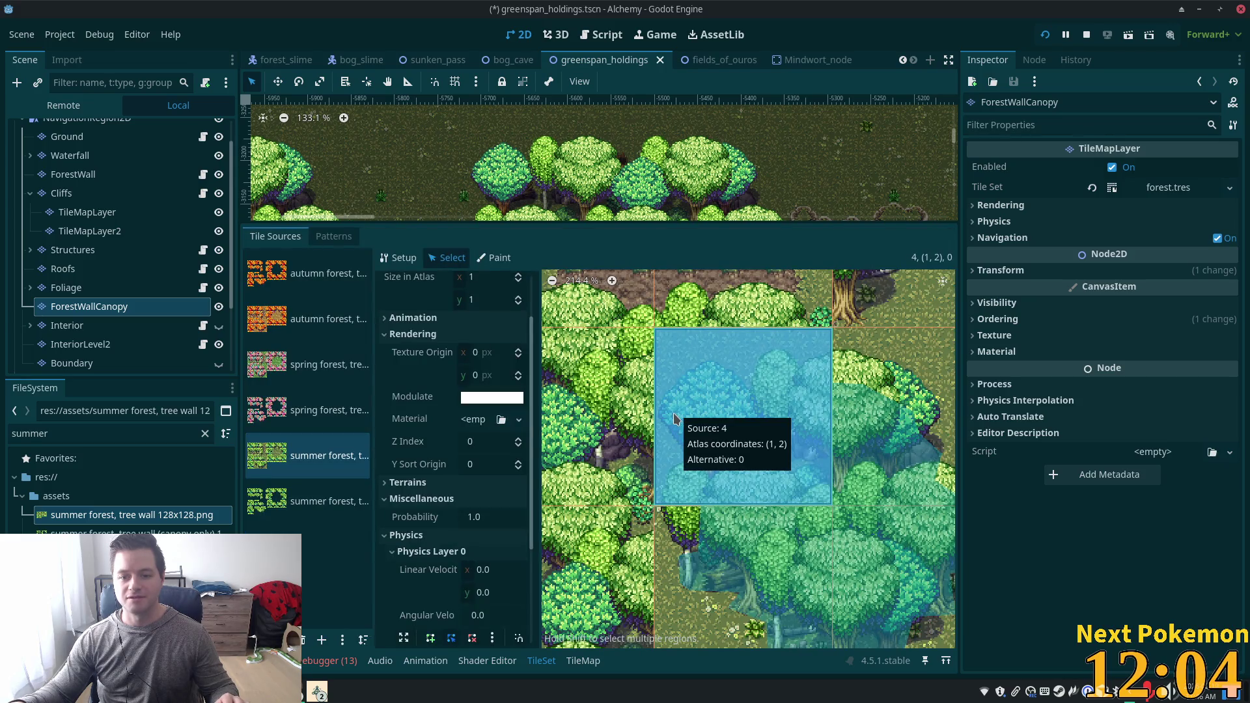
Reselect tile (1,2) and reopen its enlarged collision editor with no shape.
left_click_drag(814, 477, 809, 477)
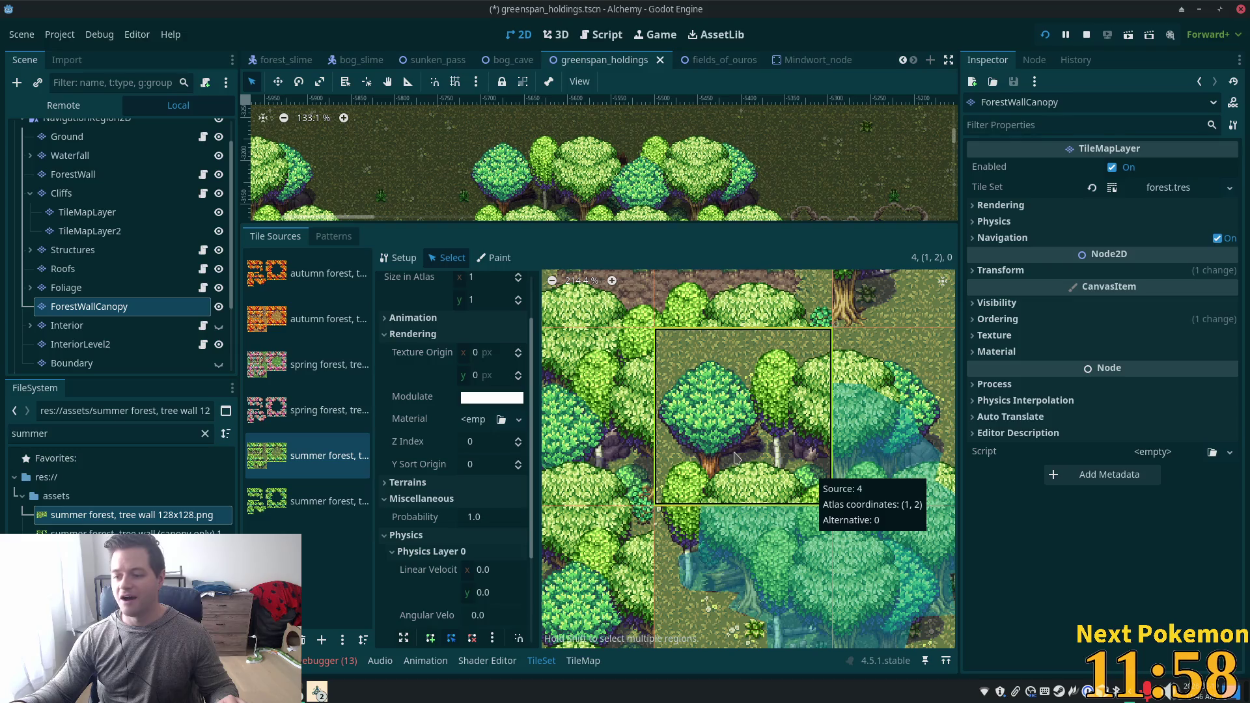
scroll(420, 547, "down", 5)
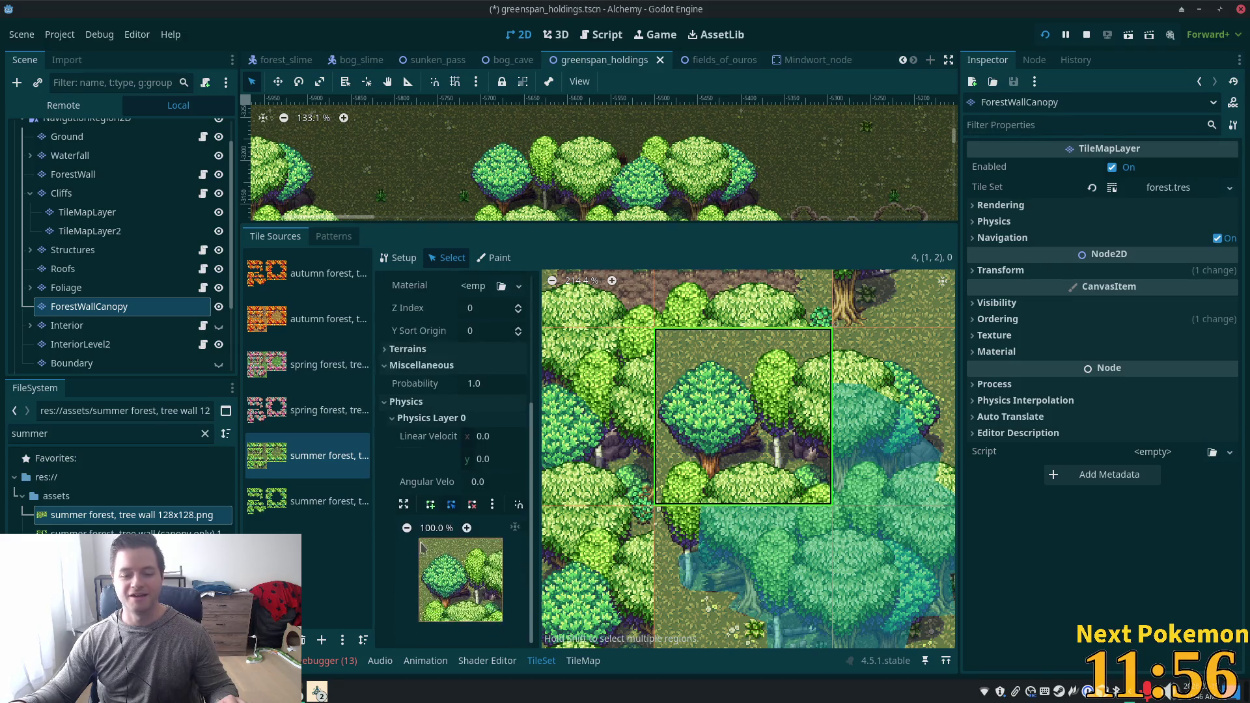
left_click(403, 504)
scroll(612, 443, "up", 4)
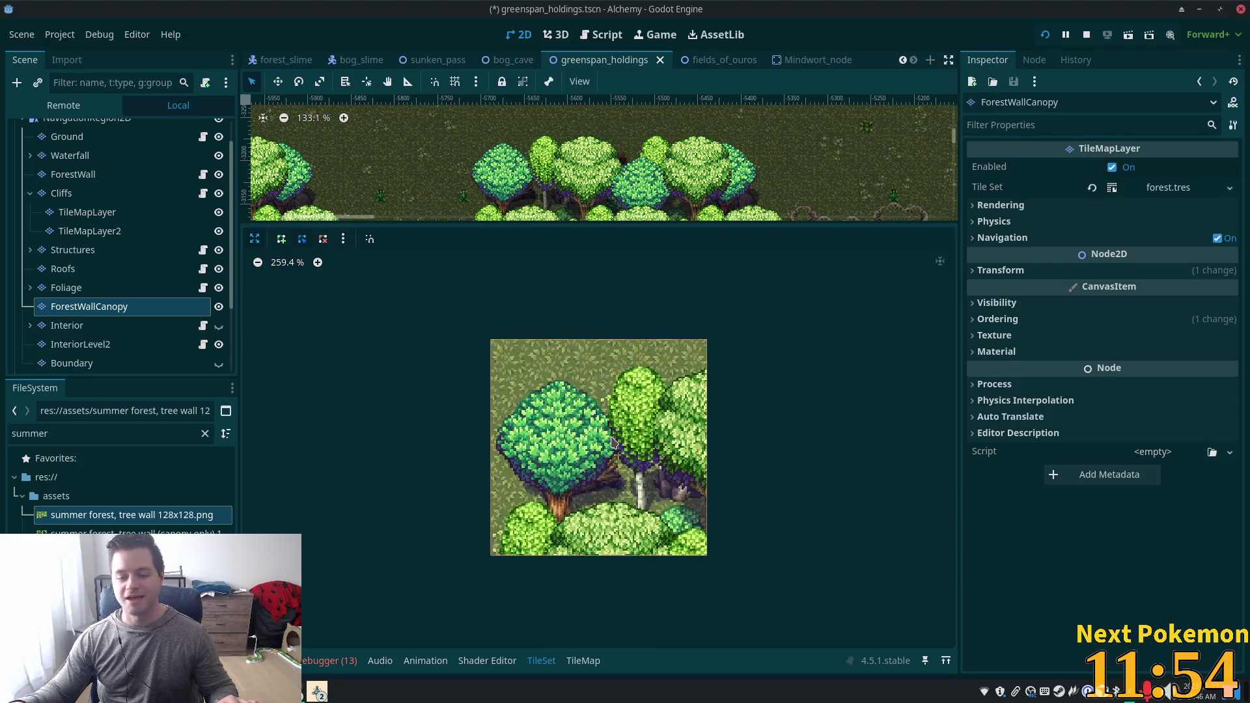
Draw a closed polygon on tile (1,2) from the right edge along the canopy's lower edge and trunks.
scroll(612, 443, "up", 4)
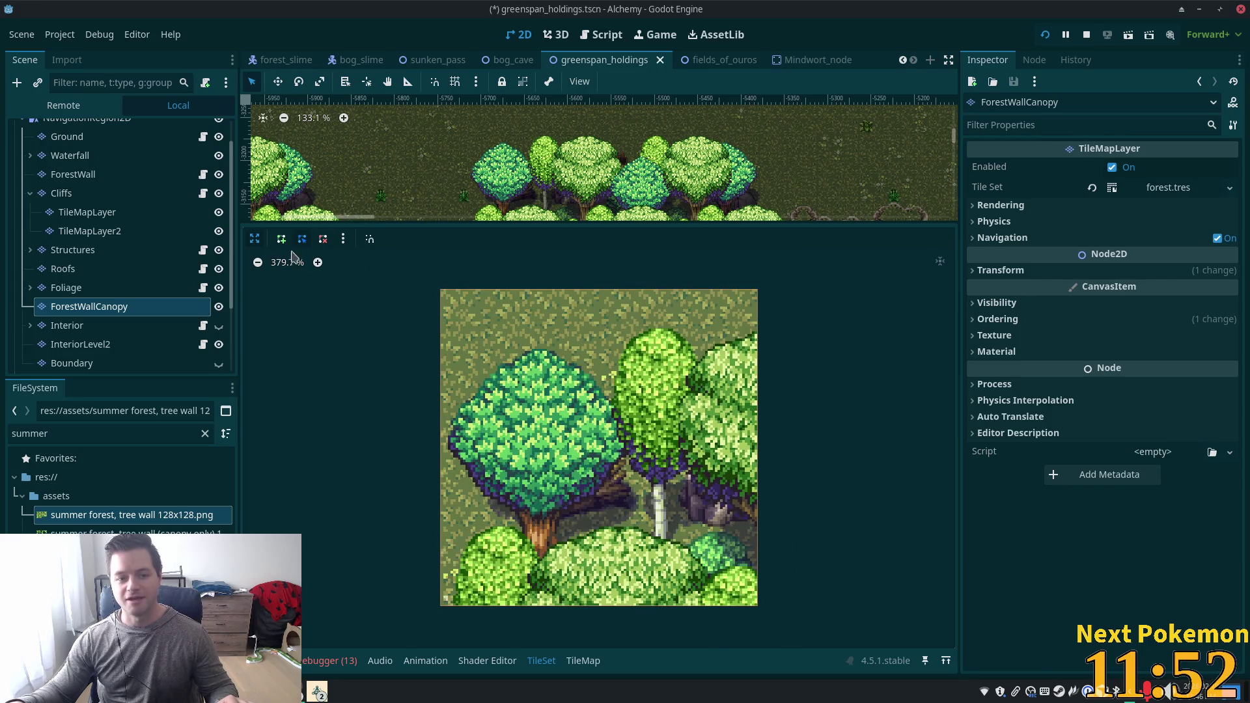
left_click(281, 239)
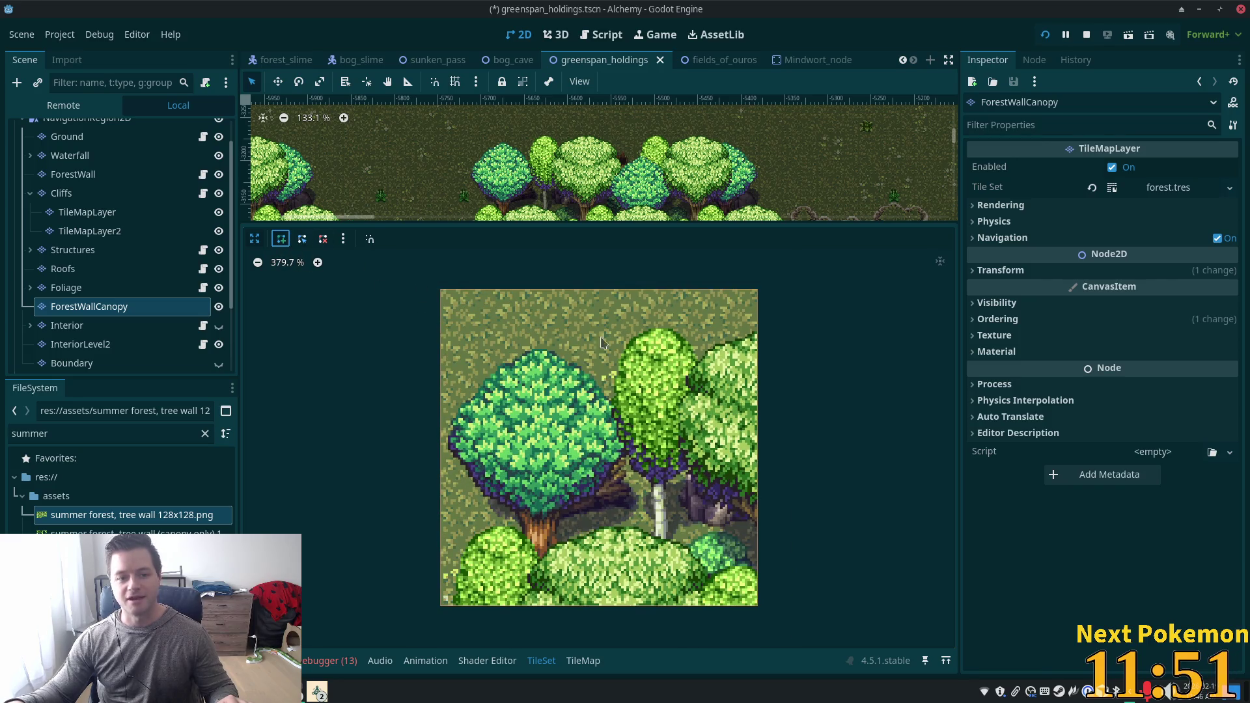
left_click(758, 383)
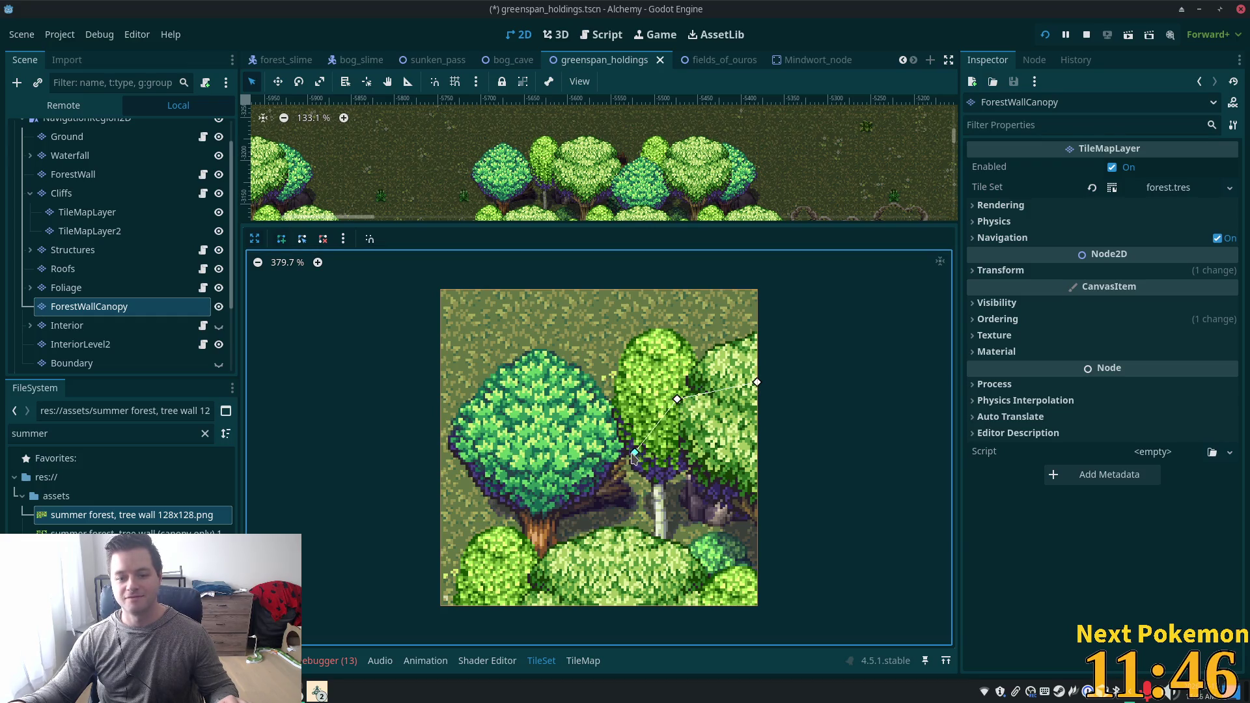
left_click(625, 449)
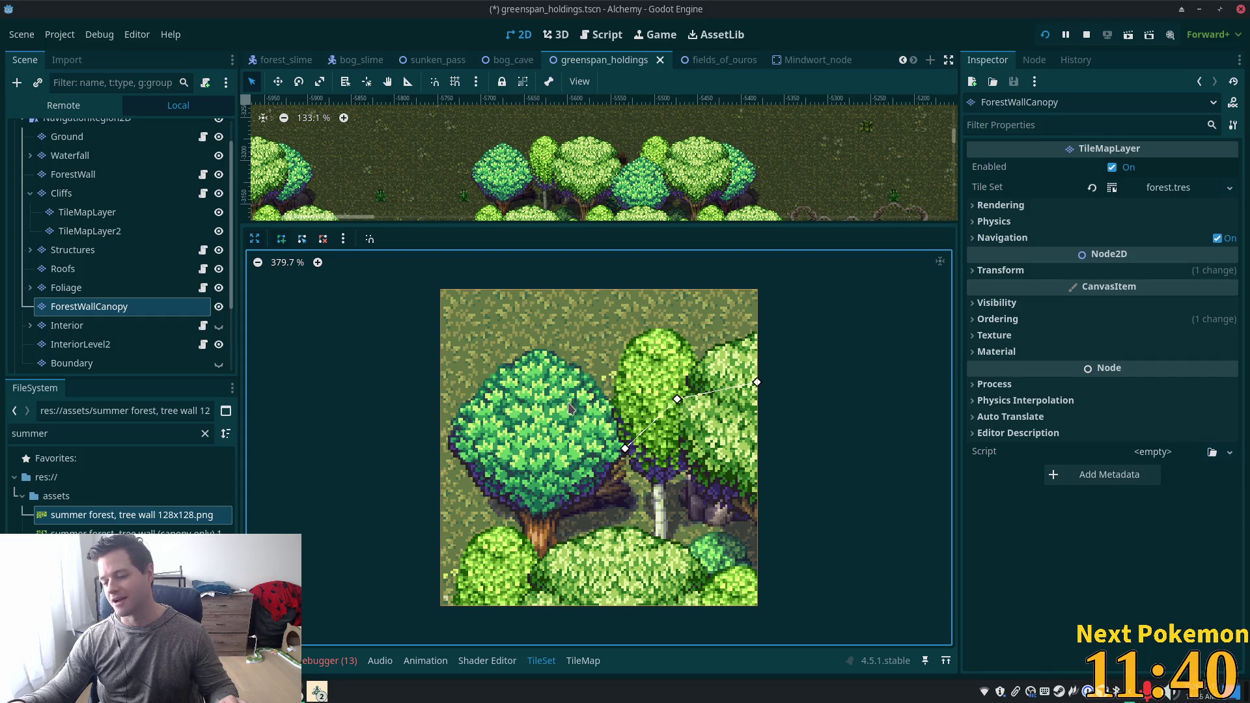
left_click_drag(564, 448, 532, 448)
left_click_drag(486, 514, 487, 512)
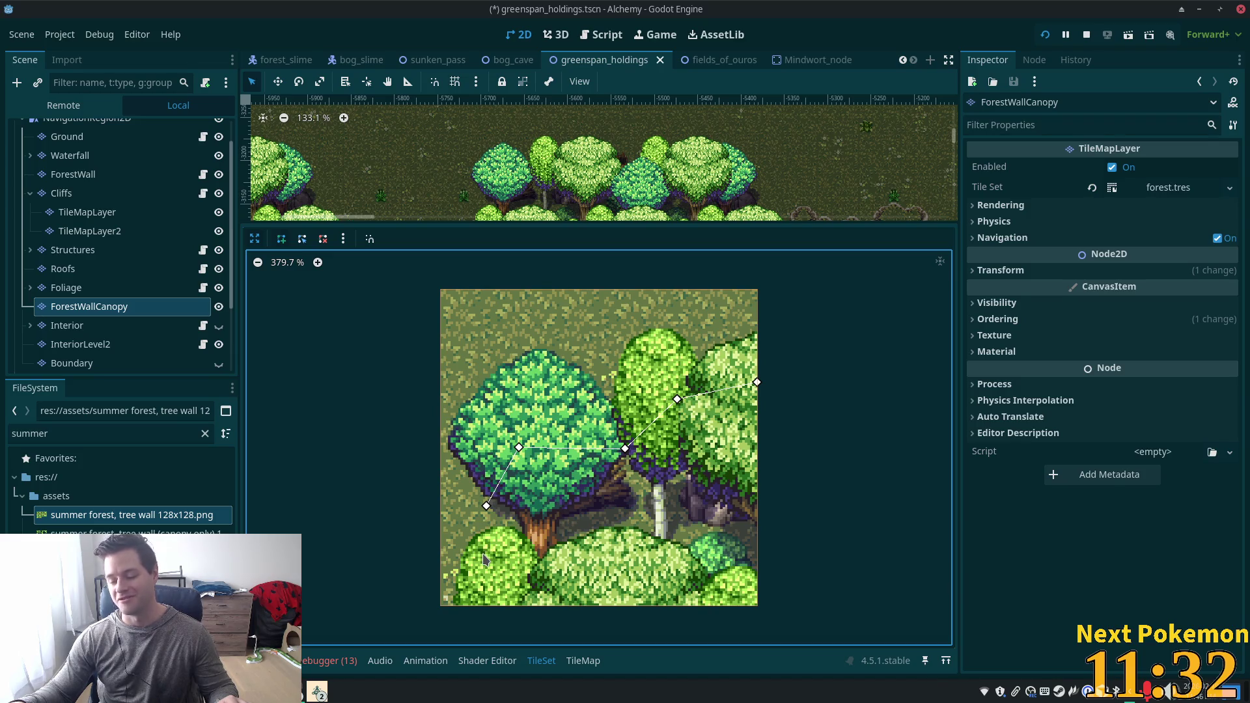
left_click(512, 558)
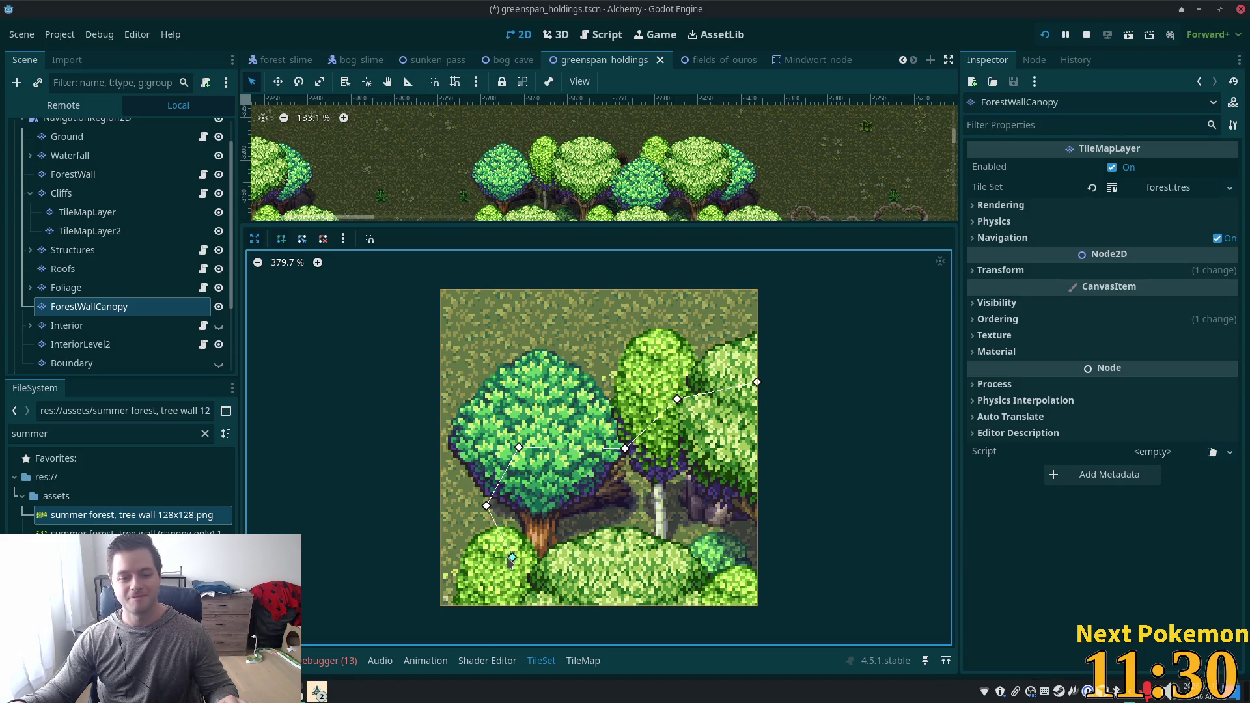
left_click_drag(511, 559, 504, 556)
left_click(484, 606)
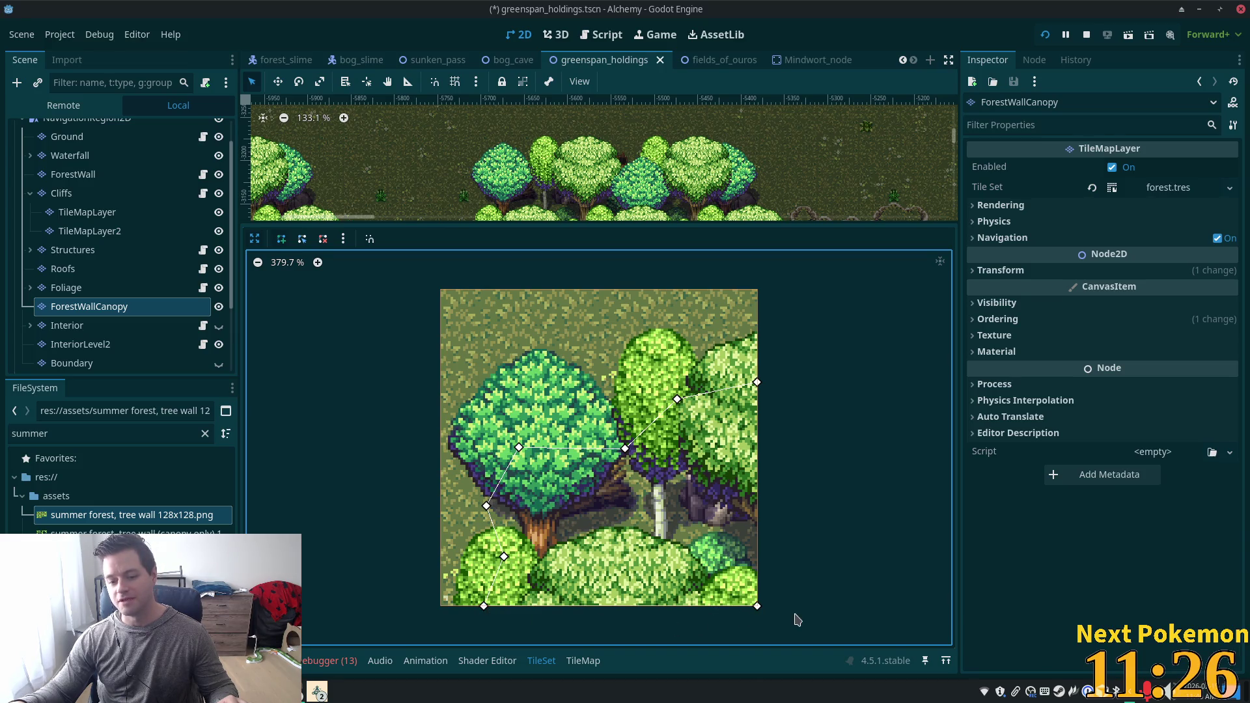
left_click(756, 382)
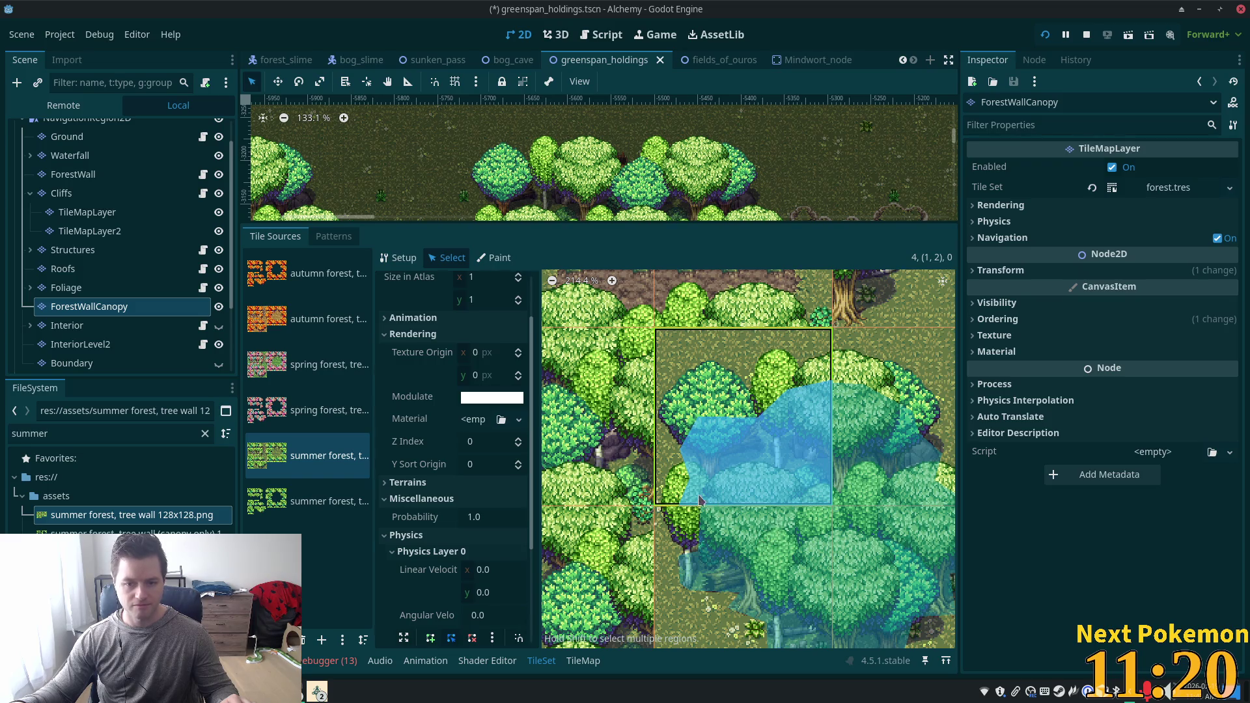
Move the polygon's left-side points inward to narrow the shape, then save the scene.
scroll(447, 506, "down", 1)
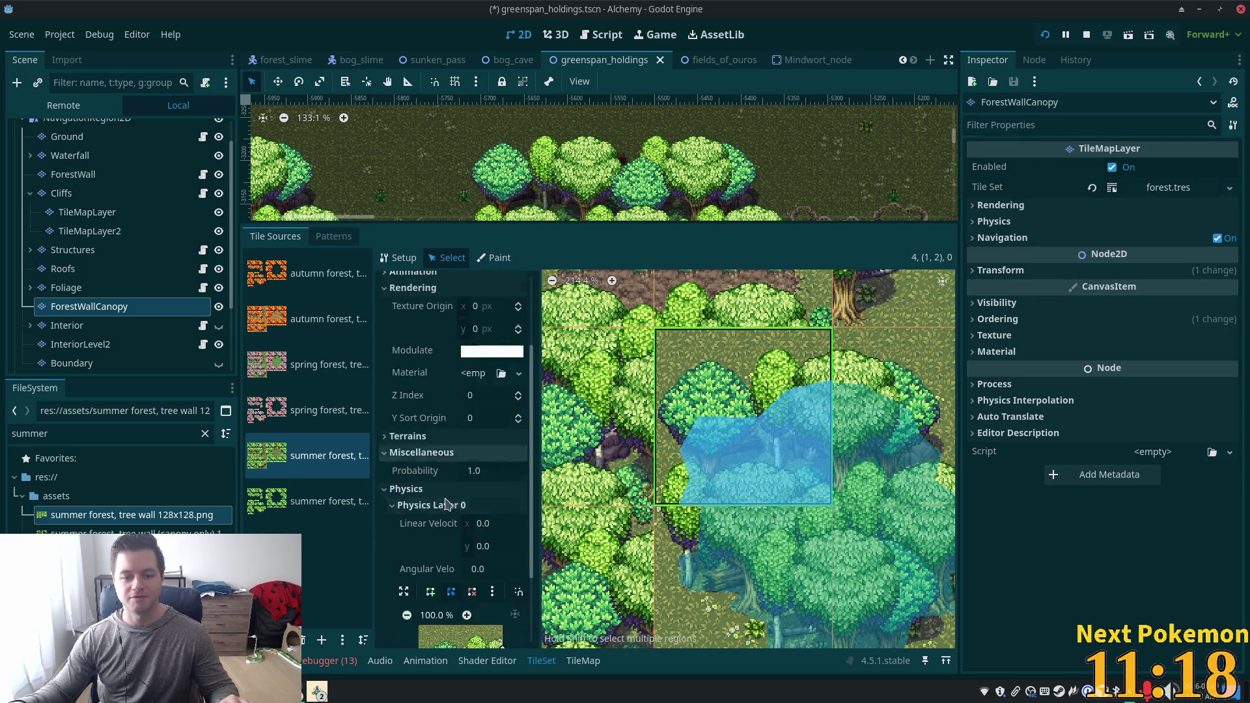
scroll(446, 505, "down", 3)
left_click_drag(431, 607, 444, 608)
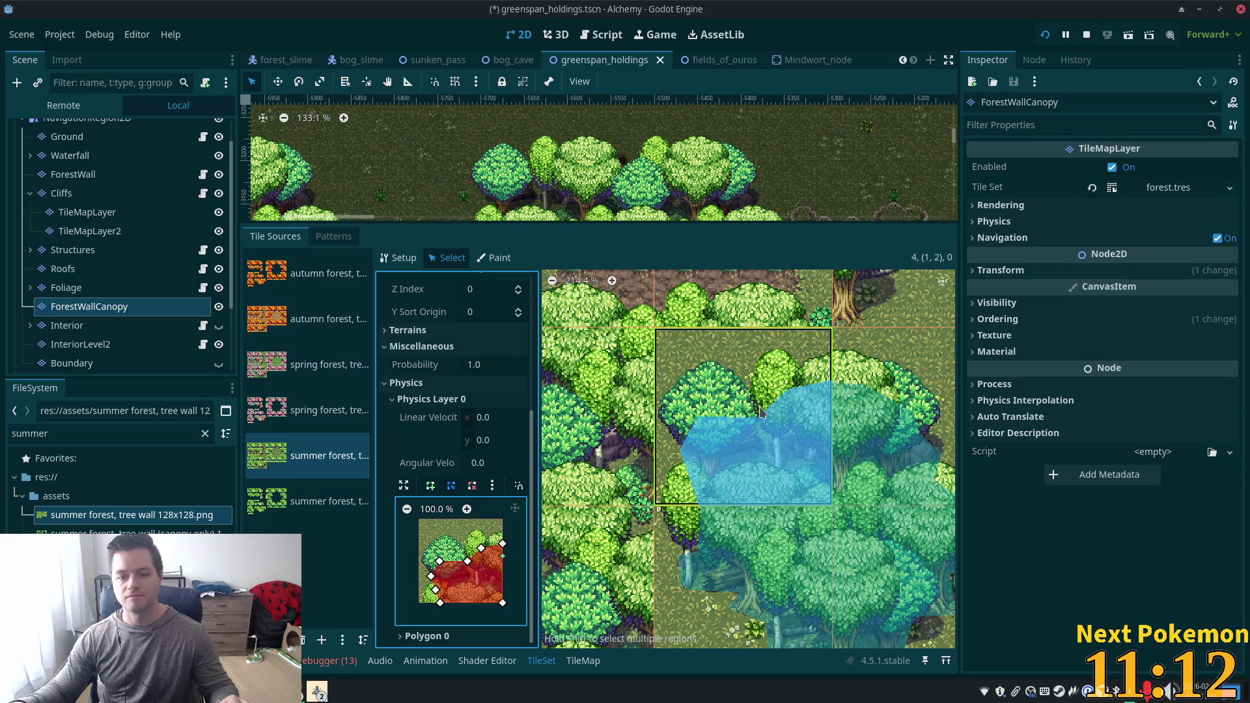
left_click_drag(431, 576, 437, 575)
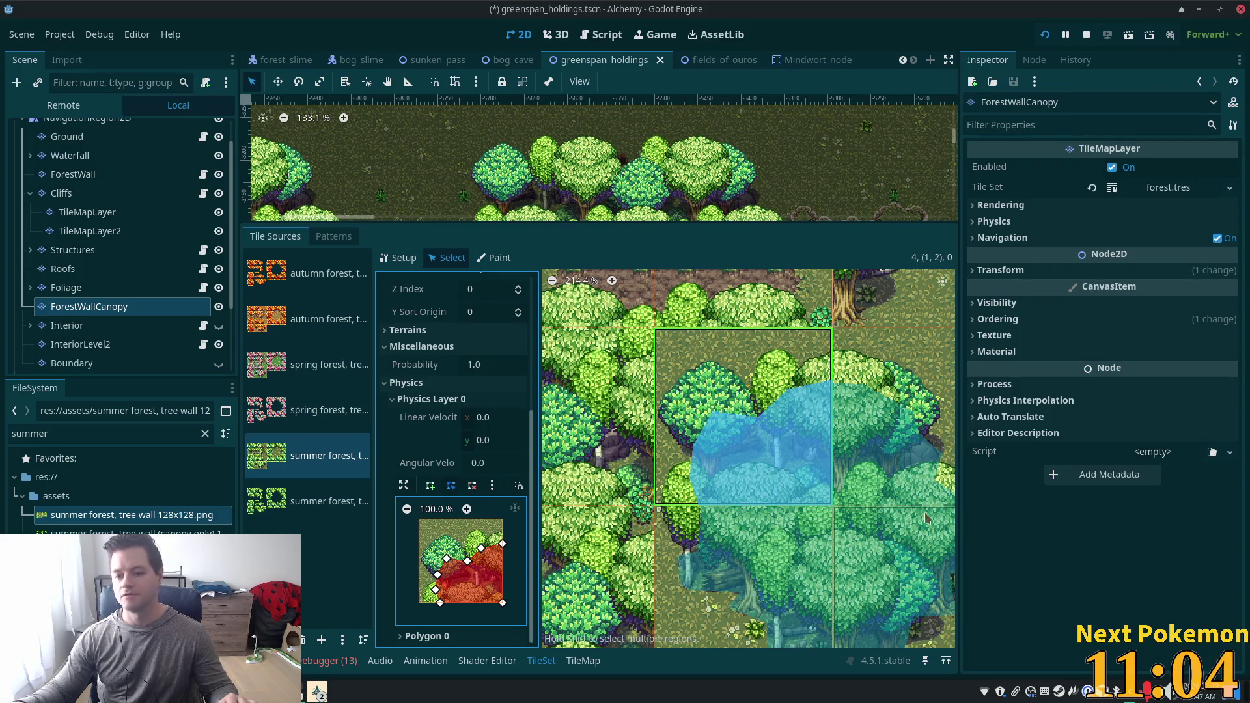
scroll(848, 503, "down", 2)
key("ctrl+s")
Inspect the collision shapes on tiles (0,3) and (0,2), then save greenspan_holdings again.
scroll(839, 508, "down", 4)
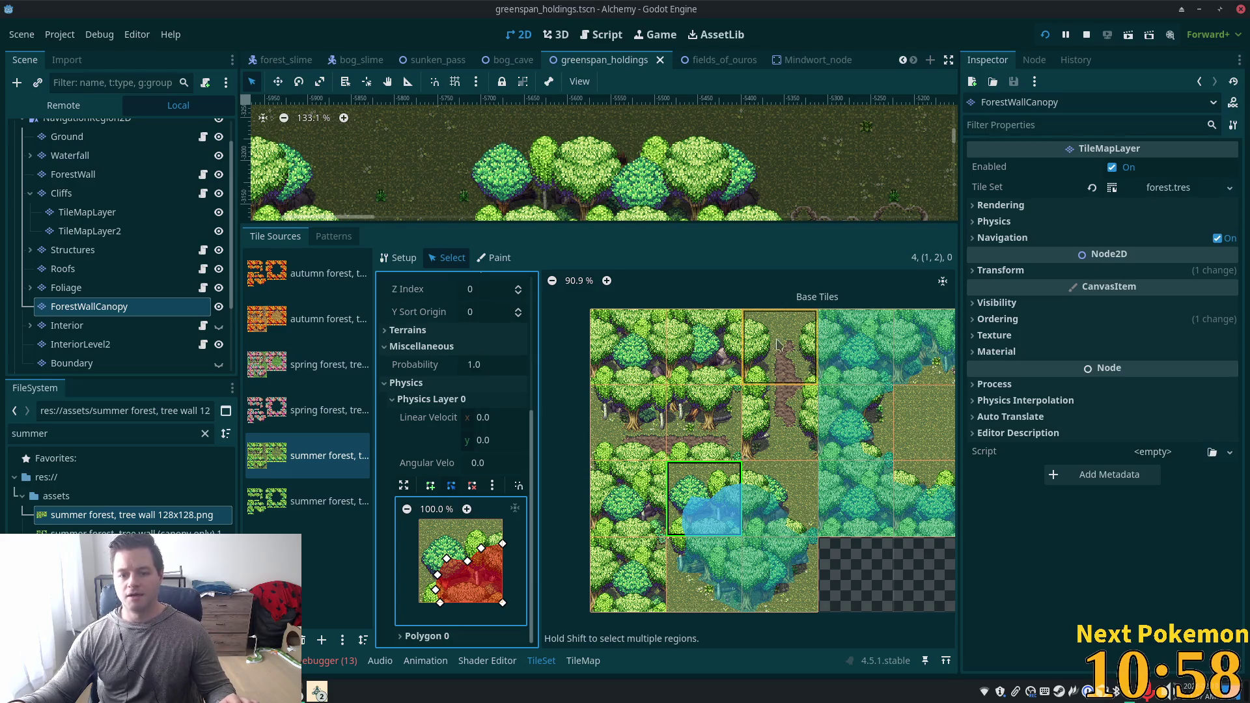
left_click(625, 566)
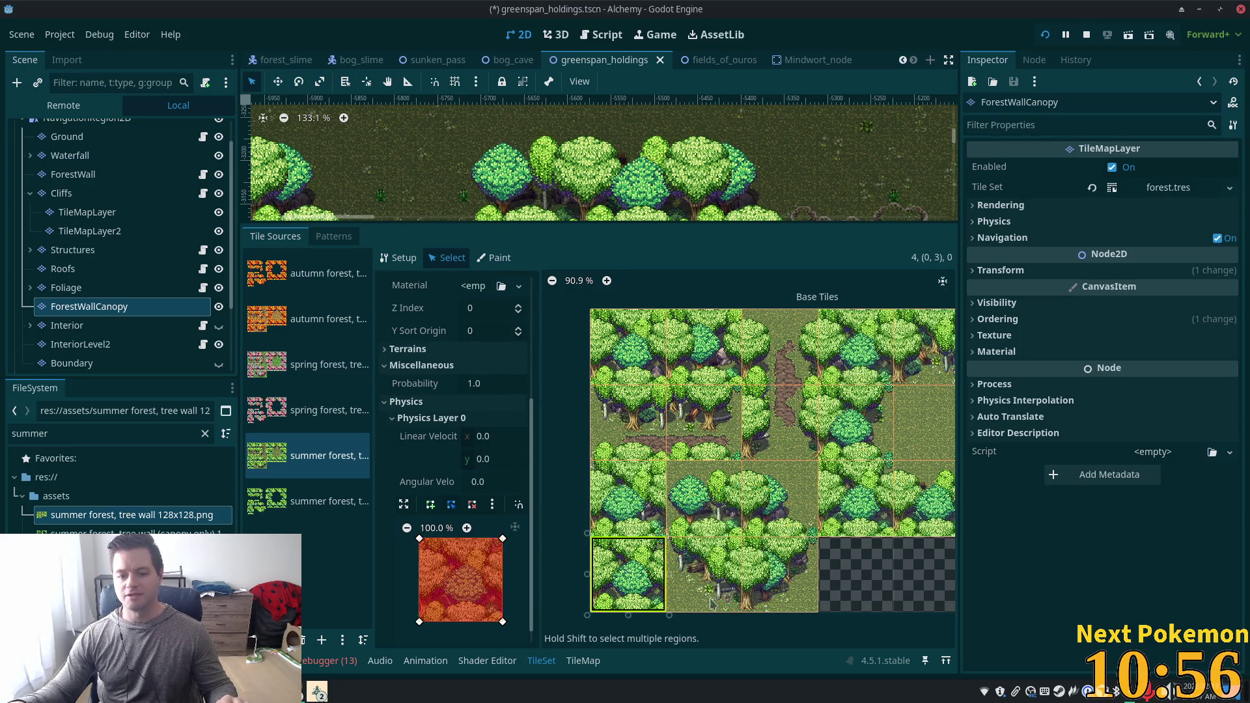
left_click(635, 514)
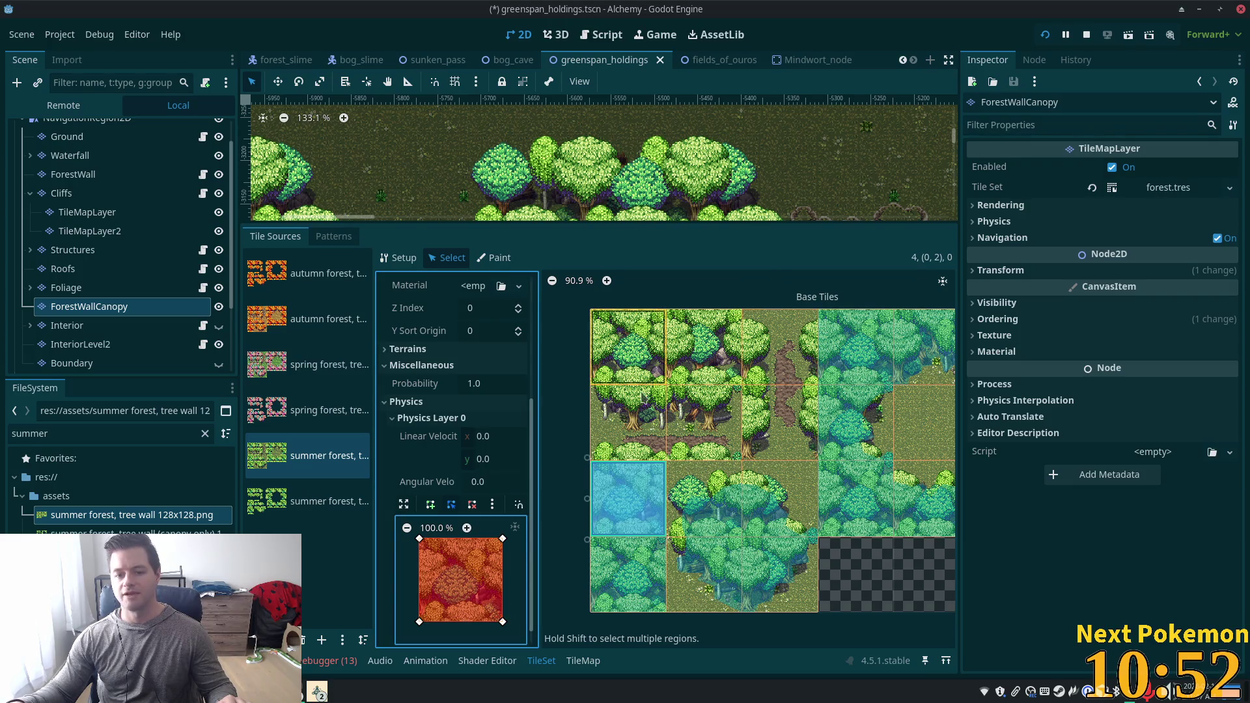
scroll(762, 560, "down", 3)
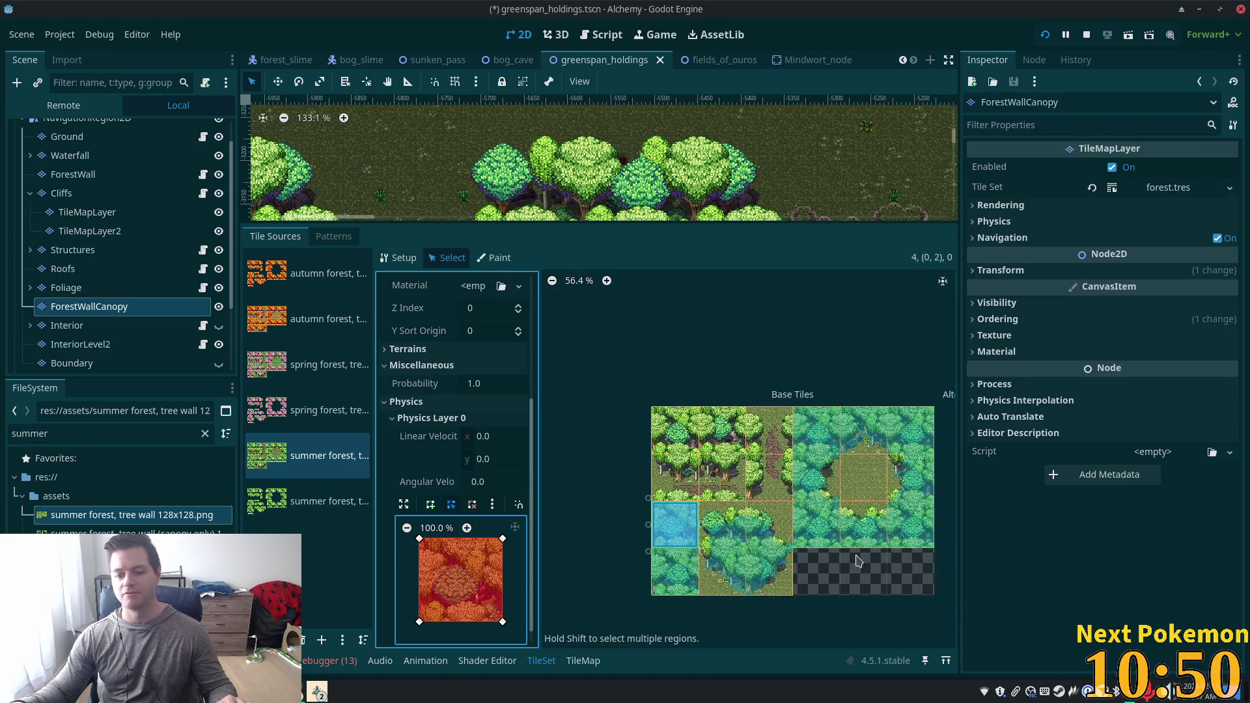
key("ctrl+s")
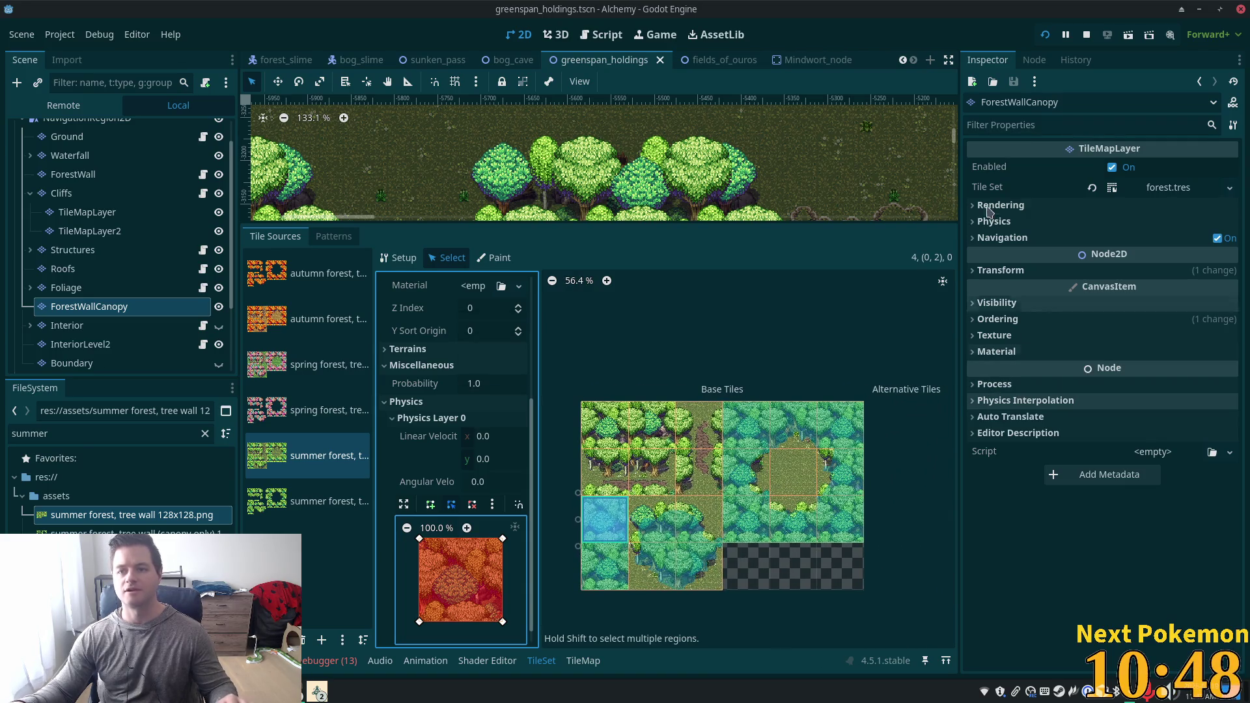
Launch the game and walk the character in and out of the forest canopy.
left_click(1045, 36)
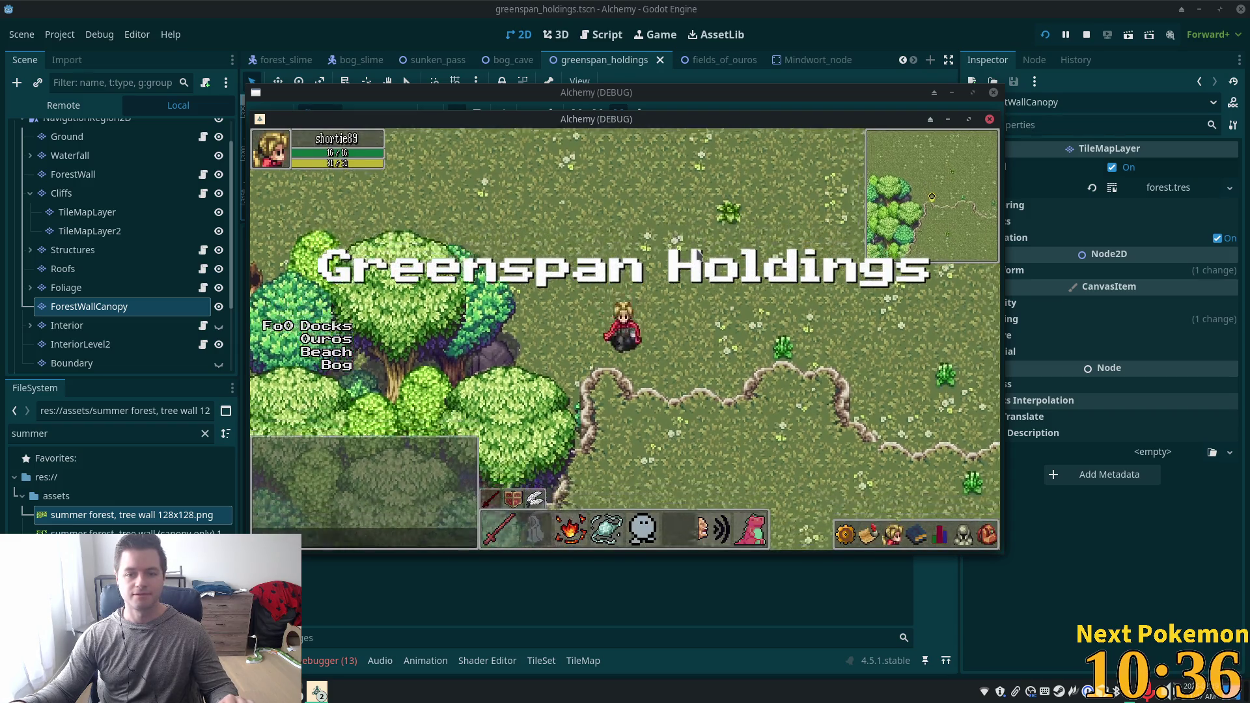
key("Left")
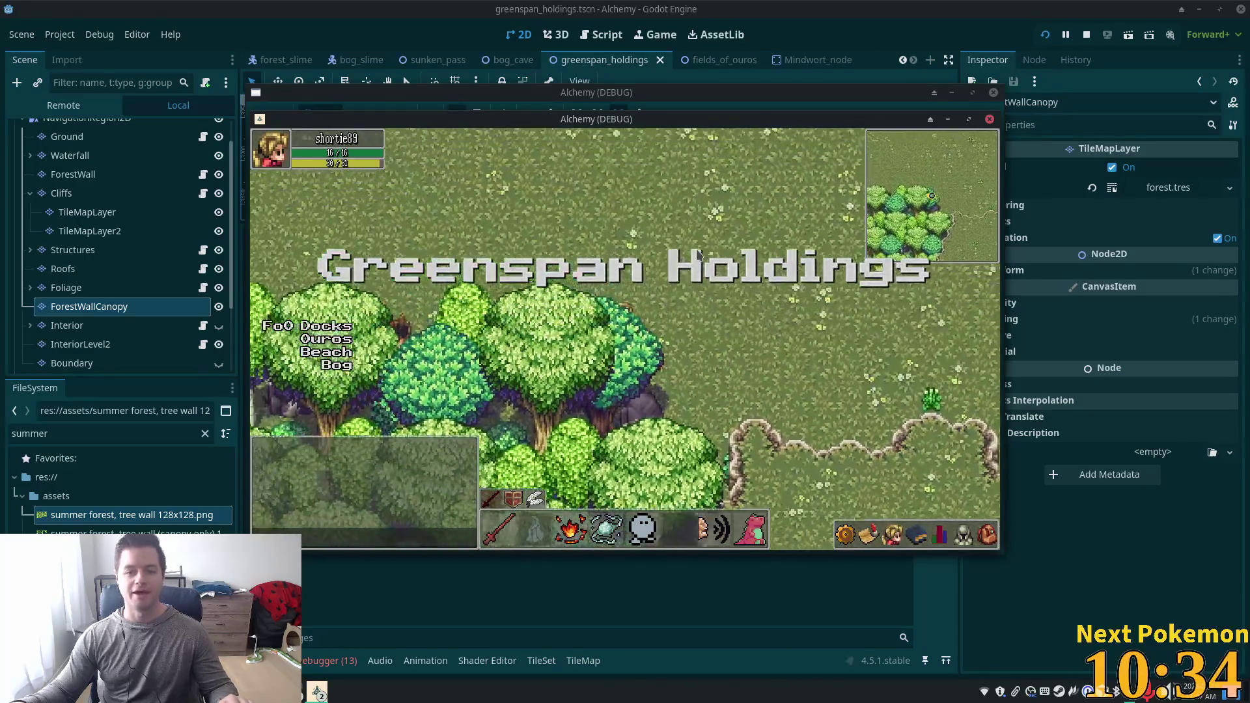
key("Left")
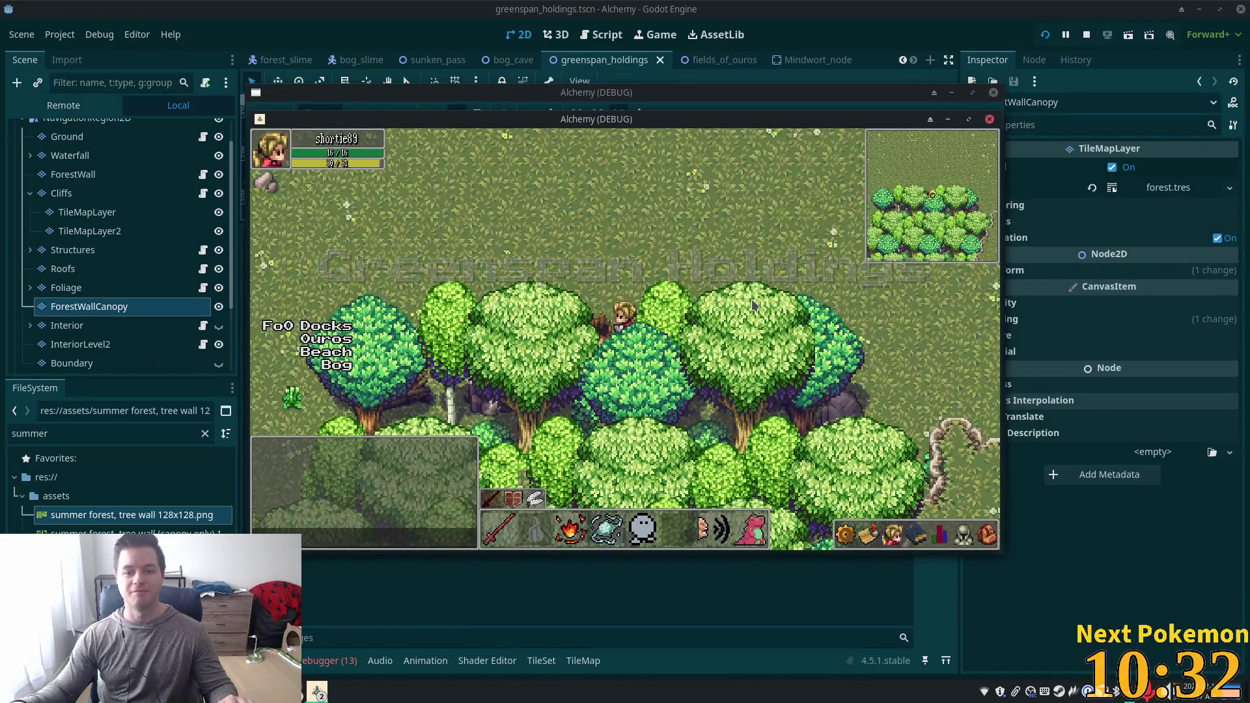
key("Left")
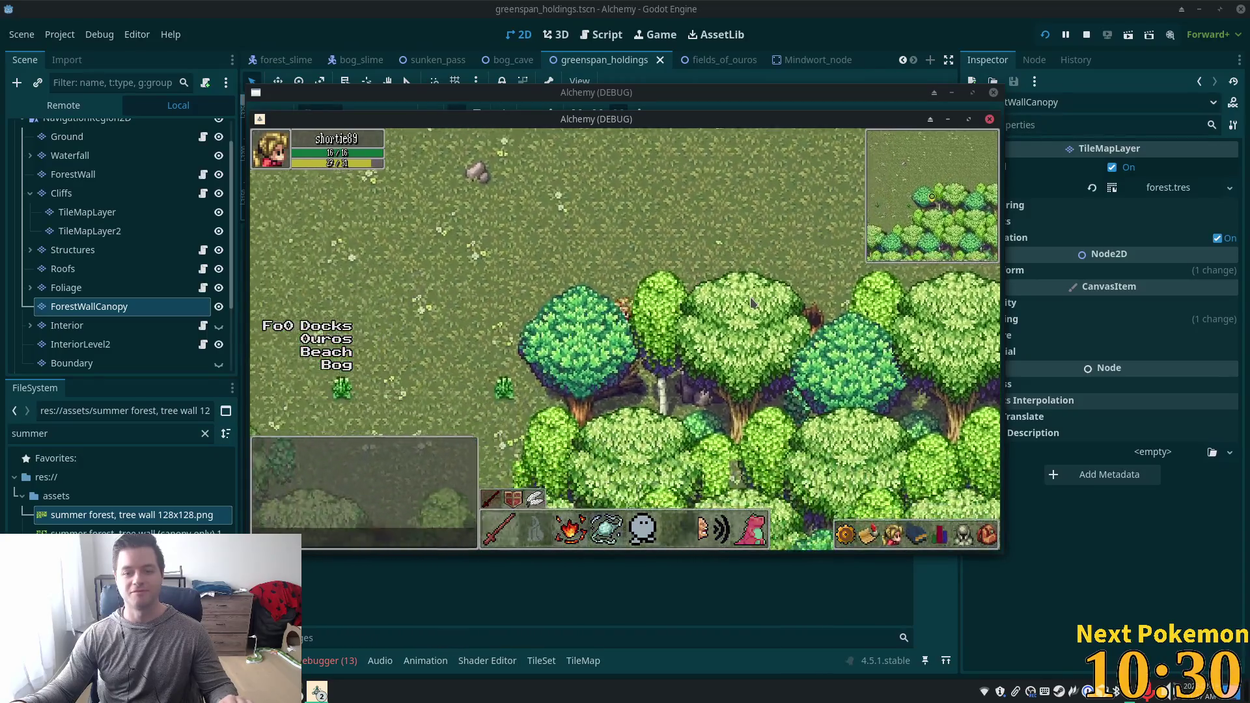
key("Left")
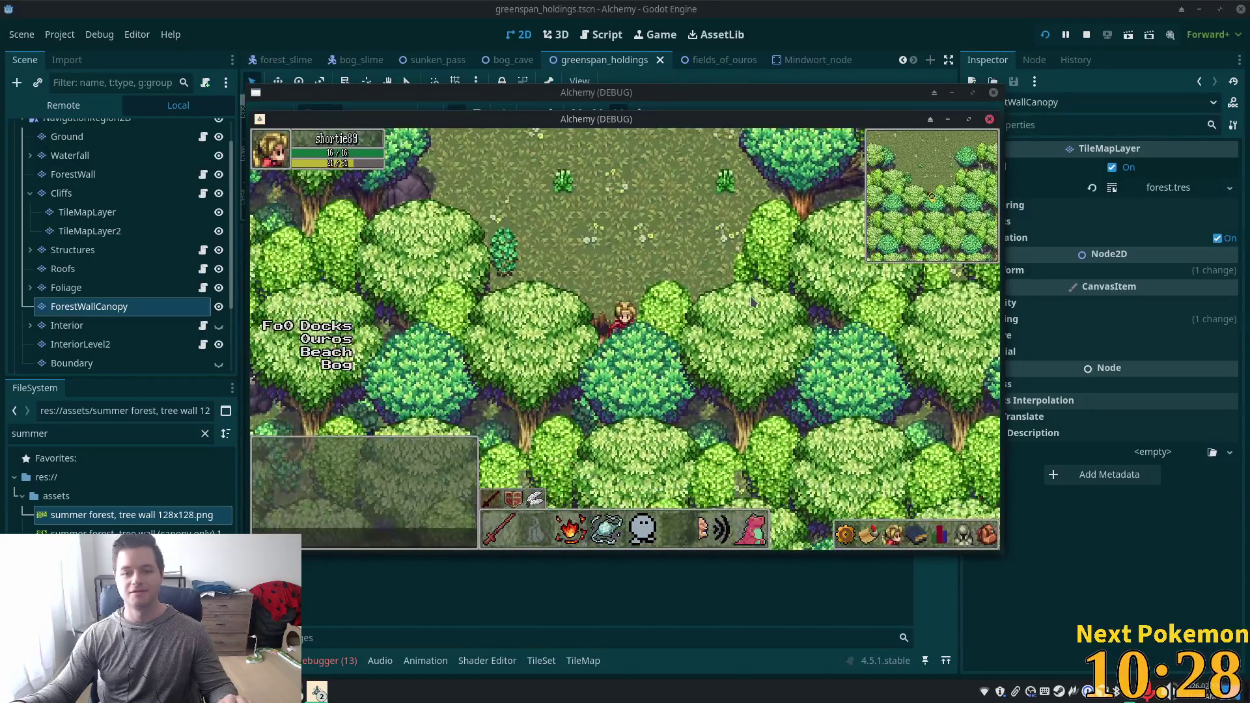
key("Up")
key("Right")
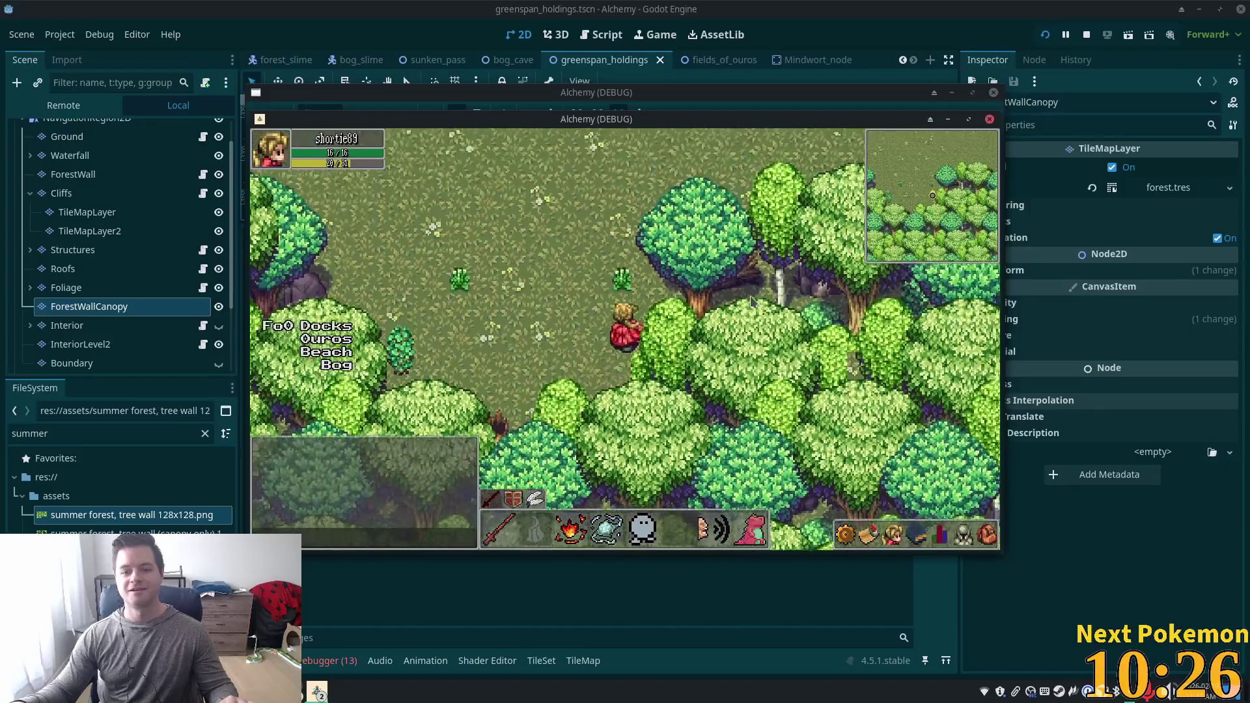
key("Right")
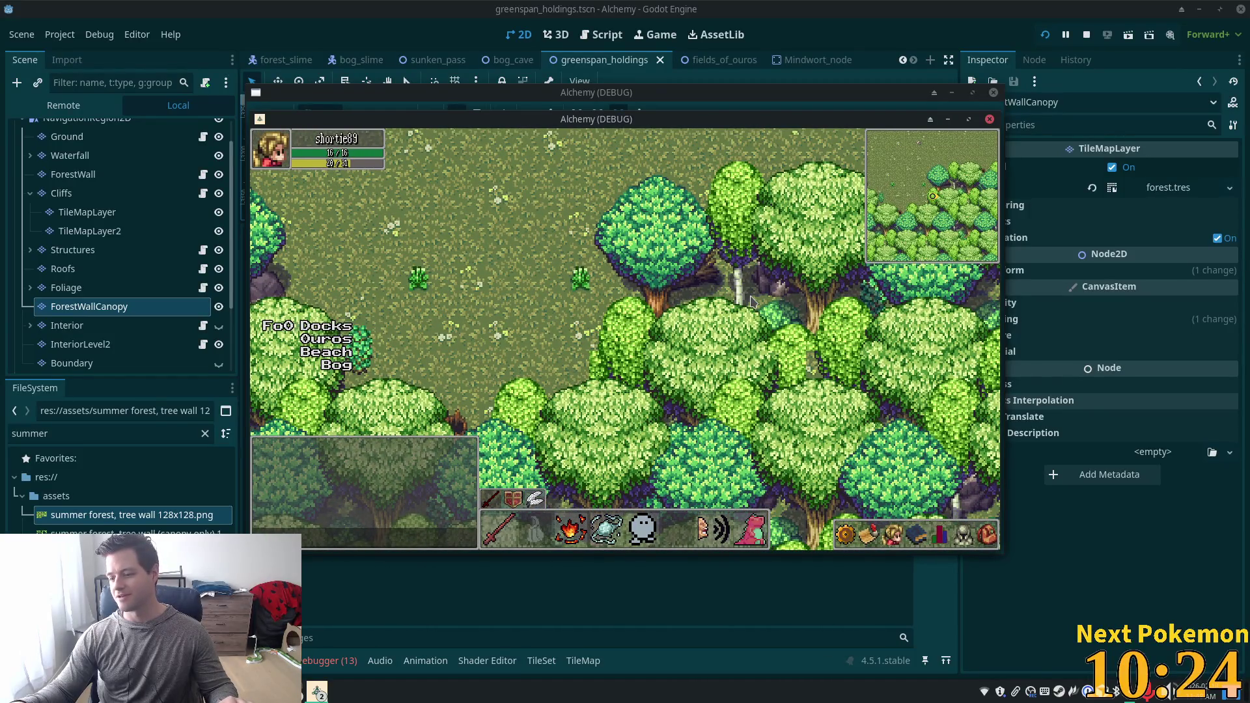
key("Left")
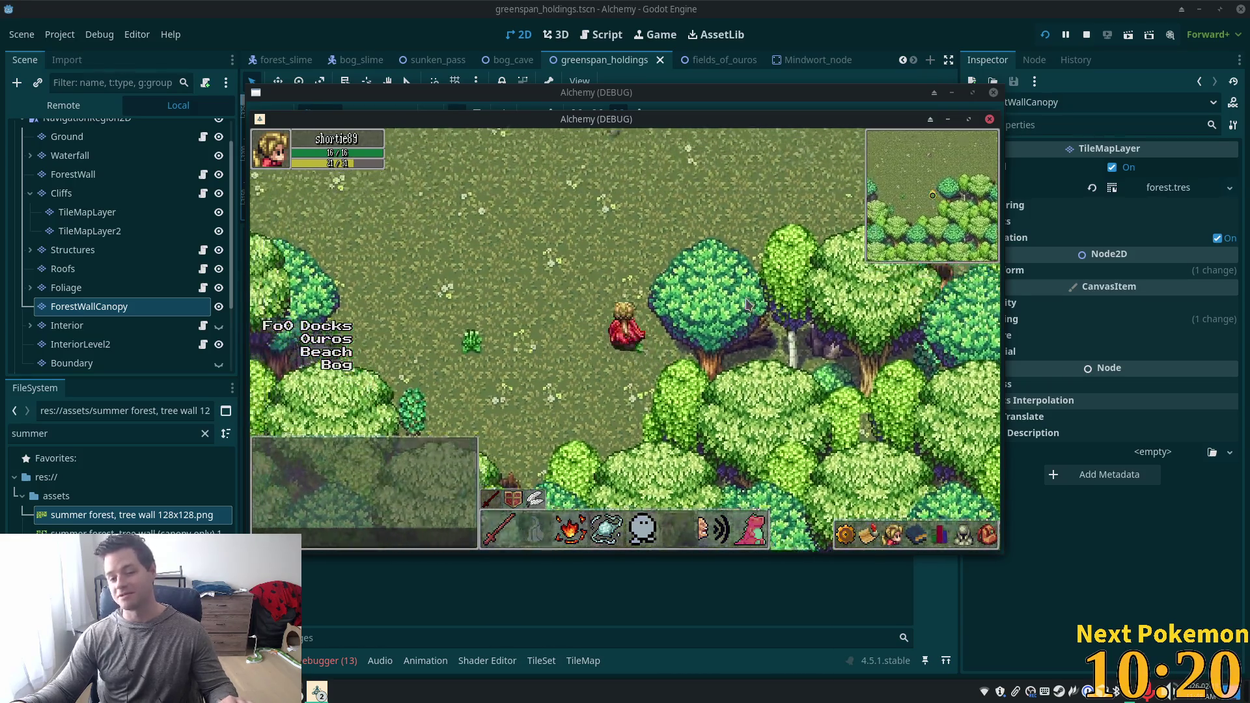
key("Up")
key("Right")
key("Up")
key("Right")
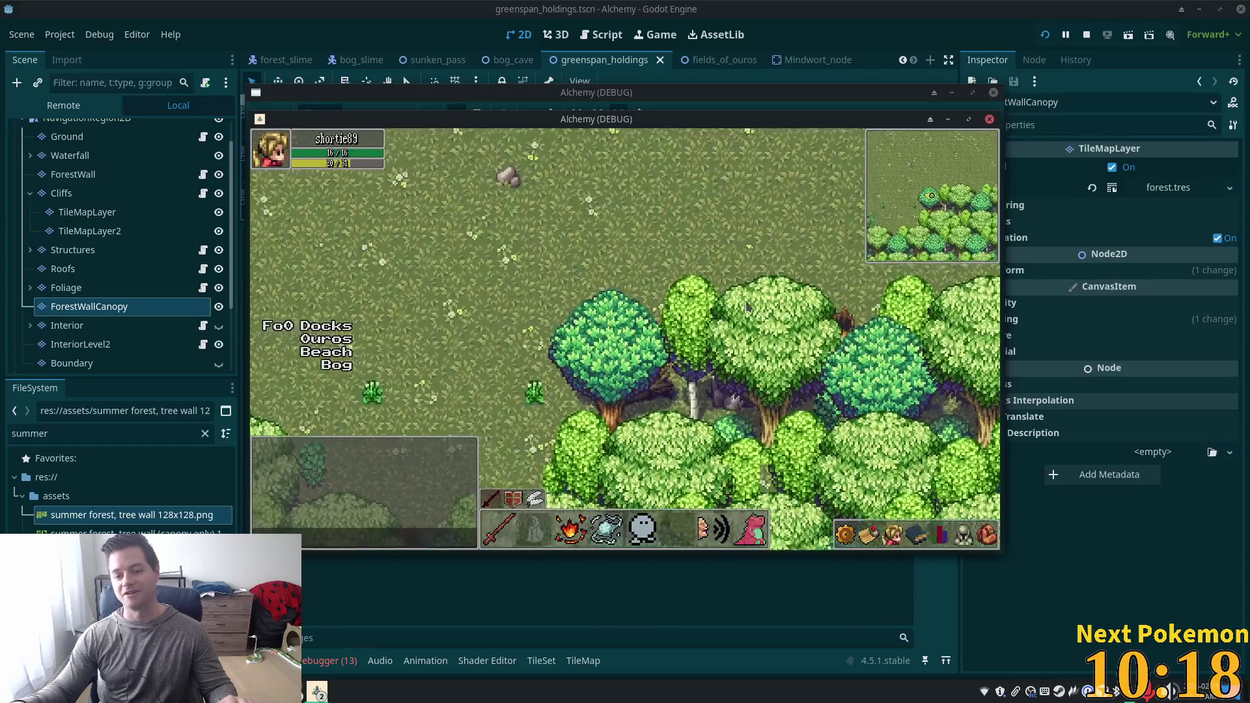
key("Down")
key("Left")
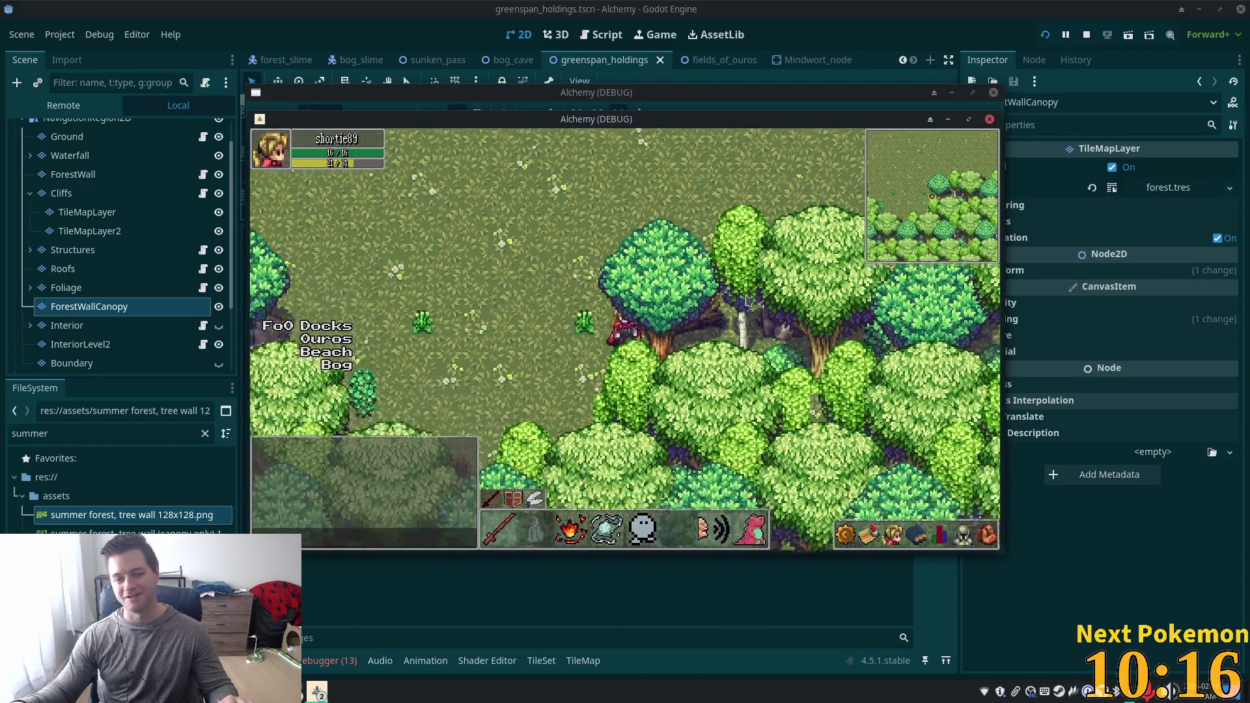
key("Down")
key("Left")
key("Down")
key("Left")
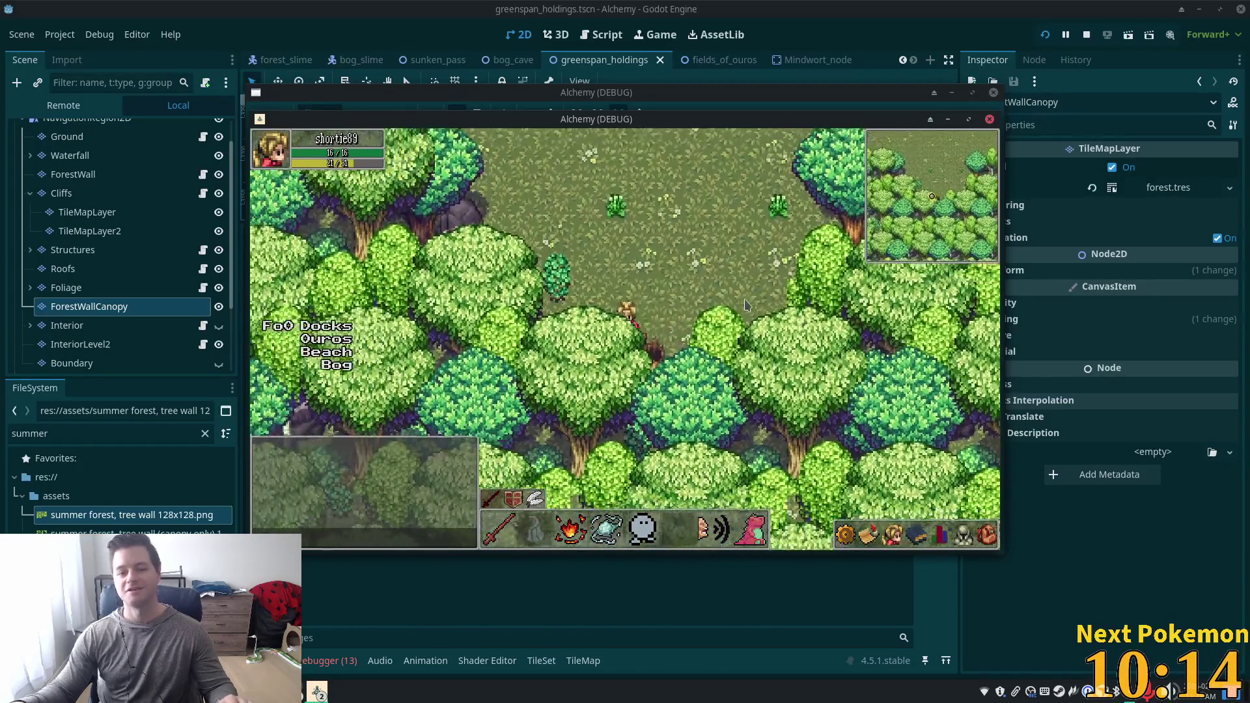
key("Left")
key("Up")
key("Left")
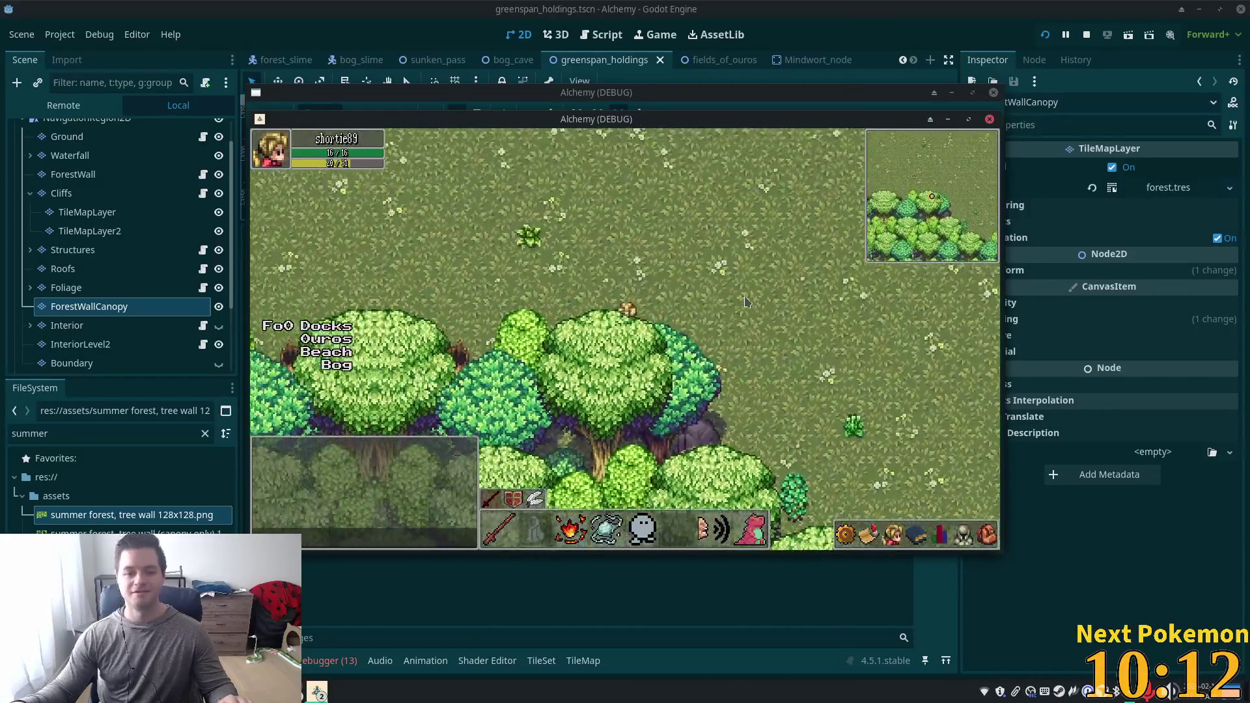
key("Down")
key("Left")
key("Left")
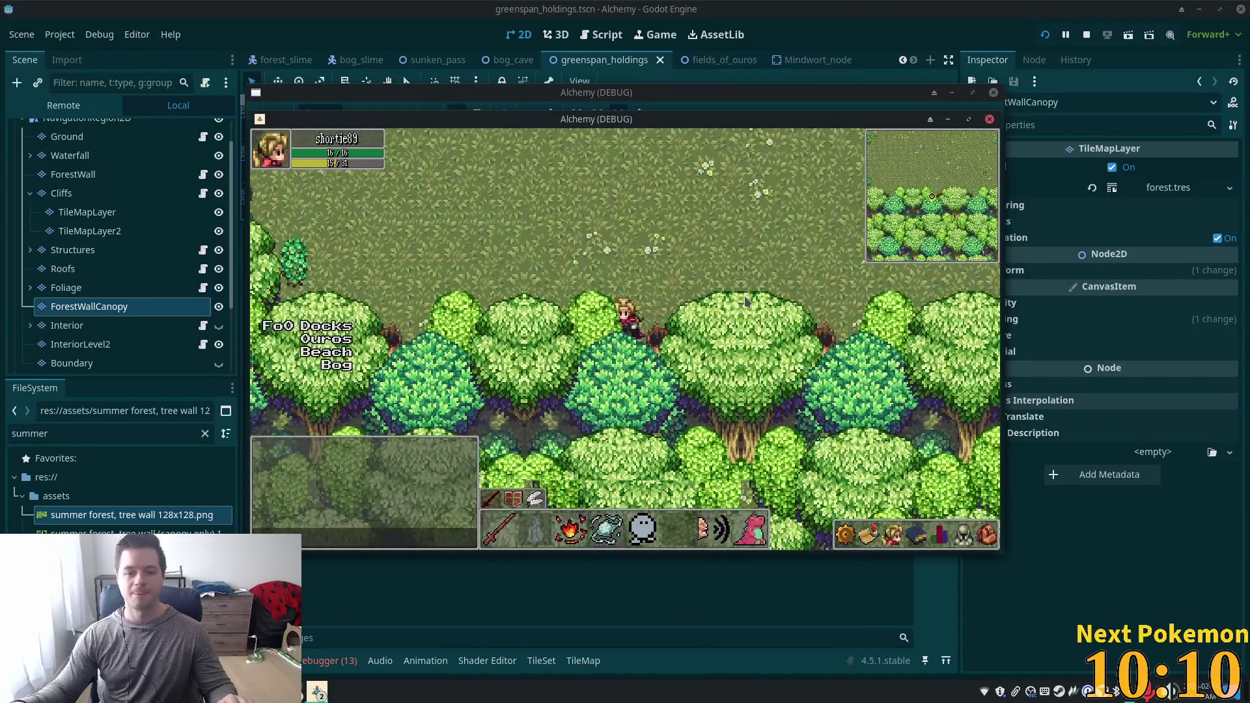
key("Up")
key("Left")
key("Up")
key("Left")
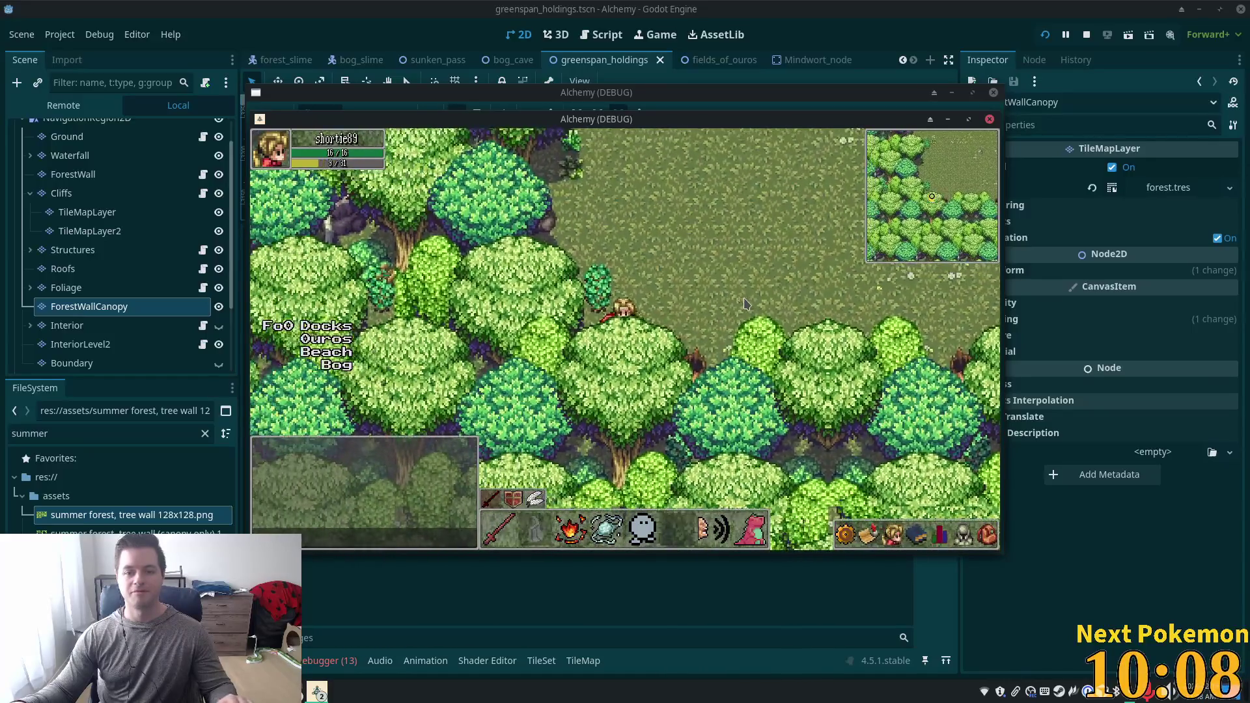
key("Up")
key("Left")
key("Up")
key("Left")
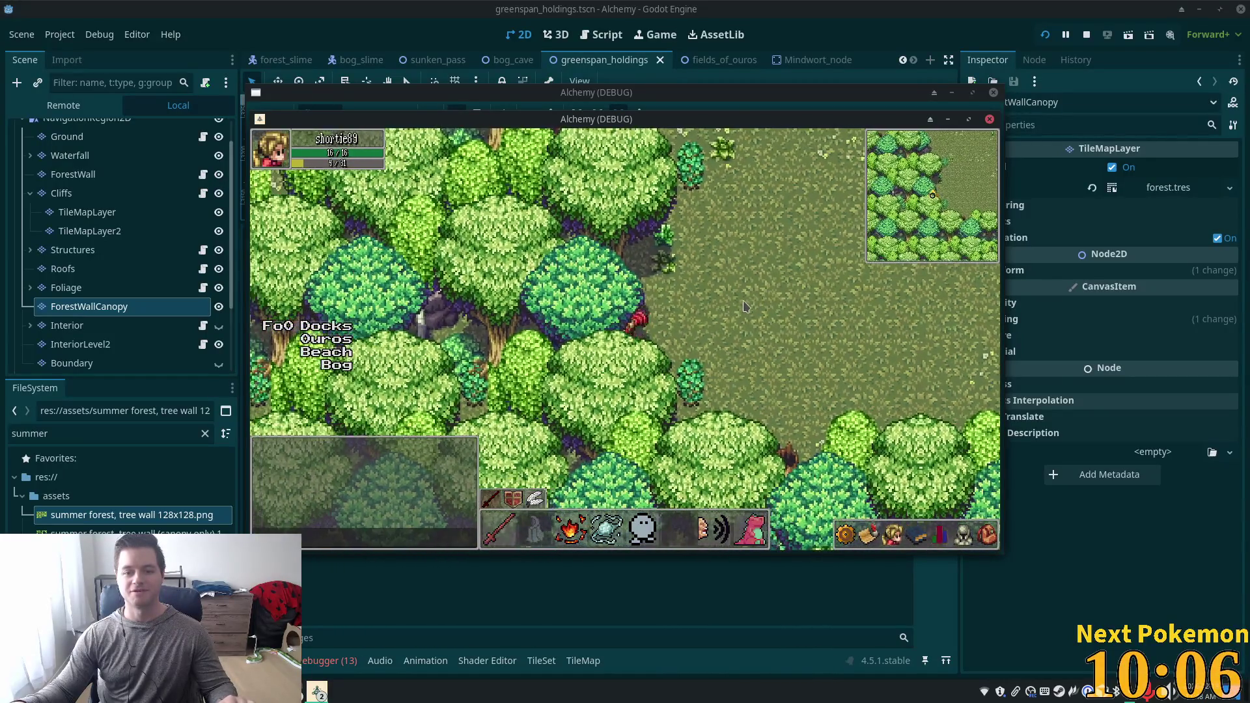
key("Up")
key("Right")
key("Up")
key("Right")
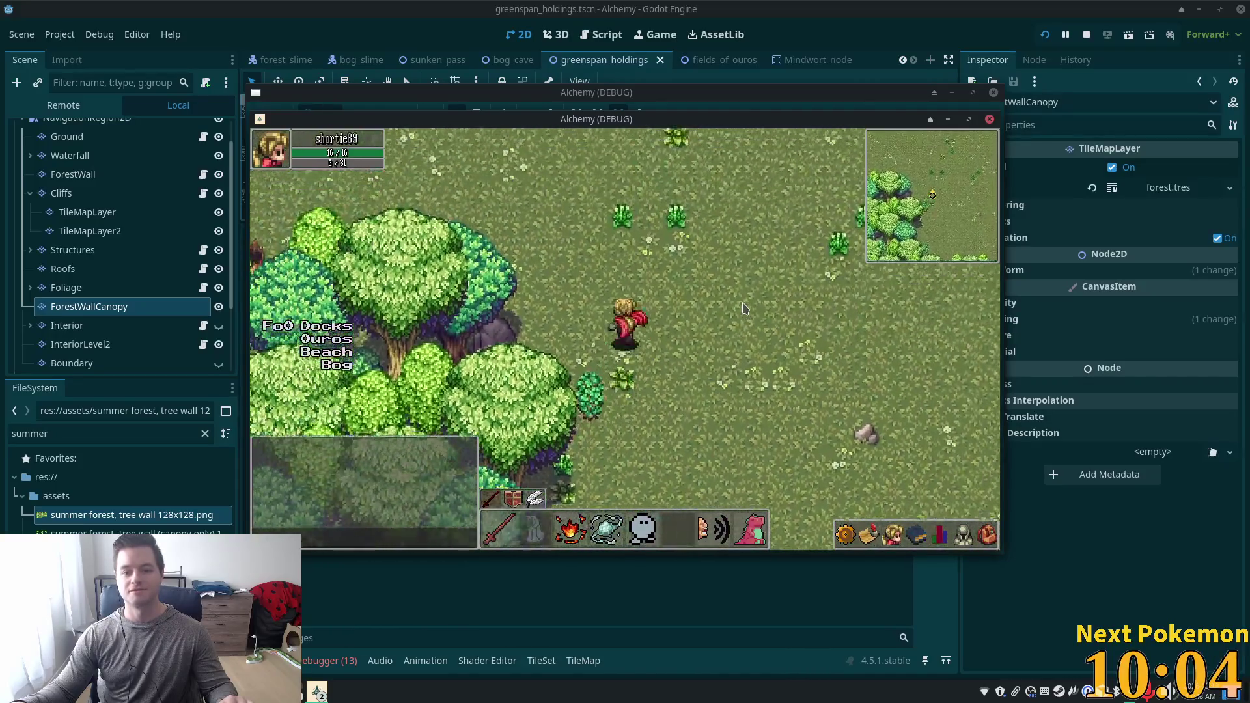
Walk the character across the meadow and clearing, then stop the game with F8.
key("Down")
key("Left")
key("Up")
key("Left")
key("Up")
key("Left")
key("Down")
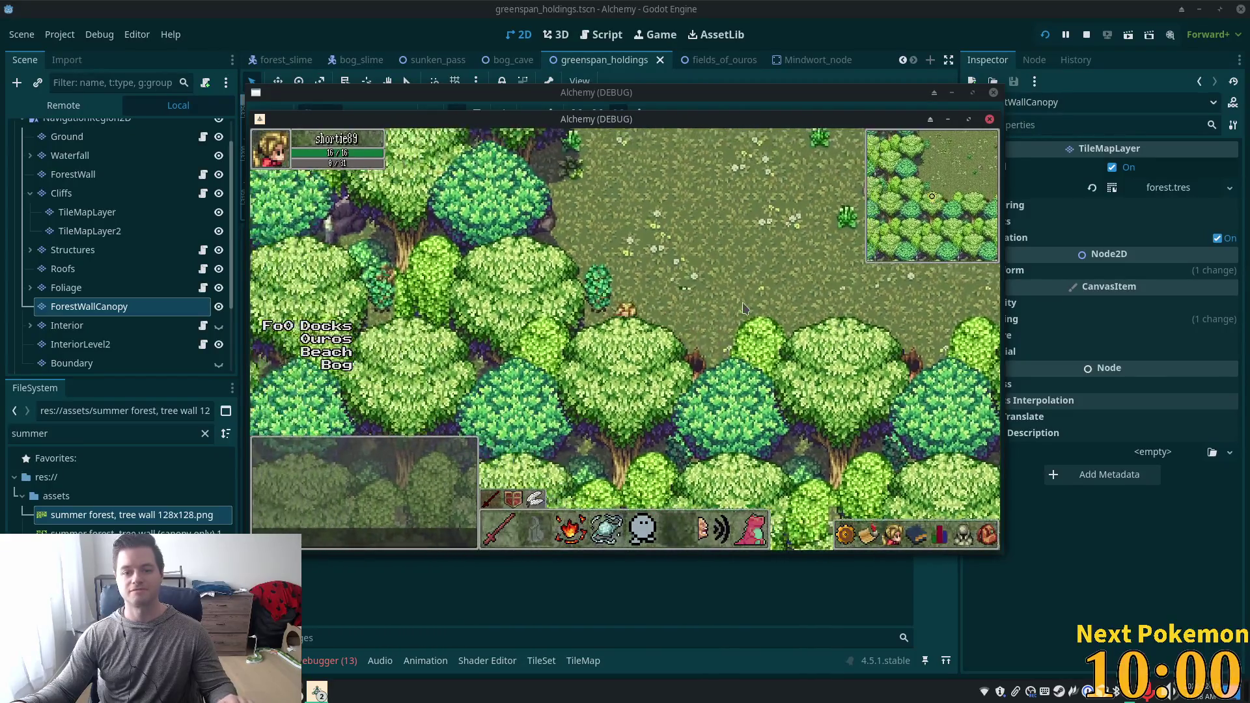
key("Up")
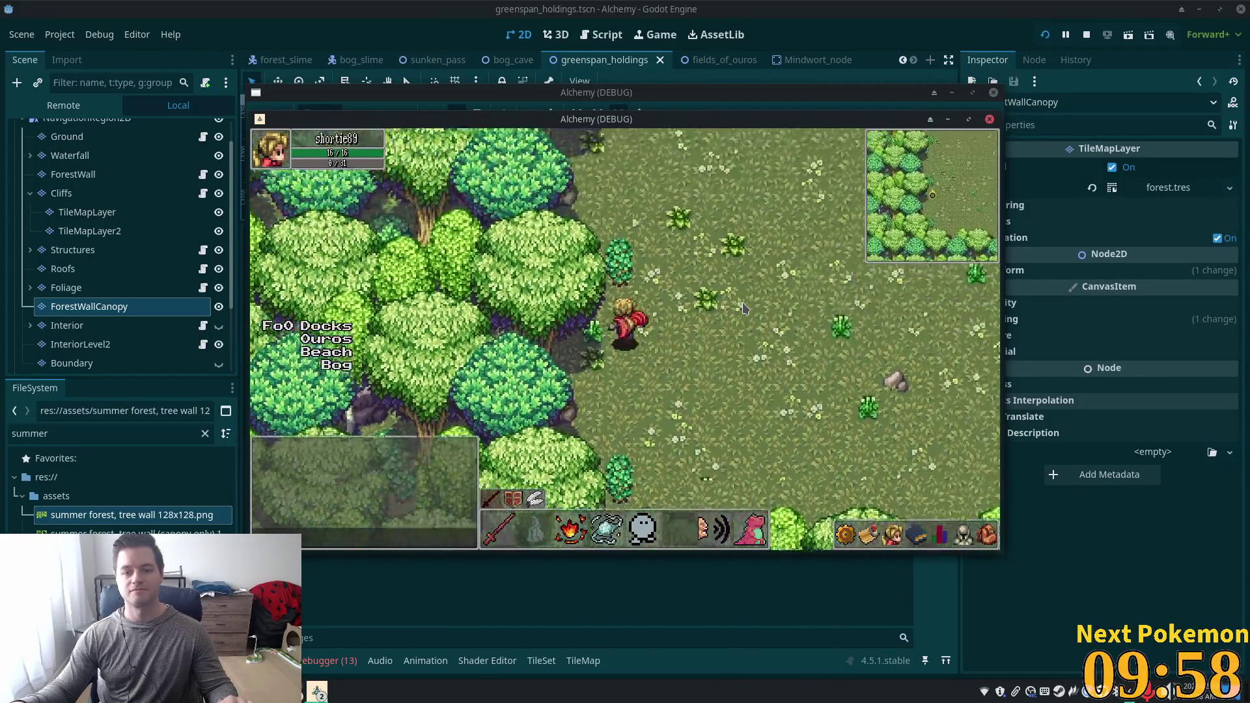
key("Up")
key("Left")
key("Up")
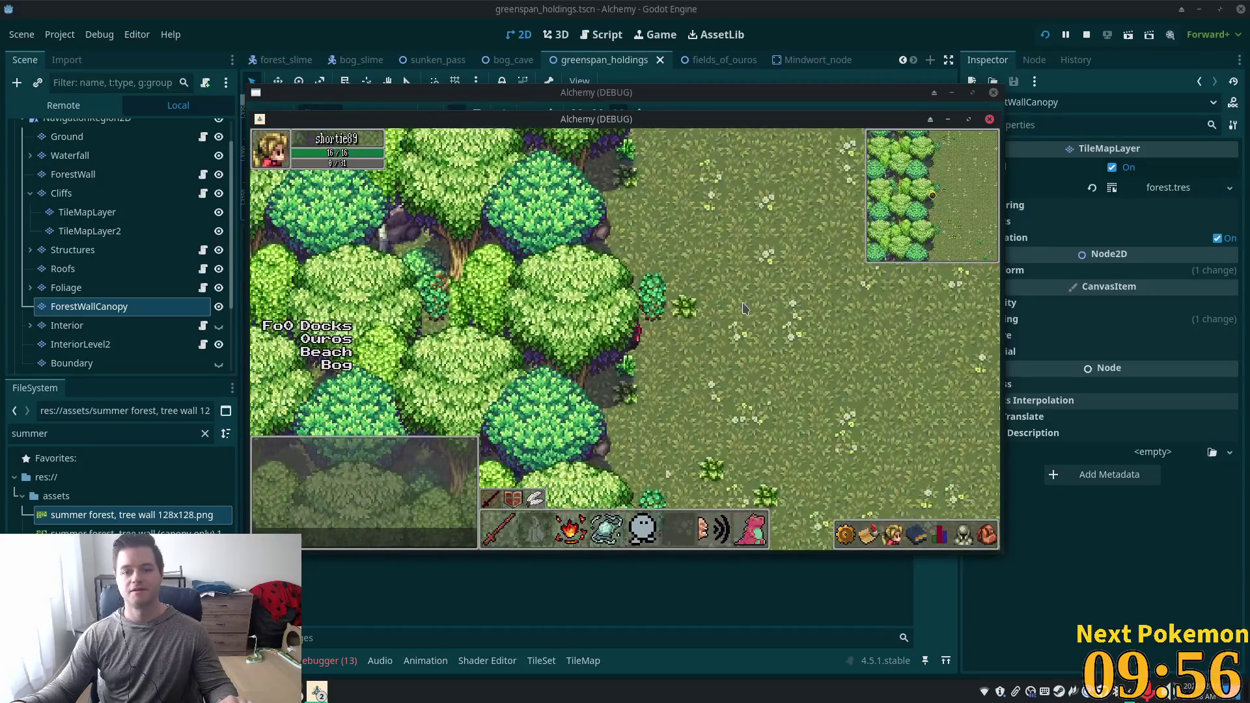
key("Right")
key("Right")
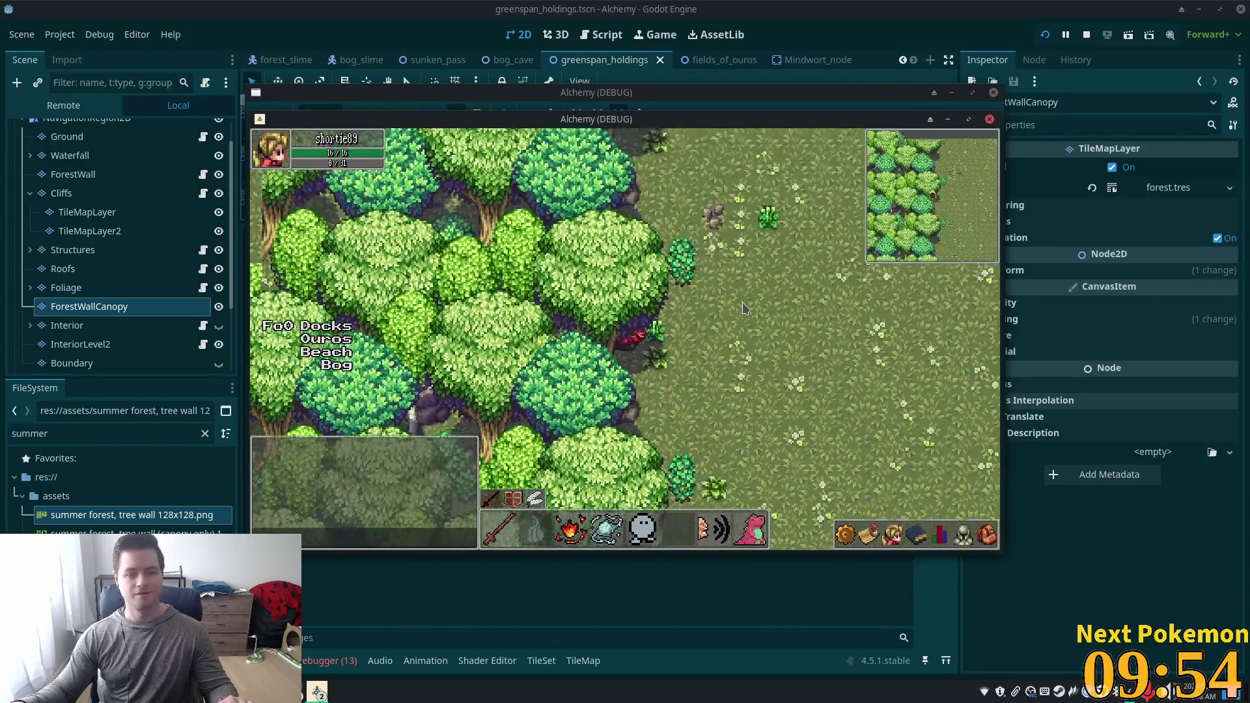
key("Right")
key("Right")
key("Up")
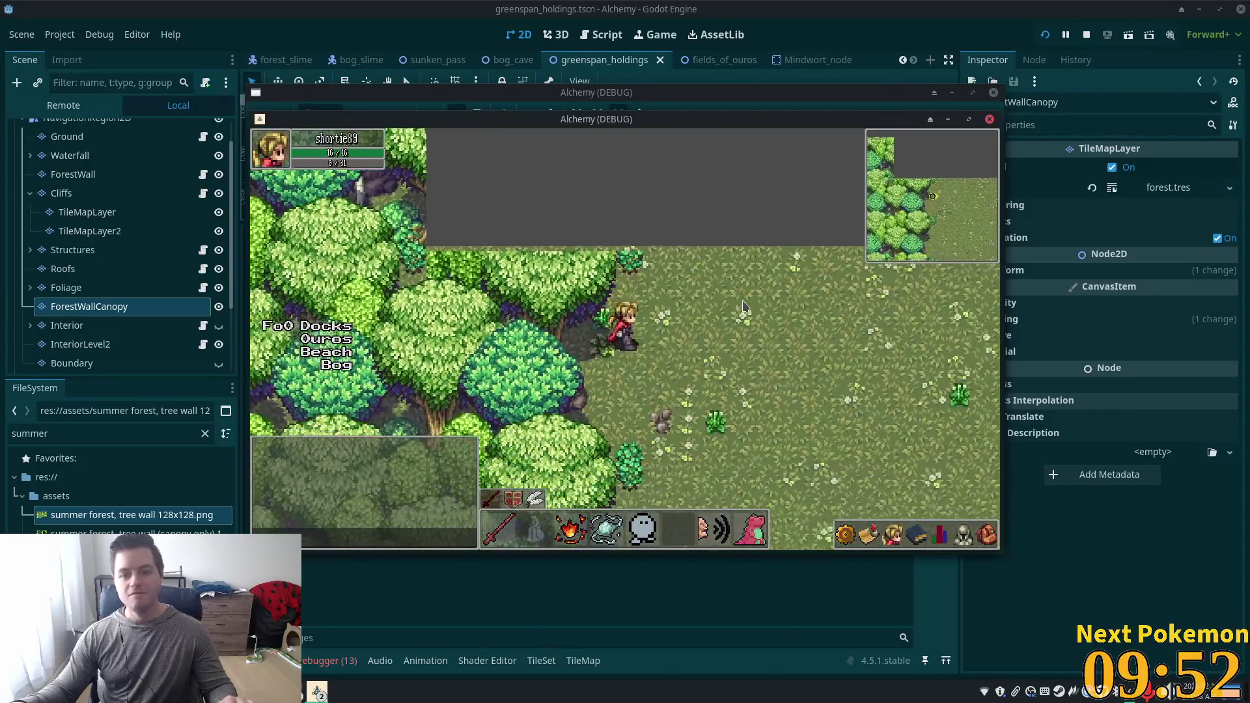
key("Right")
key("Up")
key("Right")
key("Down")
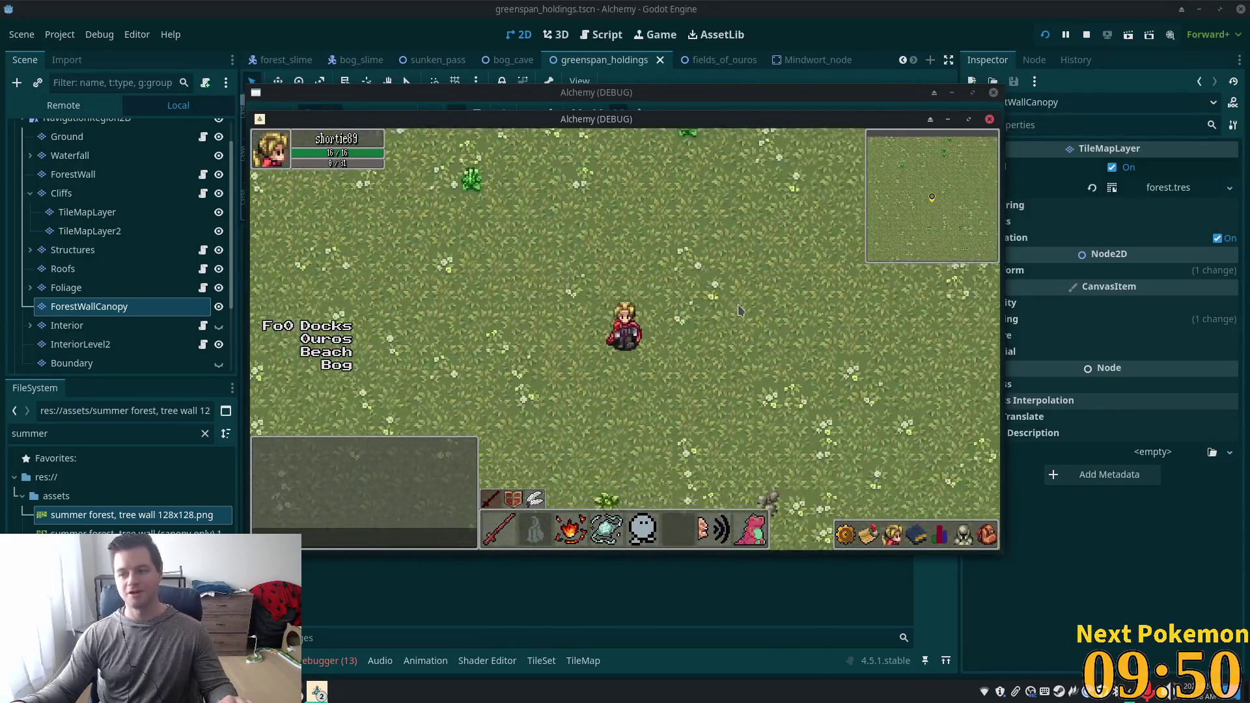
key("Right")
key("Down")
key("Right")
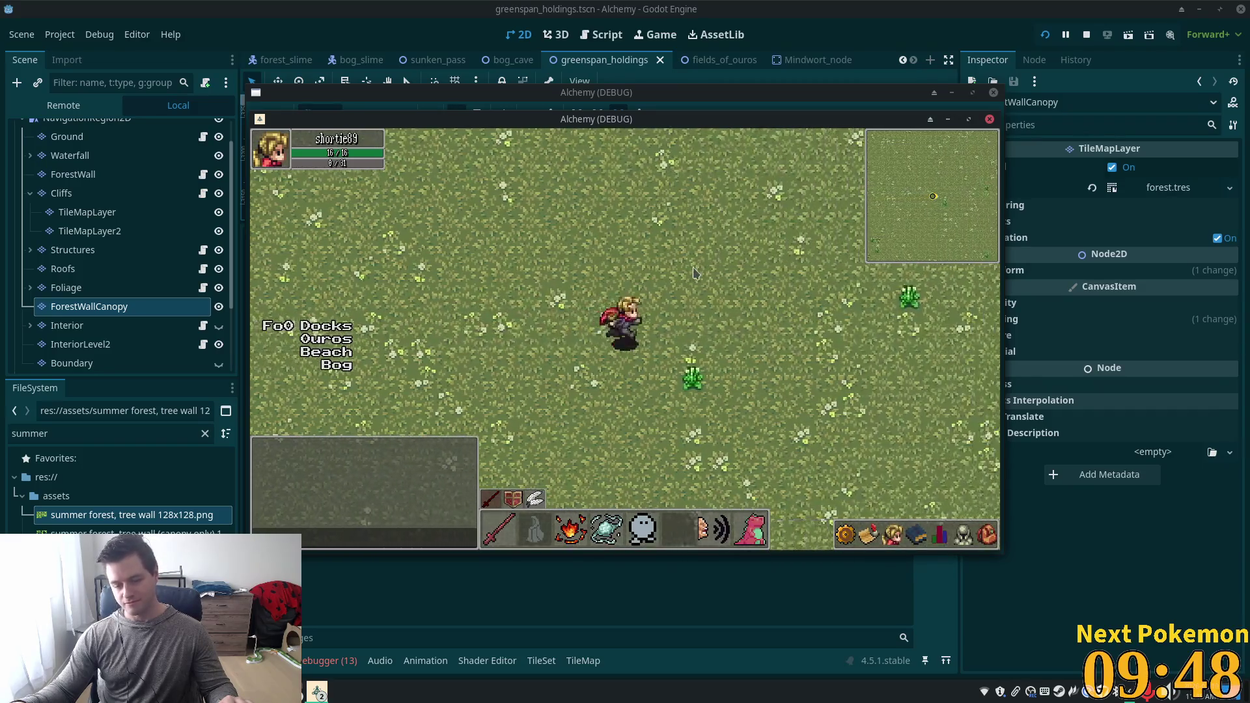
key("Right")
key("Down")
key("Up")
key("Right")
key("Right")
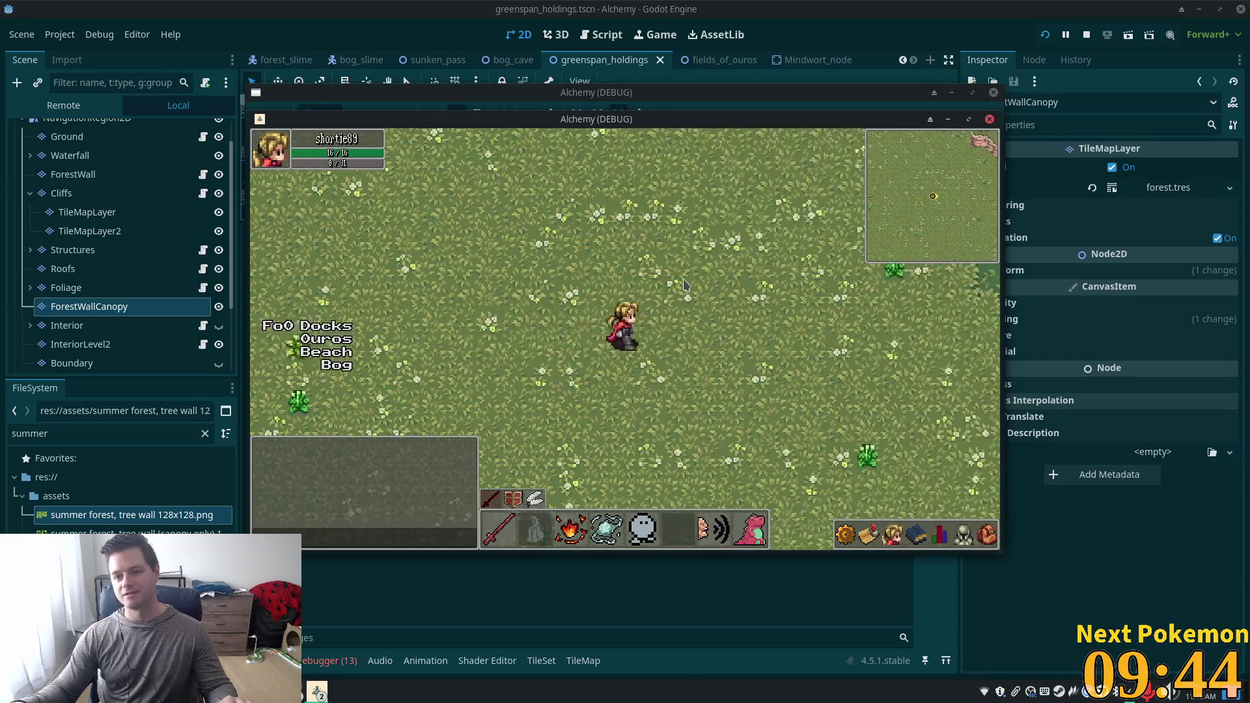
key("Right")
key("Right")
key("Down")
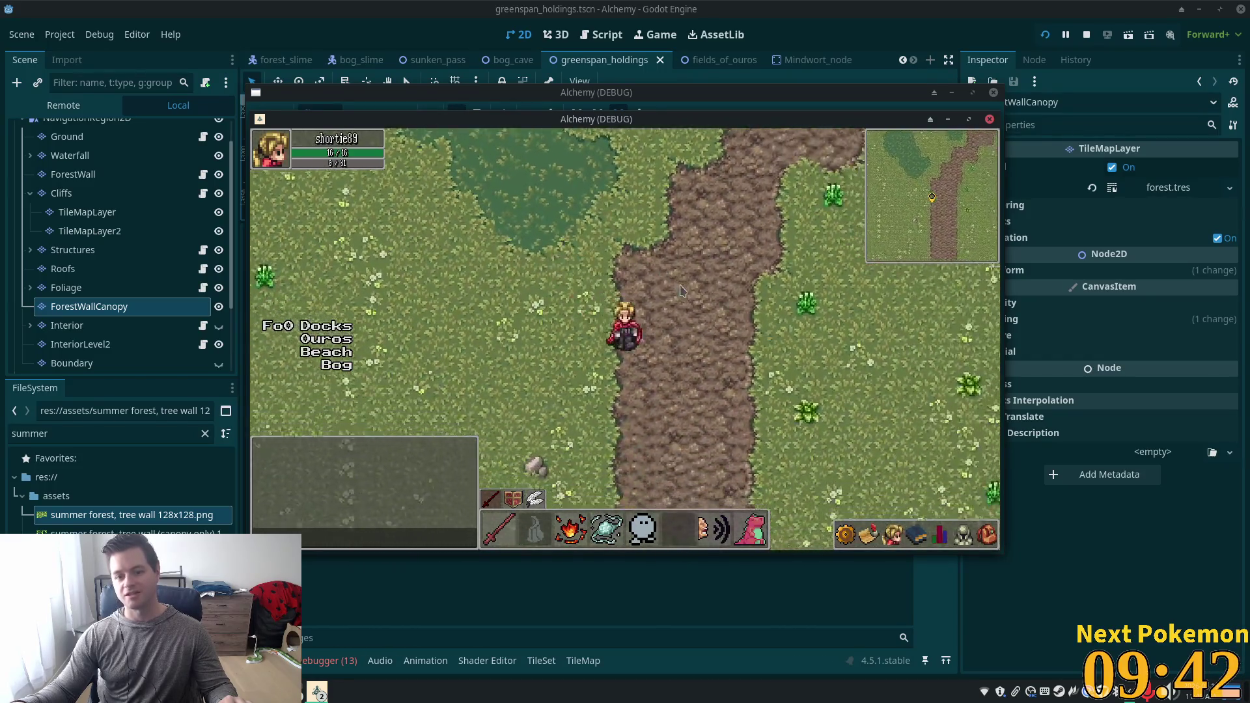
key("Right")
key("Down")
key("Left")
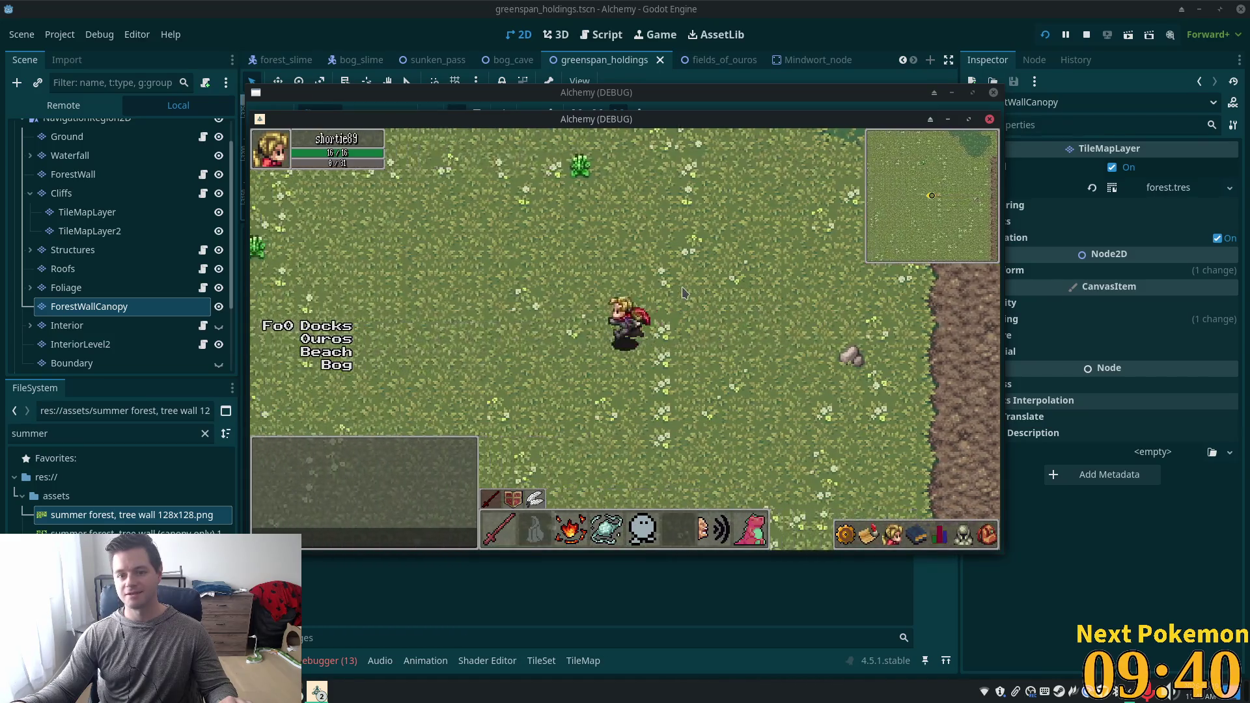
key("Left")
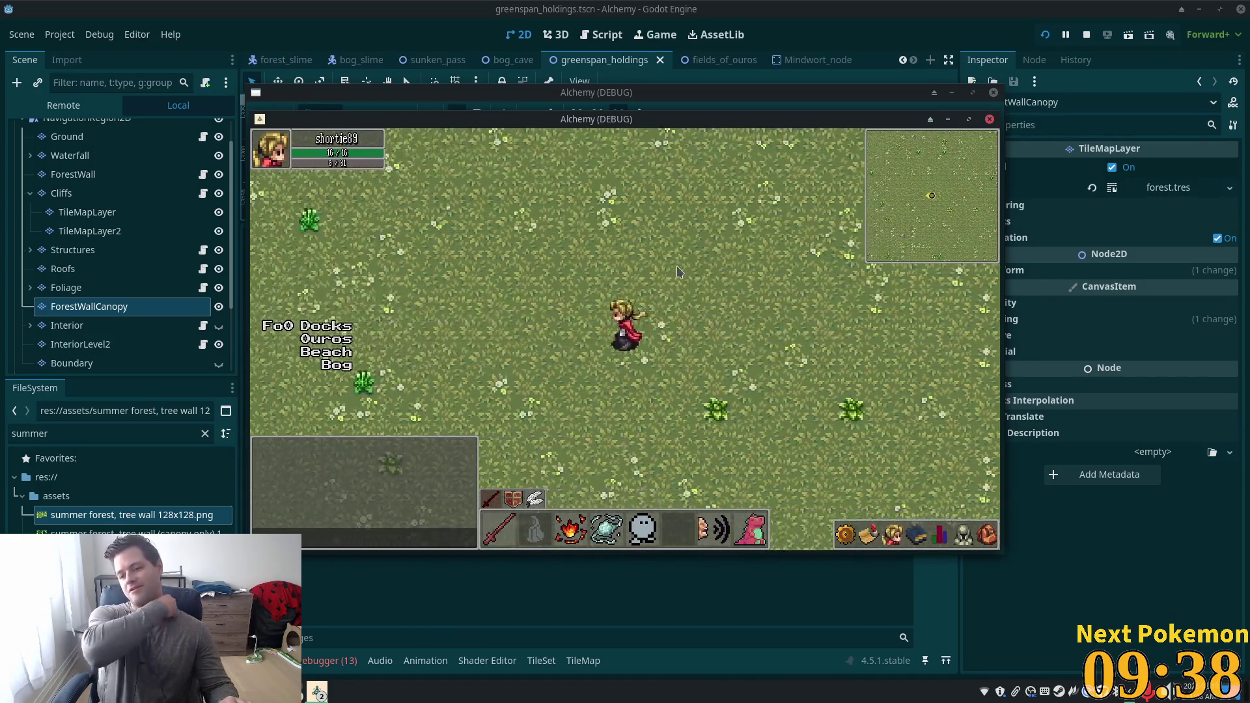
key("Left")
key("Left")
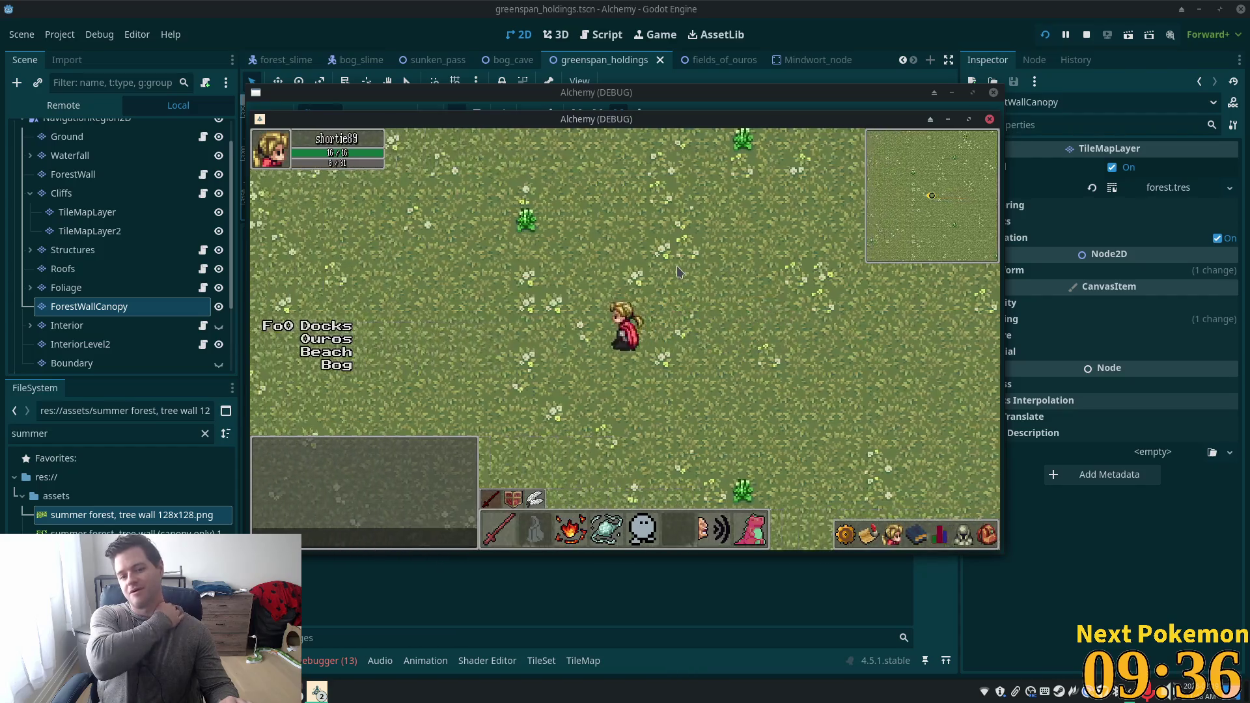
key("Left")
key("Left")
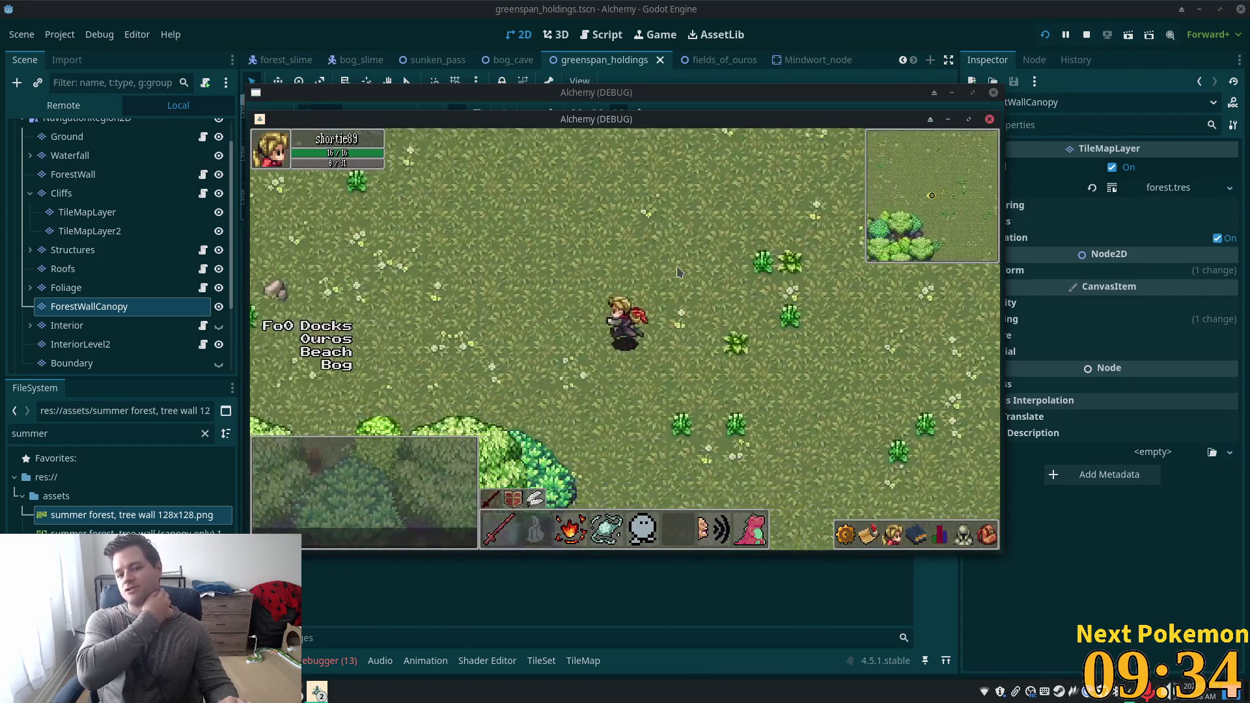
key("Up")
key("Left")
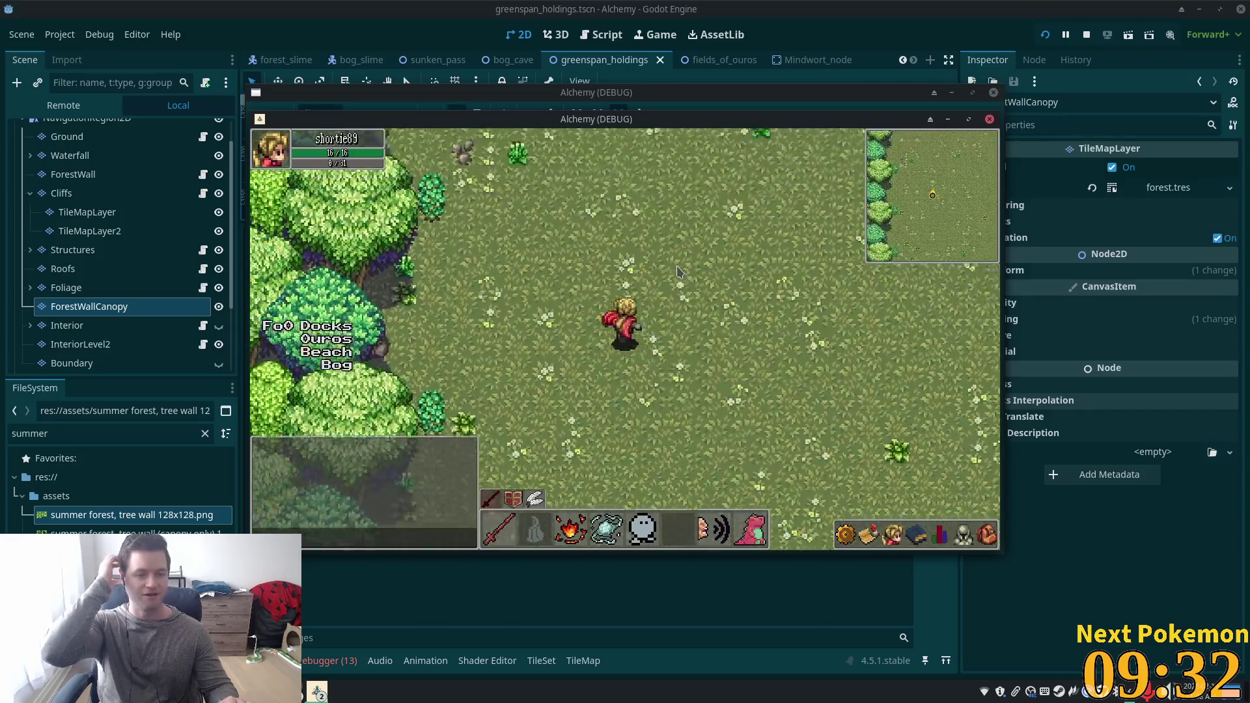
key("Up")
key("Right")
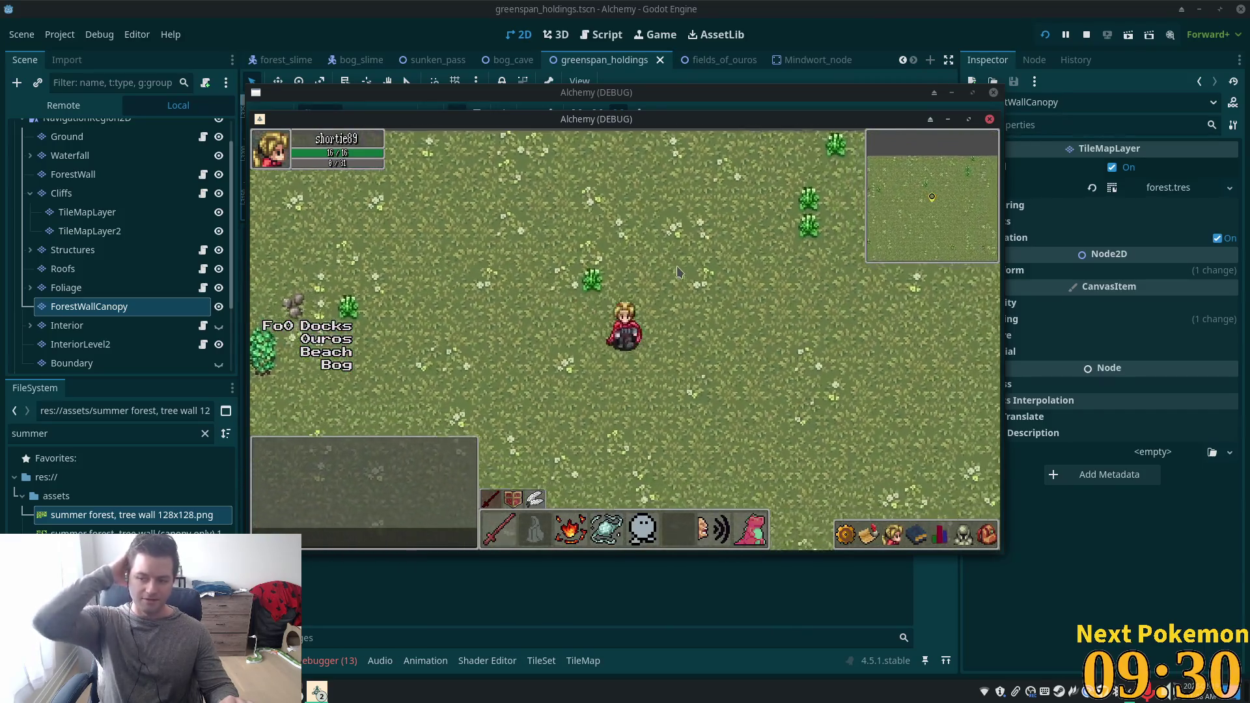
key("Left")
key("Up")
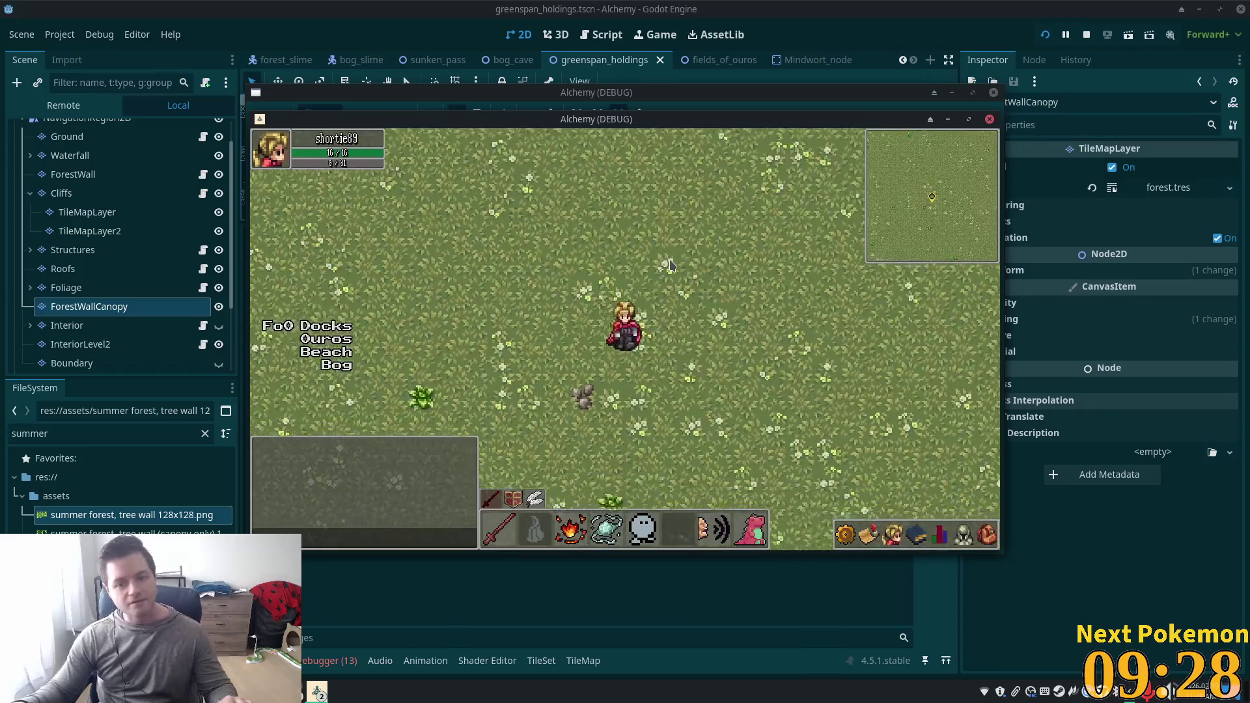
key("Down")
key("Right")
key("Right")
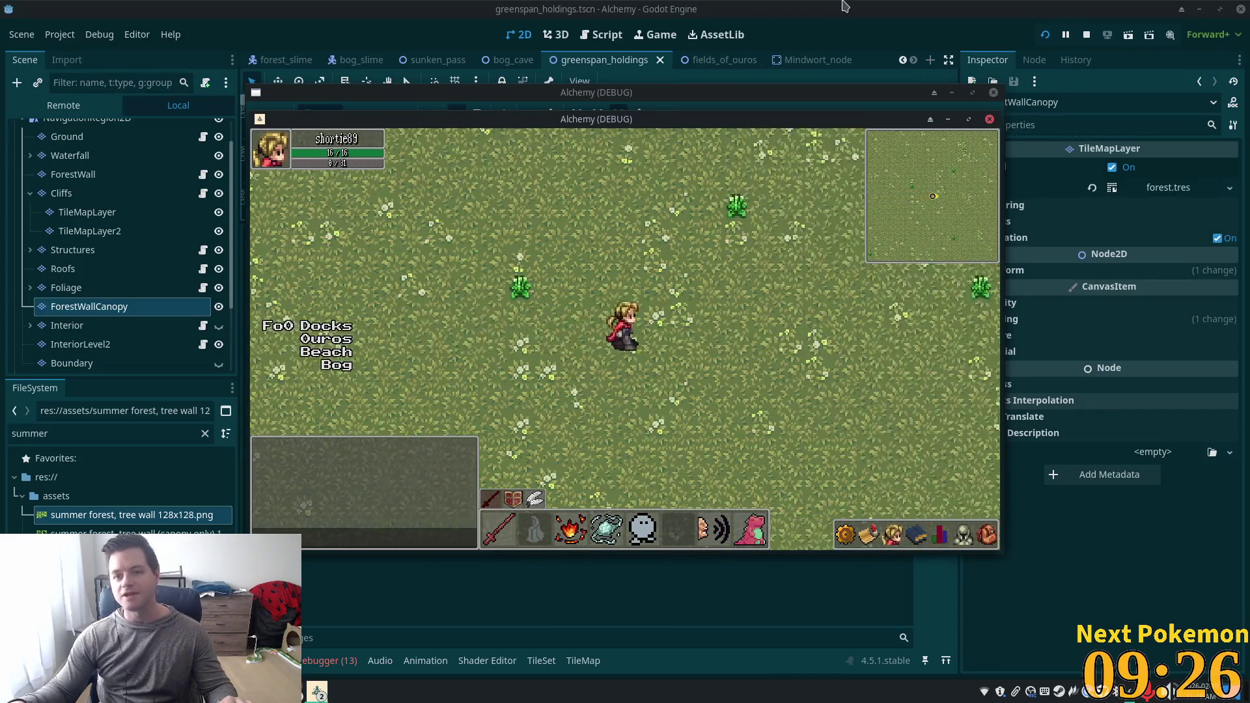
key("F8")
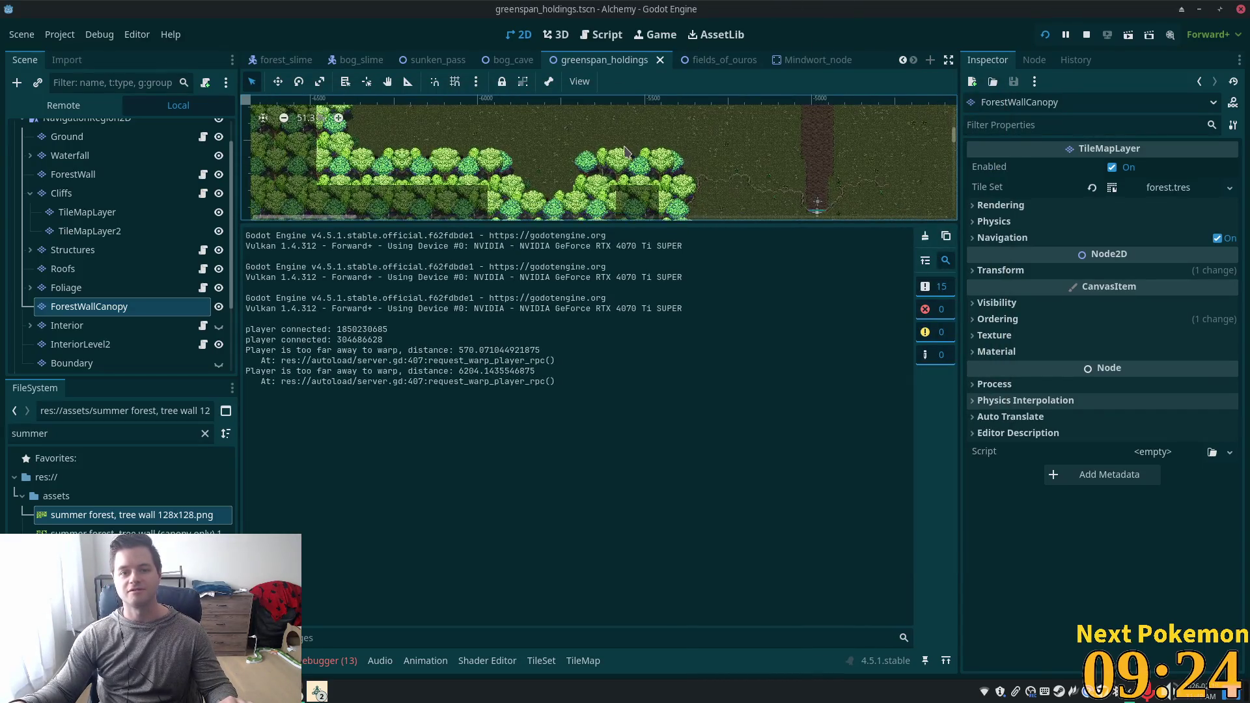
Zoom and pan around the greenspan_holdings forest map to inspect its tree wall.
scroll(624, 151, "down", 8)
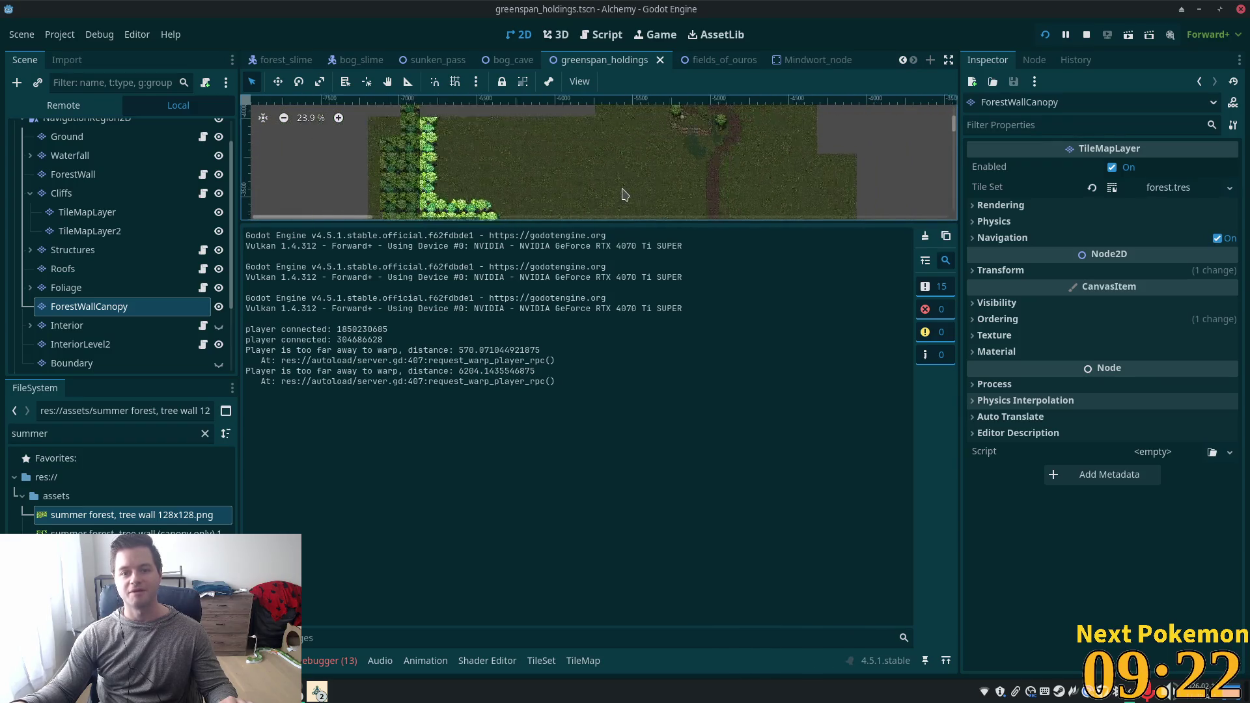
scroll(624, 182, "down", 3)
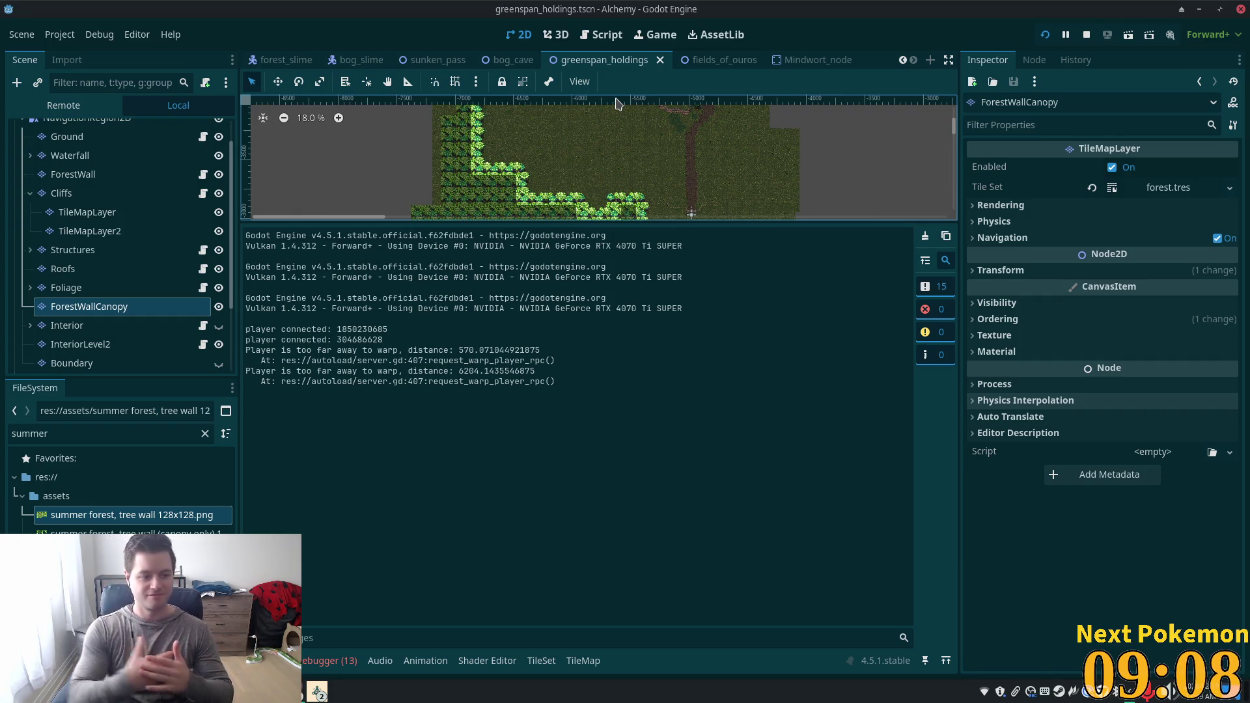
scroll(706, 120, "up", 3)
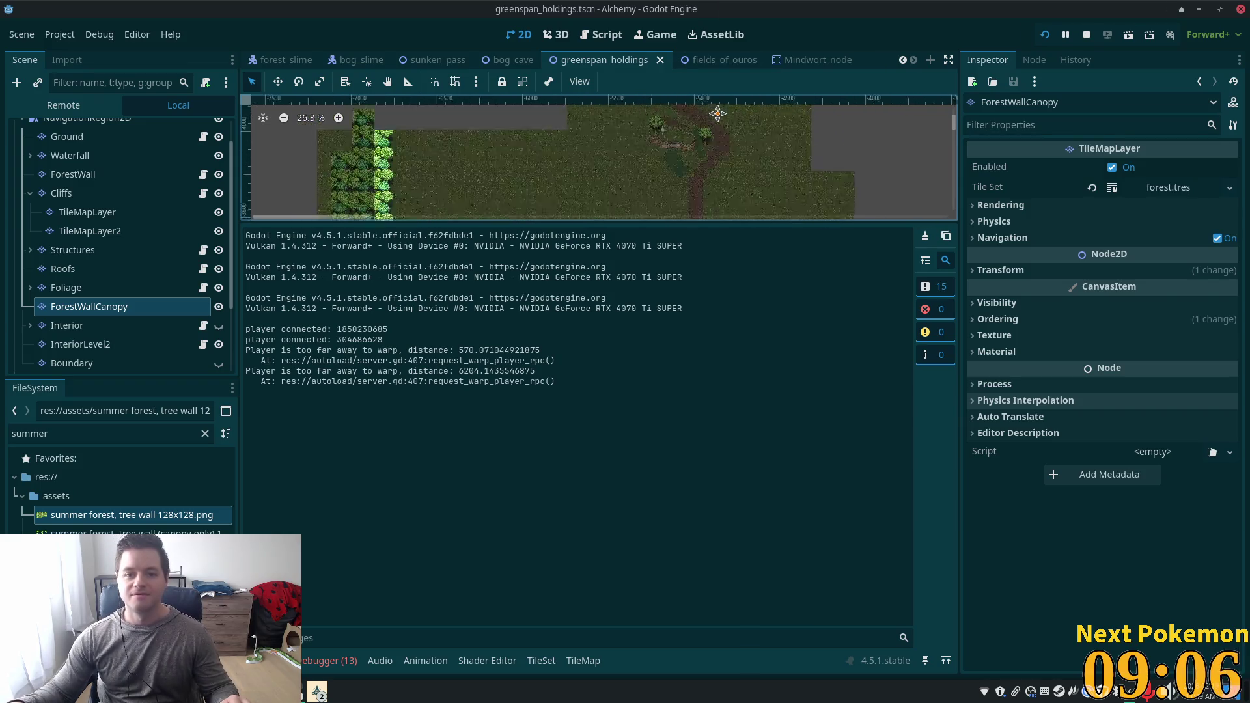
scroll(717, 114, "down", 4)
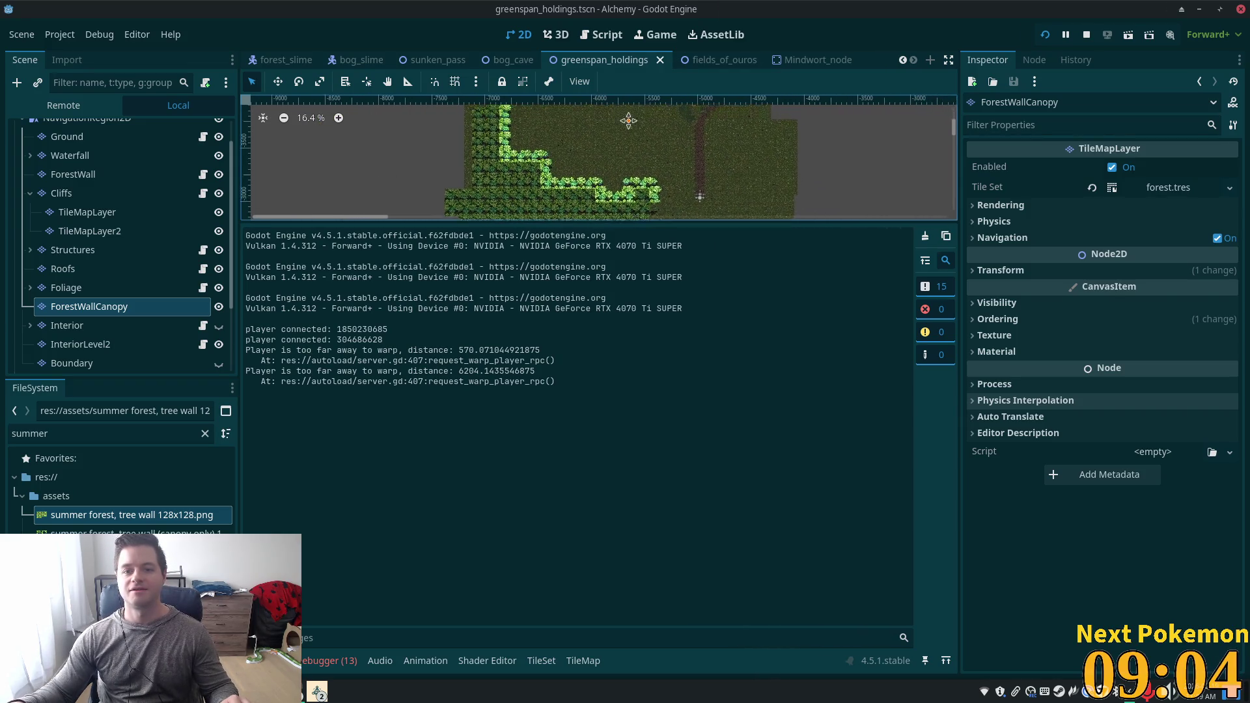
left_click_drag(629, 120, 625, 144)
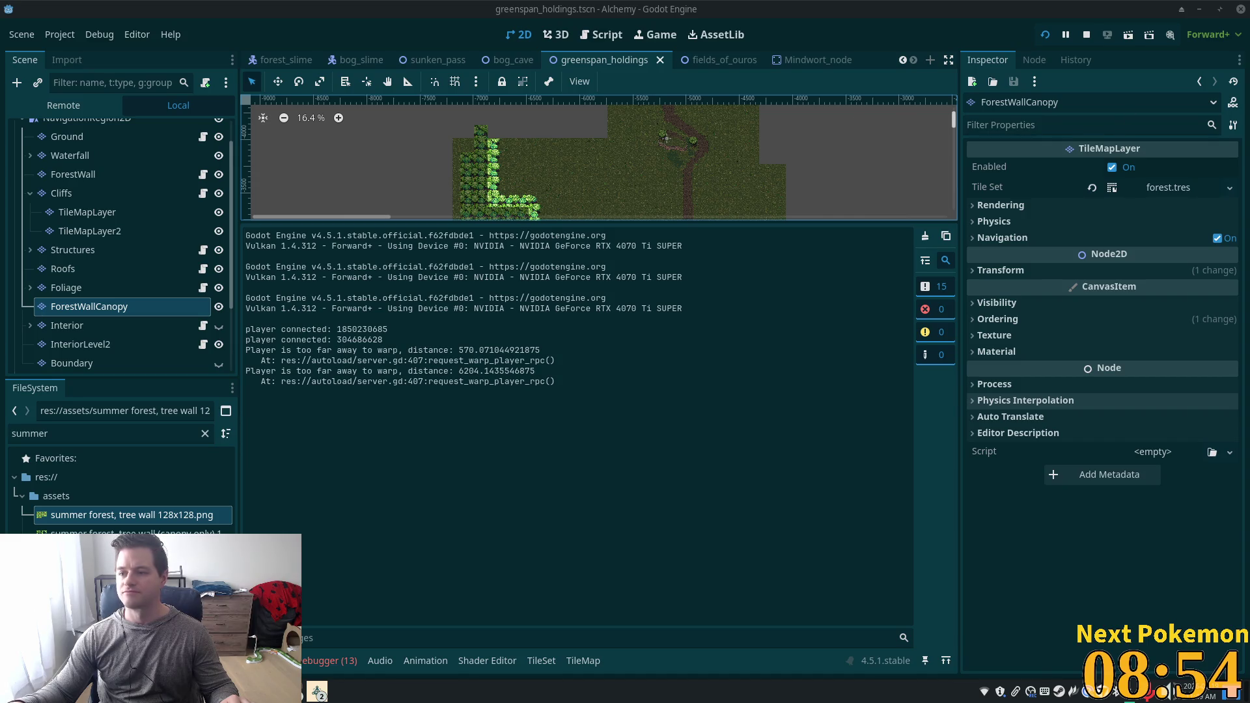
scroll(690, 137, "up", 5)
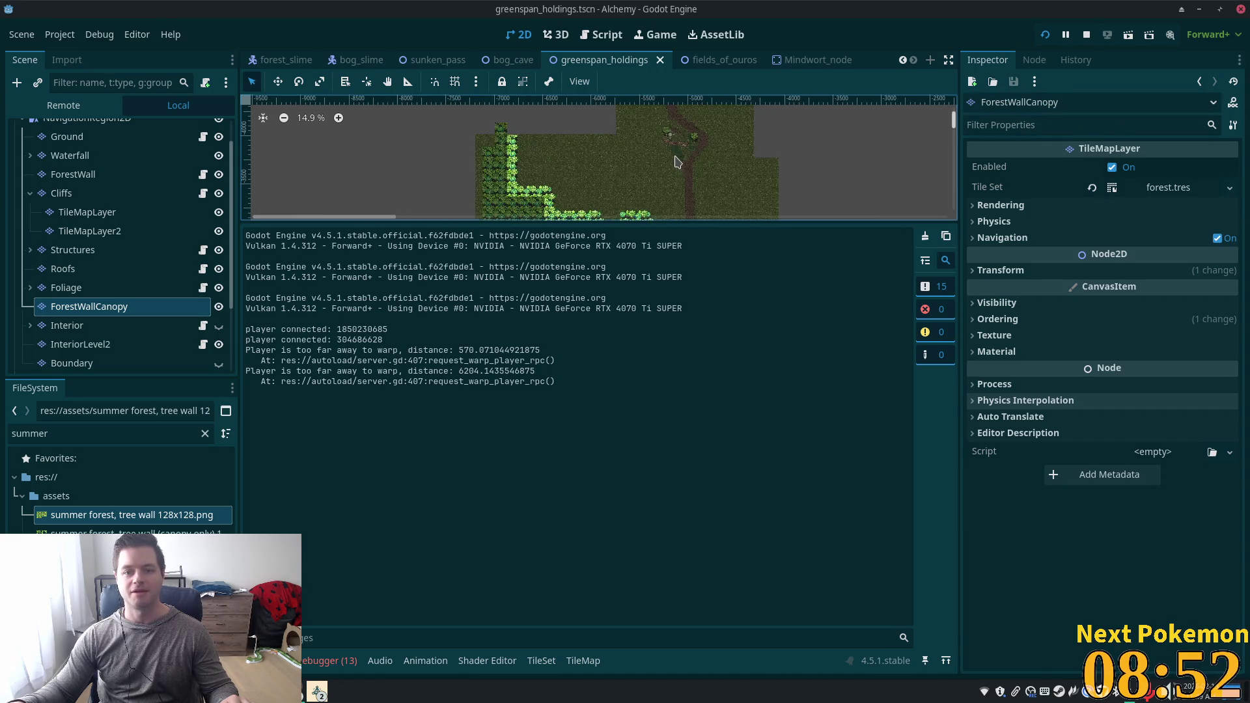
mouse_move(773, 147)
left_mouse_down()
mouse_move(866, 218)
mouse_move(843, 135)
mouse_move(712, 164)
left_mouse_up()
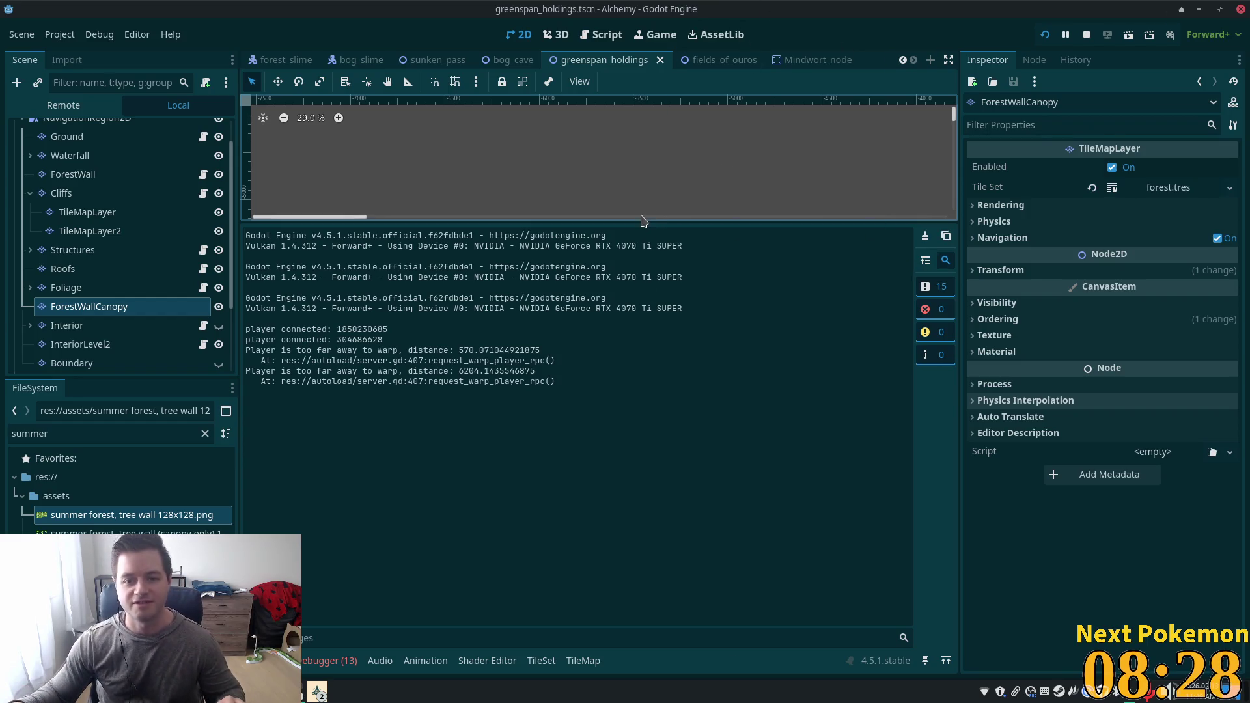
Enlarge the 2D canvas over the Output panel, then switch to the fields_of_ouros scene.
left_click_drag(641, 219, 641, 485)
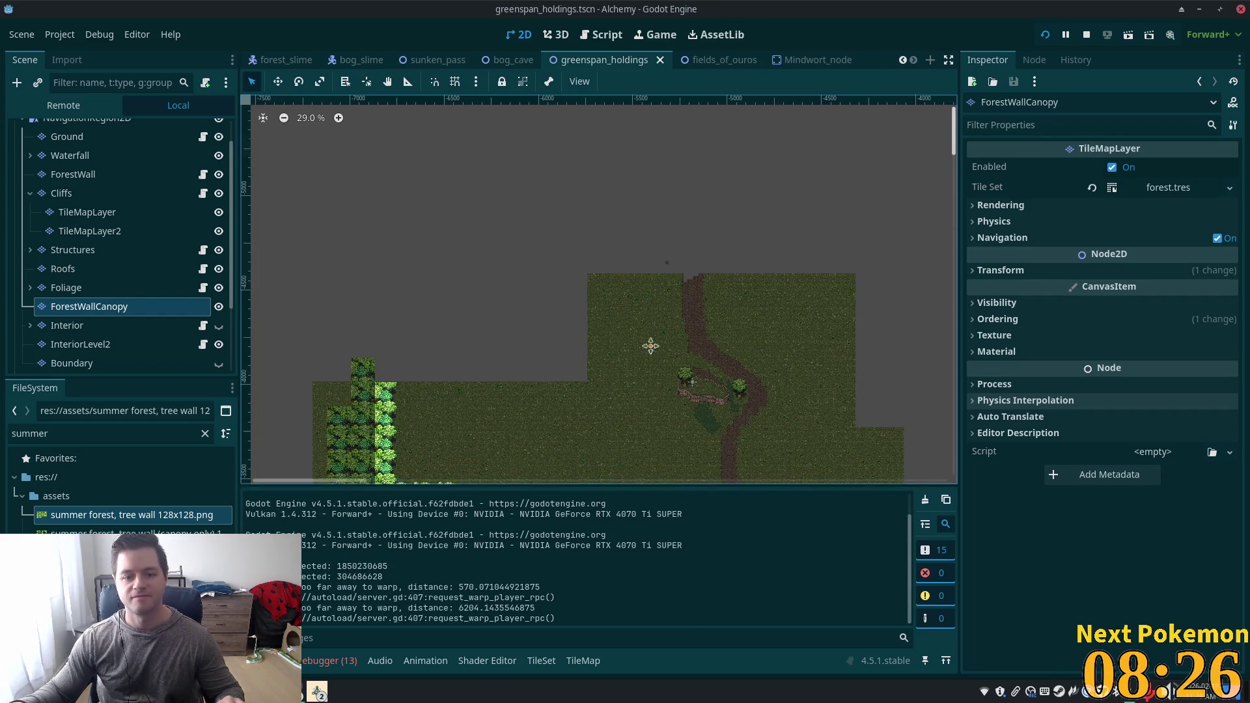
scroll(651, 345, "down", 3)
scroll(645, 391, "up", 6)
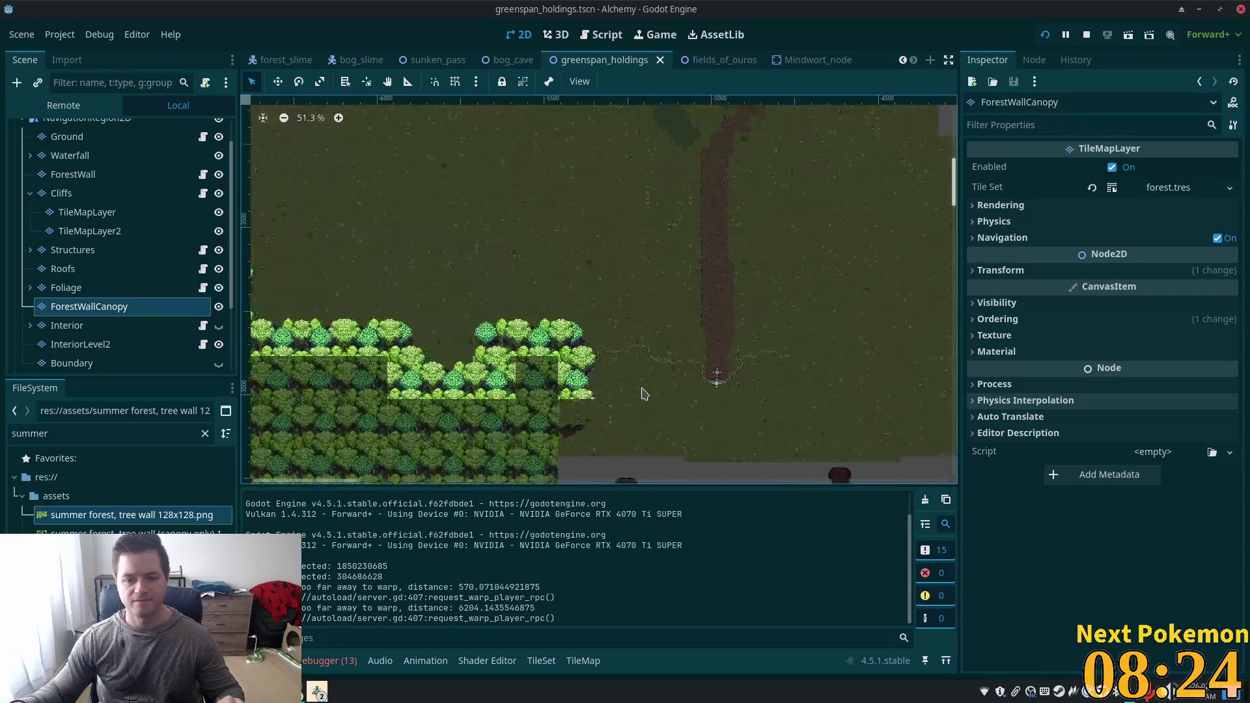
scroll(643, 393, "down", 5)
scroll(563, 358, "down", 3)
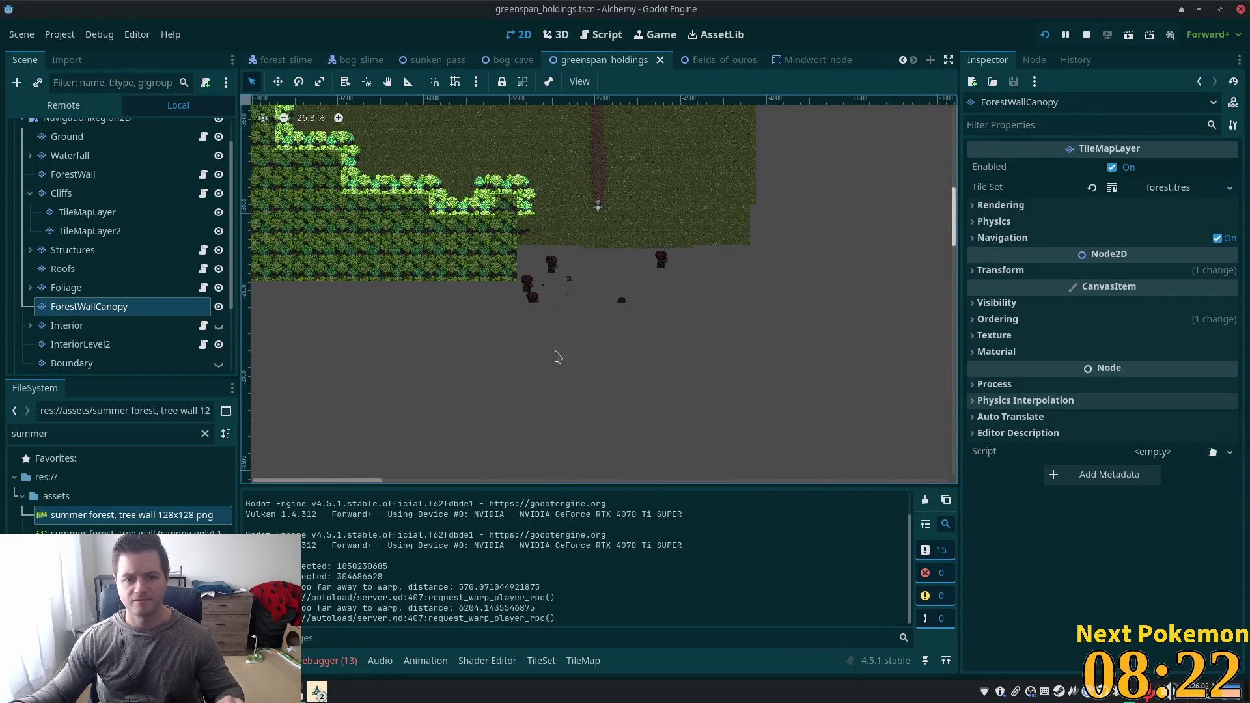
scroll(605, 424, "up", 2)
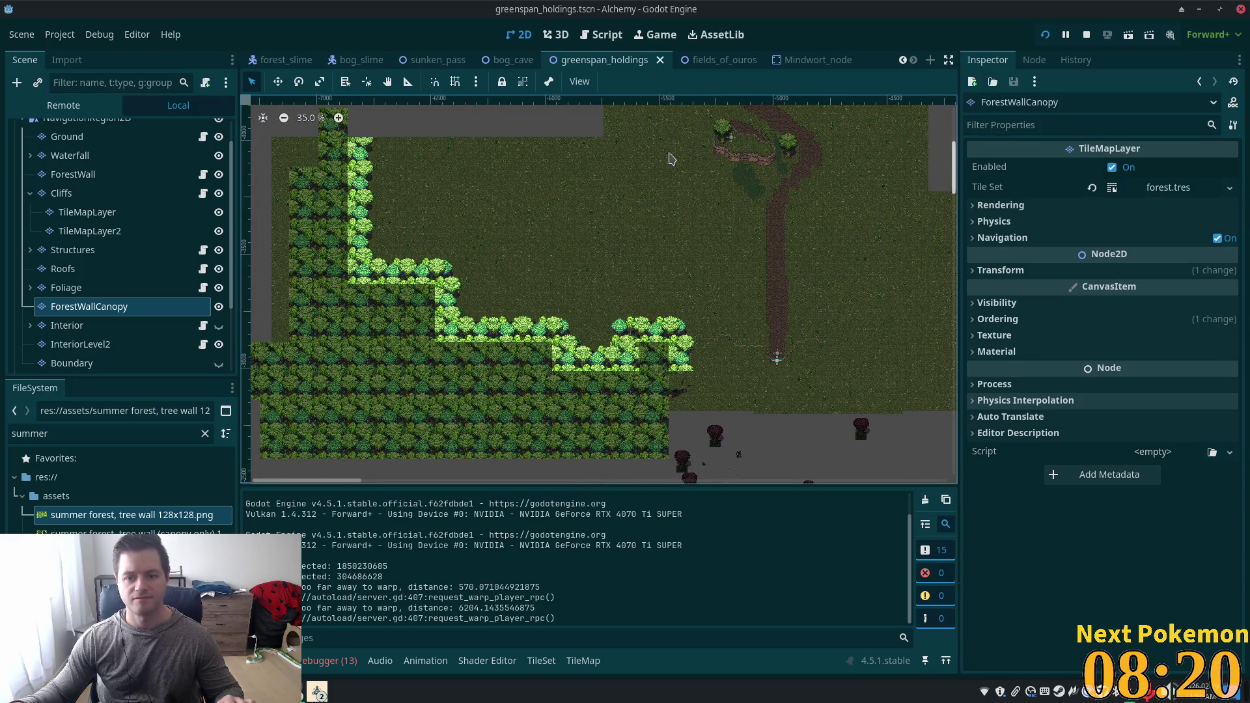
scroll(573, 209, "up", 5)
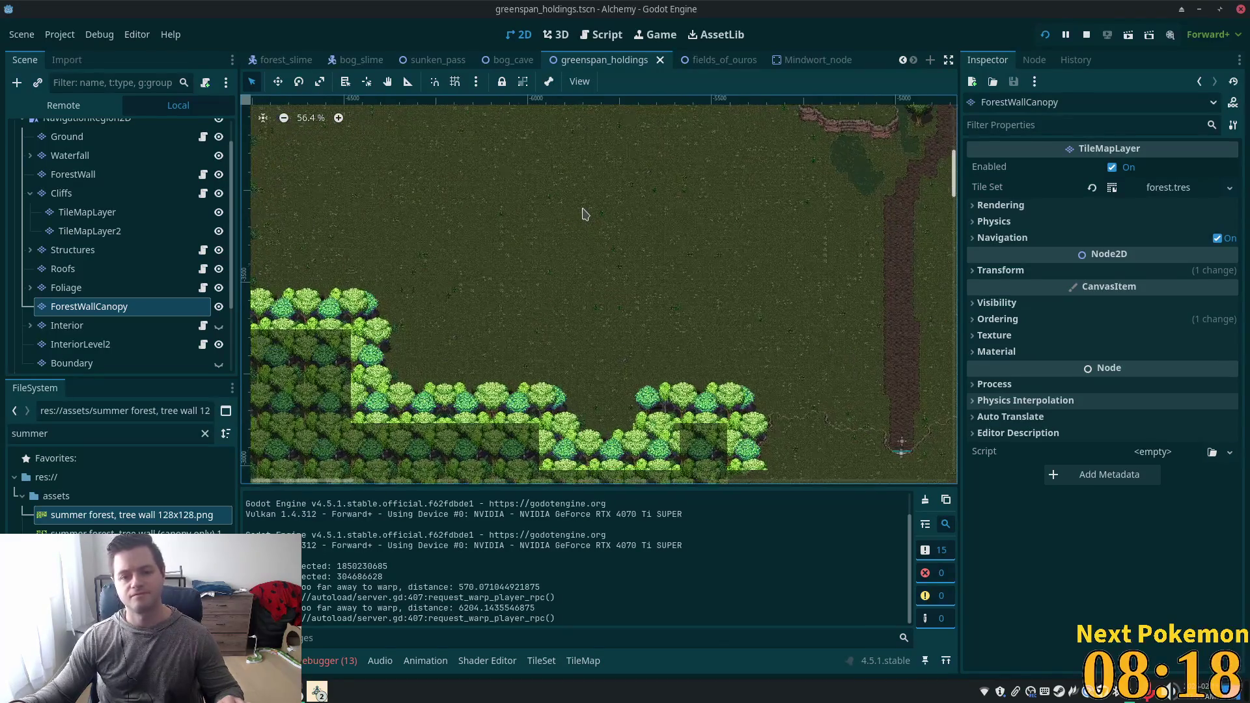
scroll(583, 214, "up", 1)
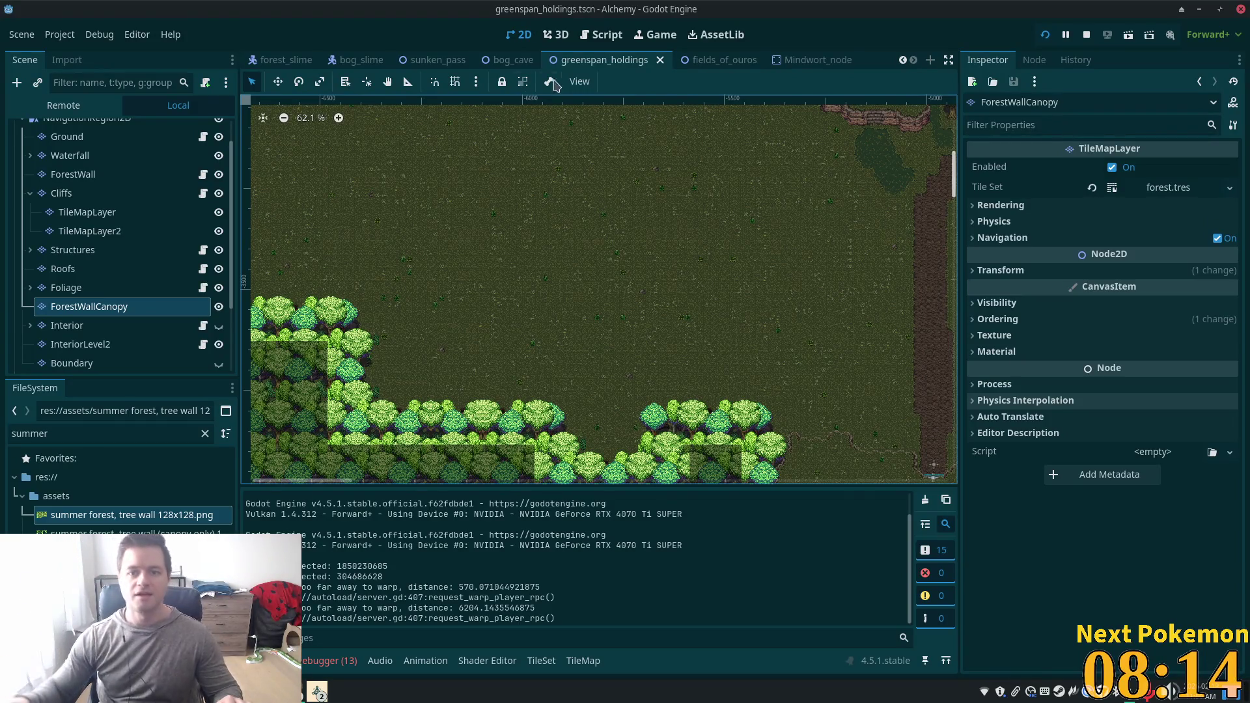
left_click(722, 61)
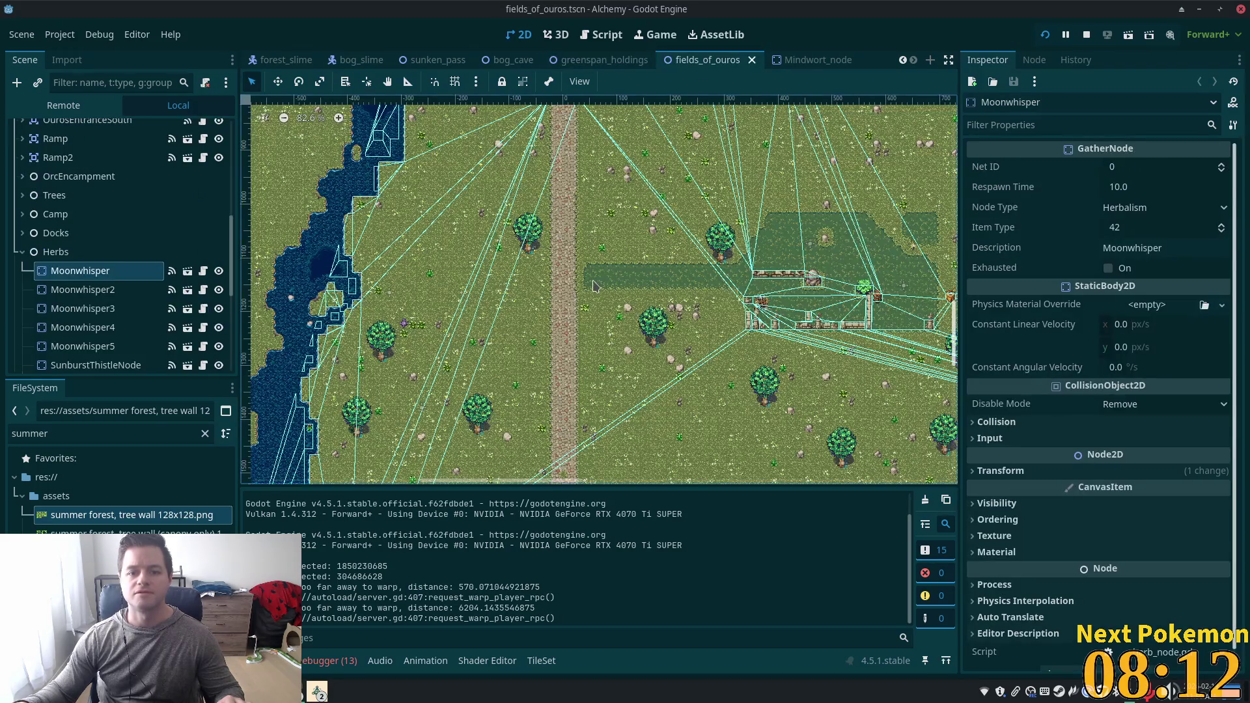
Collapse the Herbs node group and select the Structures TileMapLayer for tile editing.
scroll(594, 285, "down", 4)
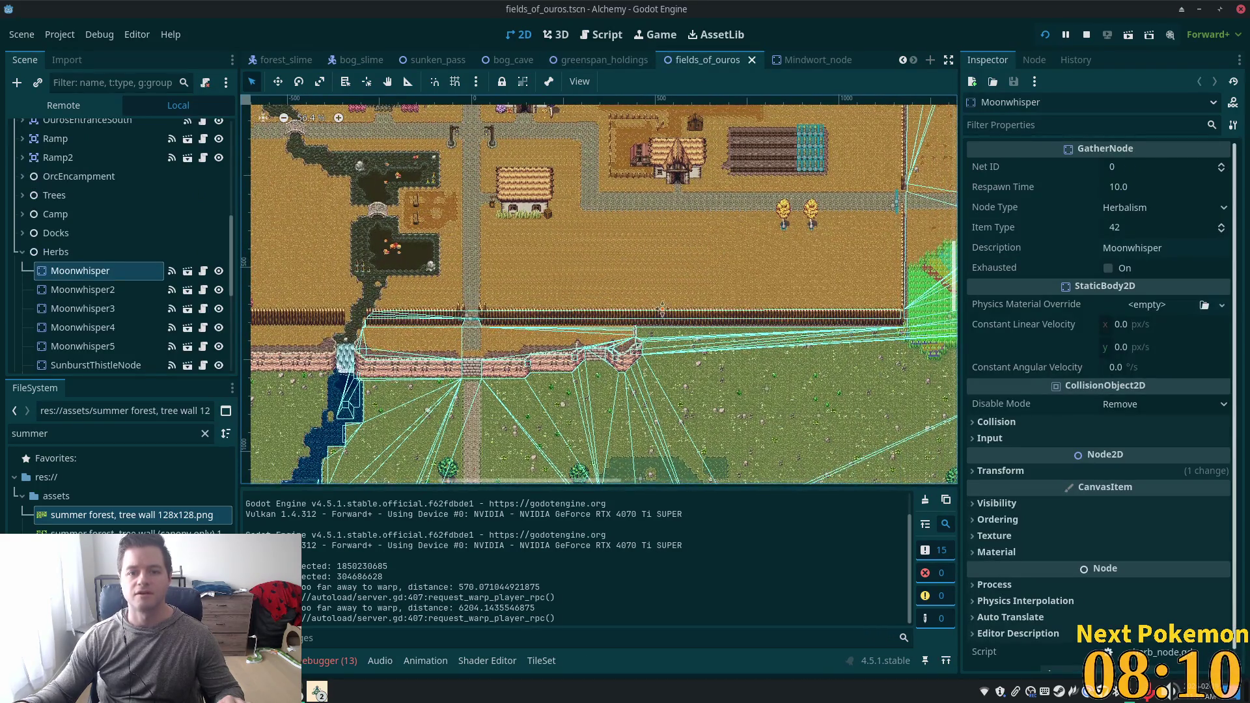
scroll(566, 337, "up", 8)
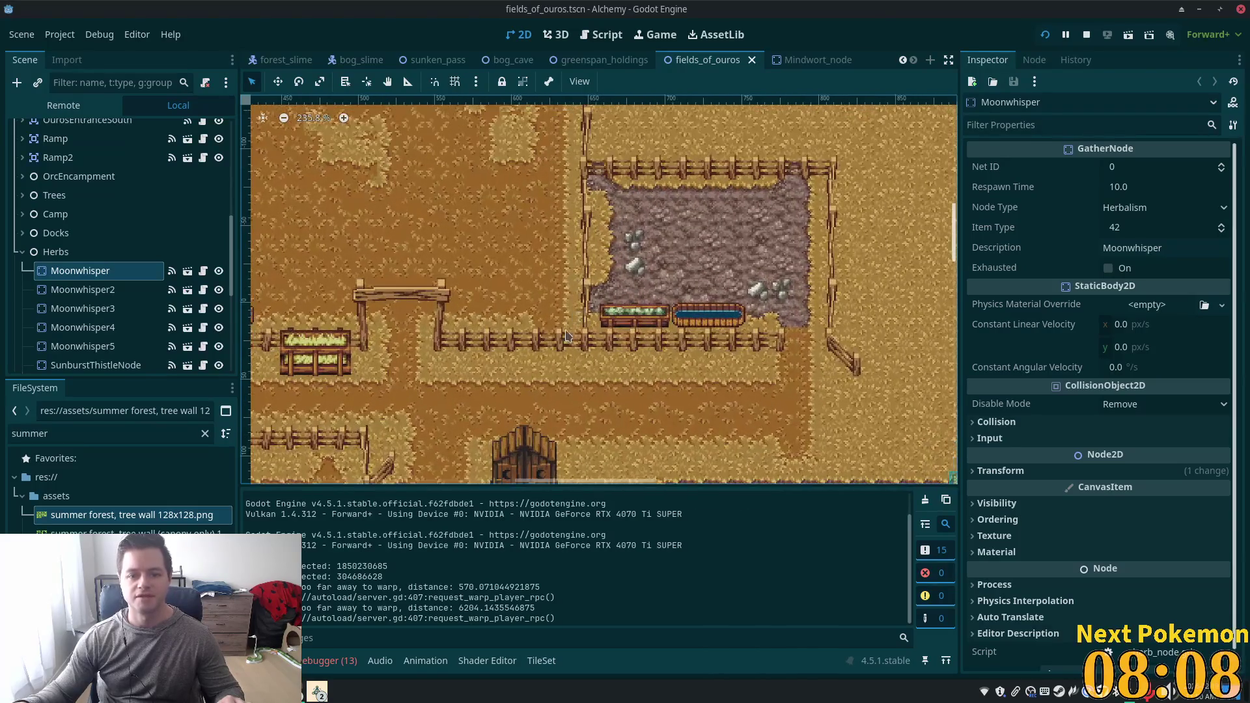
scroll(565, 336, "up", 1)
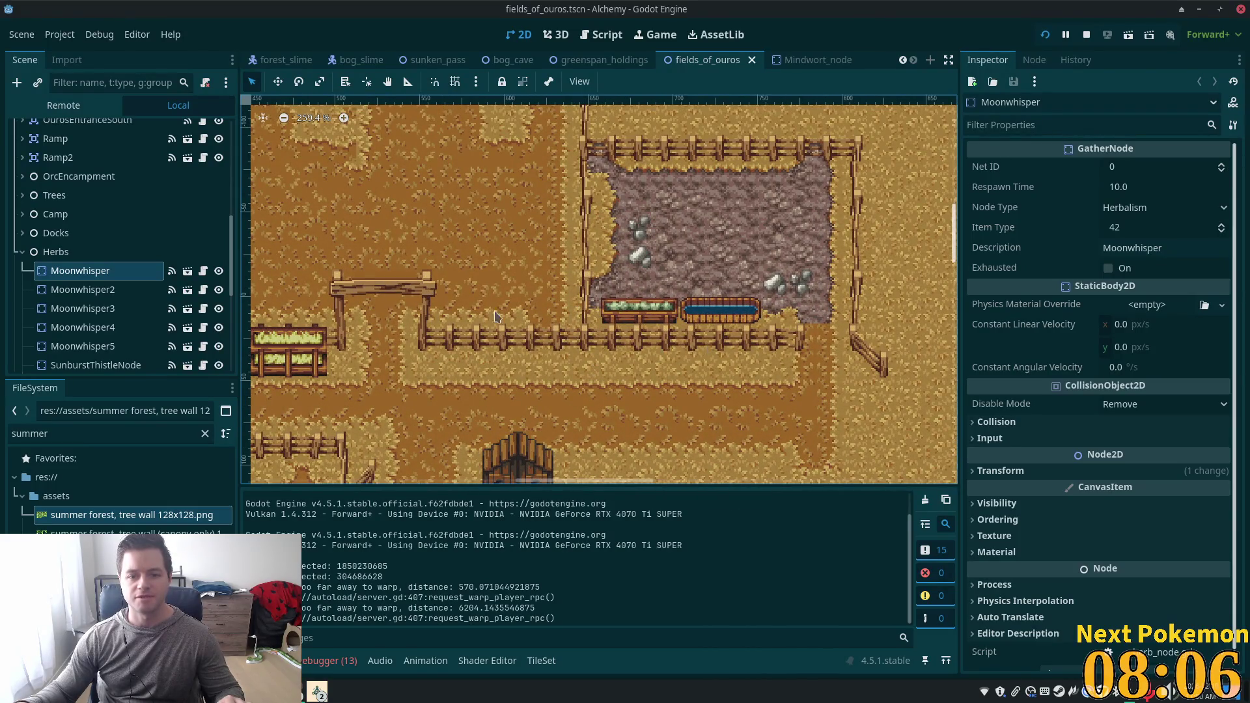
scroll(606, 308, "down", 7)
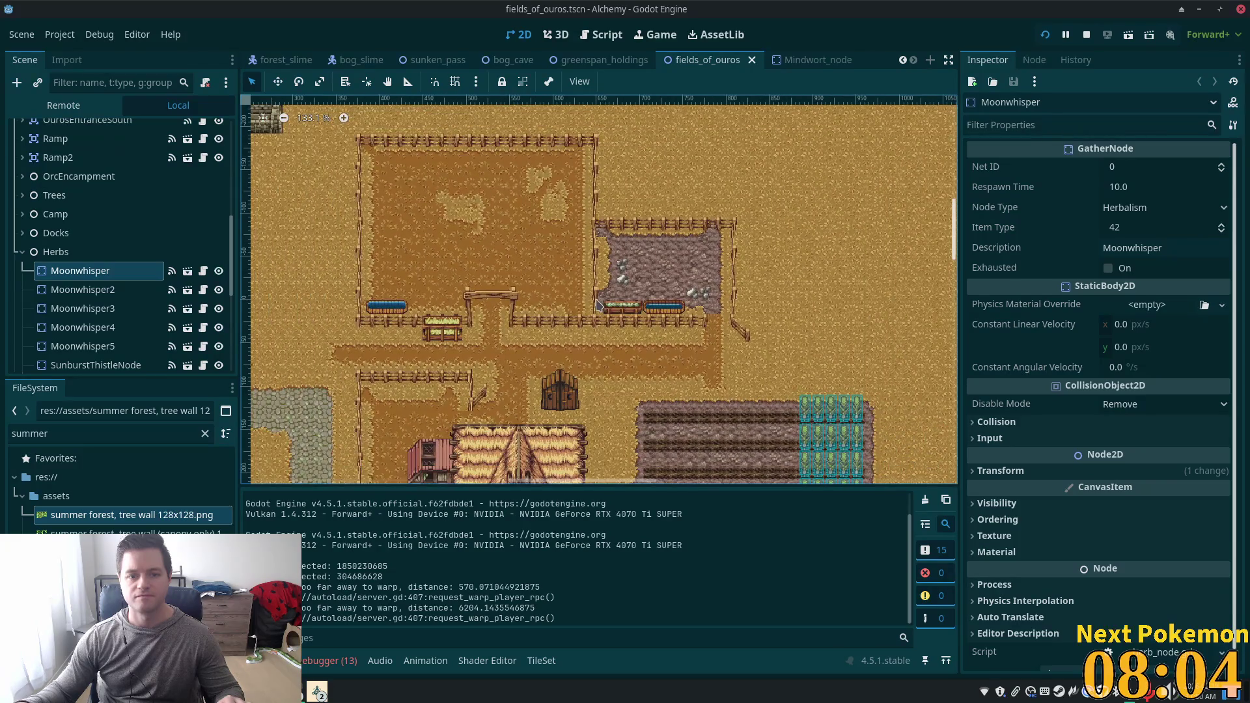
scroll(597, 304, "down", 3)
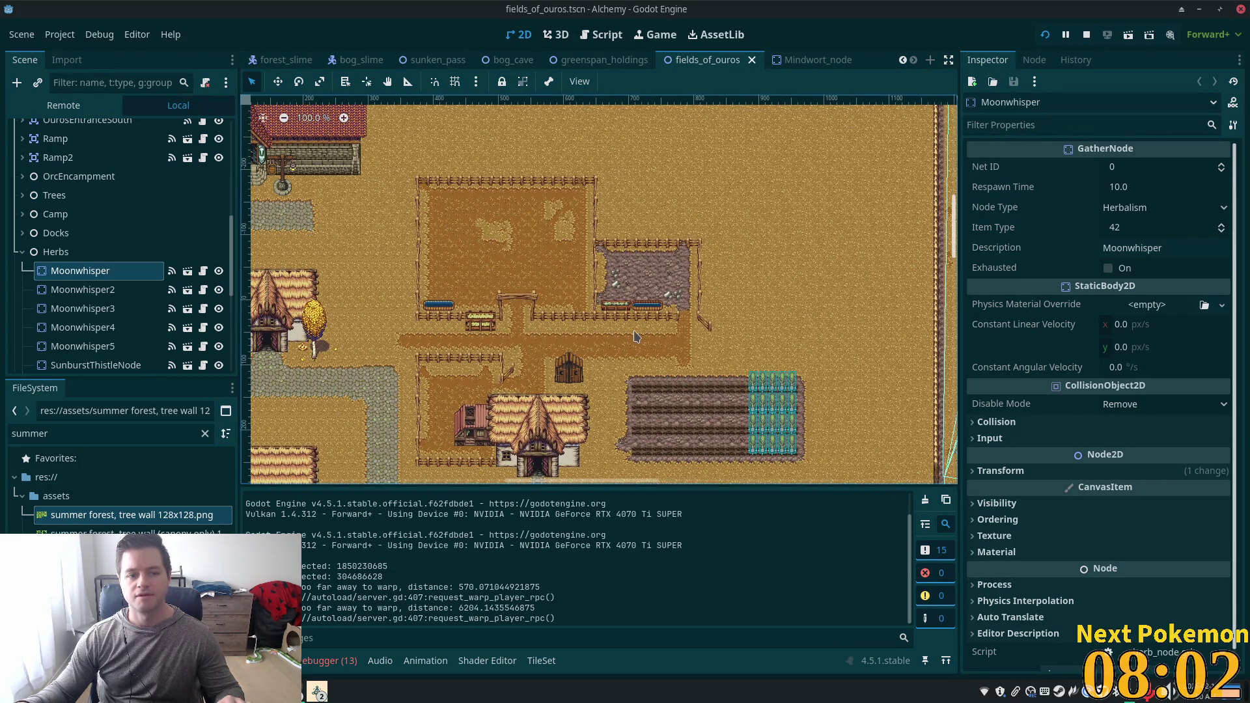
left_click(22, 251)
scroll(74, 241, "up", 2)
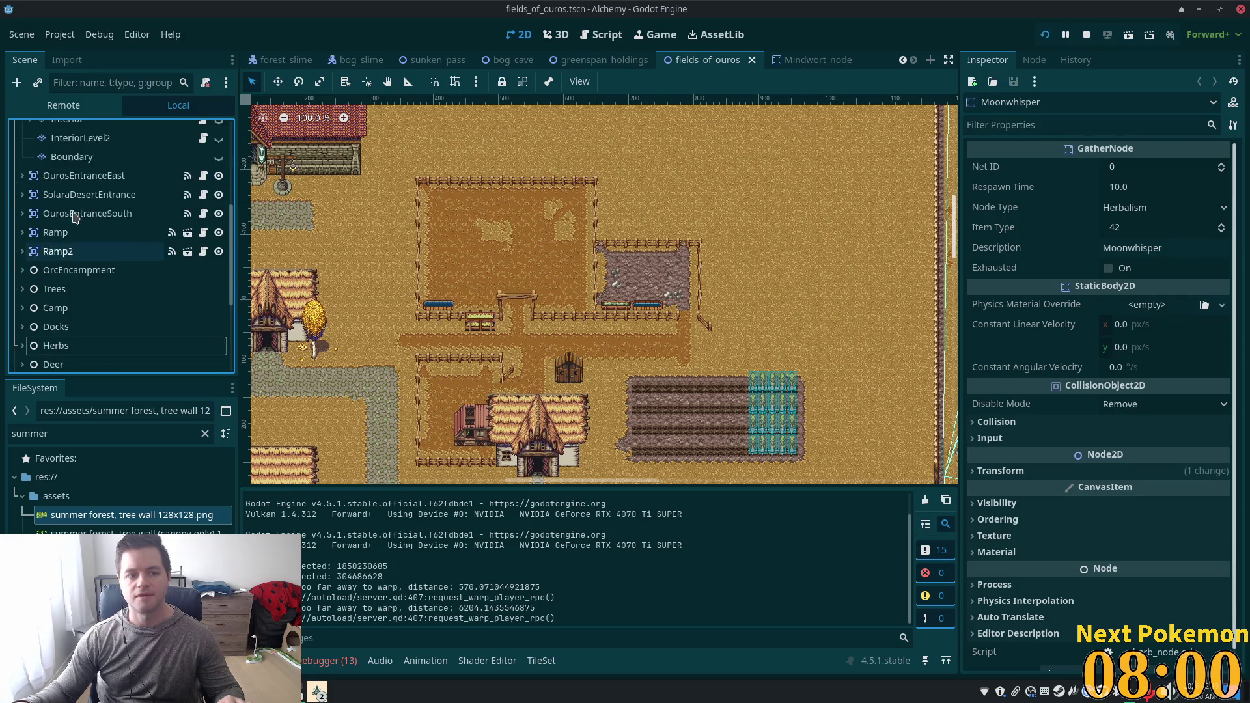
scroll(72, 215, "up", 5)
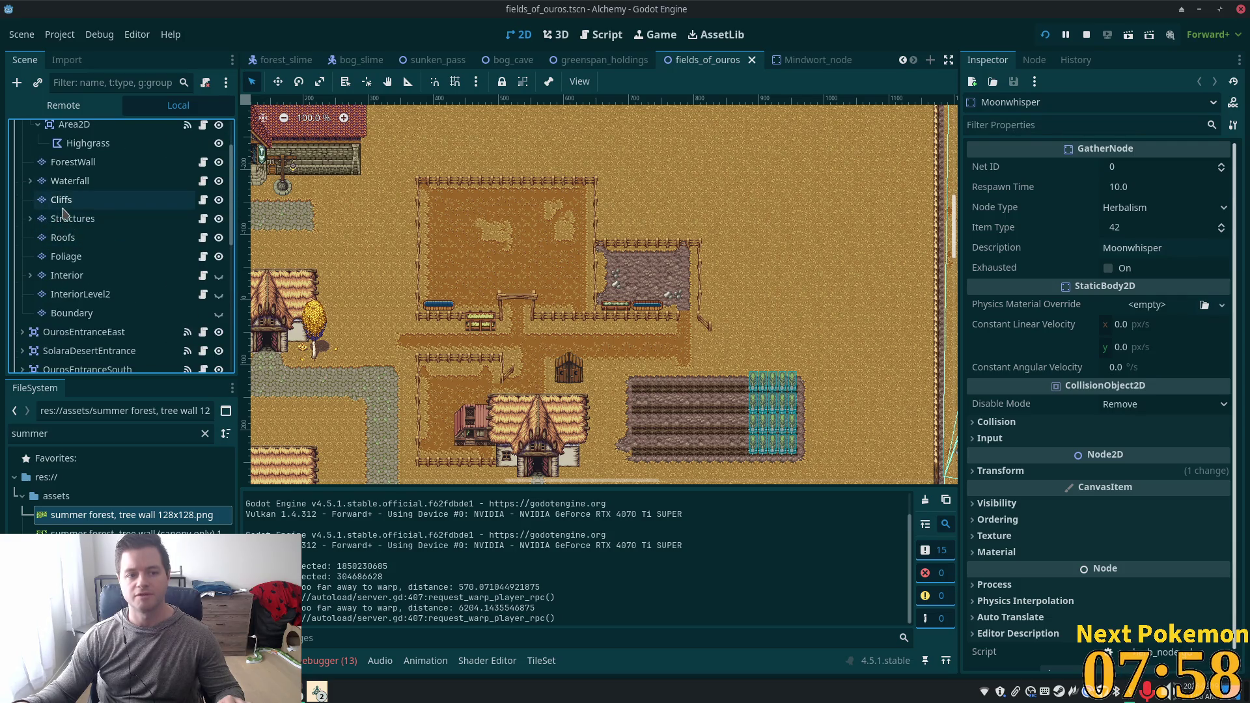
left_click(63, 211)
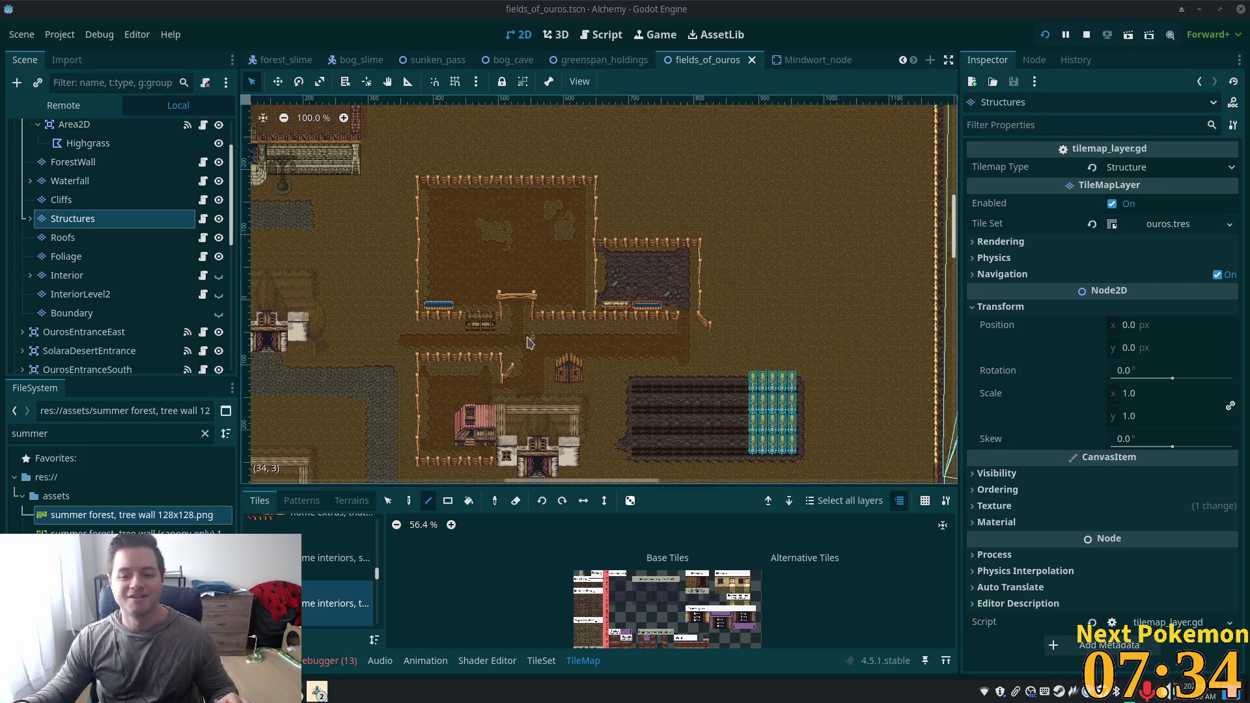
Select the fenced pen tiles on the Structures layer with the TileMap Select tool.
scroll(540, 337, "up", 6)
scroll(690, 332, "down", 5)
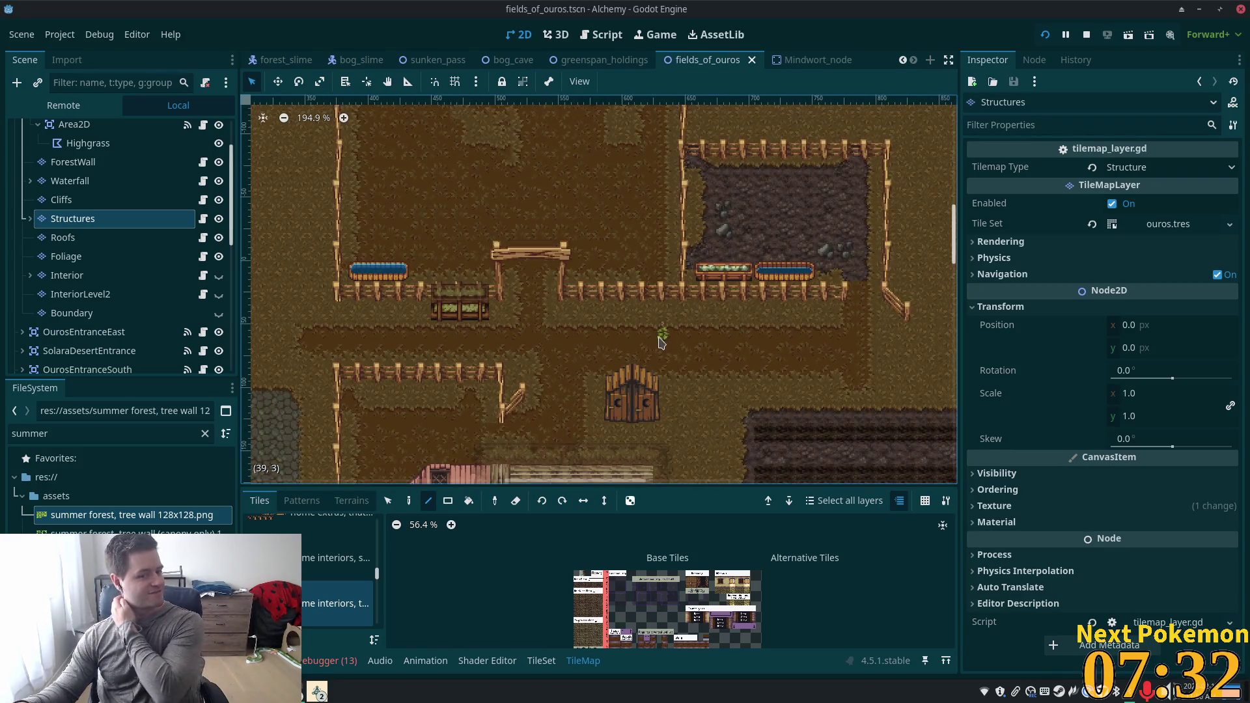
scroll(661, 343, "down", 1)
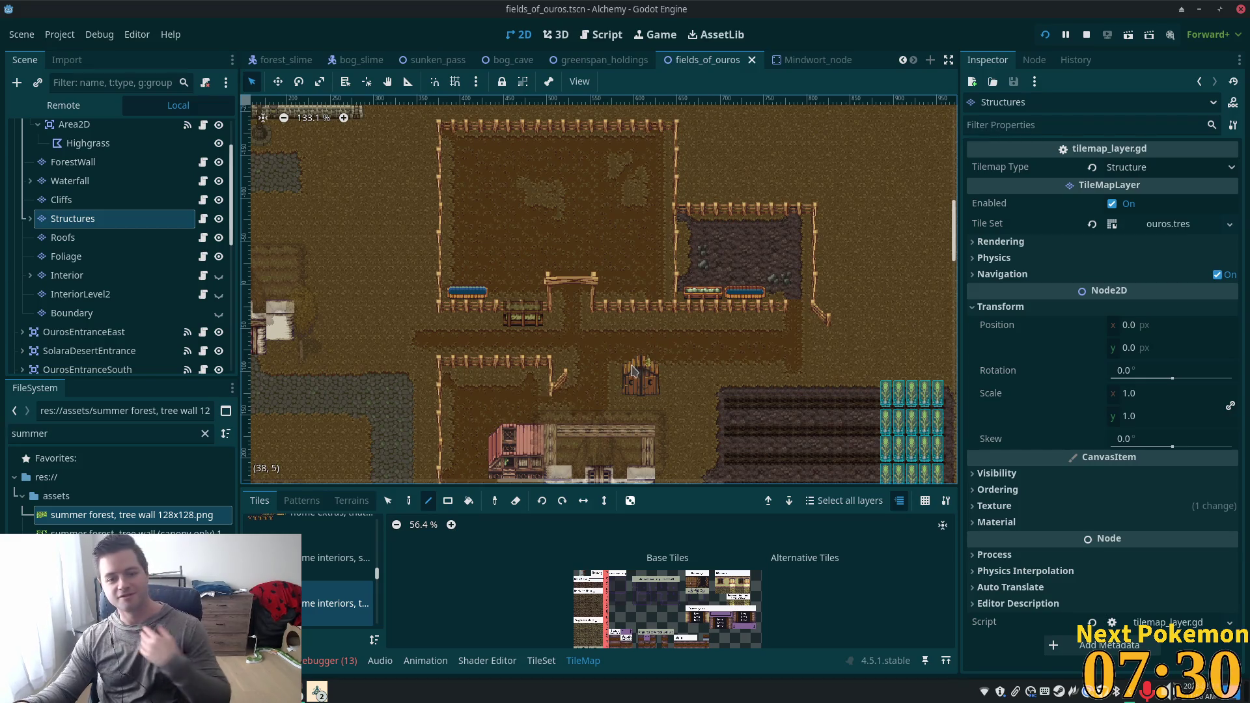
scroll(612, 375, "down", 2)
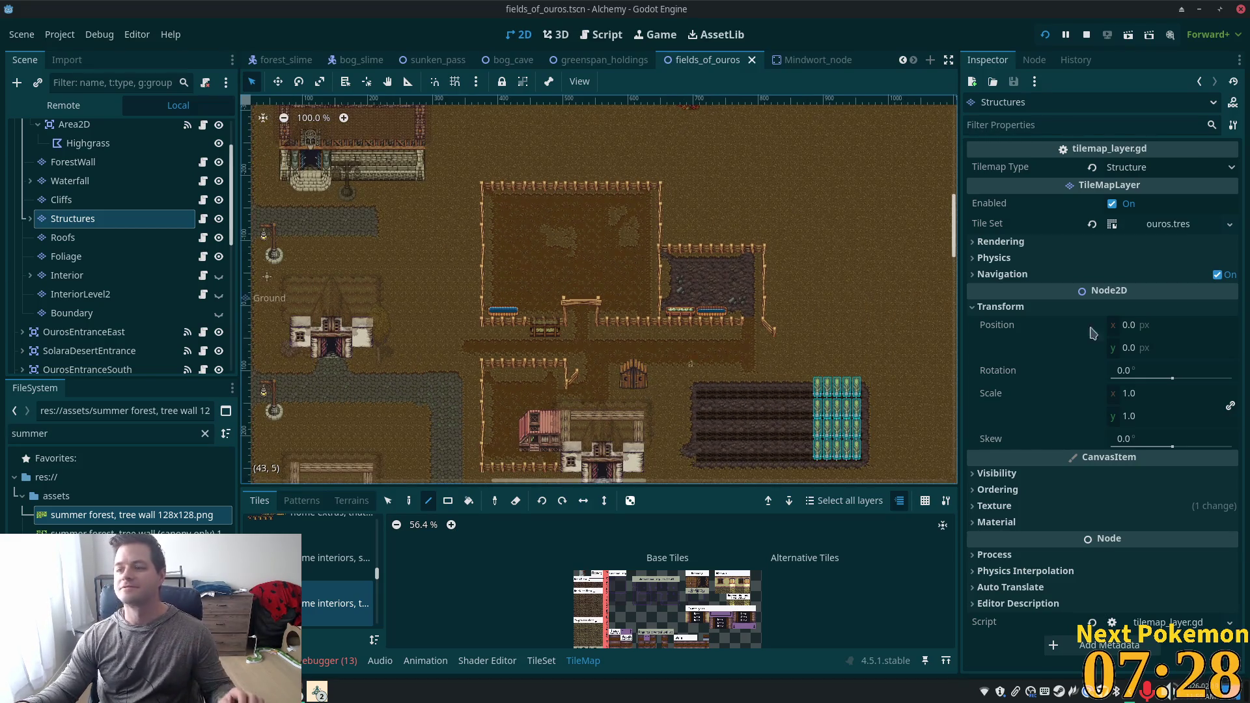
scroll(608, 215, "up", 4)
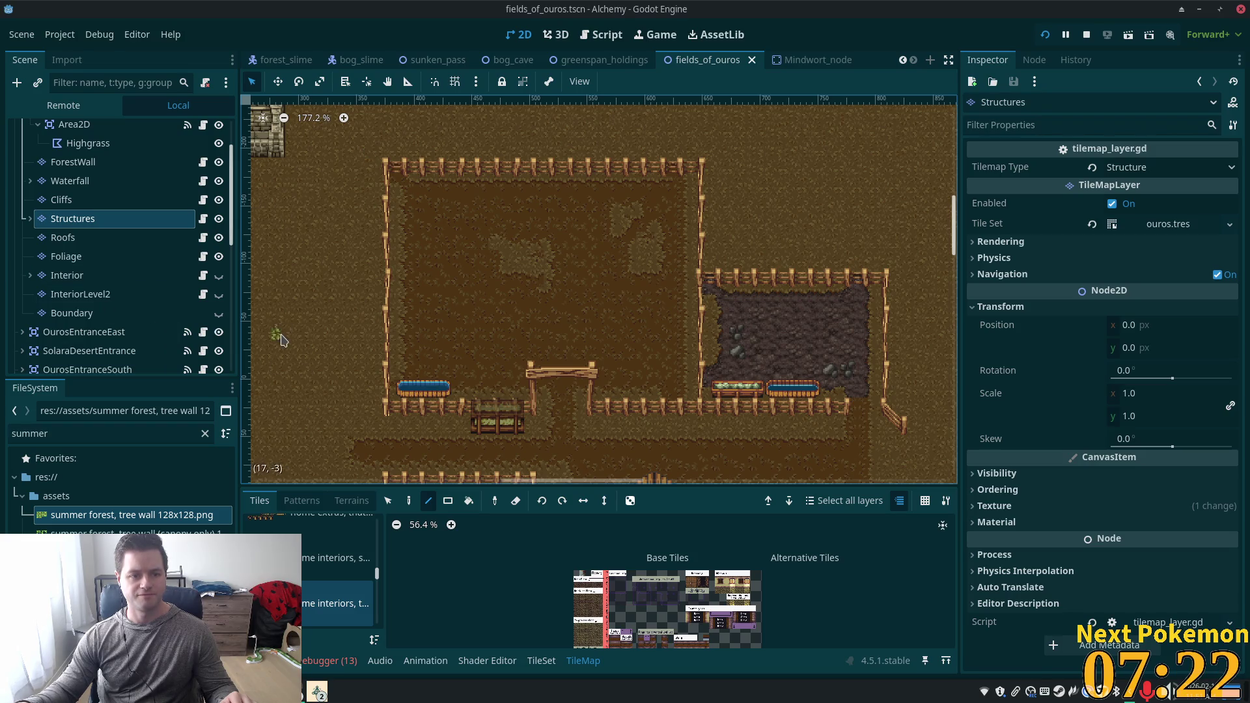
left_click(387, 501)
mouse_move(373, 151)
left_mouse_down()
mouse_move(867, 398)
mouse_move(932, 453)
left_mouse_up()
Center the selected pens in view, then switch to the greenspan_holdings scene.
scroll(664, 389, "down", 3)
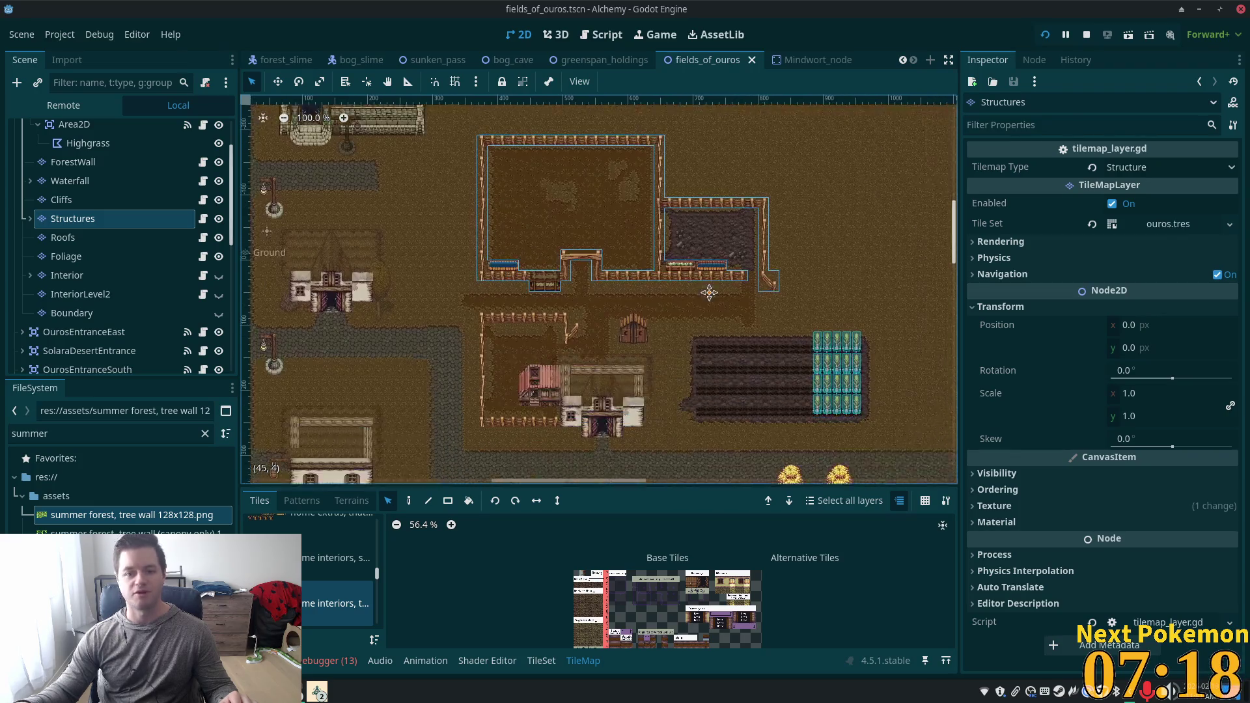
scroll(418, 101, "up", 2)
mouse_move(419, 100)
left_mouse_down()
mouse_move(743, 344)
mouse_move(749, 265)
mouse_move(541, 244)
mouse_move(570, 260)
left_mouse_up()
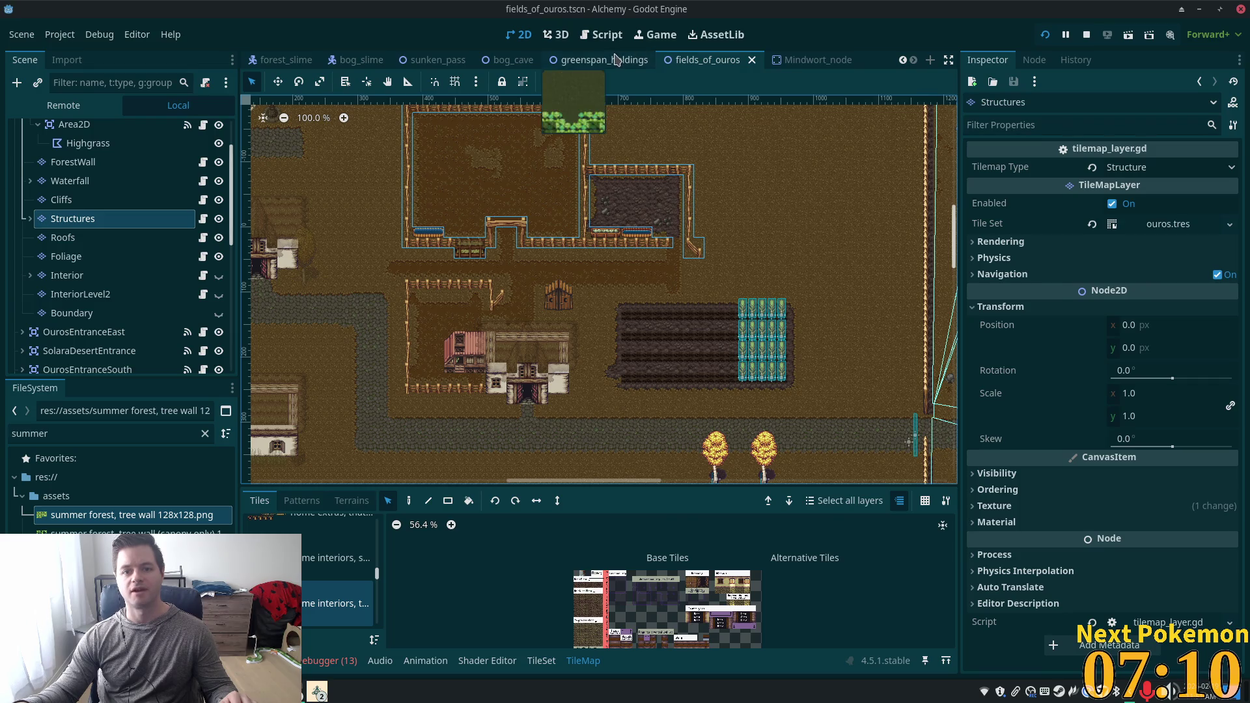
left_click(604, 60)
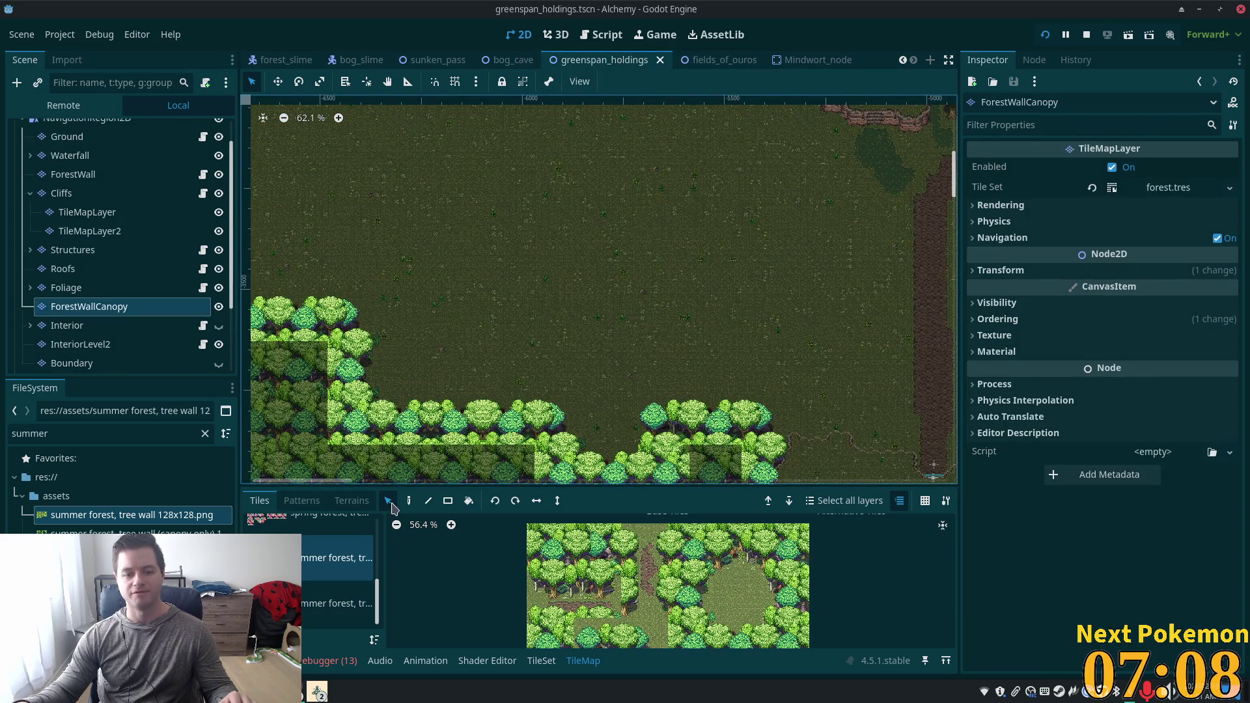
Select the greenspan_holdings Structures layer for tile painting.
key("d")
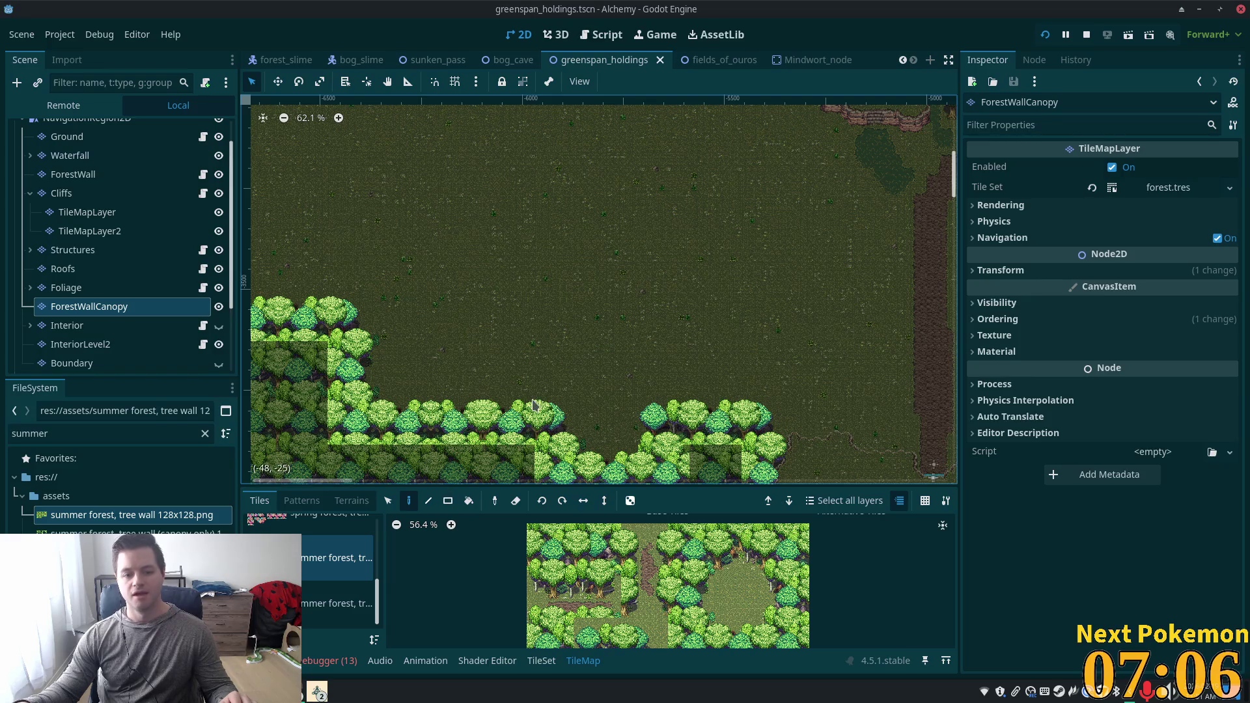
left_click(72, 250)
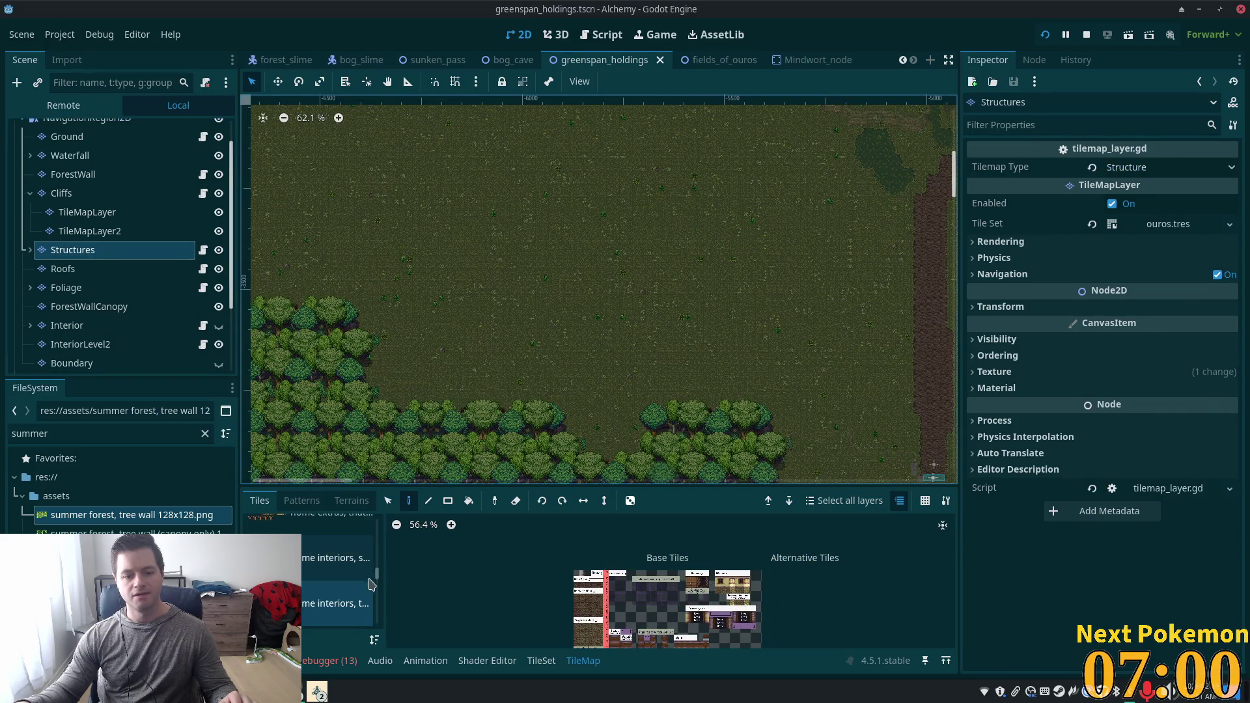
scroll(368, 584, "up", 2)
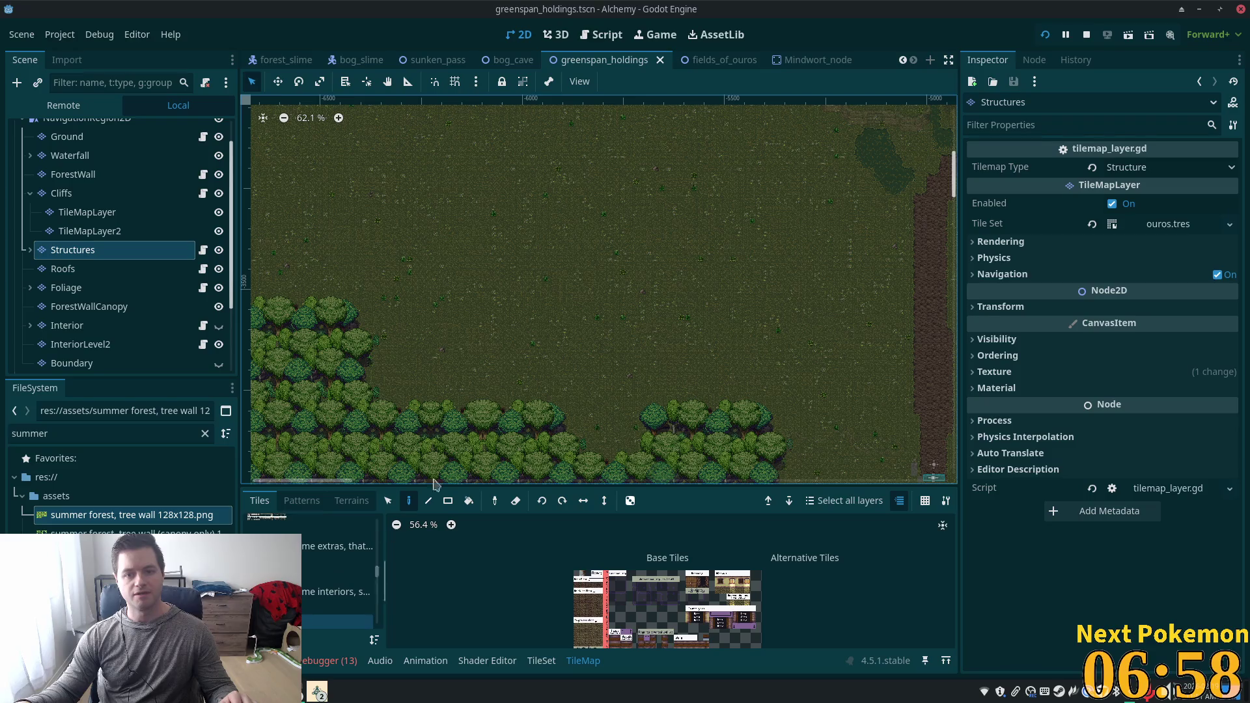
Select the upper fenced enclosure tiles in fields_of_ouros, then return to greenspan_holdings.
left_click(709, 59)
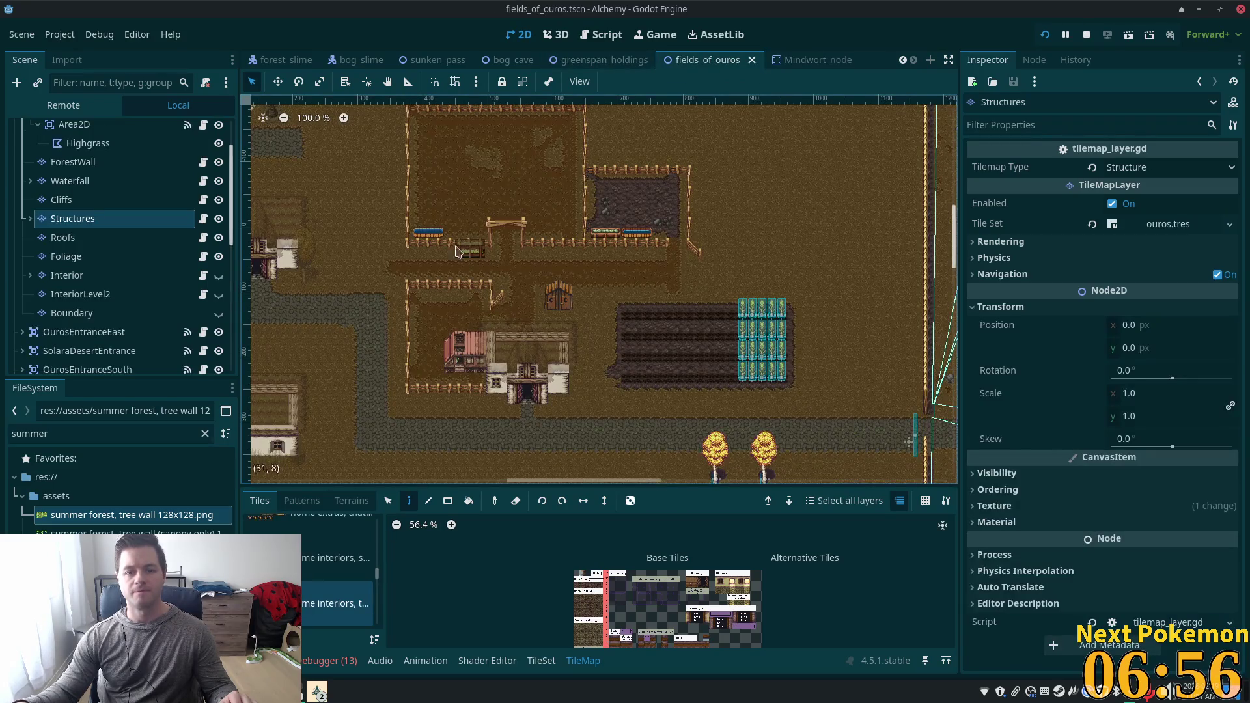
left_click(387, 500)
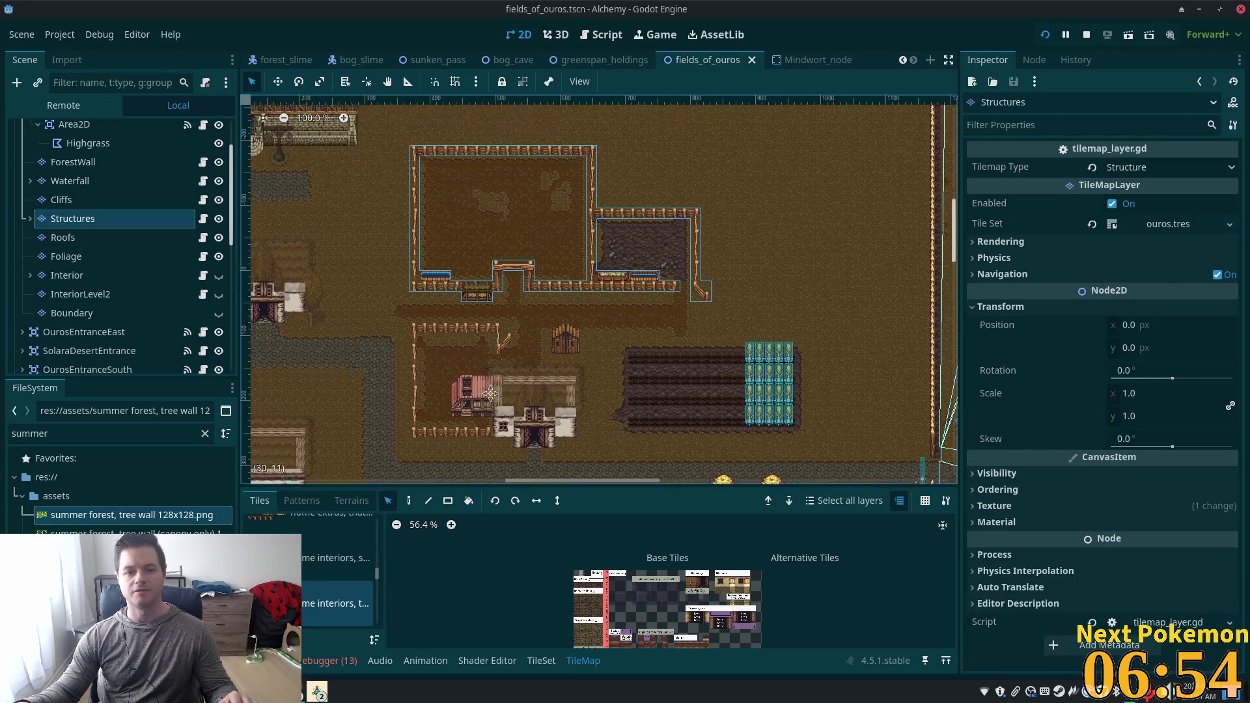
left_click_drag(404, 145, 715, 310)
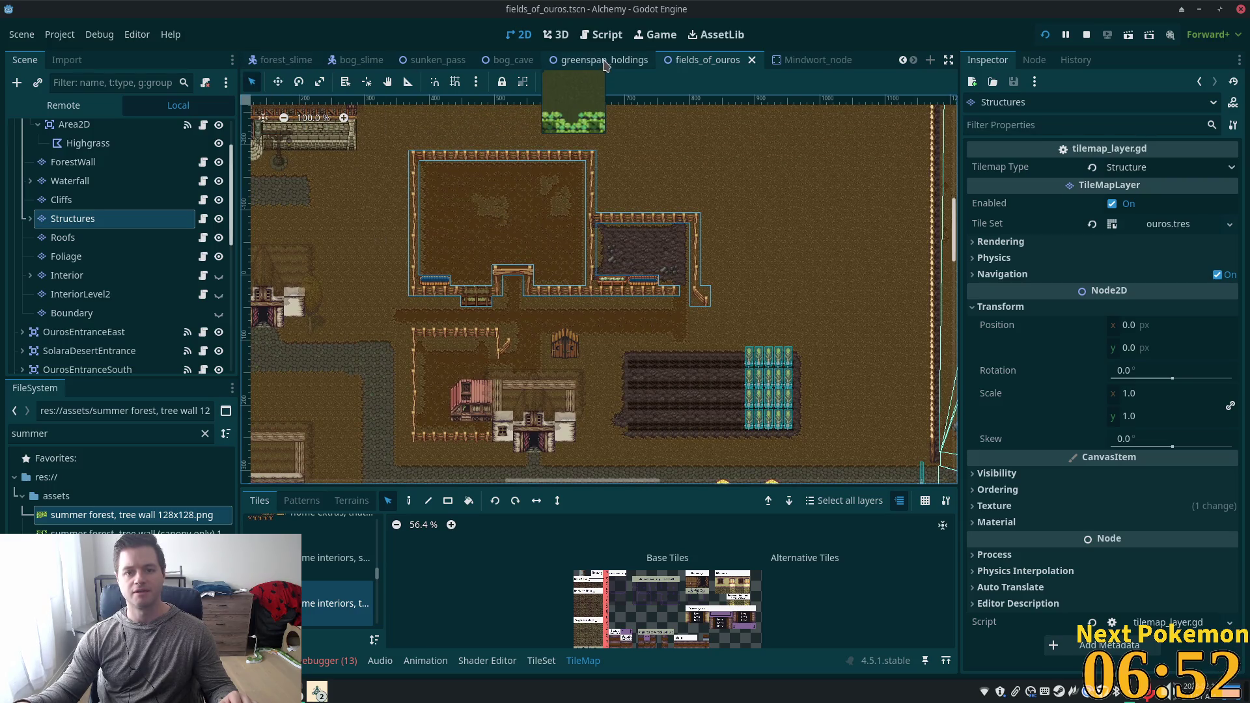
left_click(599, 59)
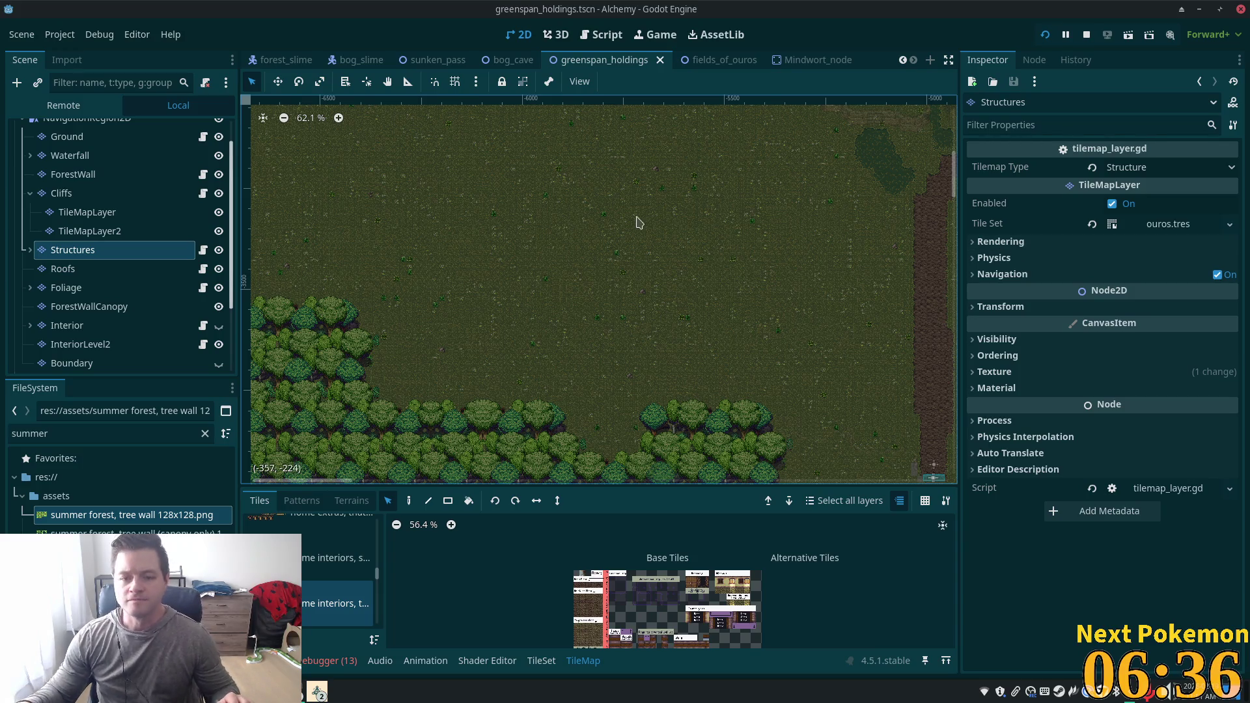
Choose the fences and walls atlas as the tile source in the TileMap panel.
scroll(638, 251, "down", 4)
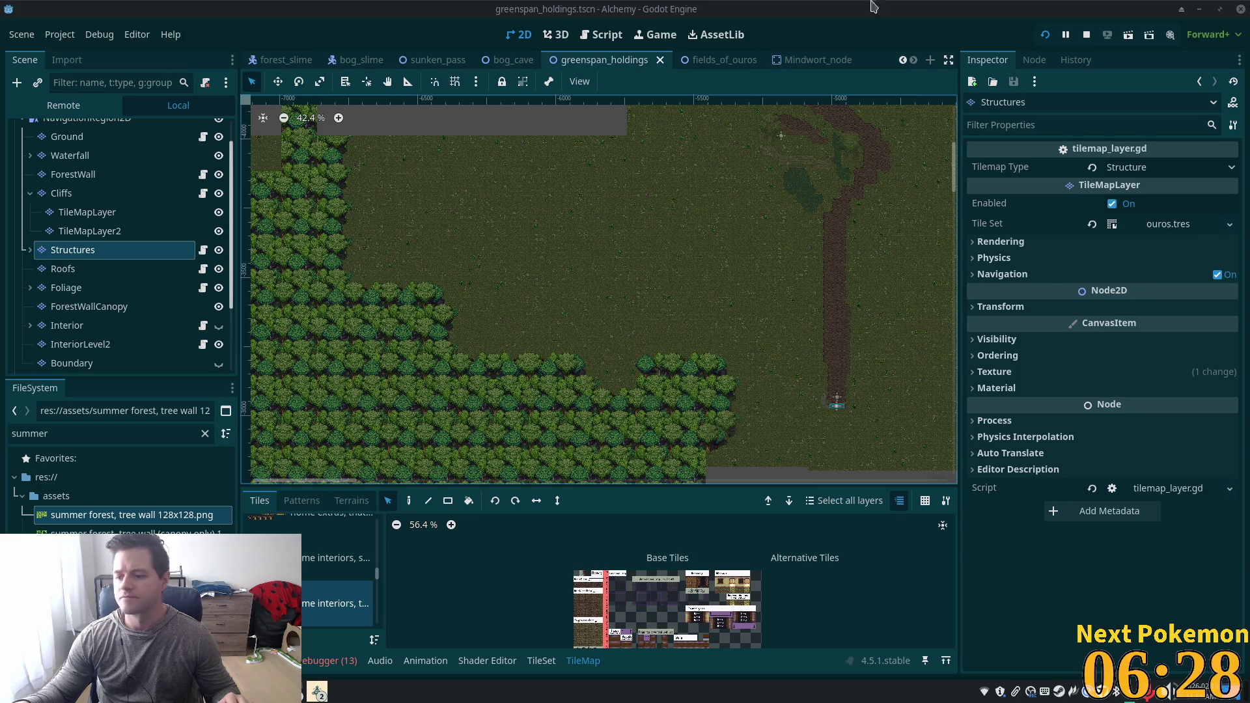
scroll(670, 273, "up", 2)
mouse_move(494, 294)
left_mouse_down()
mouse_move(762, 349)
mouse_move(547, 288)
left_mouse_up()
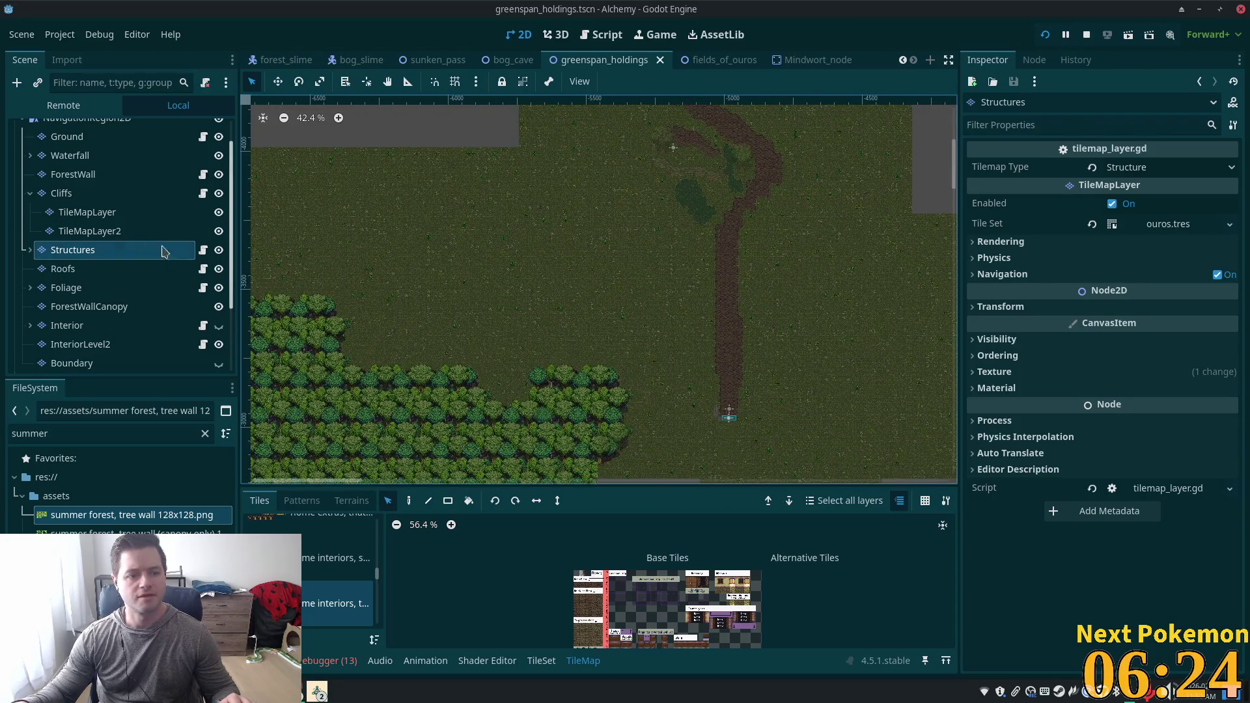
left_click(30, 250)
left_click(30, 250)
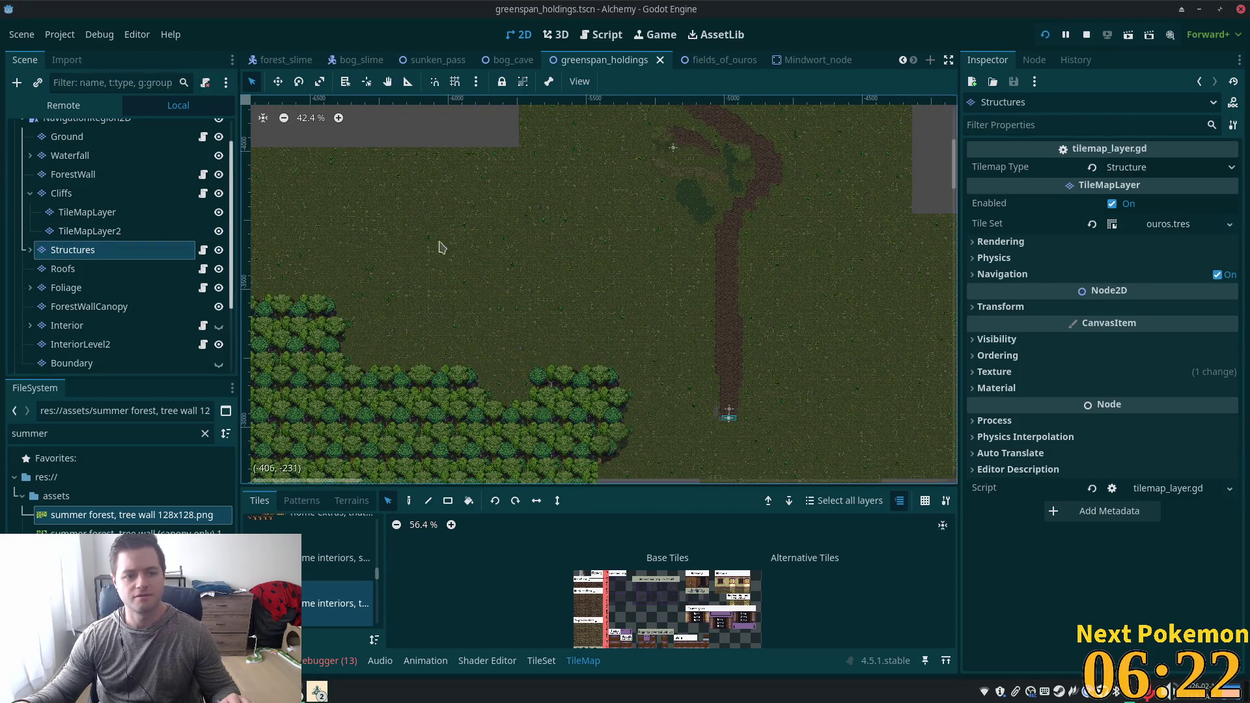
scroll(594, 269, "up", 1)
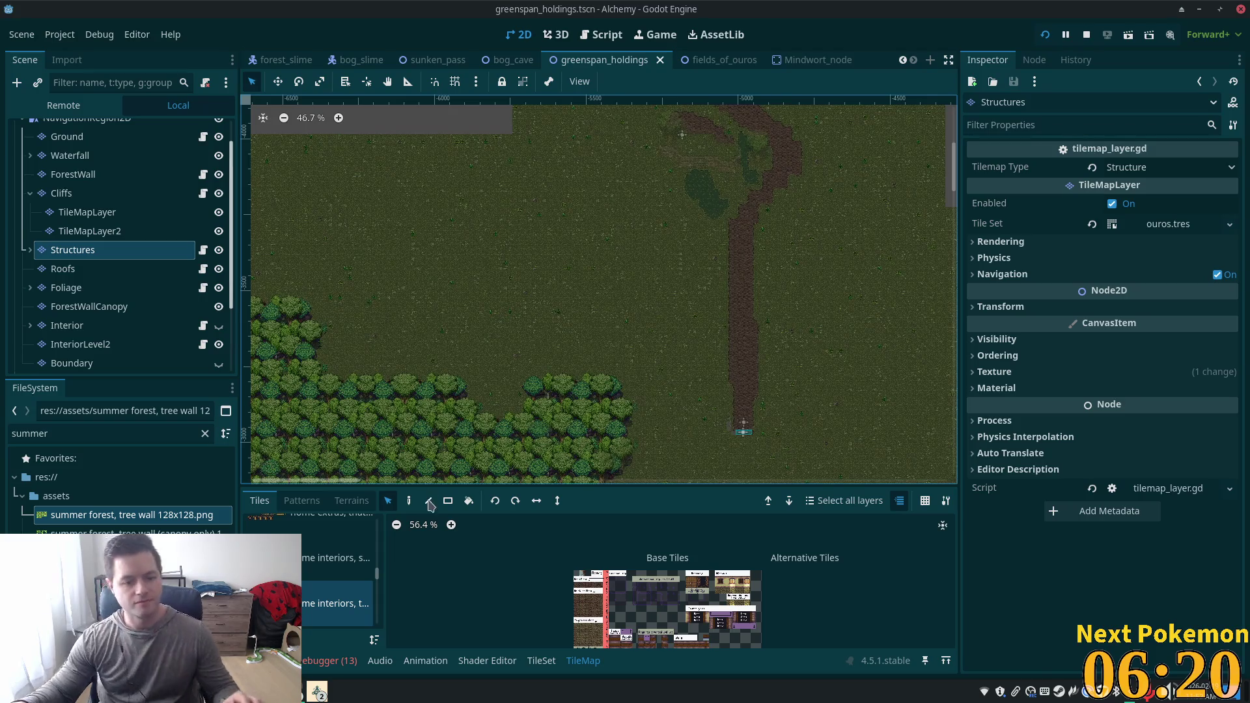
scroll(378, 580, "up", 3)
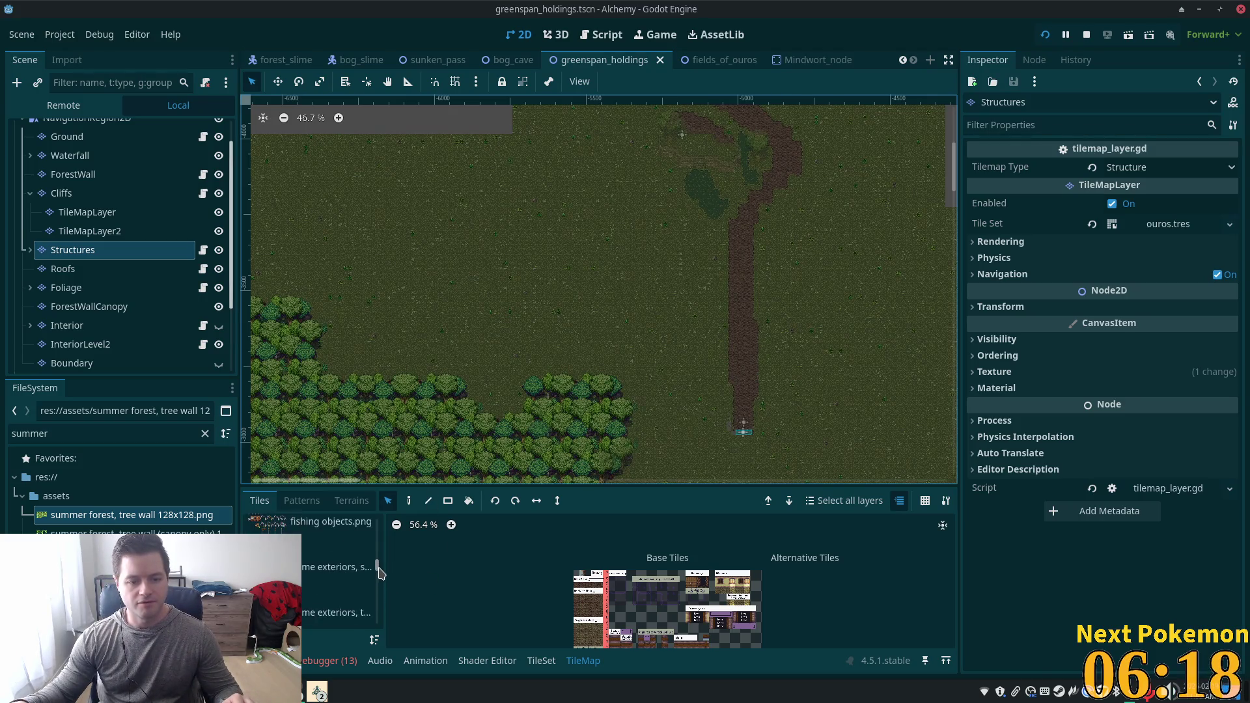
left_click(310, 561)
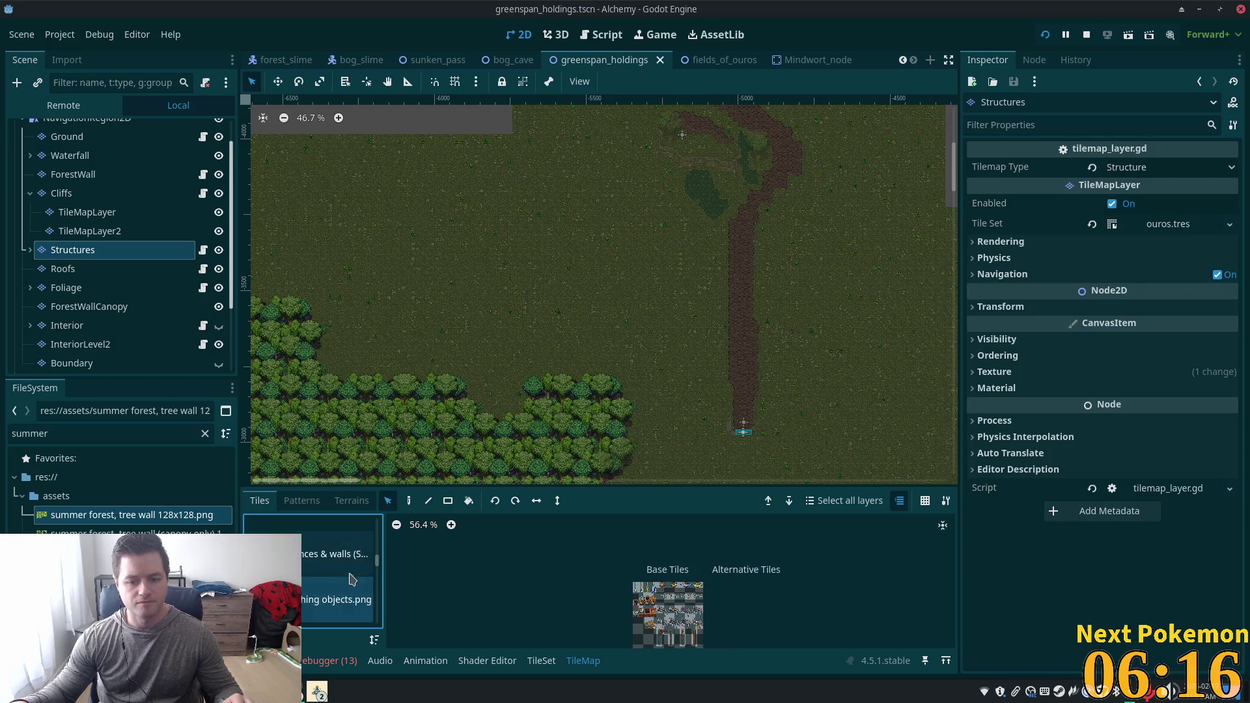
scroll(710, 578, "up", 5)
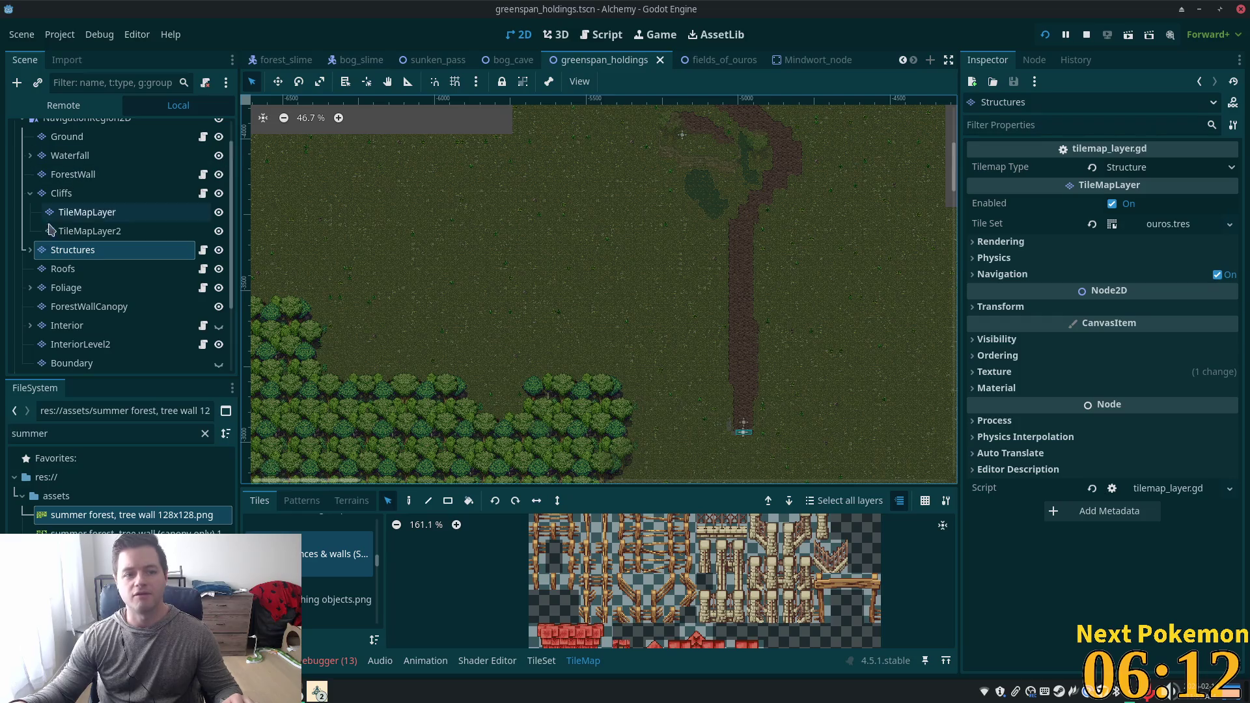
scroll(508, 264, "down", 6)
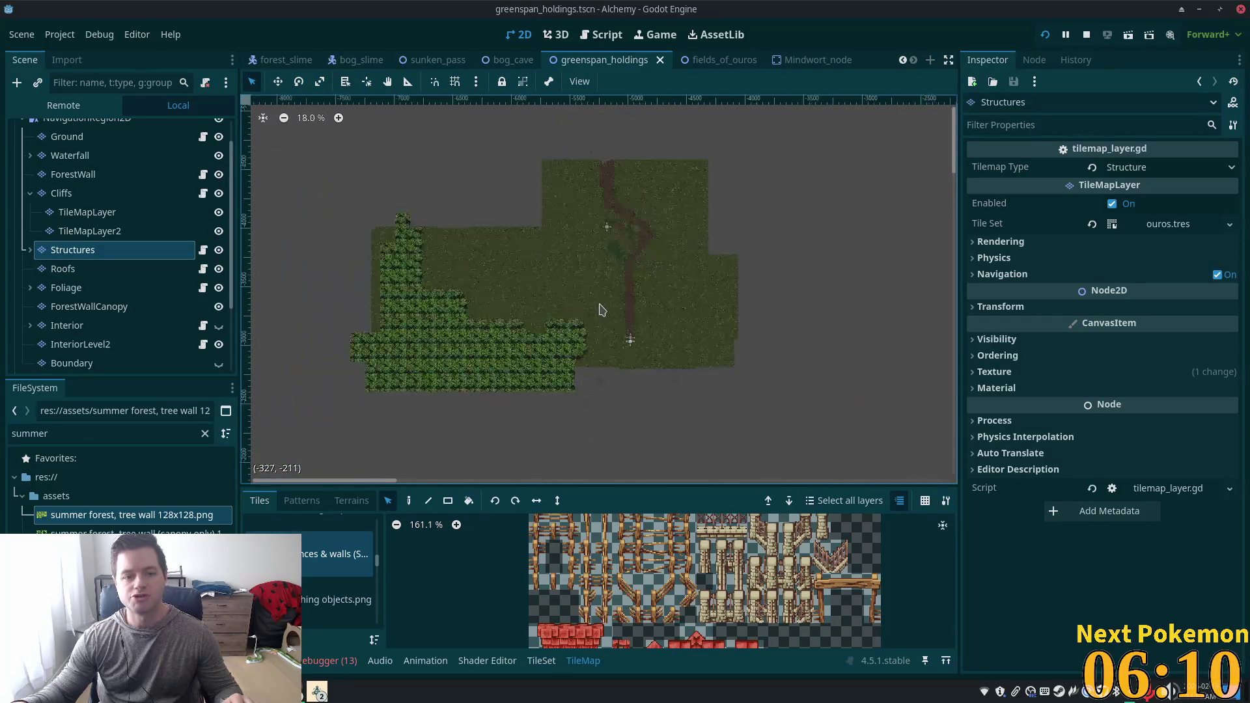
Expand Structures in the Scene tree to reveal its StructureDecoration child layer.
left_click(30, 250)
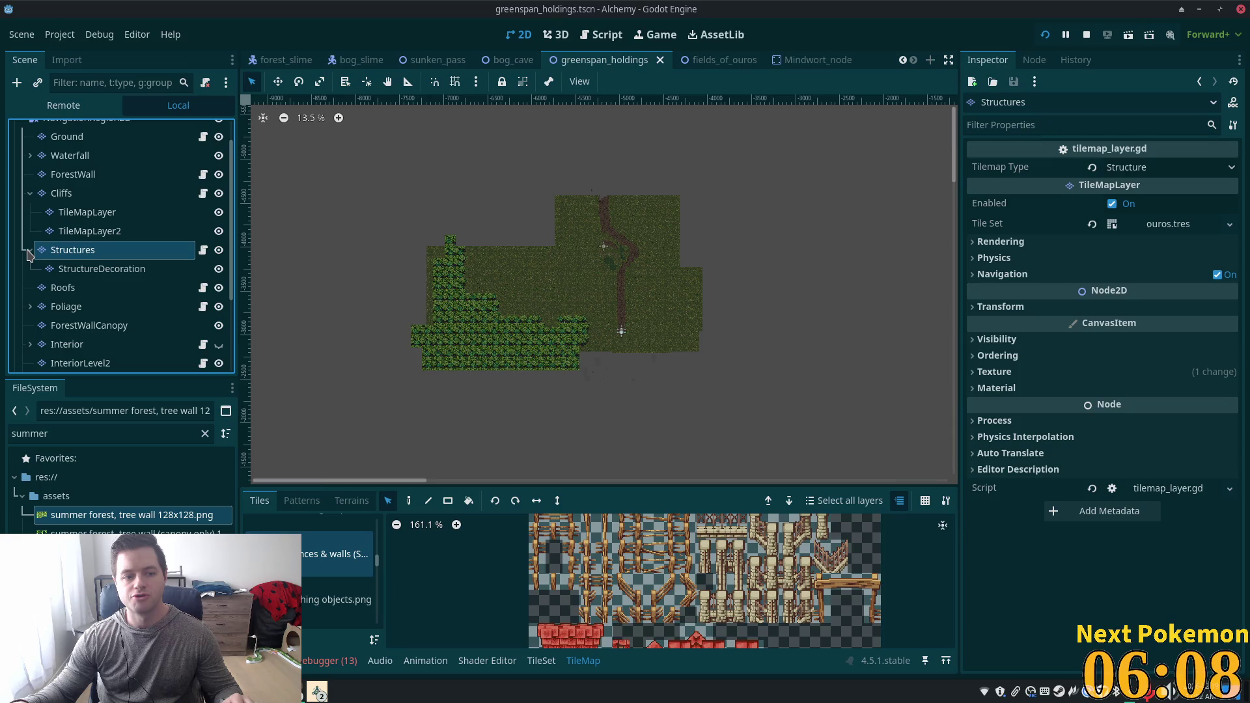
scroll(372, 573, "up", 5)
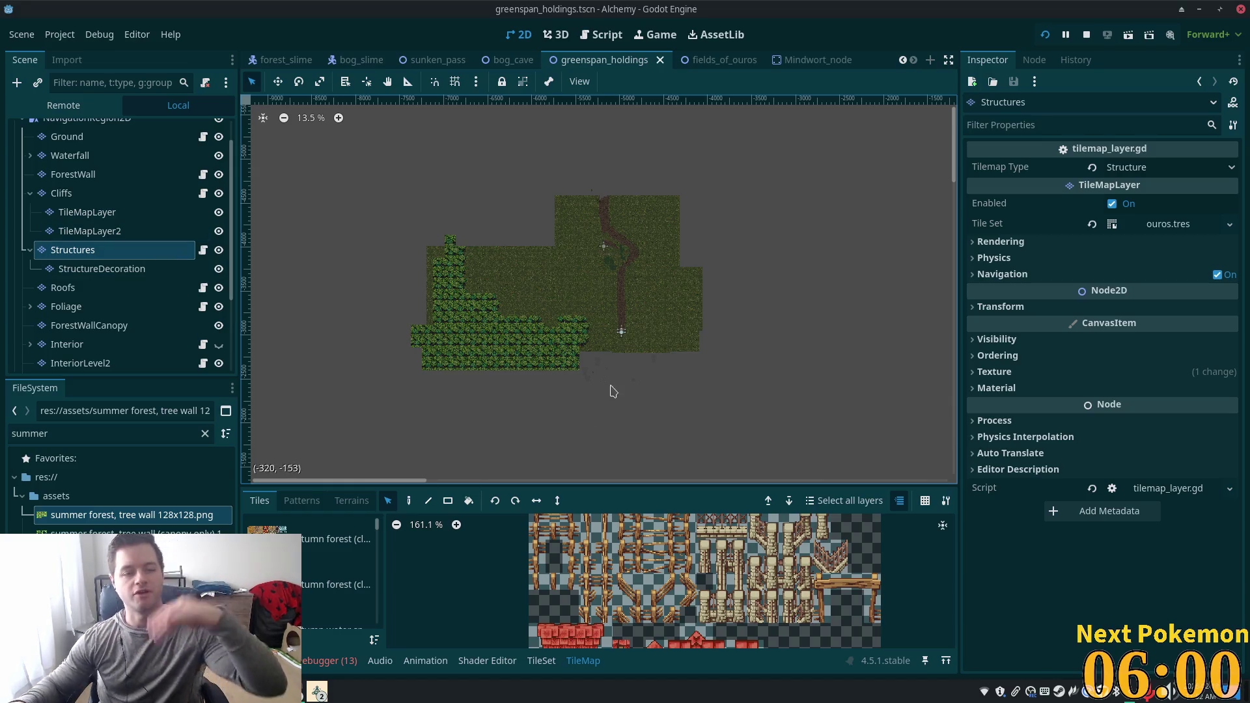
scroll(116, 220, "up", 2)
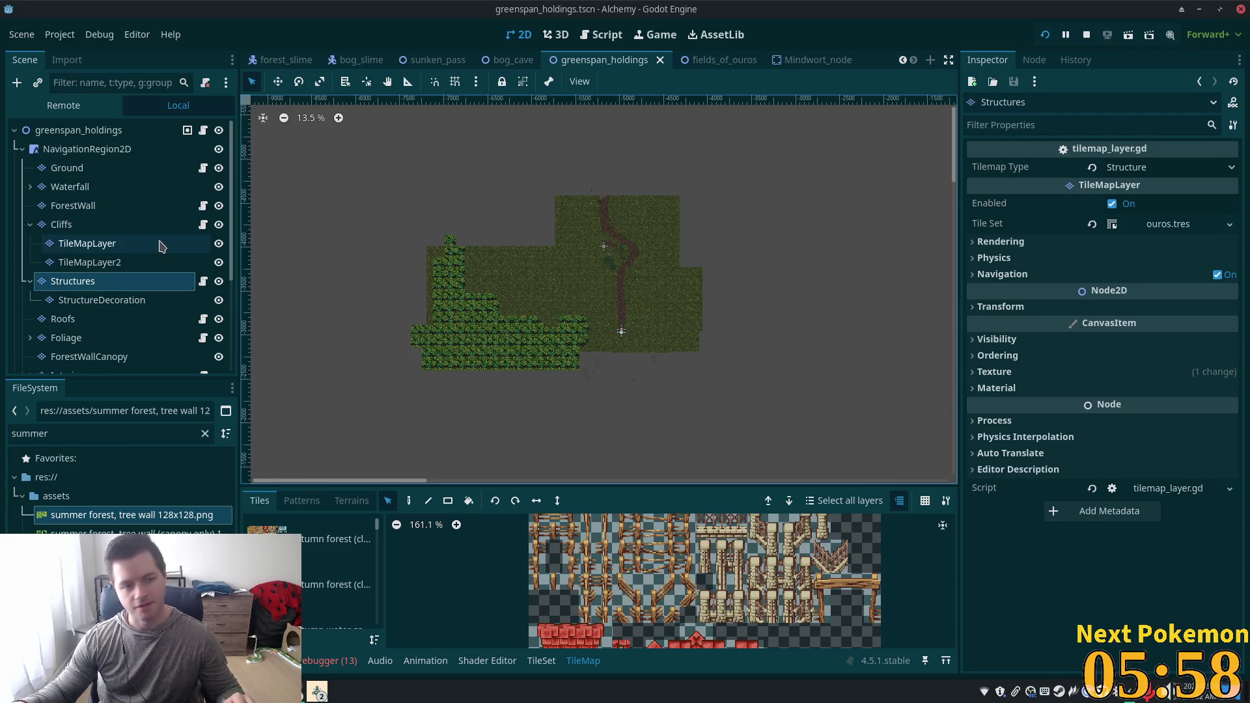
scroll(527, 237, "up", 2)
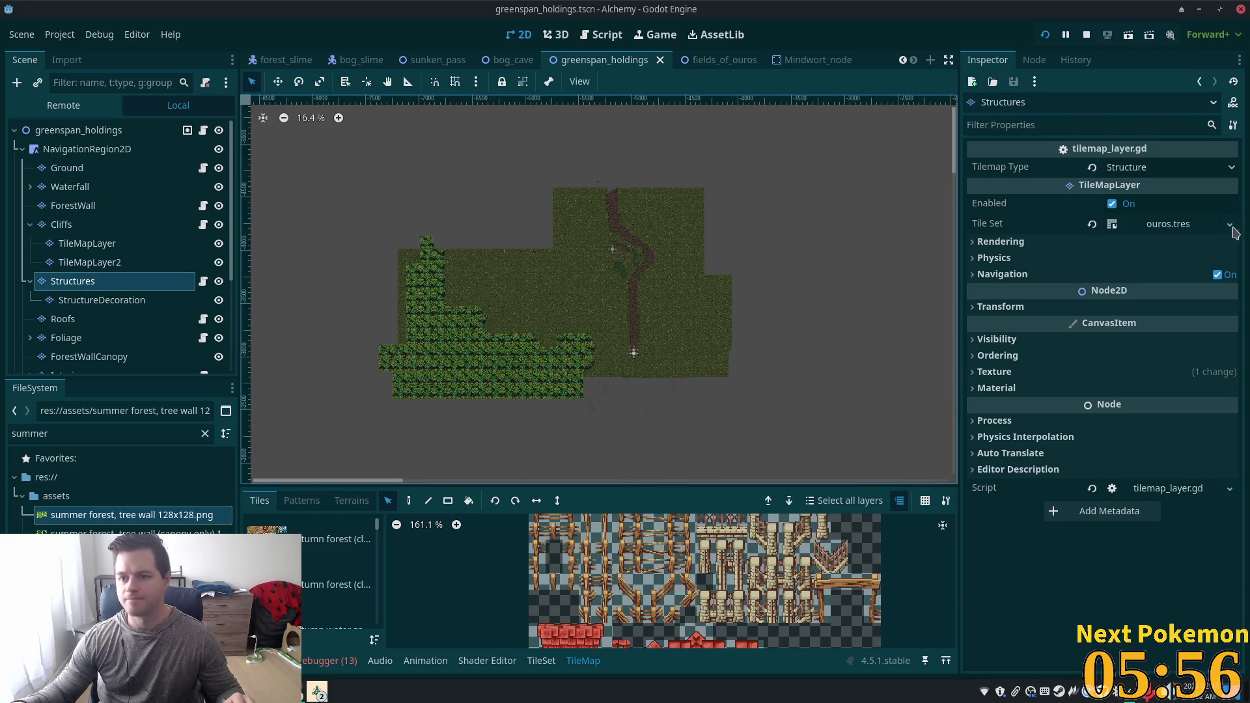
left_click(1230, 225)
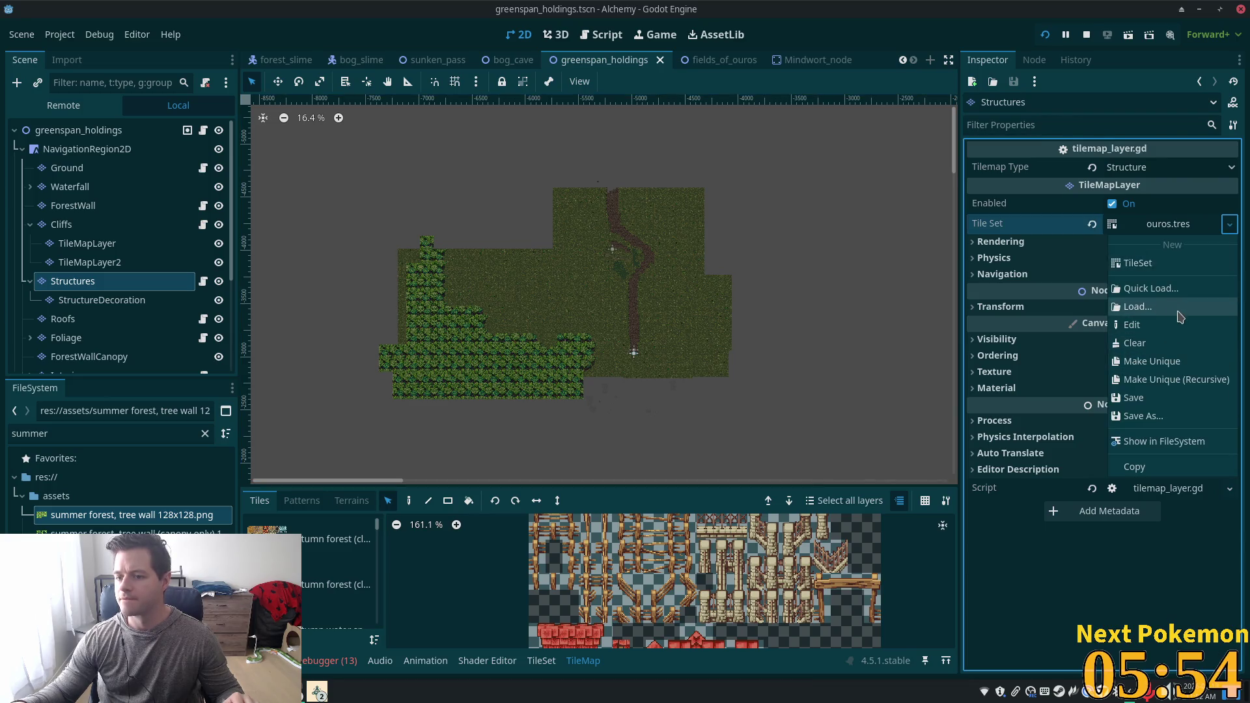
left_click(1160, 290)
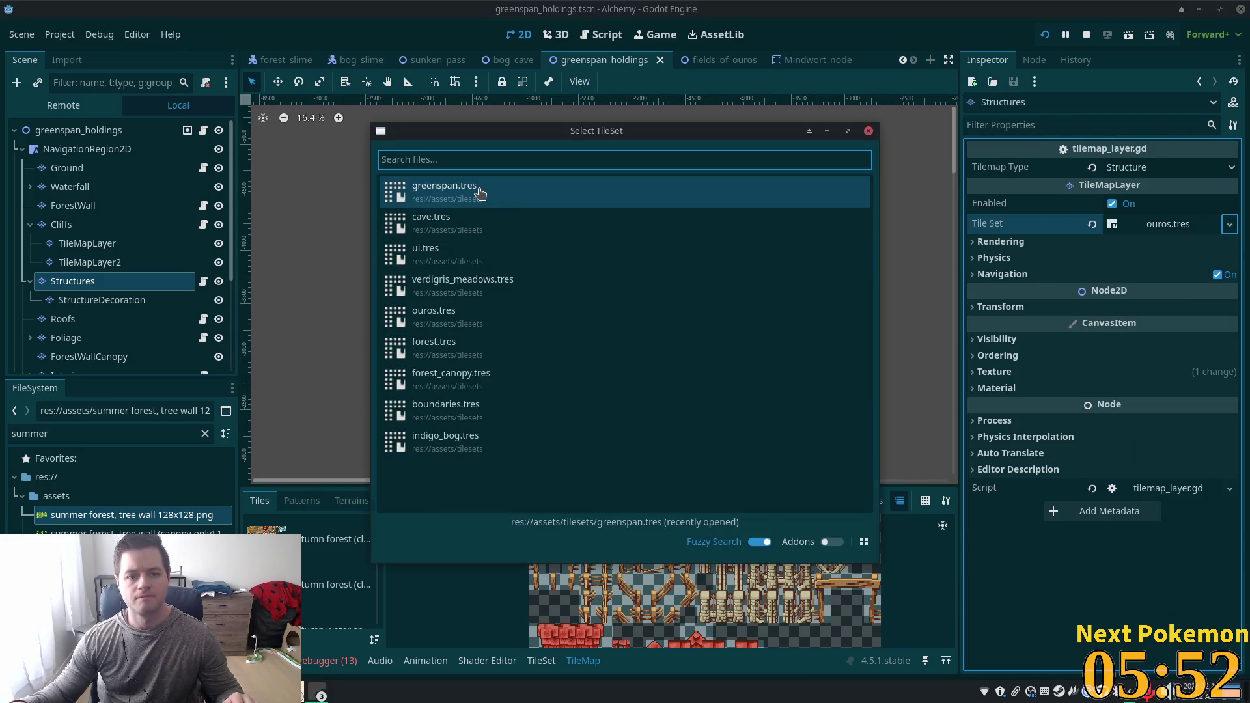
double_click(480, 193)
scroll(544, 329, "up", 16)
mouse_move(693, 250)
left_mouse_down()
mouse_move(622, 329)
mouse_move(557, 327)
left_mouse_up()
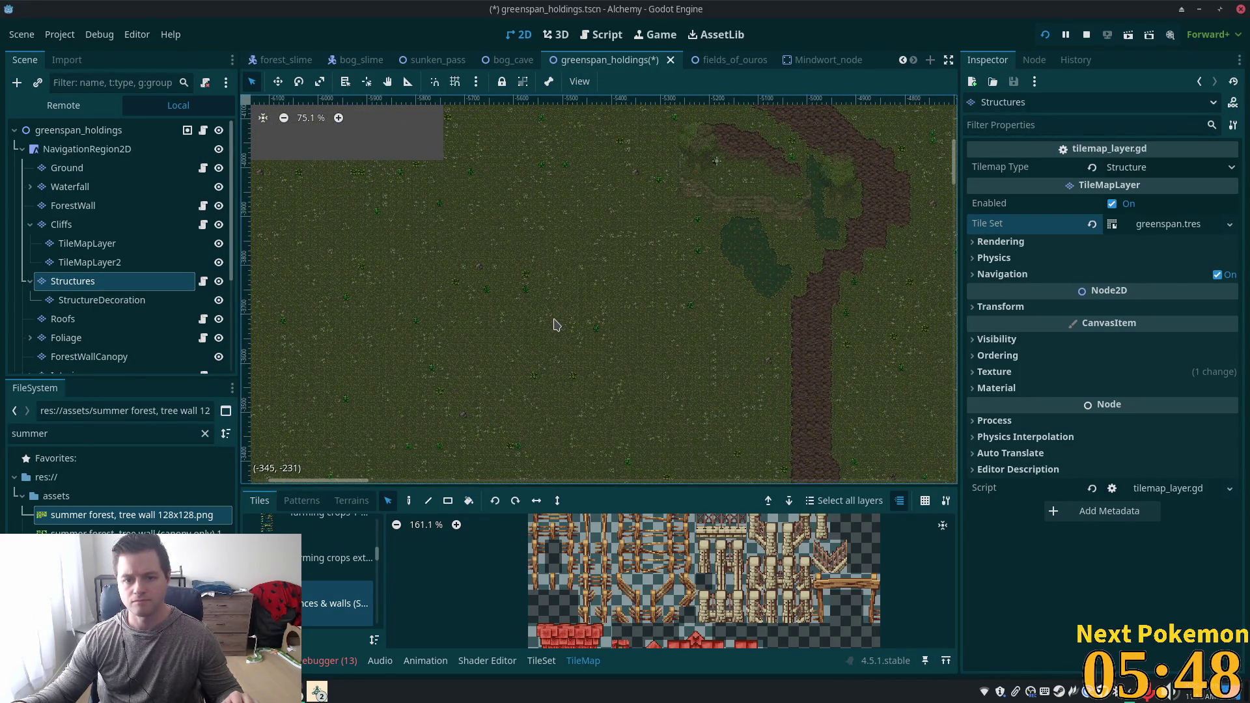
scroll(551, 326, "down", 1)
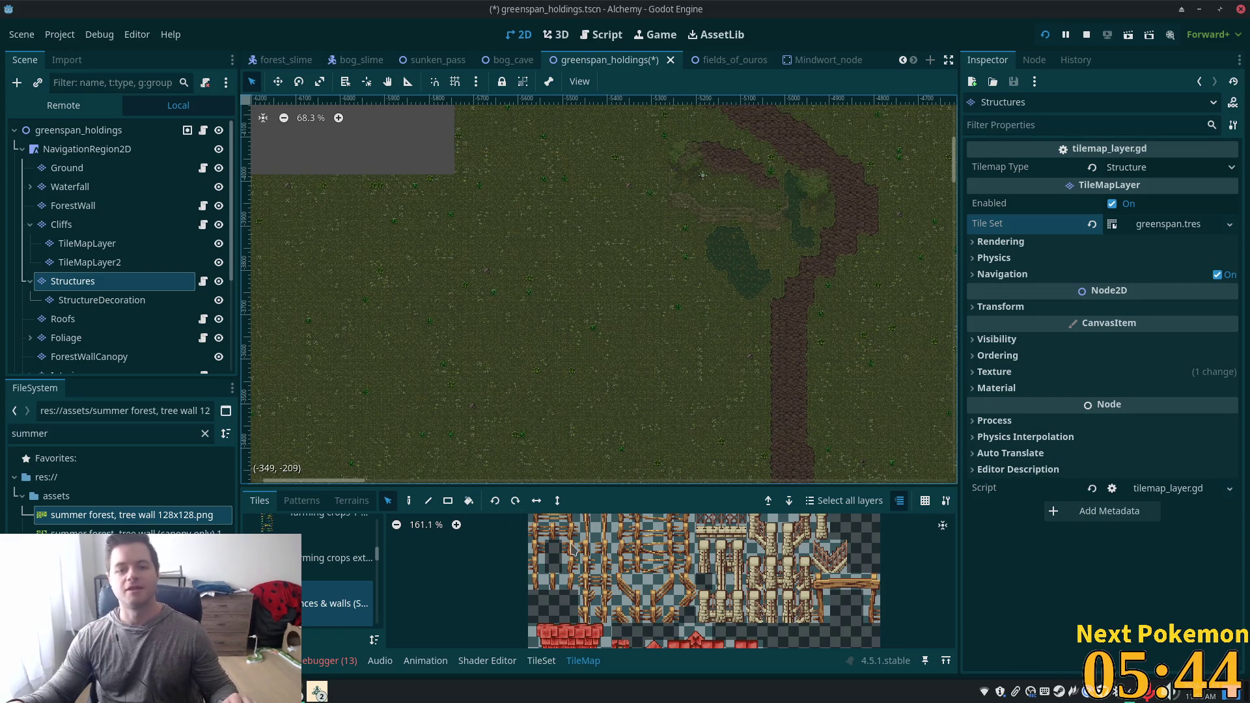
Bring the running Alchemy debug game to the front, with the character on the farm.
left_click(317, 692)
left_click(351, 636)
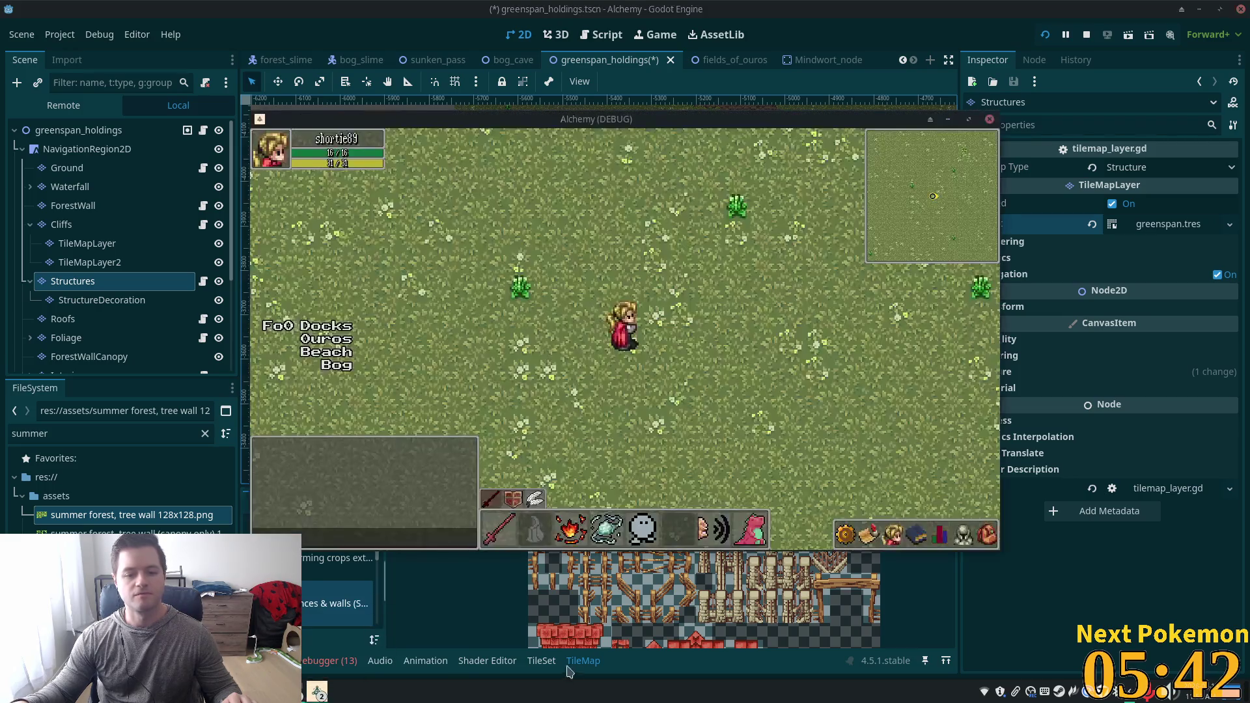
key("Right")
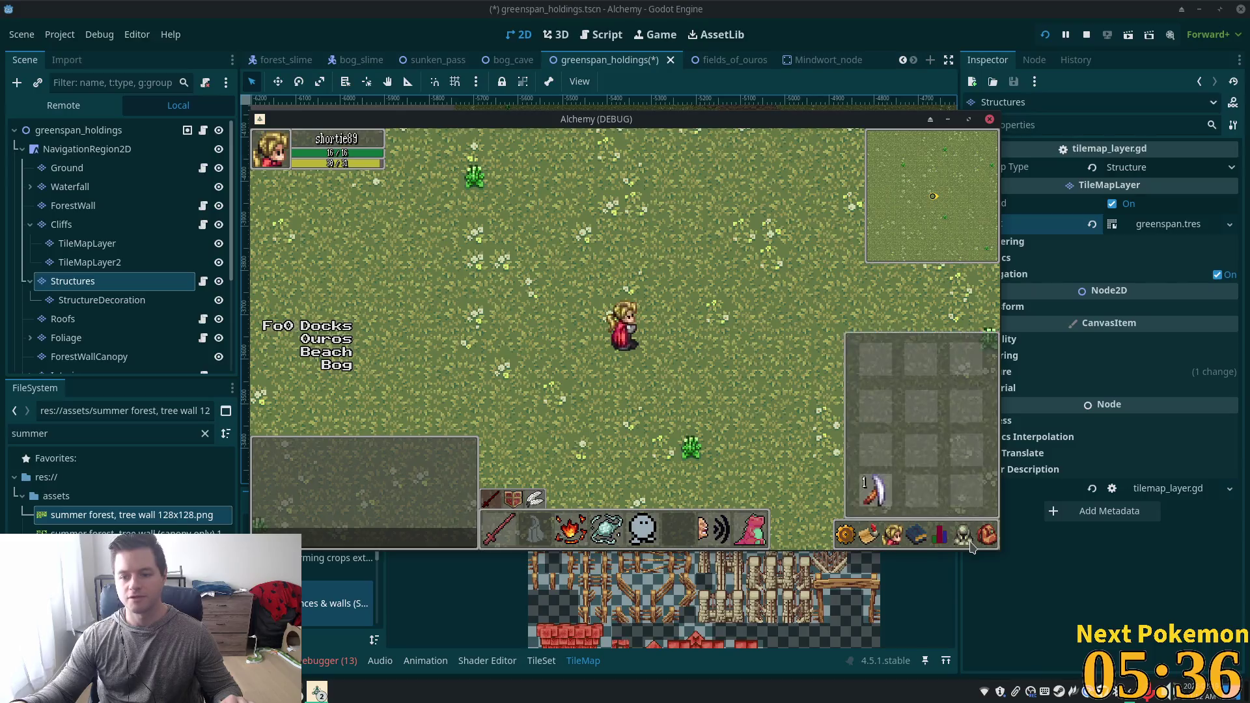
left_click(317, 693)
left_click(352, 636)
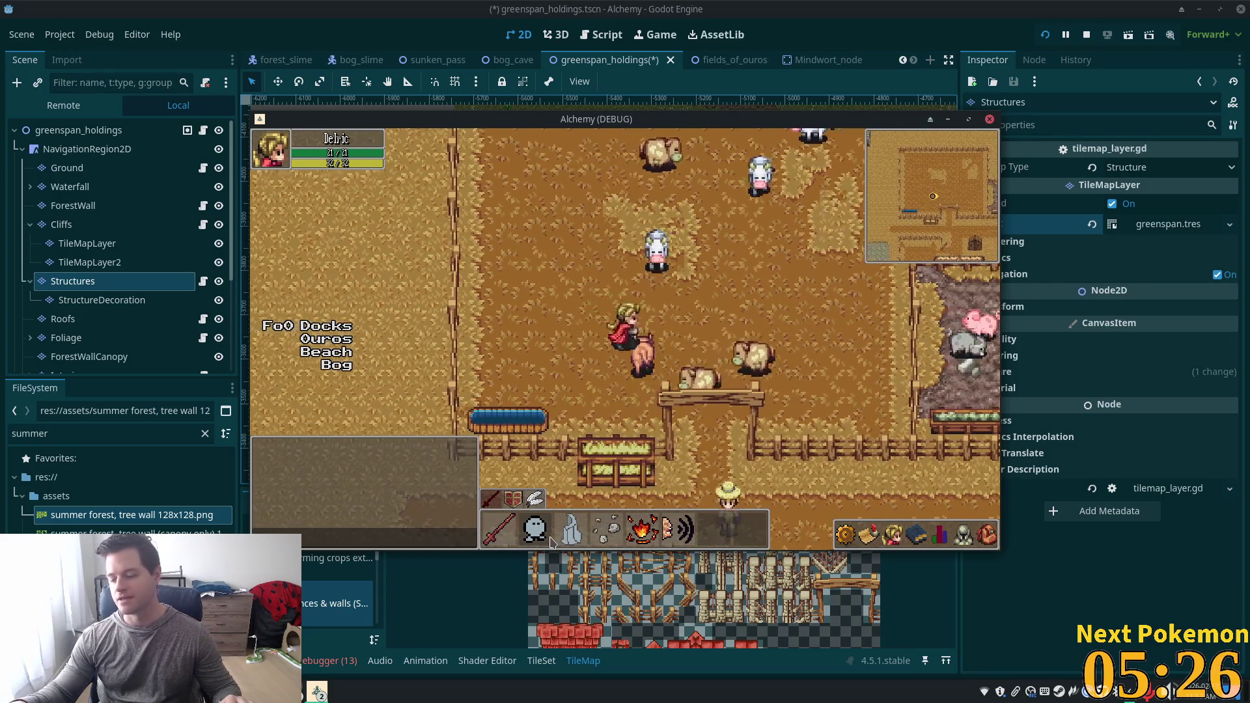
Check the quests, friends and skills panels in the game HUD, then close them.
left_click(845, 534)
left_click(869, 533)
left_click(892, 535)
key("Escape")
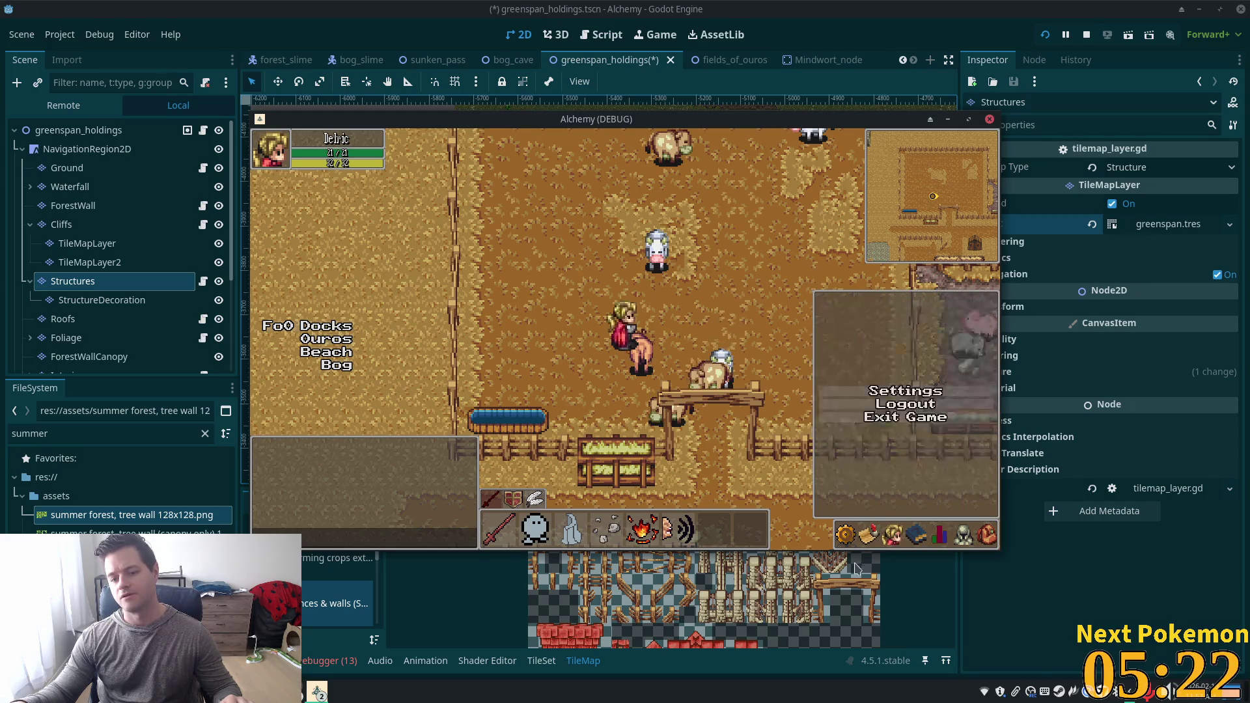
left_click(889, 537)
left_click(915, 535)
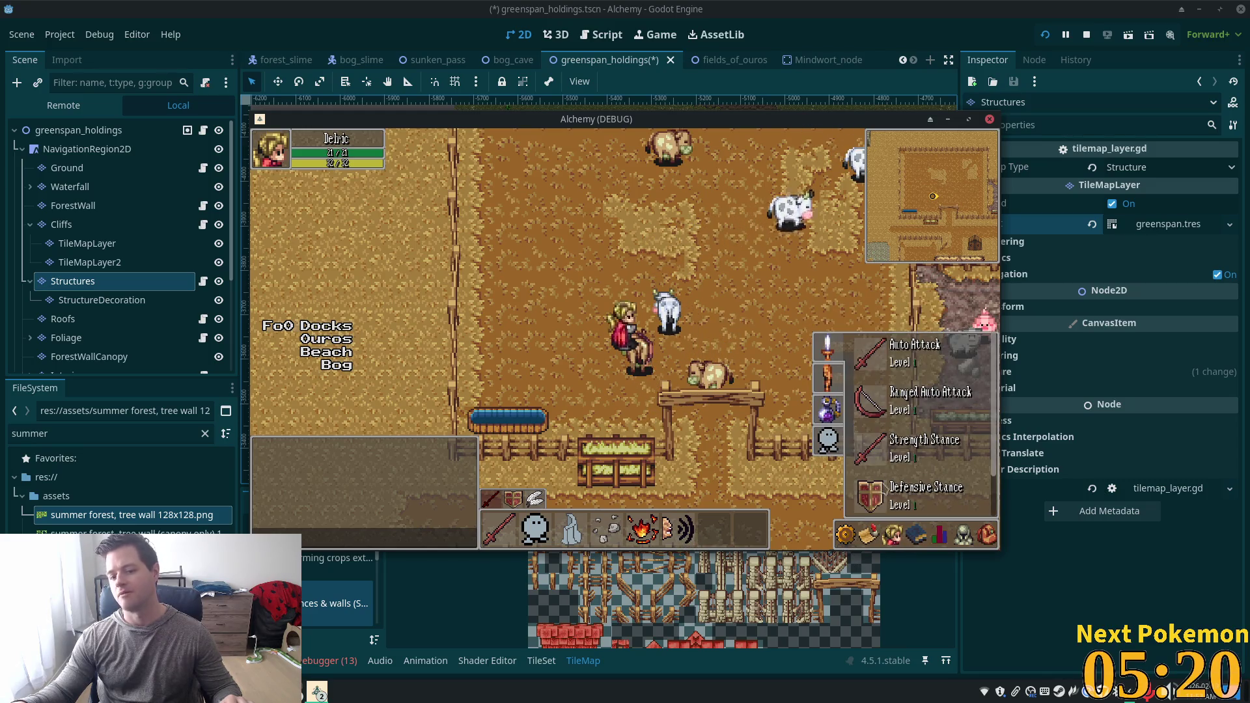
key("Escape")
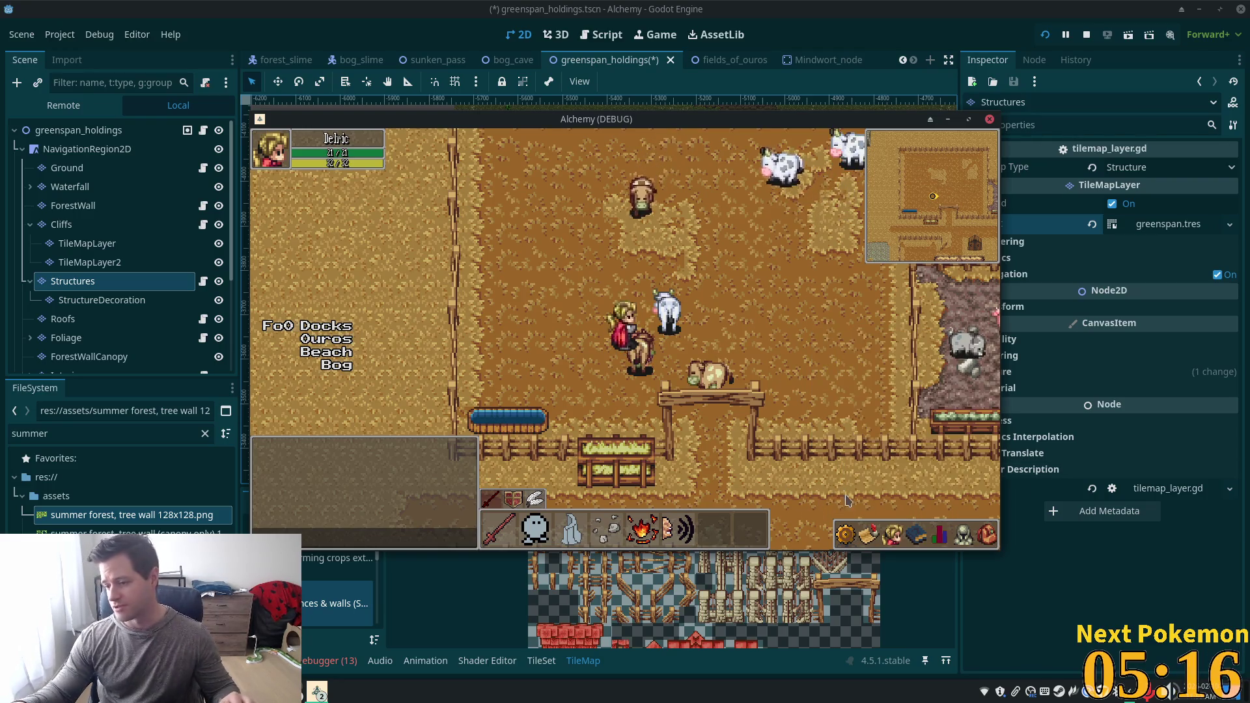
Walk around the pen, target a cow and attack it.
key("Left")
left_click(635, 285)
key("Right")
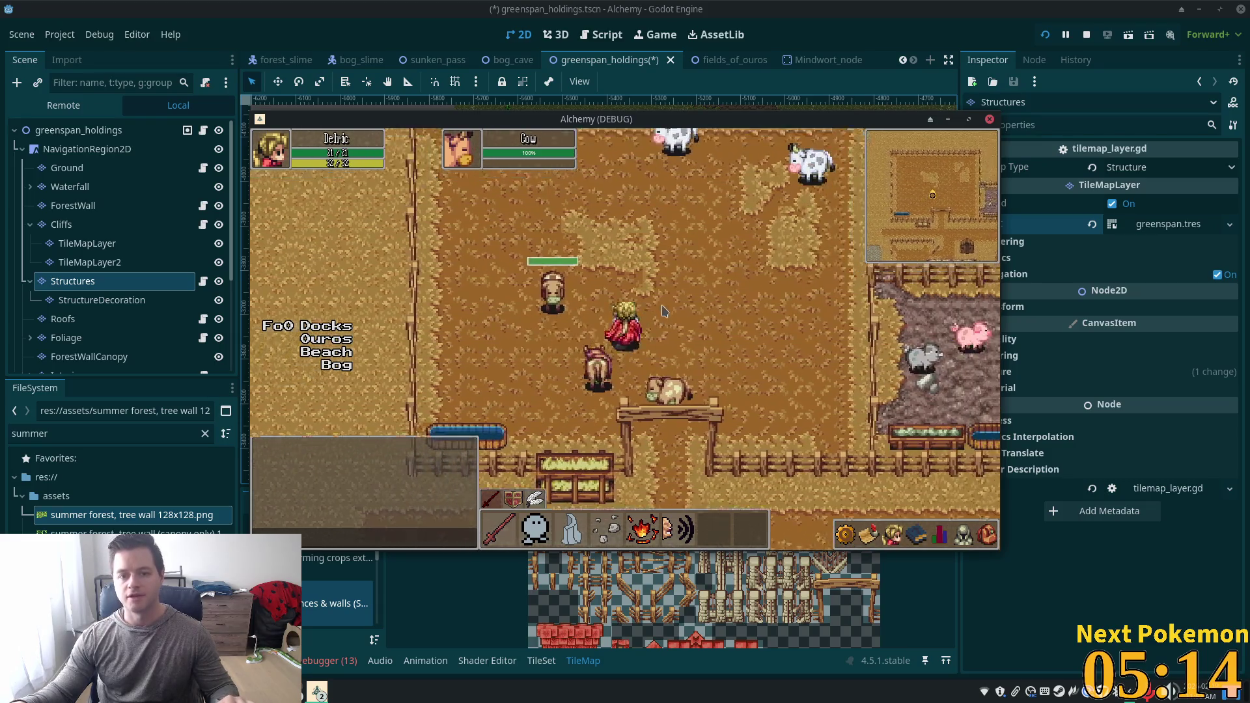
key("Up")
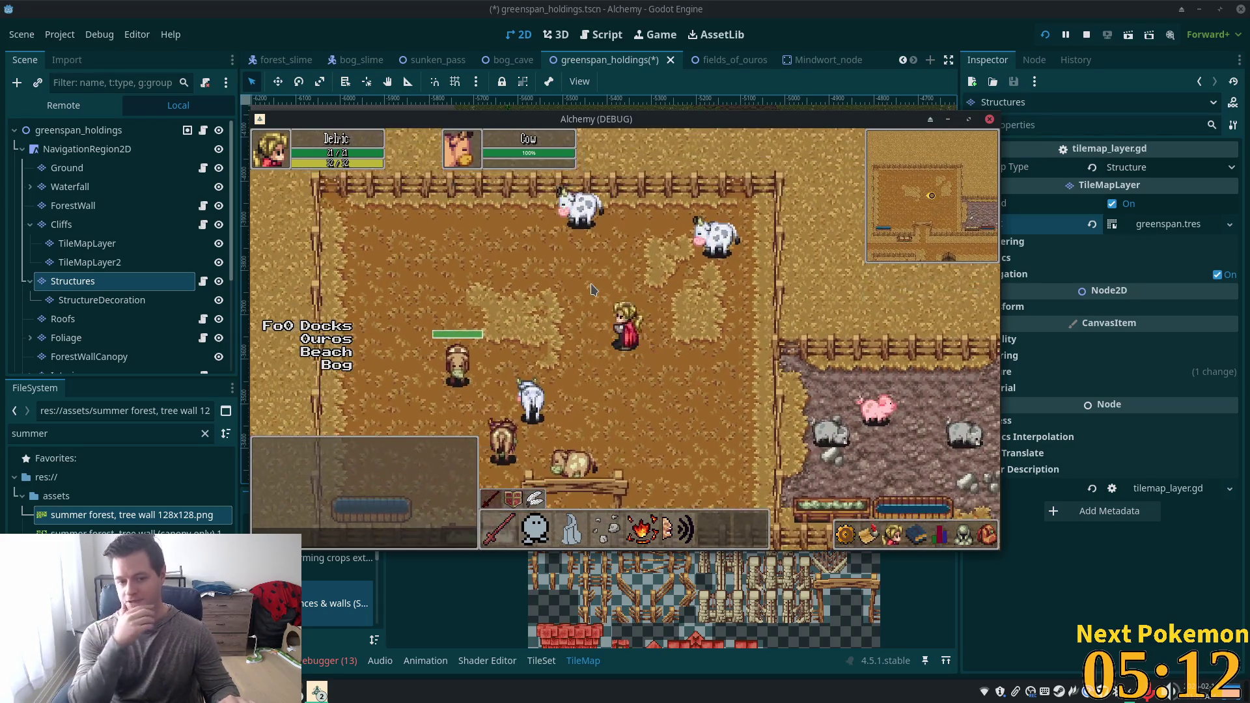
key("Left")
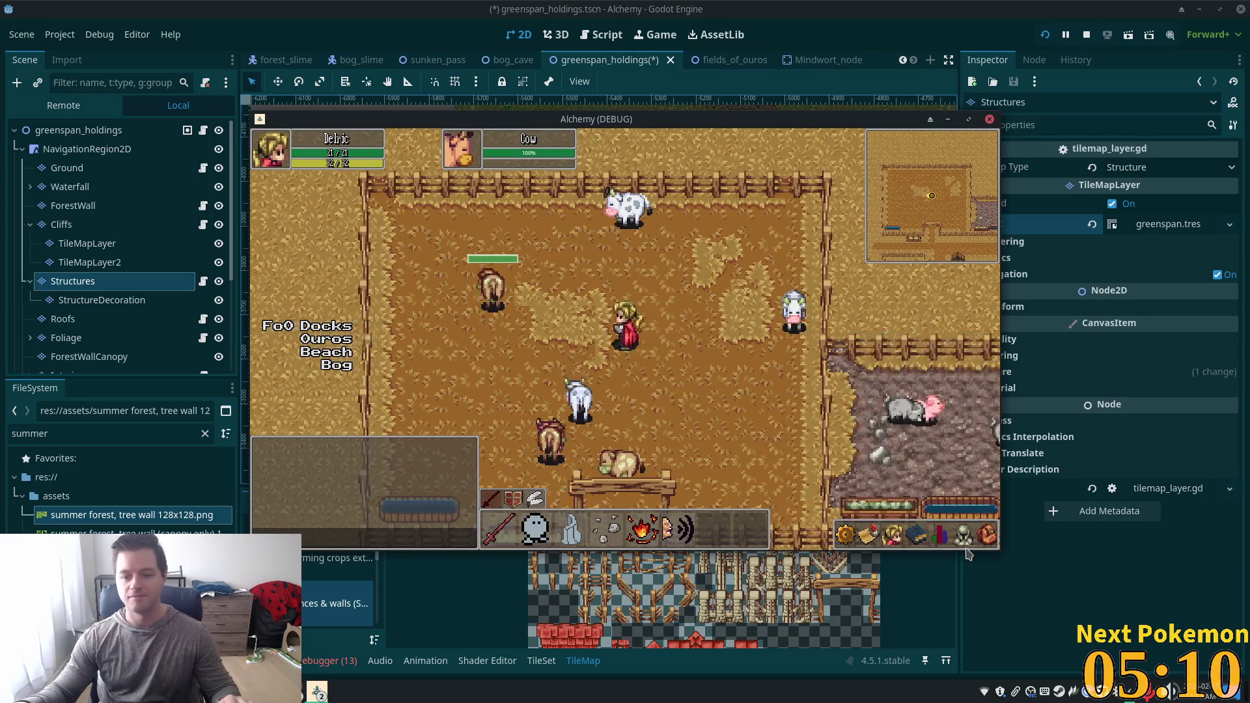
left_click(558, 292)
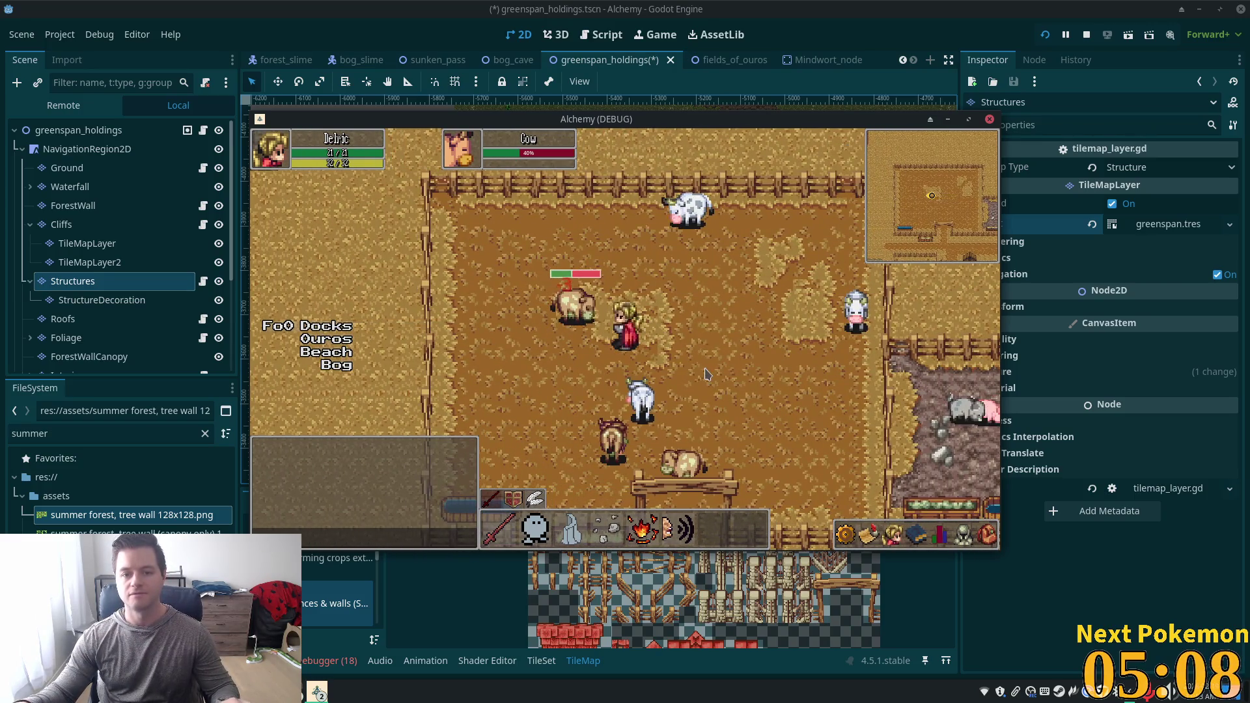
Move around the cow and keep attacking it down to 40% health.
key("Right")
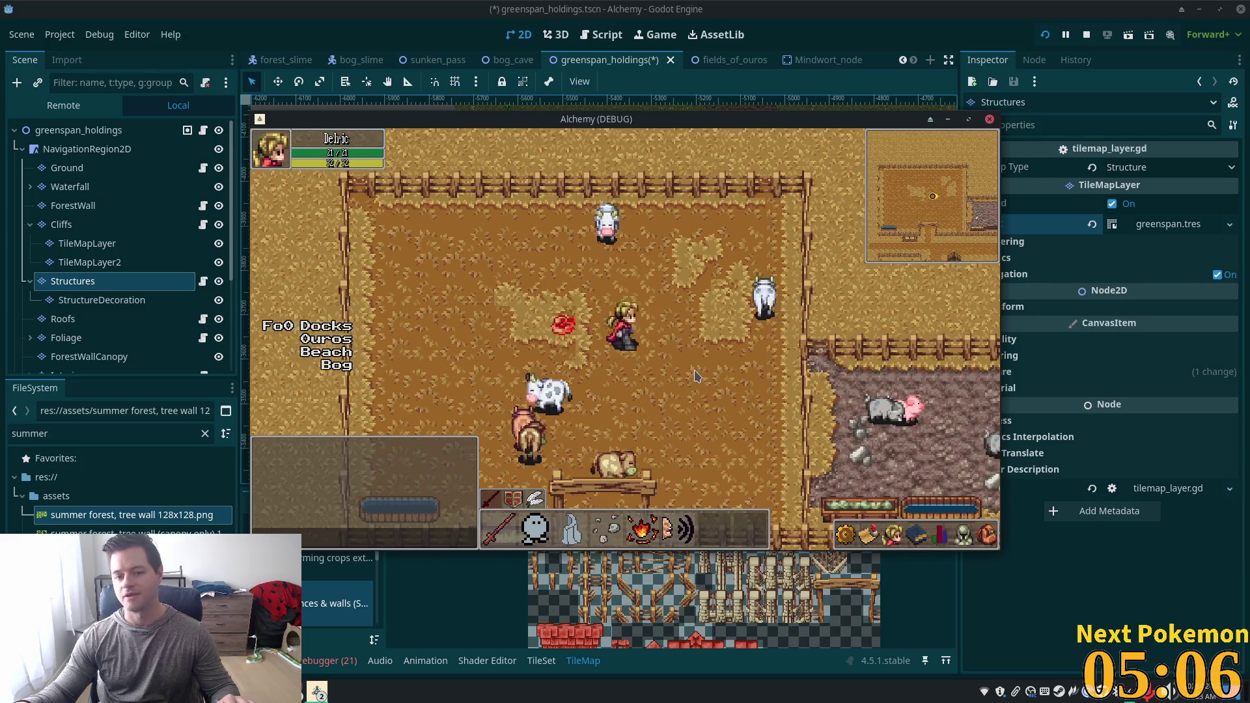
key("Right")
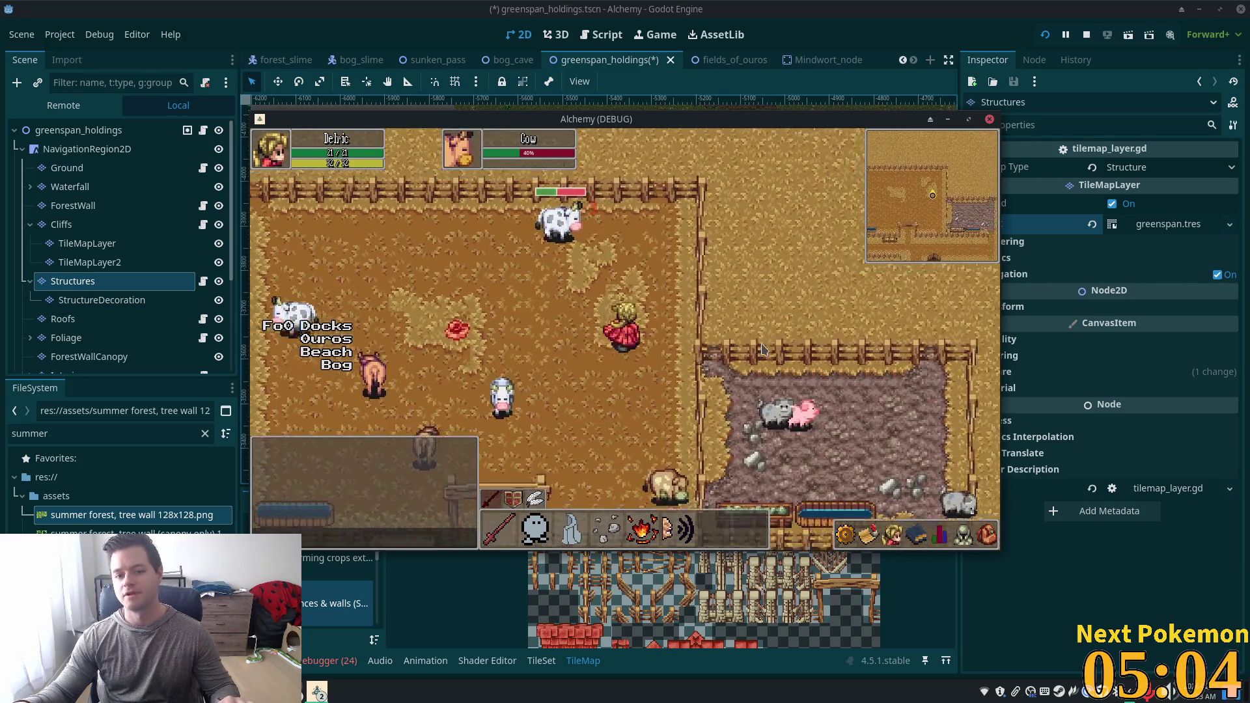
key("Down")
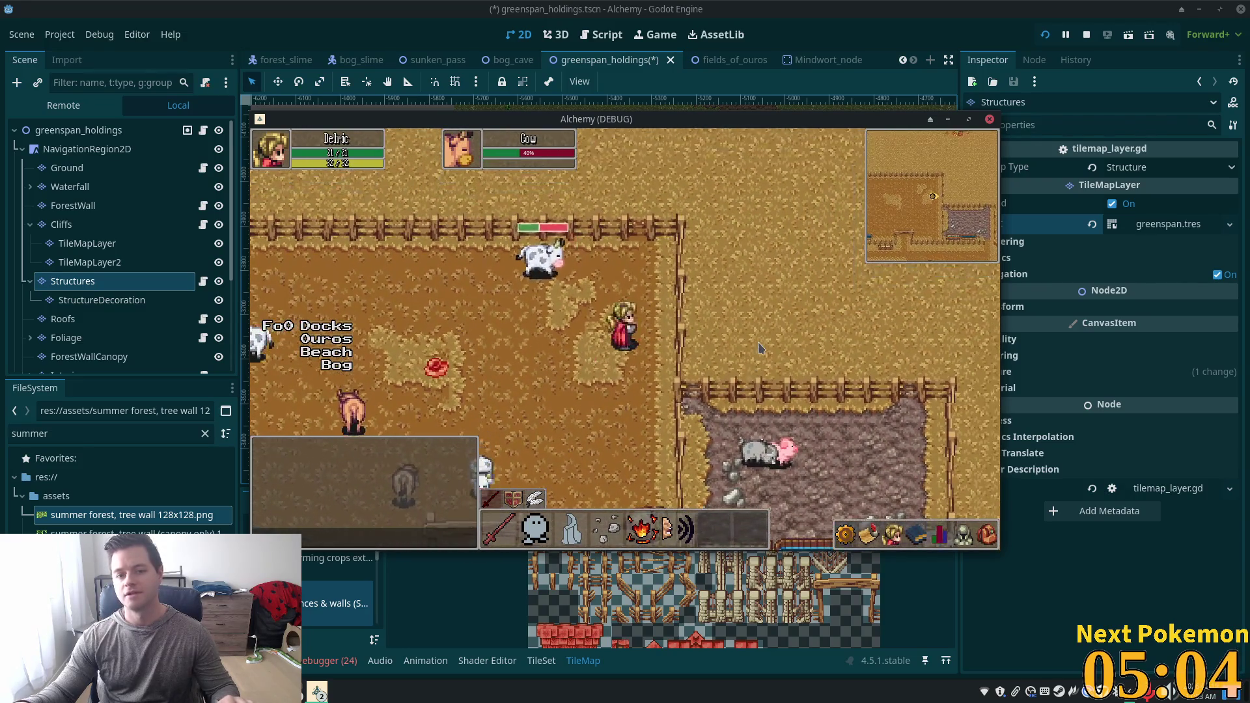
key("Left")
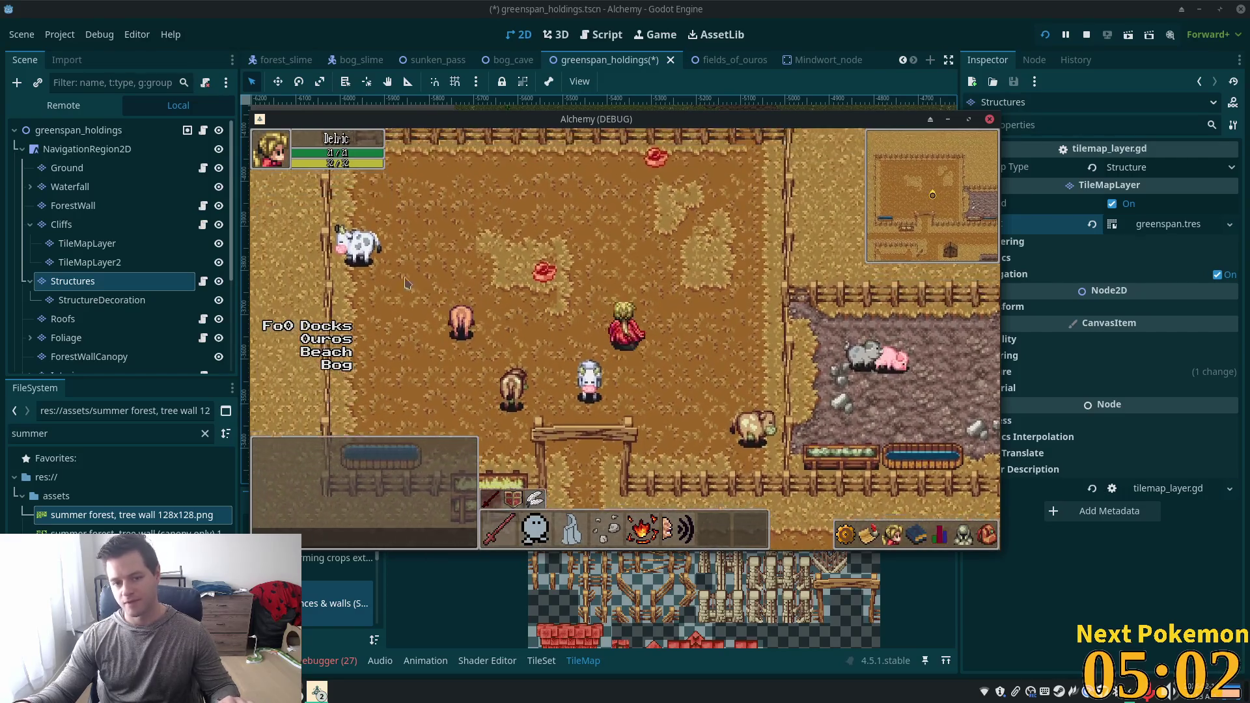
key("Up")
mouse_move(501, 361)
key("Right")
key("Down")
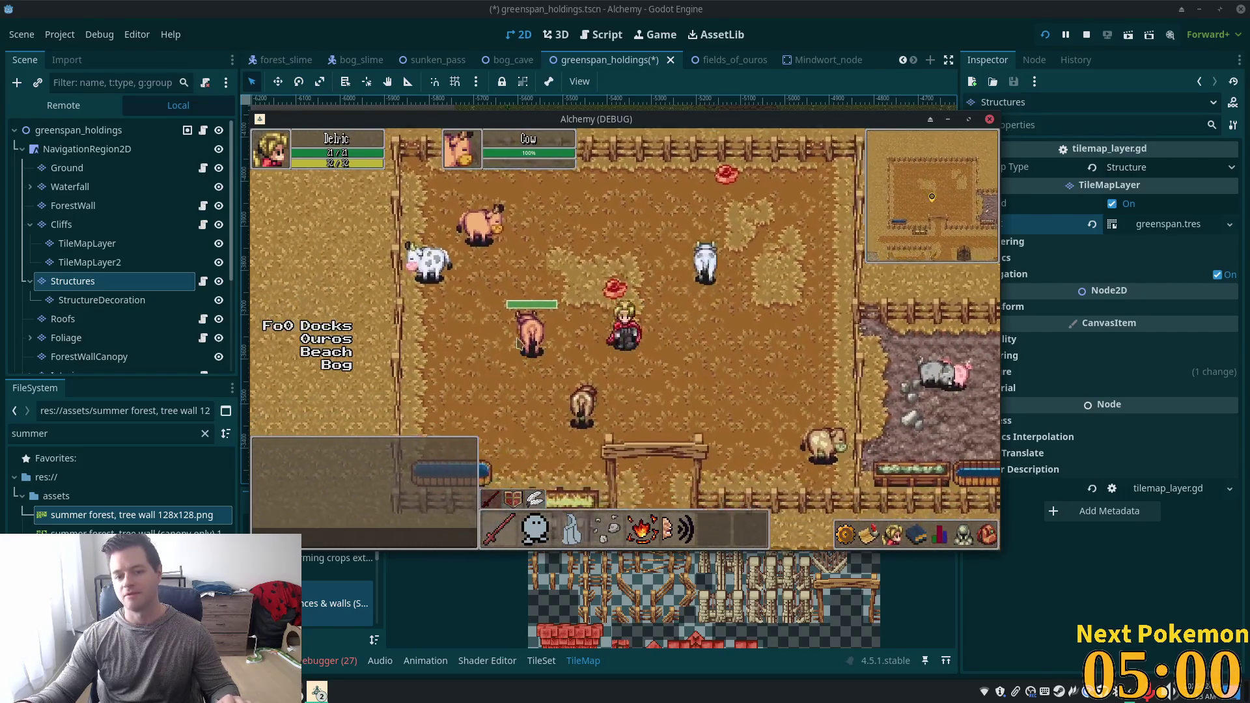
left_click(453, 335)
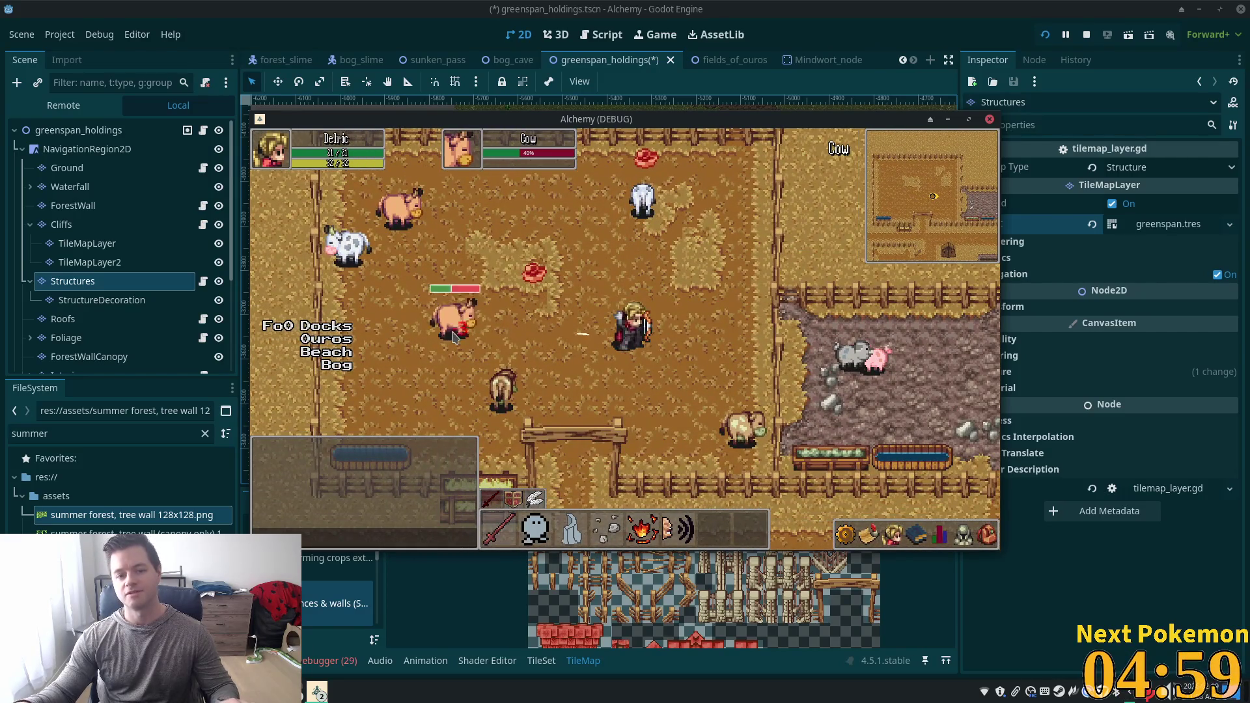
Walk past the dropped meat, check the inventory, and target two more cows.
key("Right")
key("Up")
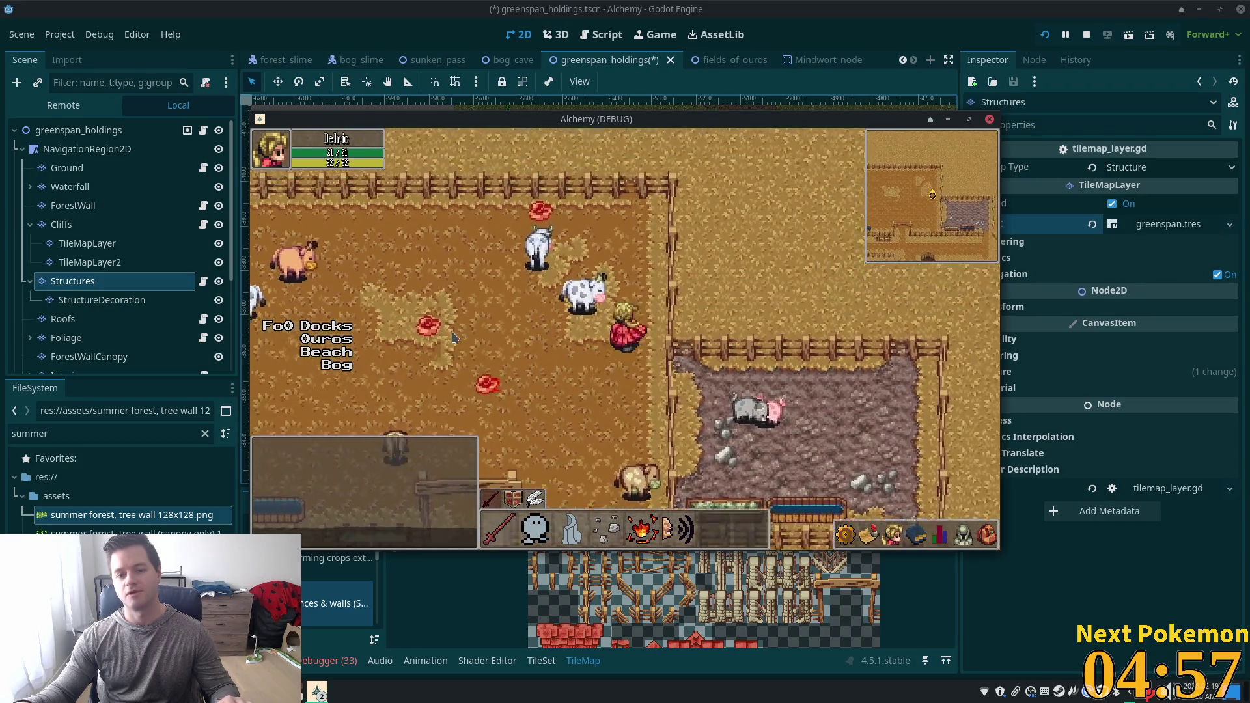
key("Down")
key("Left")
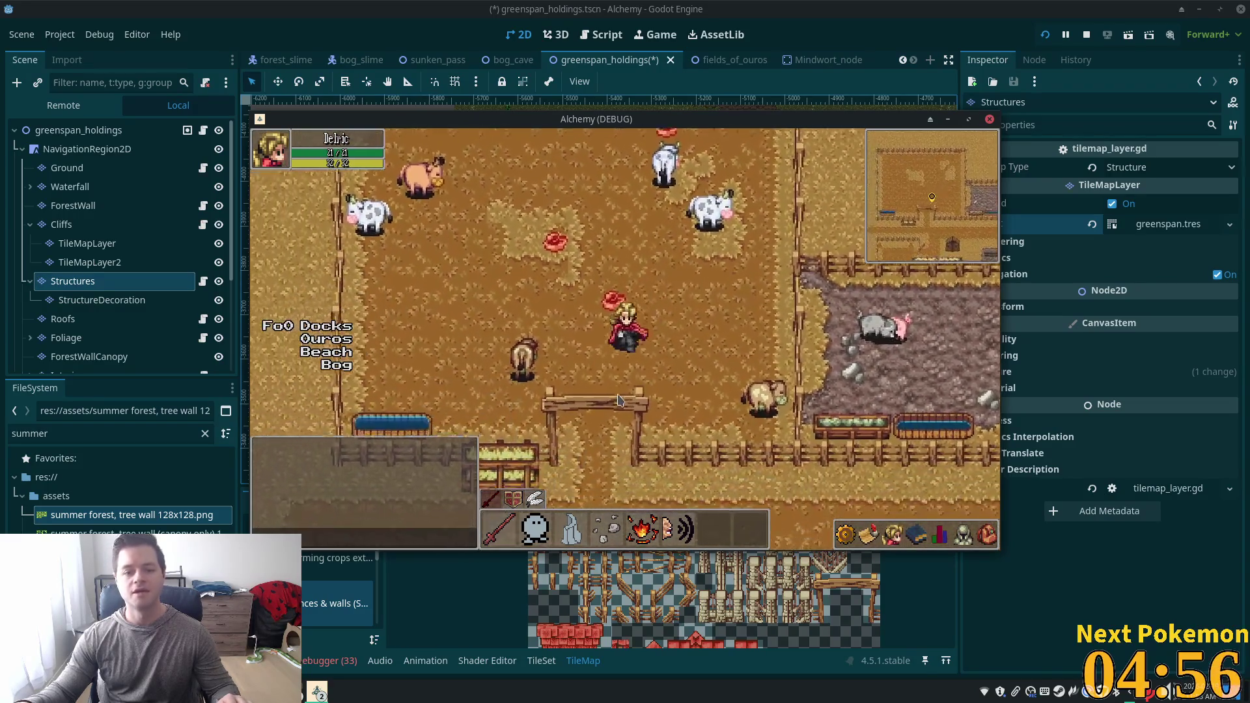
key("Up")
key("Left")
left_click(983, 538)
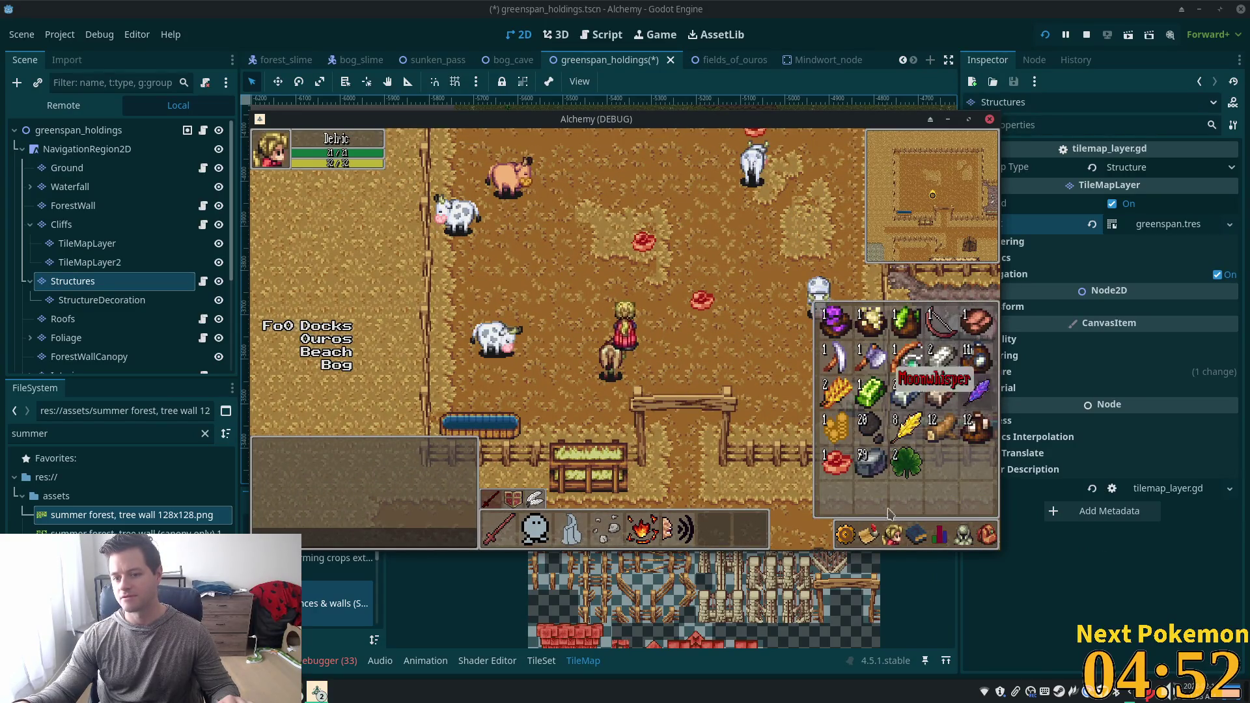
key("Right")
left_click(722, 301)
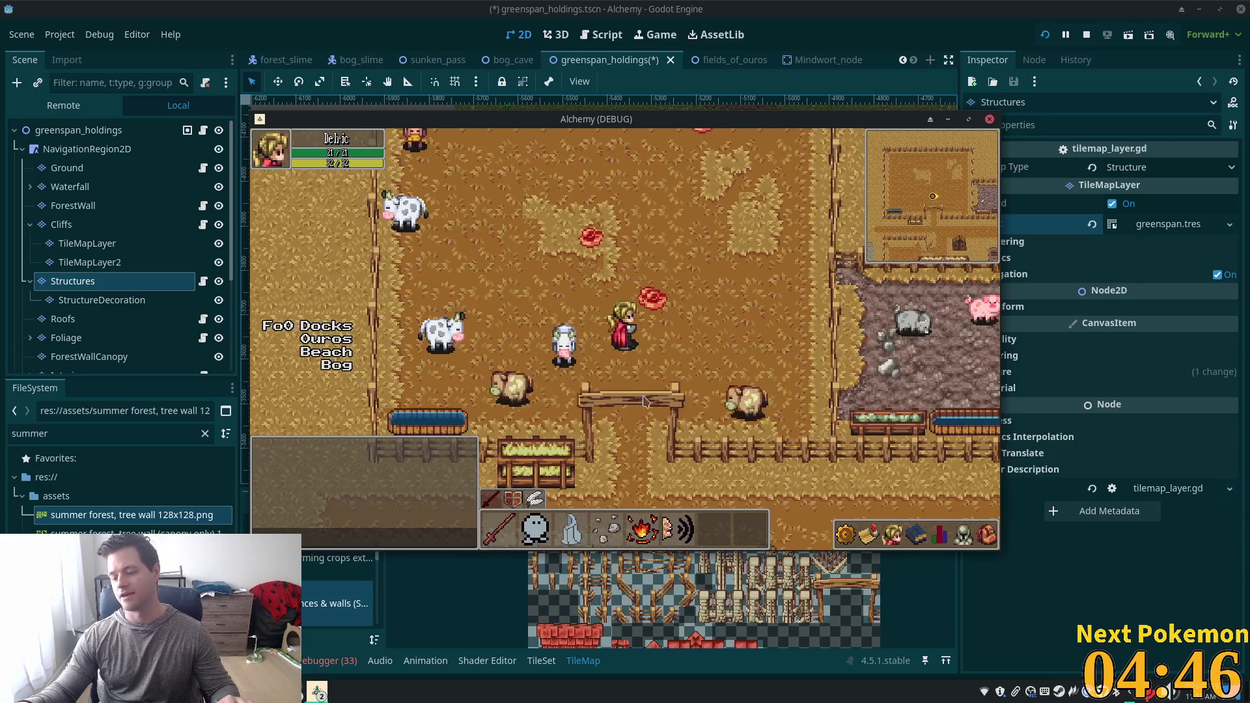
key("Right")
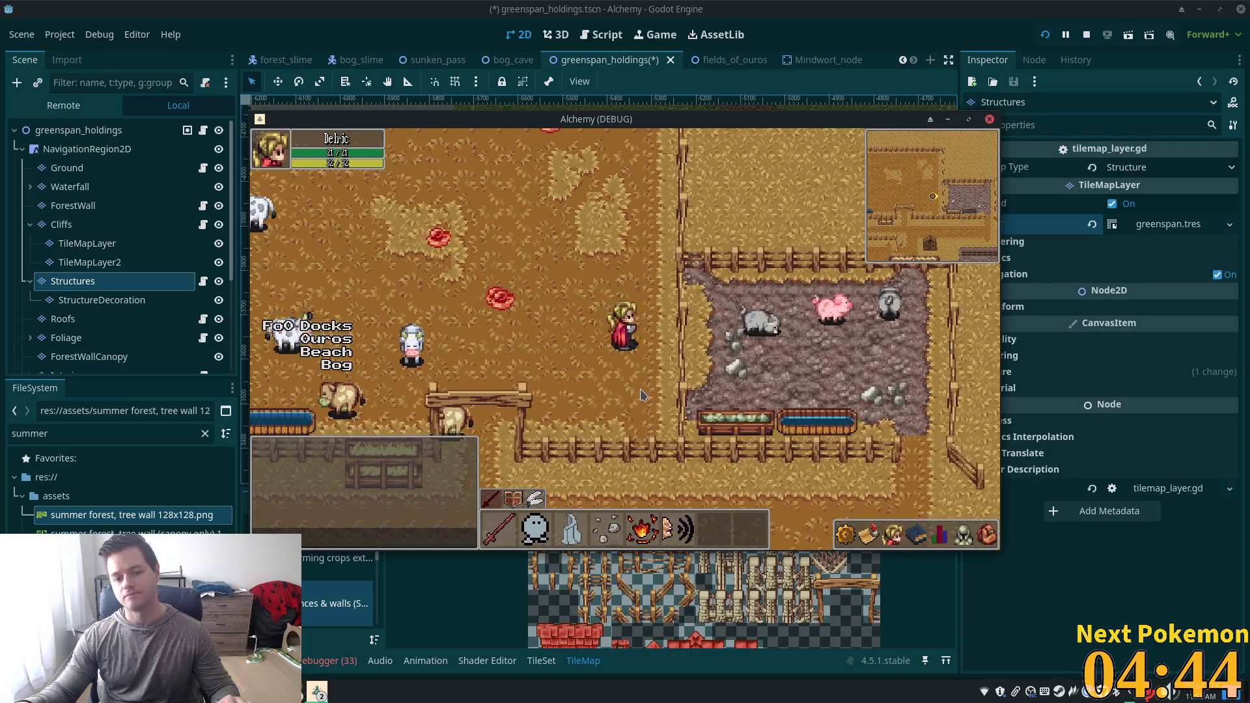
left_click(523, 394)
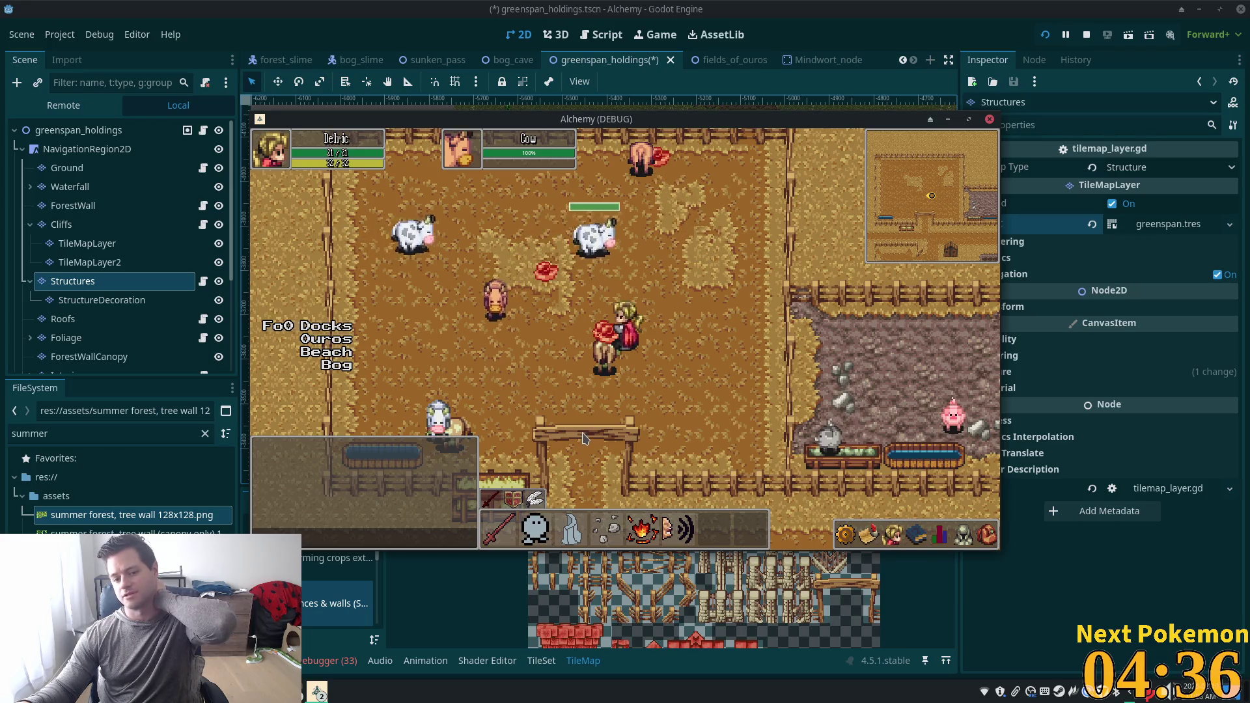
Toggle the inventory with I, then walk around the cow pen.
key("i")
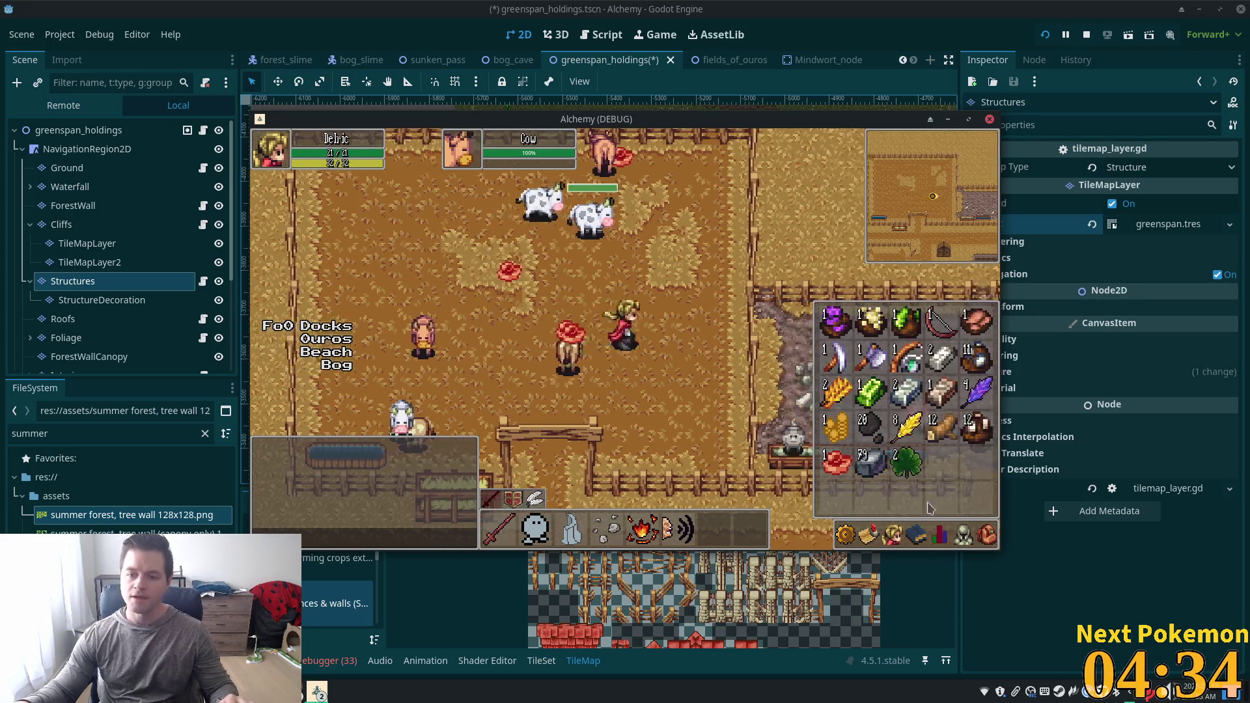
key("i")
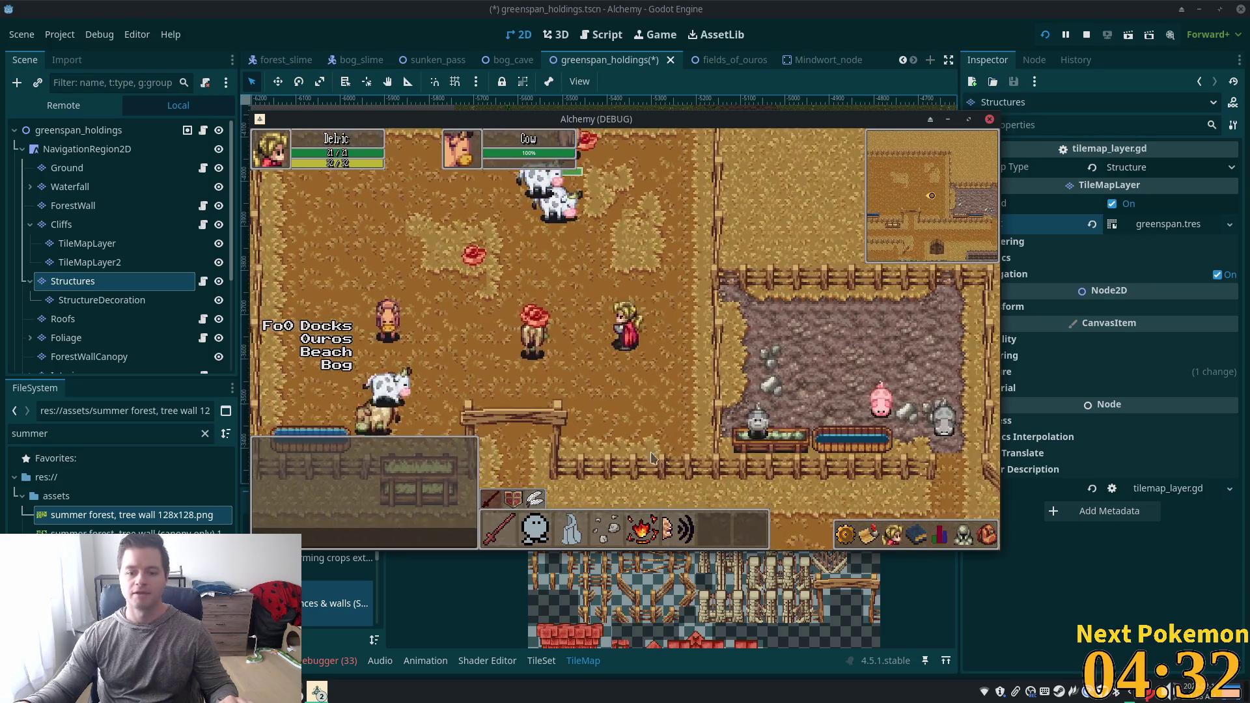
key("Left")
key("Up")
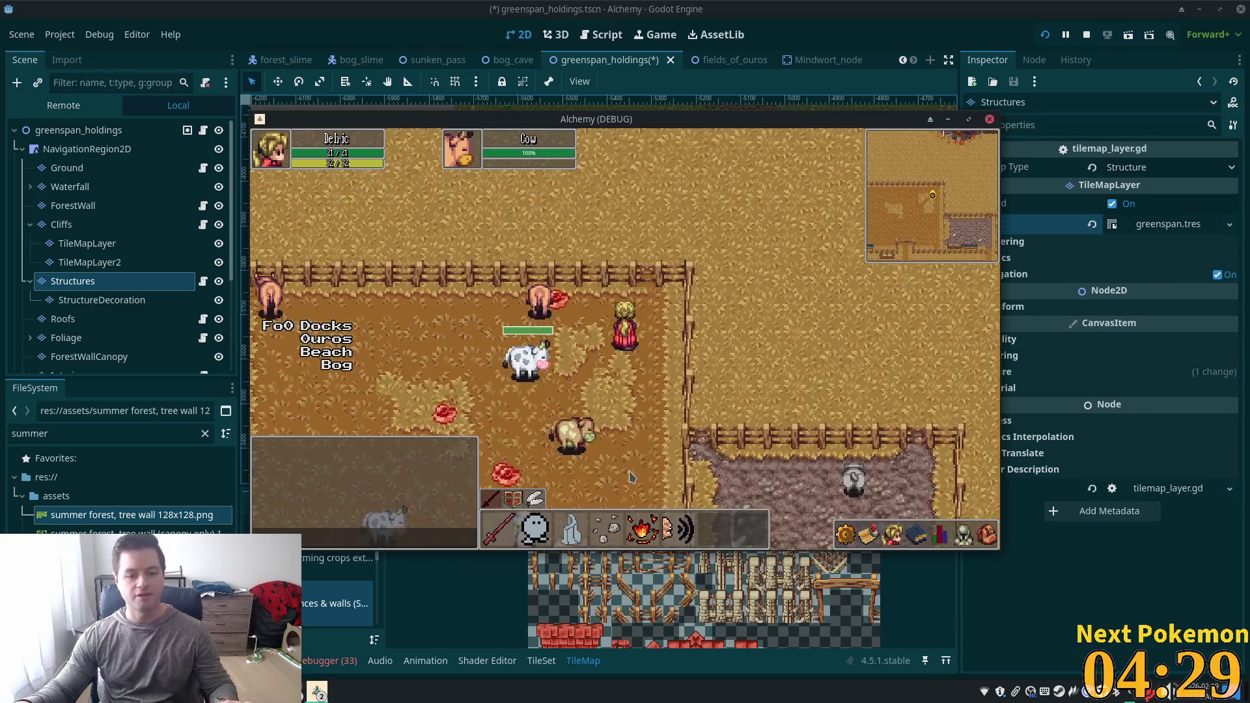
key("Left")
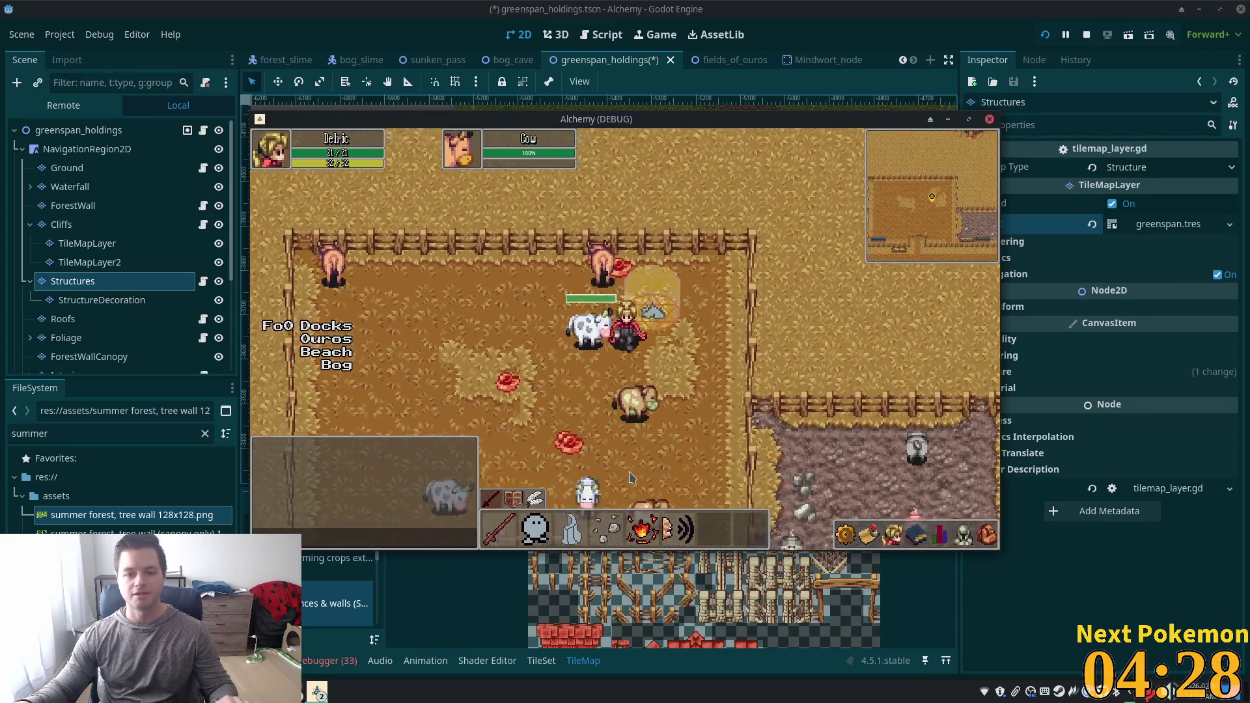
key("Down")
key("Right")
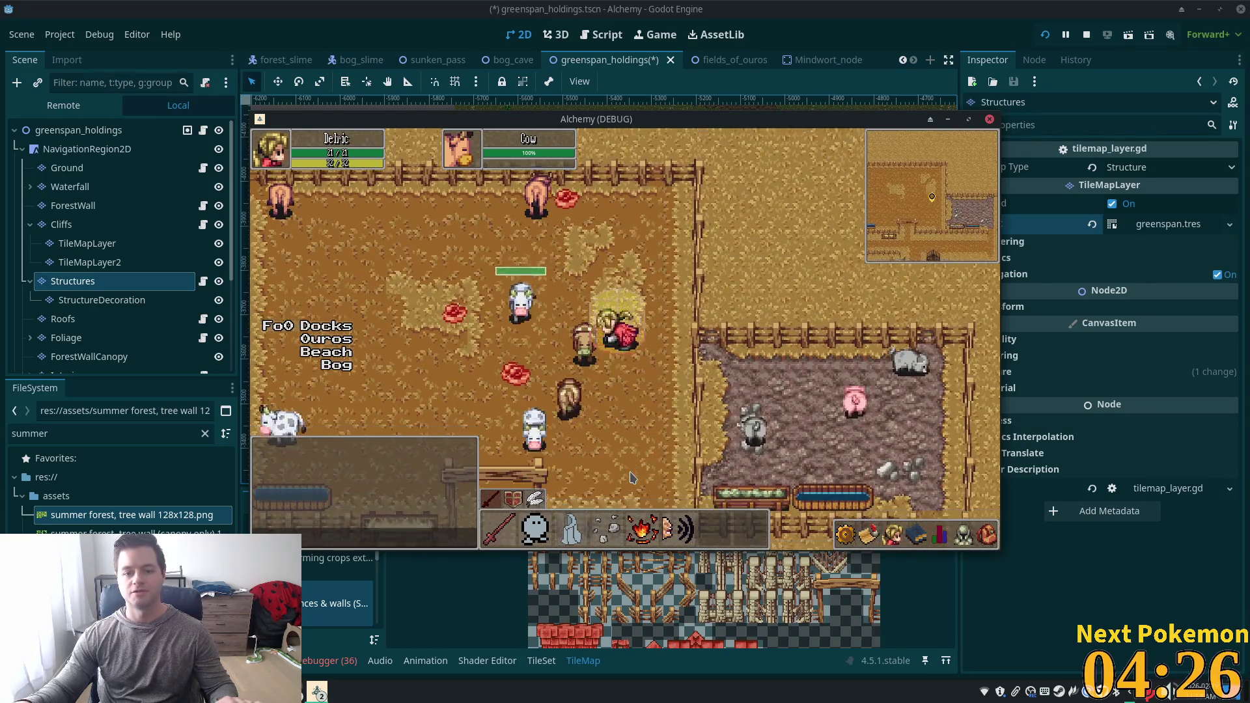
key("Down")
key("Down")
key("Left")
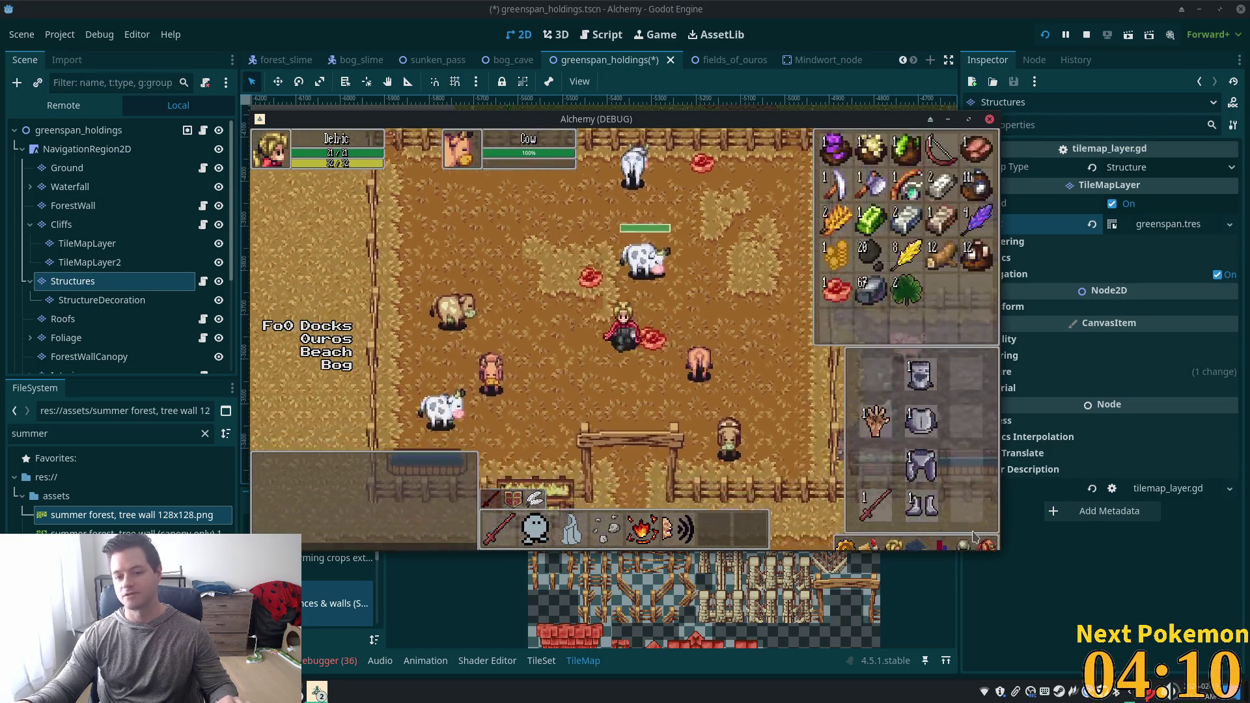
Fight cows across the pen with WASD, walking past the meat drops.
key("s")
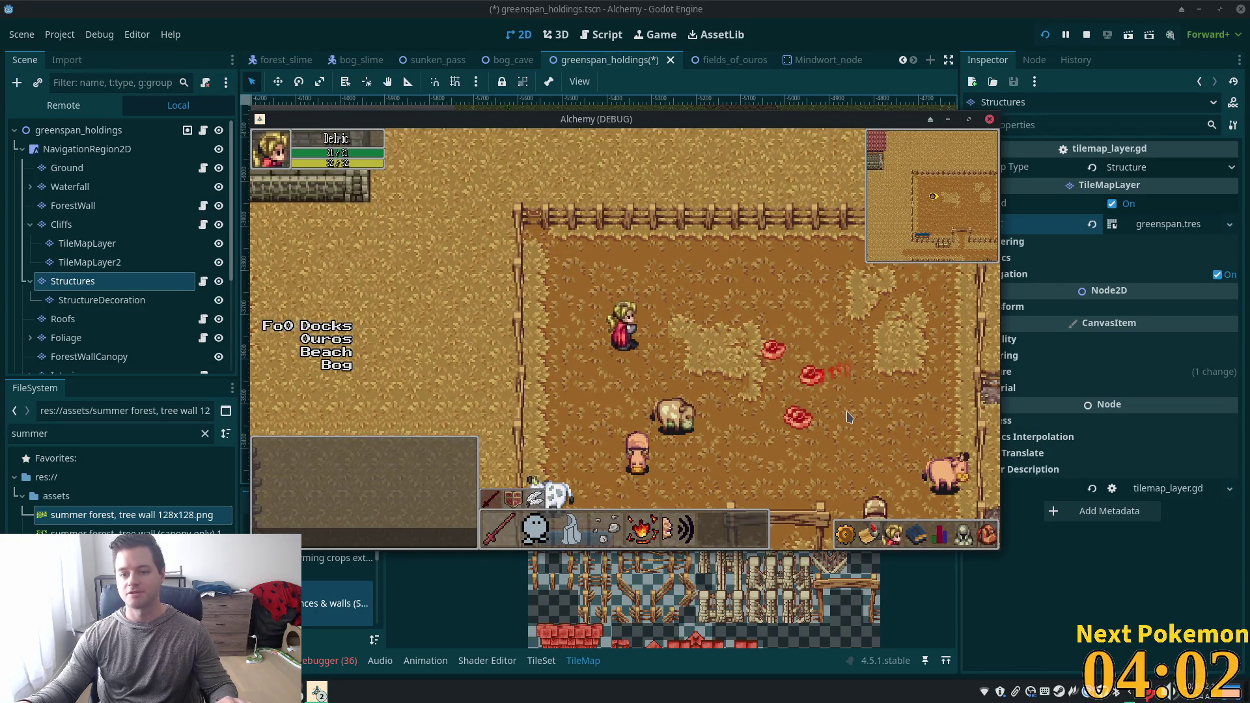
key("d")
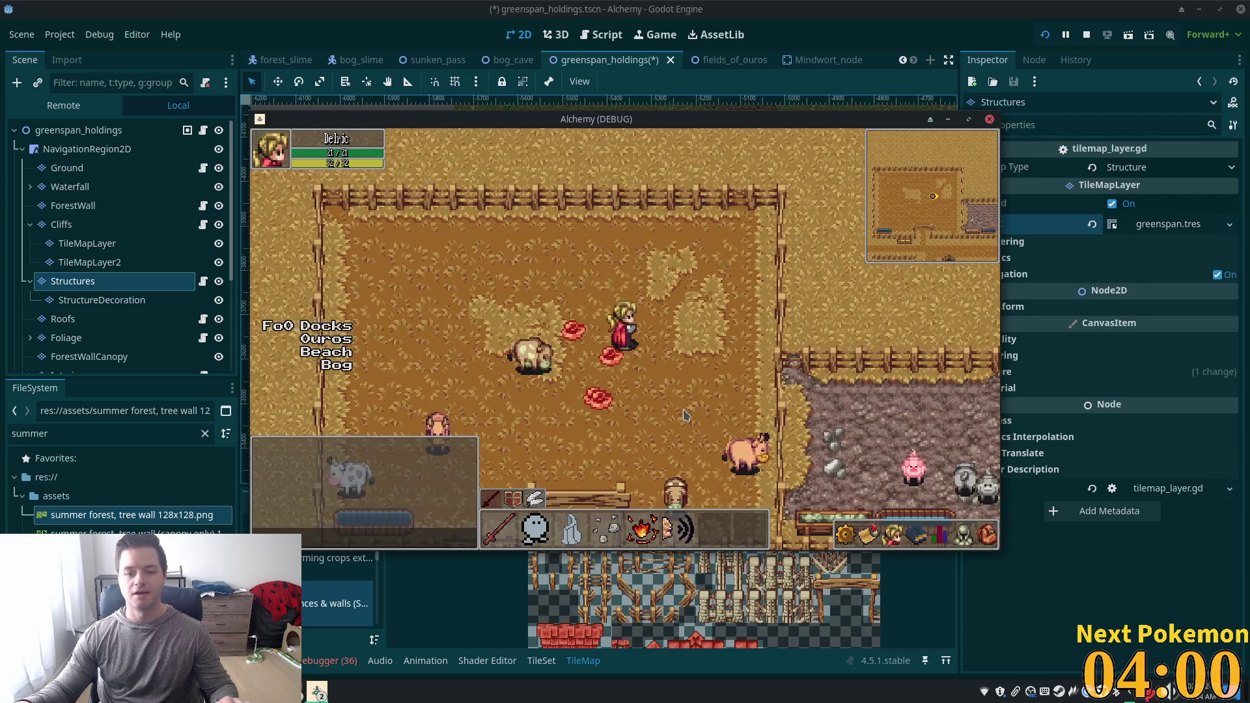
key("a")
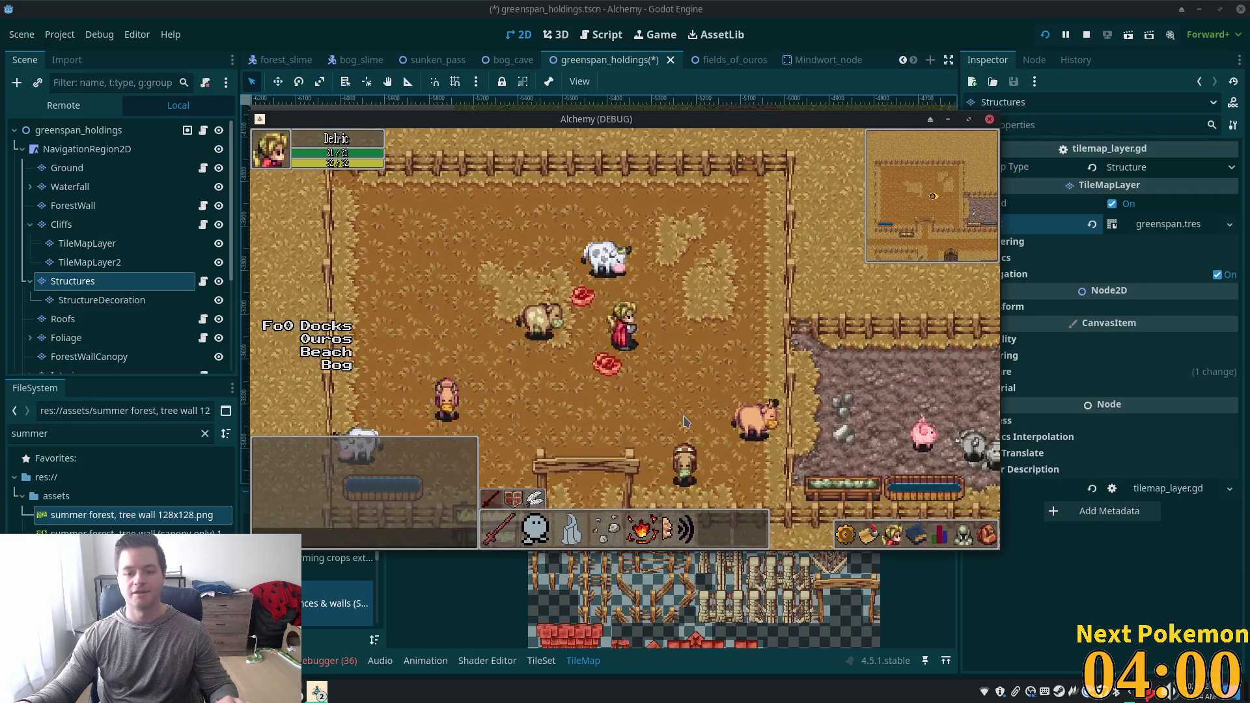
key("s")
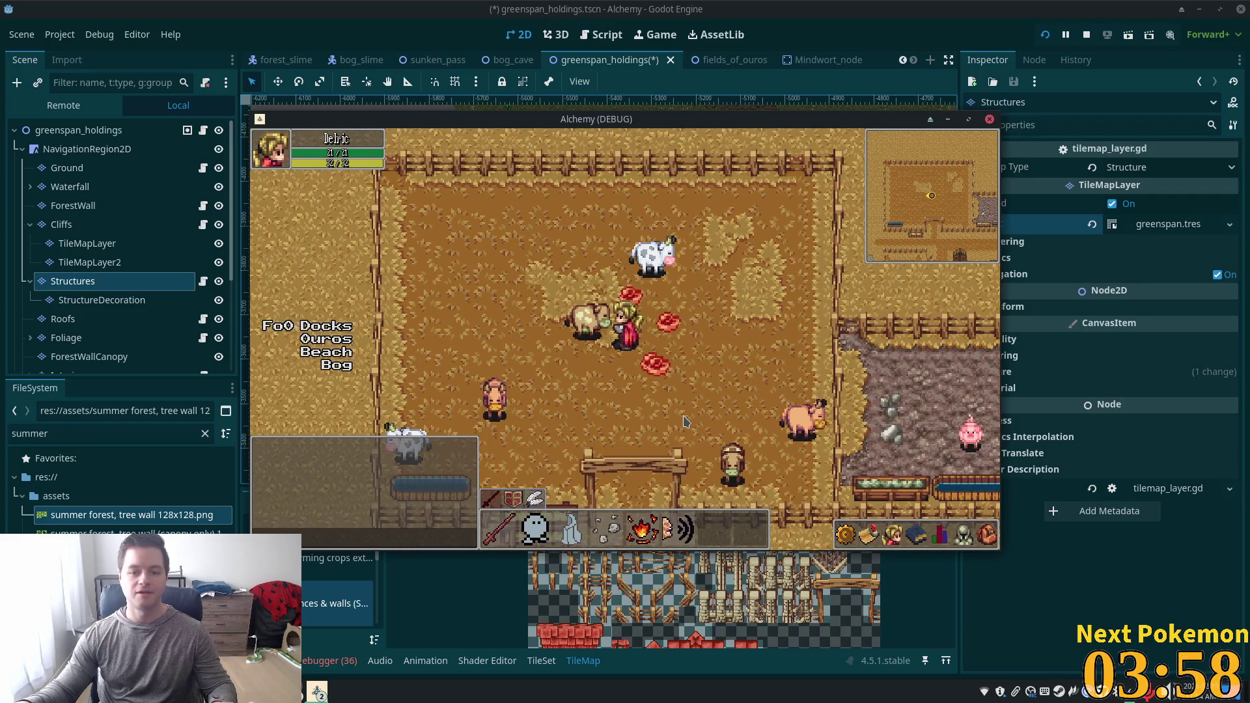
key("d")
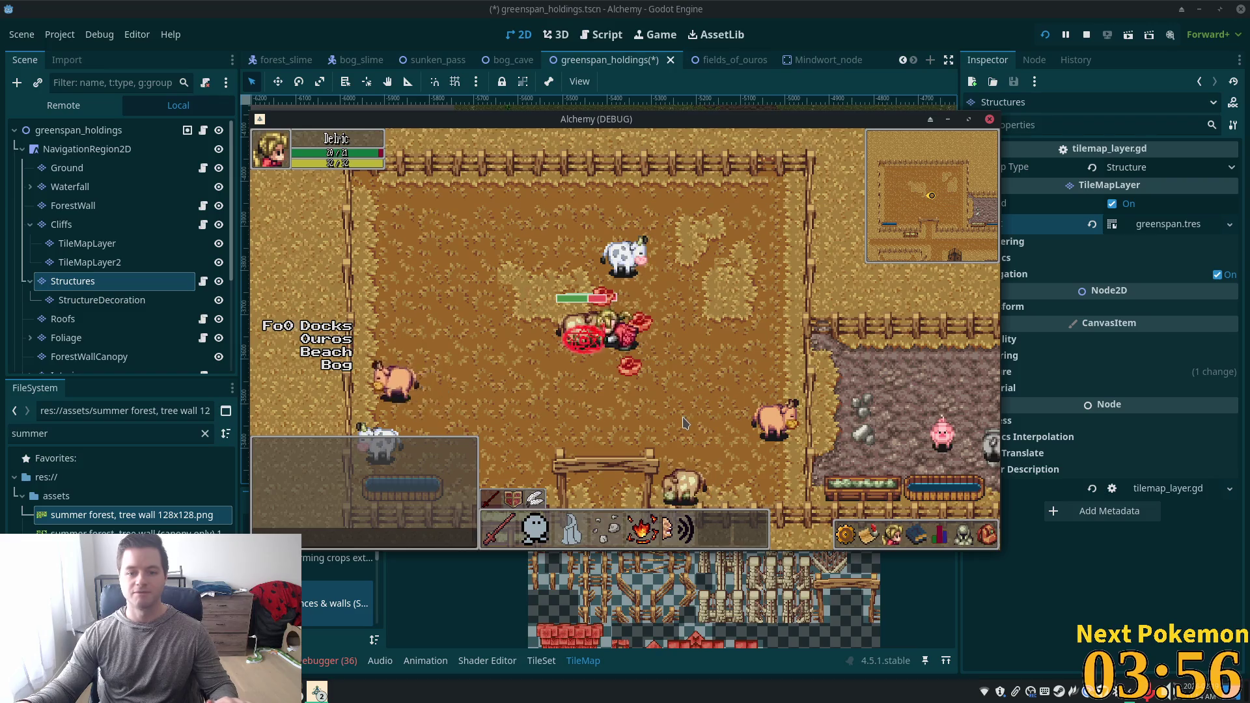
key("d")
key("d")
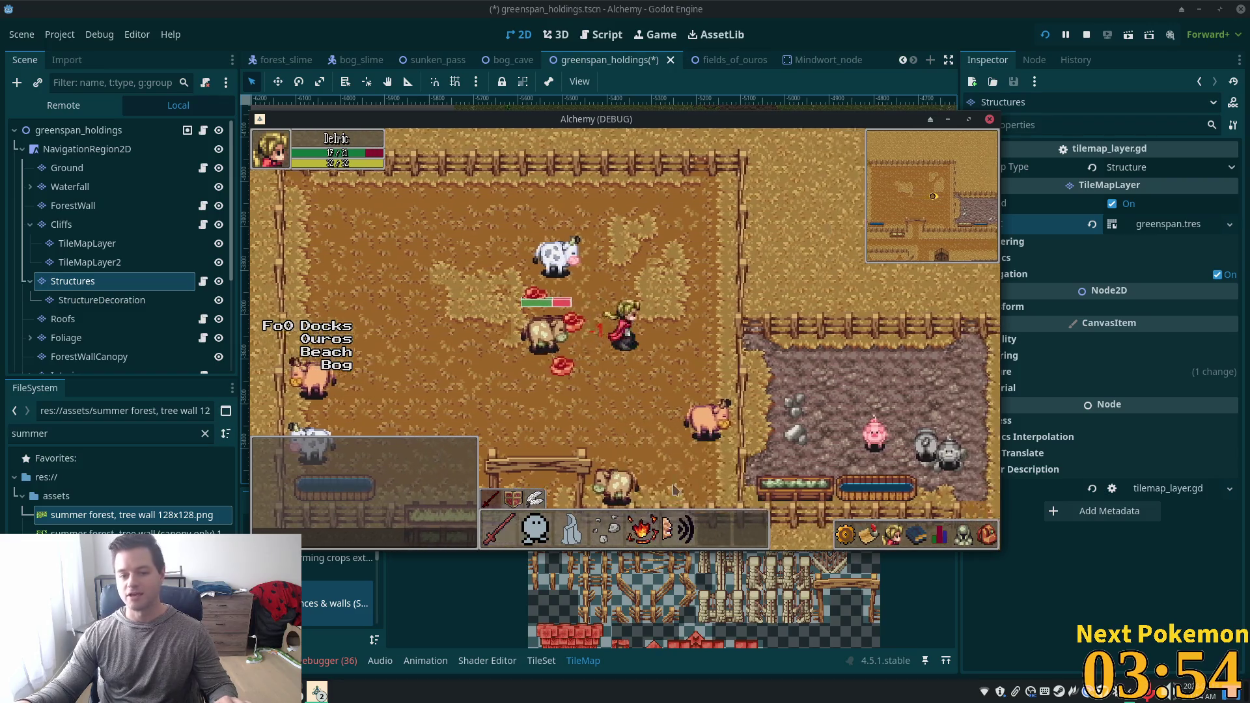
key("d")
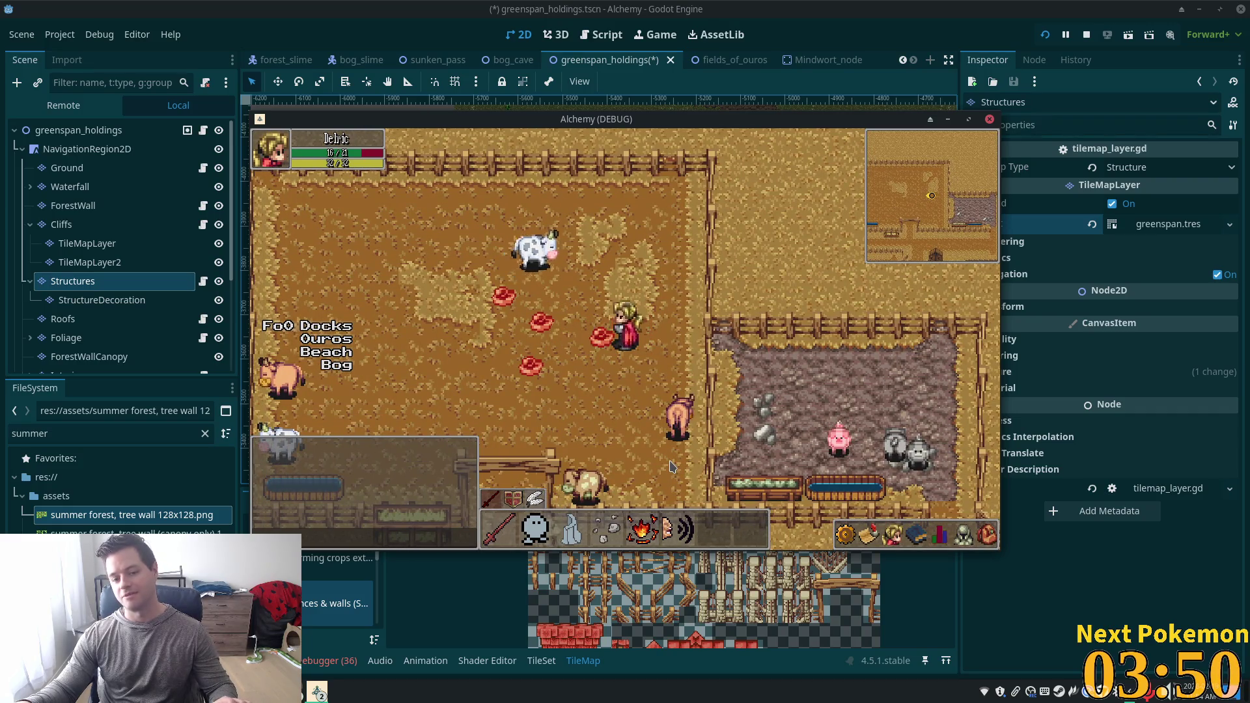
key("a")
key("s")
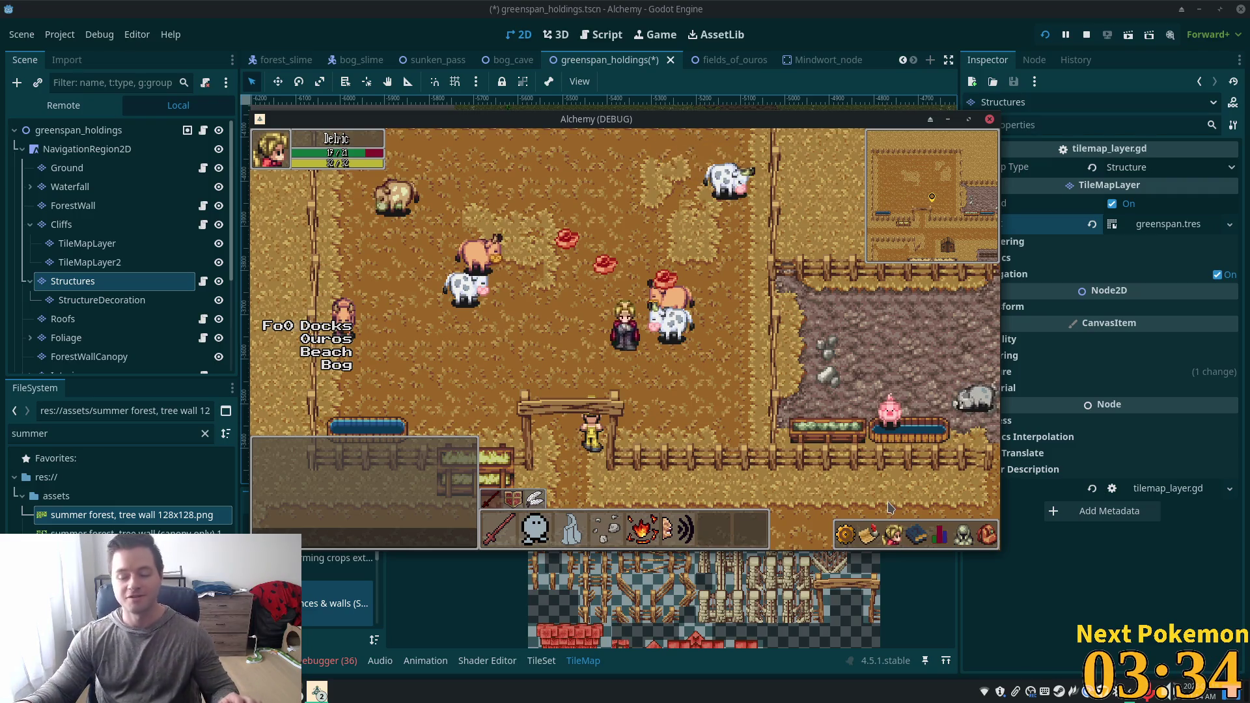
Check the equipment, stats, friends and inventory panels from the bottom-right bar.
left_click(963, 539)
left_click(939, 535)
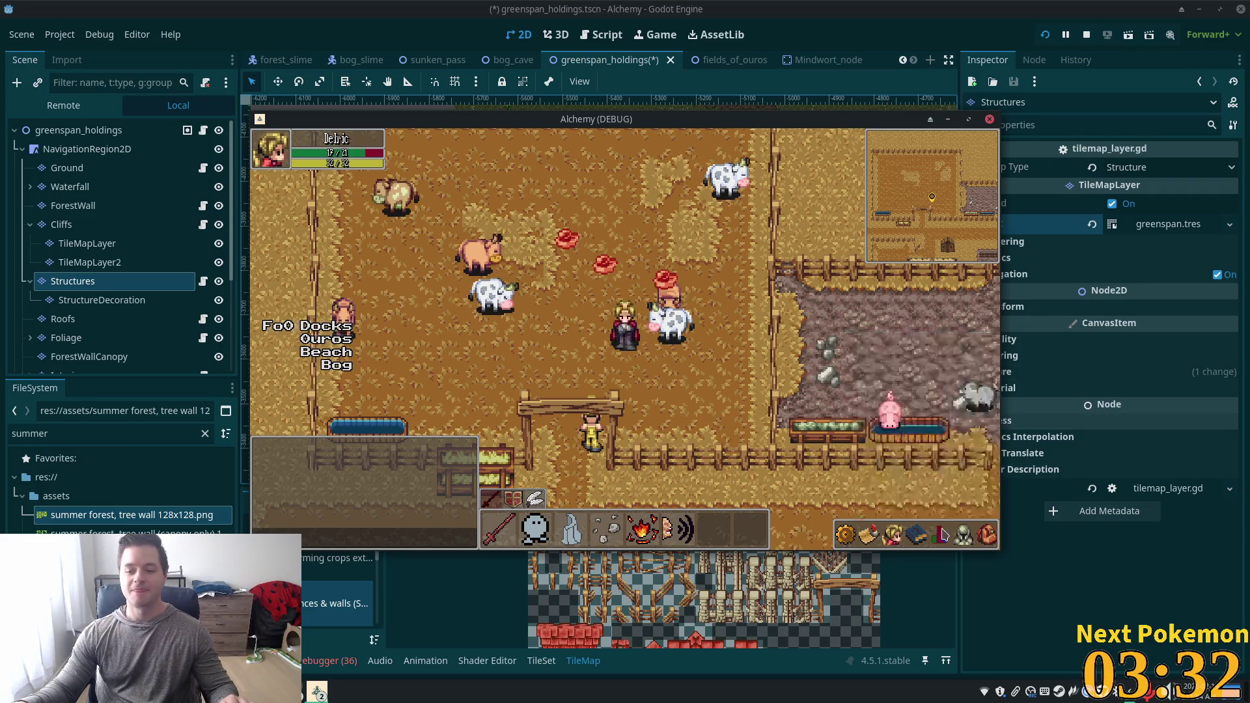
left_click(892, 535)
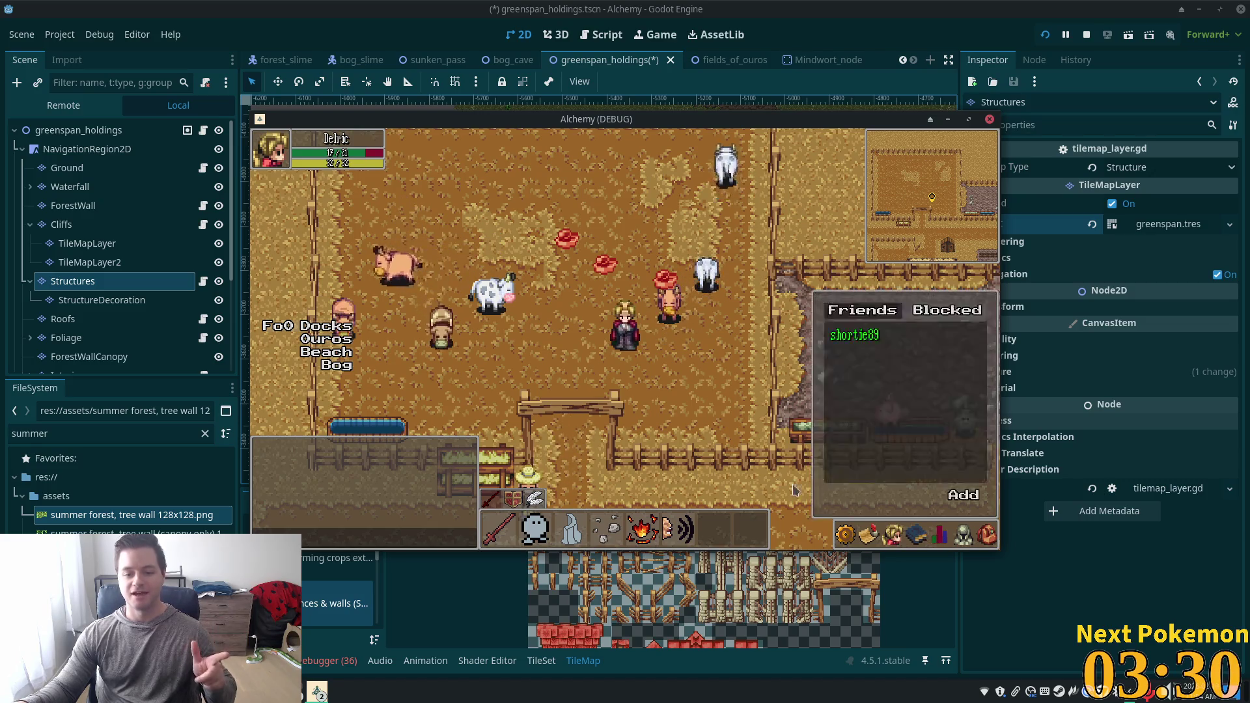
left_click(892, 535)
key("w")
key("w")
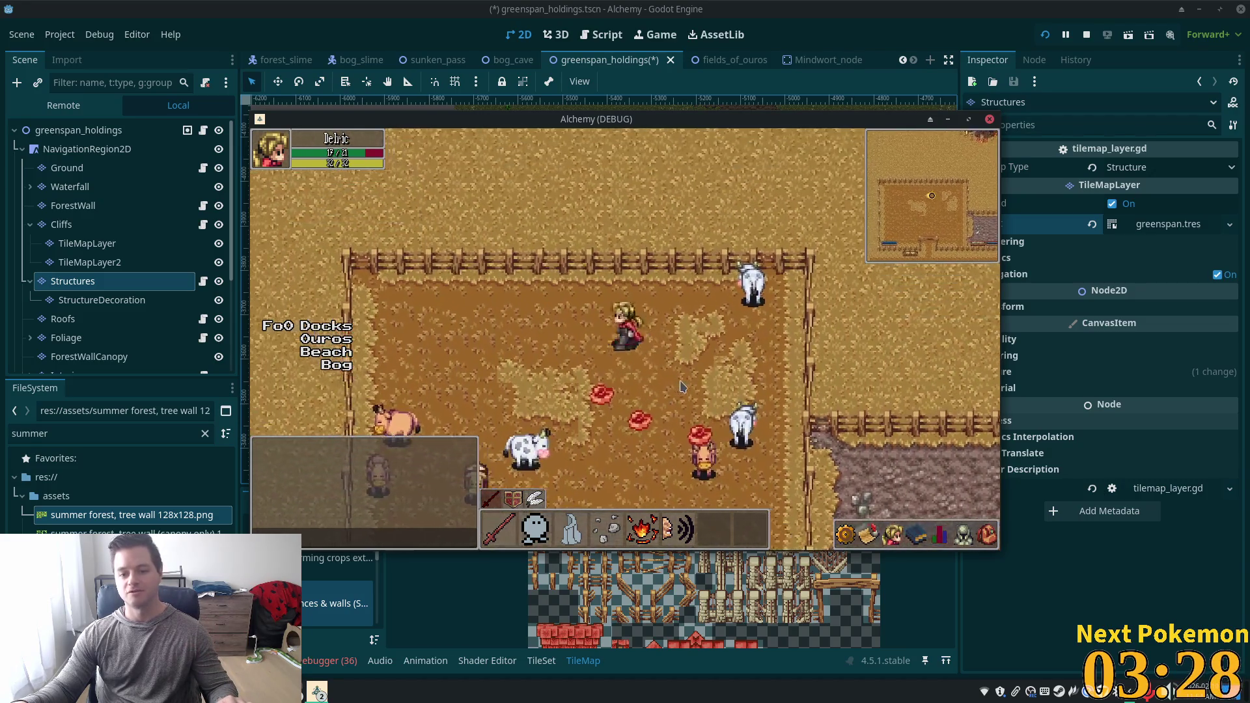
key("a")
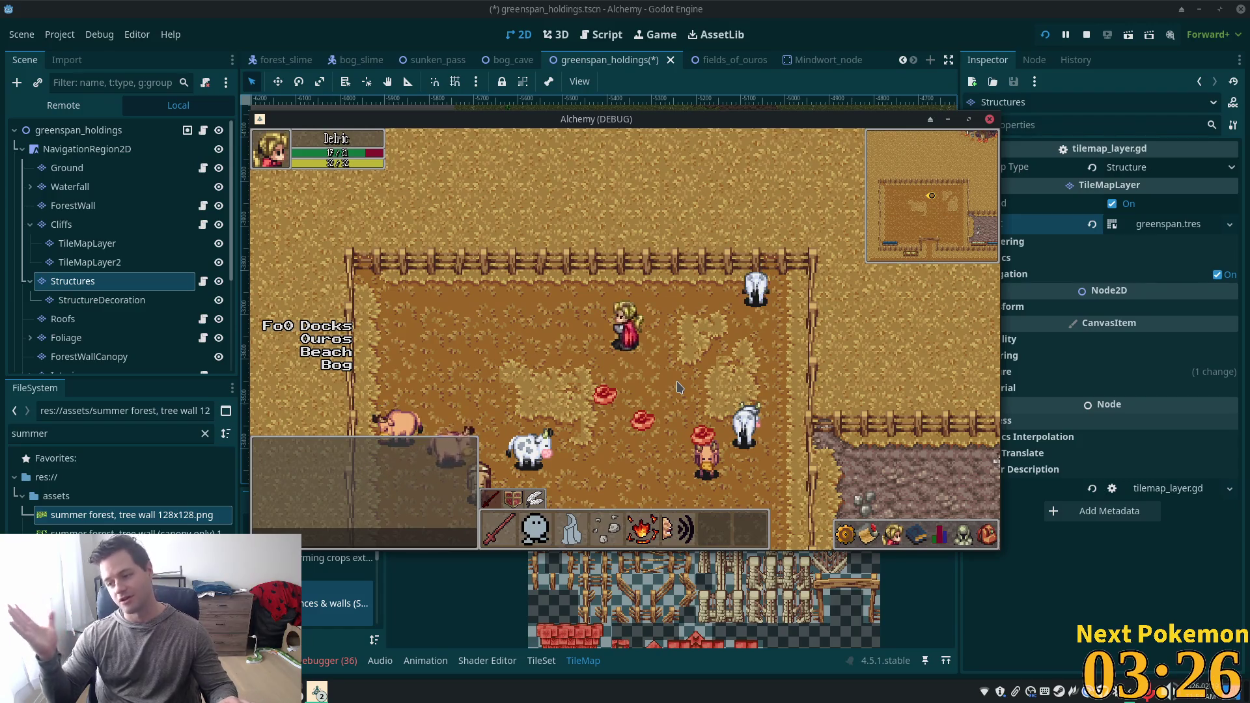
key("d")
key("a")
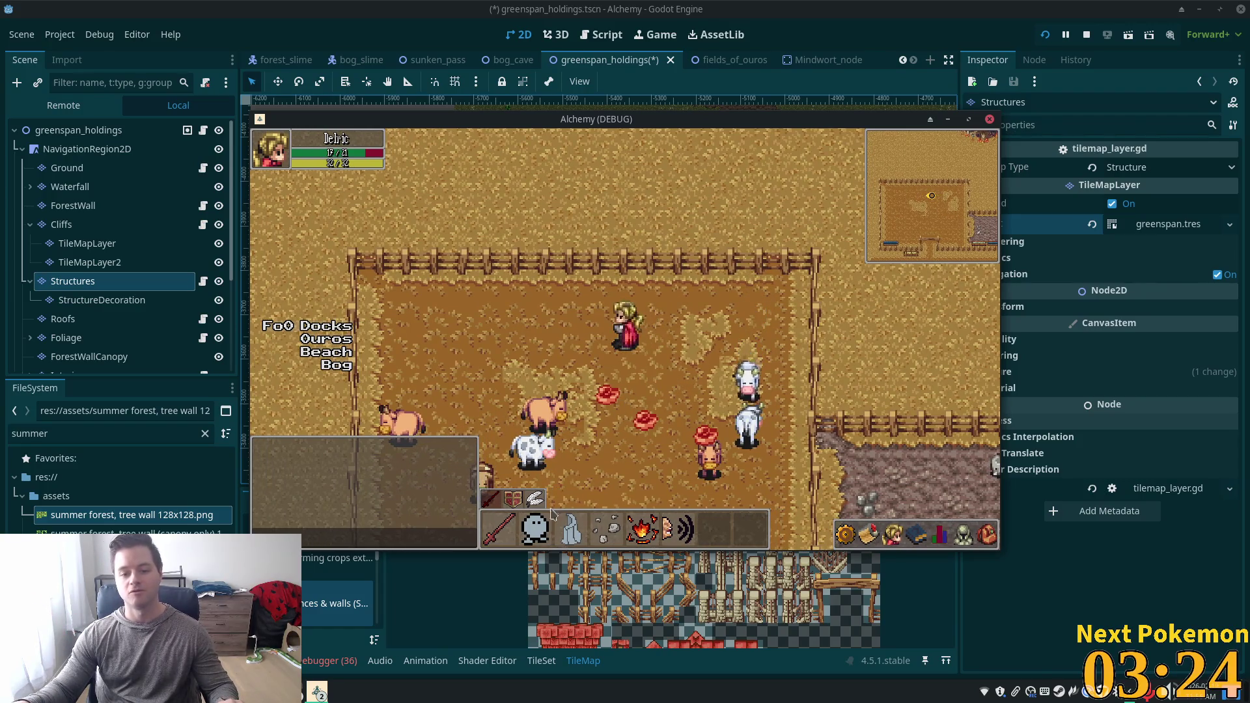
left_click(988, 535)
left_click(988, 535)
left_click(989, 535)
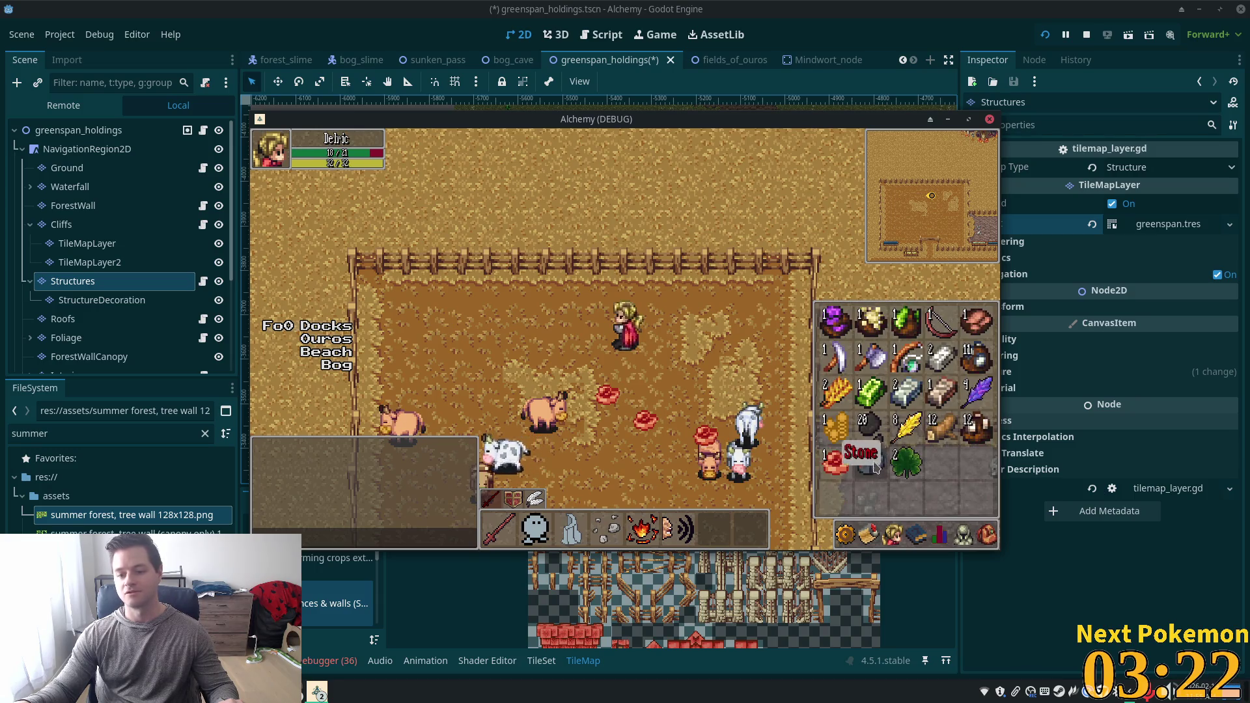
key("Escape")
Attack another cow down to 40%, then walk along the top fence and down the pen.
key("d")
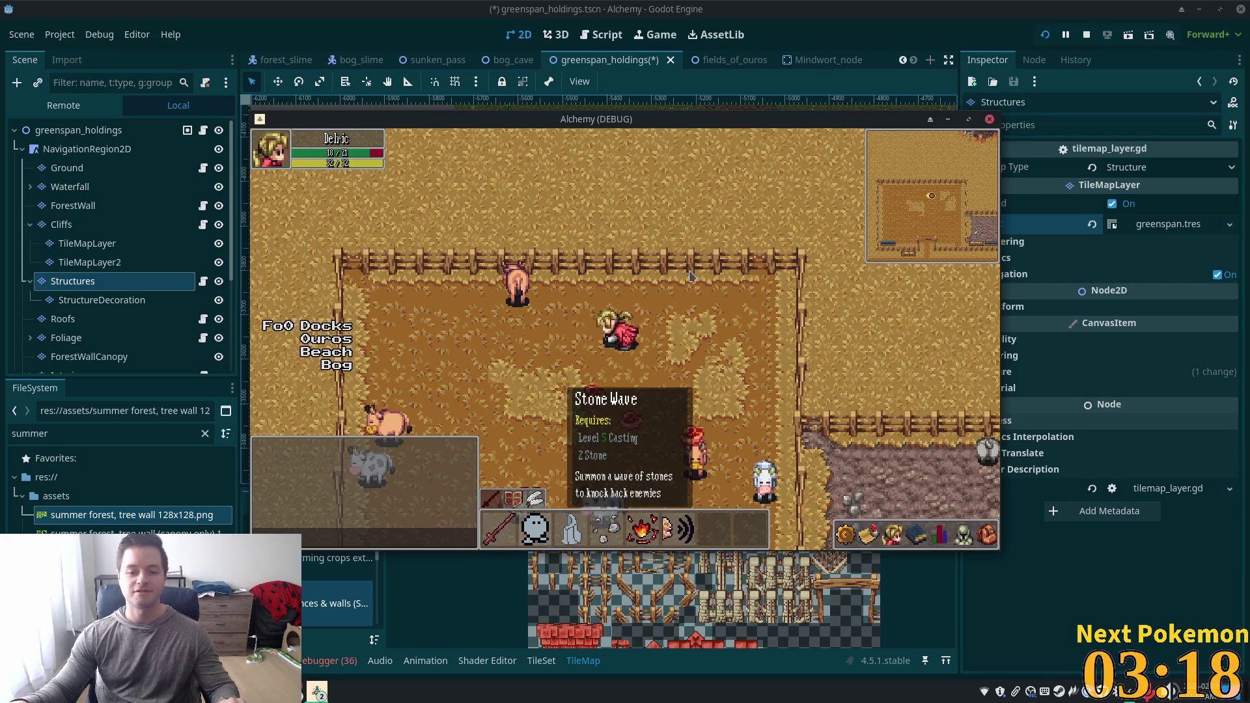
key("d")
key("d")
key("s")
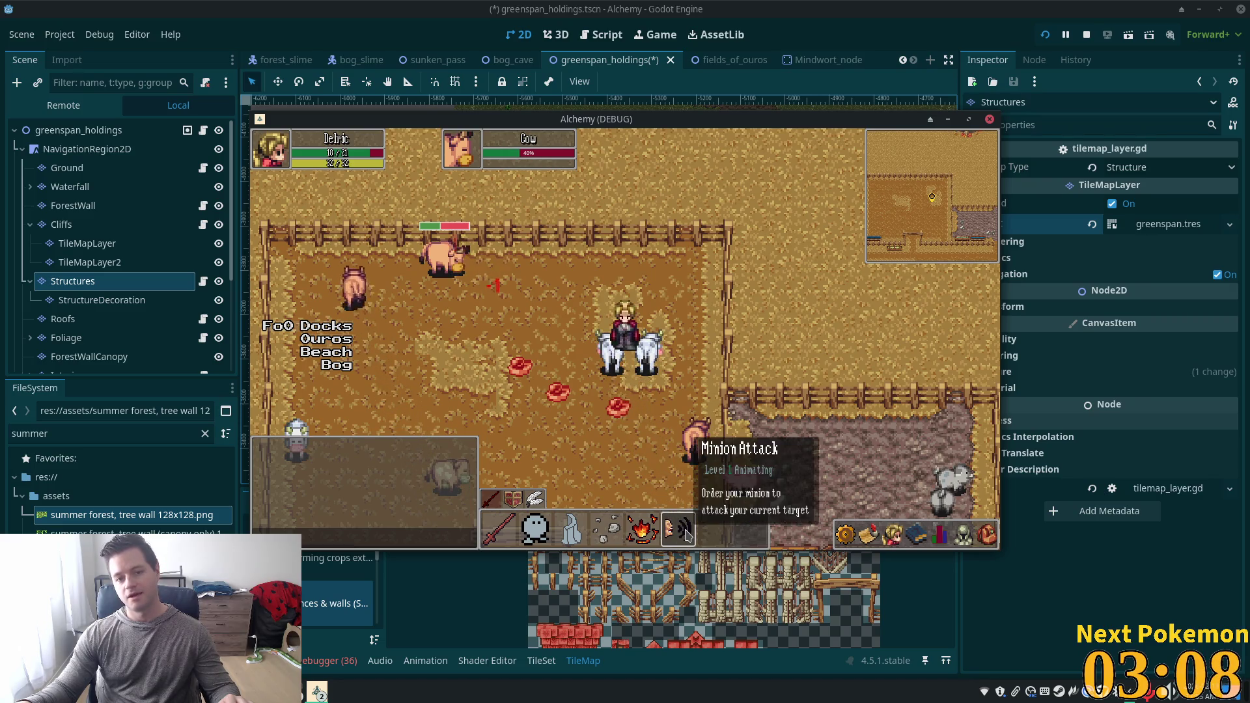
key("a")
key("s")
key("w")
key("a")
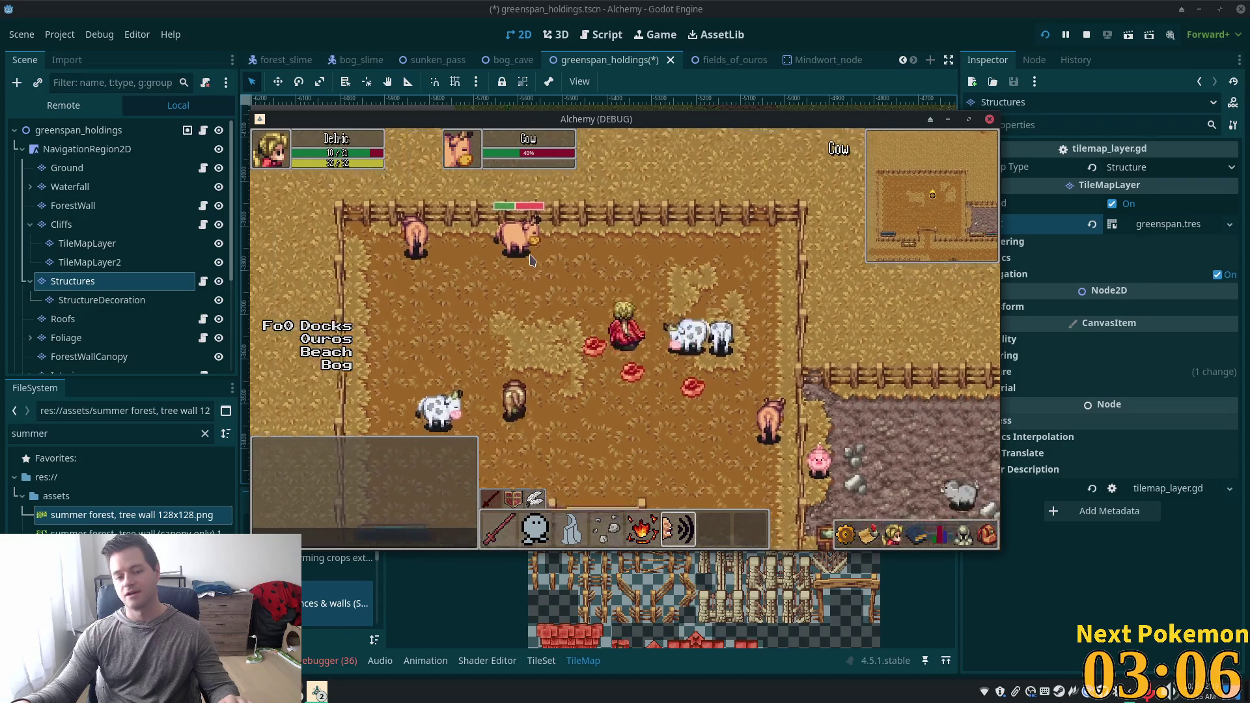
key("w")
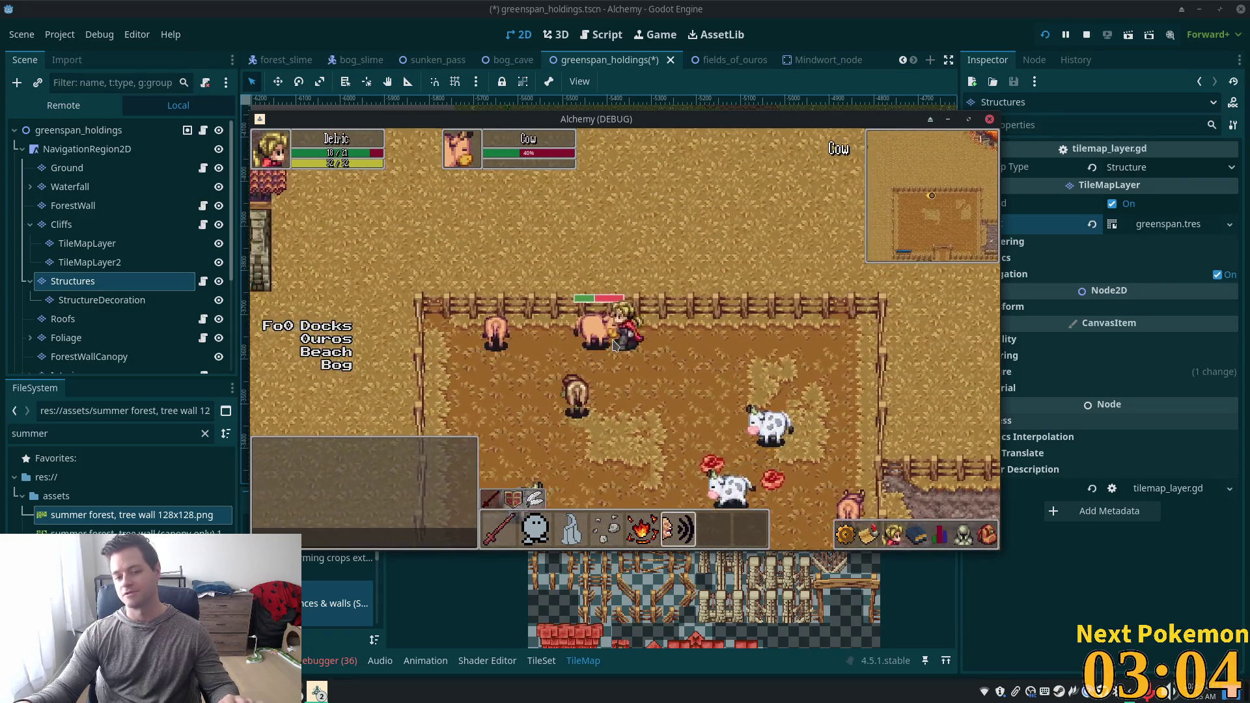
key("d")
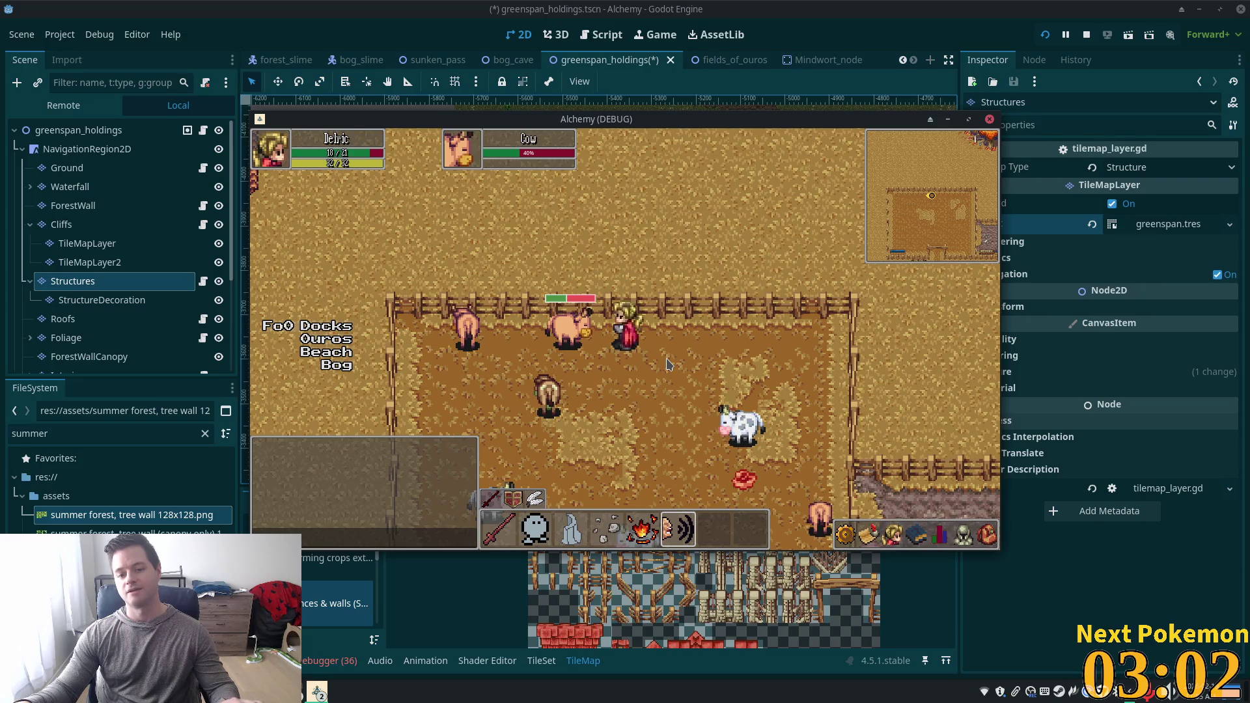
key("s")
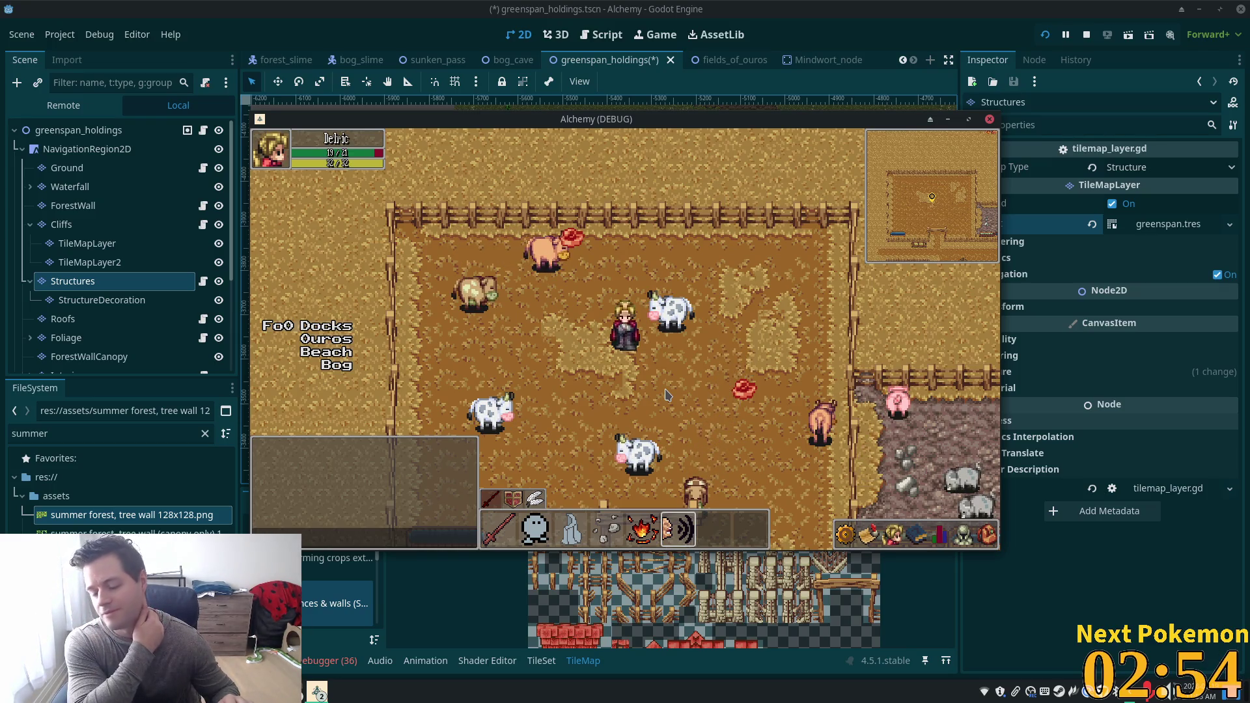
Walk south through the pen gate, past the chicken coop and up into the cobblestone town.
key("s")
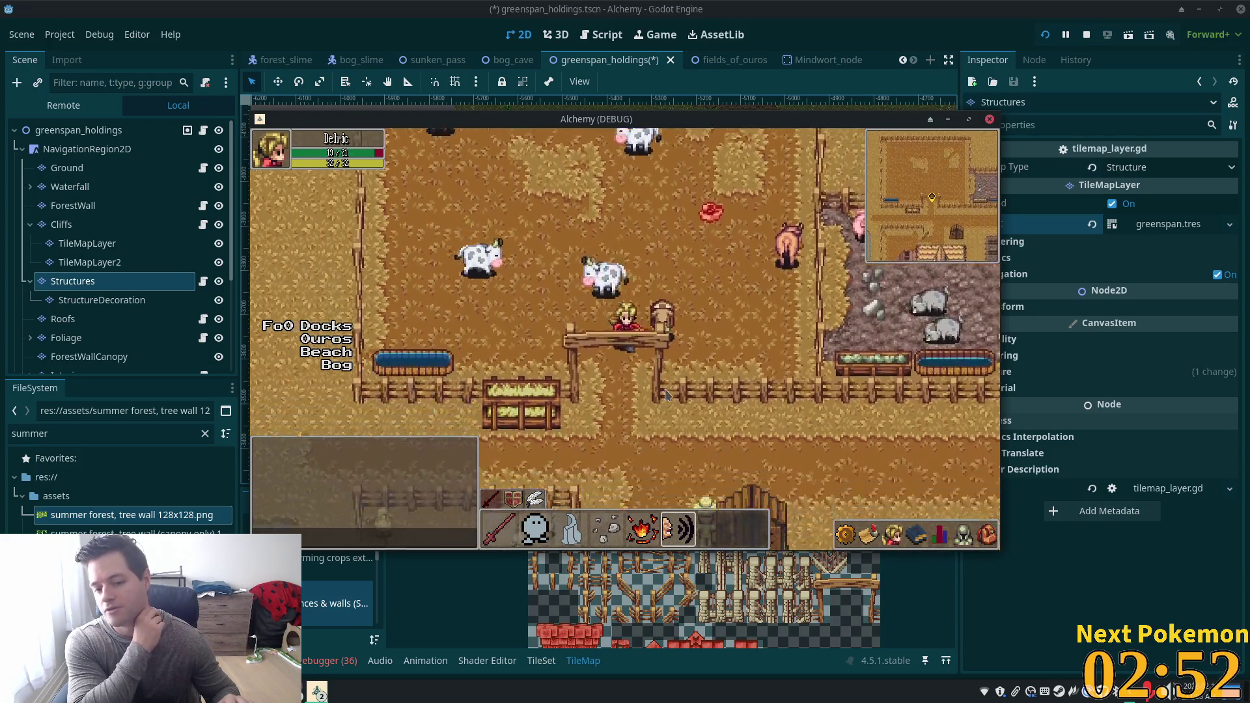
key("s")
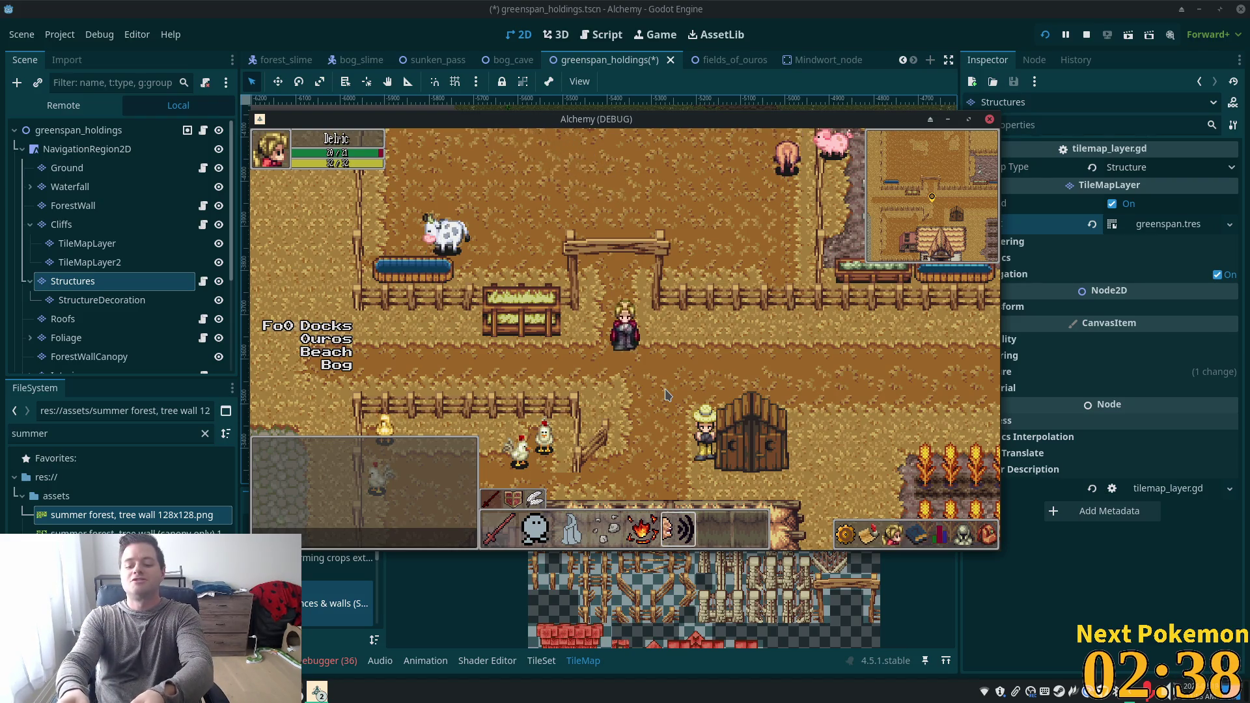
key("Left")
key("Down")
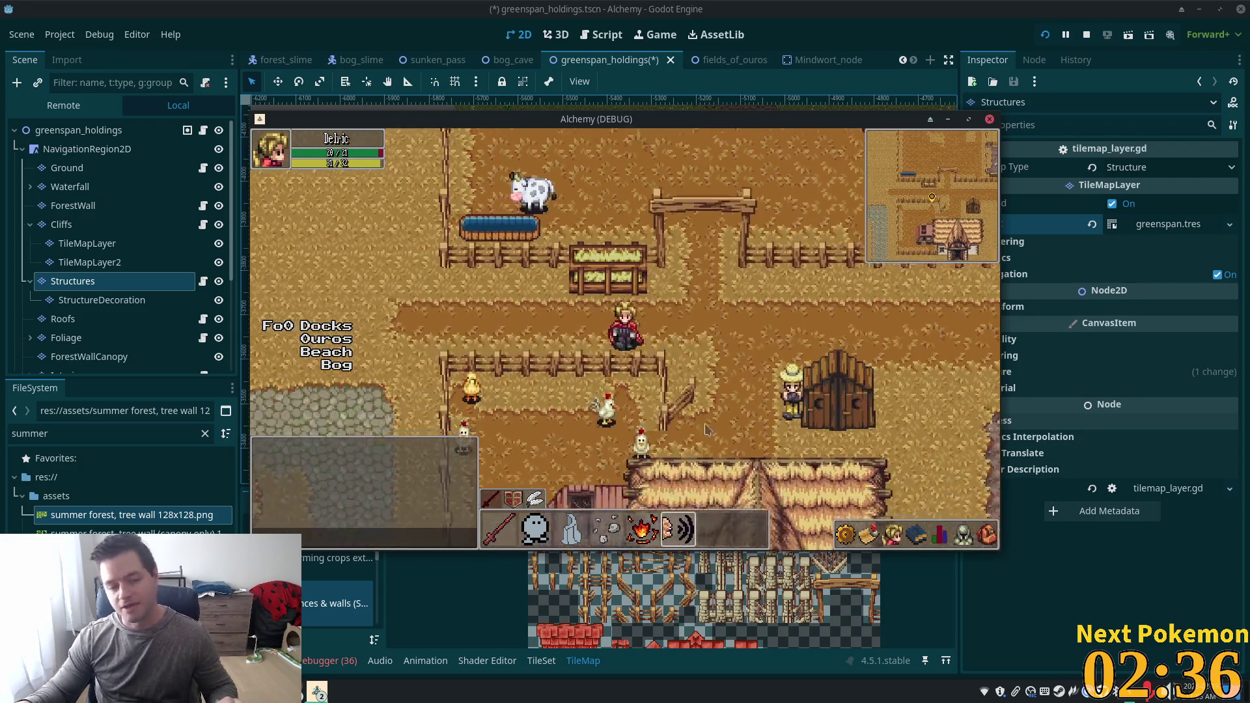
key("Left")
key("Up")
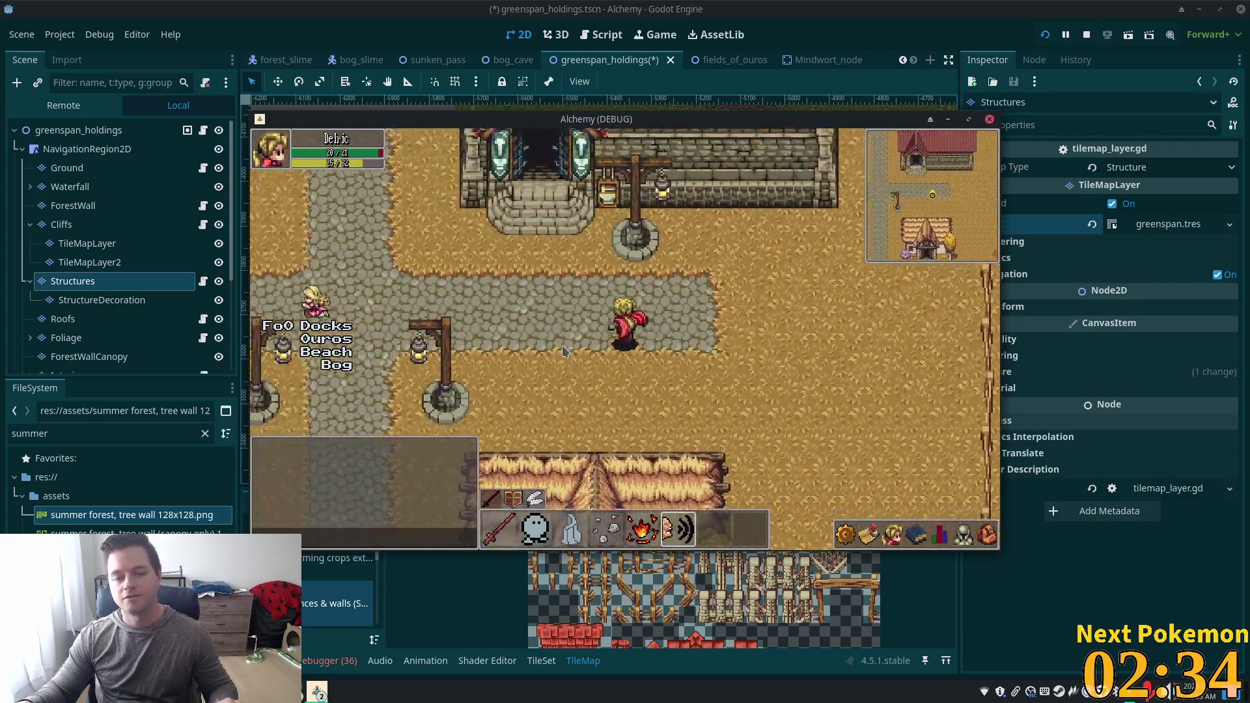
Walk into the smithy toward the furnace and check the inventory for Tin Ore.
key("Up")
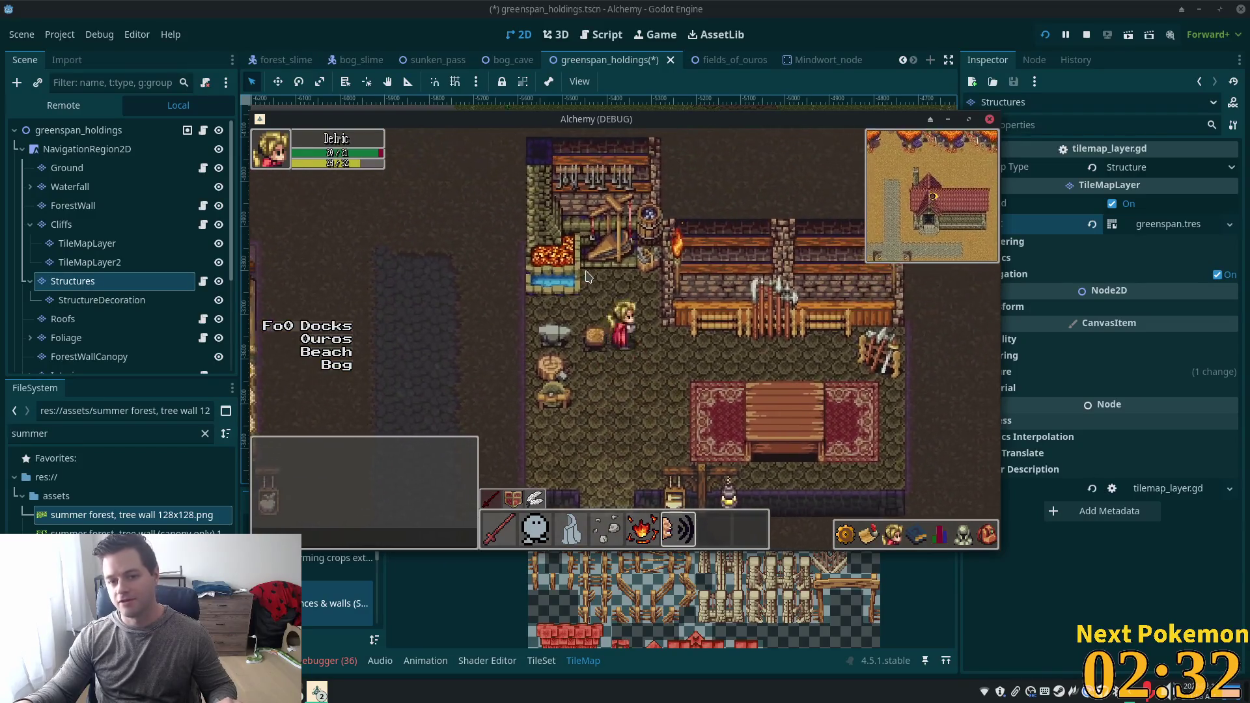
key("Left")
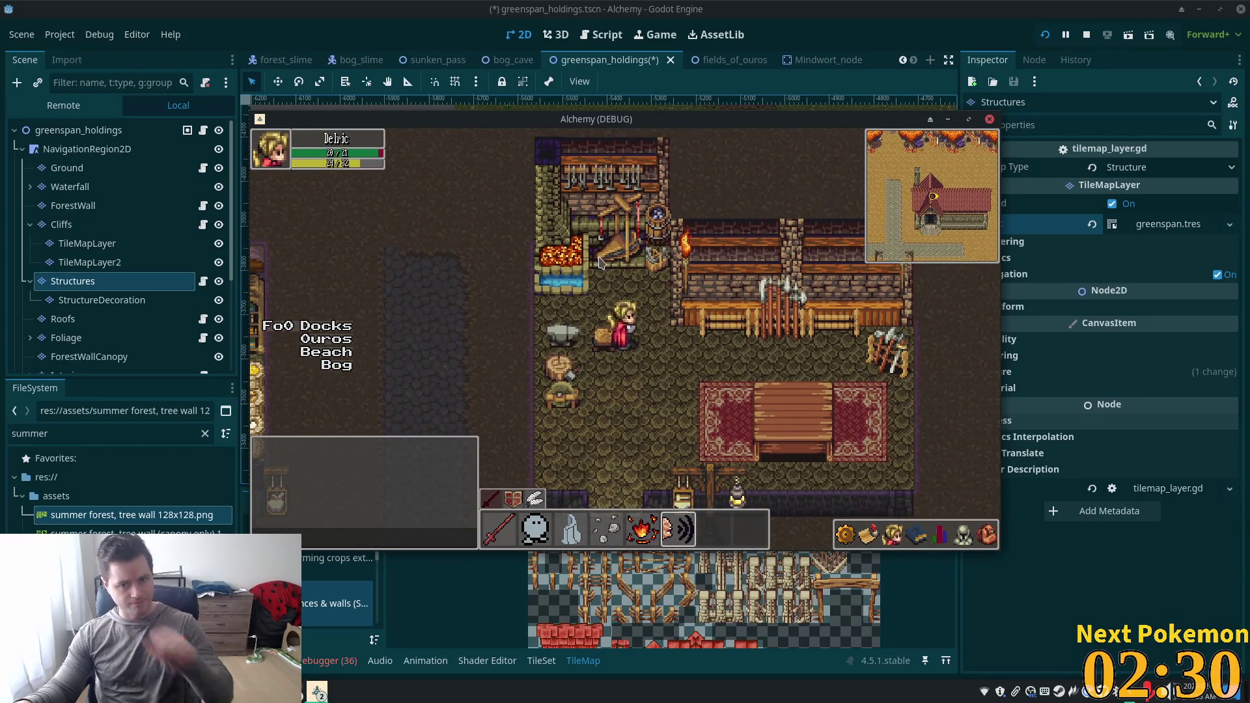
key("Up")
key("Left")
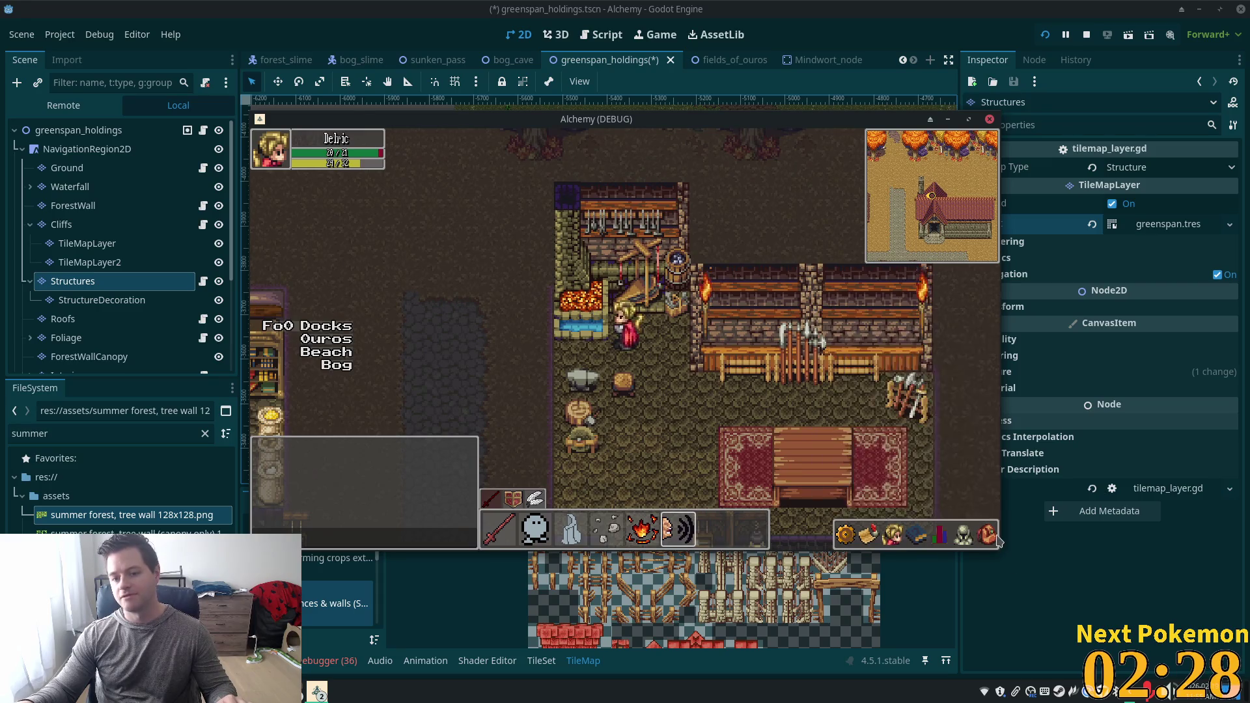
left_click(986, 536)
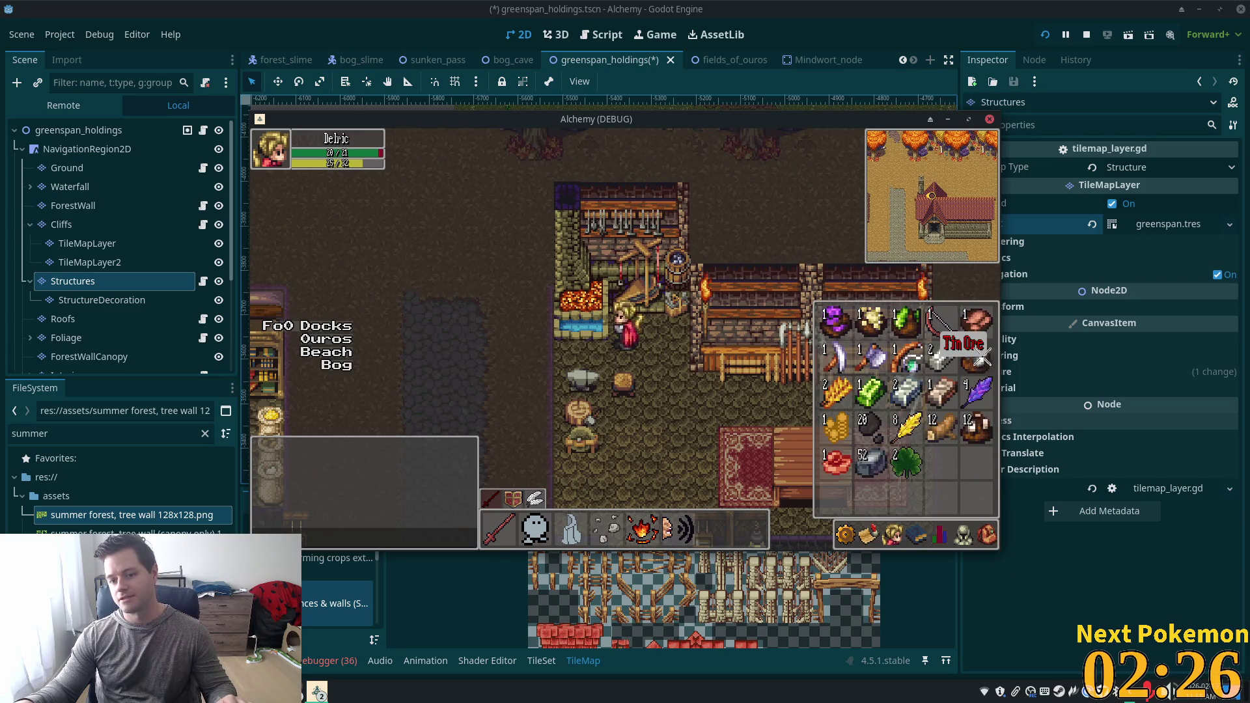
key("Escape")
Smelt Tin Ore at the furnace several times, then open crafting recipes at the anvil.
key("Up")
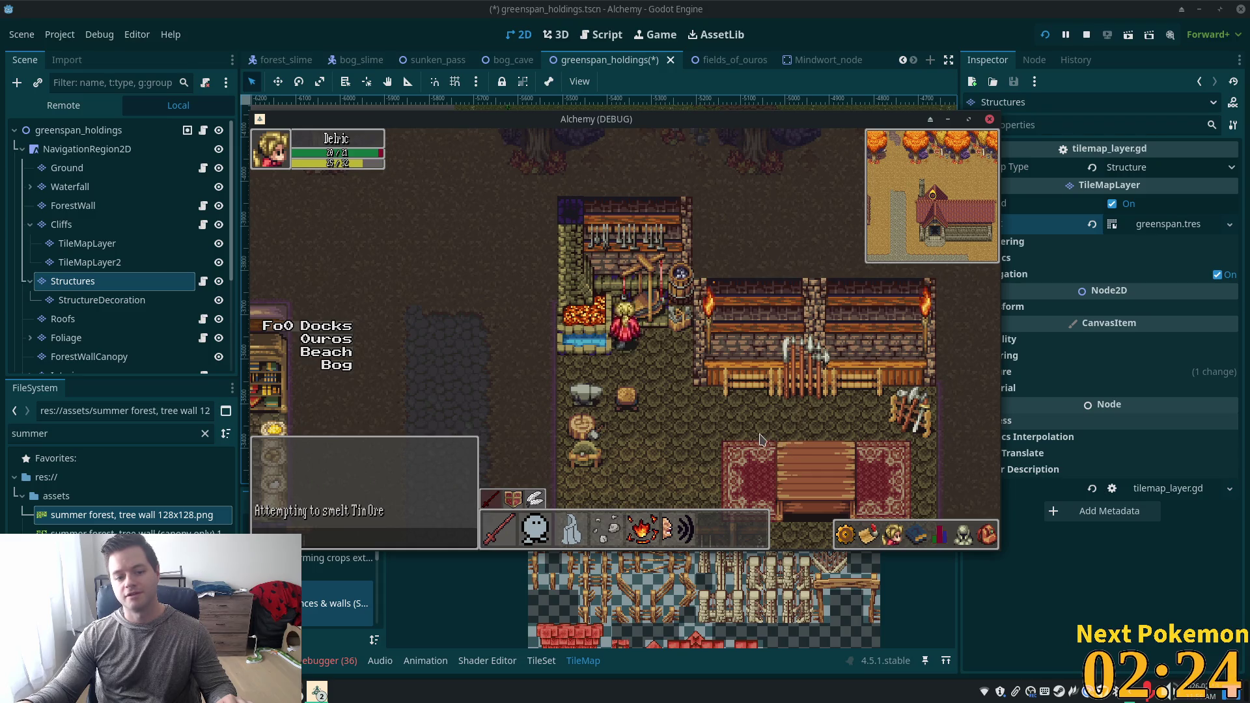
key("Left")
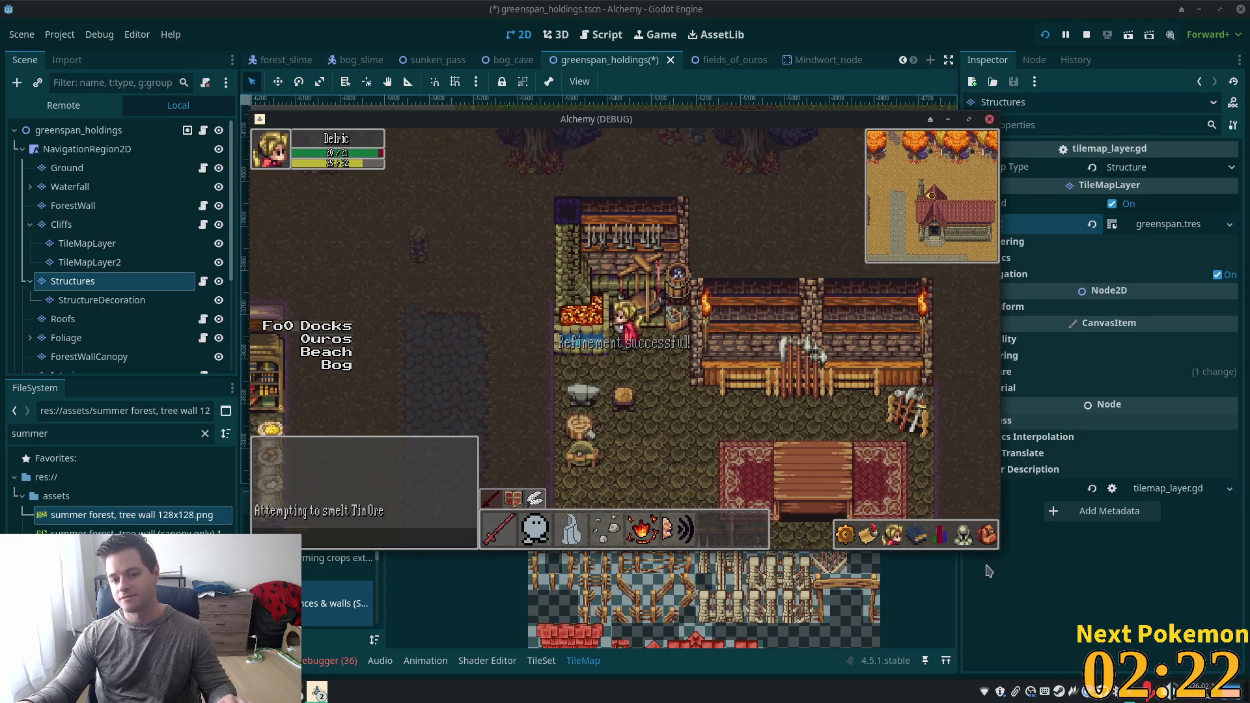
left_click(987, 535)
mouse_move(954, 345)
left_mouse_down()
mouse_move(798, 293)
mouse_move(612, 316)
left_mouse_up()
left_click(989, 536)
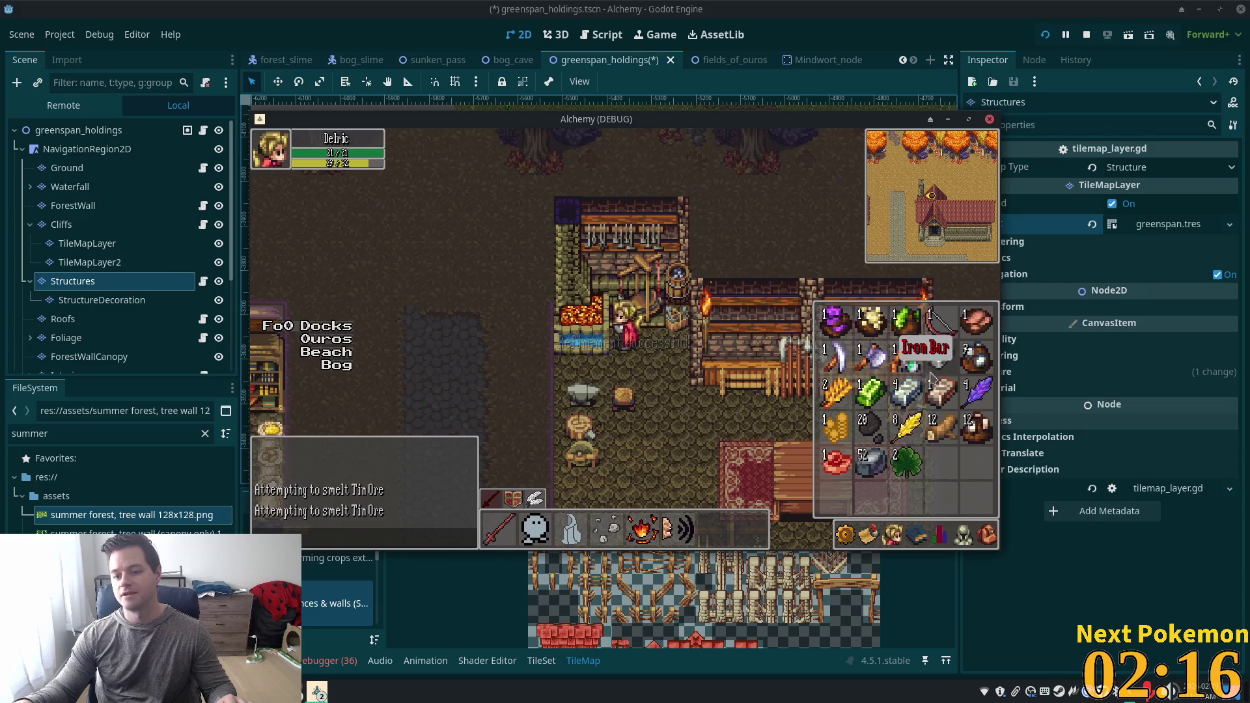
key("Escape")
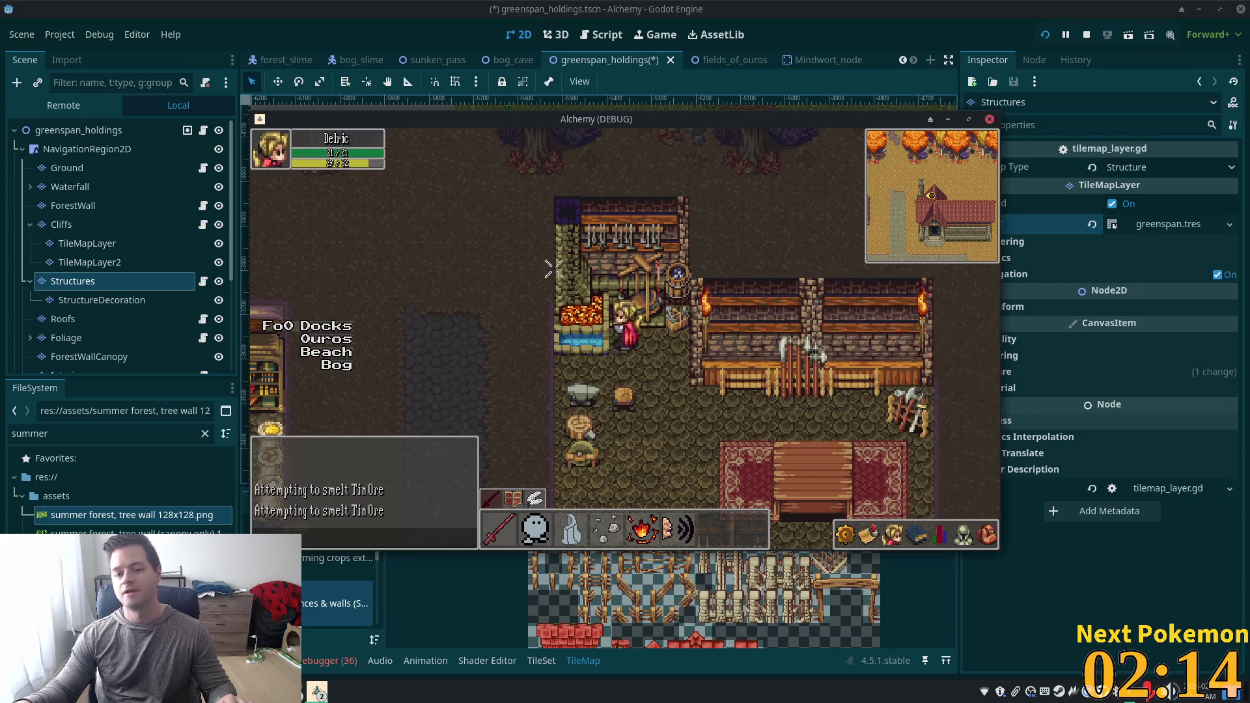
left_click(584, 396)
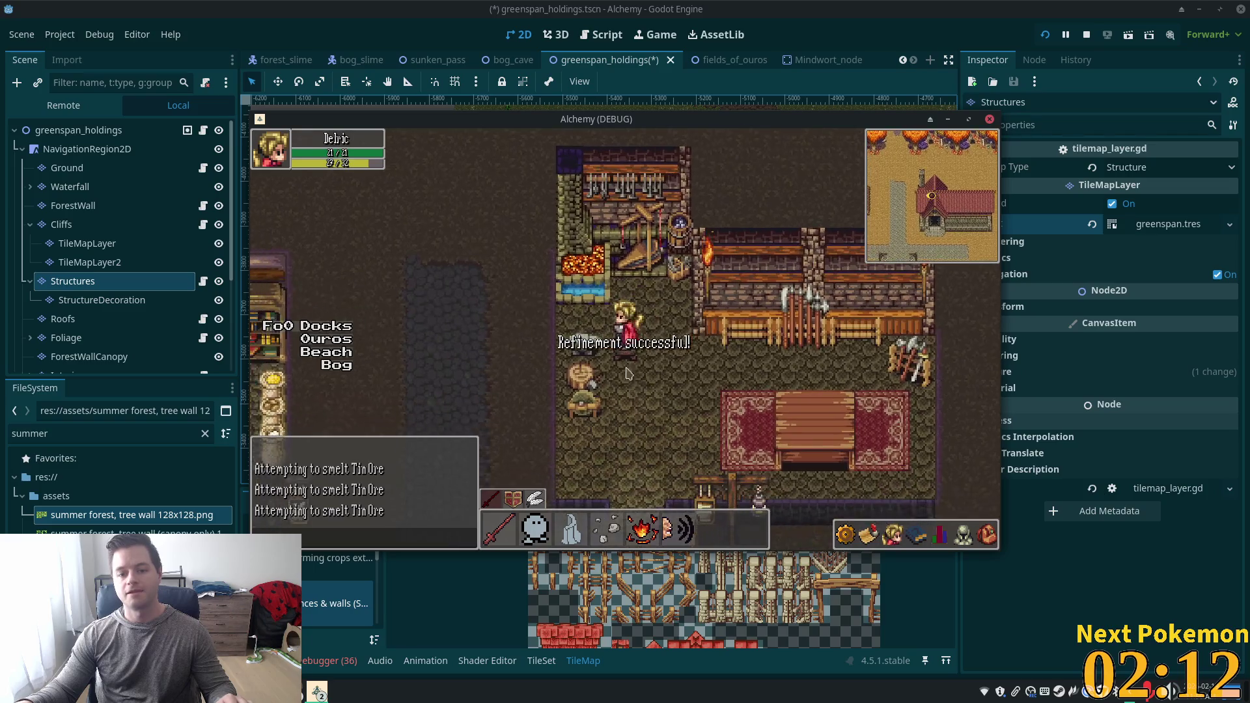
left_click(593, 331)
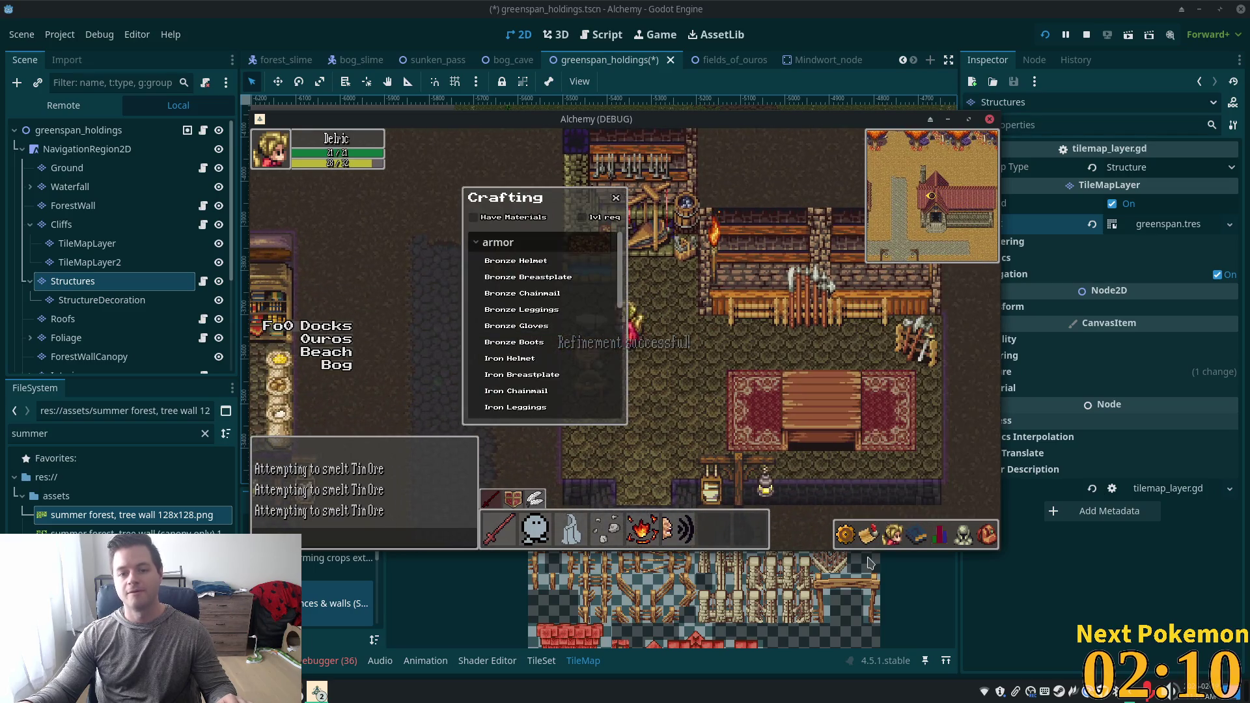
View the Bronze Helmet materials, scroll the armor recipes, and close the crafting window.
left_click(547, 264)
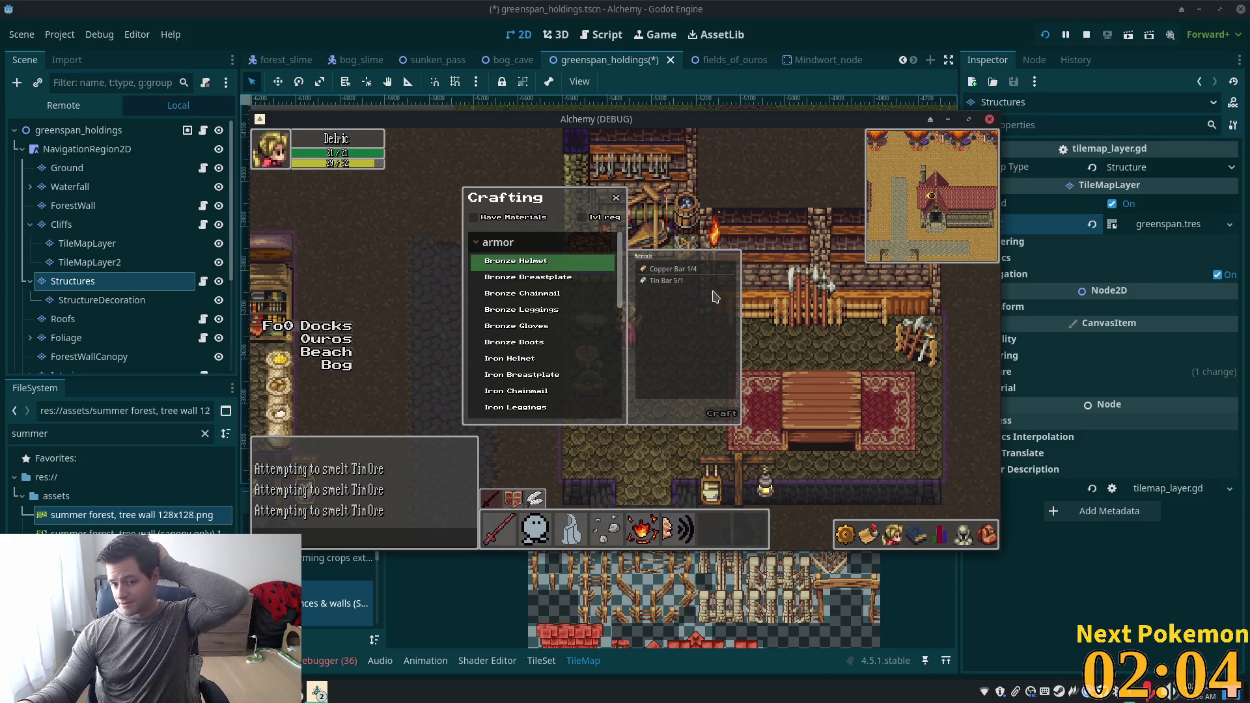
left_click_drag(620, 270, 627, 382)
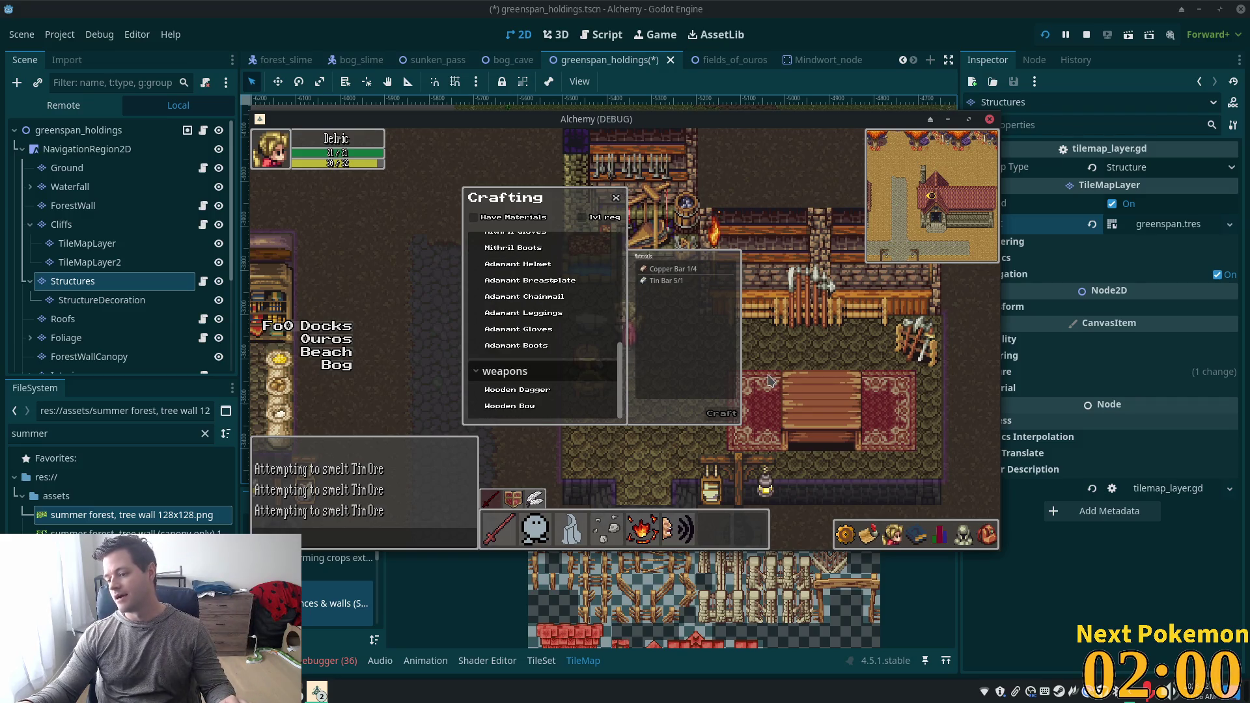
left_click(616, 198)
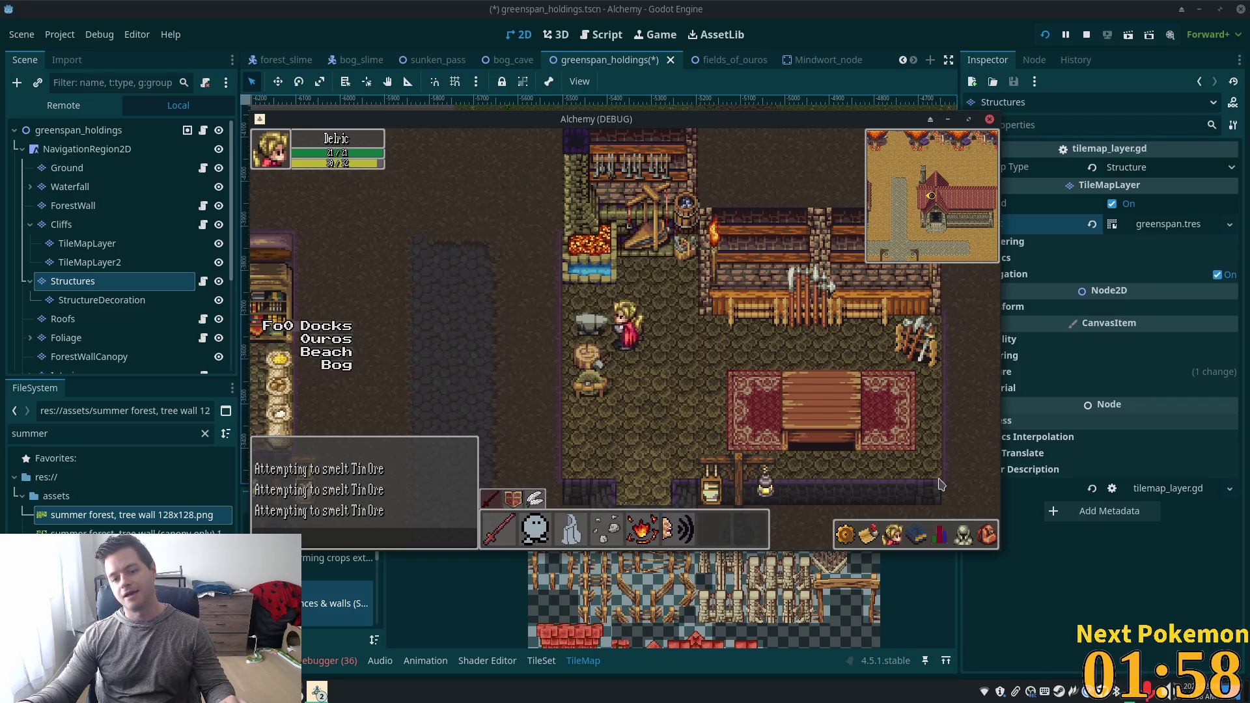
Open the skills panel, switch to the Refine Ore category, and cast it on an ore.
left_click(892, 535)
left_click(903, 537)
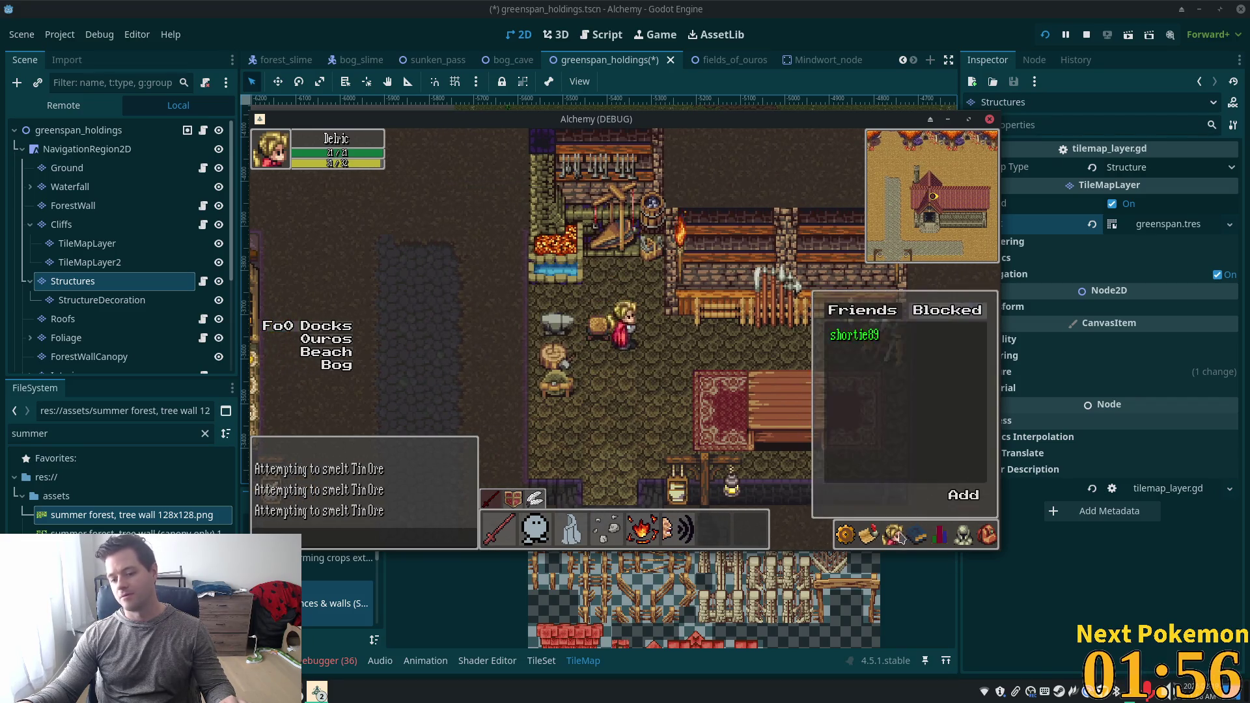
left_click(916, 536)
mouse_move(885, 468)
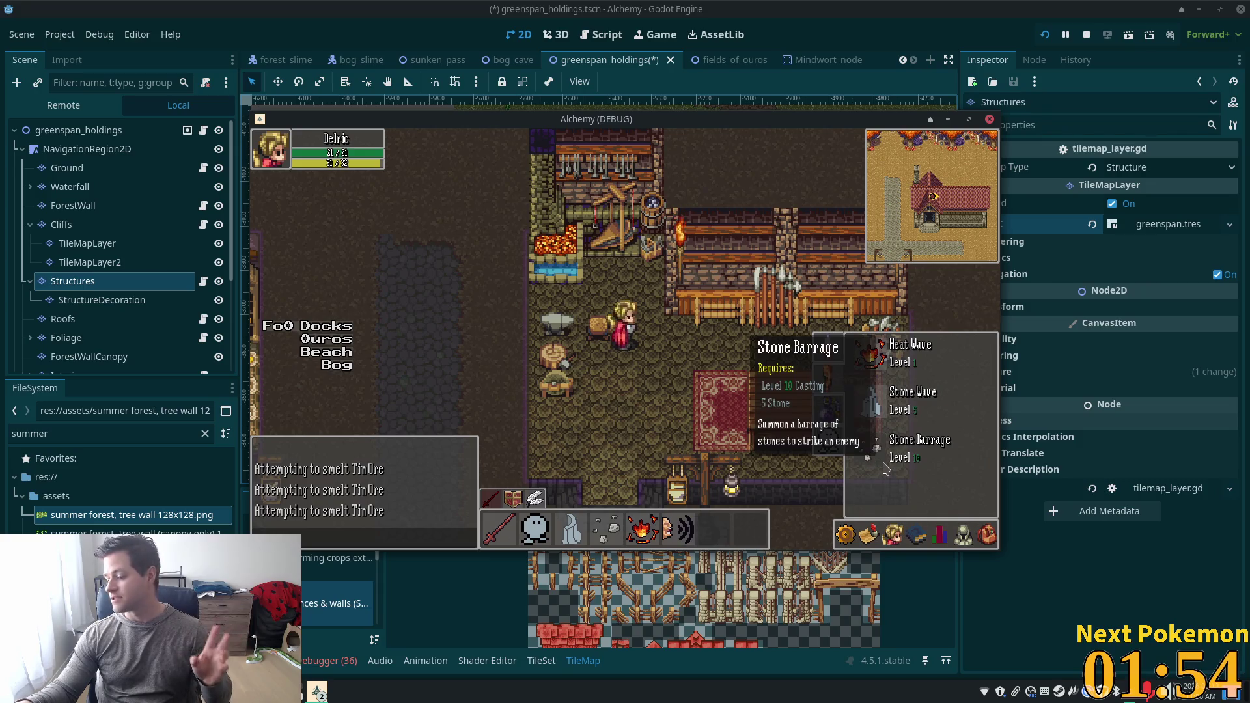
left_click(860, 414)
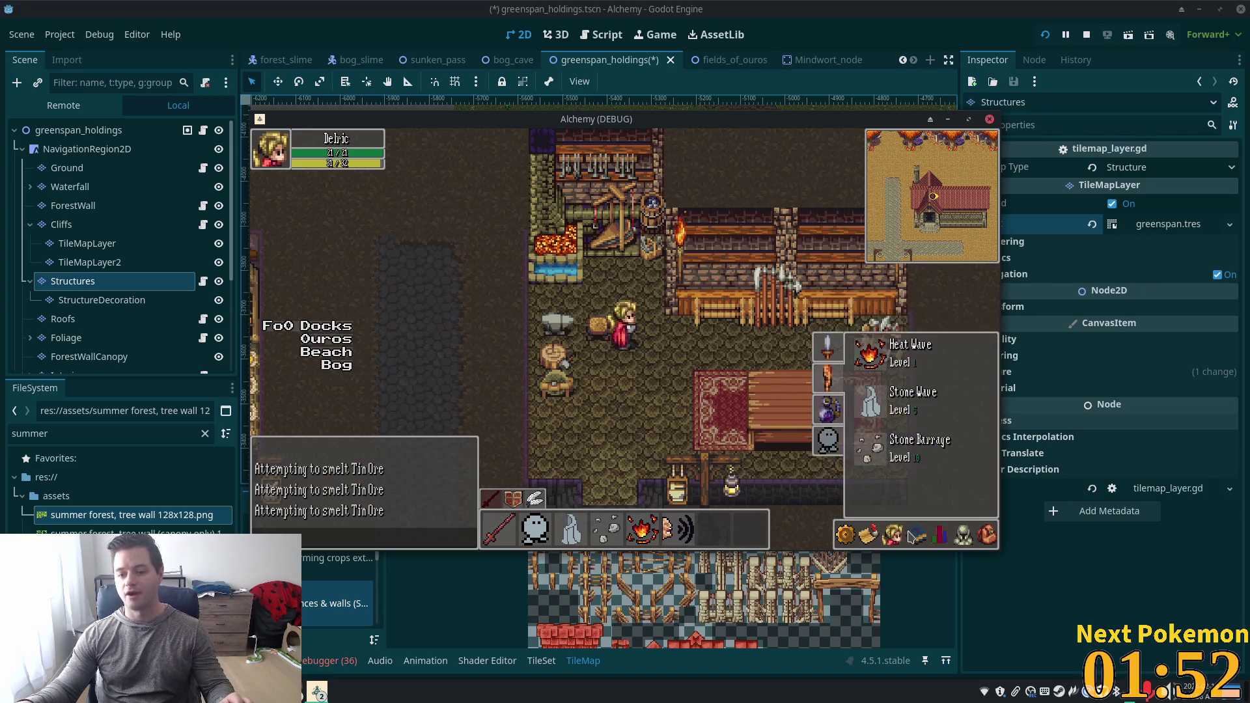
left_click(827, 433)
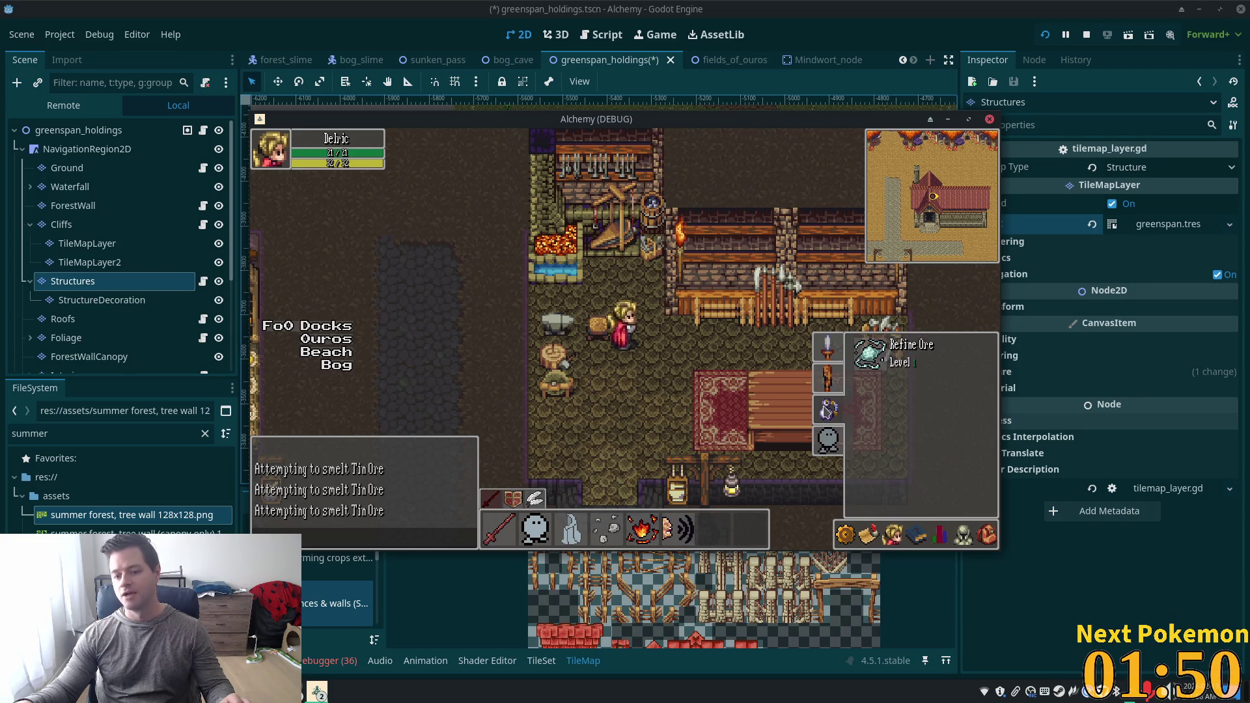
left_click(876, 361)
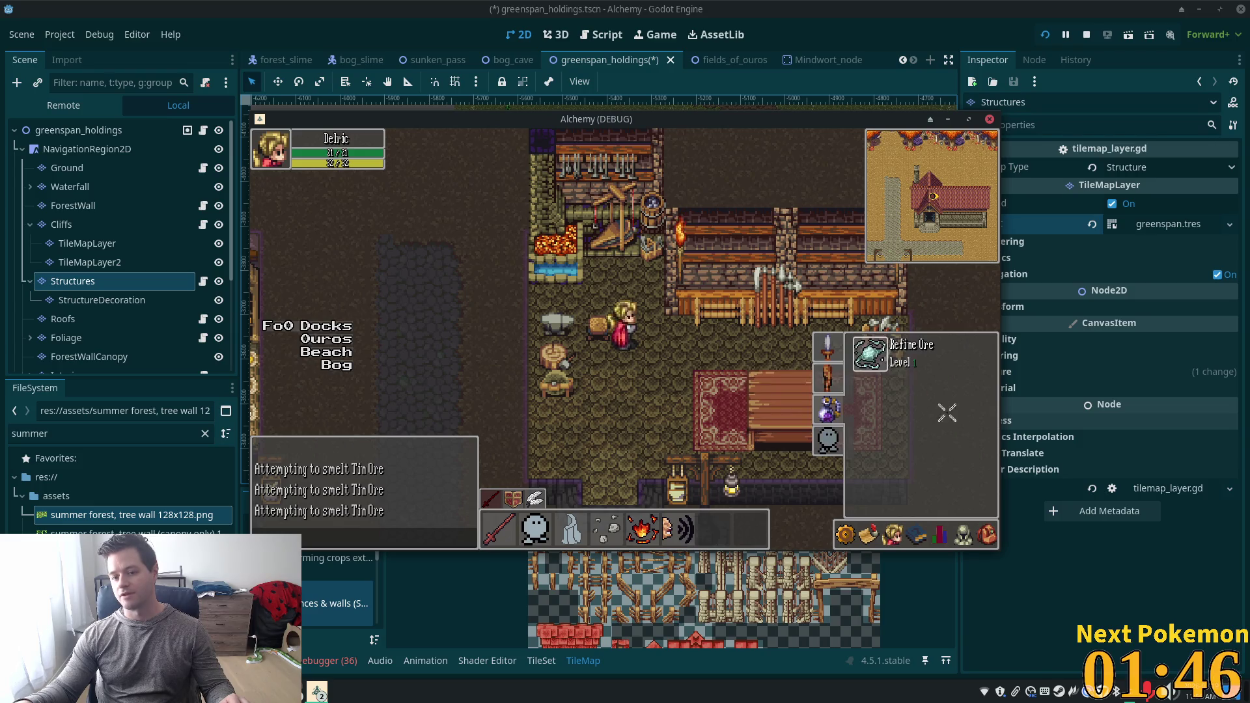
left_click(956, 384)
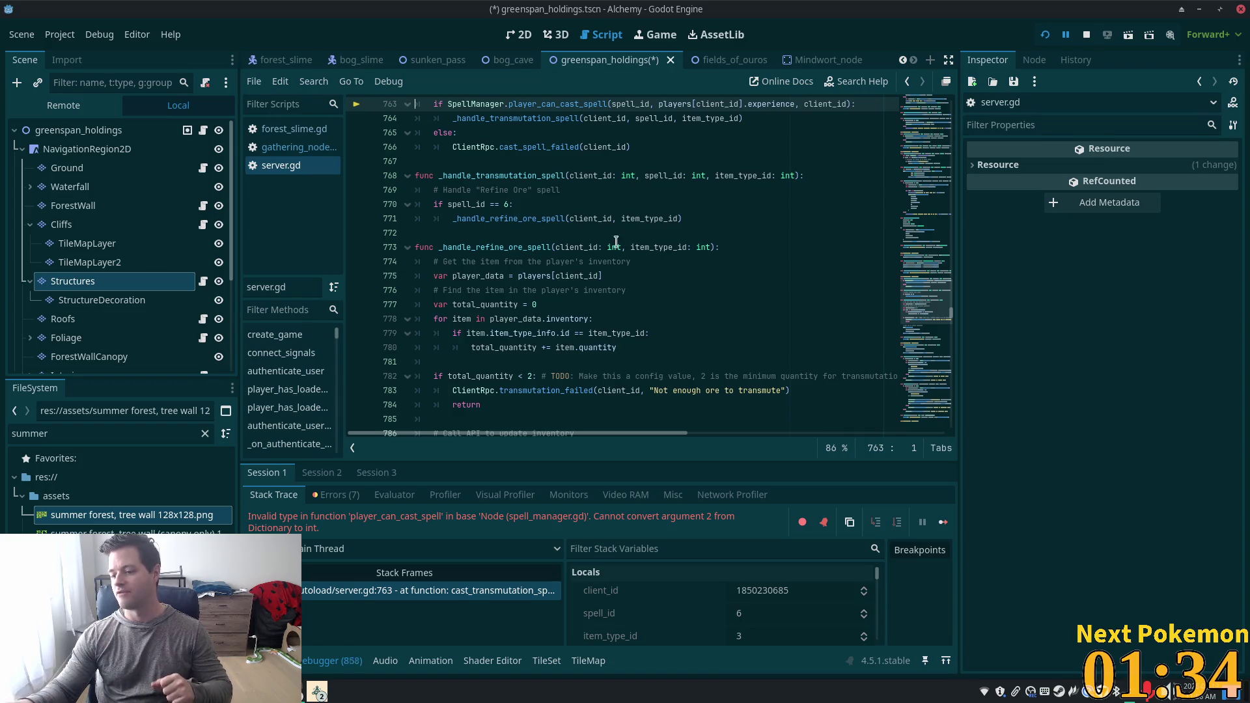
After the server.gd line 763 error, save the scene and relaunch the game with Run Project.
left_click(1045, 34)
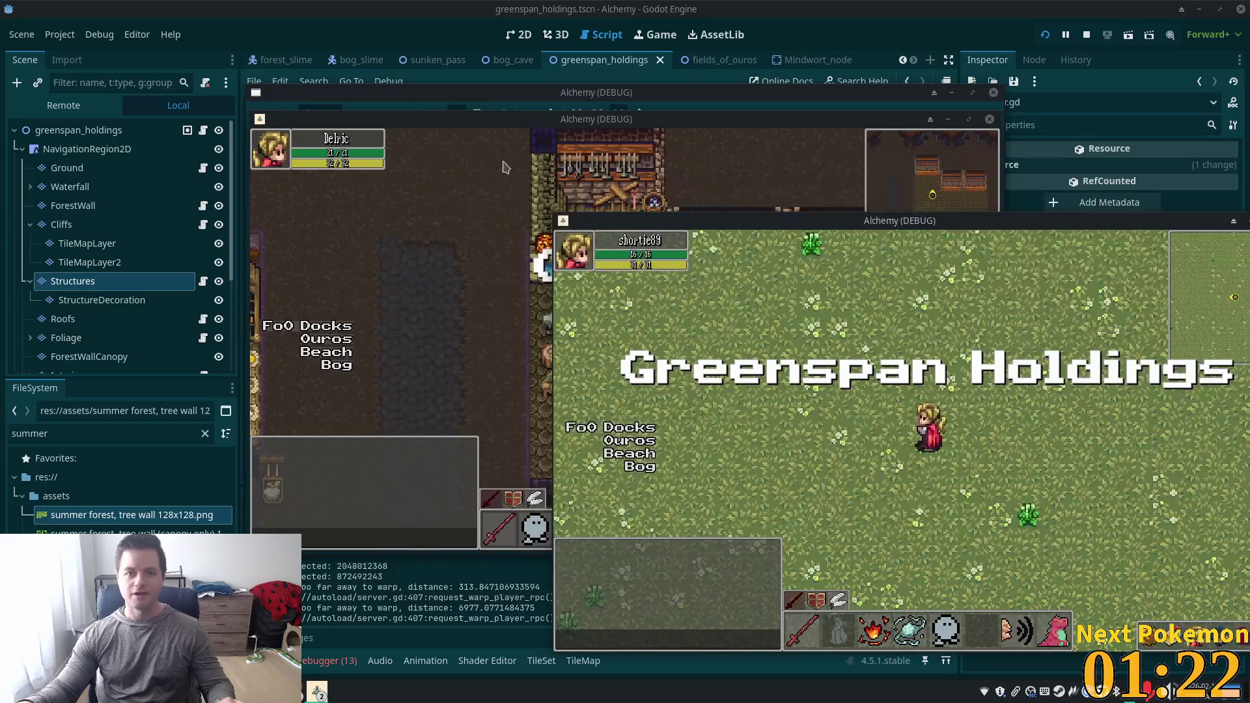
Walk into the smithy, back out onto the square, and into the house to the west.
key("w")
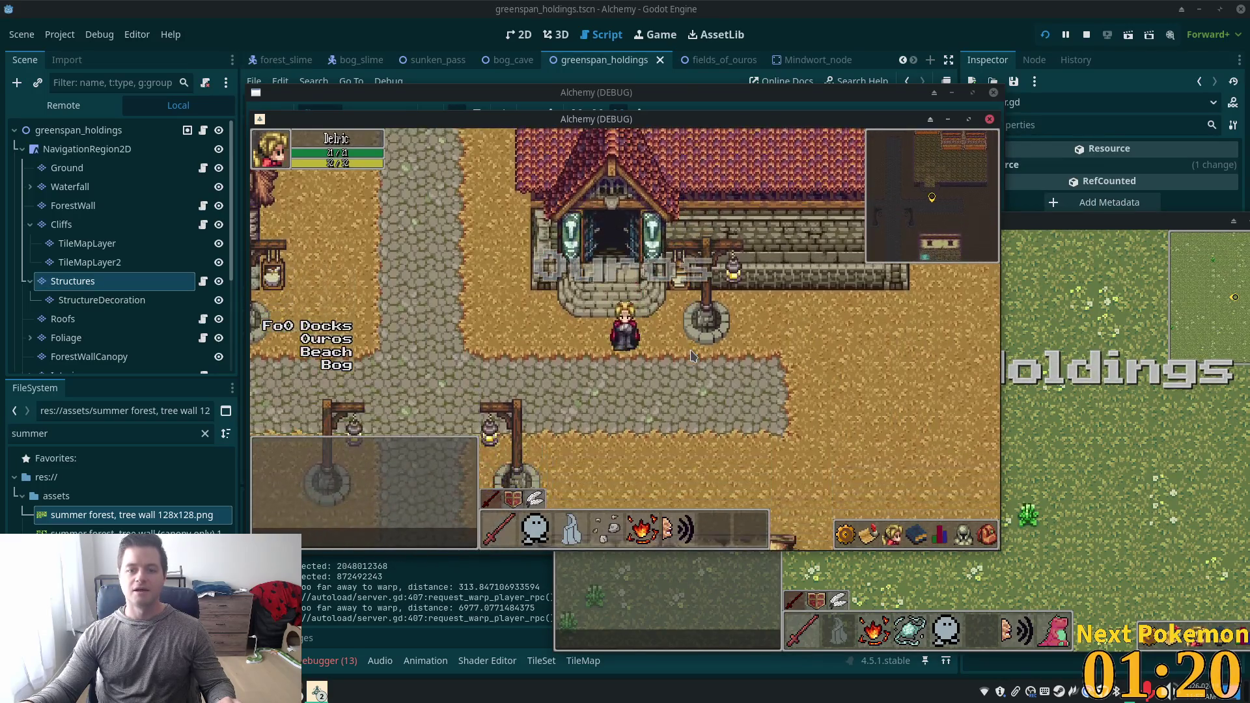
key("w")
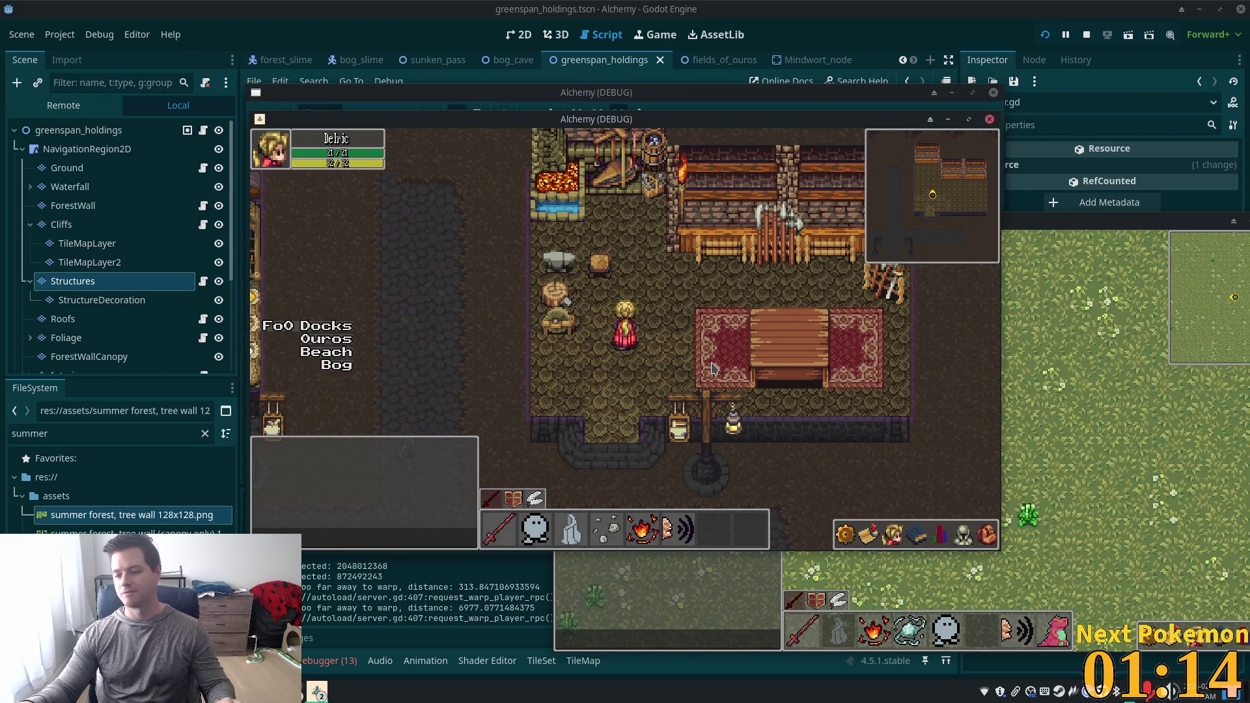
key("s")
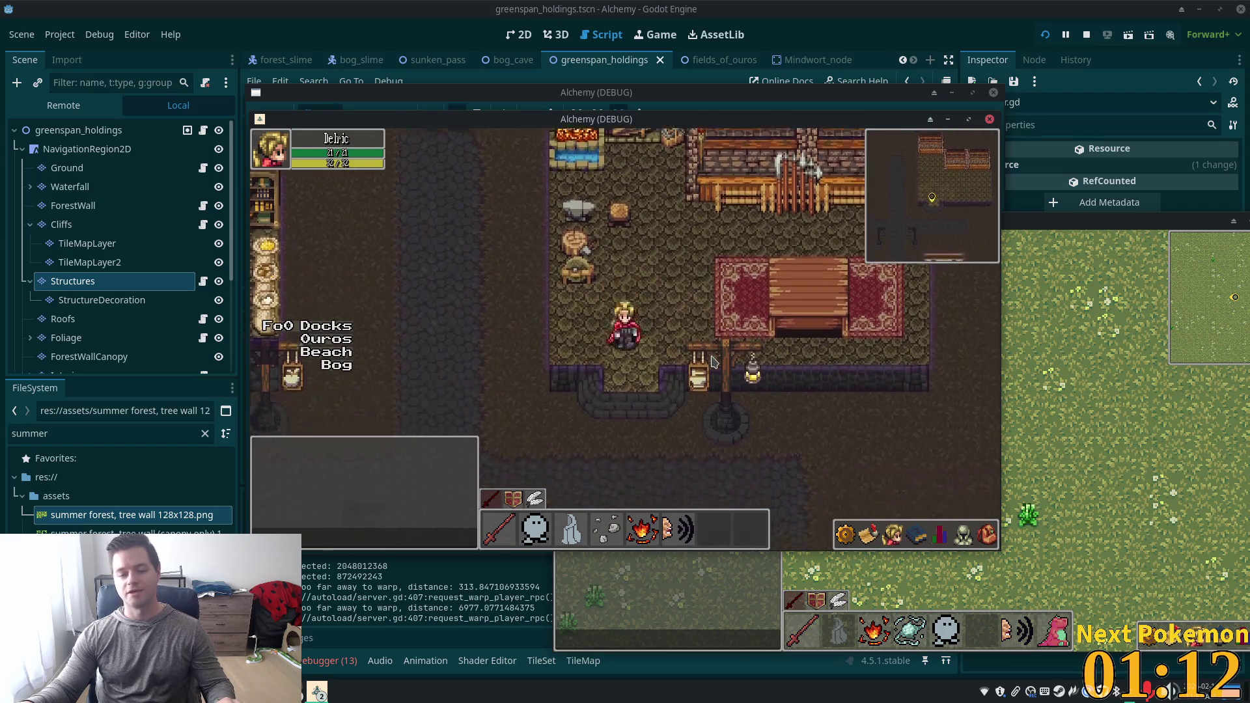
key("a")
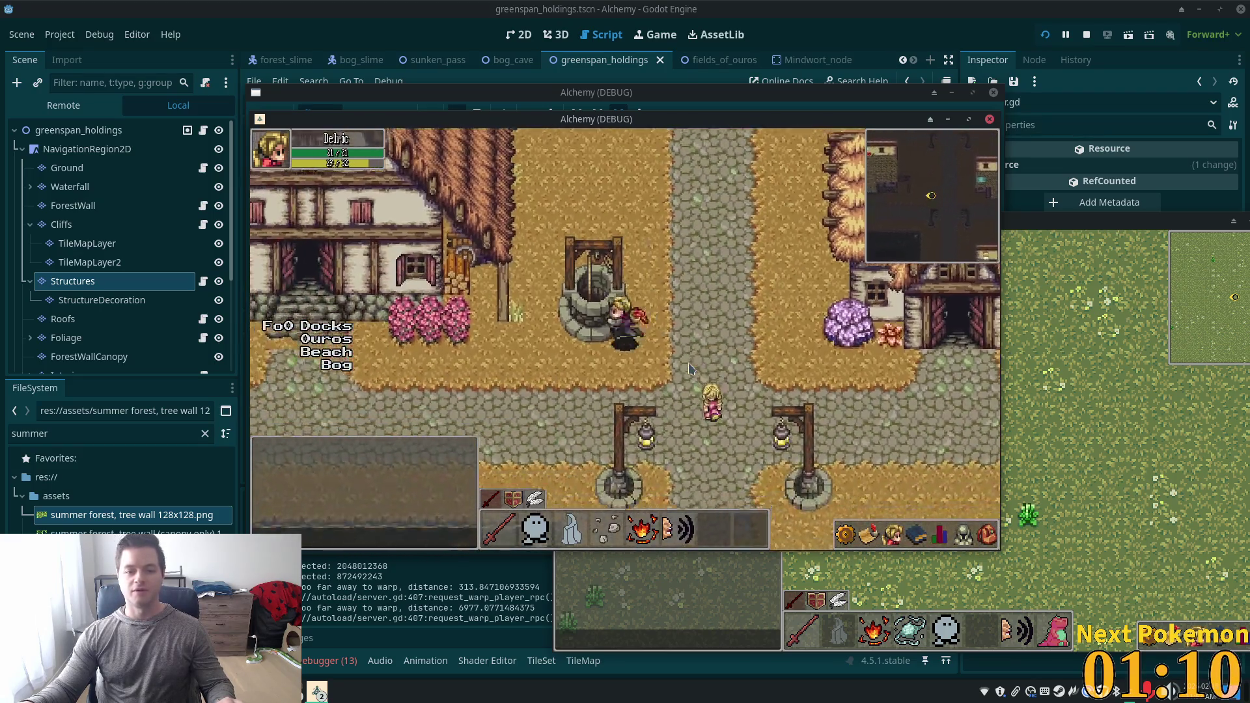
key("w")
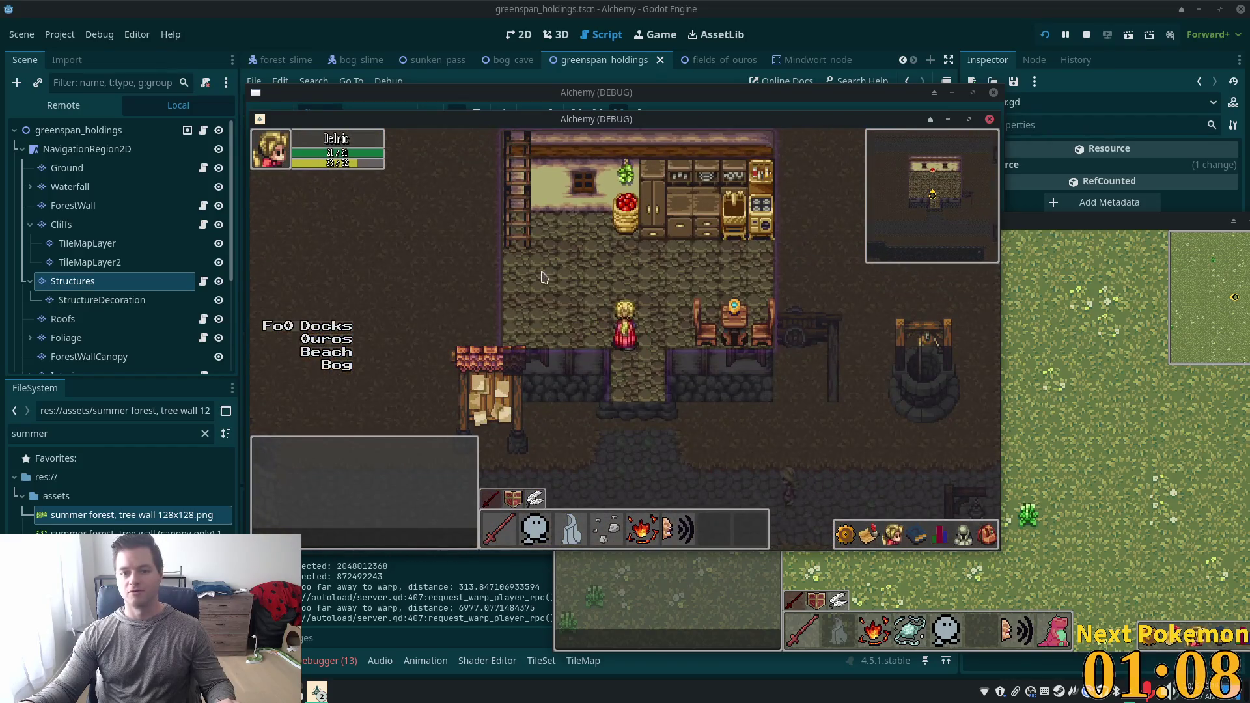
key("a")
key("s")
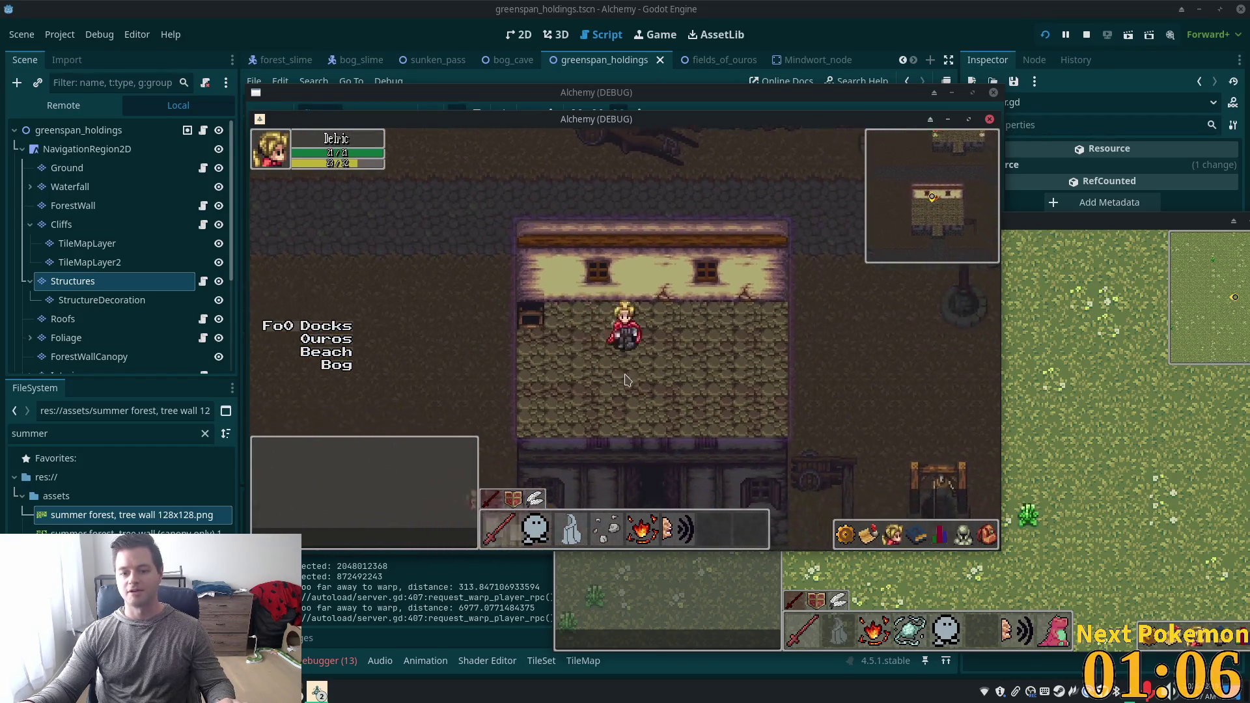
Leave that house, enter another nearby one, then head down toward the thatched house.
key("a")
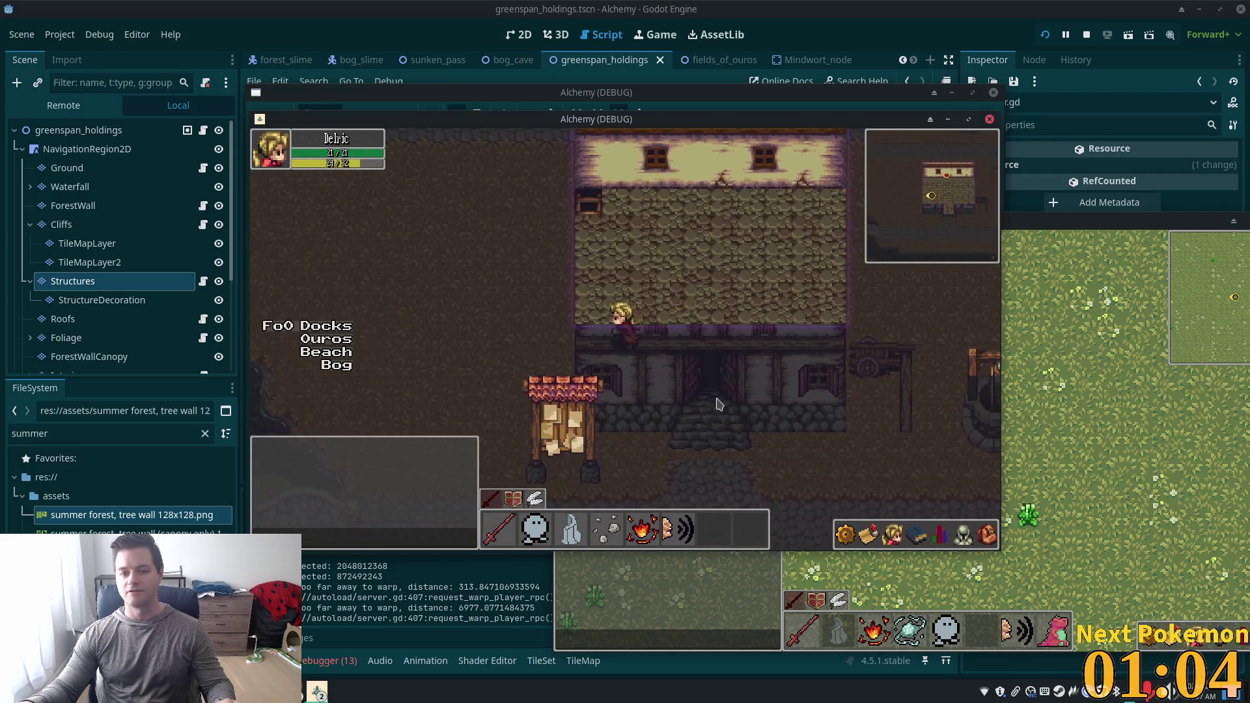
key("w")
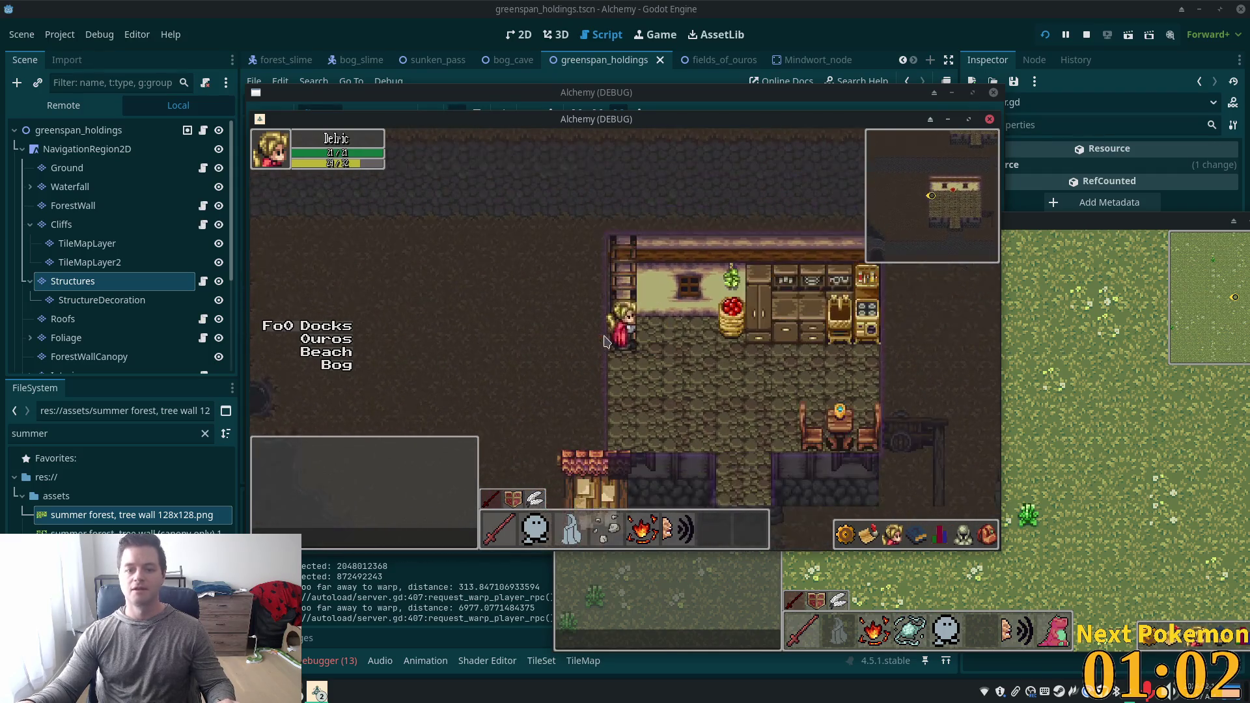
key("s")
key("d")
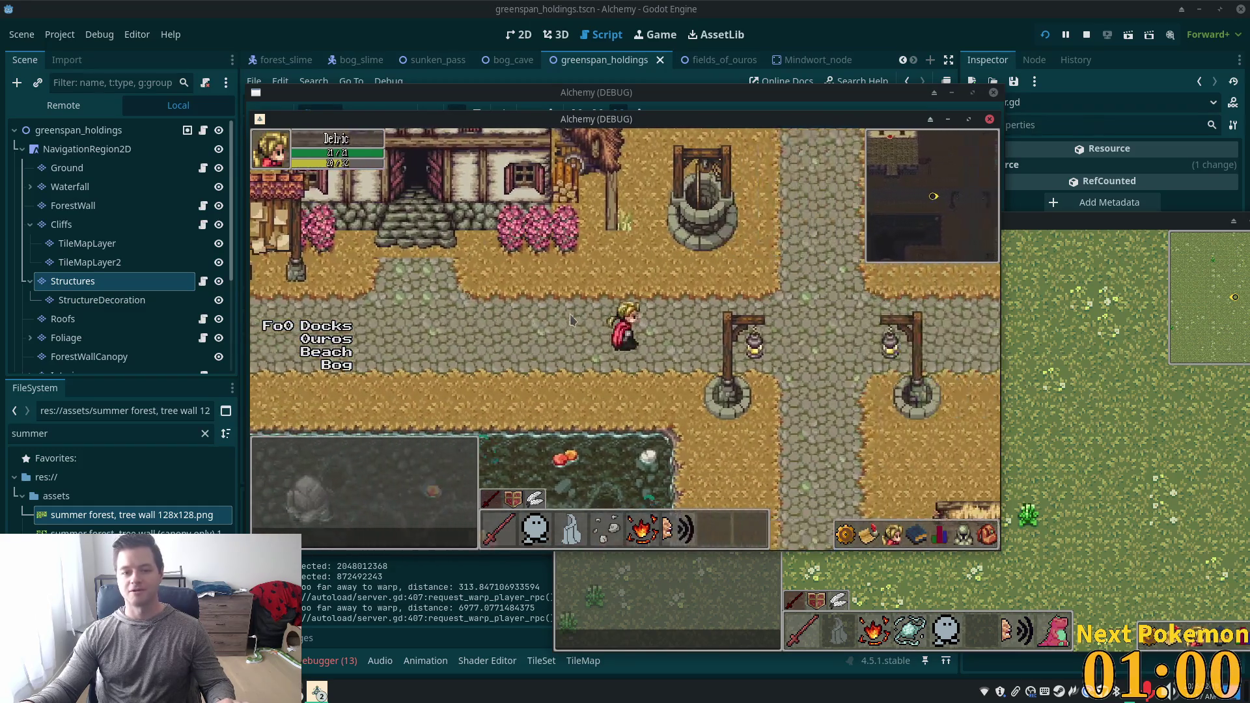
key("w")
key("s")
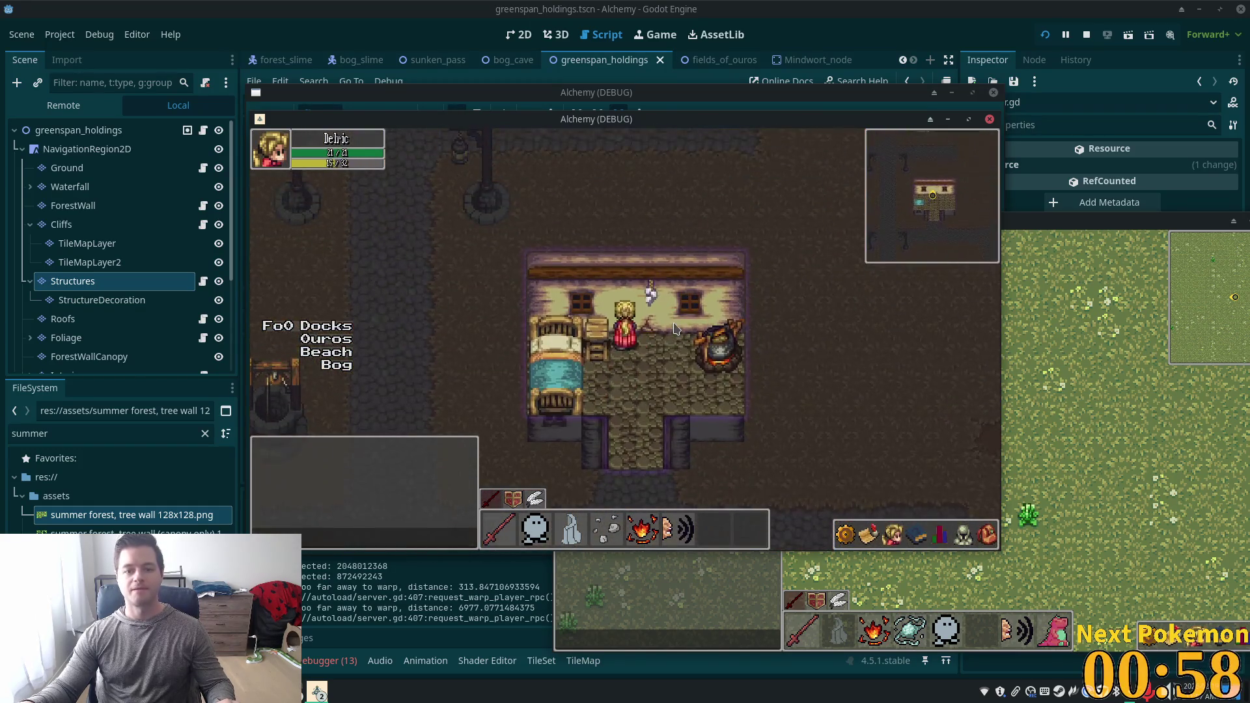
key("s")
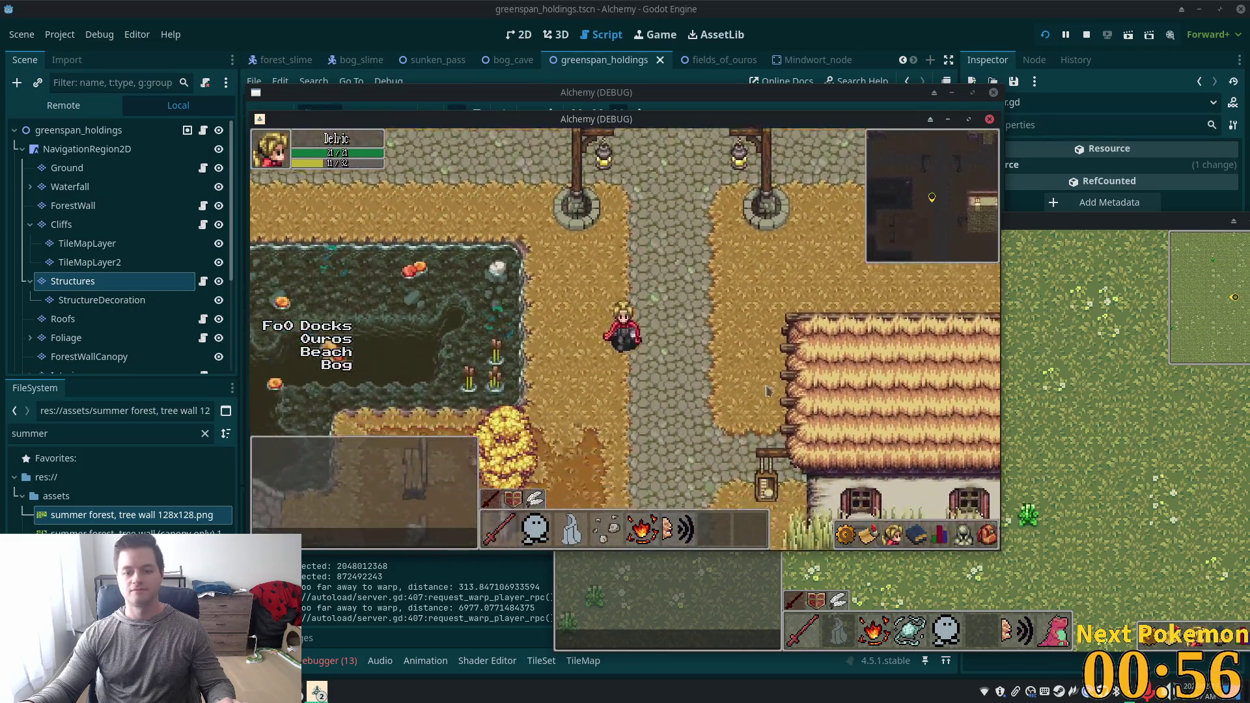
key("d")
key("d")
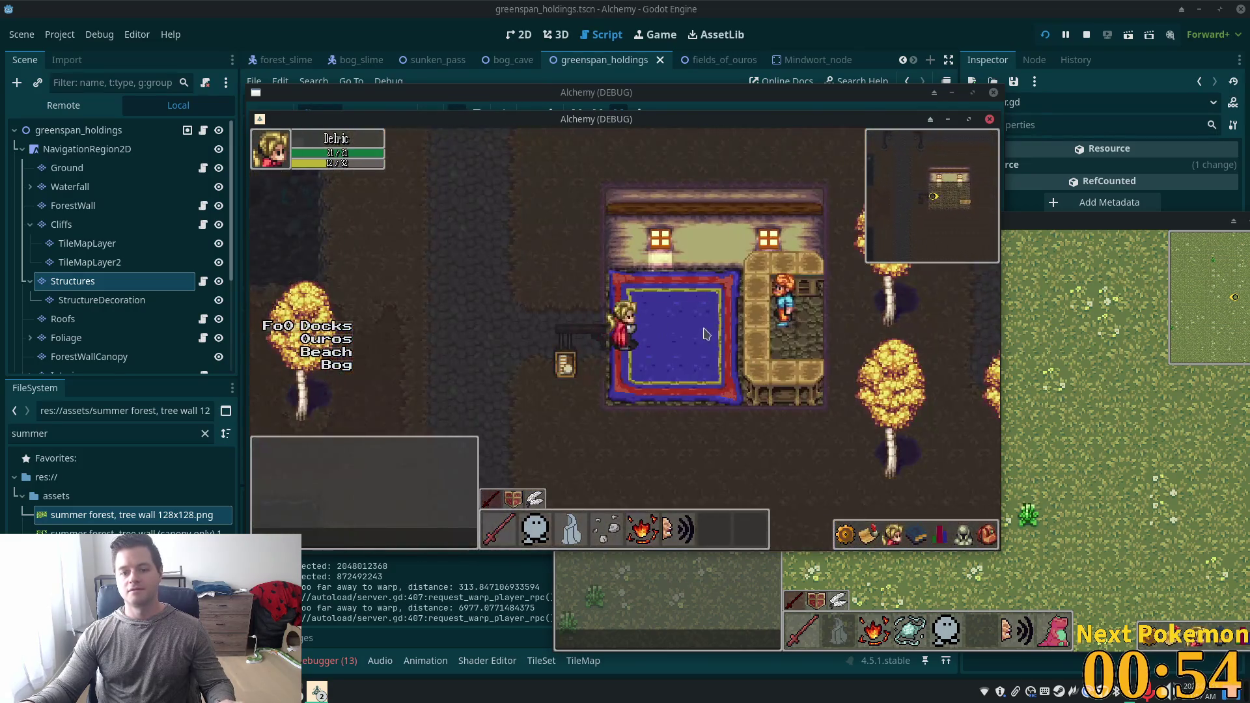
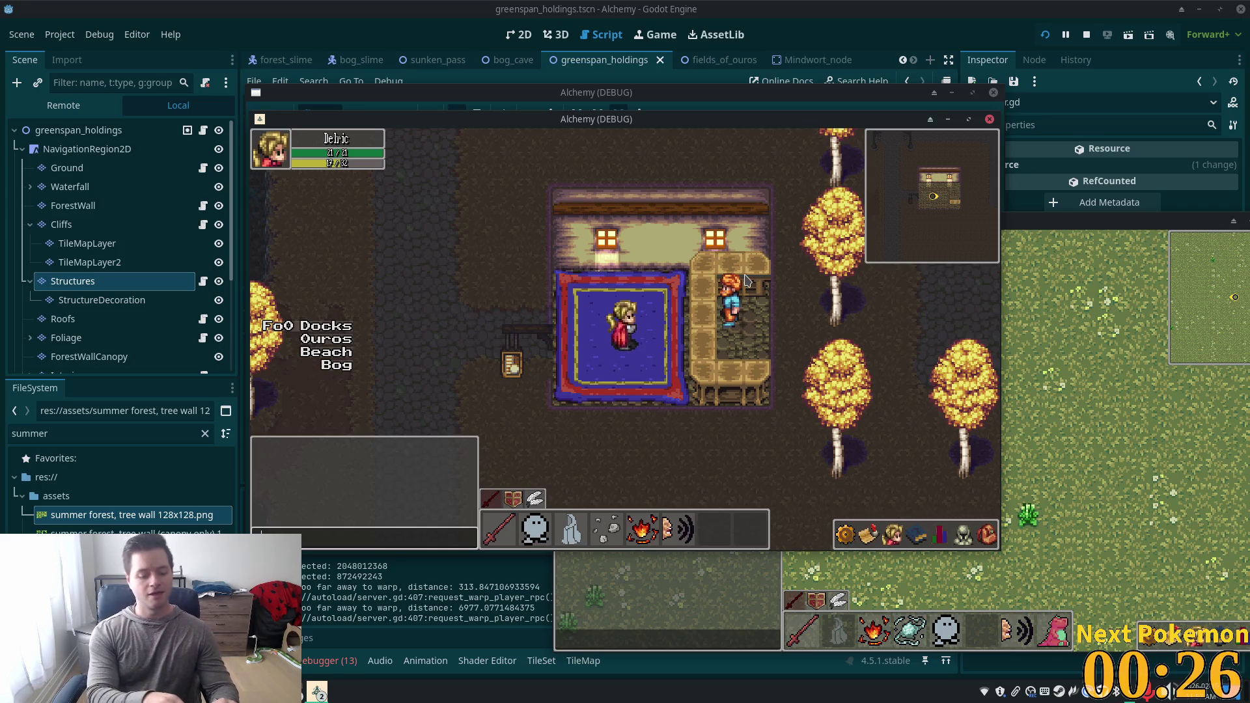
Greet the house NPC with 'hey' and reply 'yes' to accept its offer.
key("Return")
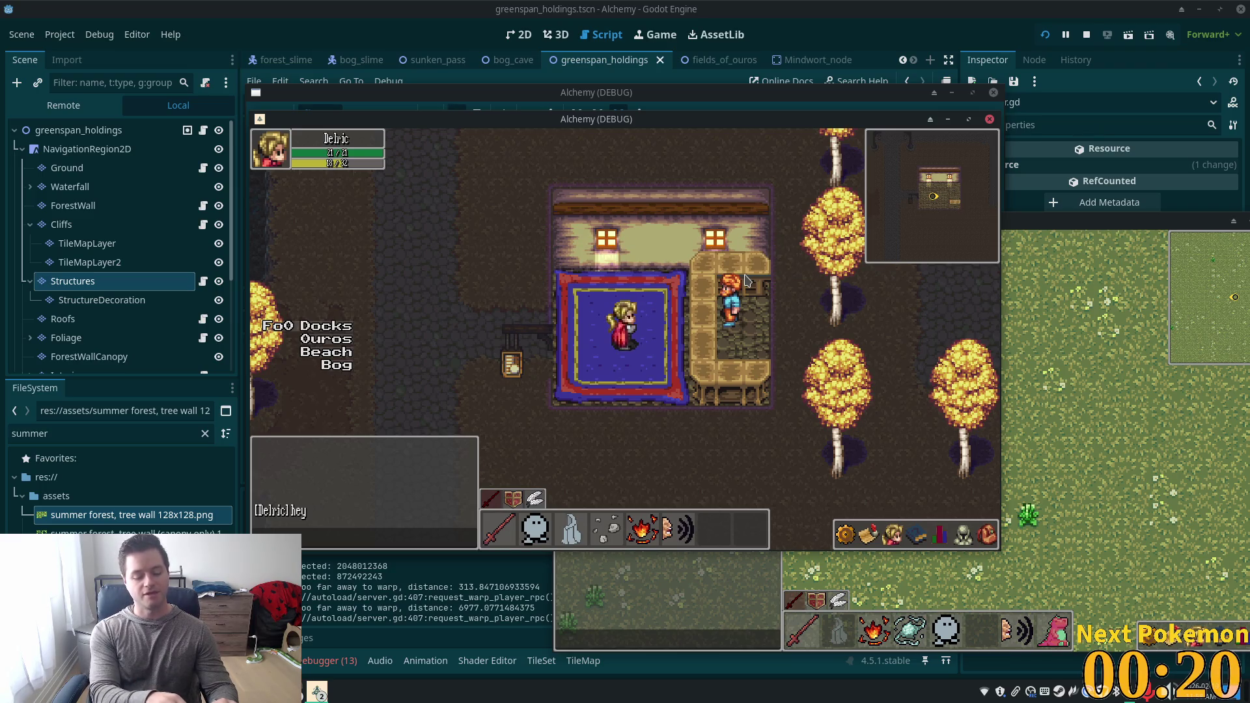
key("Return")
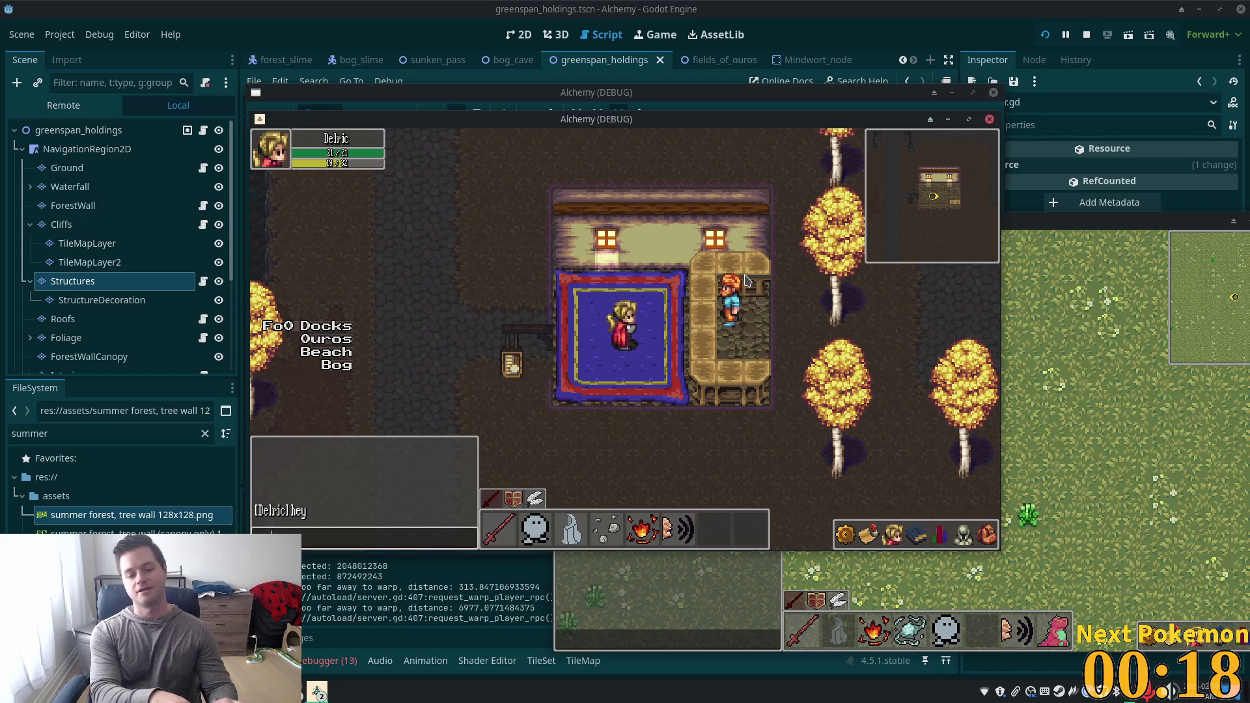
type("yes")
key("Return")
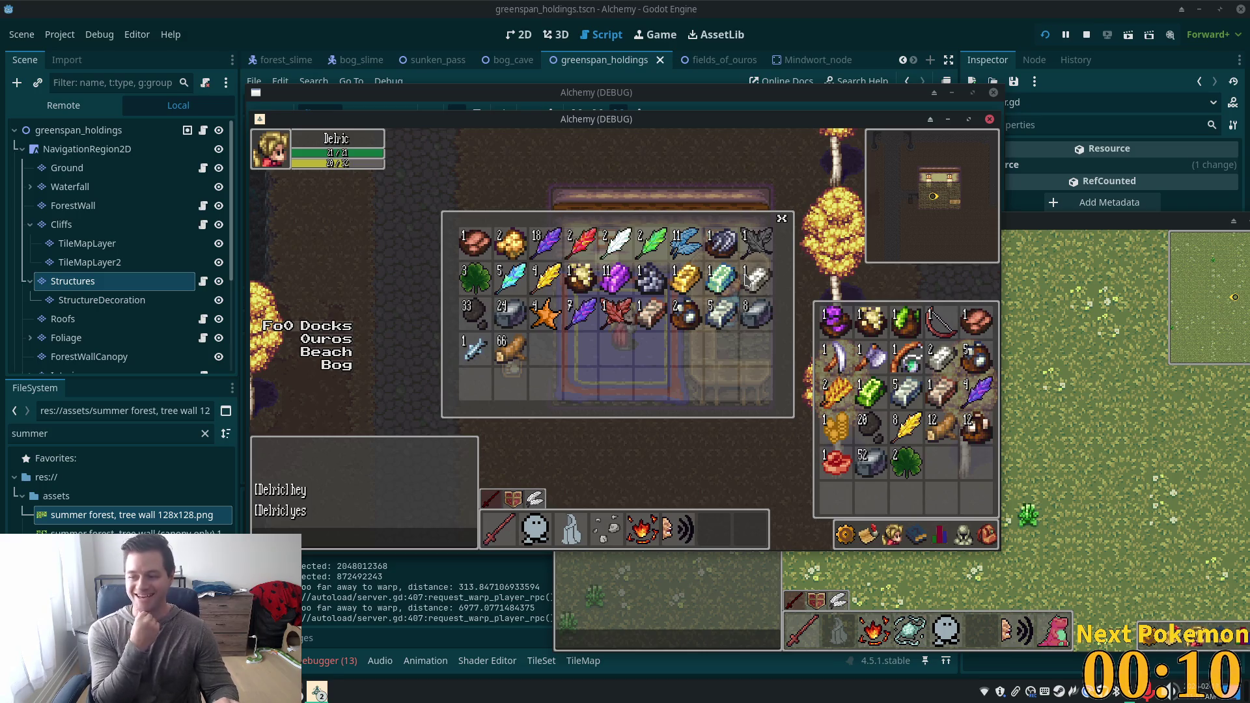
Send 'ok thanks bye' in chat to close the storage.
key("Return")
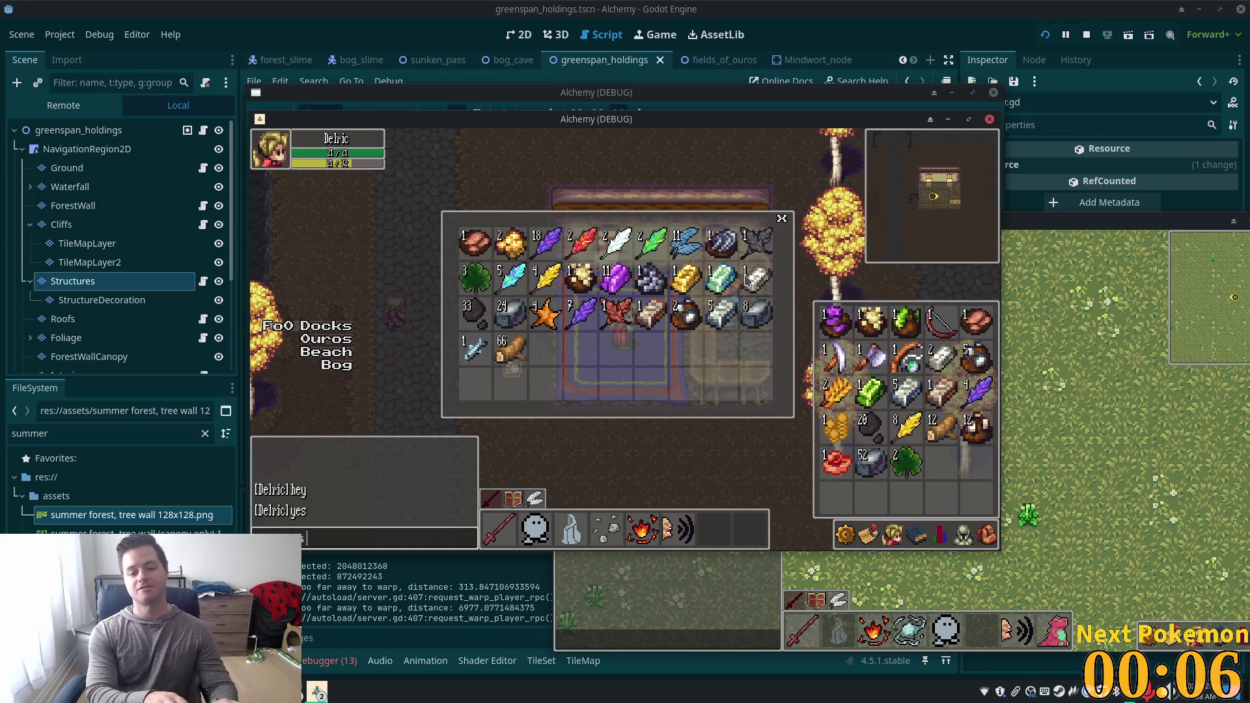
type("bye")
key("Return")
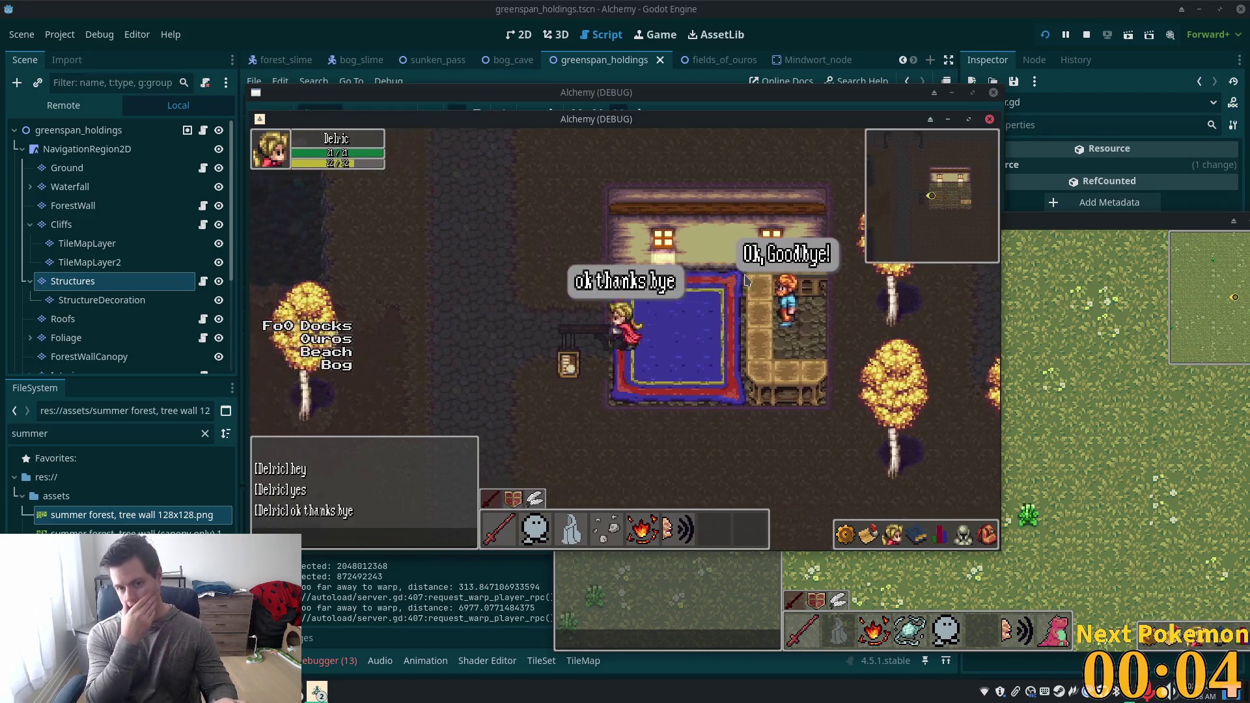
Walk north into the village shop and say 'hi' to the shopkeeper.
key("w")
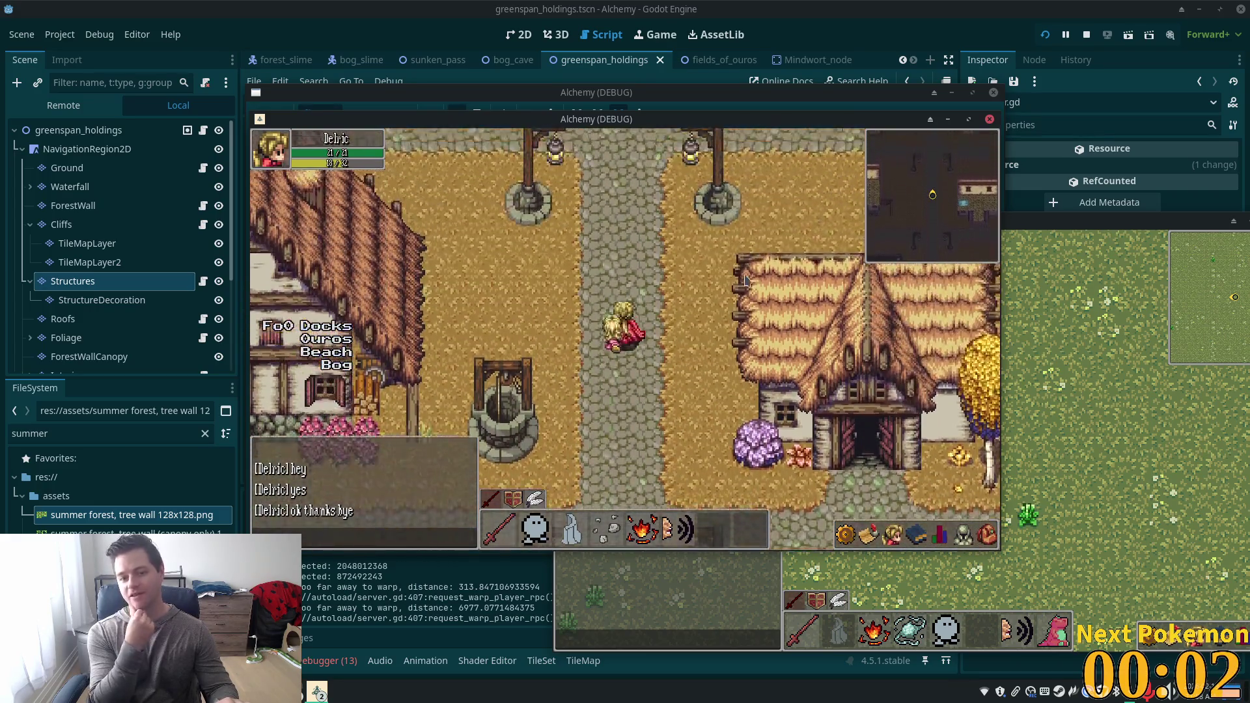
key("w")
key("w")
key("Return")
type("hi")
key("Return")
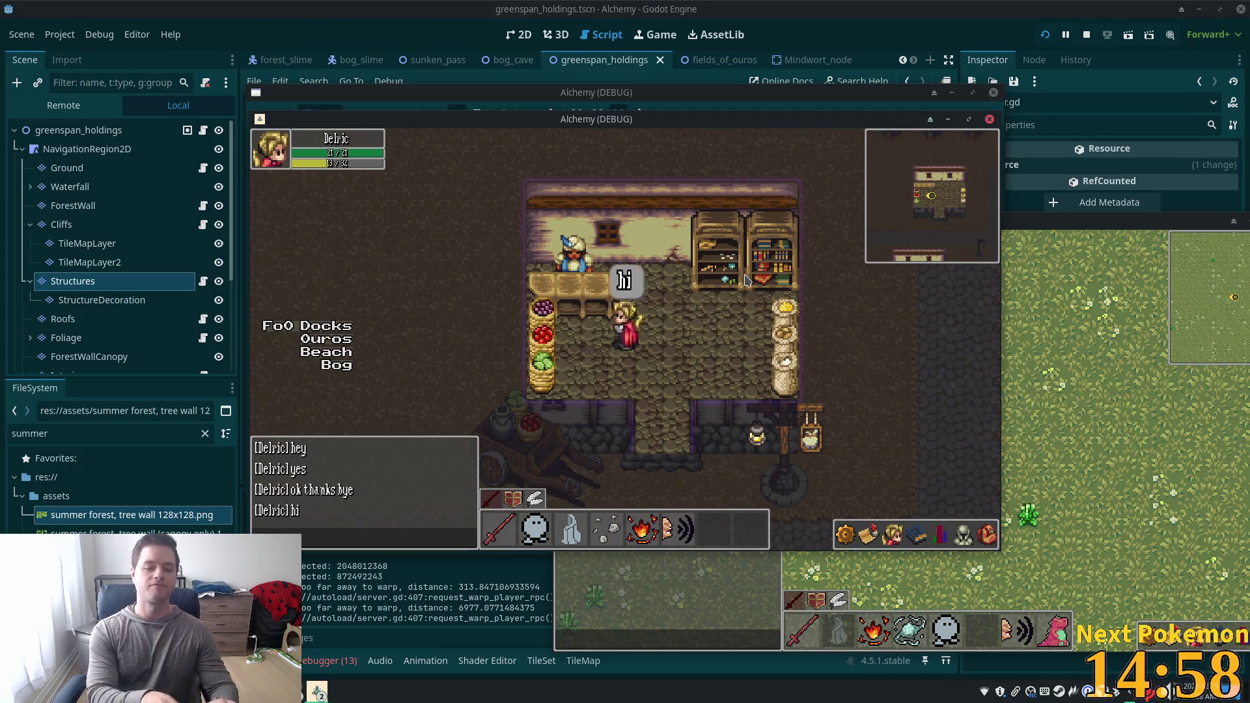
Answer 'yes' to accept the trade, then close the Shop window.
key("Return")
type("yes")
key("Return")
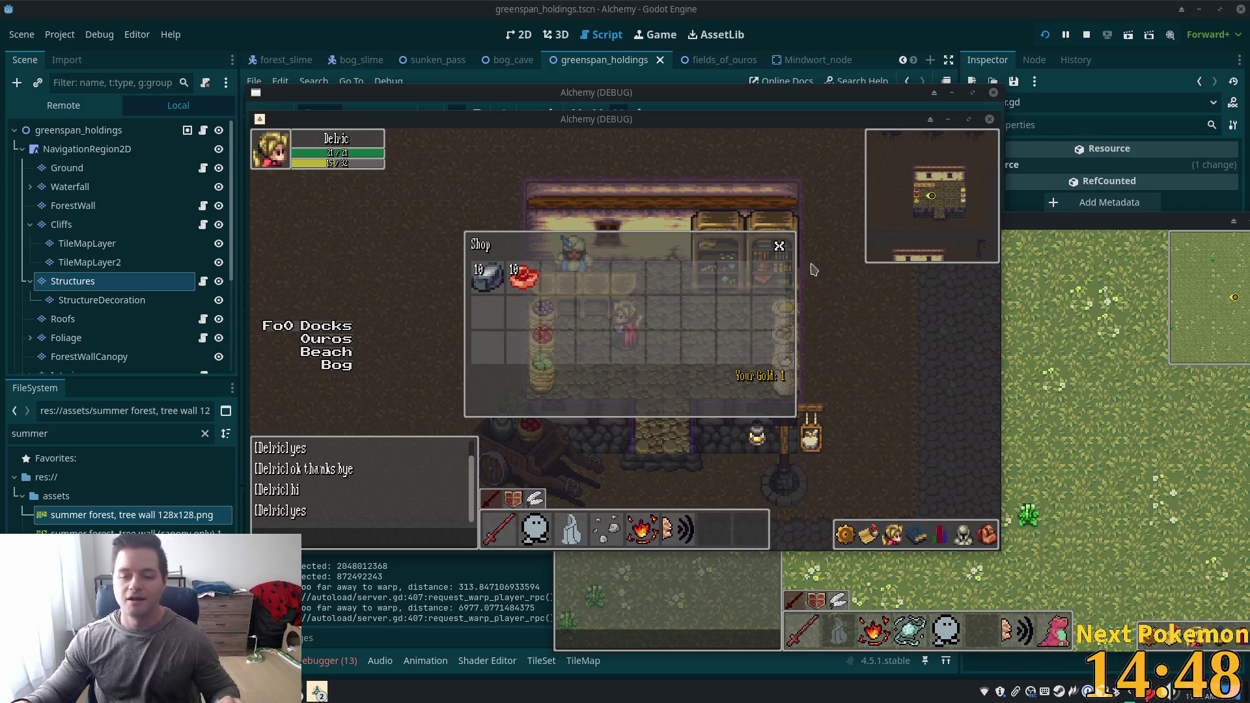
left_click(777, 247)
Walk west over the stone bridge, across the sand, and warp into Indigo Bog.
key("a")
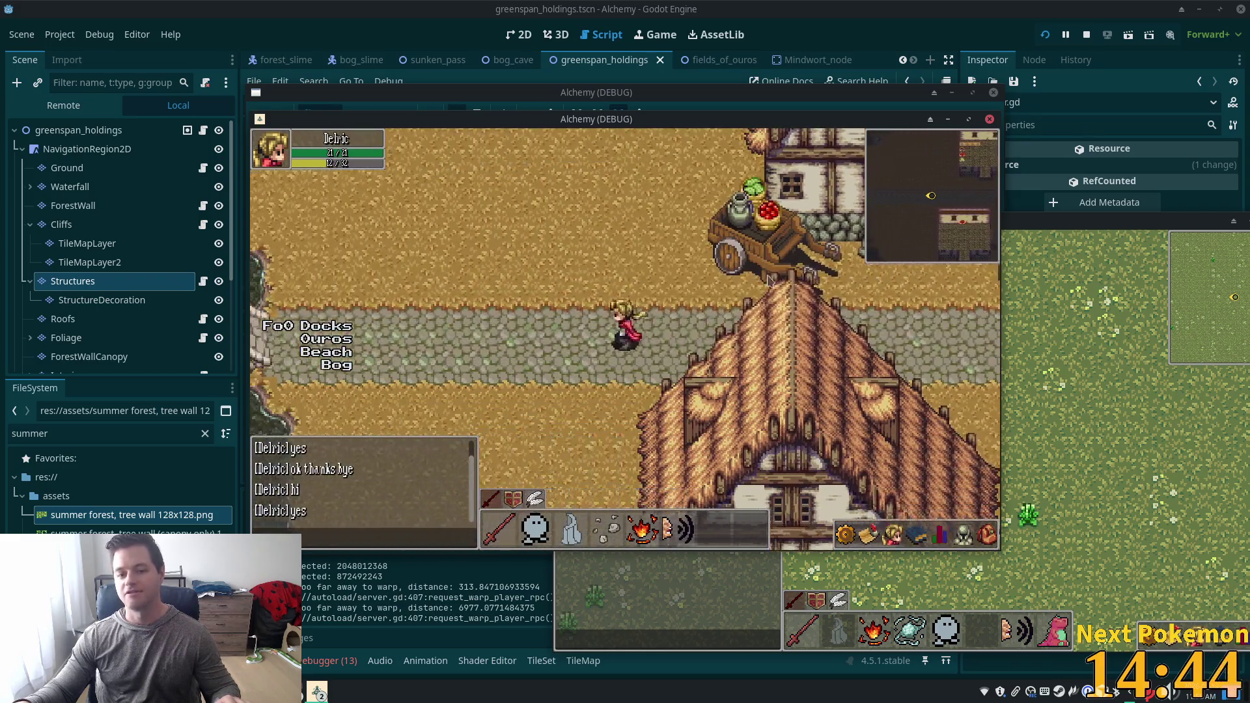
key("a")
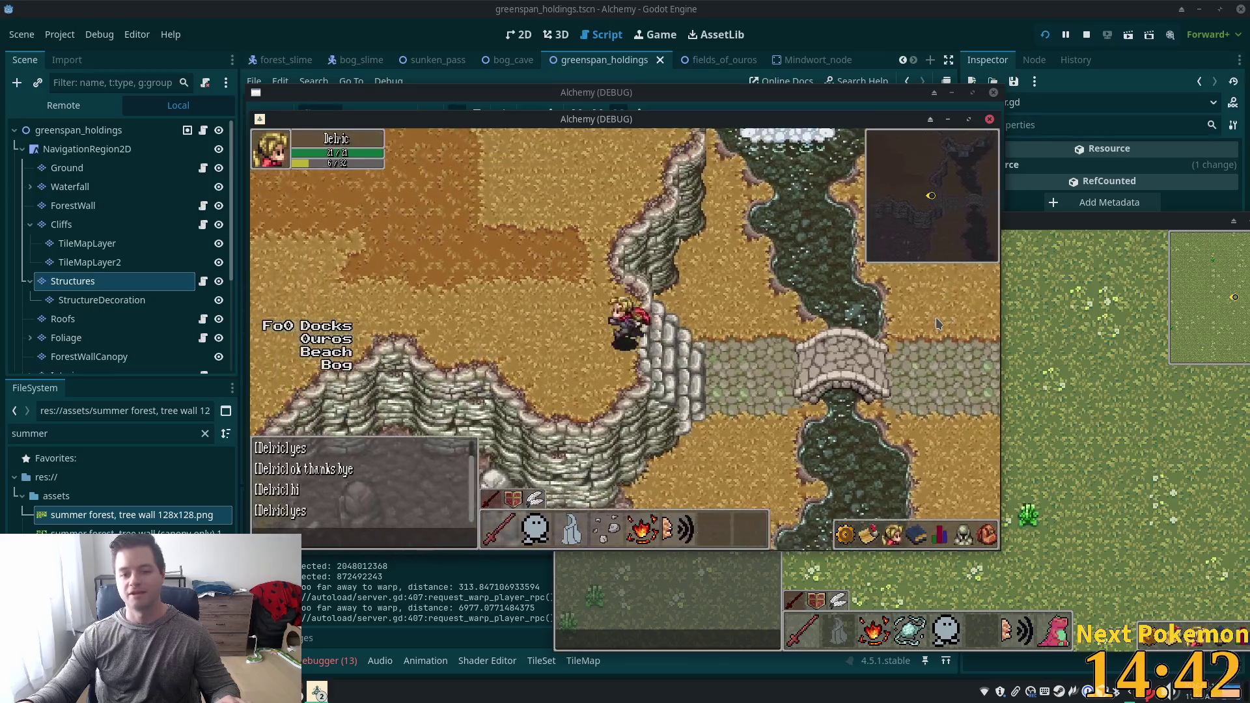
key("w")
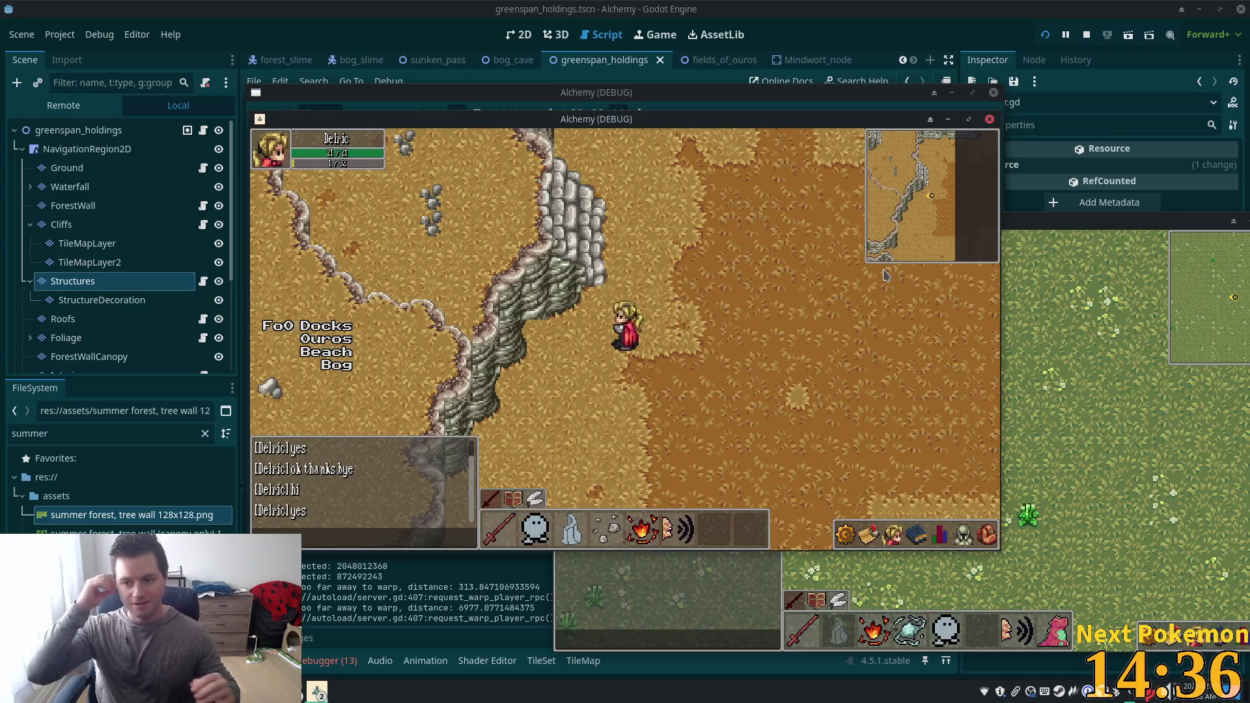
key("Up")
key("Right")
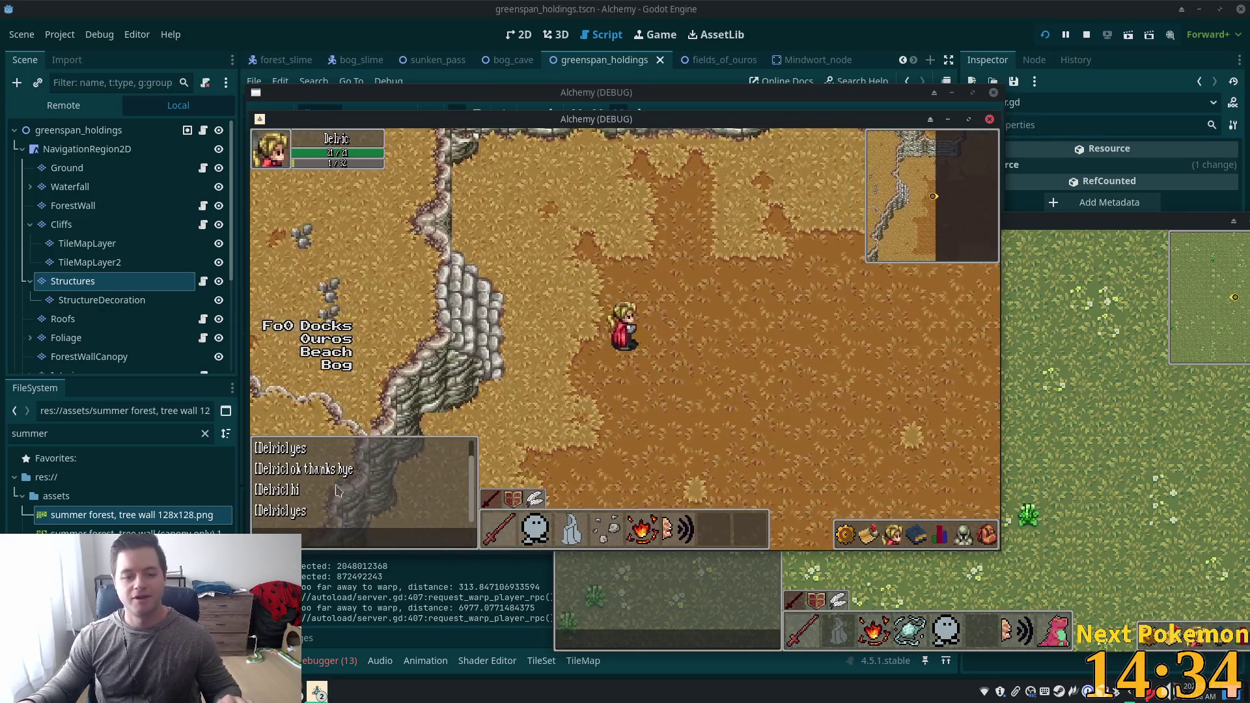
left_click(335, 365)
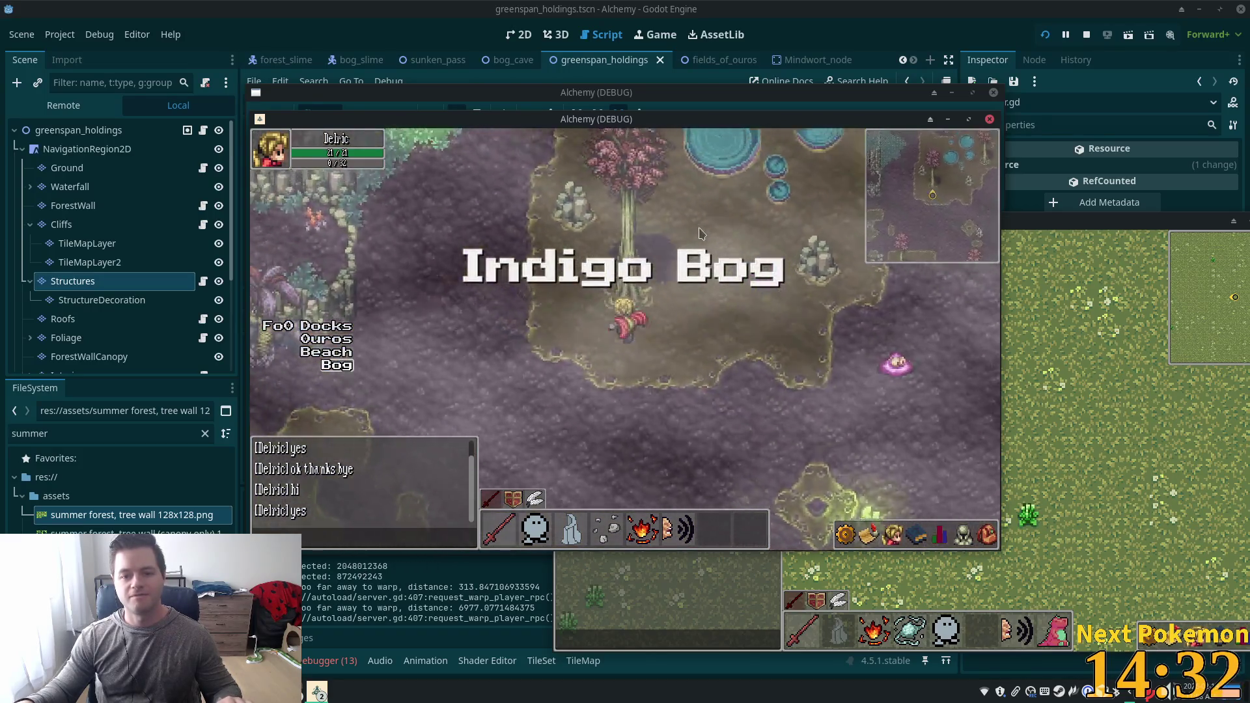
Walk north through Indigo Bog into the cave and the Sunken Pass water.
key("Up")
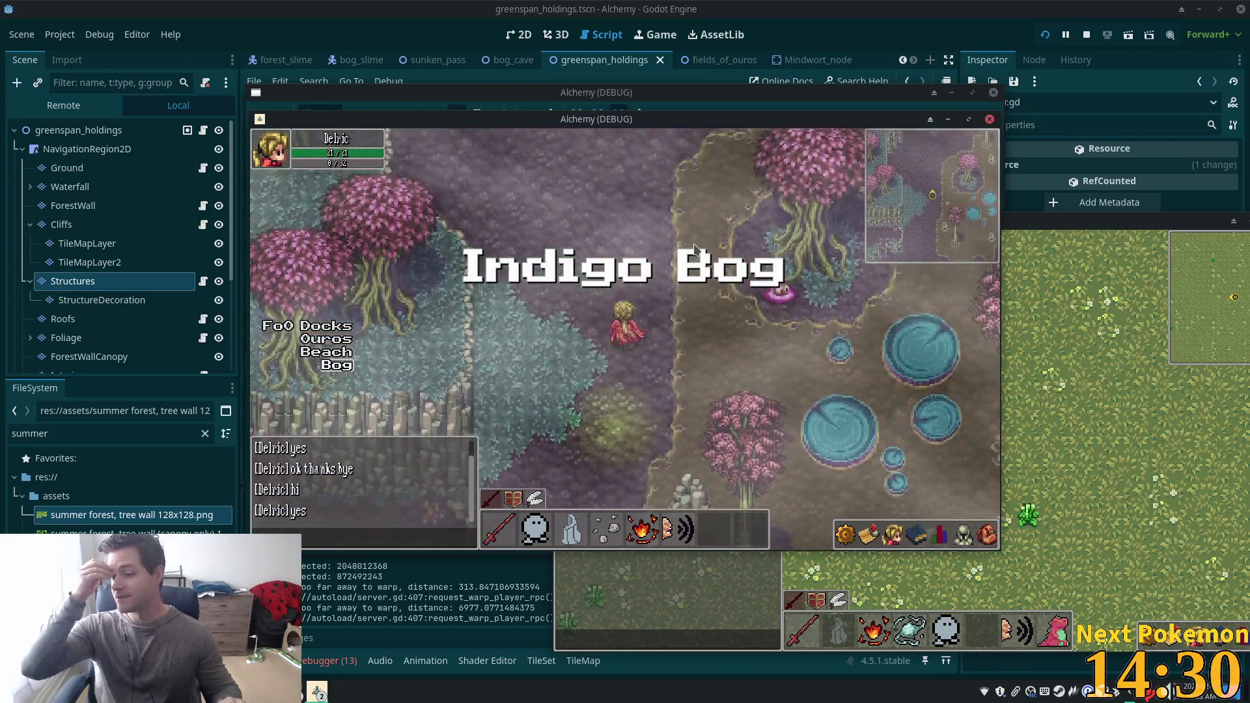
key("Up")
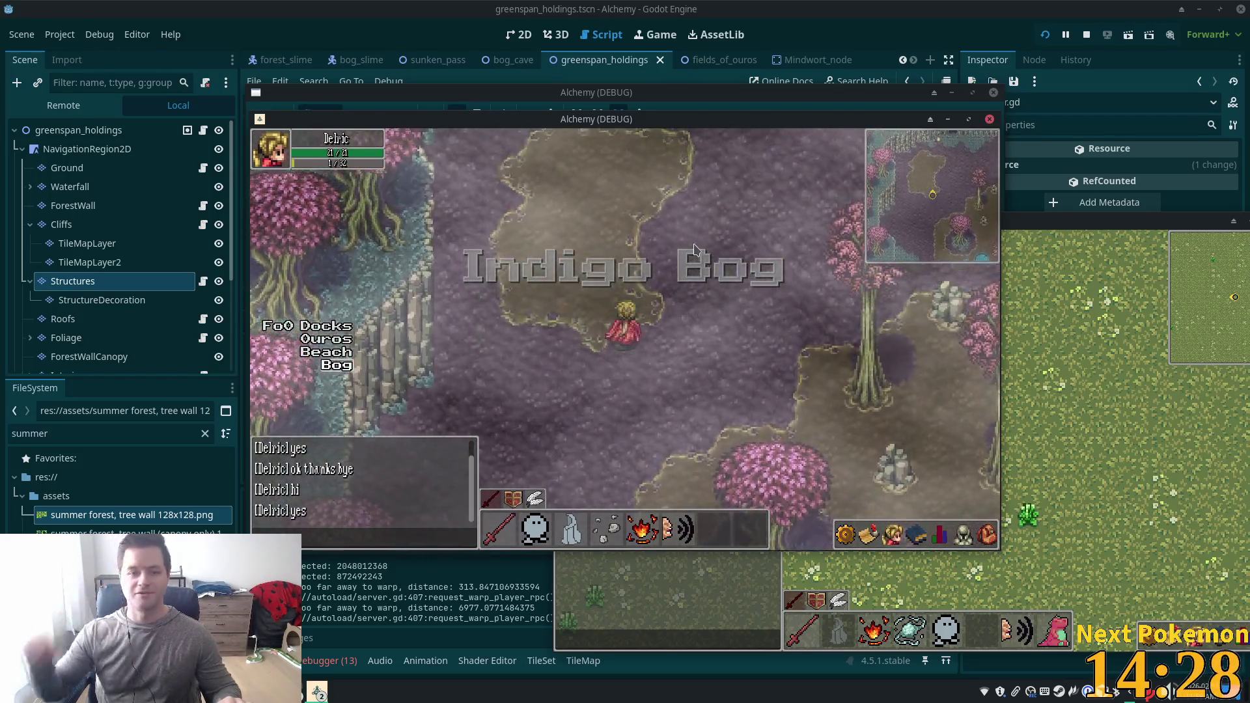
key("Up")
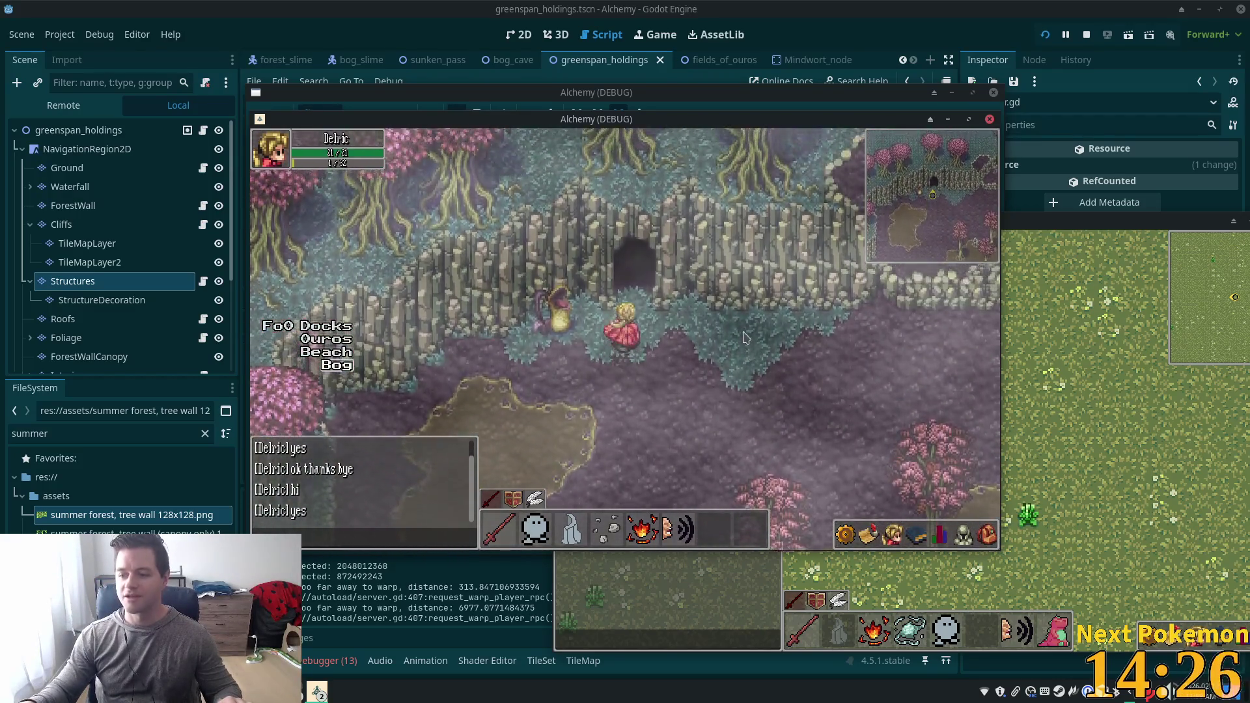
key("Up")
key("Right")
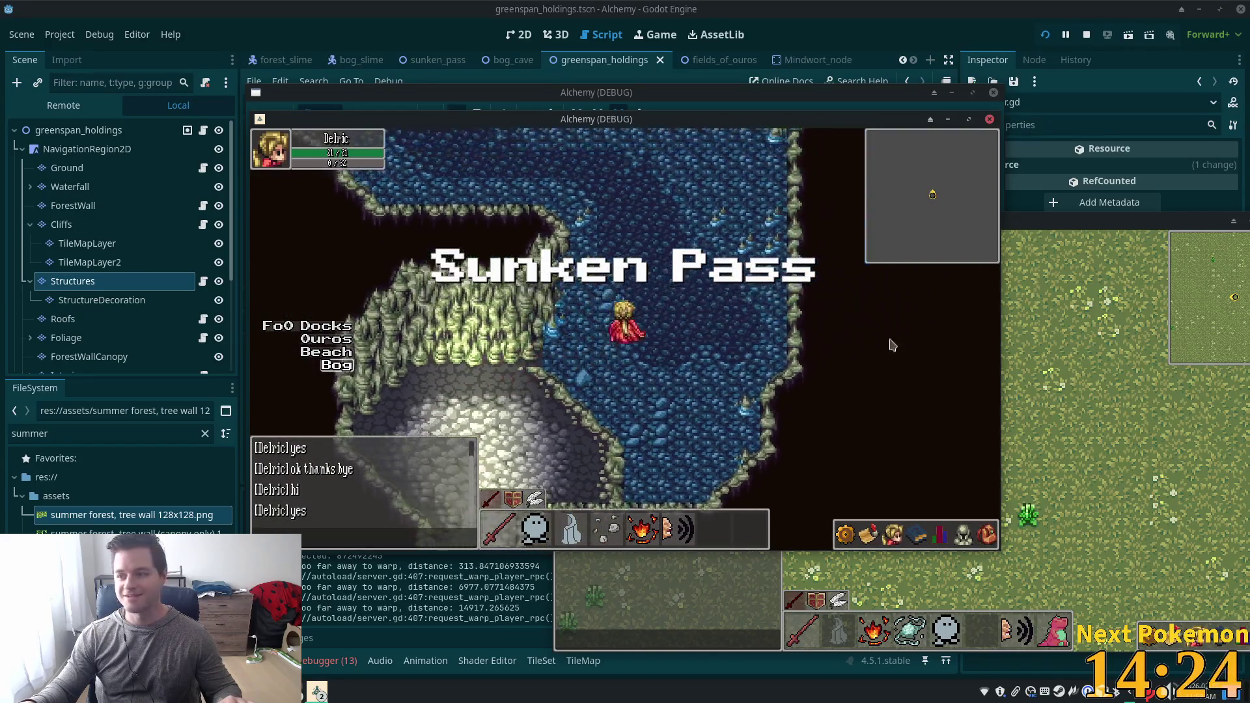
Travel north along the narrow water channel onto the Greenspan Holdings dirt path.
key("Up")
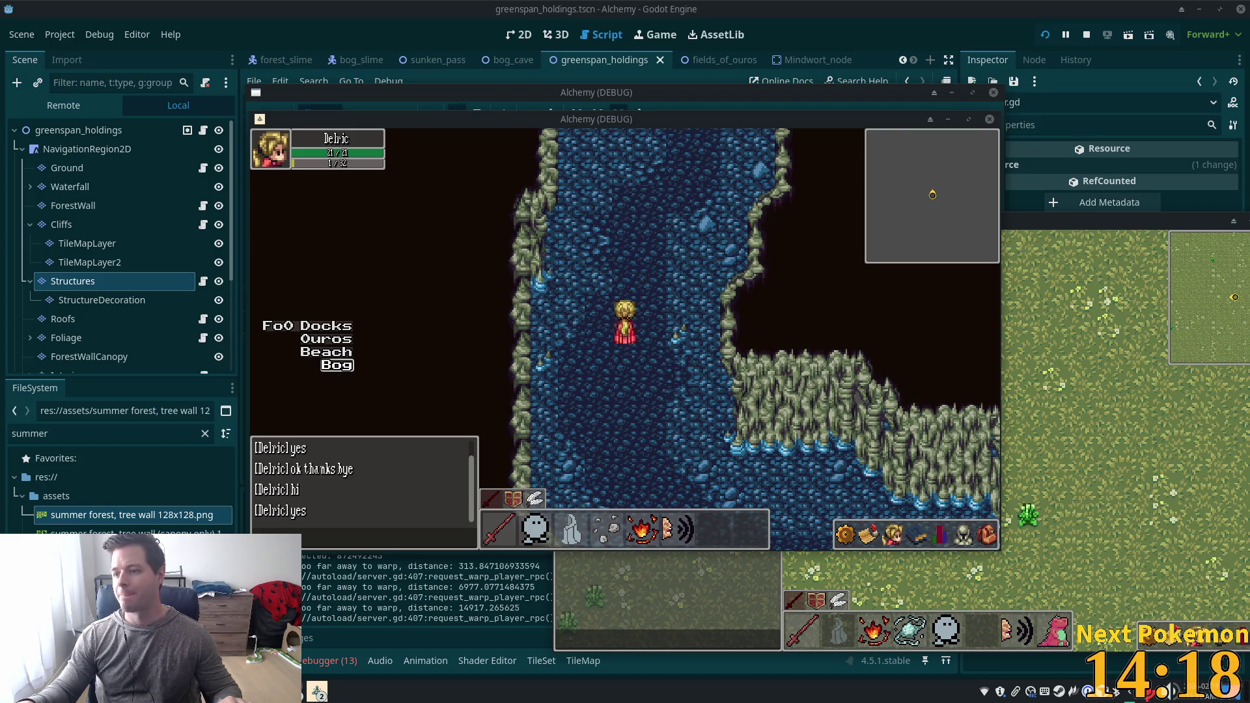
key("Up")
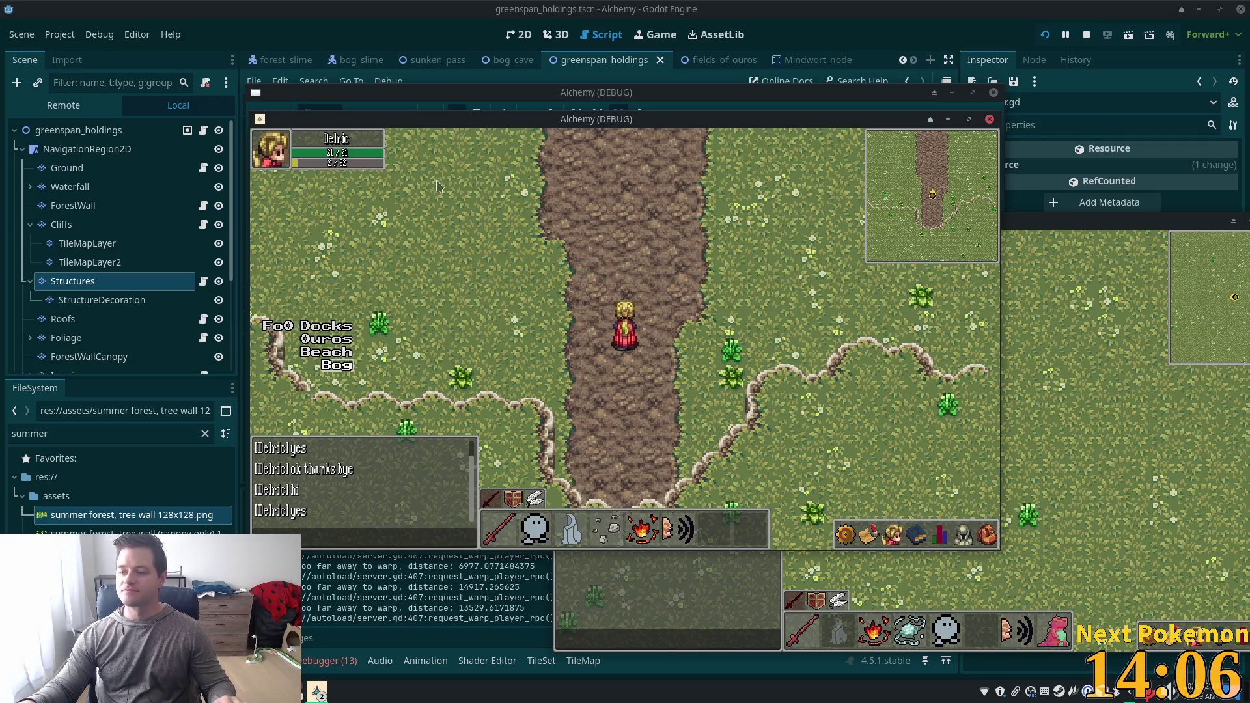
key("Up")
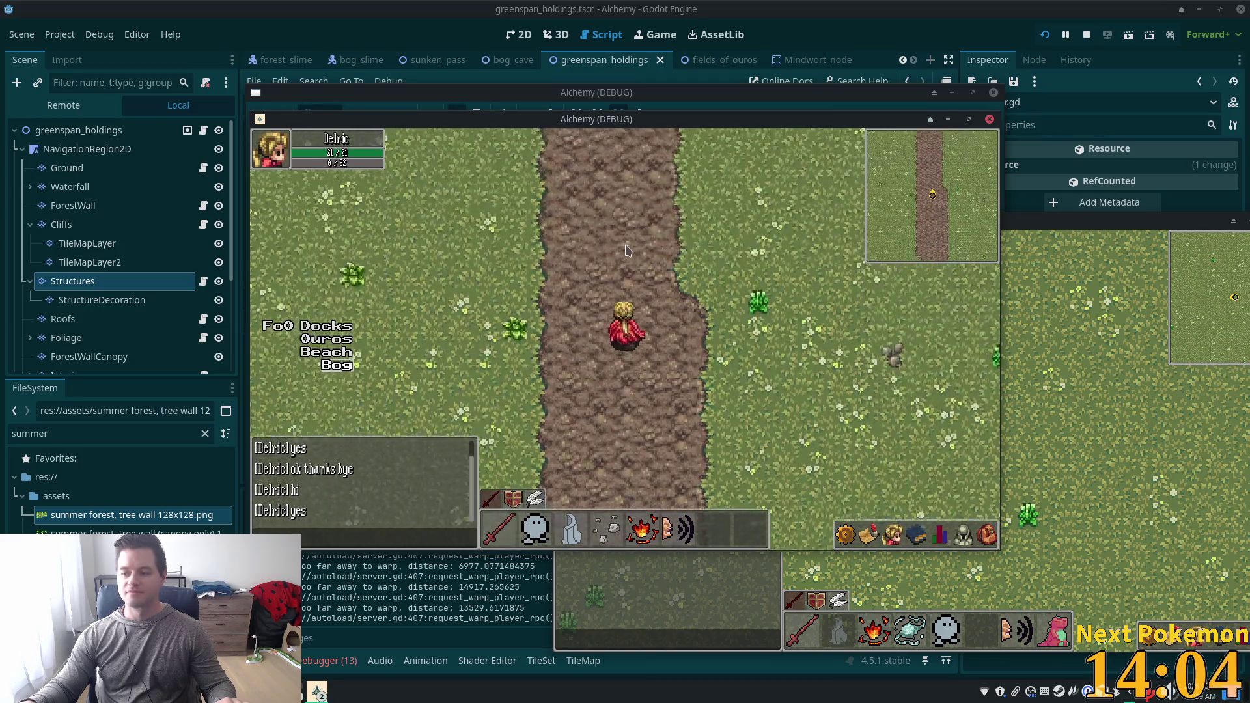
Follow the path to the cliff-top clearing by the large tree, then descend onto open grass.
key("Up")
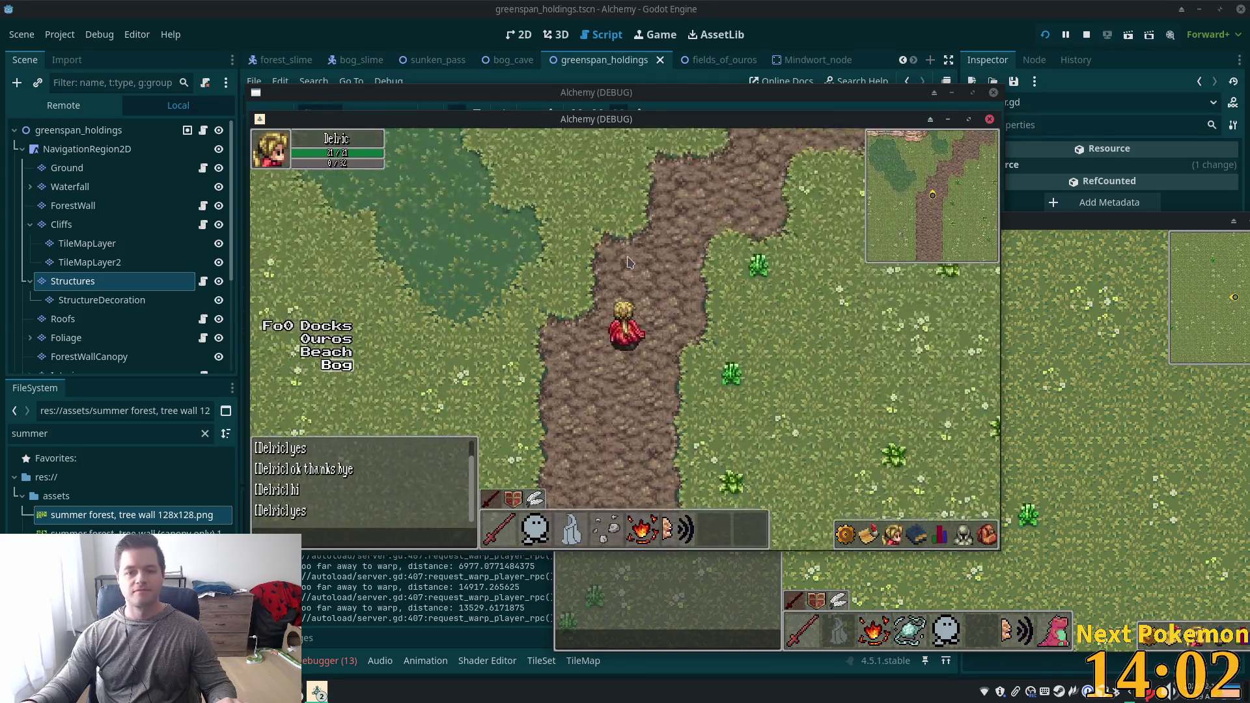
key("Right")
key("Left")
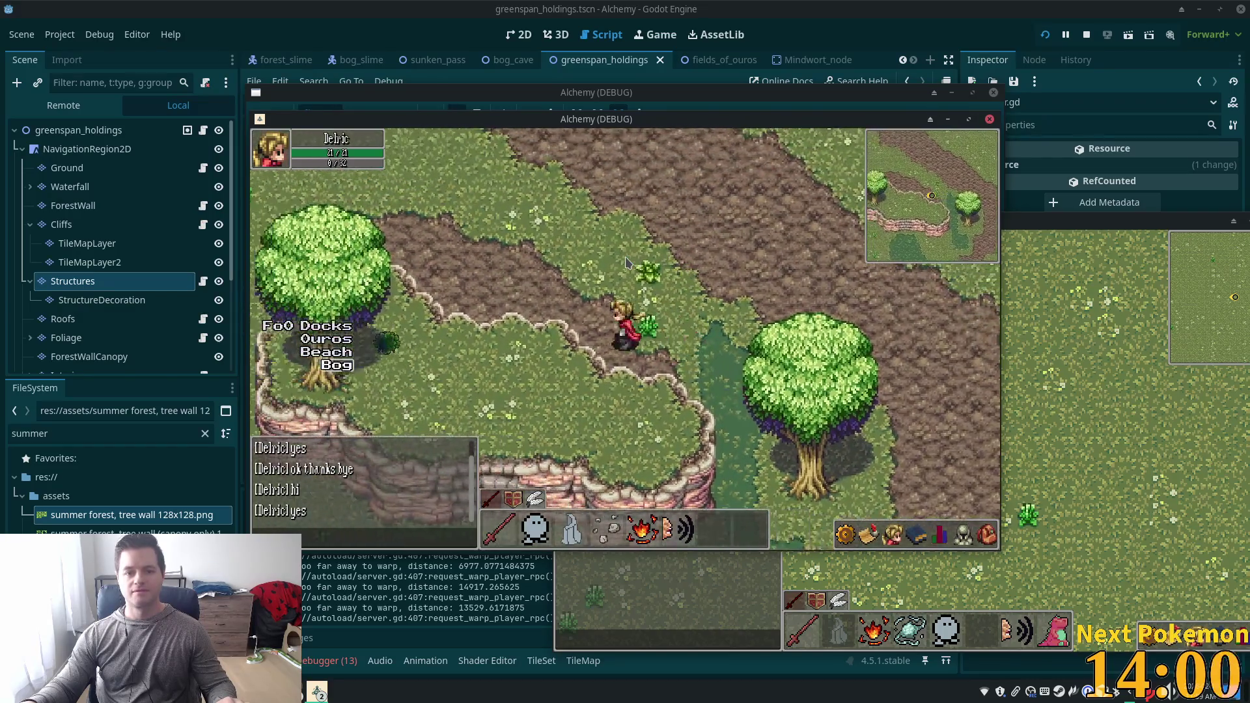
key("Down")
key("Right")
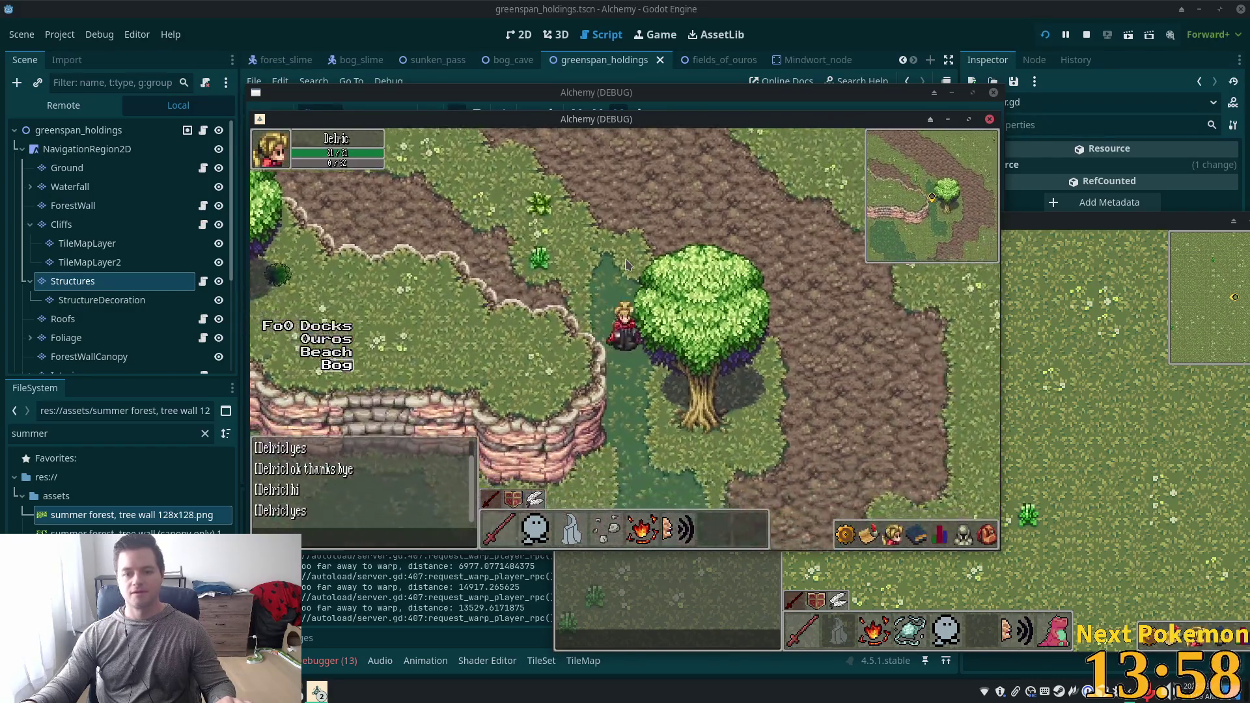
key("Up")
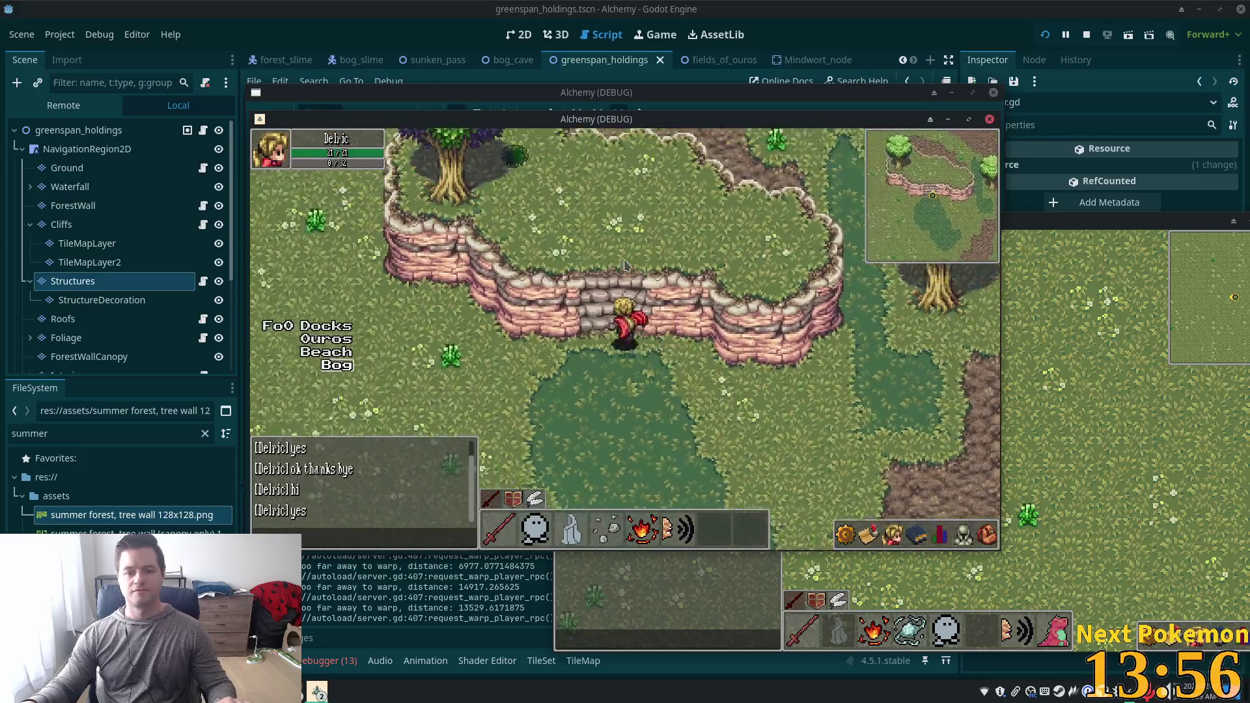
key("Left")
key("Down")
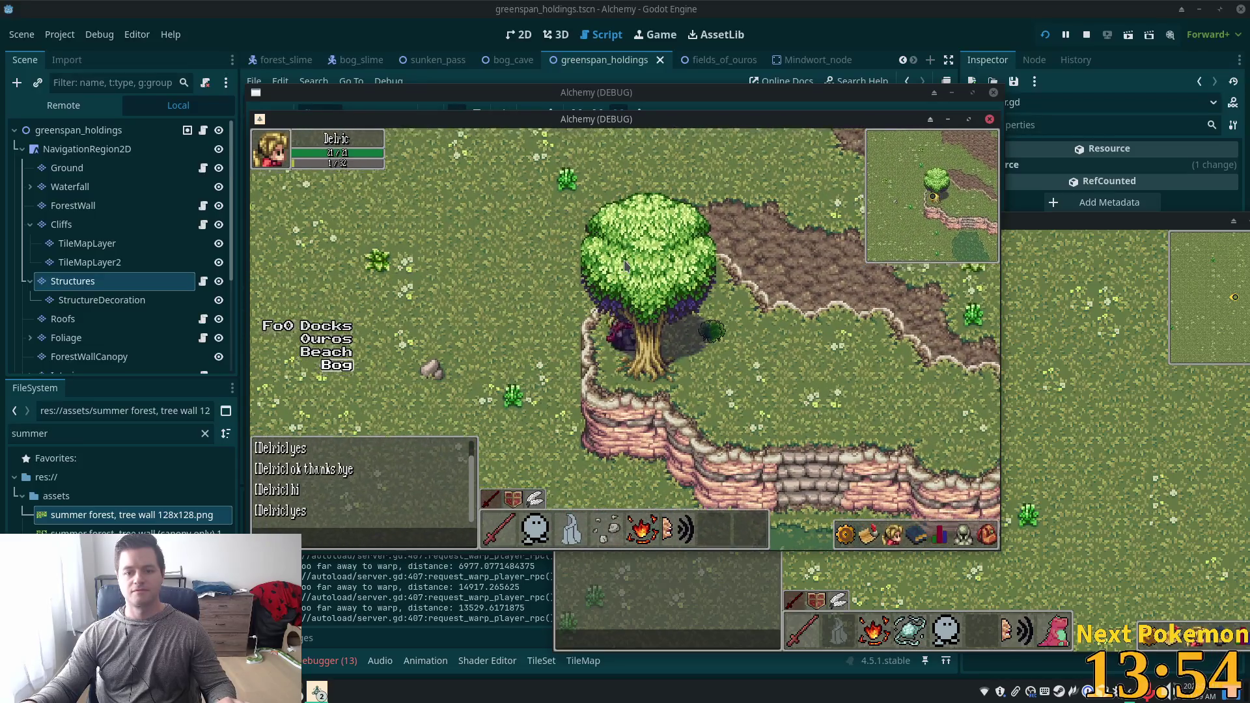
key("Up")
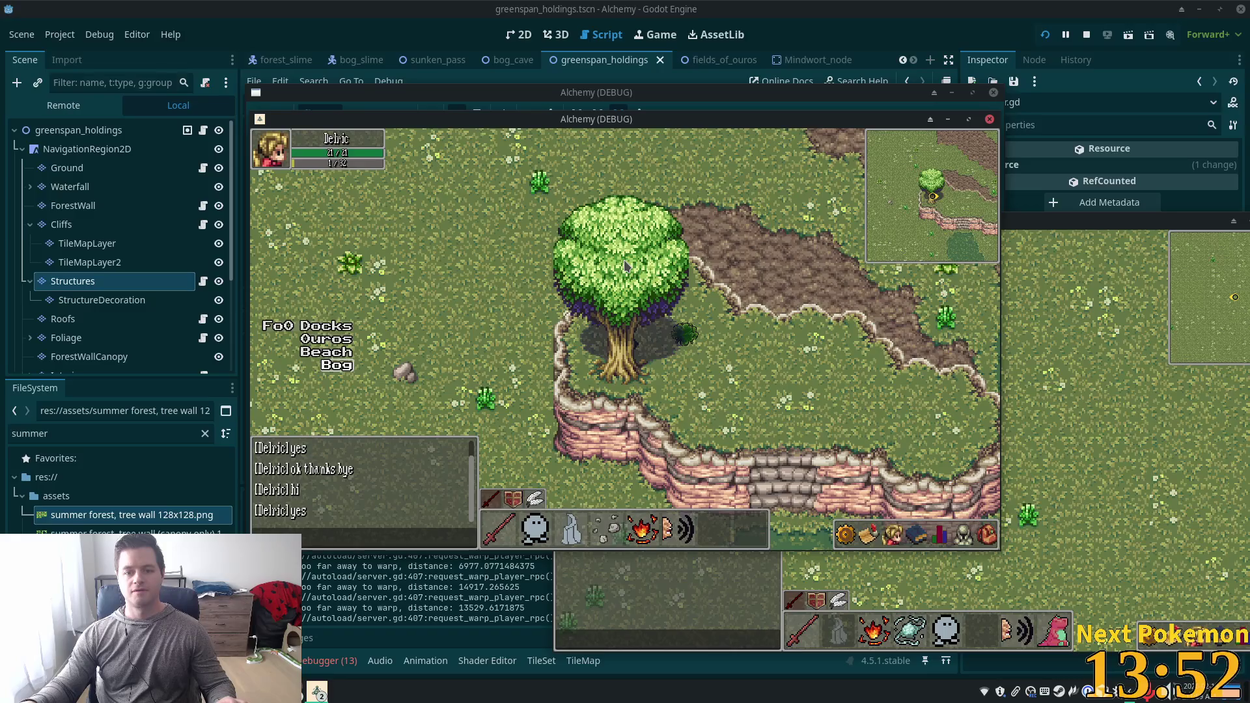
key("Right")
key("Down")
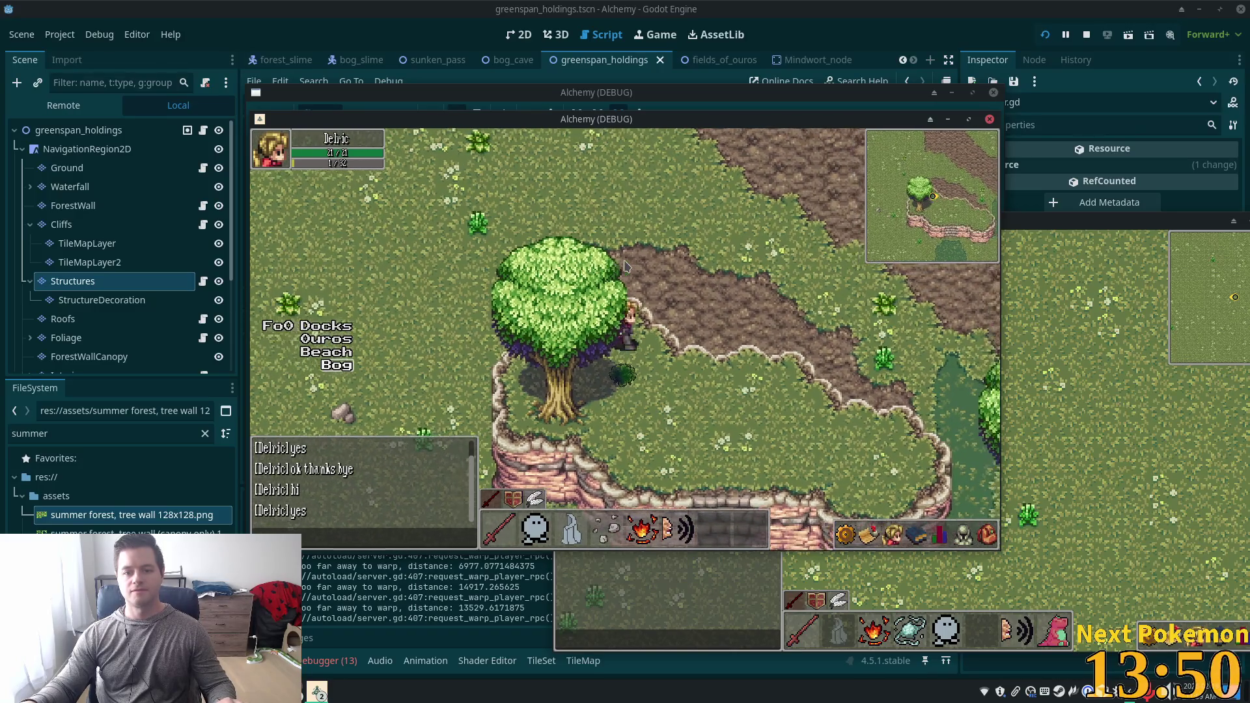
key("Down")
key("Left")
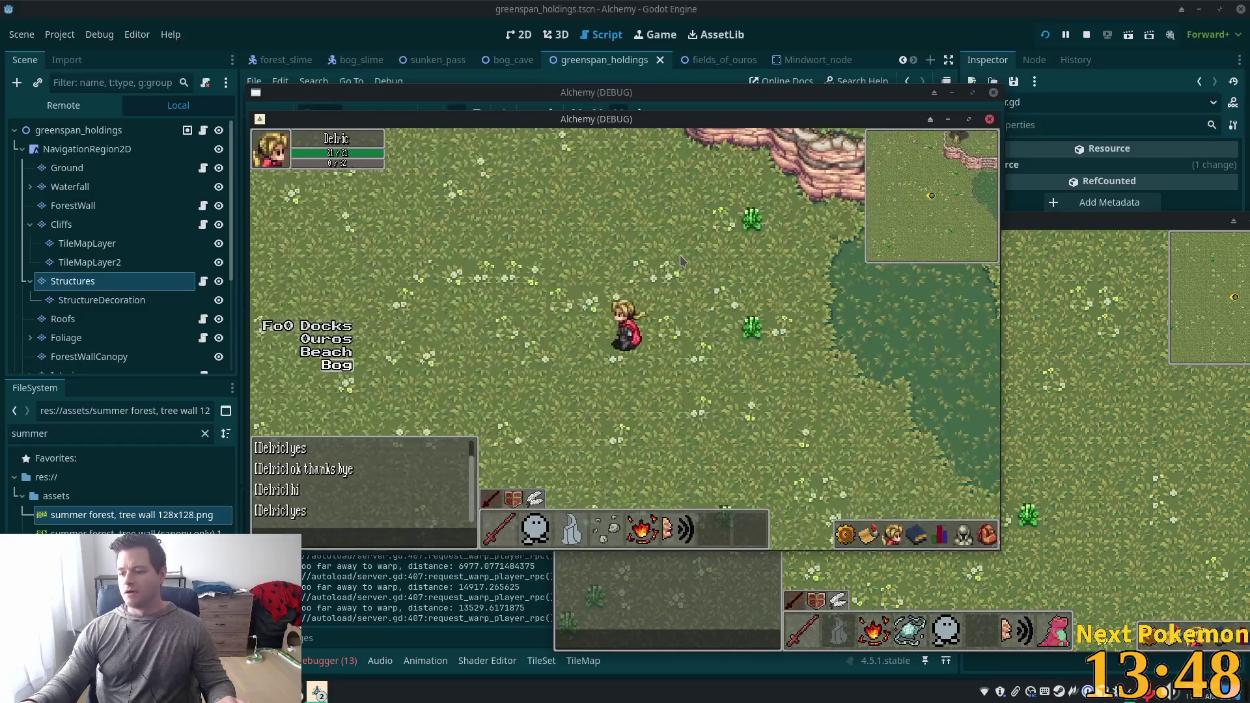
Walk across the meadow, under the forest canopy, and east back out onto open grass.
key("Down")
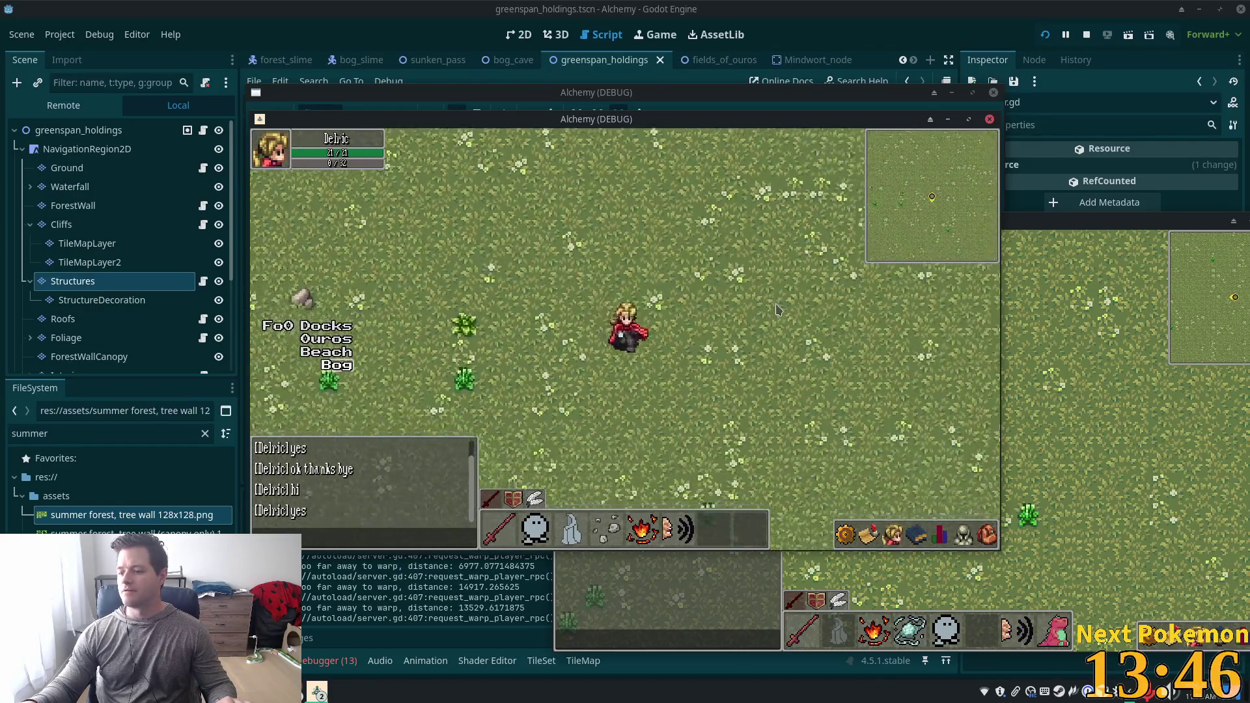
key("Right")
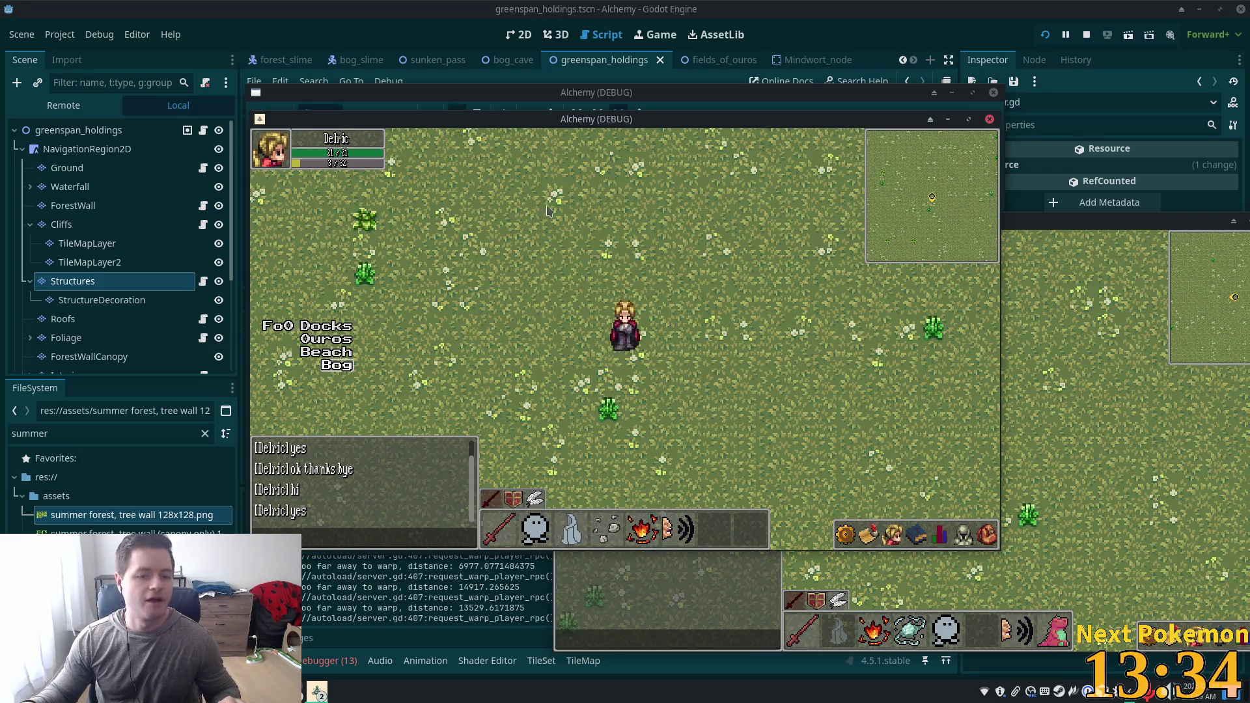
key("Left")
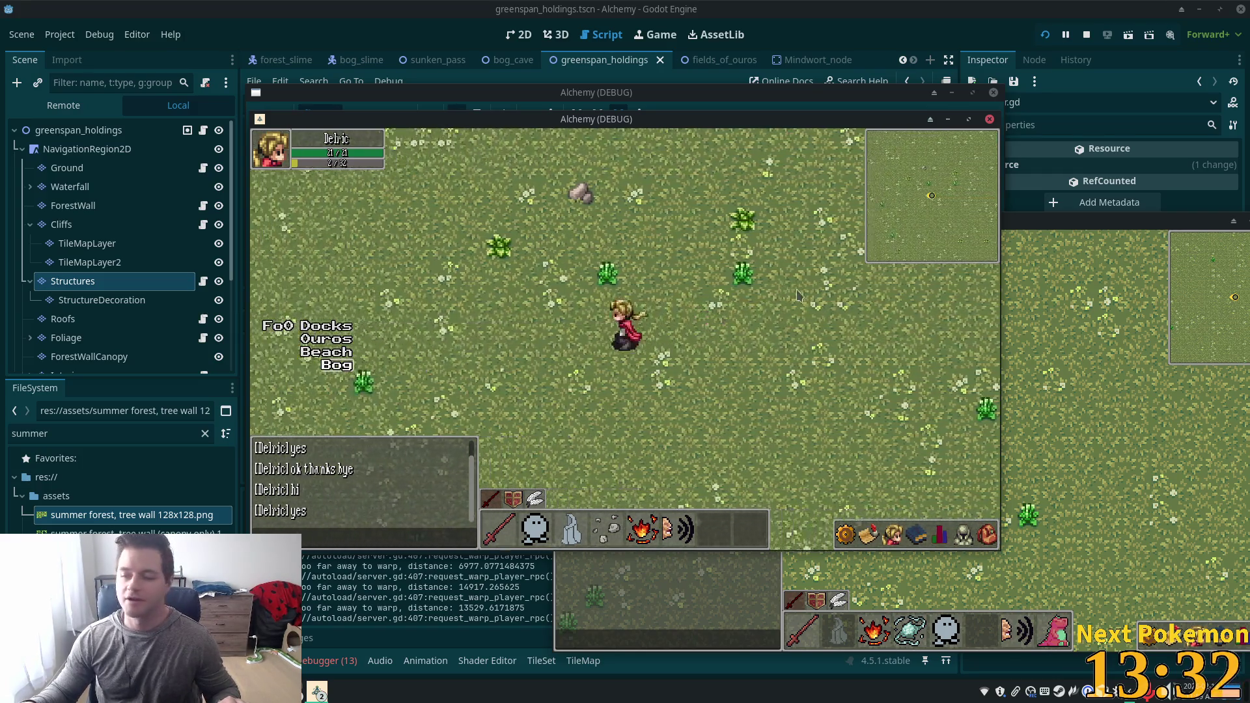
key("Down")
key("Left")
key("Down")
key("Right")
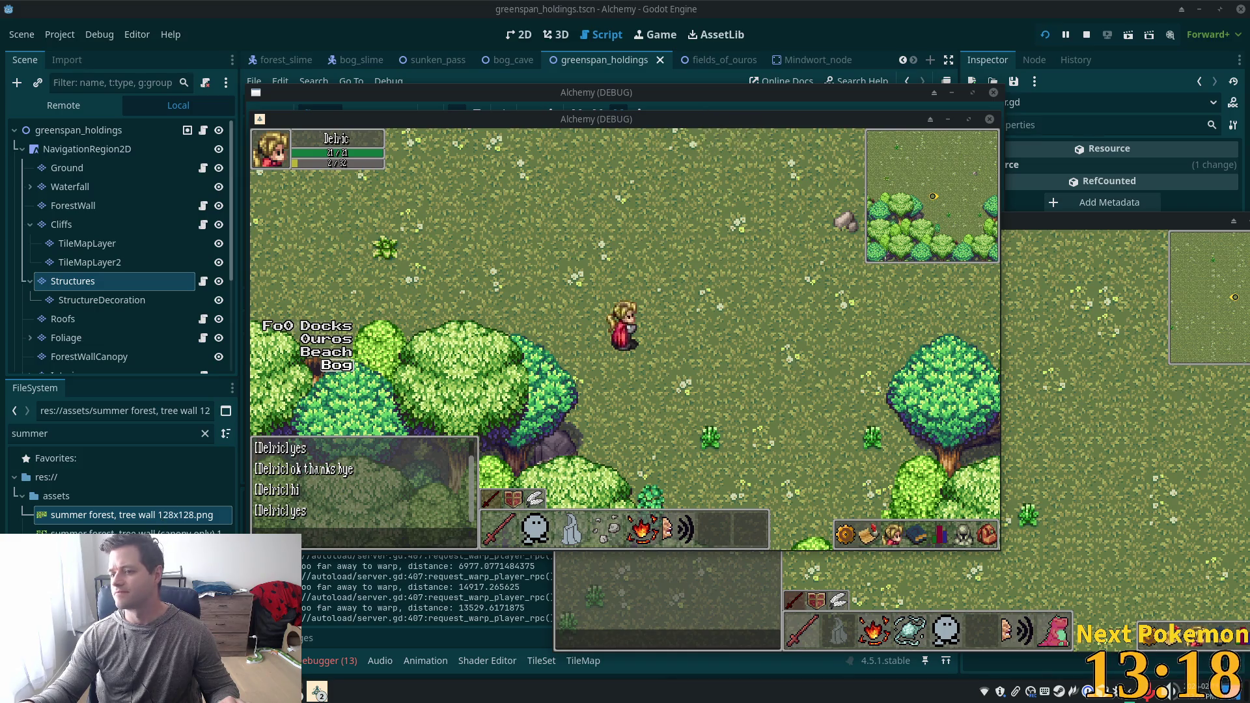
key("alt+Tab")
Google the streamer's name plus 'twitch', correct its spelling, and rerun the search.
triple_click(998, 356)
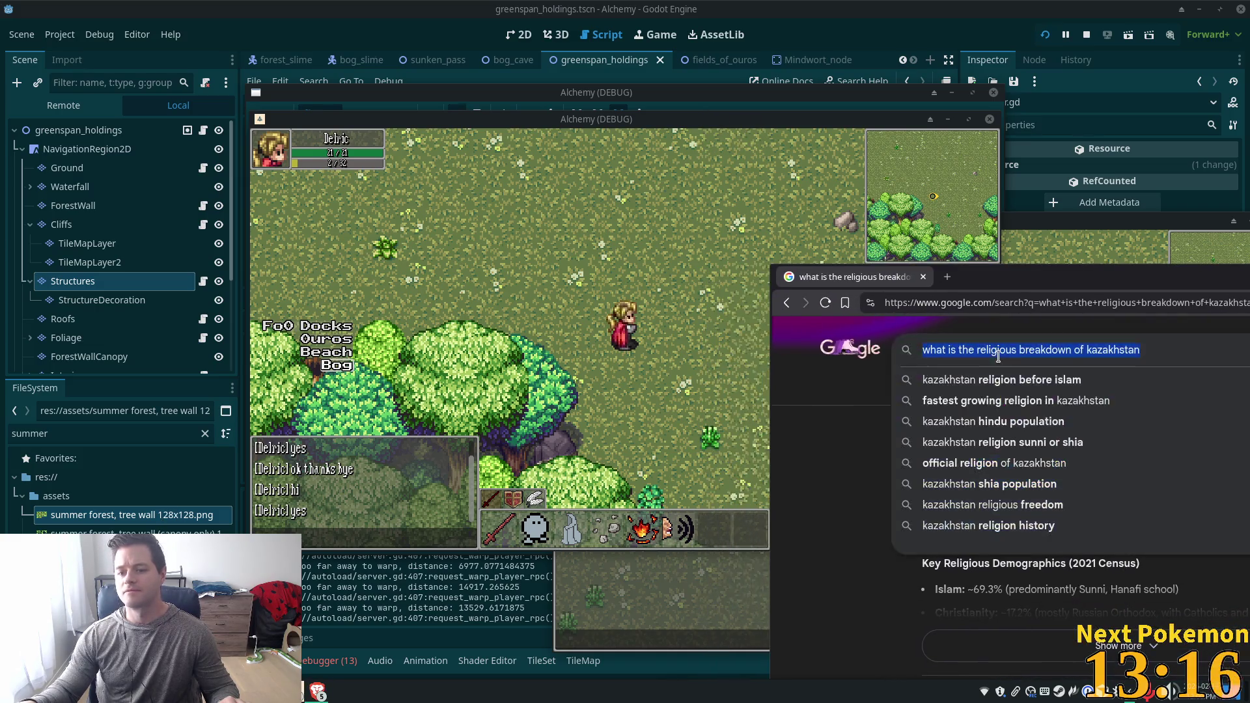
type("demonrider")
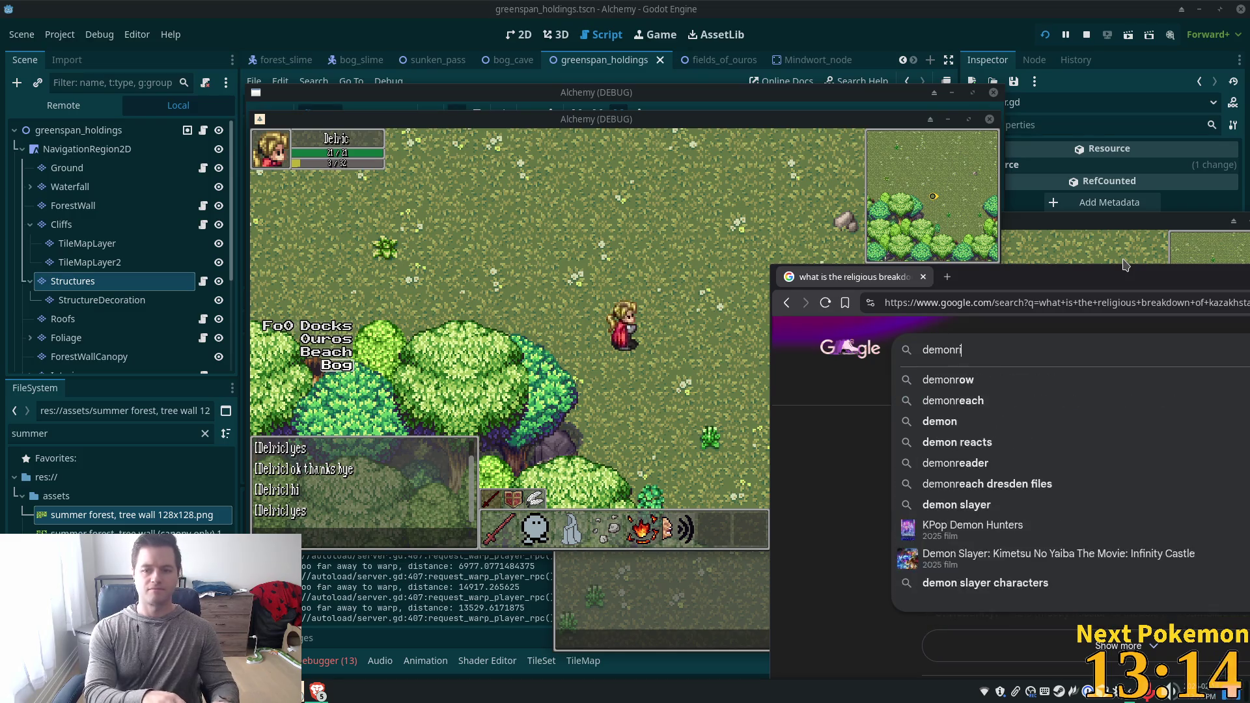
key("Return")
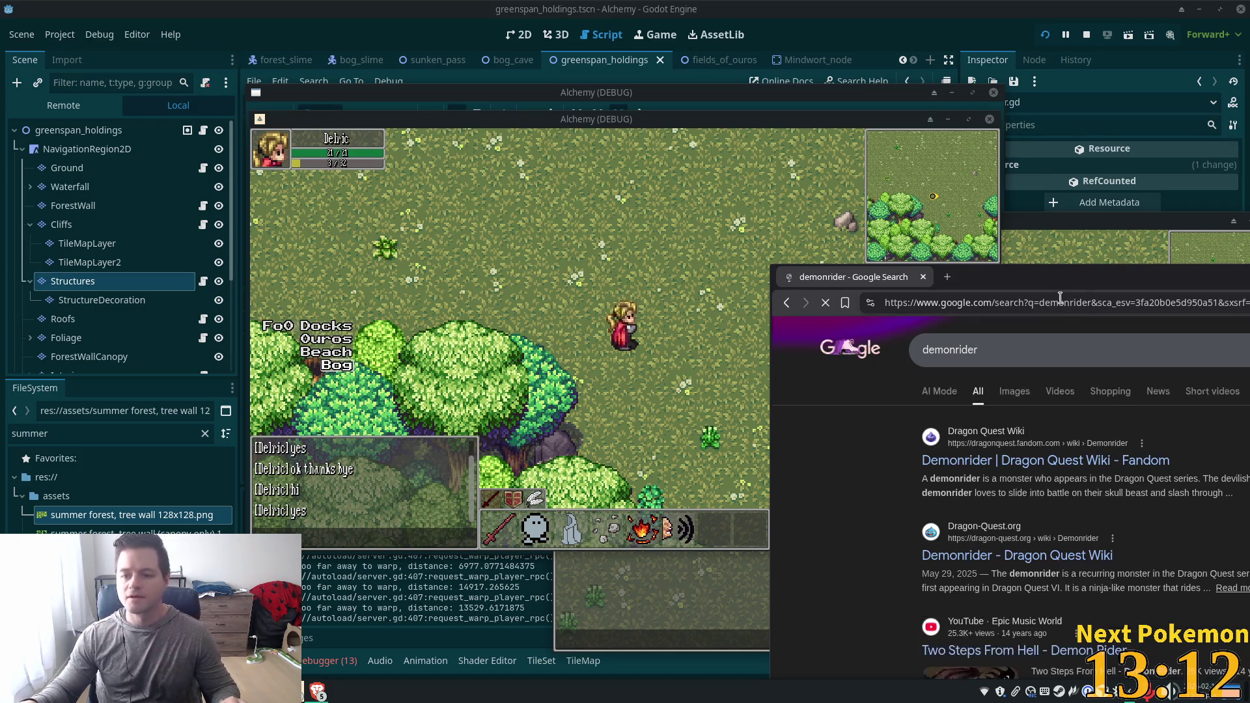
left_click(923, 350)
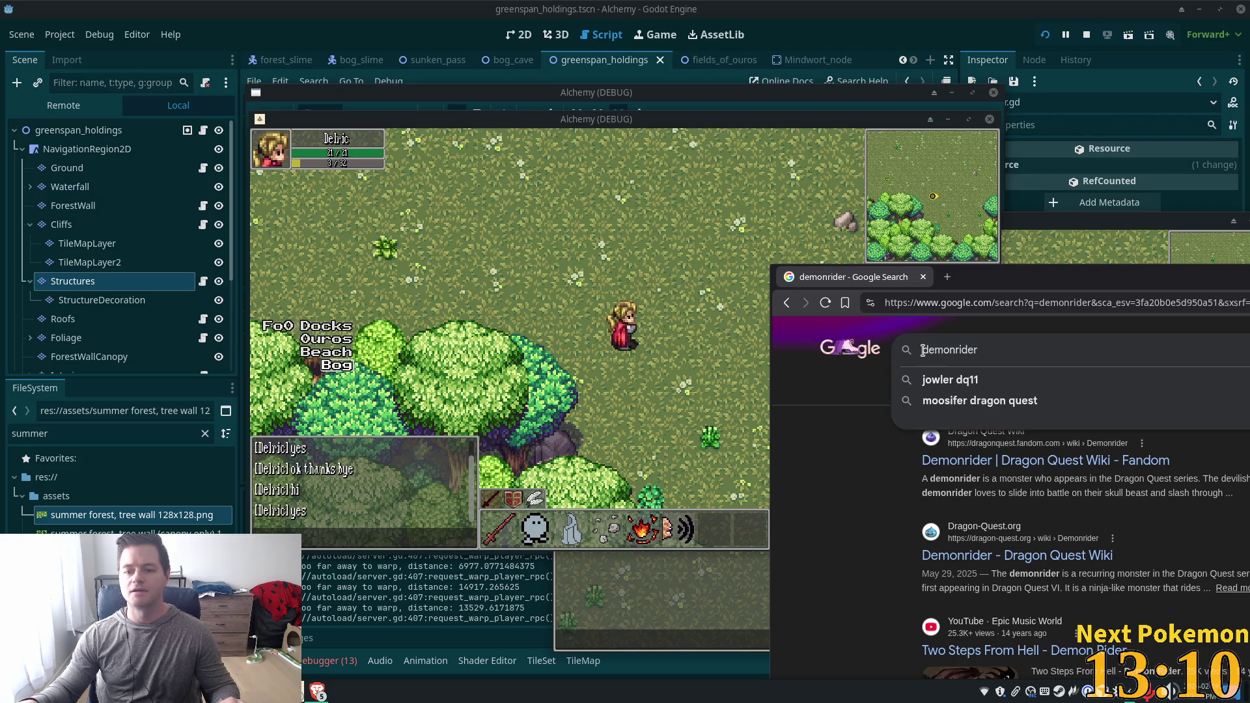
type("twitch")
key("Return")
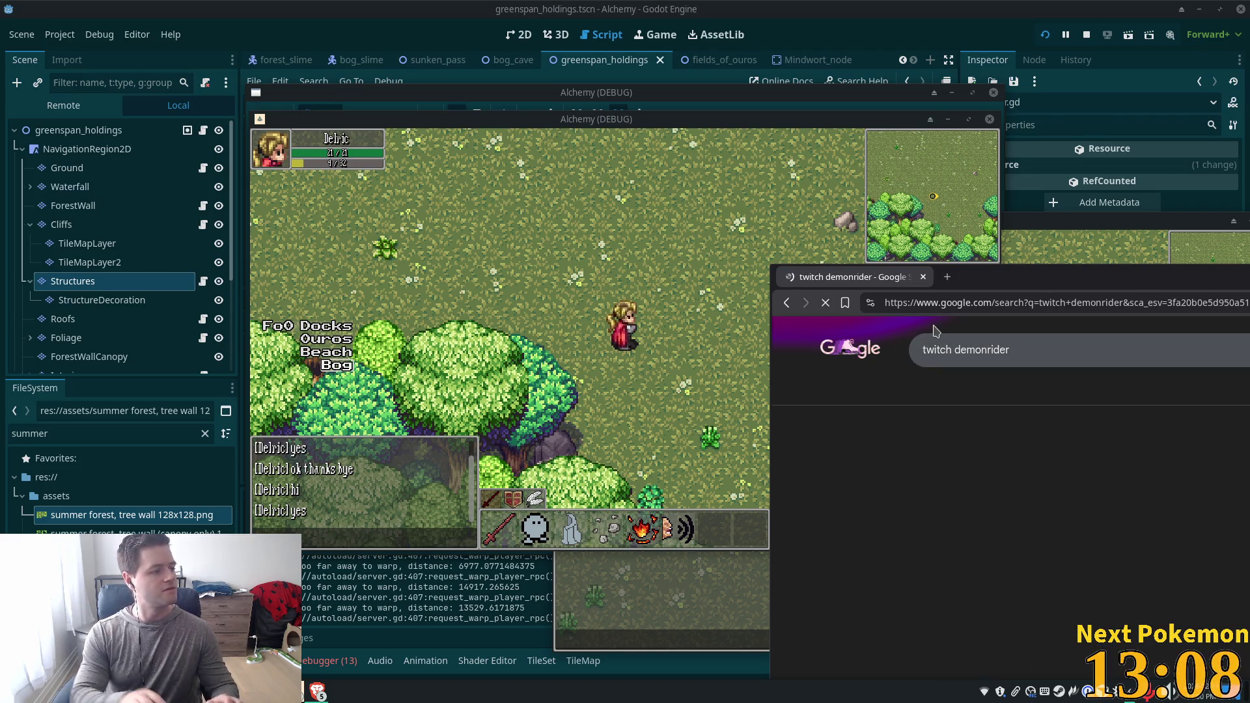
left_click(972, 351)
type("e")
key("Return")
left_click_drag(977, 272, 574, 58)
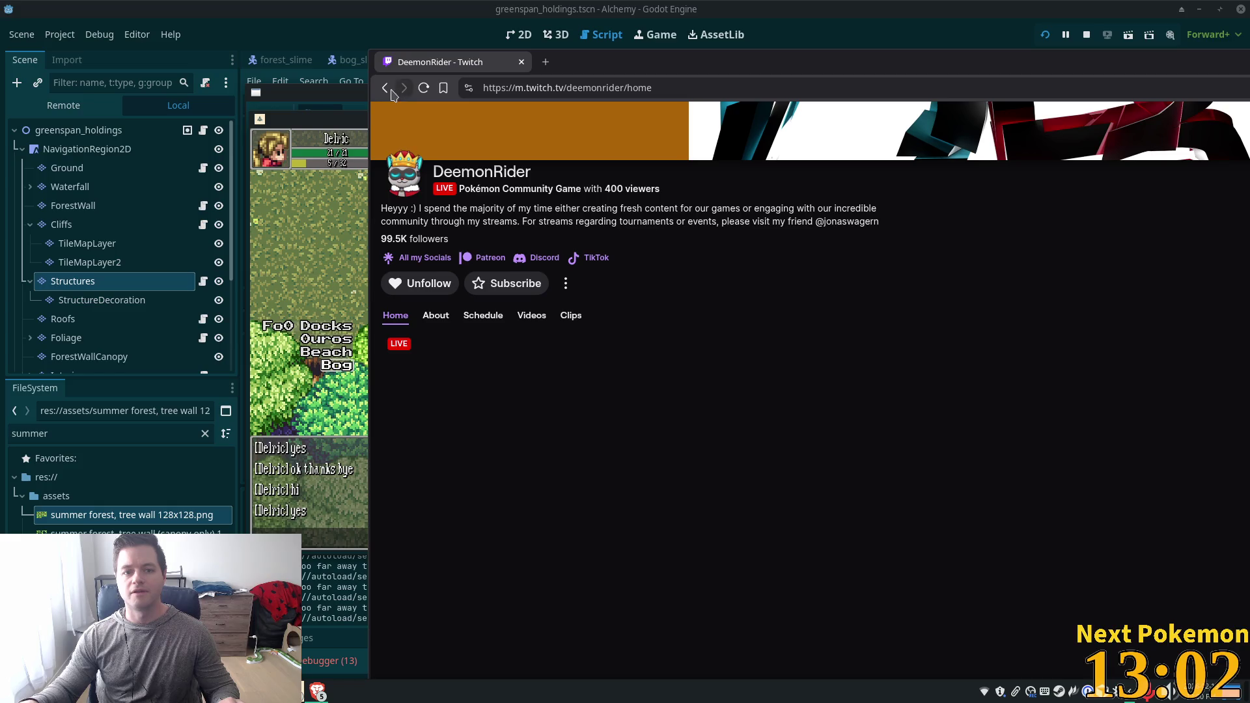
Maximize the browser to watch the live Pokémon stream, scroll its panels, then close it.
double_click(669, 81)
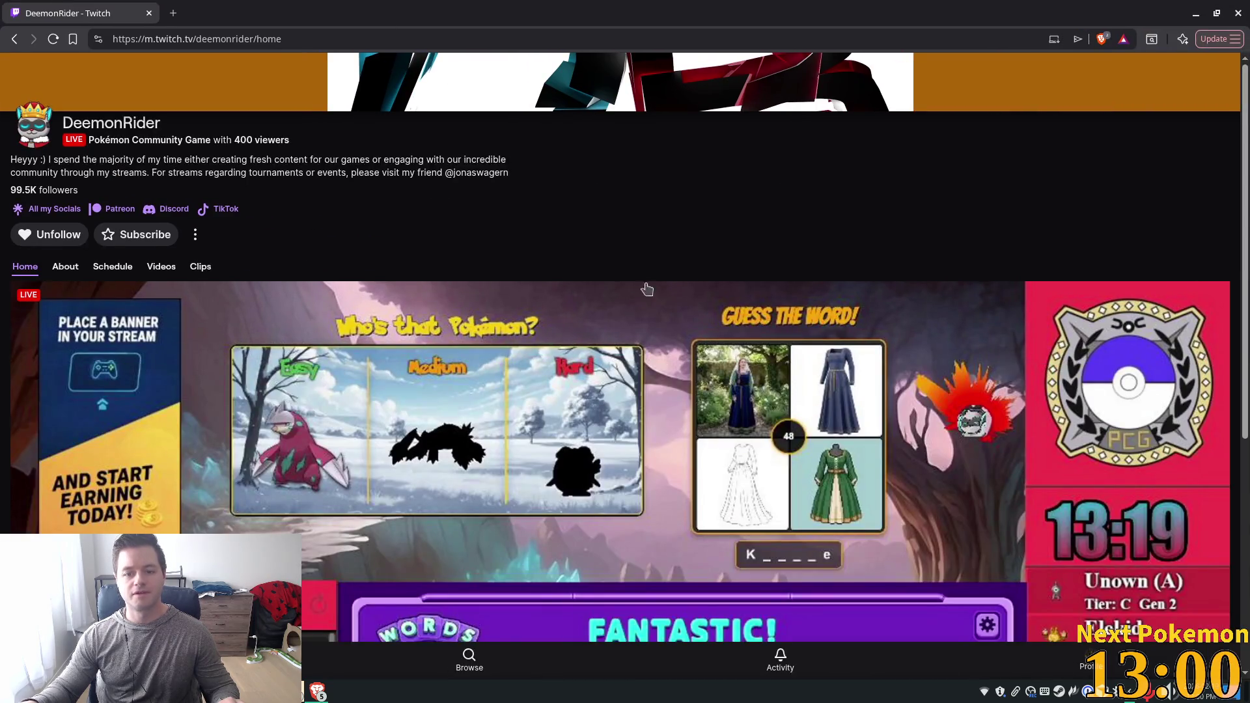
scroll(380, 176, "down", 5)
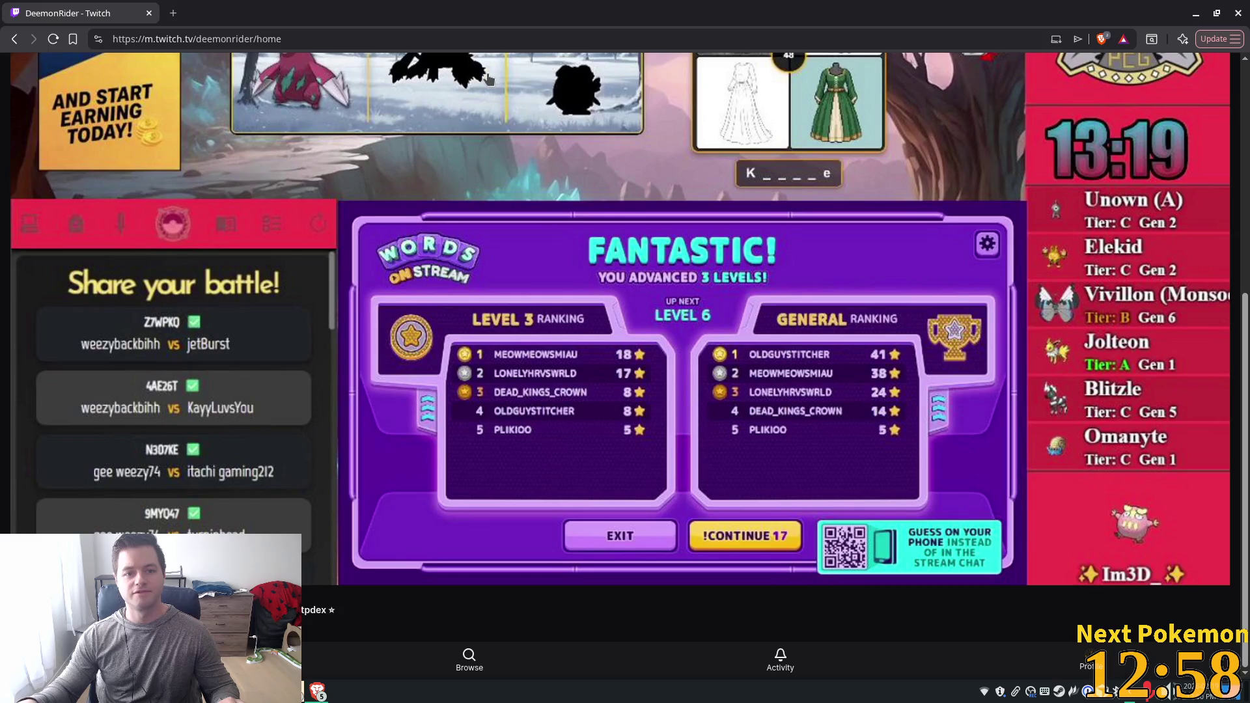
left_click(1242, 14)
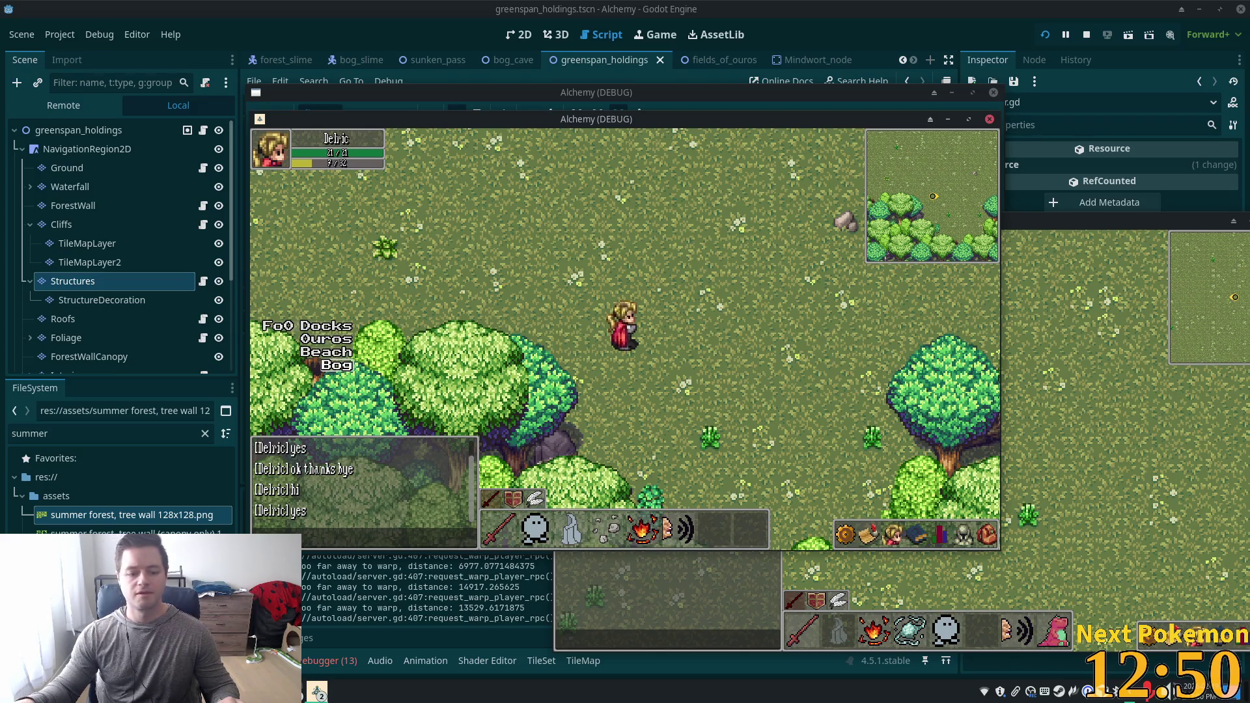
Clear the search, refresh the Pokémon collection, and check the new Unown (A) card.
key("alt+Tab")
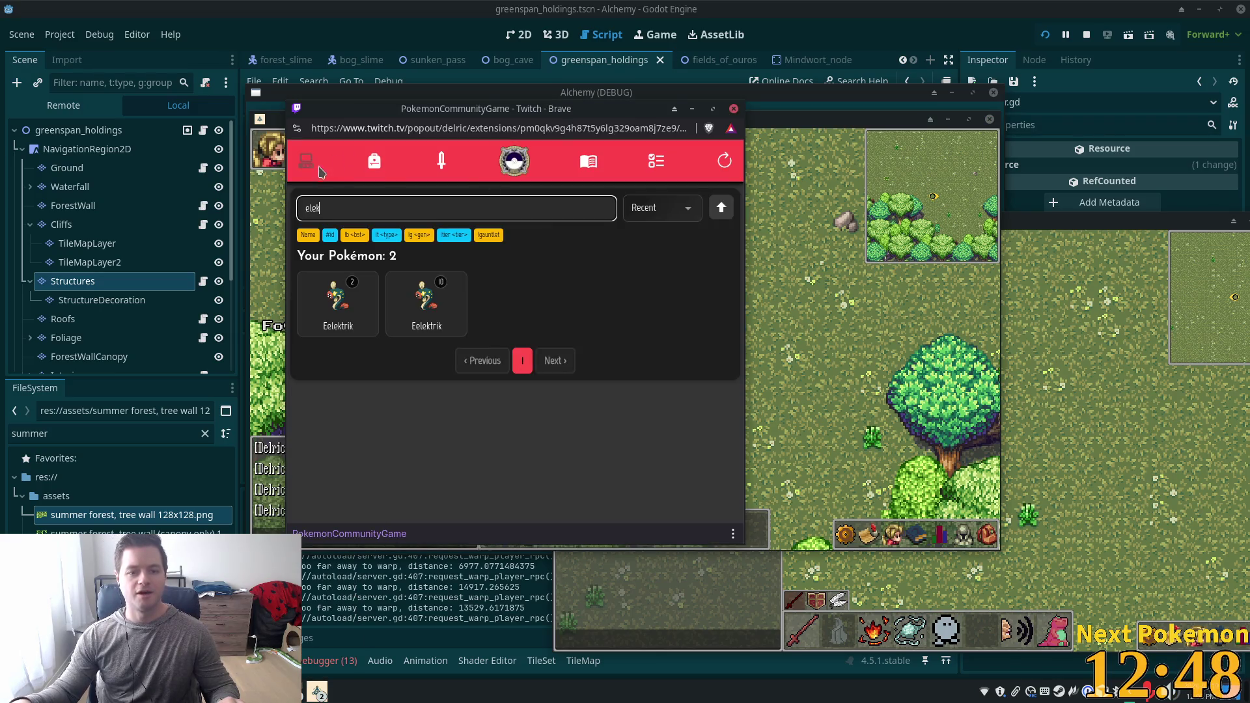
triple_click(404, 207)
key("BackSpace")
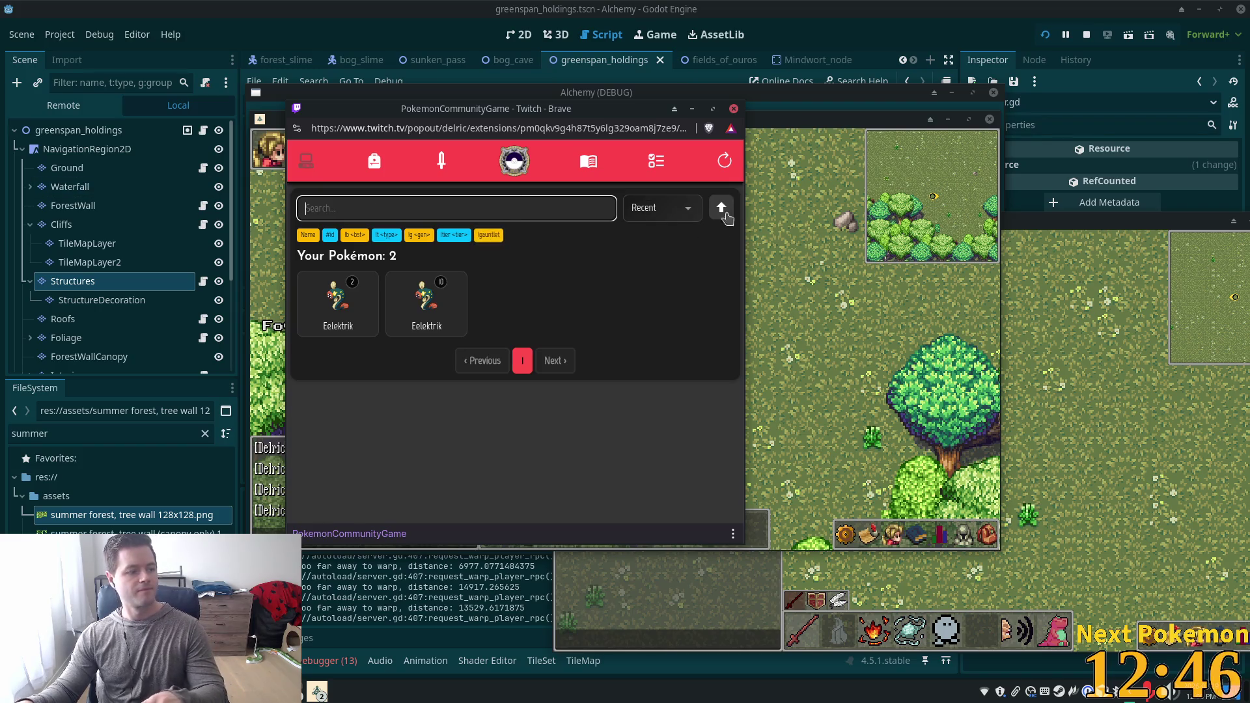
left_click(724, 161)
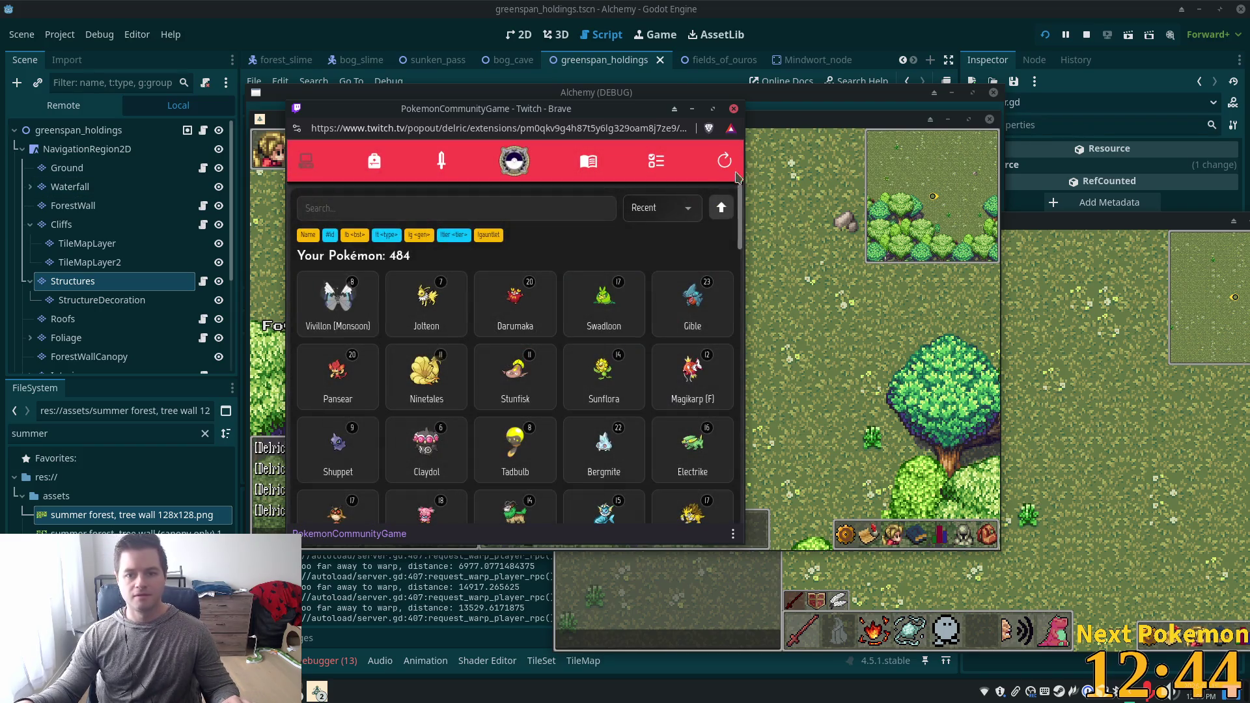
left_click(333, 306)
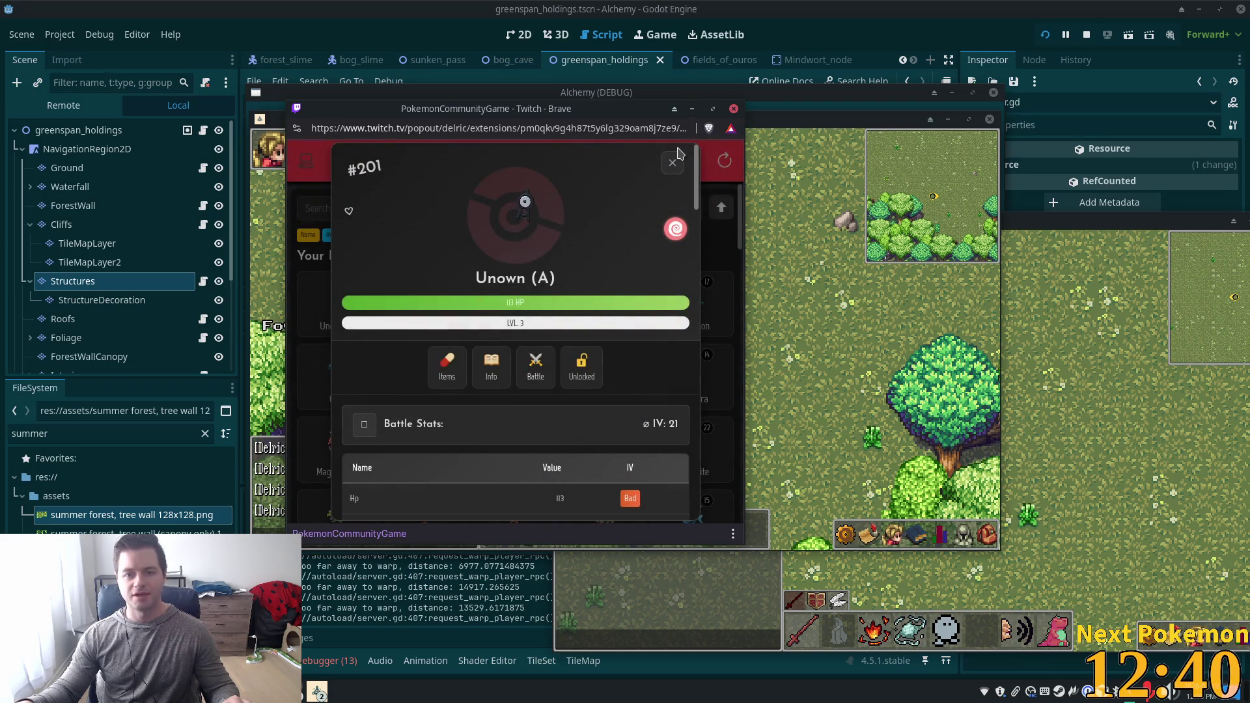
left_click(672, 163)
Search the collection for 'unown', then clear the search to list all 485 Pokémon.
left_click(387, 206)
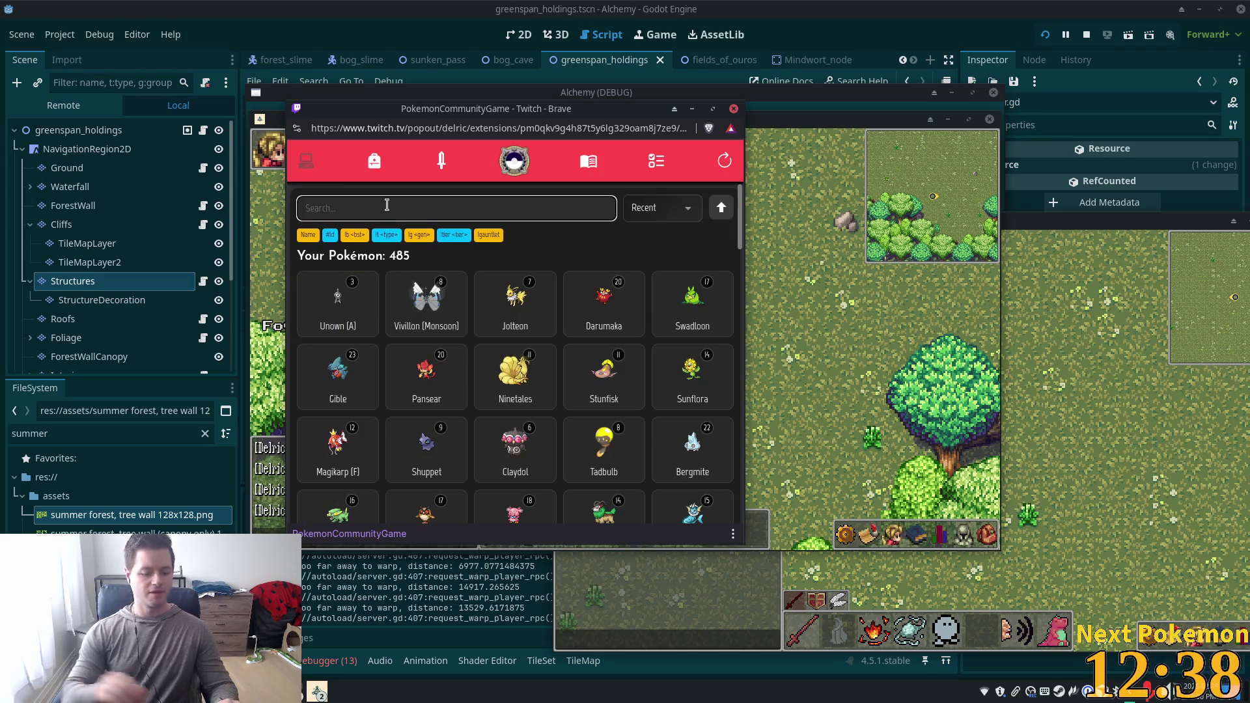
type("ukn")
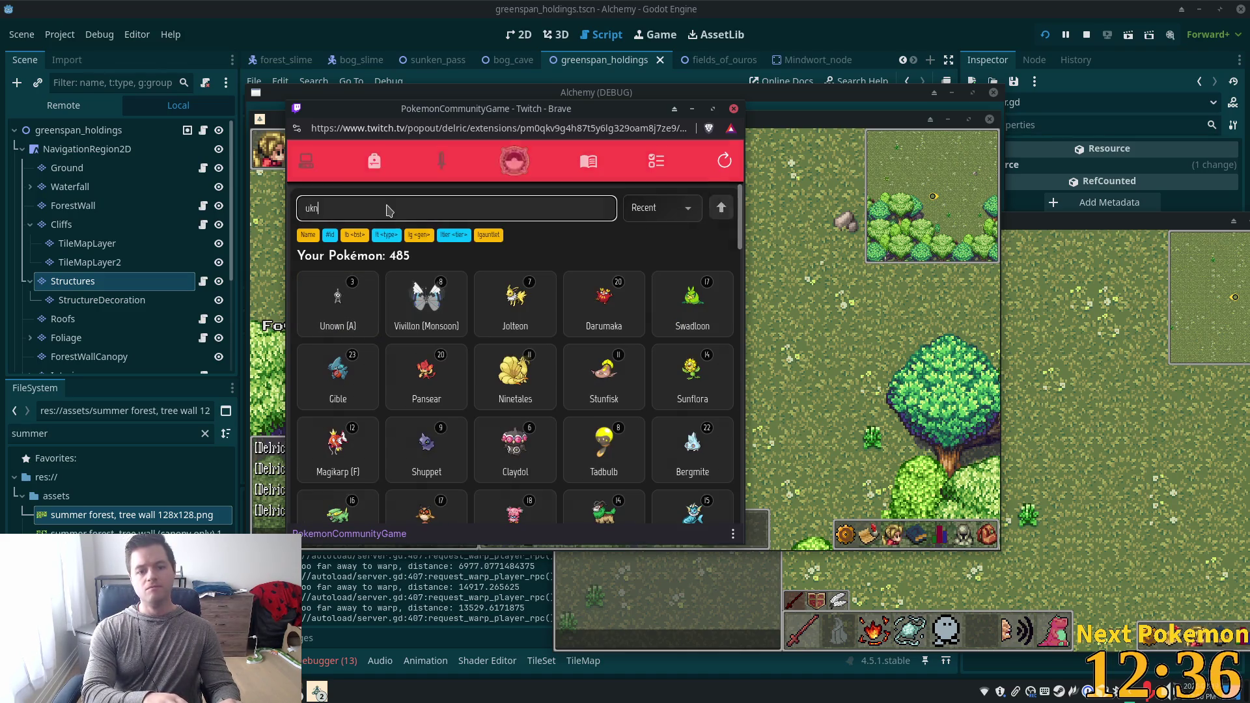
key("BackSpace")
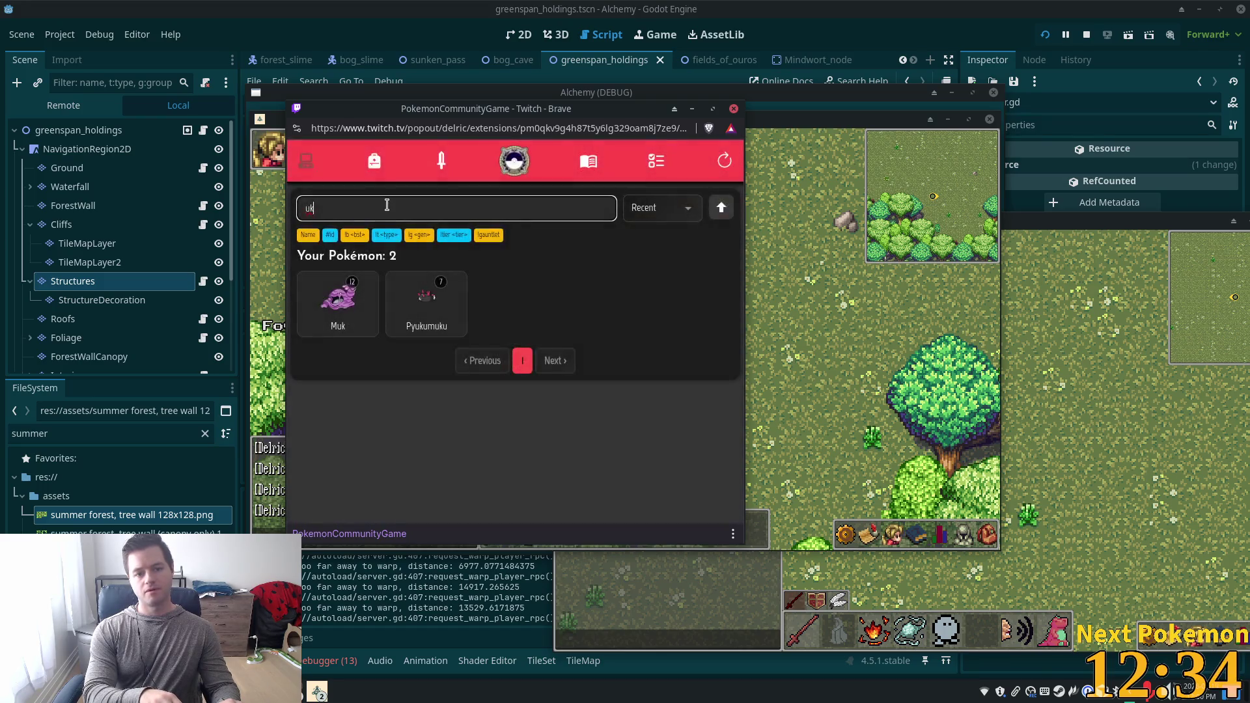
type("own")
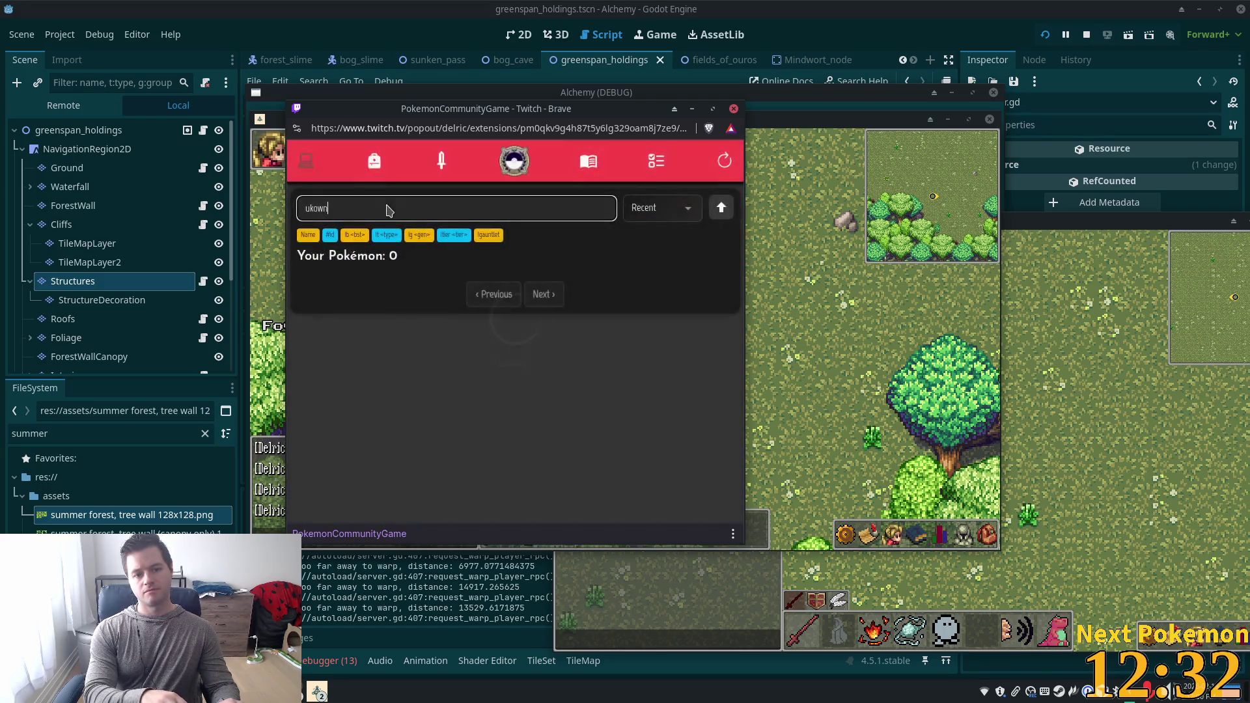
key("BackSpace")
key("BackSpace")
key("BackSpace")
type("unk")
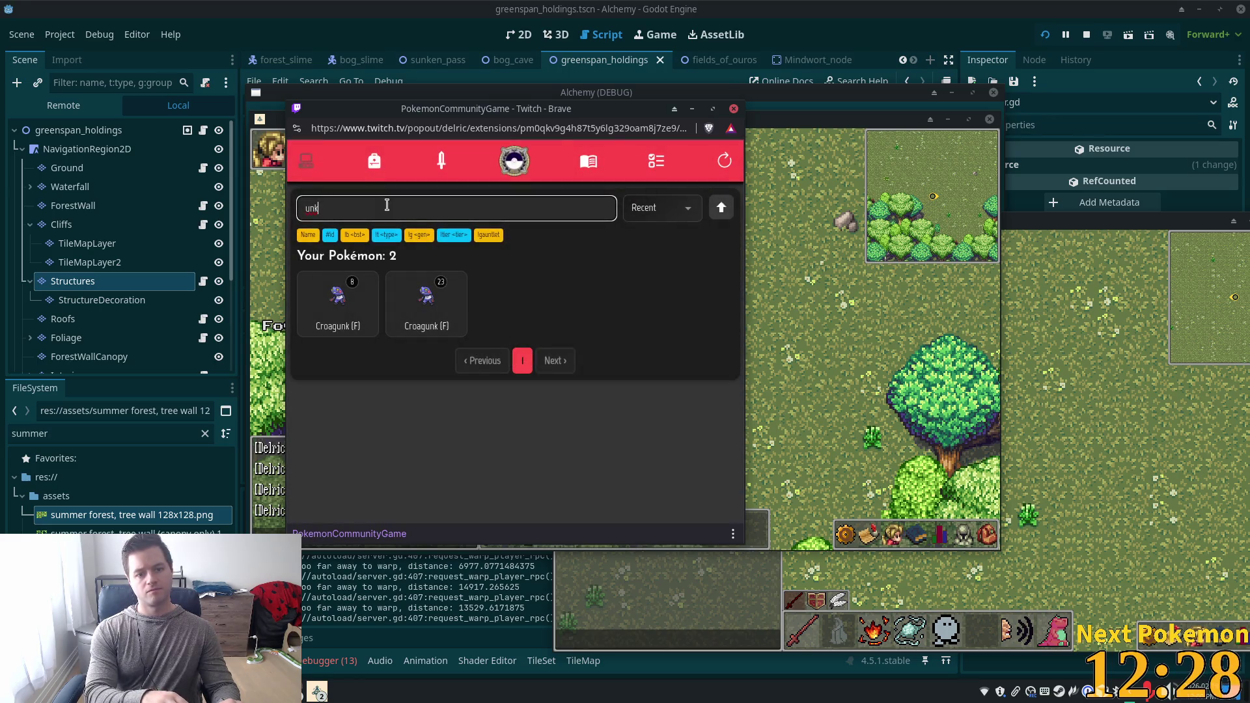
type("no")
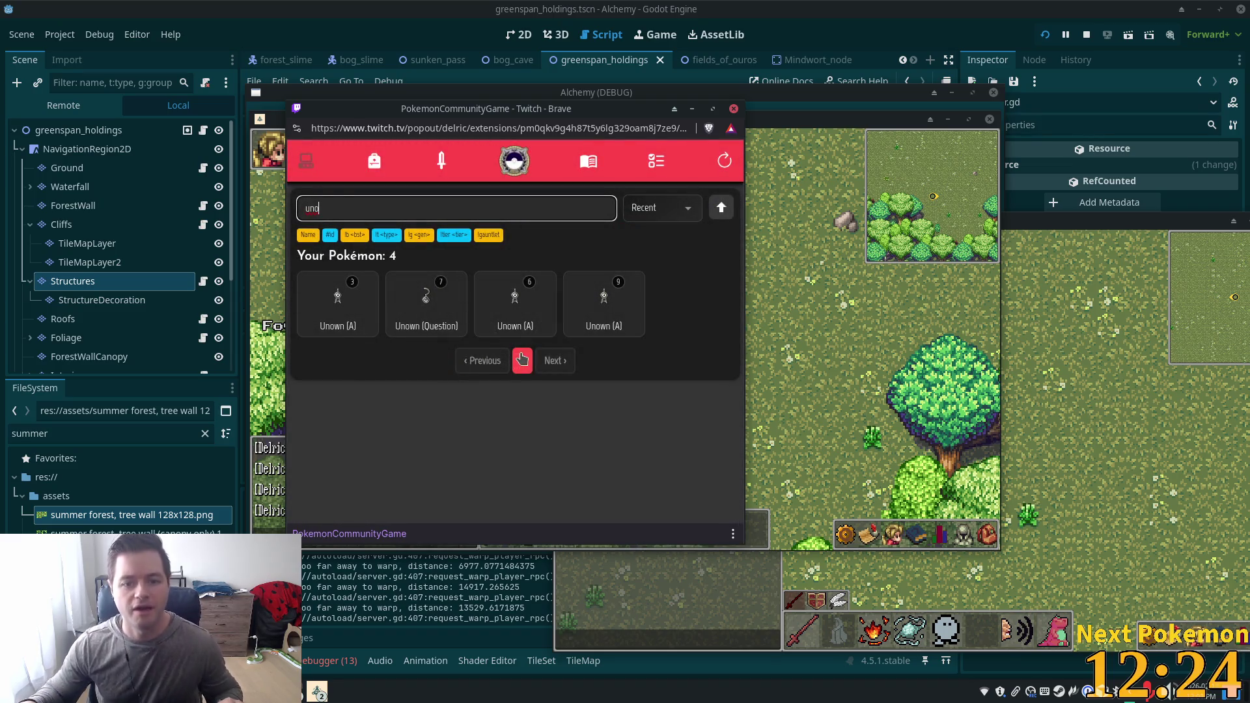
key("BackSpace")
key("BackSpace")
key("BackSpace")
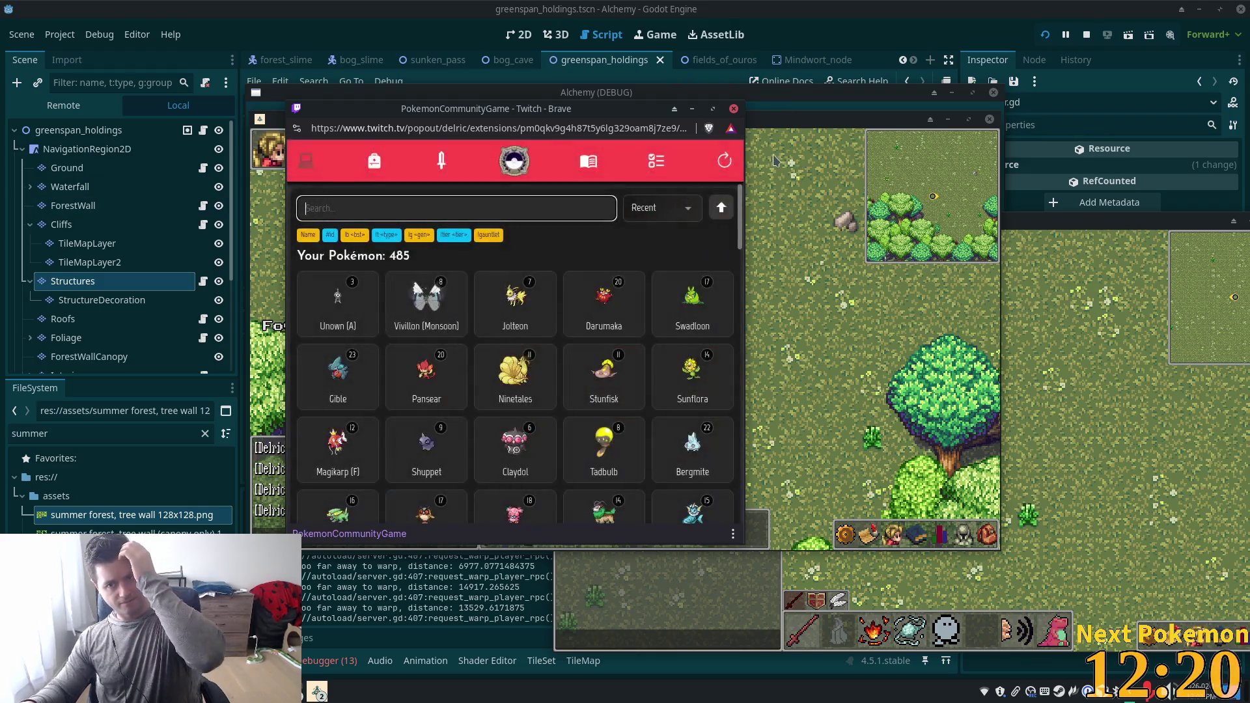
left_click(794, 178)
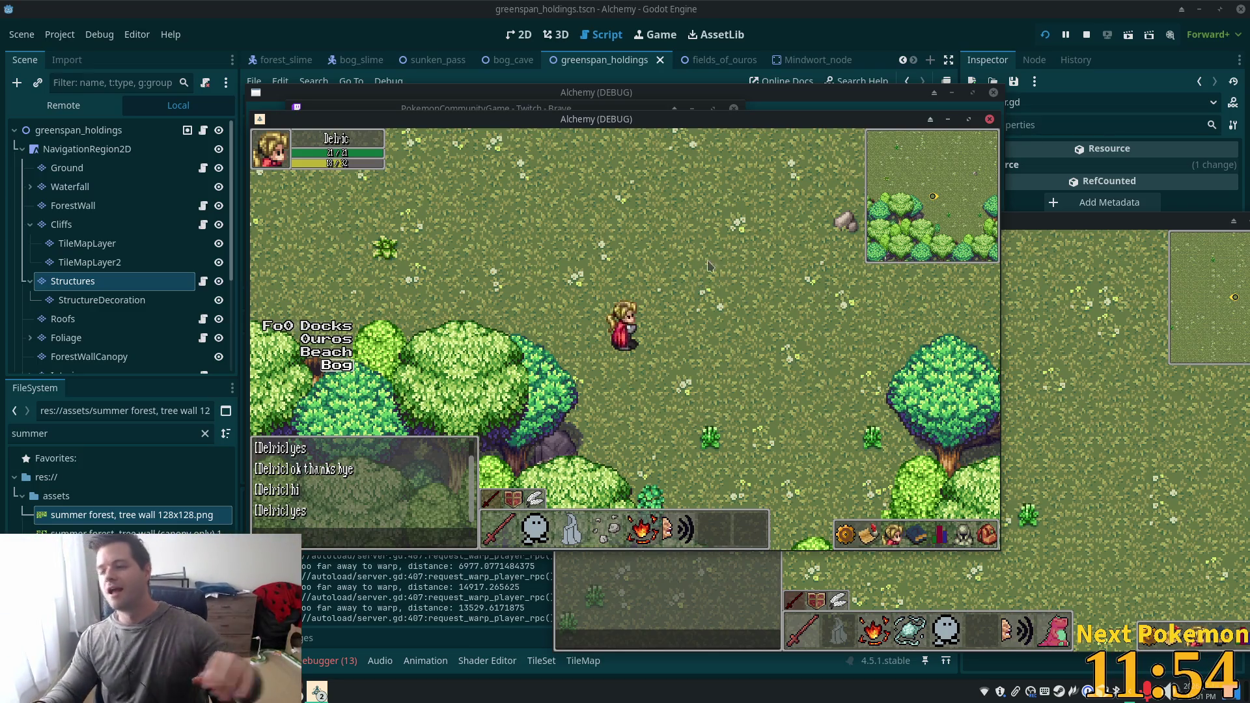
Walk the character south-west into the forest canopy and north-east back to the meadow.
key("s")
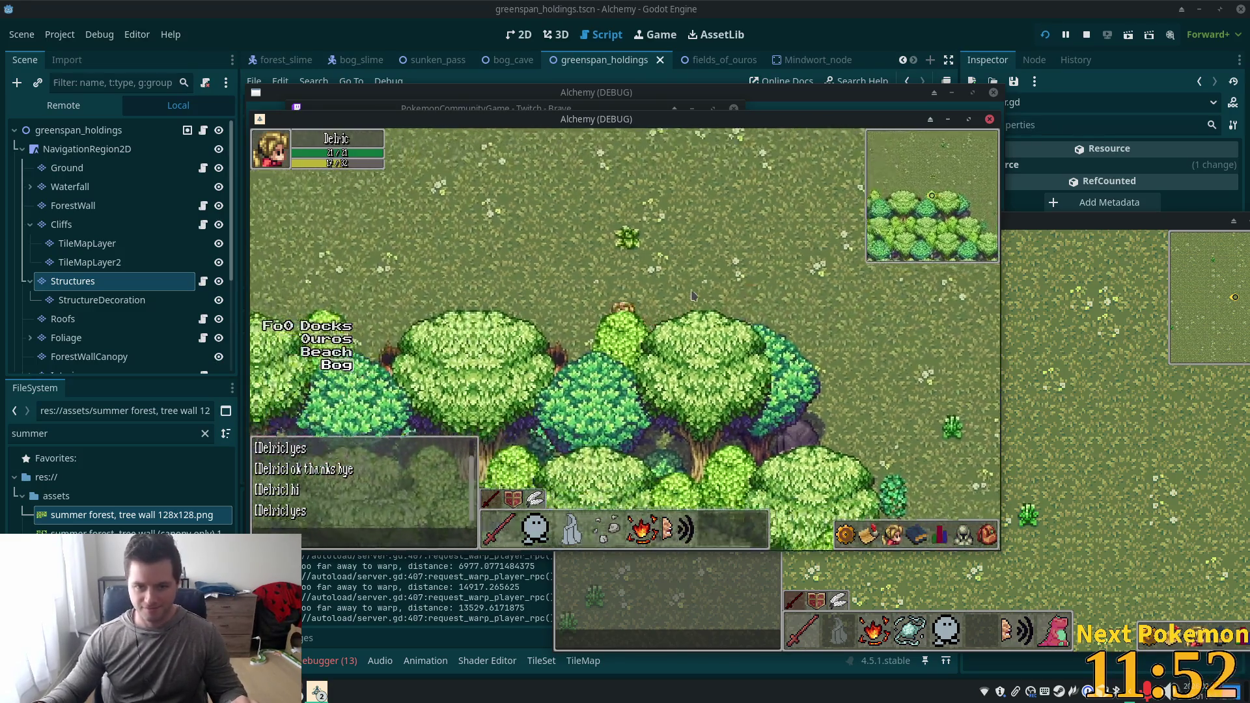
key("a")
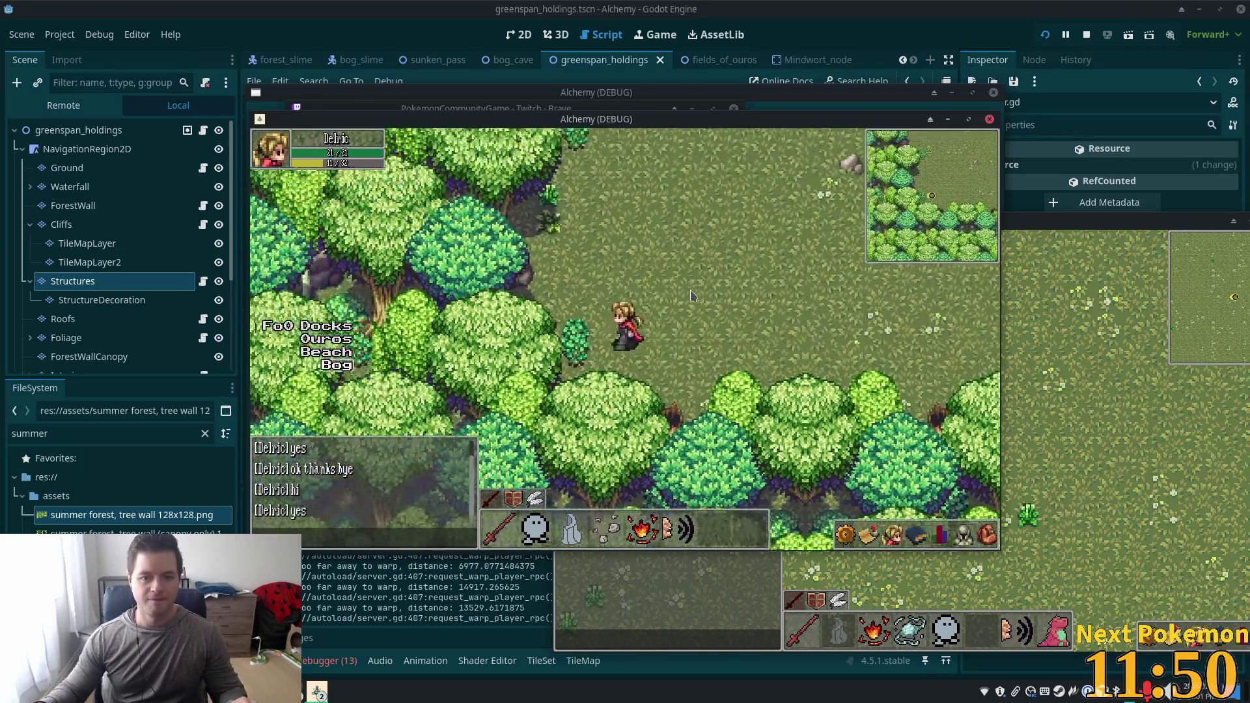
key("w")
key("d")
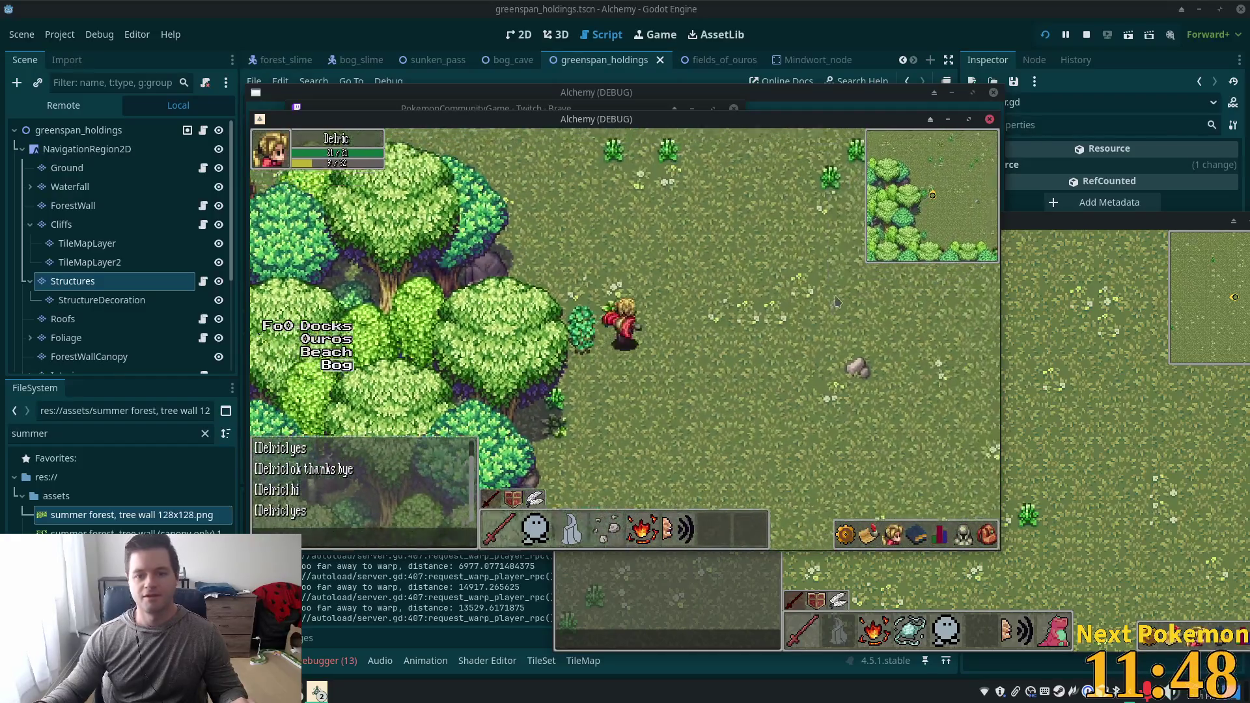
left_click(866, 8)
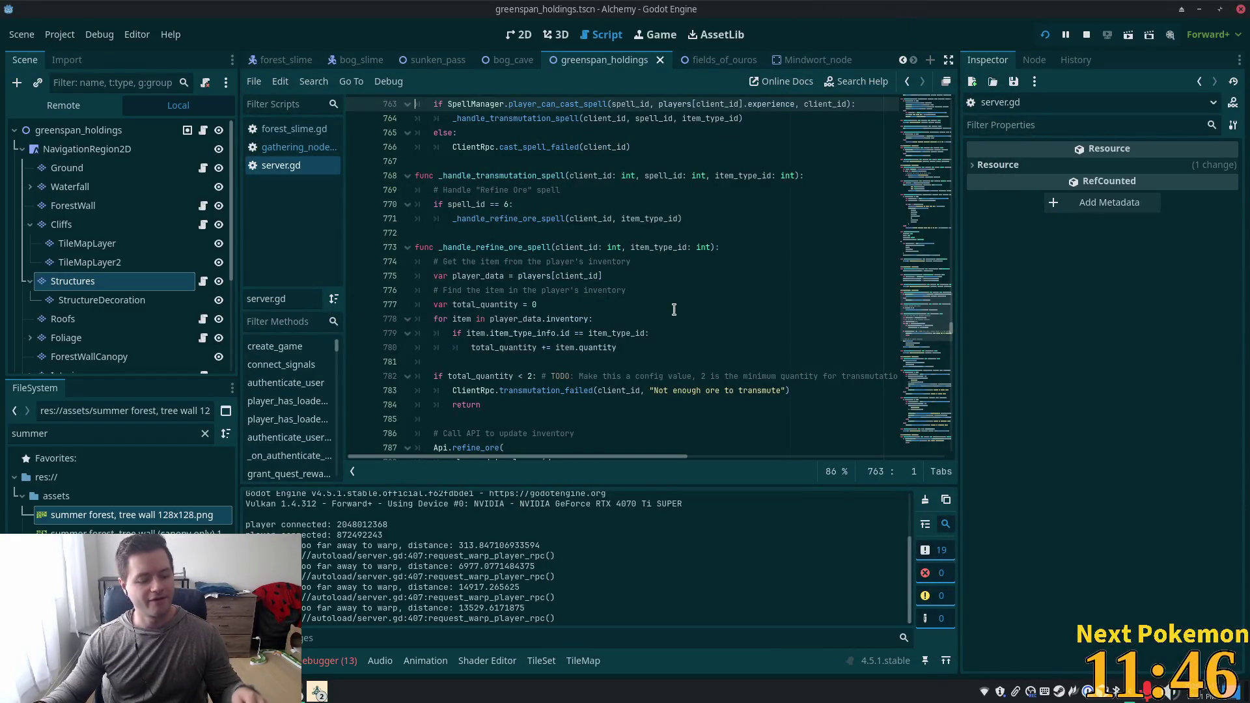
Select the Structures TileMapLayer, enlarge the tile palette panel, and show the 2D workspace.
left_click(73, 205)
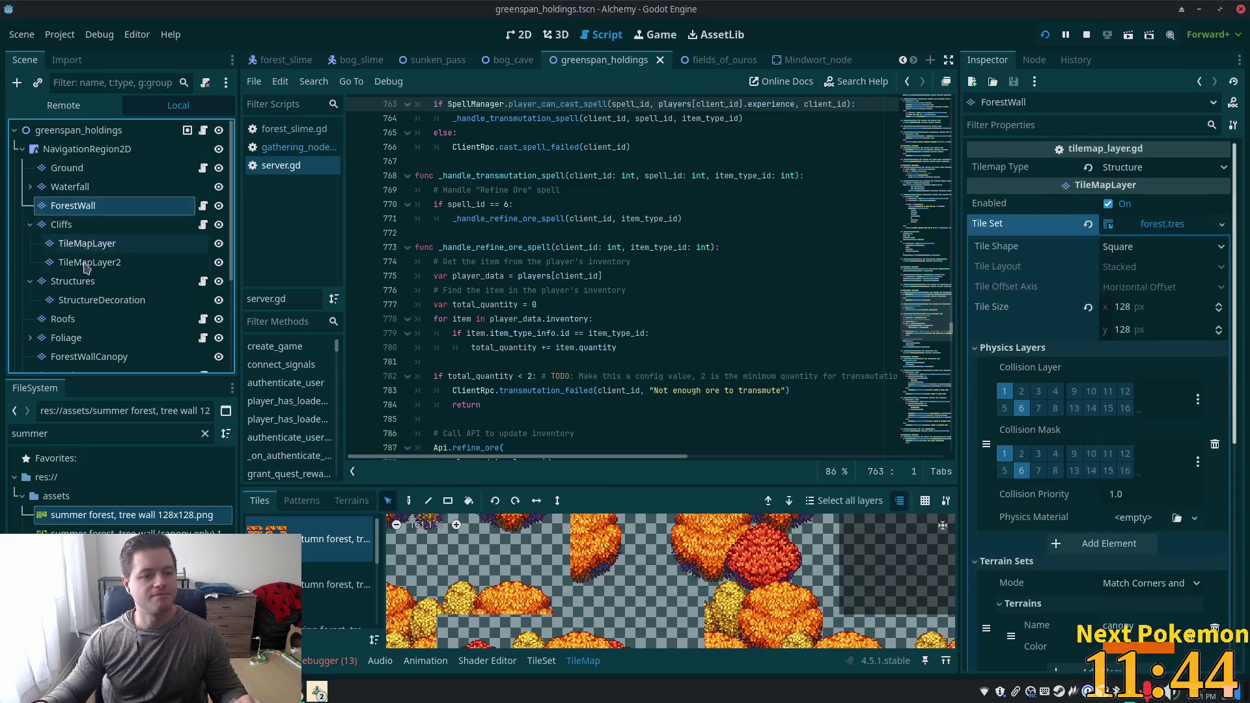
left_click(72, 281)
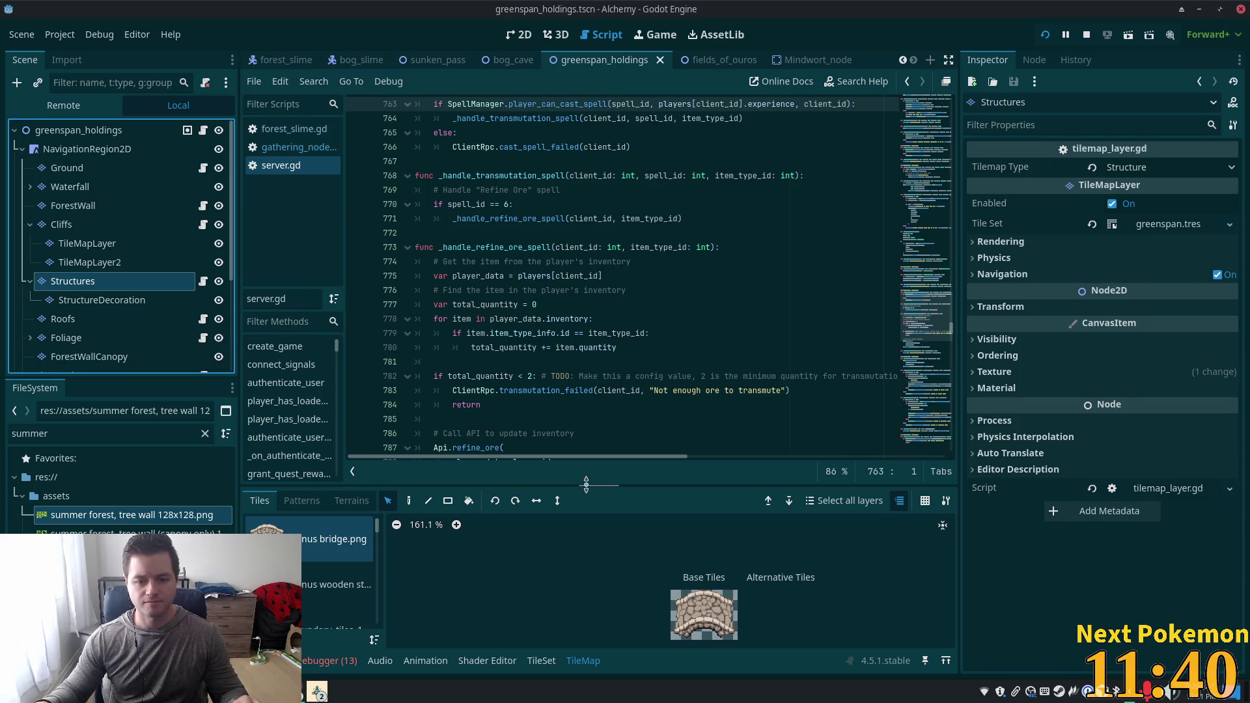
left_click_drag(588, 493, 588, 361)
left_click(519, 35)
Zoom and pan the greenspan_holdings map to the grass beside the dirt path.
scroll(748, 337, "down", 4)
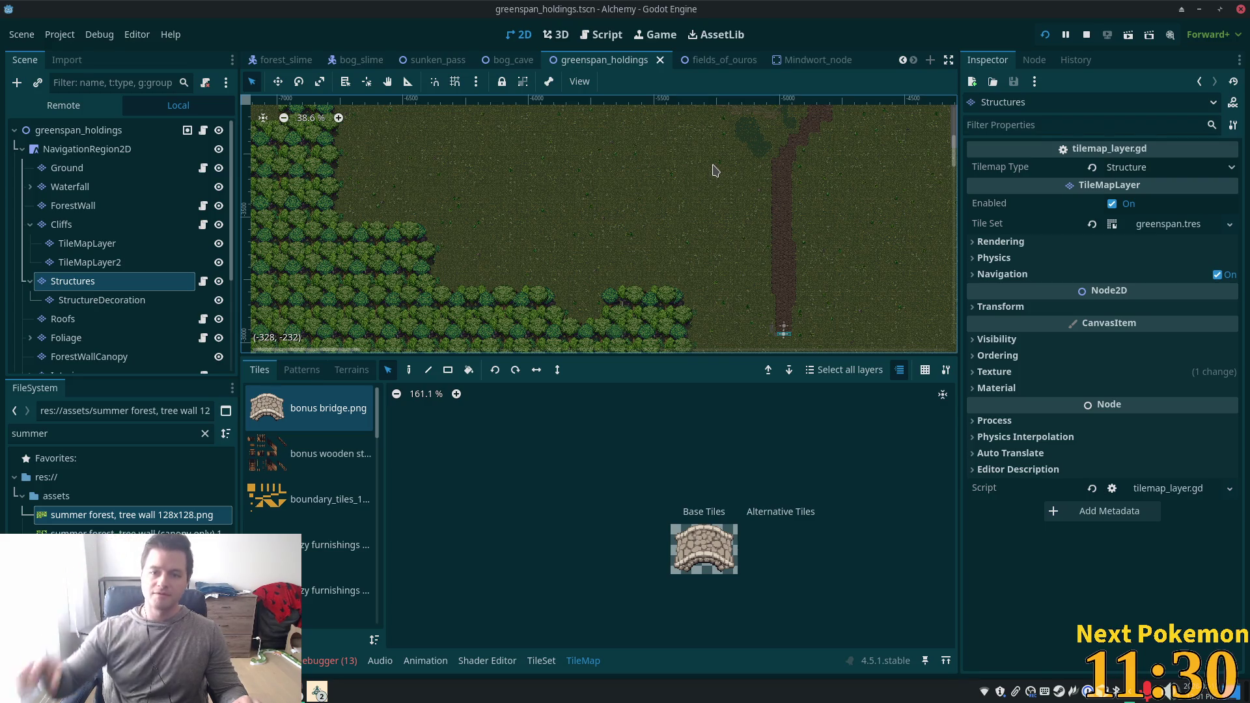
scroll(709, 171, "up", 4)
mouse_move(653, 237)
left_mouse_down()
mouse_move(578, 208)
mouse_move(651, 236)
left_mouse_up()
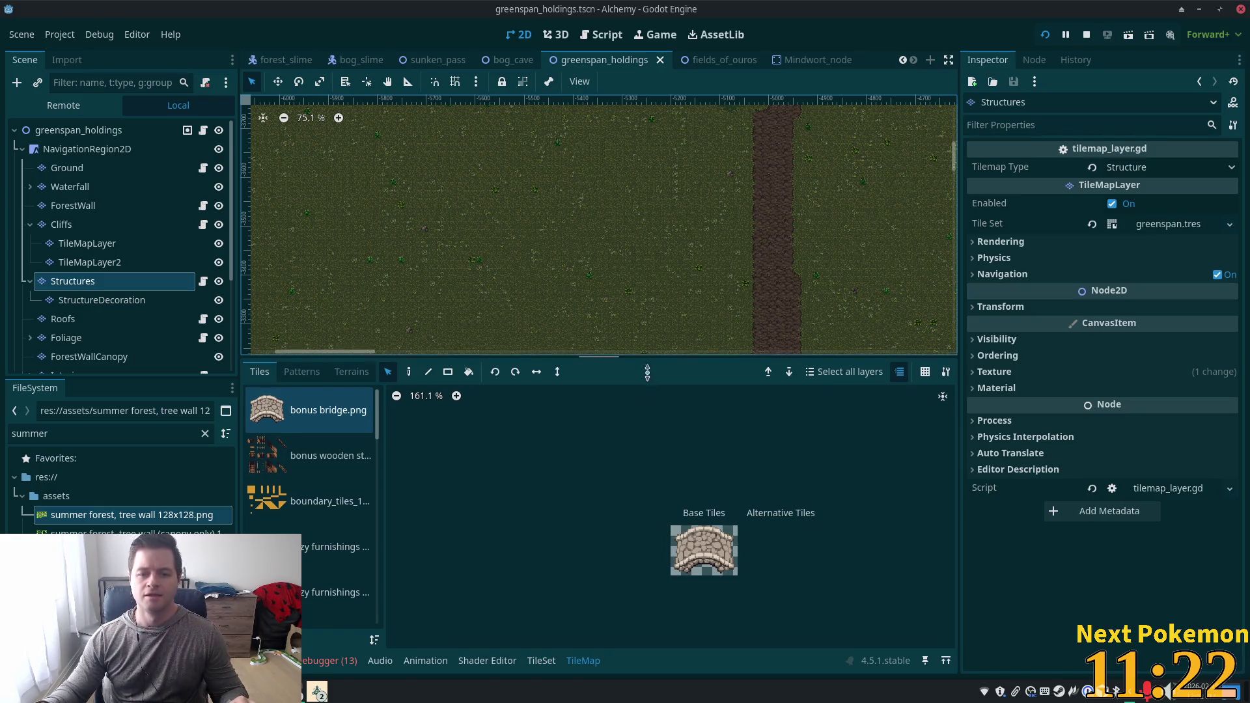
left_click_drag(647, 357, 650, 399)
scroll(649, 259, "up", 2)
scroll(649, 261, "up", 1)
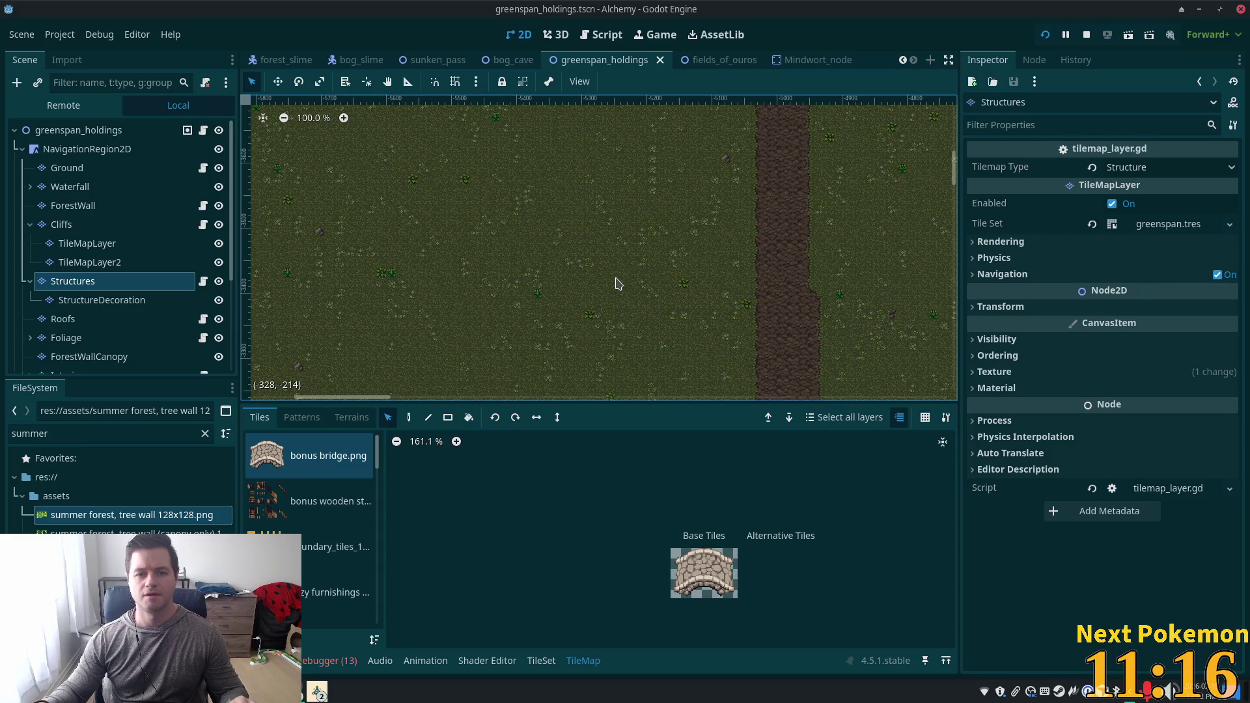
scroll(662, 165, "up", 3)
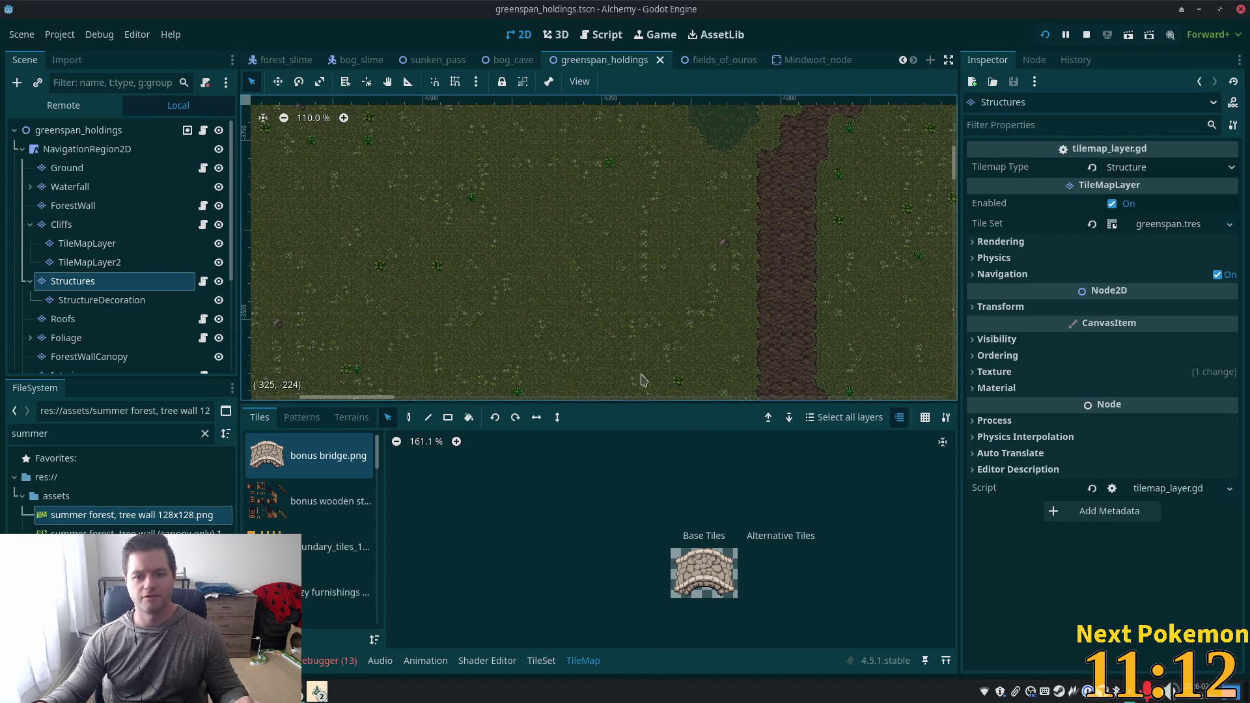
left_click_drag(532, 189, 634, 267)
mouse_move(710, 215)
left_mouse_down()
mouse_move(675, 181)
mouse_move(690, 190)
mouse_move(655, 258)
left_mouse_up()
scroll(649, 269, "up", 3)
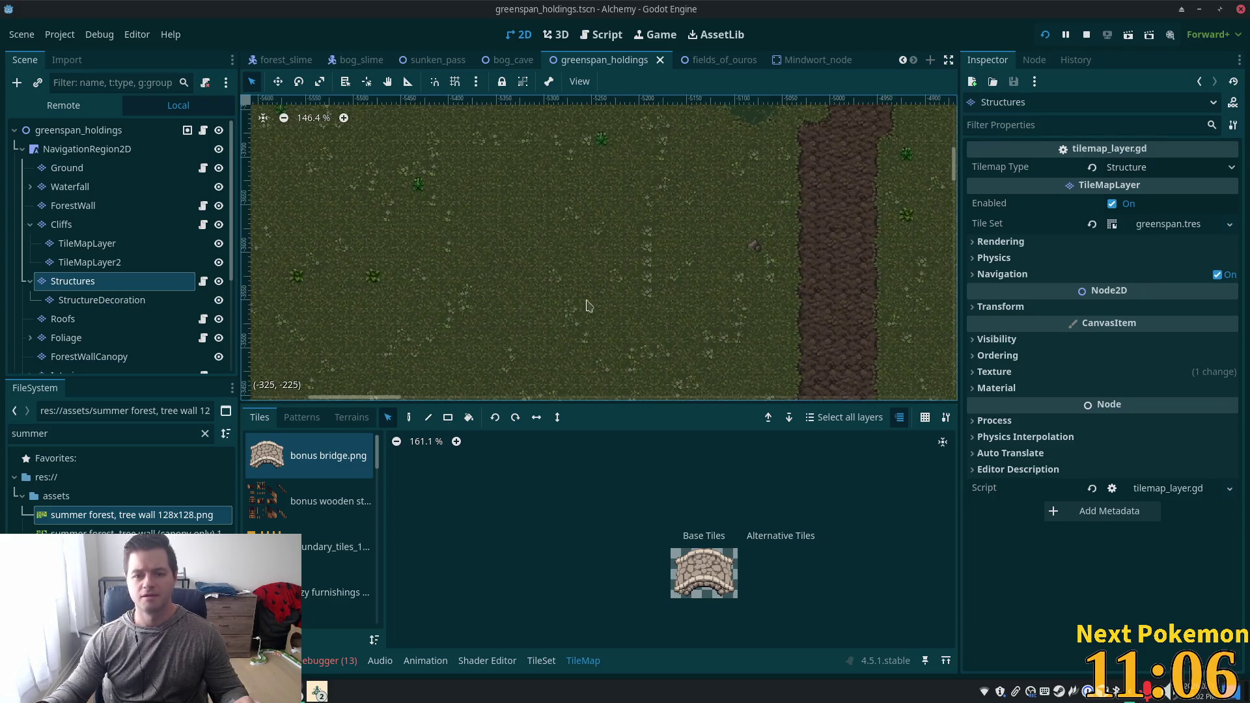
From the fences & walls source, select the two-tile vertical fence post and ready the Paint and Line tools.
left_click(336, 592)
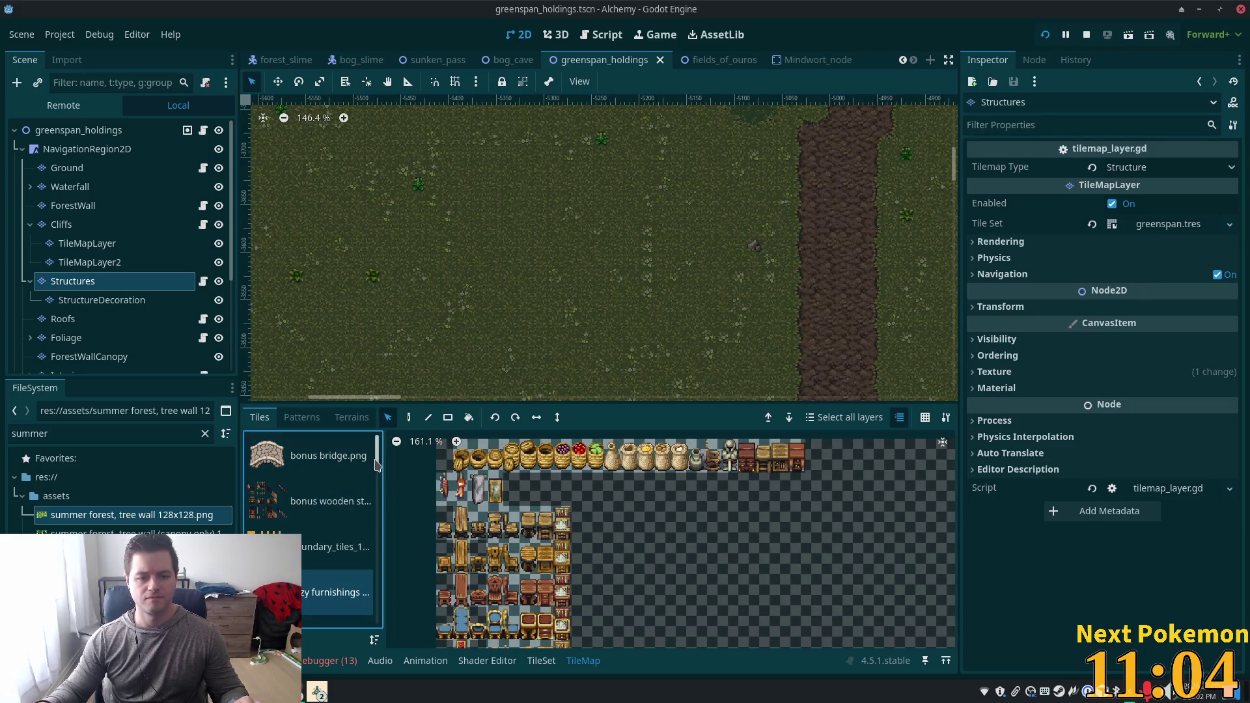
scroll(376, 479, "down", 2)
scroll(364, 494, "down", 5)
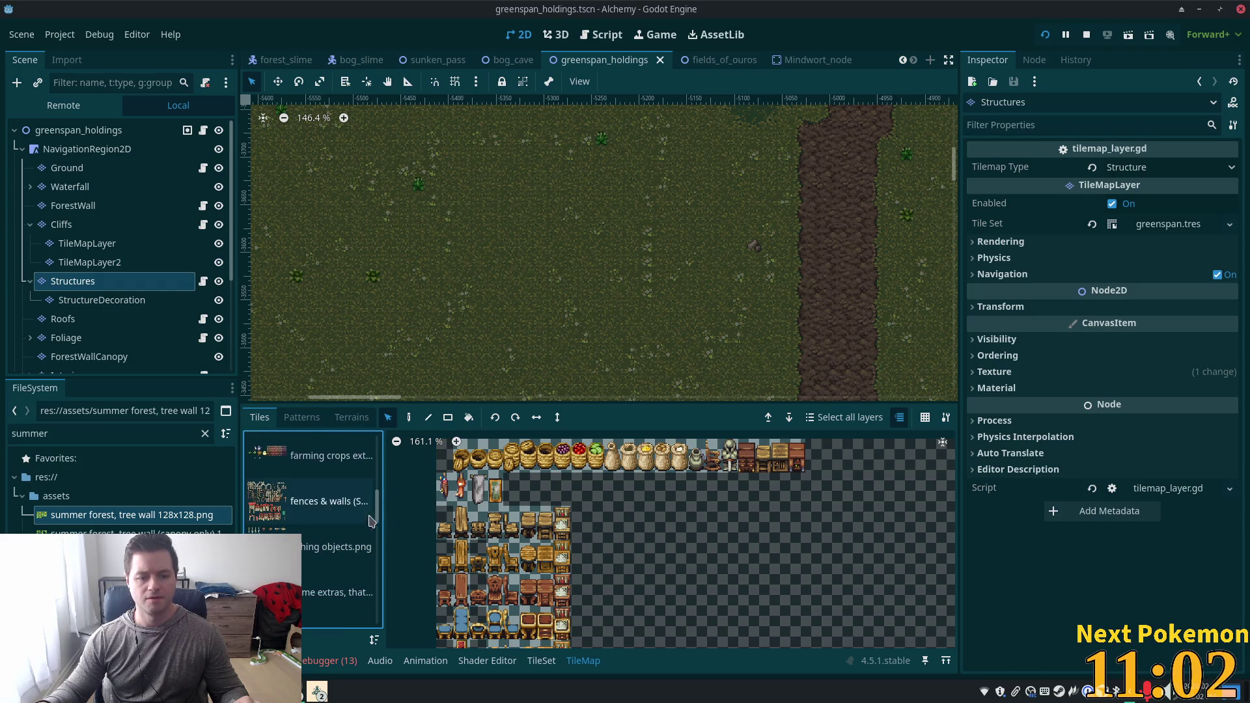
left_click(345, 498)
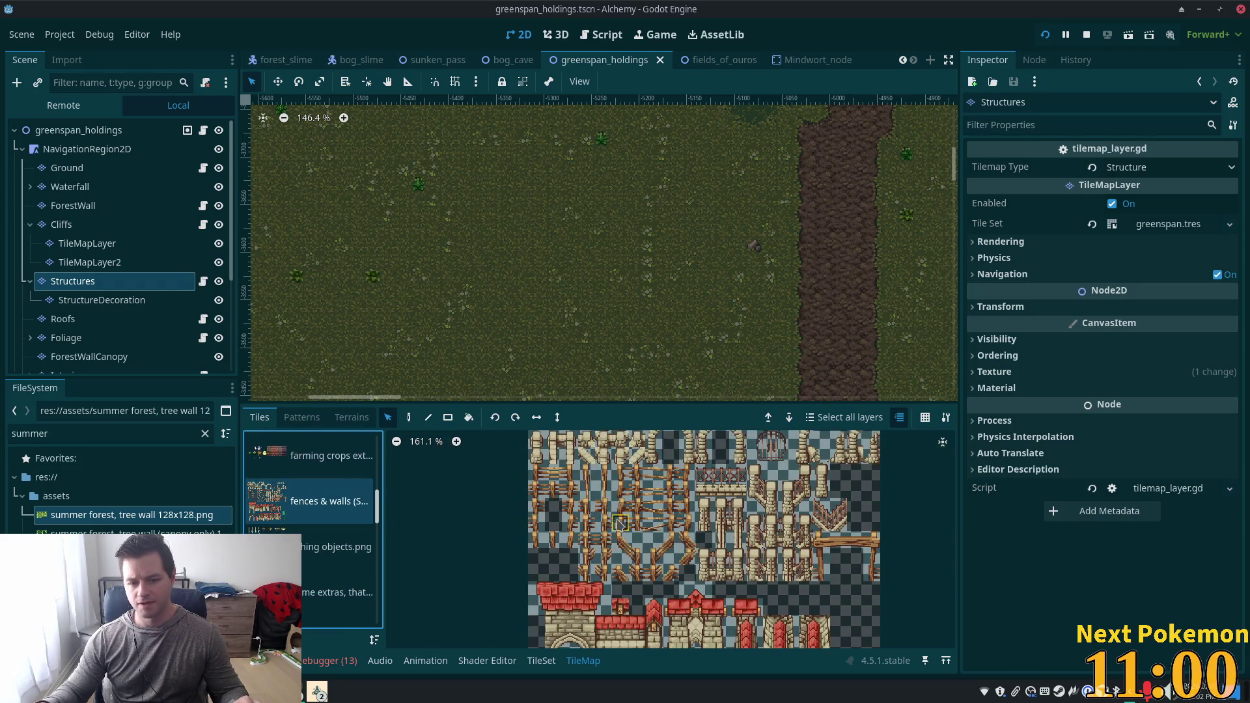
scroll(627, 539, "up", 2)
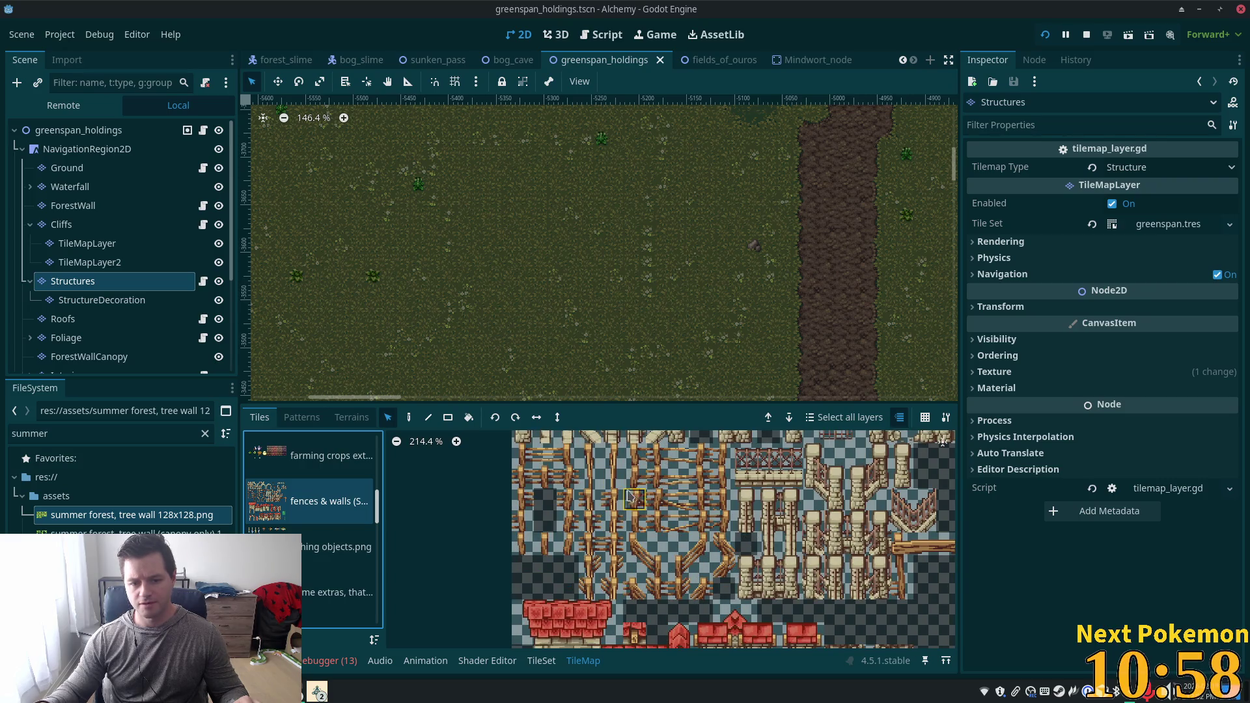
scroll(690, 537, "up", 2)
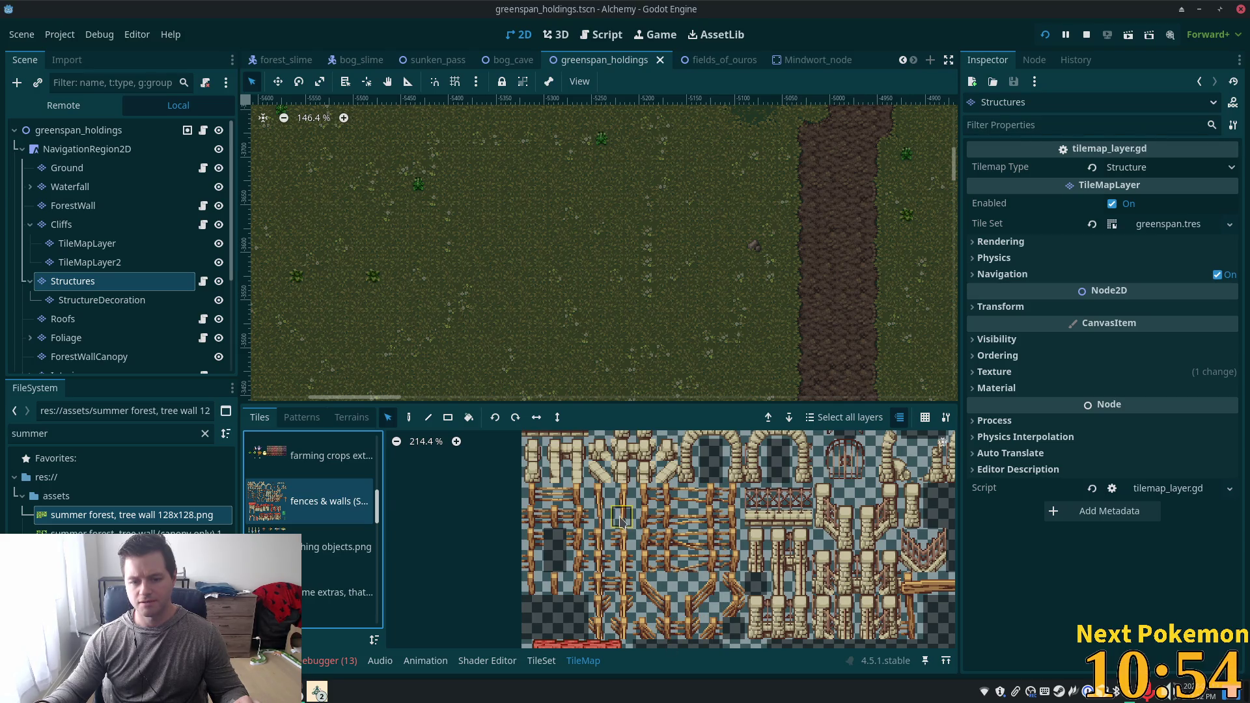
left_click_drag(604, 500, 600, 522)
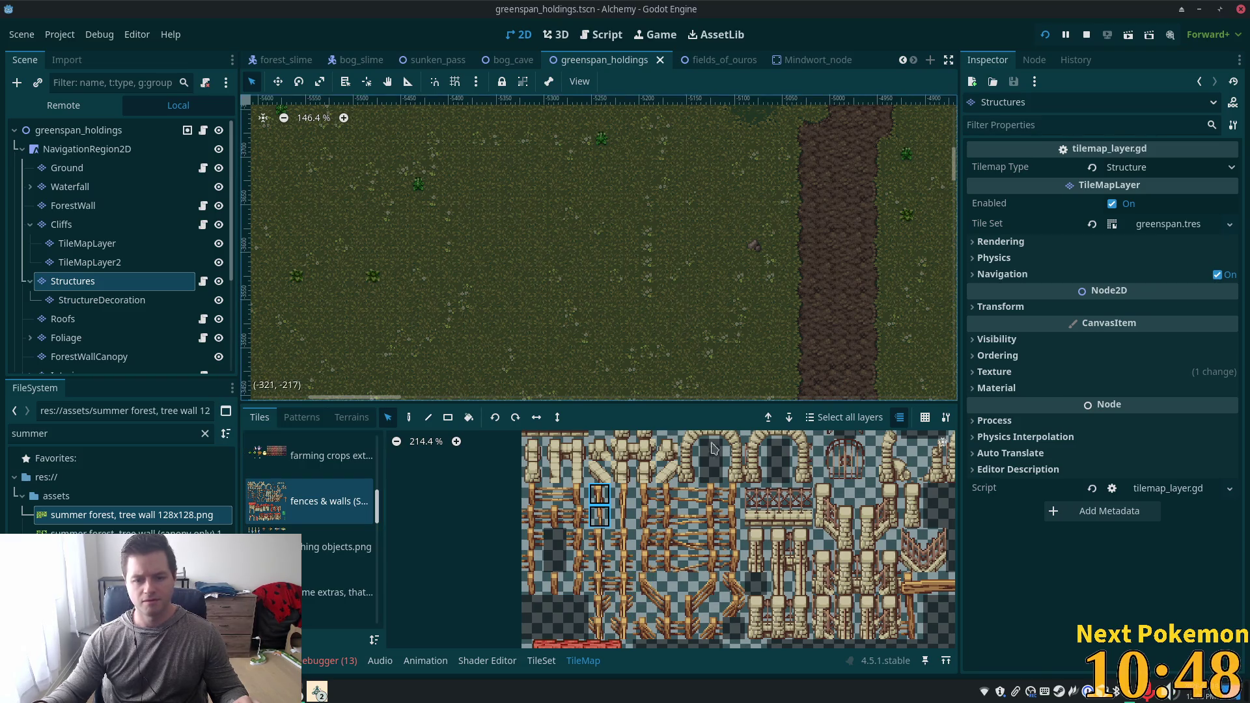
key("d")
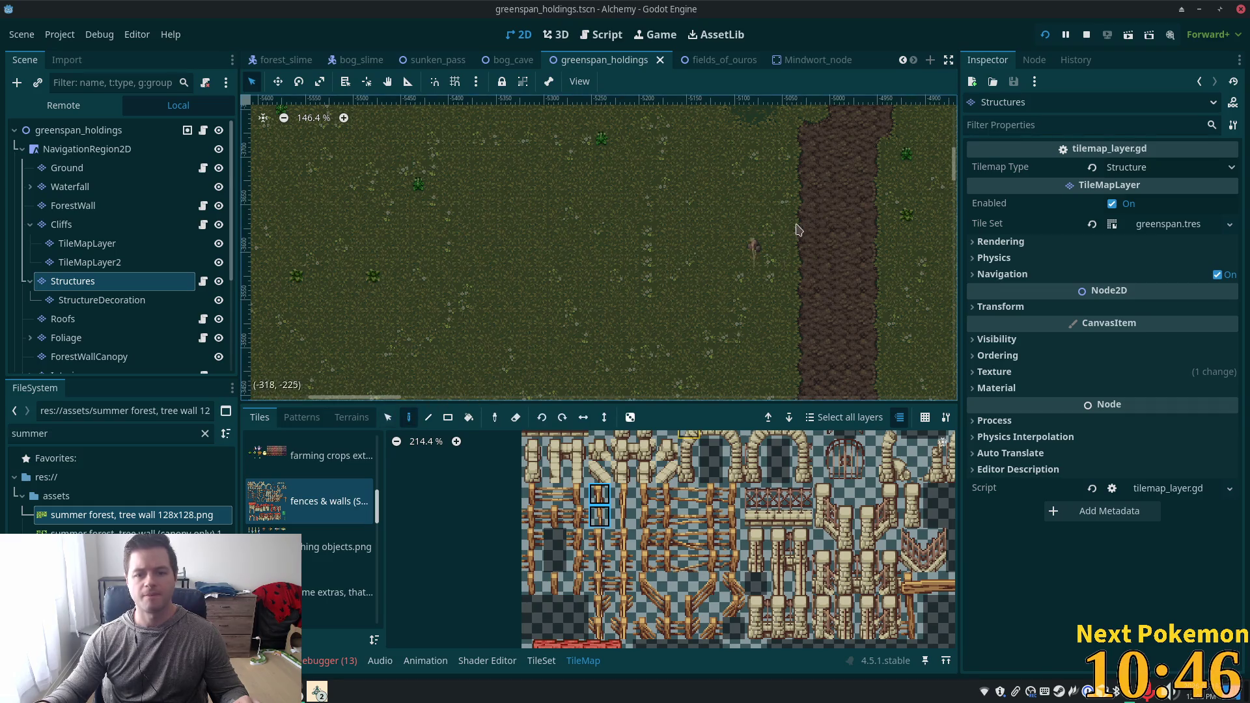
left_click(428, 418)
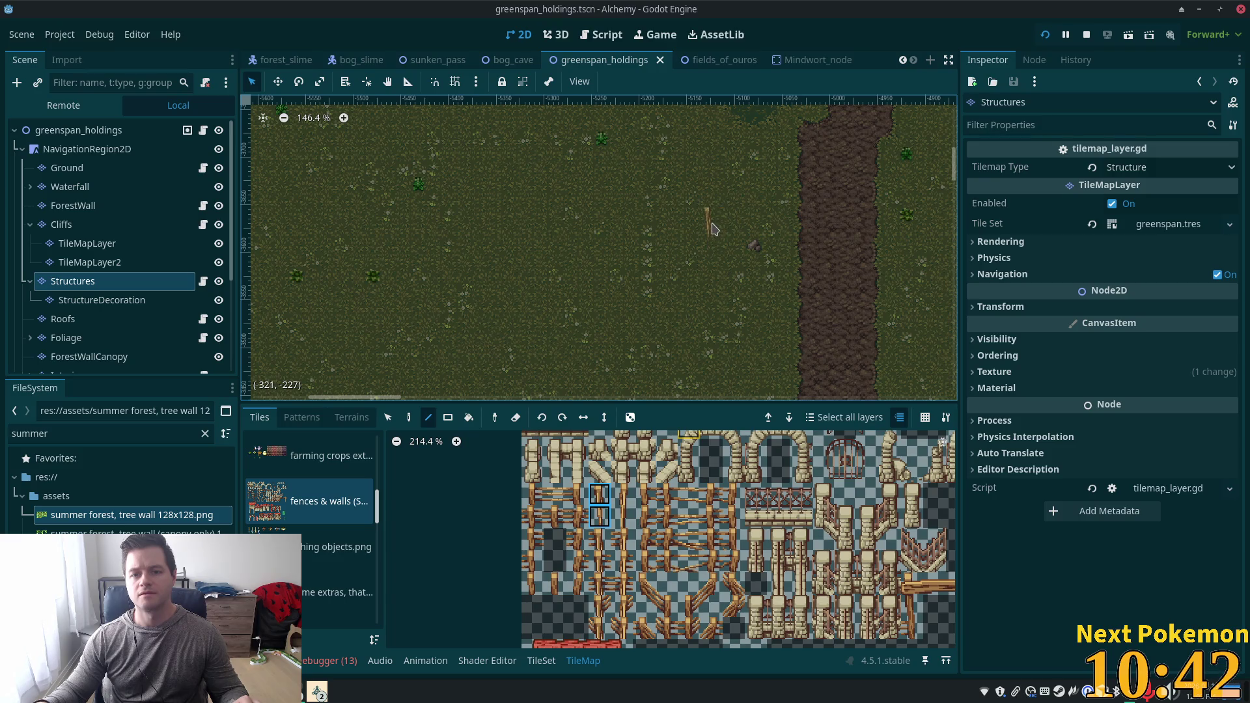
Draw the vertical fence post column beside the dirt path, extending it with a second stretch.
mouse_move(711, 292)
left_mouse_down()
mouse_move(709, 341)
mouse_move(722, 316)
left_mouse_up()
scroll(745, 335, "up", 3)
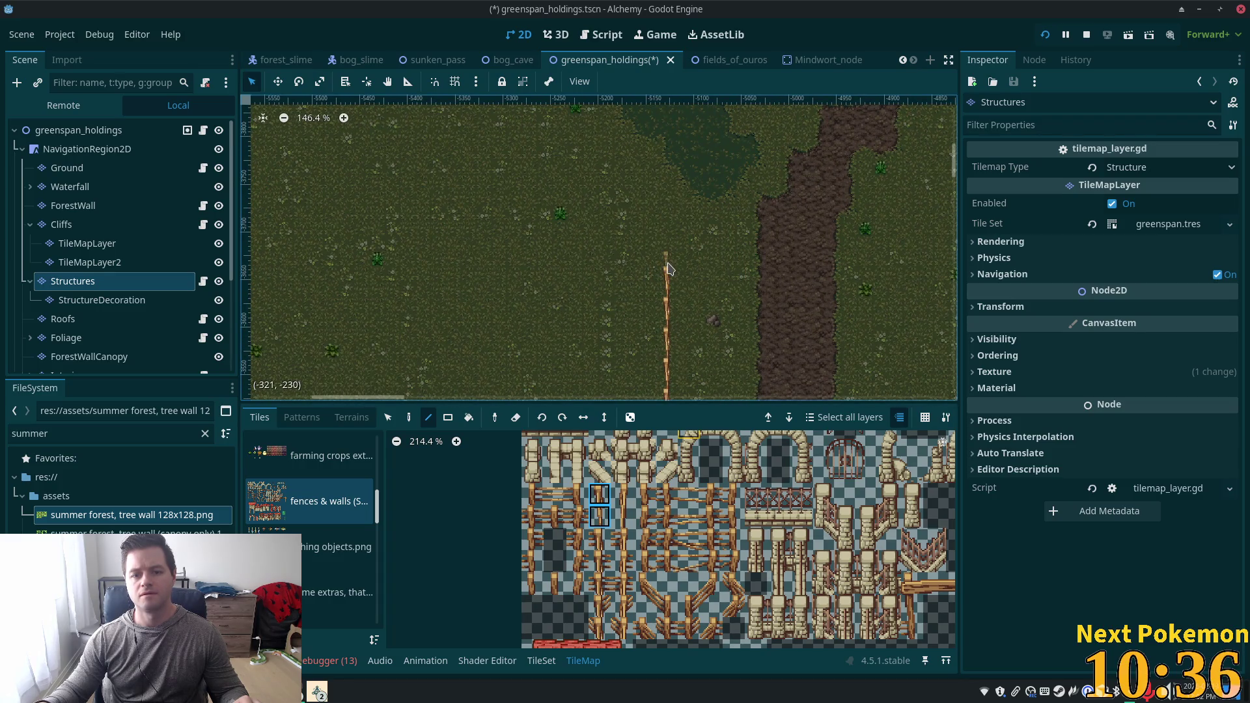
scroll(756, 336, "down", 3)
scroll(755, 335, "left", 2)
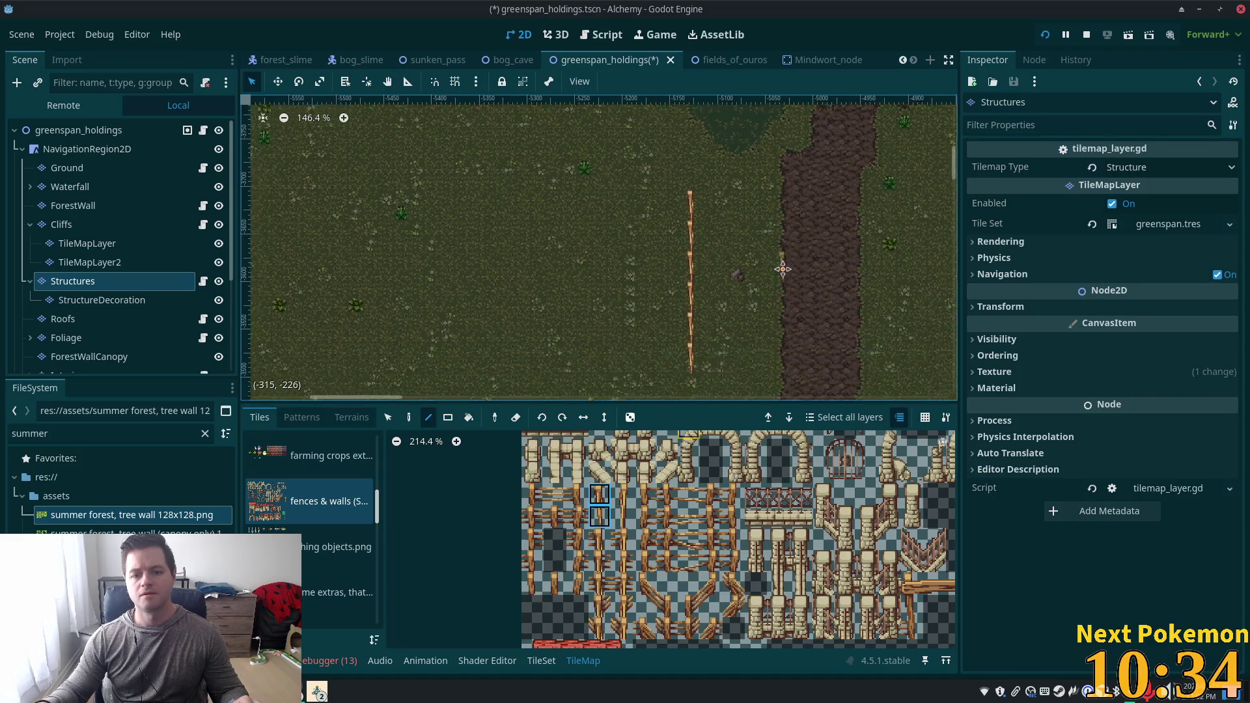
scroll(717, 300, "down", 3)
scroll(716, 300, "left", 1)
left_click(703, 333)
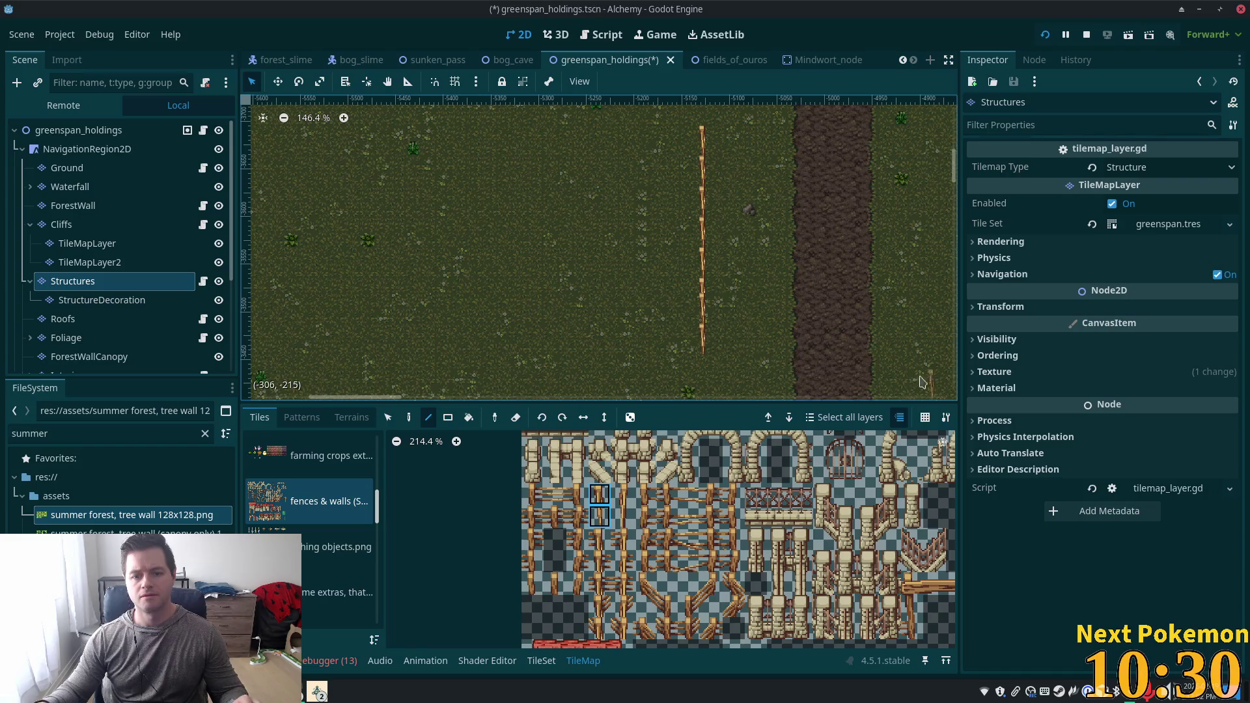
scroll(749, 306, "down", 5)
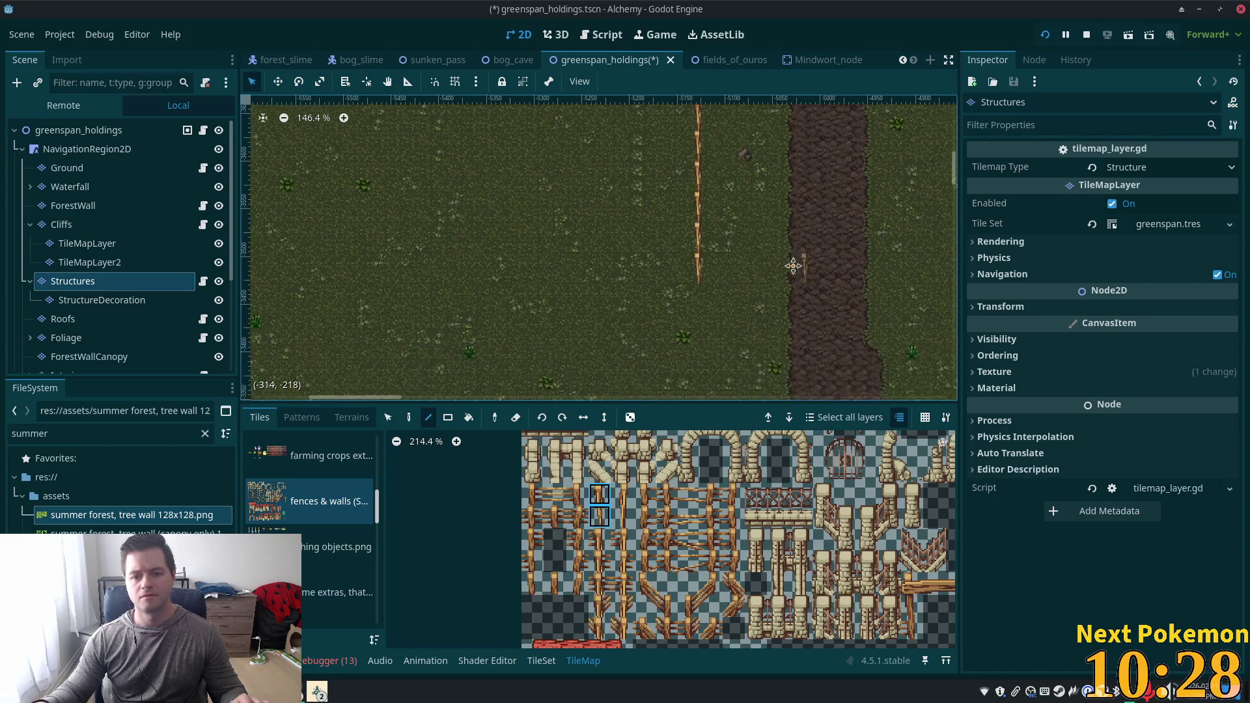
scroll(703, 300, "right", 5)
scroll(716, 310, "left", 3)
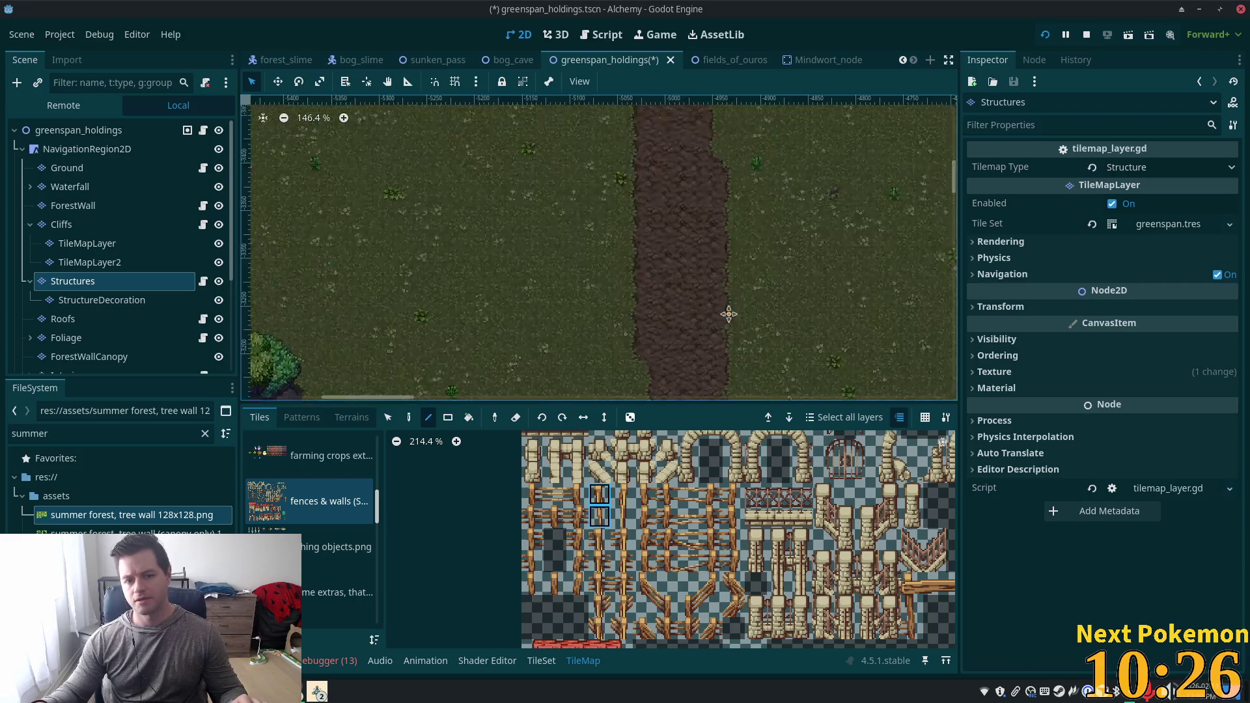
scroll(726, 316, "up", 6)
scroll(782, 261, "down", 2)
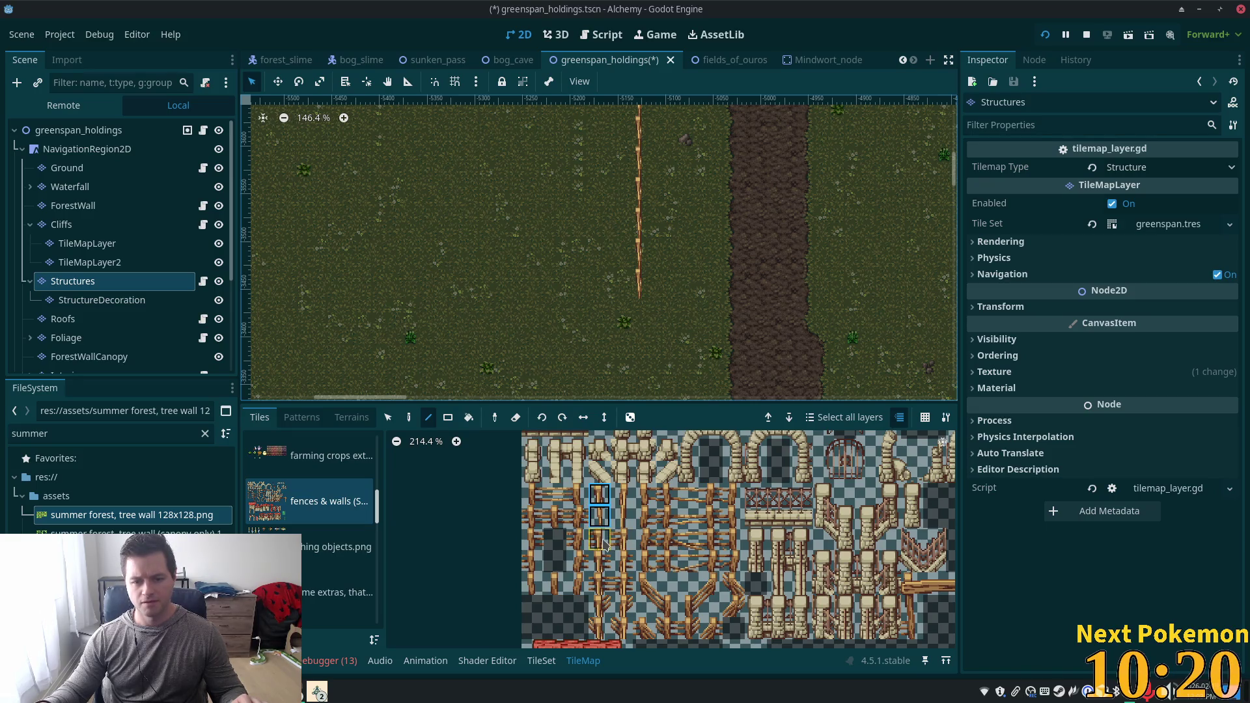
scroll(607, 528, "up", 2)
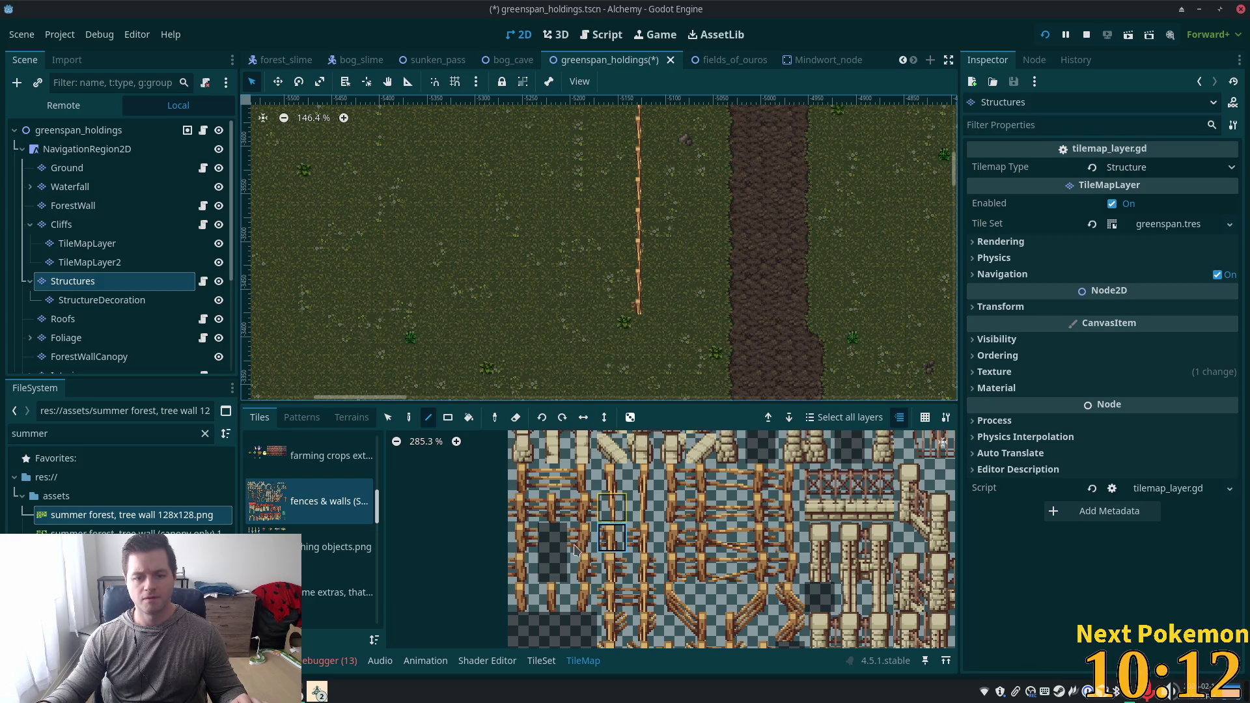
With three horizontal fence tiles selected, draw a fence row leftward from the vertical fence's base.
left_click_drag(590, 509, 527, 506)
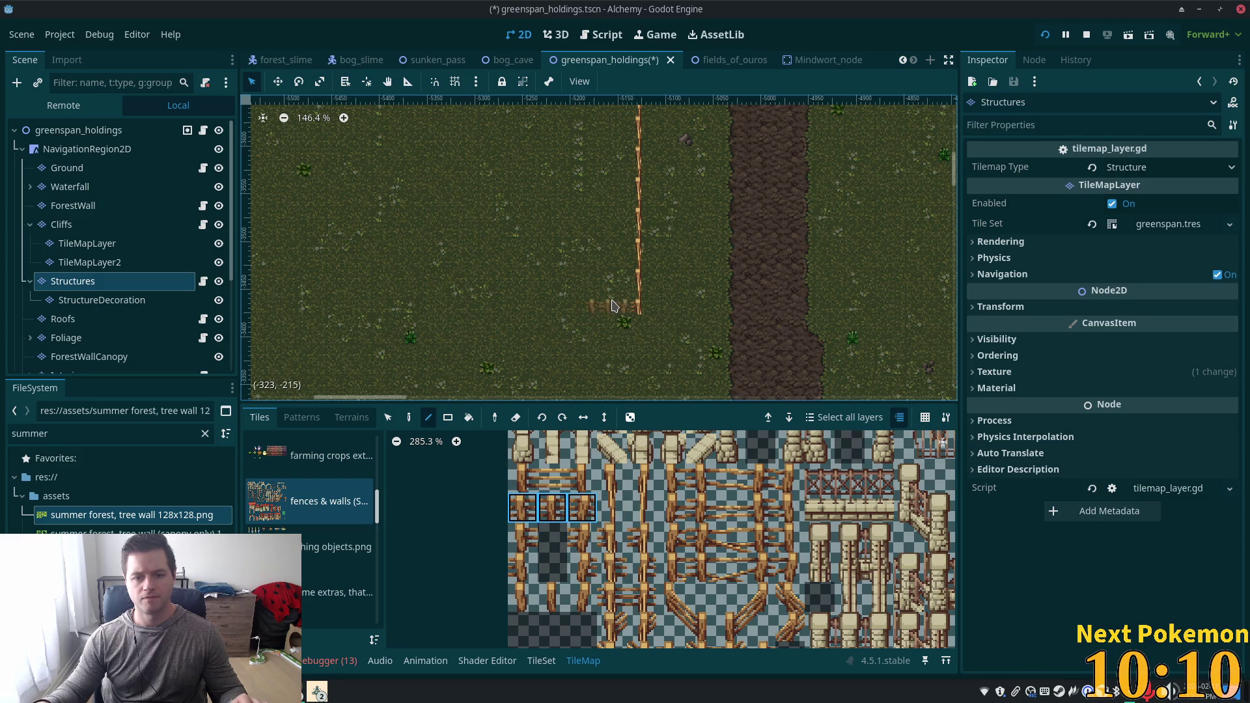
left_click_drag(444, 308, 273, 308)
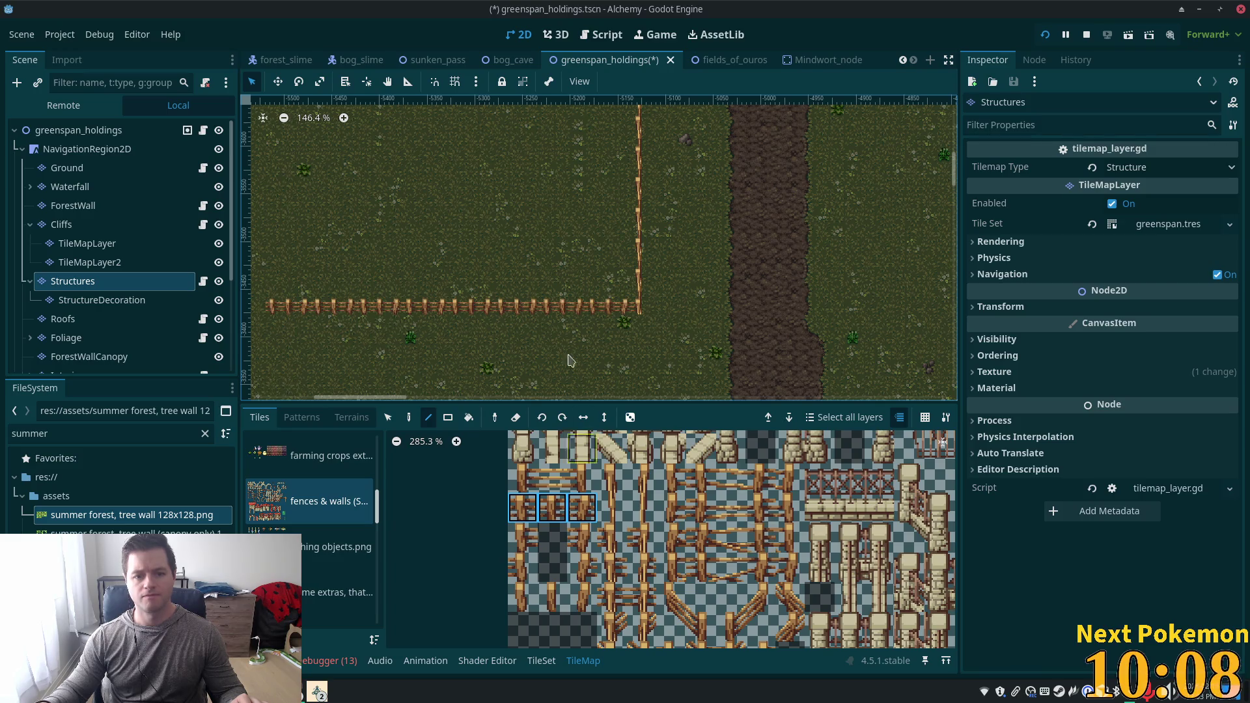
scroll(485, 296, "down", 3)
scroll(583, 335, "left", 5)
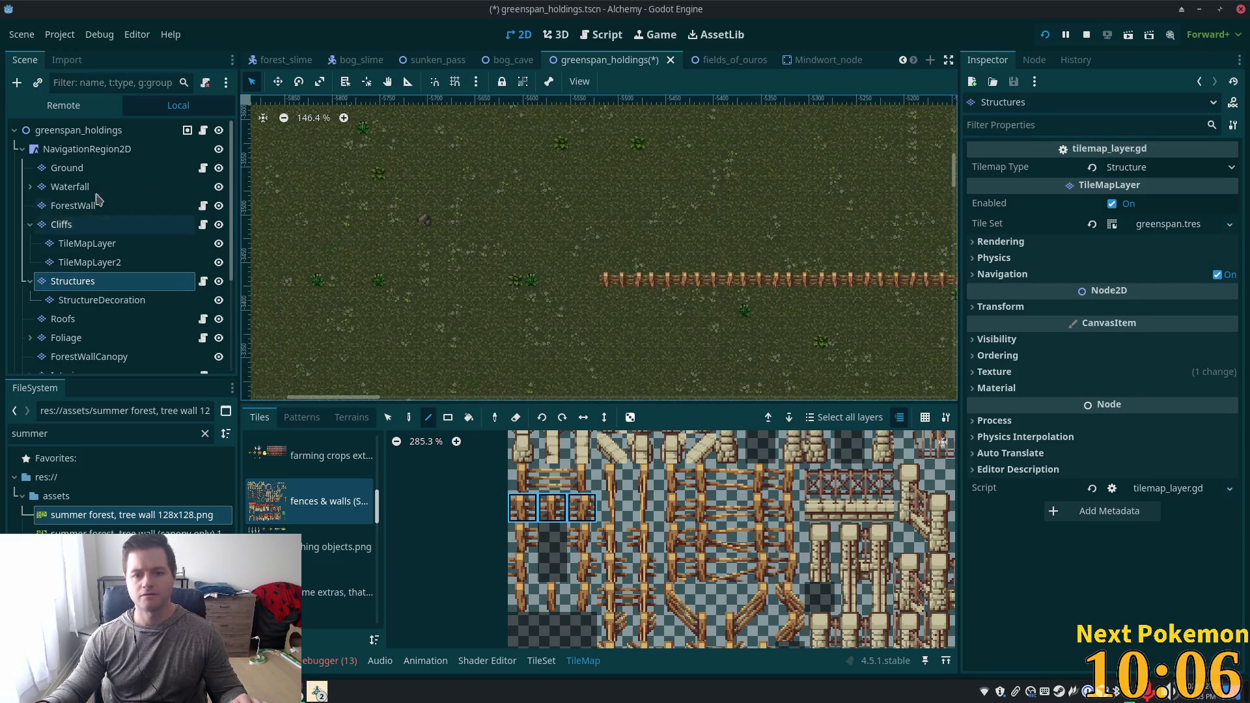
scroll(583, 336, "down", 2)
scroll(535, 337, "up", 2)
scroll(535, 336, "right", 2)
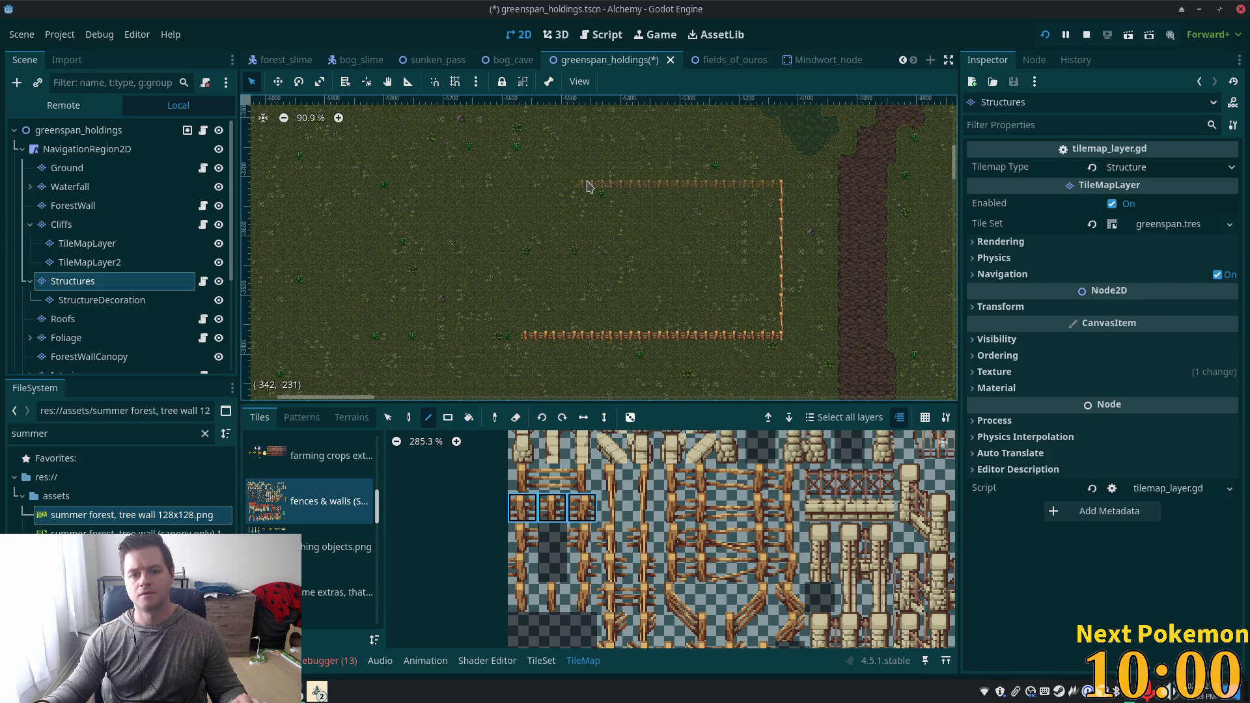
scroll(680, 264, "up", 8)
left_click_drag(739, 257, 674, 281)
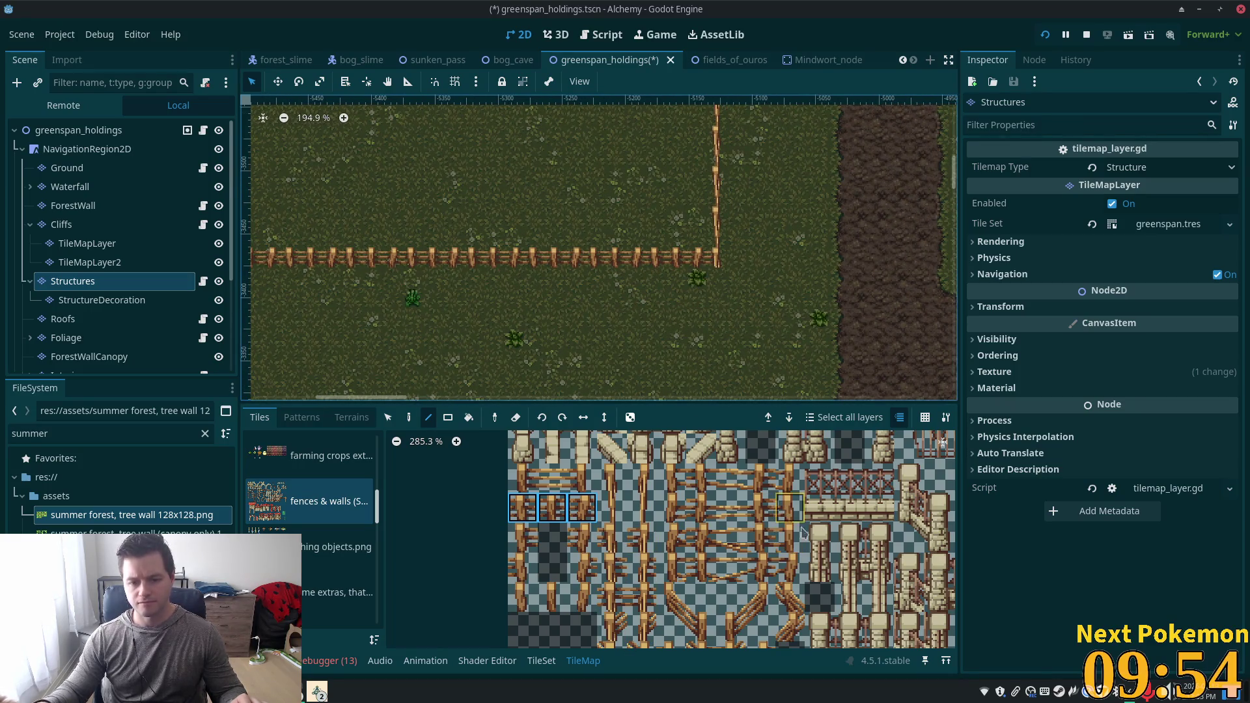
scroll(641, 597, "down", 3)
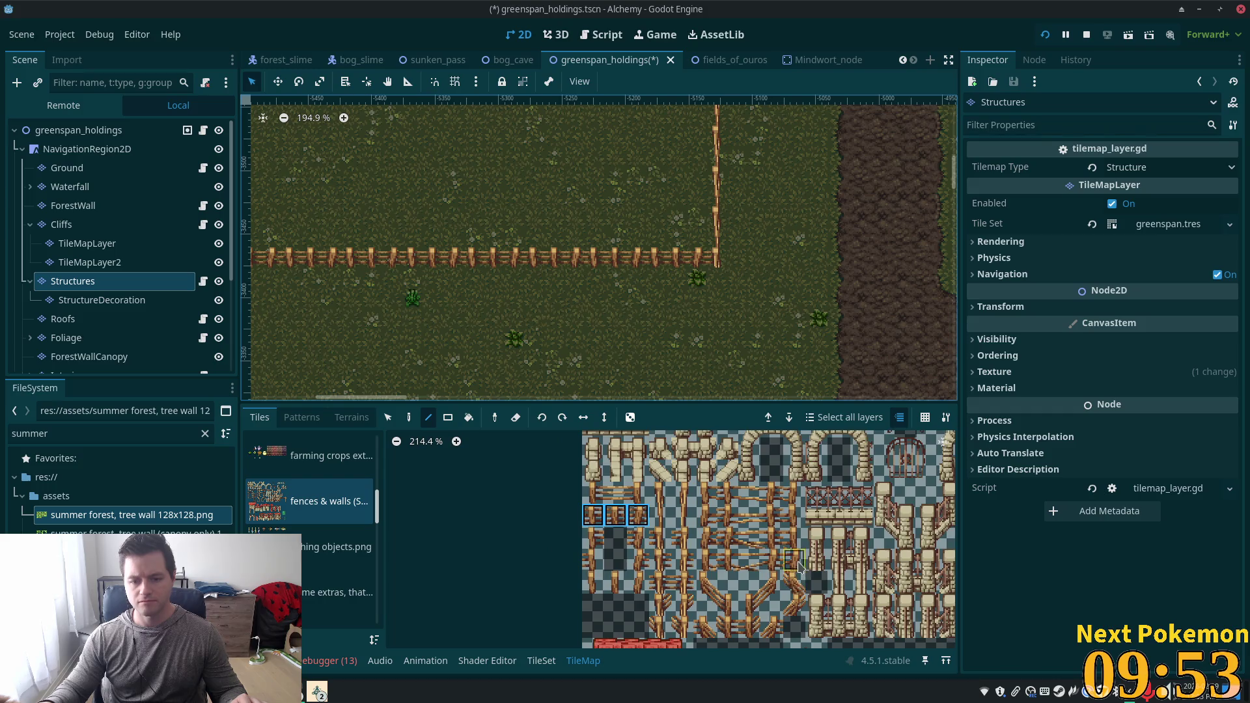
Paint a 2x2 diagonal gate piece onto the fence row on the StructureDecoration layer.
left_click_drag(750, 581, 765, 602)
left_click(771, 585)
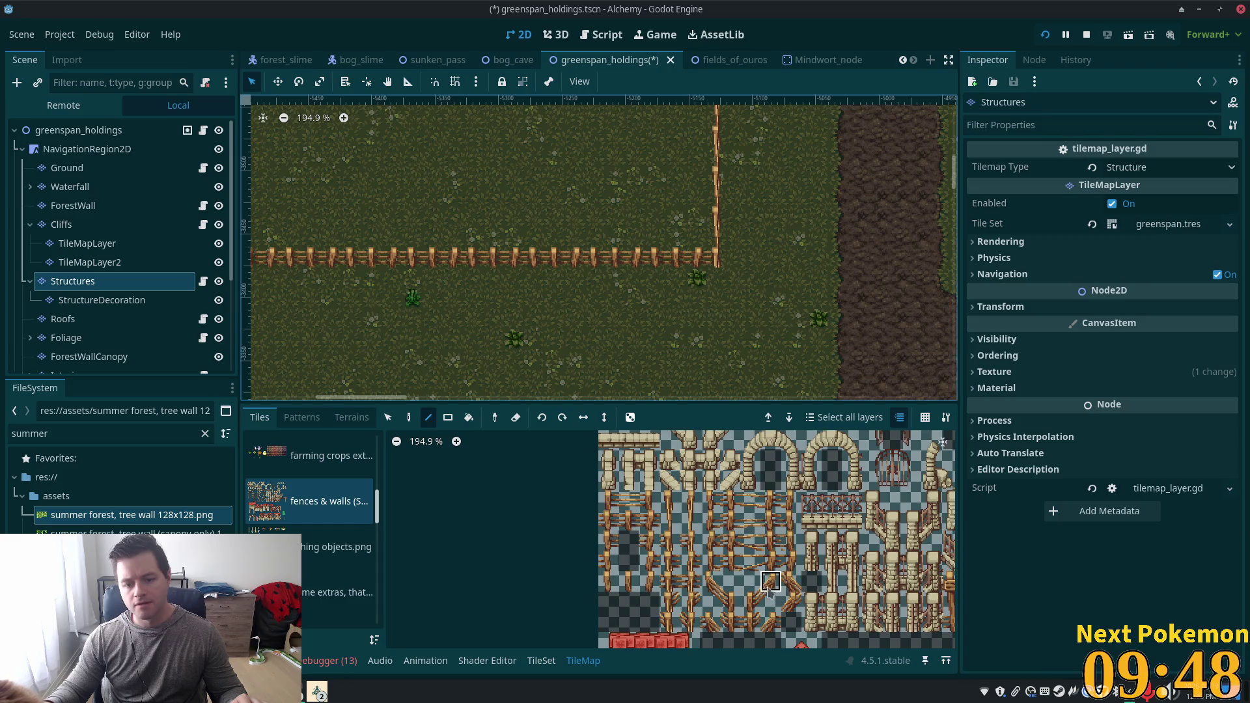
left_click(589, 284)
key("ctrl+z")
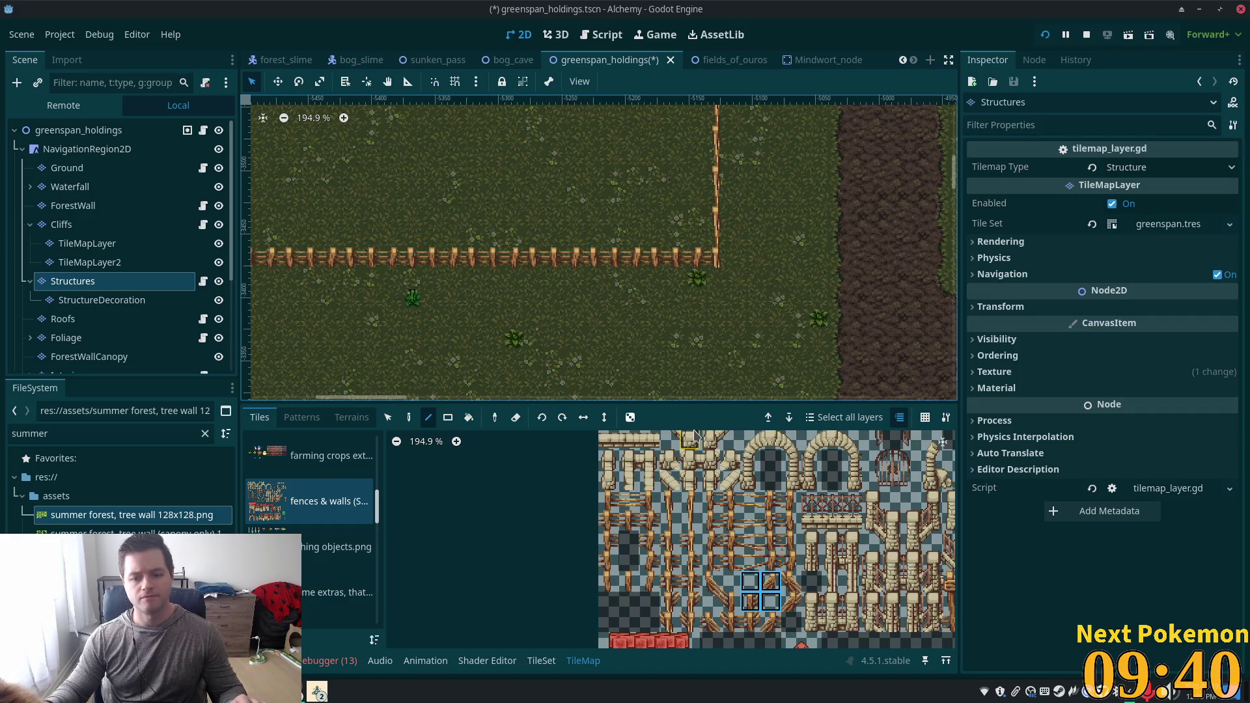
left_click(802, 592)
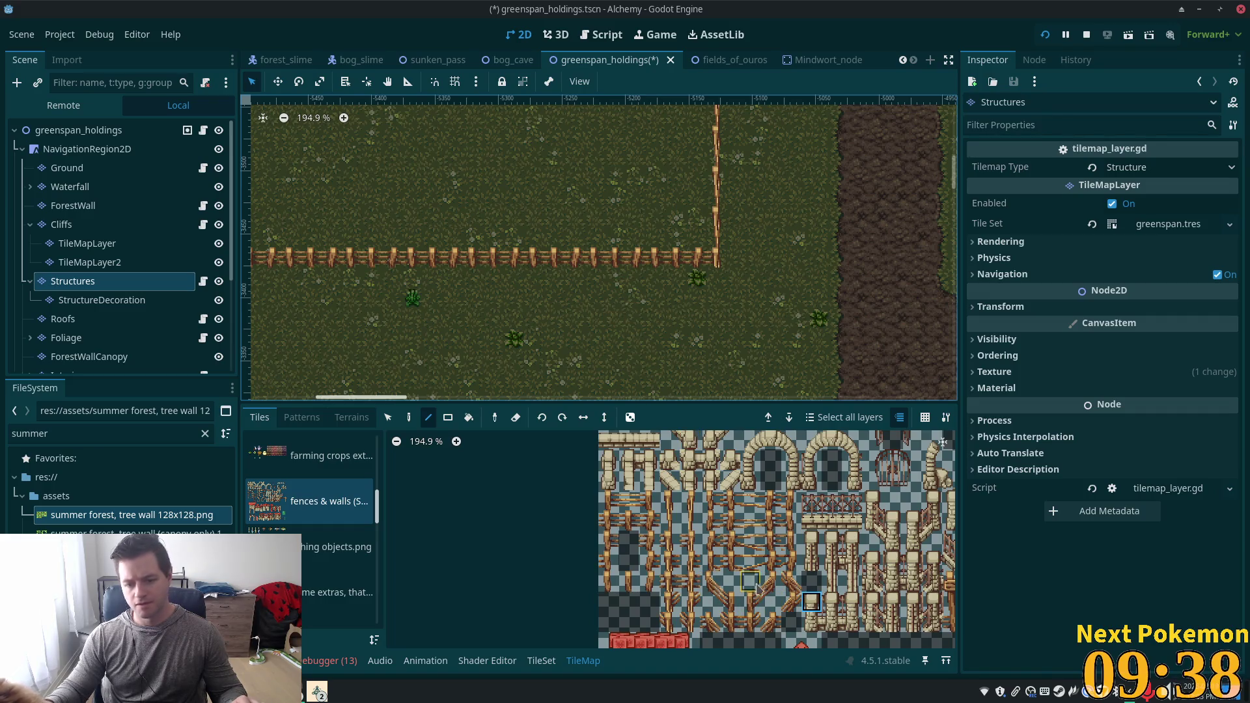
left_click(792, 602)
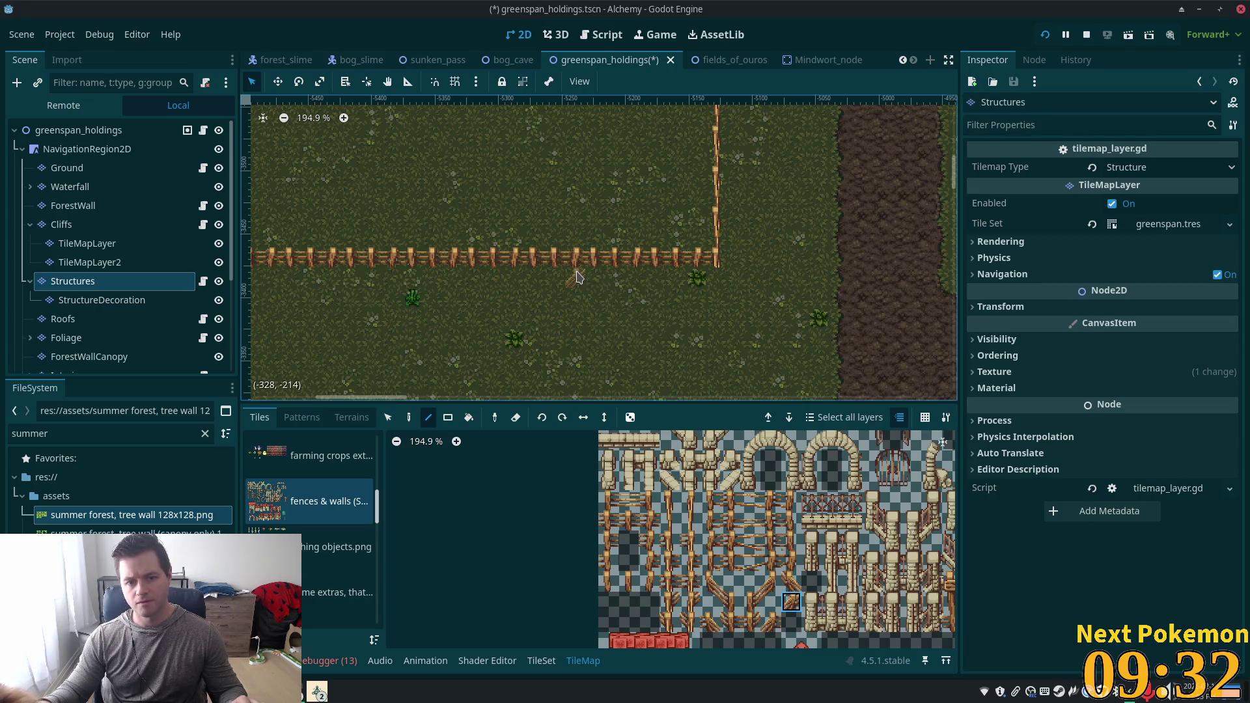
left_click(773, 582)
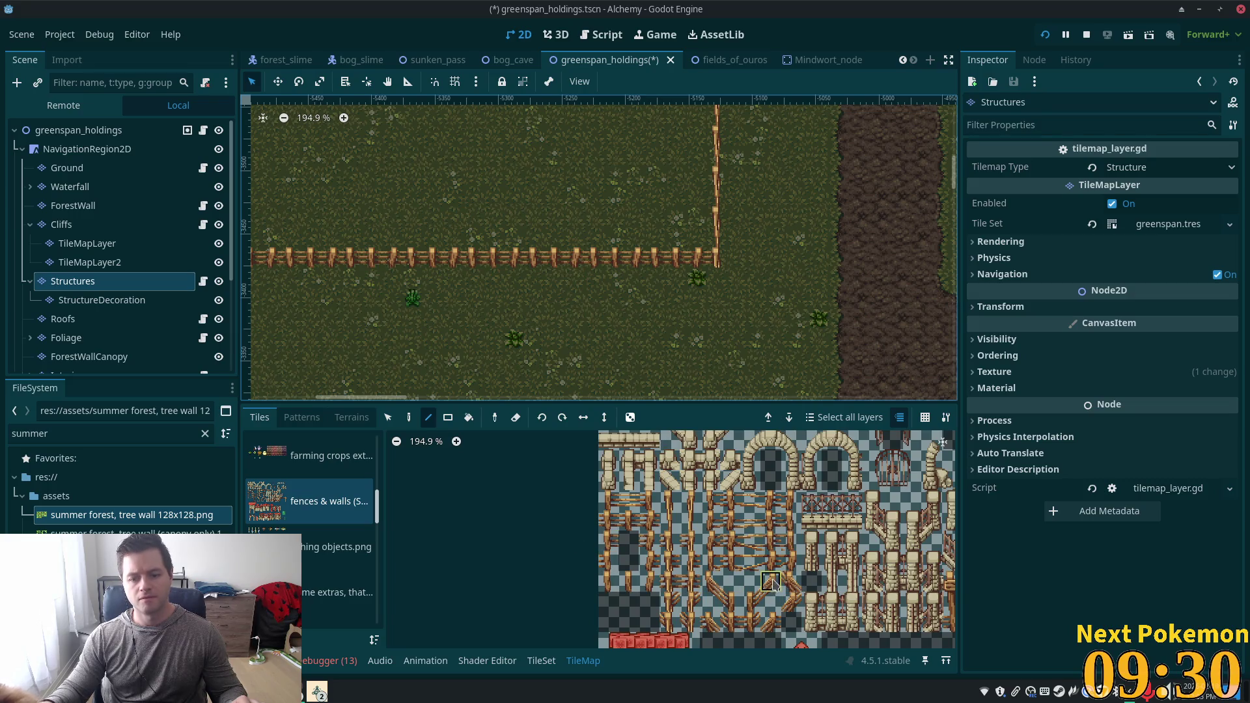
left_click_drag(762, 593, 748, 580)
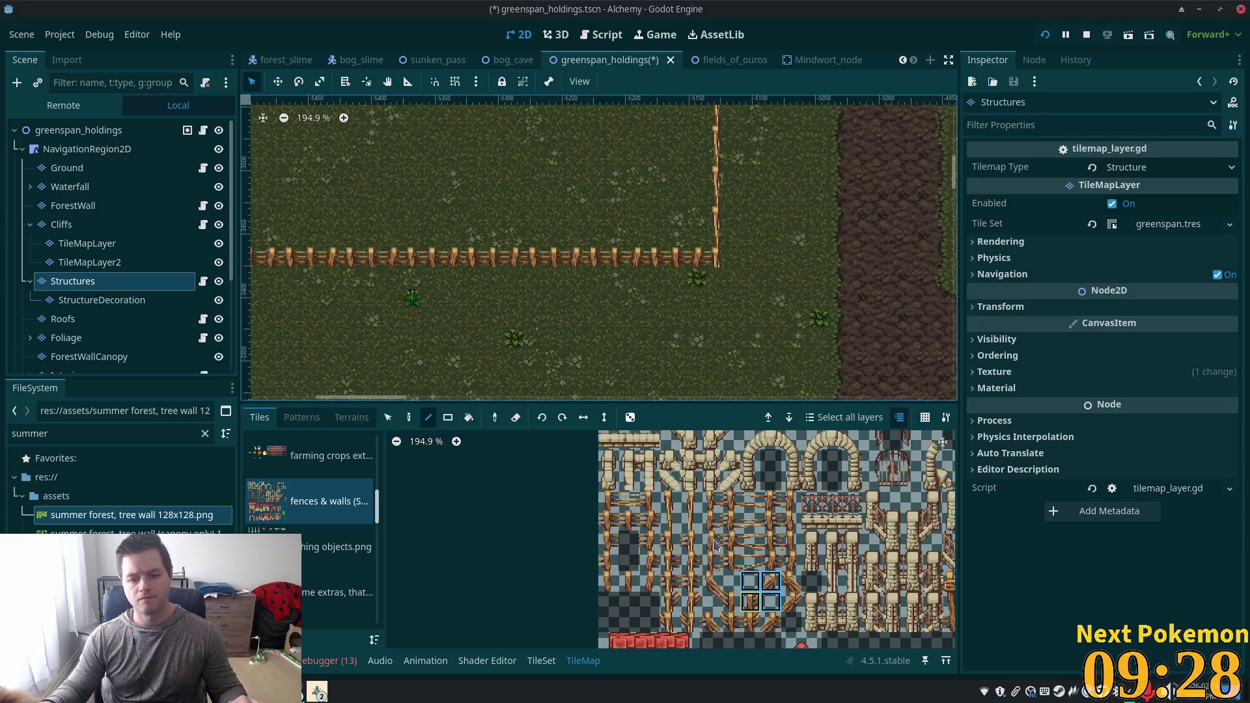
left_click(102, 299)
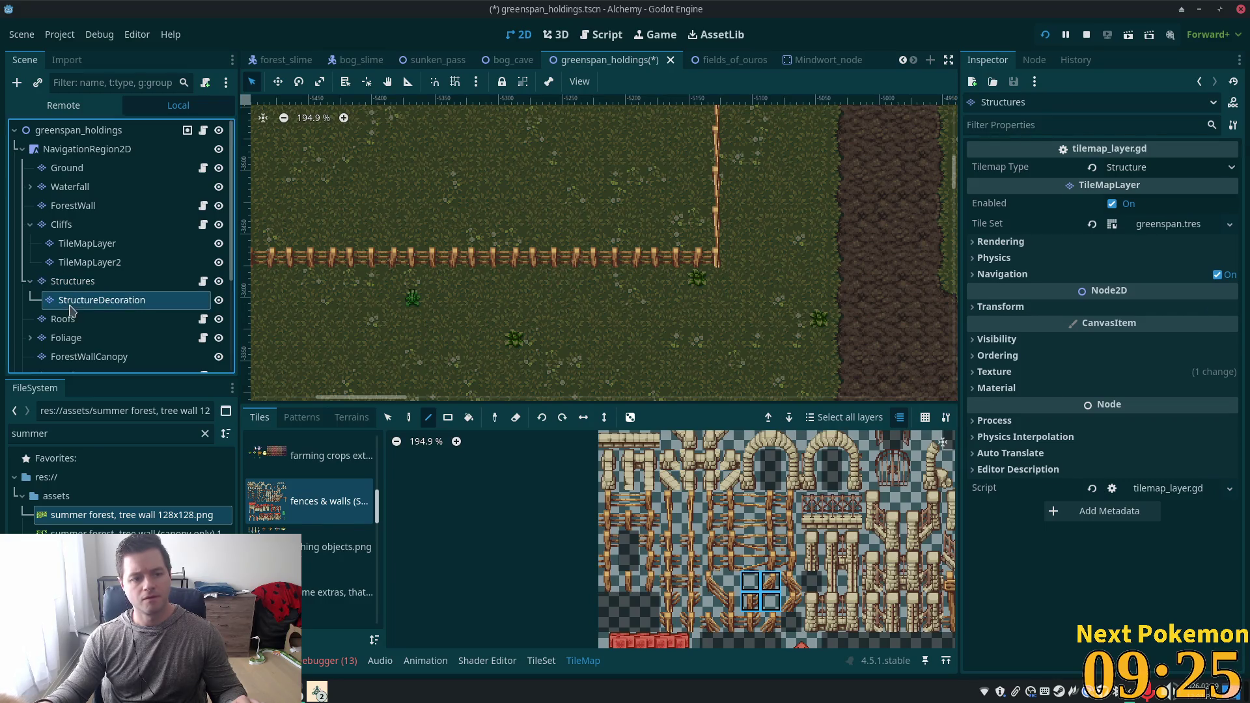
left_click(574, 278)
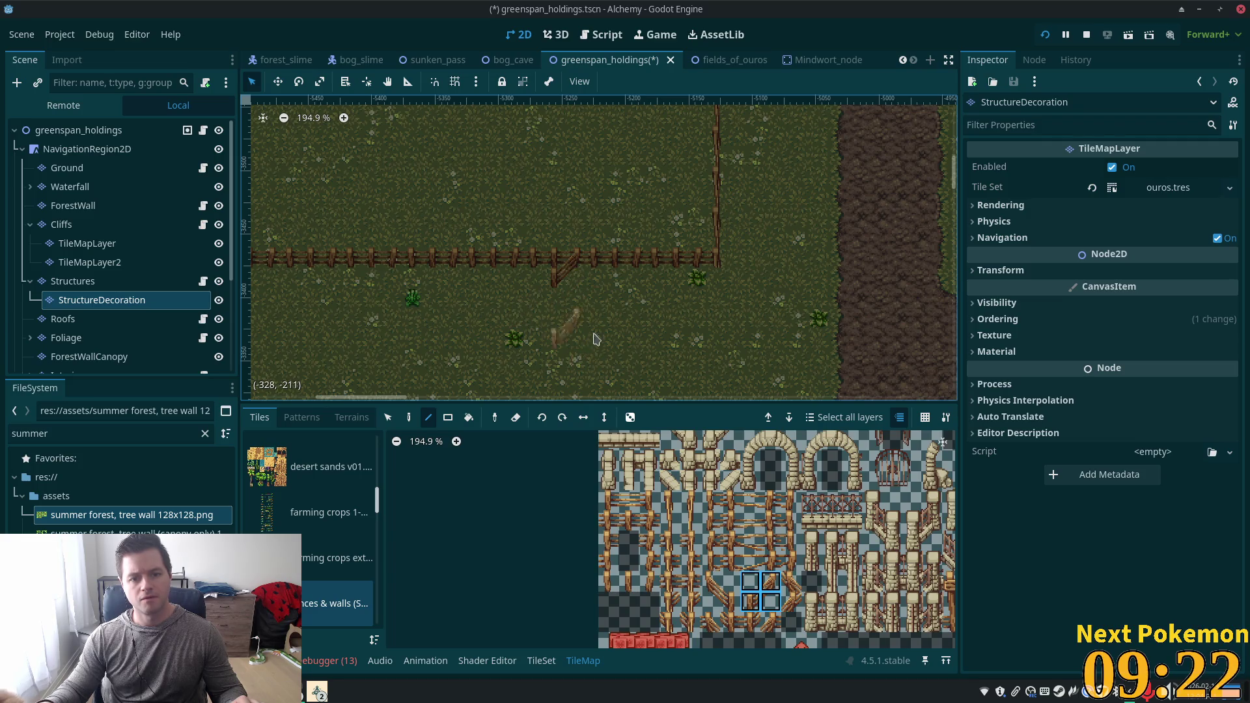
Preview the whole map with all layers undimmed to check the gate.
scroll(606, 297, "up", 1)
scroll(605, 297, "up", 4)
key("Page_Up")
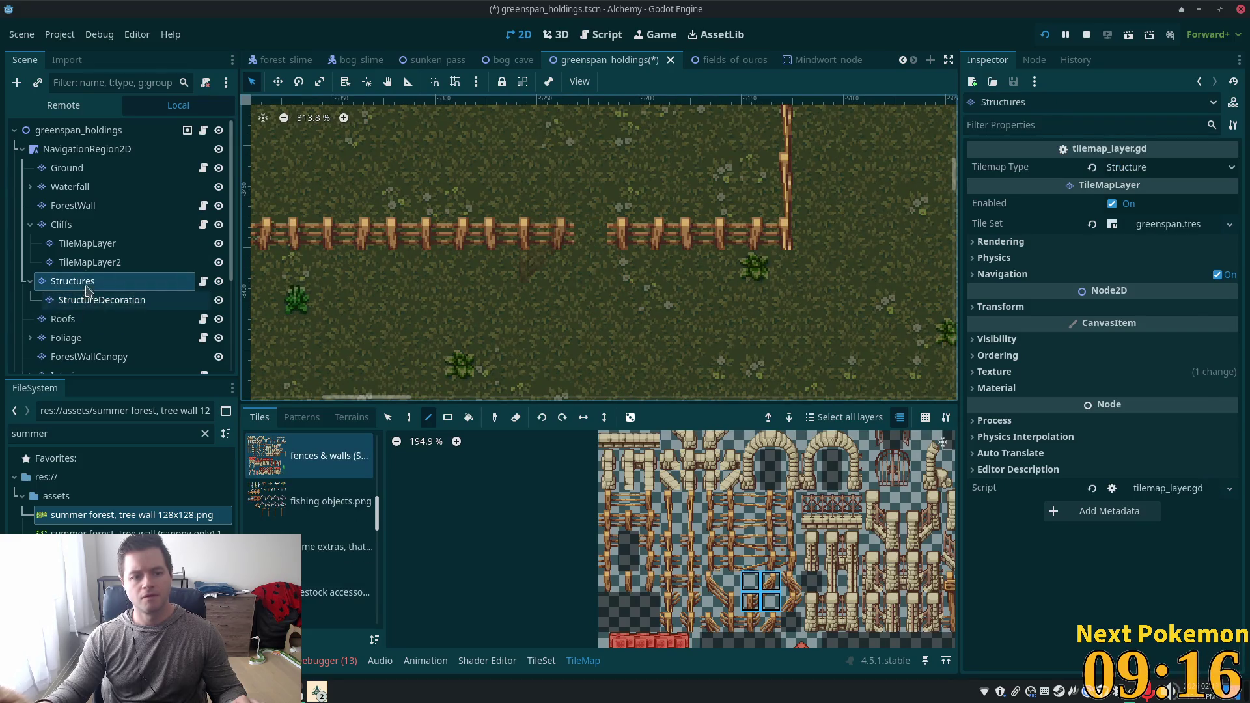
left_click(87, 263)
left_click(75, 130)
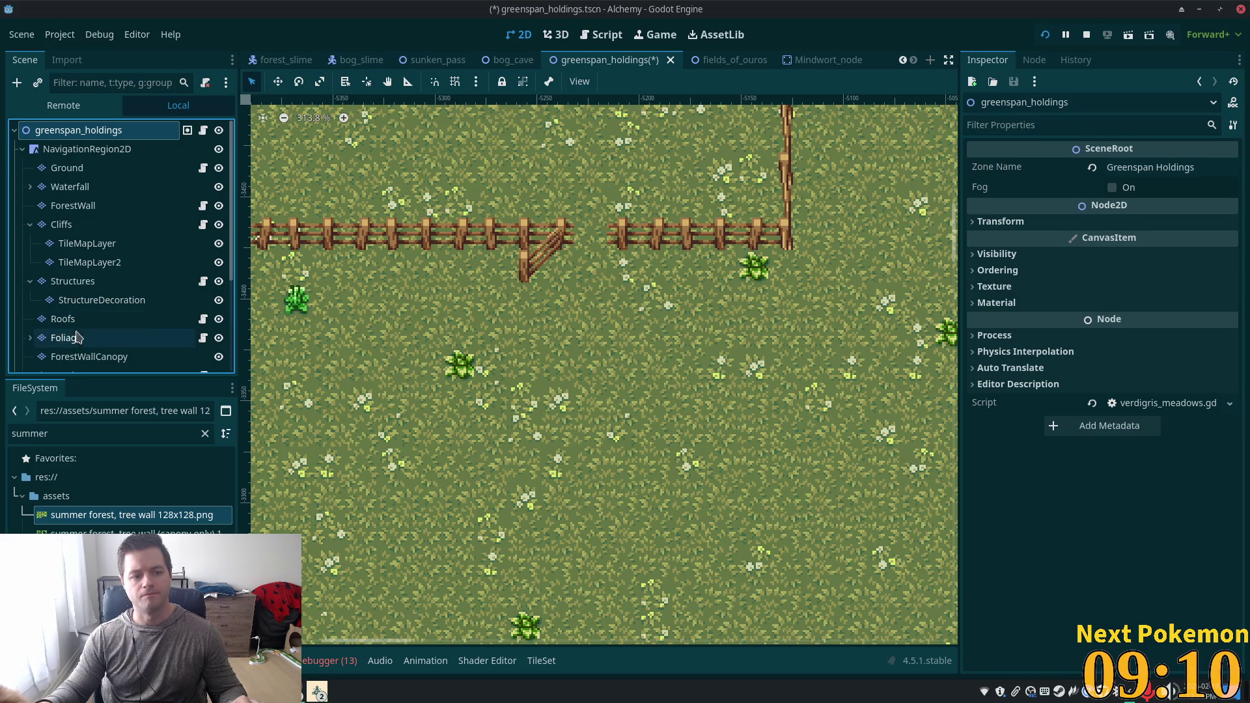
On the Structures layer, erase the fence tile beside the gate to open the gap.
left_click(73, 284)
right_click(558, 231)
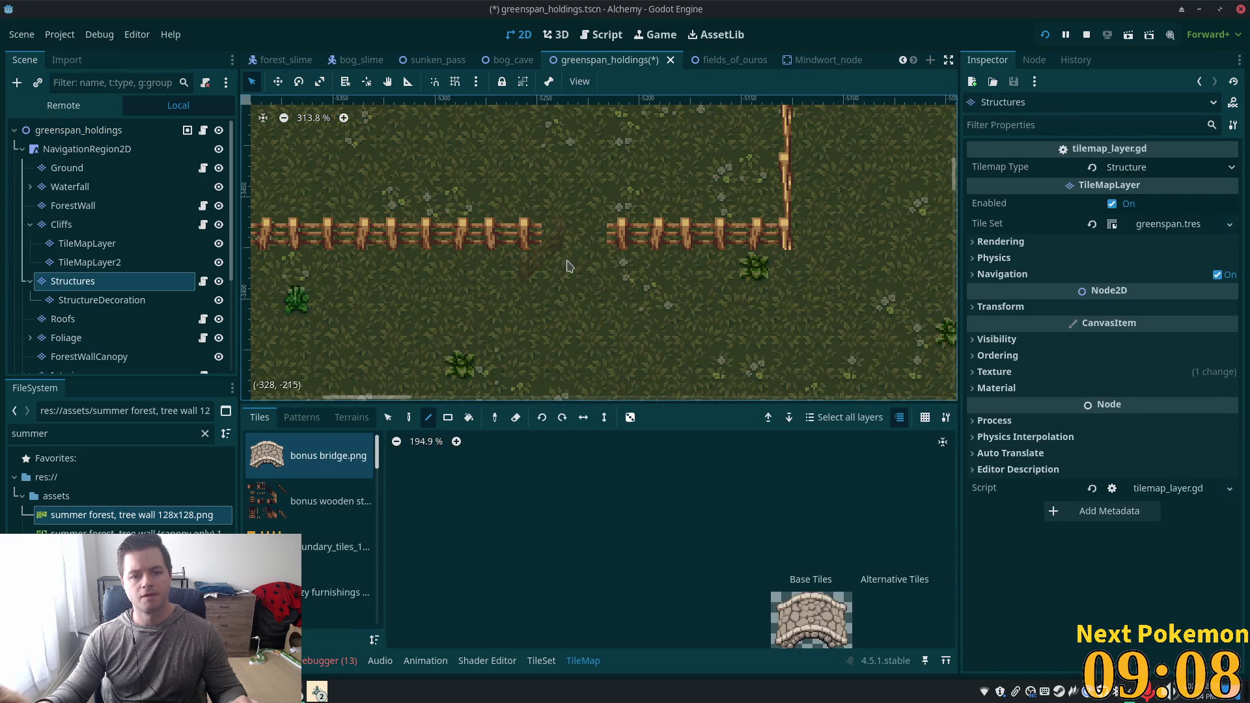
key("ctrl+z")
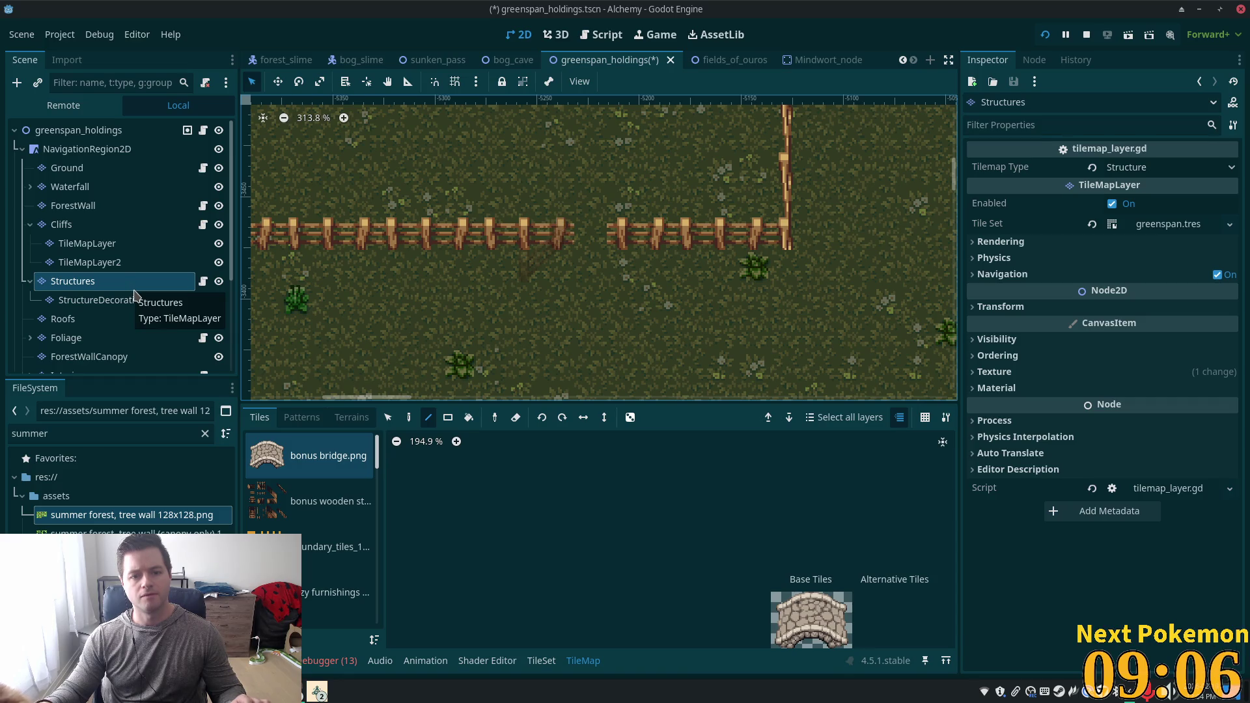
key("ctrl+z")
left_click(88, 135)
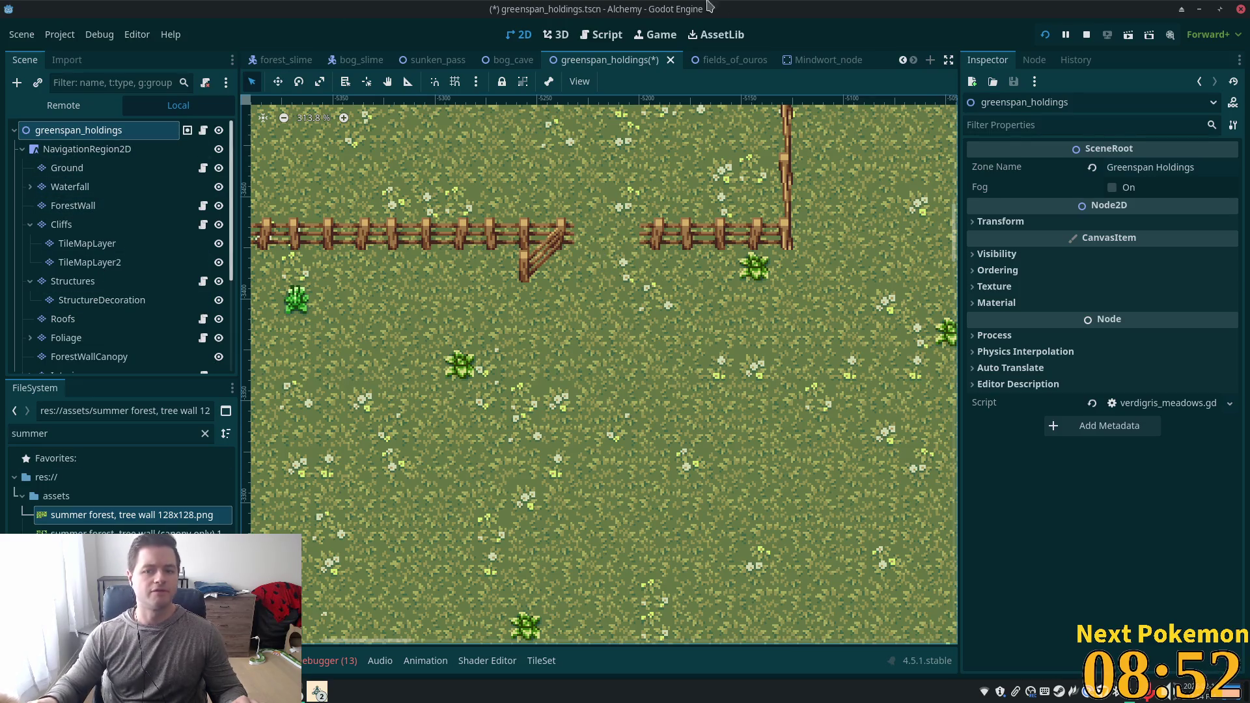
left_click(724, 58)
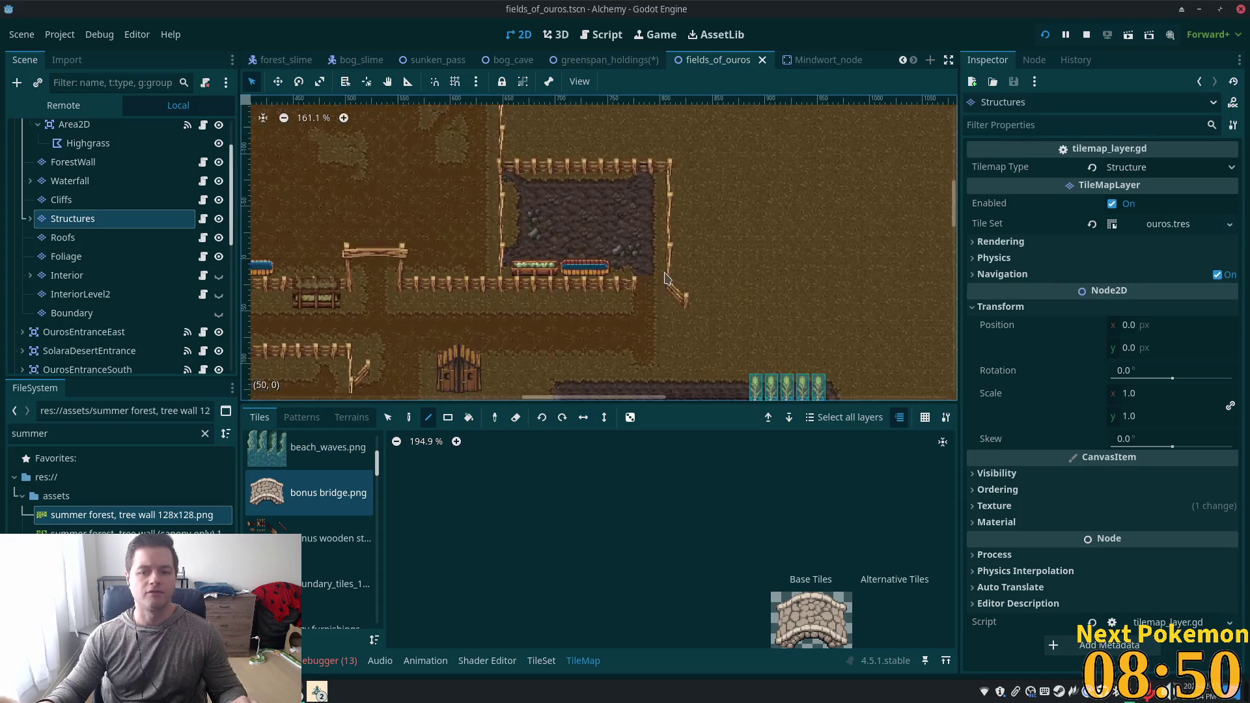
scroll(443, 254, "down", 1)
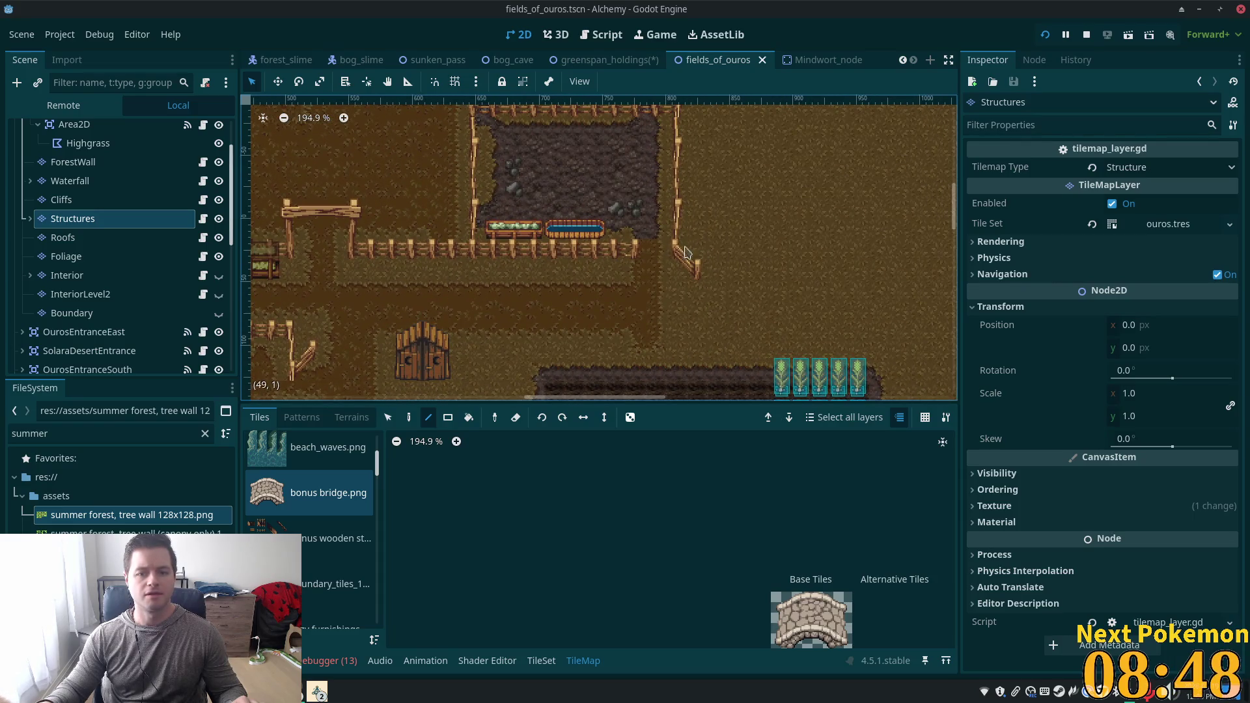
left_click_drag(601, 273, 790, 205)
scroll(517, 300, "up", 2)
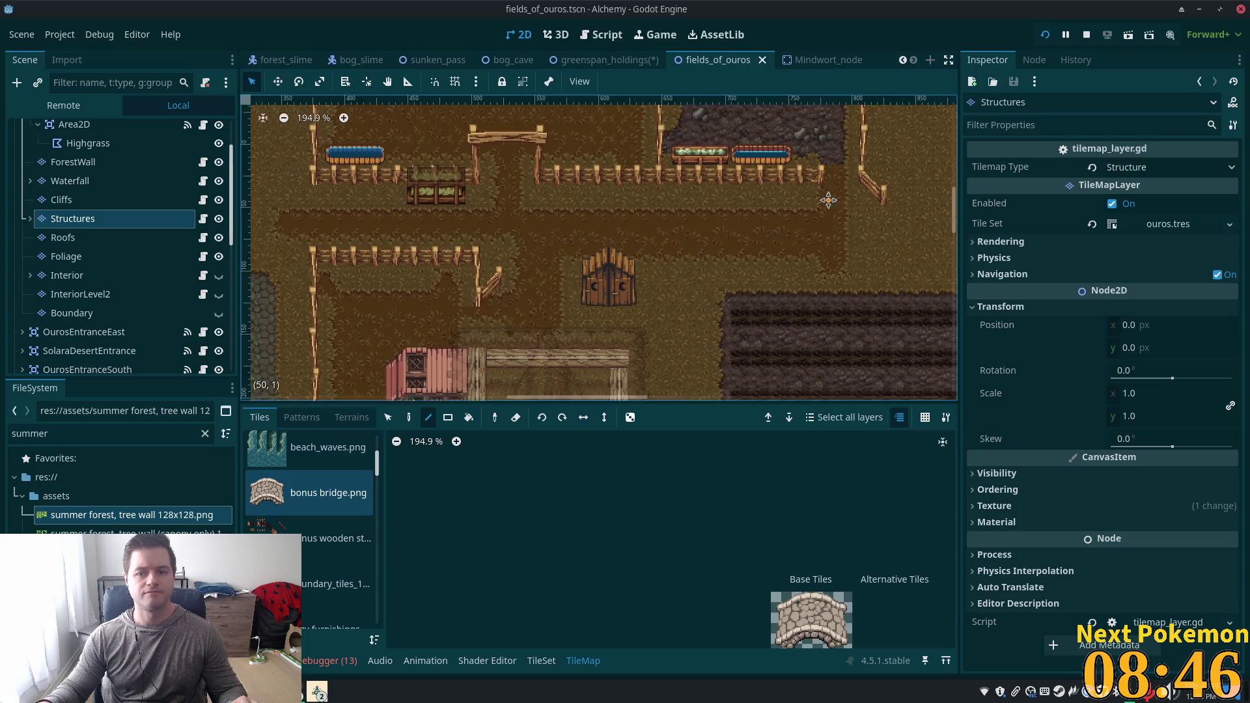
scroll(586, 274, "right", 4)
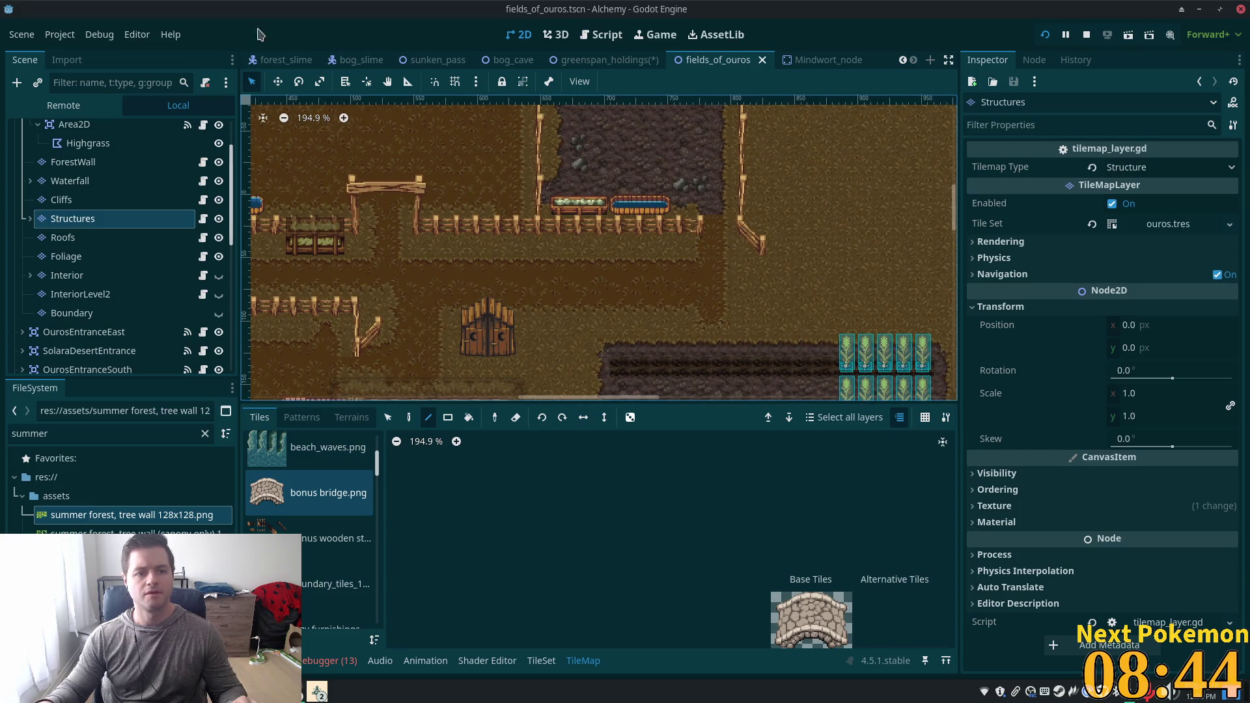
left_click(609, 59)
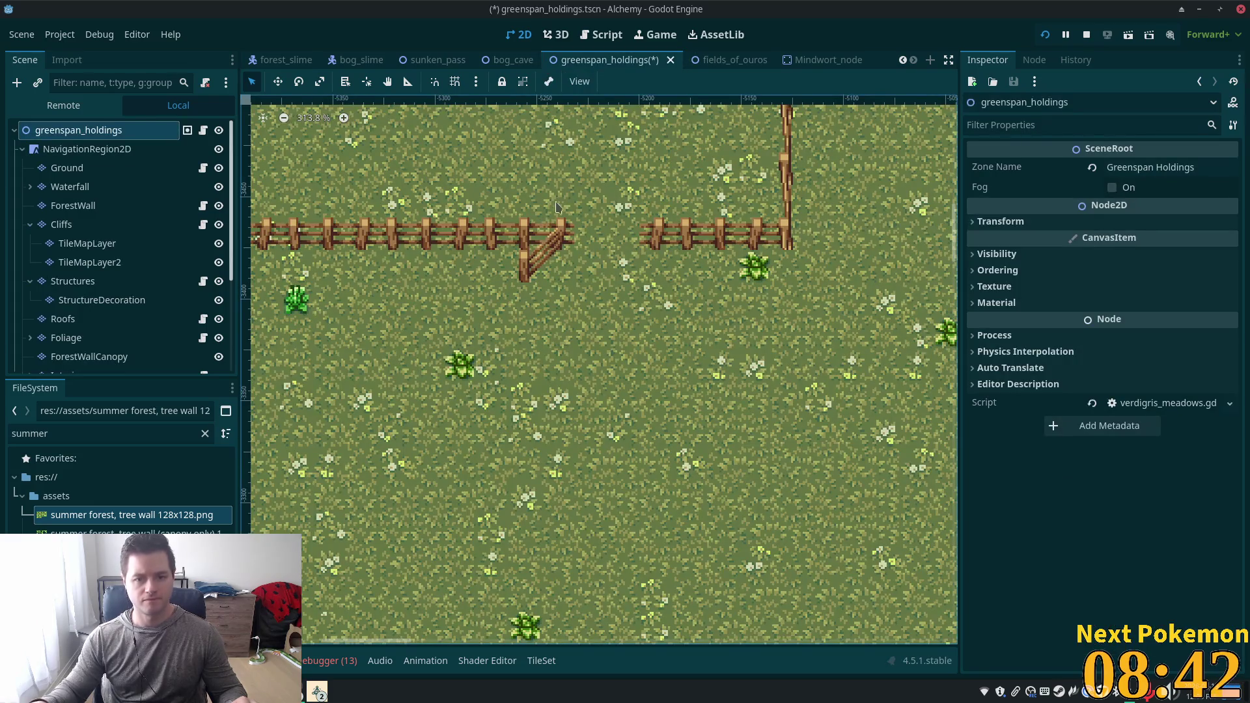
scroll(473, 246, "up", 2)
left_click(58, 281)
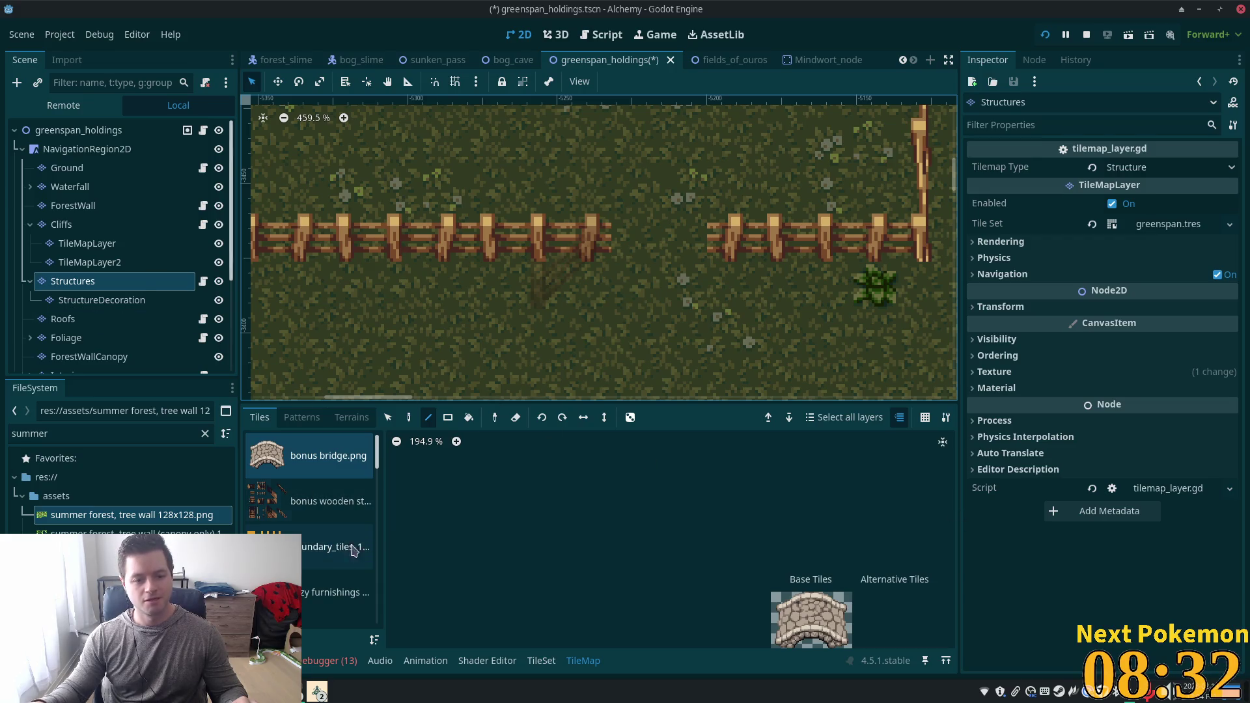
Paint a fence end post from the fences & walls source beside the gate opening.
scroll(323, 553, "down", 1)
scroll(323, 554, "down", 2)
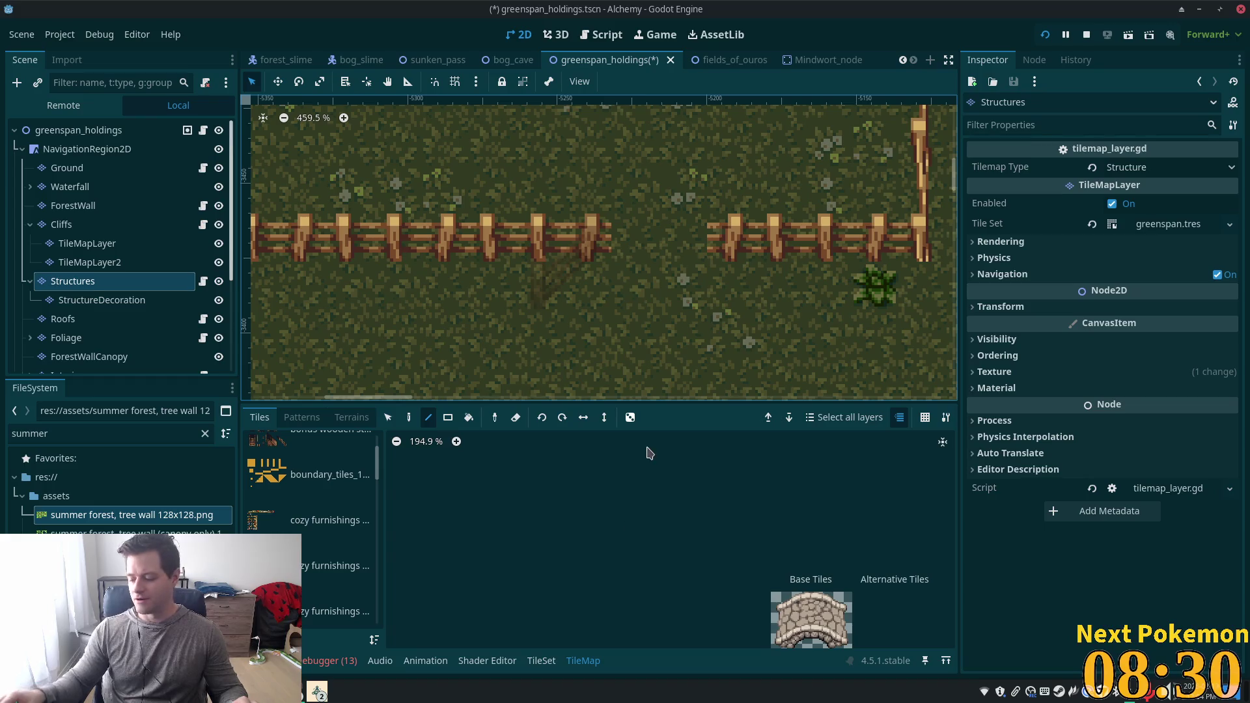
scroll(645, 441, "down", 1)
scroll(306, 521, "down", 3)
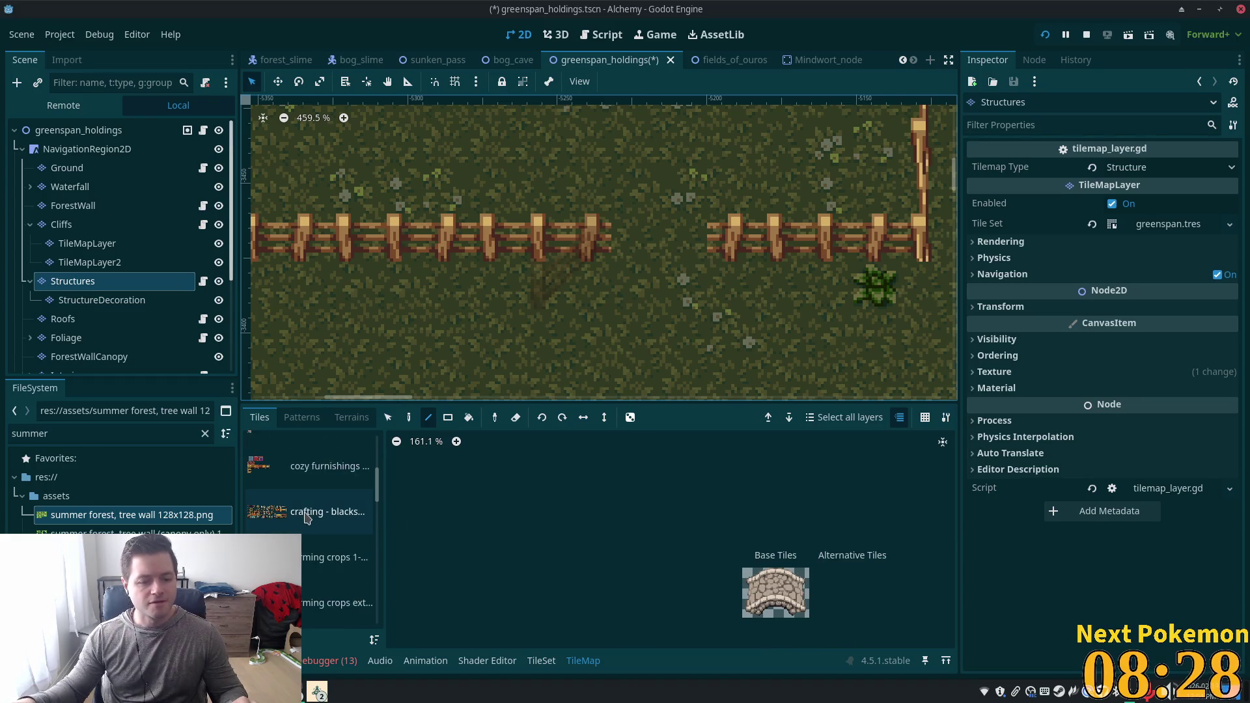
left_click(306, 514)
scroll(300, 499, "down", 3)
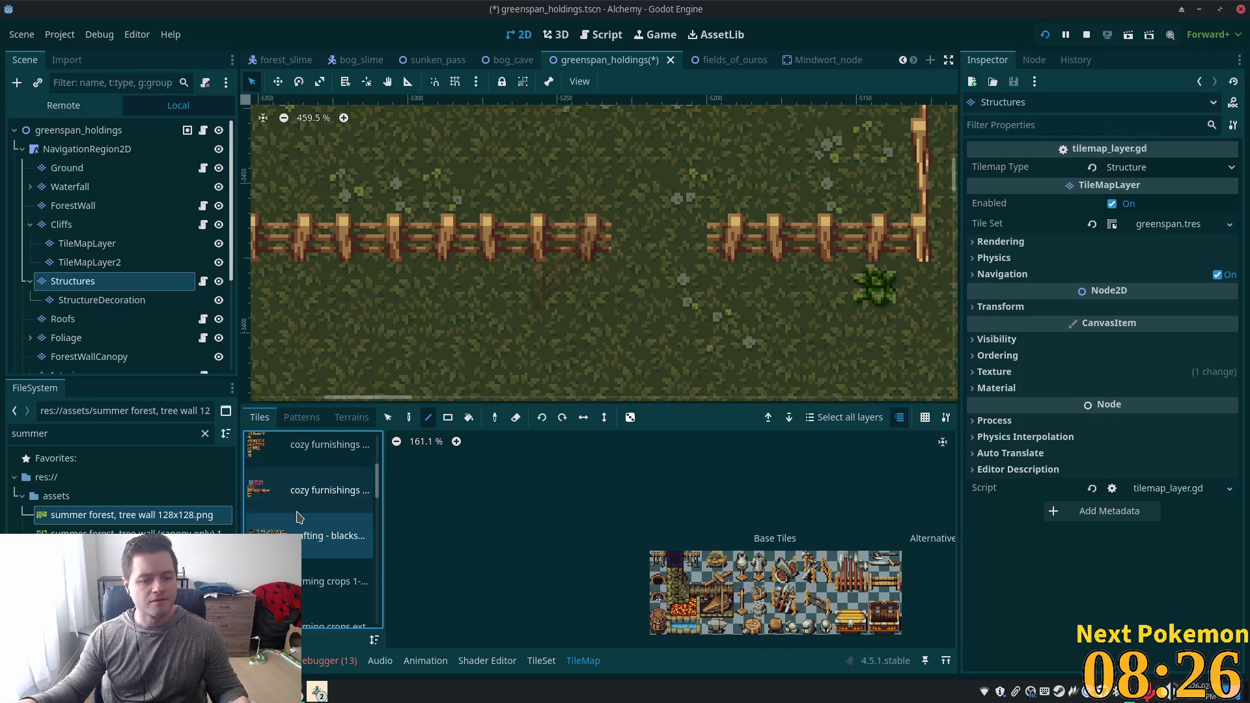
scroll(299, 499, "up", 1)
left_click(317, 540)
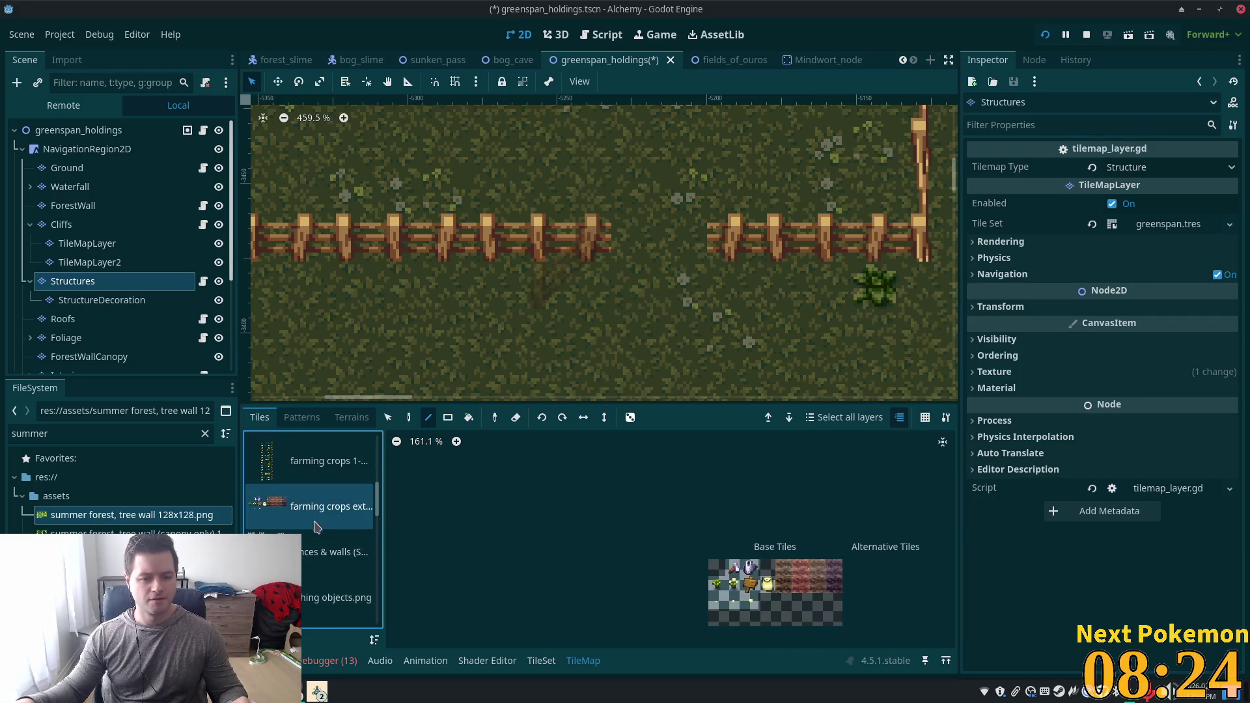
left_click(675, 458)
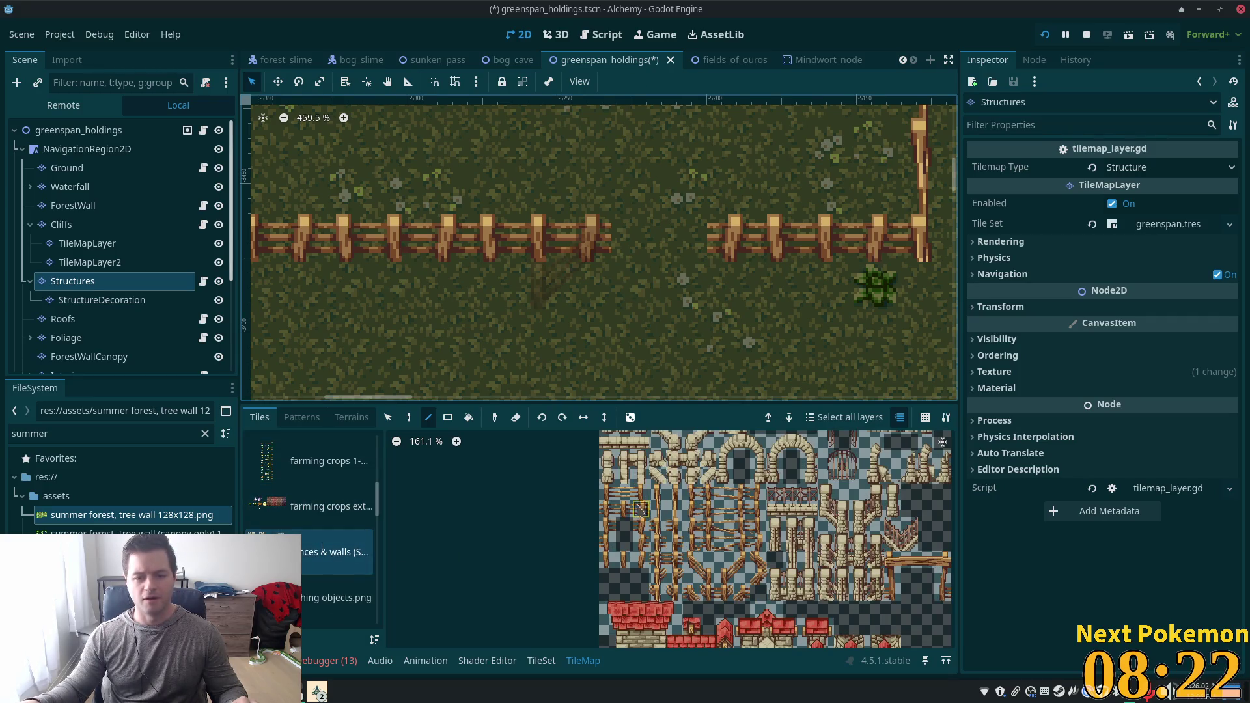
left_click(642, 495)
left_click(589, 238)
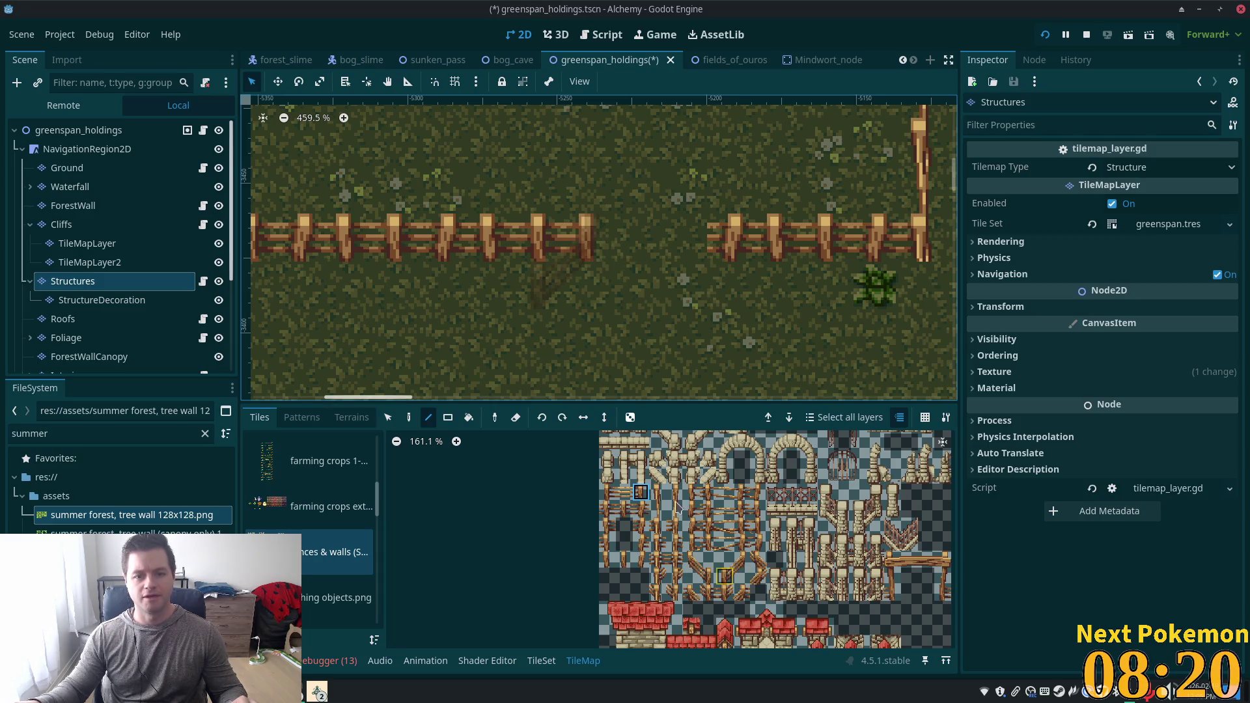
Save the greenspan_holdings scene and preview the map before reselecting Structures.
key("ctrl+s")
left_click(81, 130)
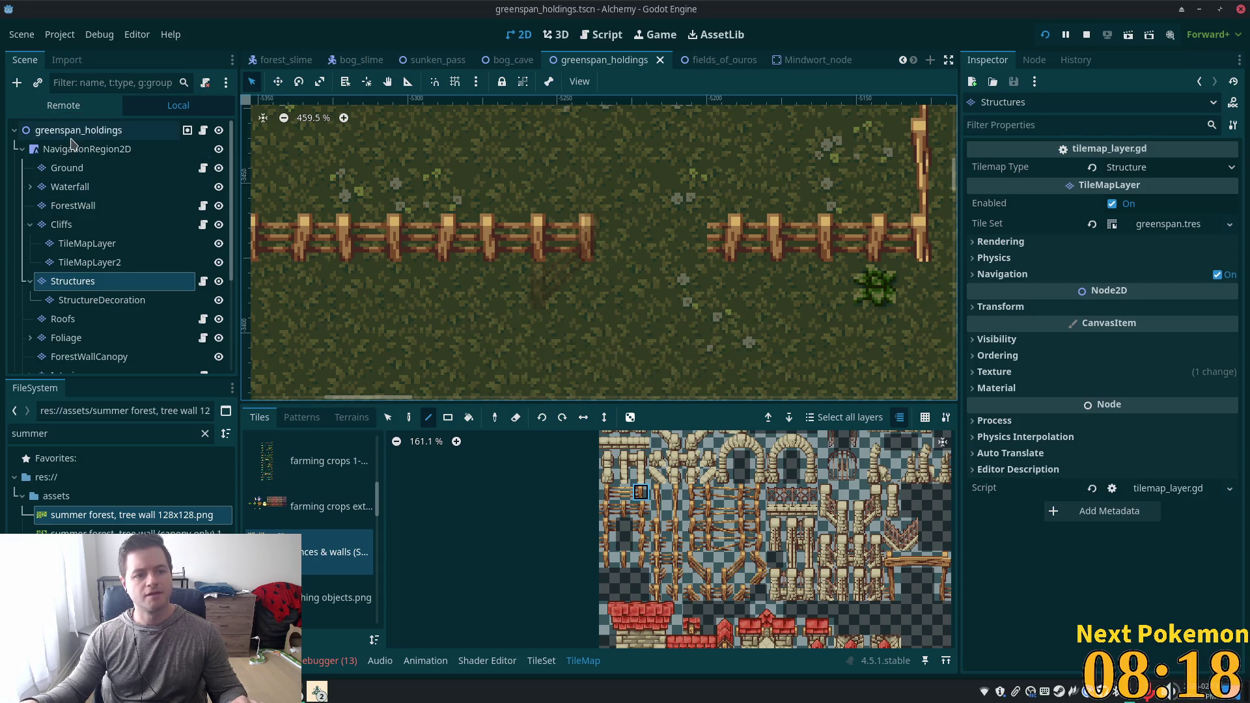
scroll(654, 261, "down", 3)
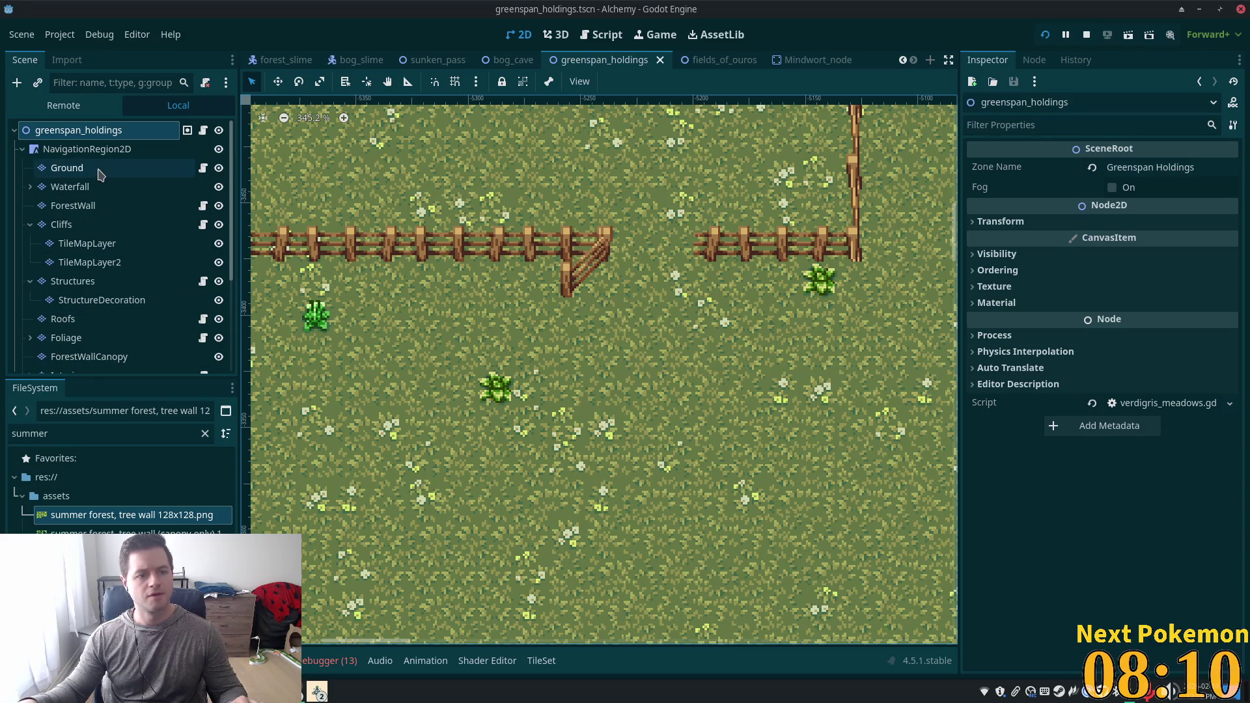
left_click(76, 281)
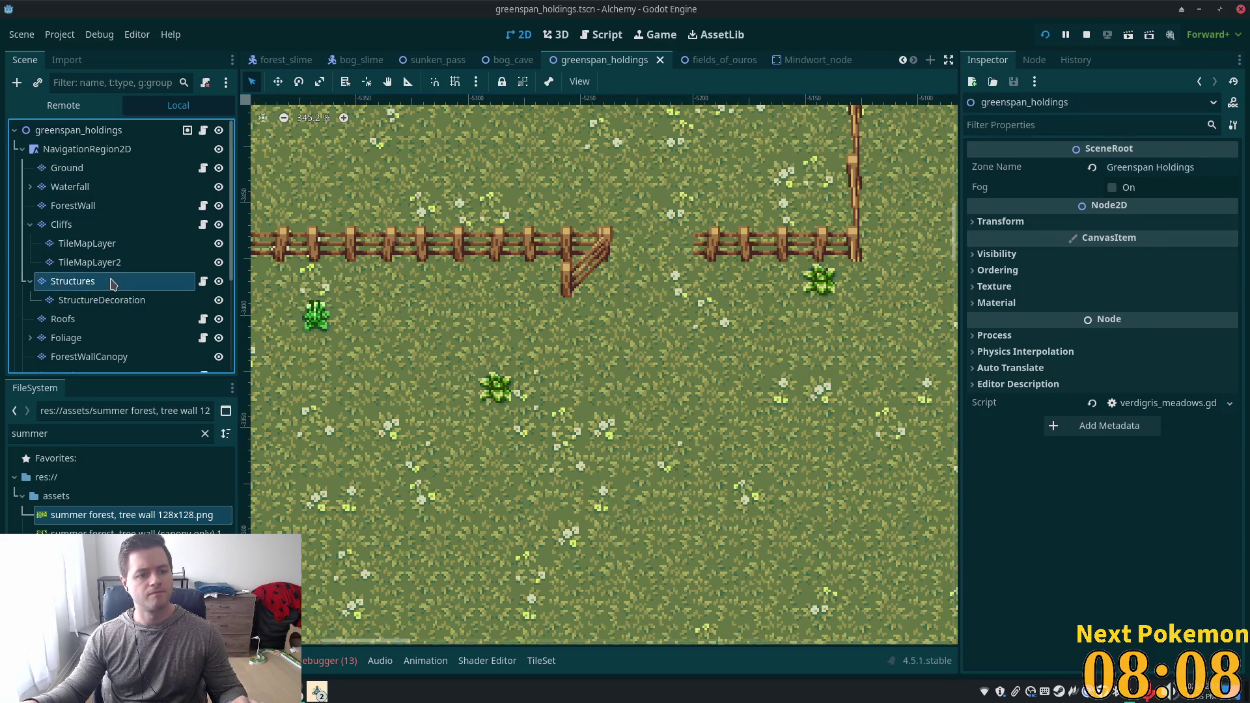
Fix the fence end on the gap's right with a plain rail and post, then save.
left_click(623, 492)
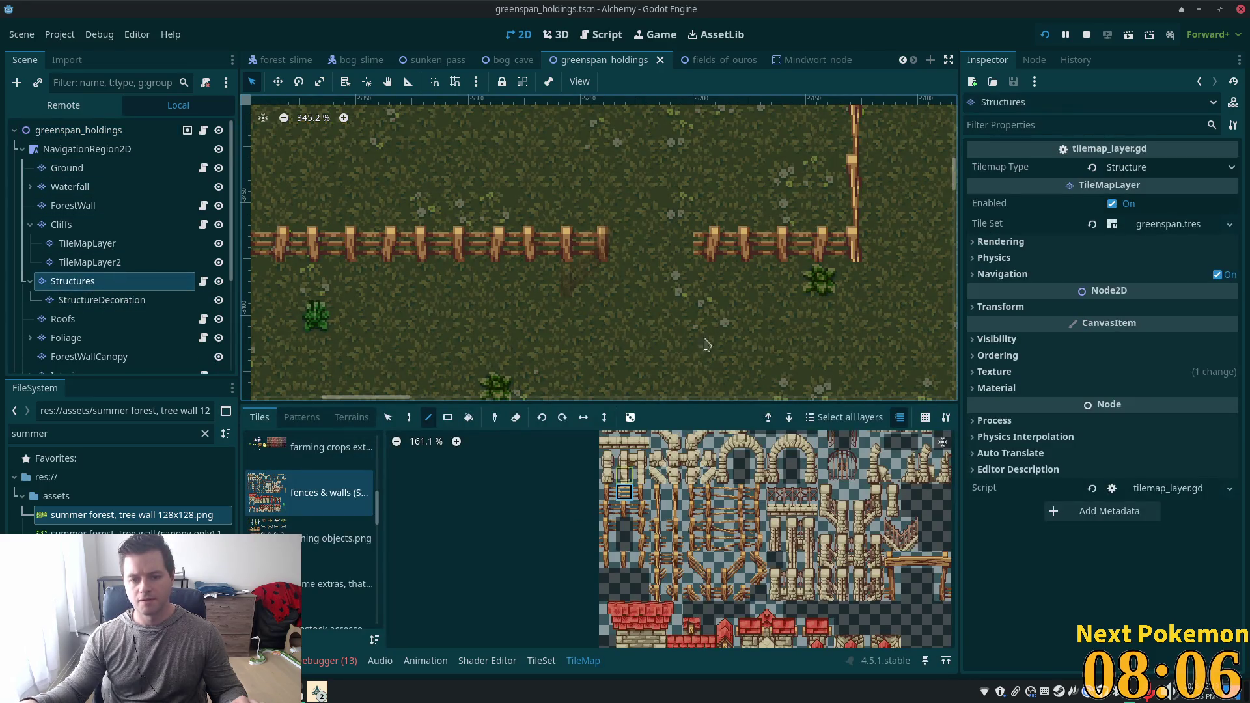
left_click(713, 243)
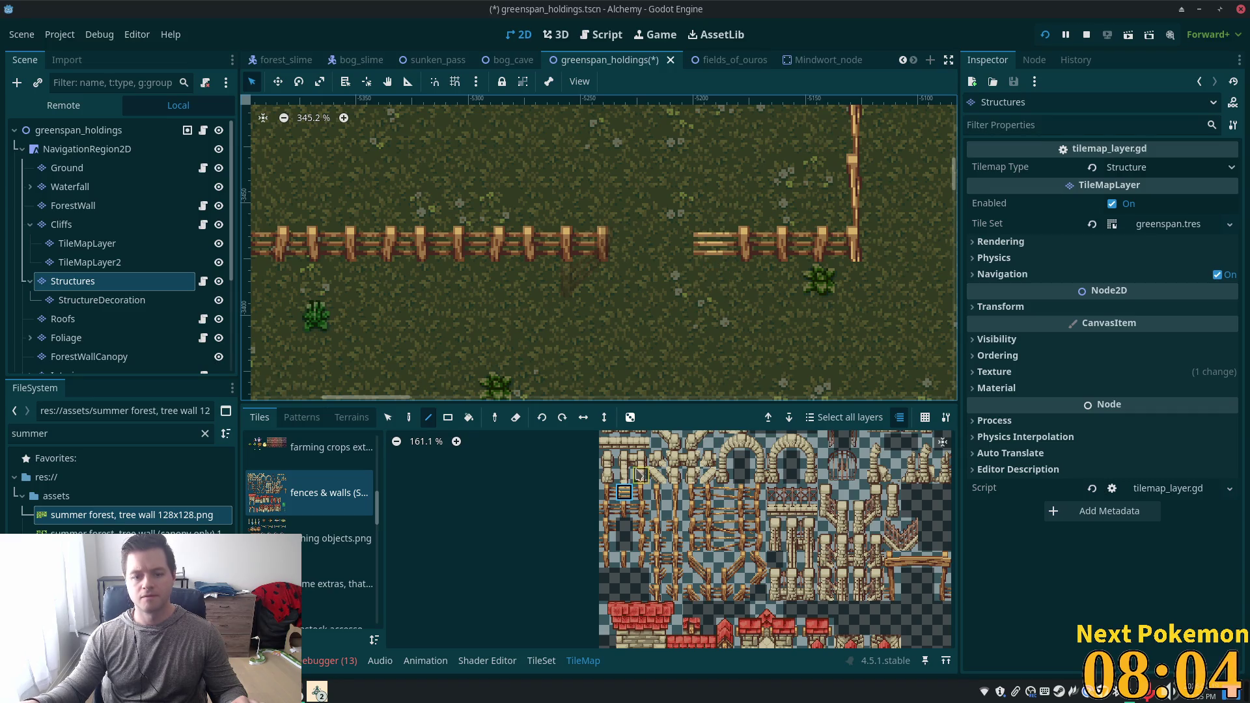
left_click(606, 493)
left_click(710, 243)
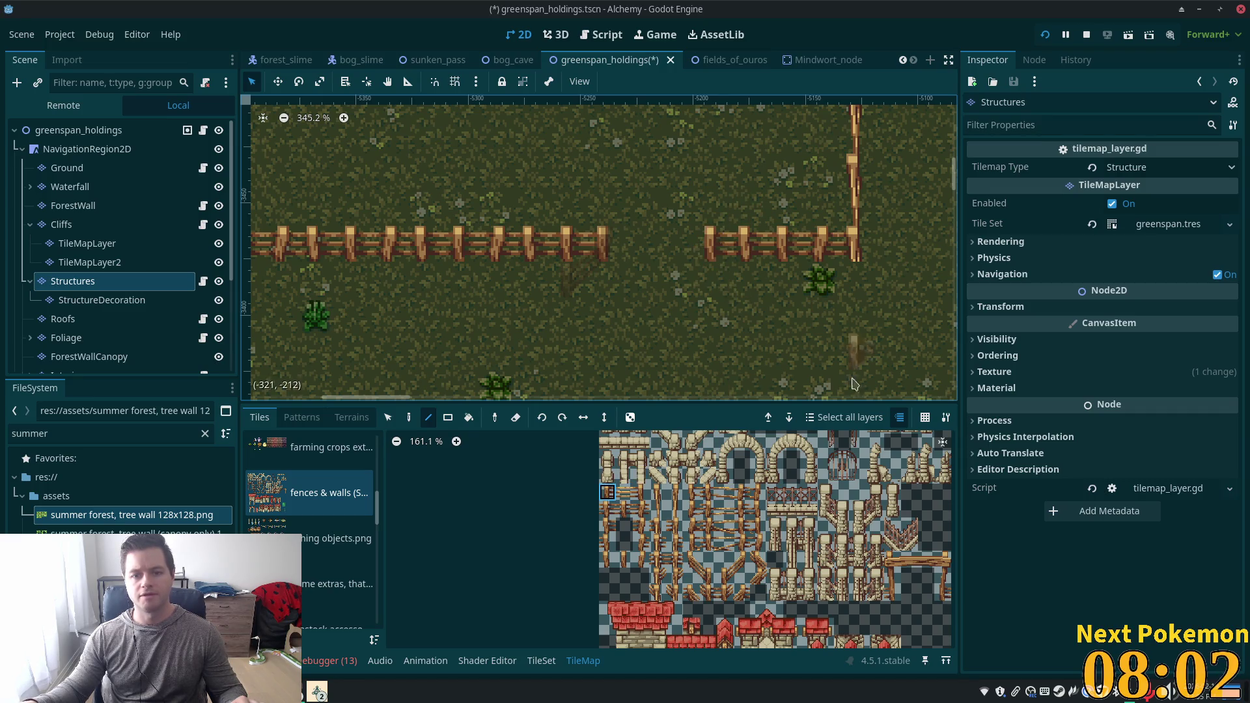
key("ctrl+s")
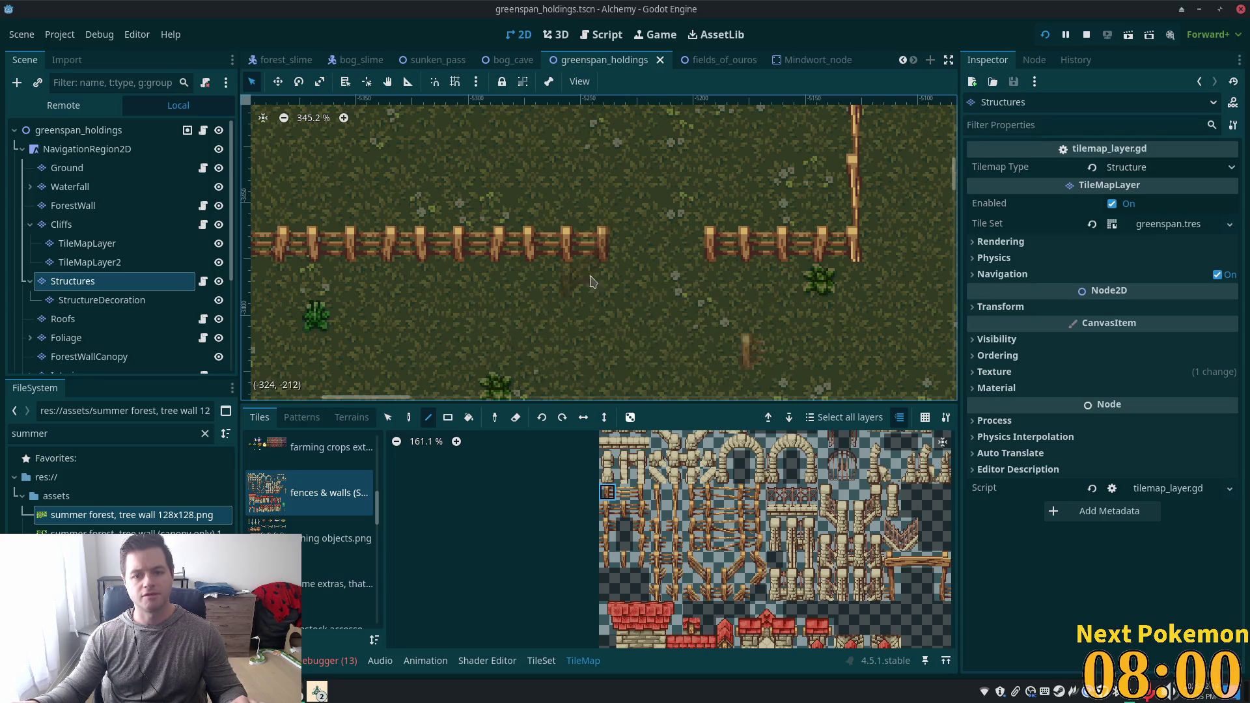
Paint the 2x2 diagonal fence piece on StructureDecoration at the right side of the gap.
left_click(124, 301)
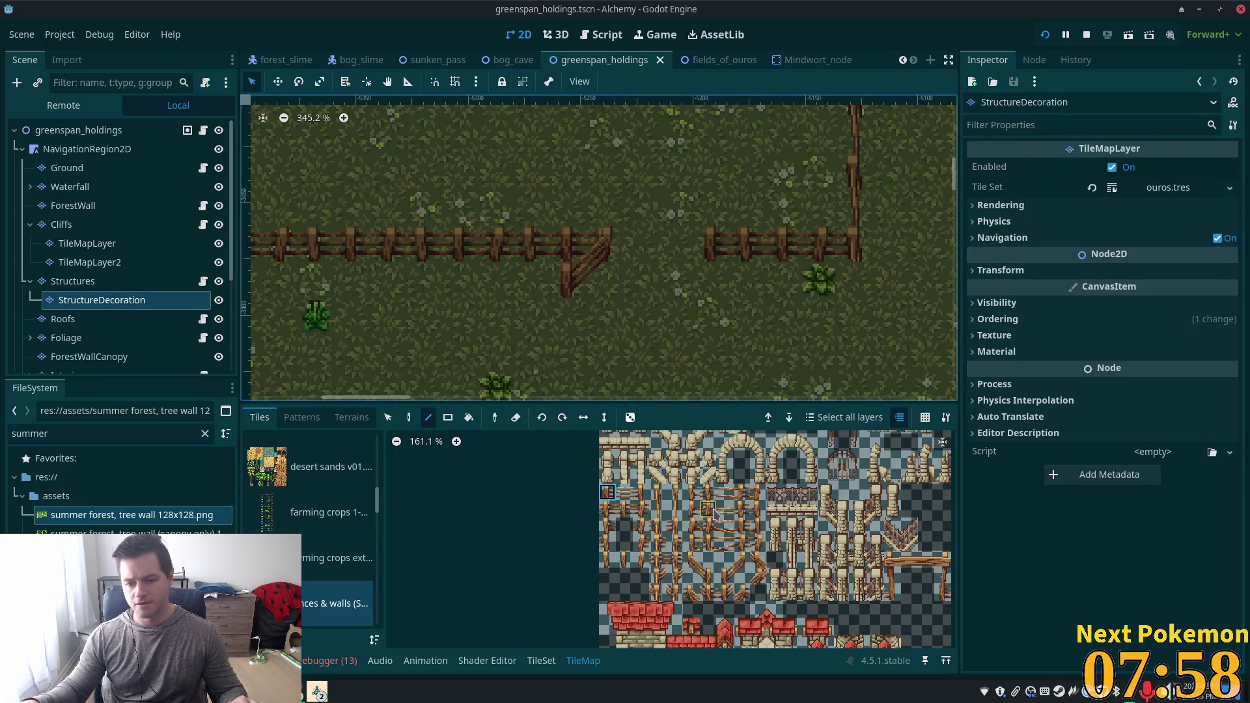
left_click_drag(688, 558, 709, 577)
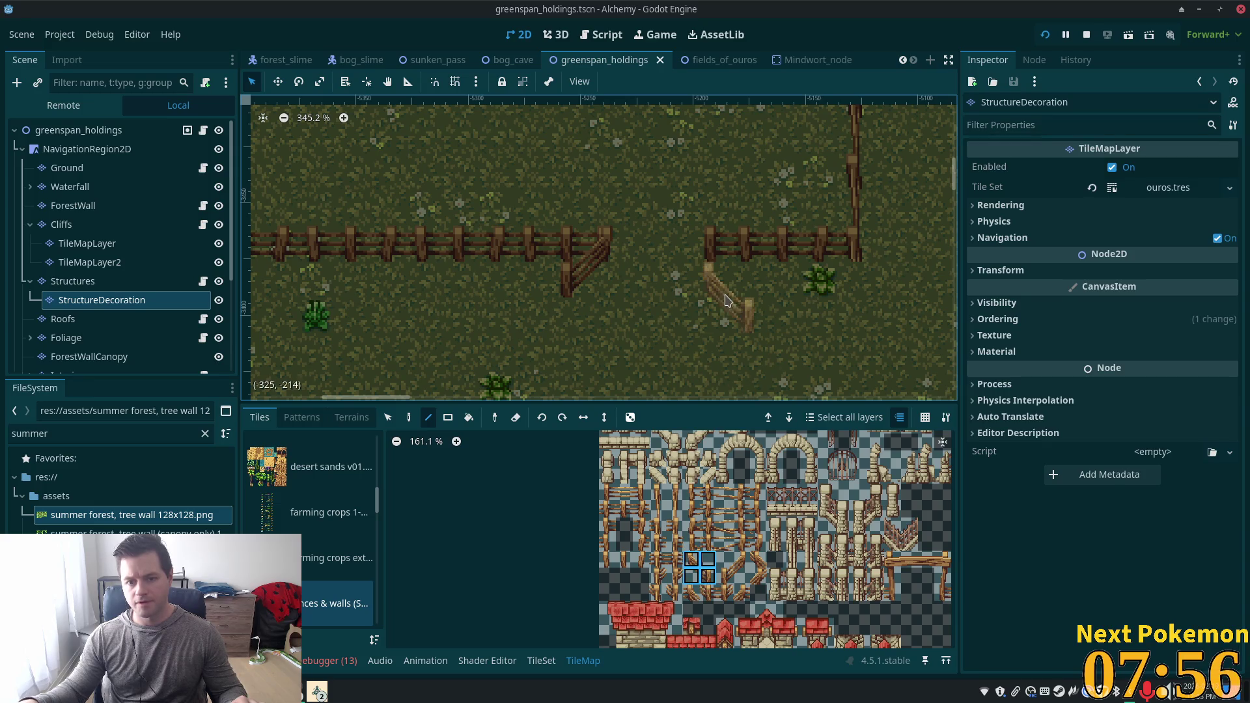
left_click(723, 270)
left_click(723, 270)
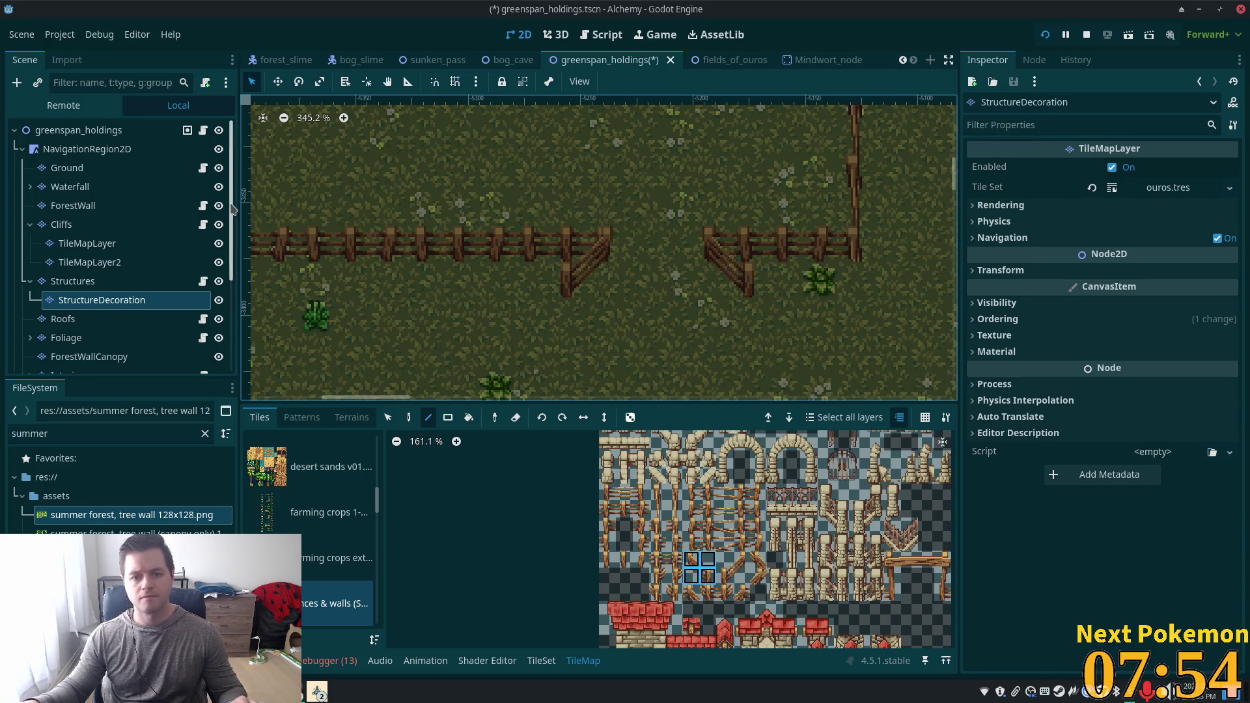
left_click(54, 130)
scroll(689, 387, "down", 3)
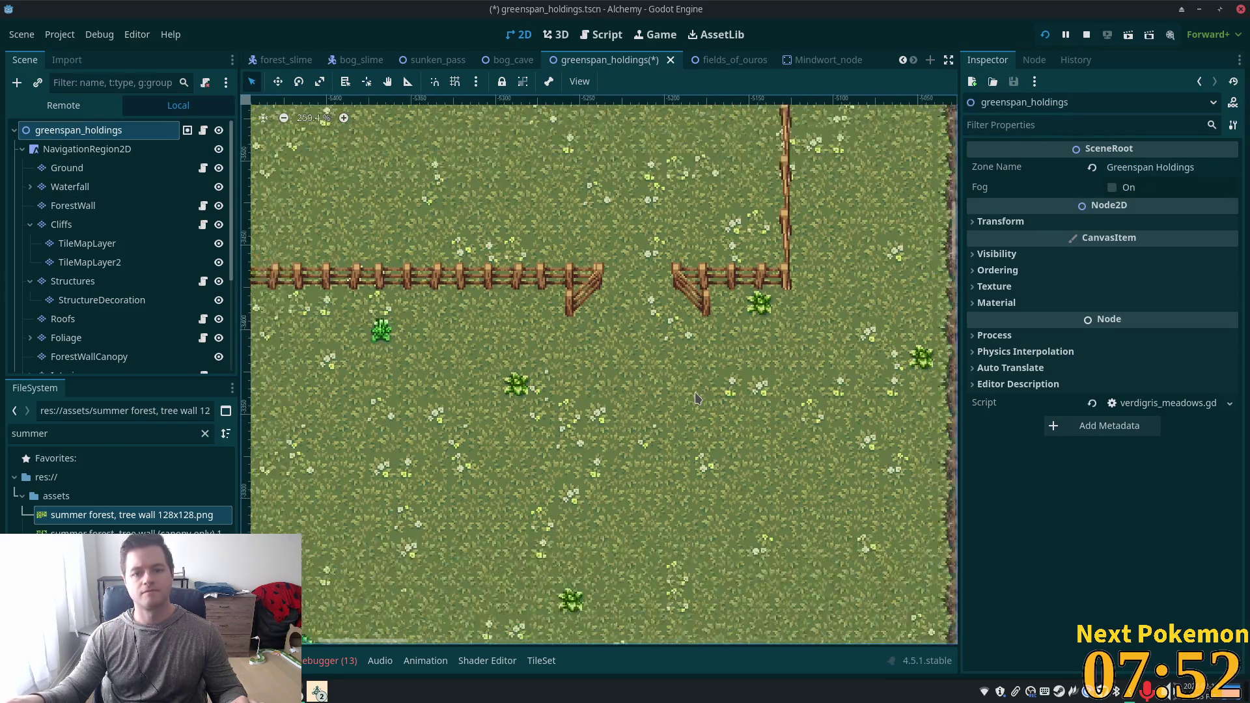
scroll(689, 387, "down", 2)
scroll(683, 402, "up", 3)
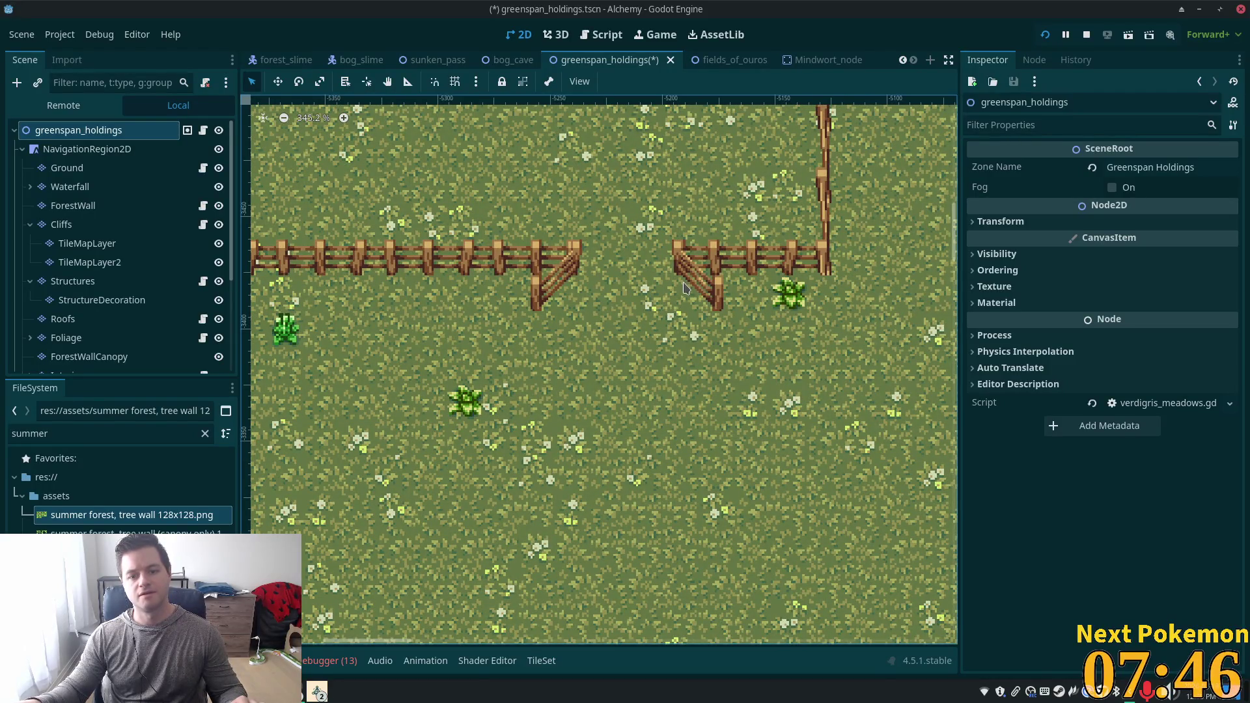
scroll(847, 365, "down", 4)
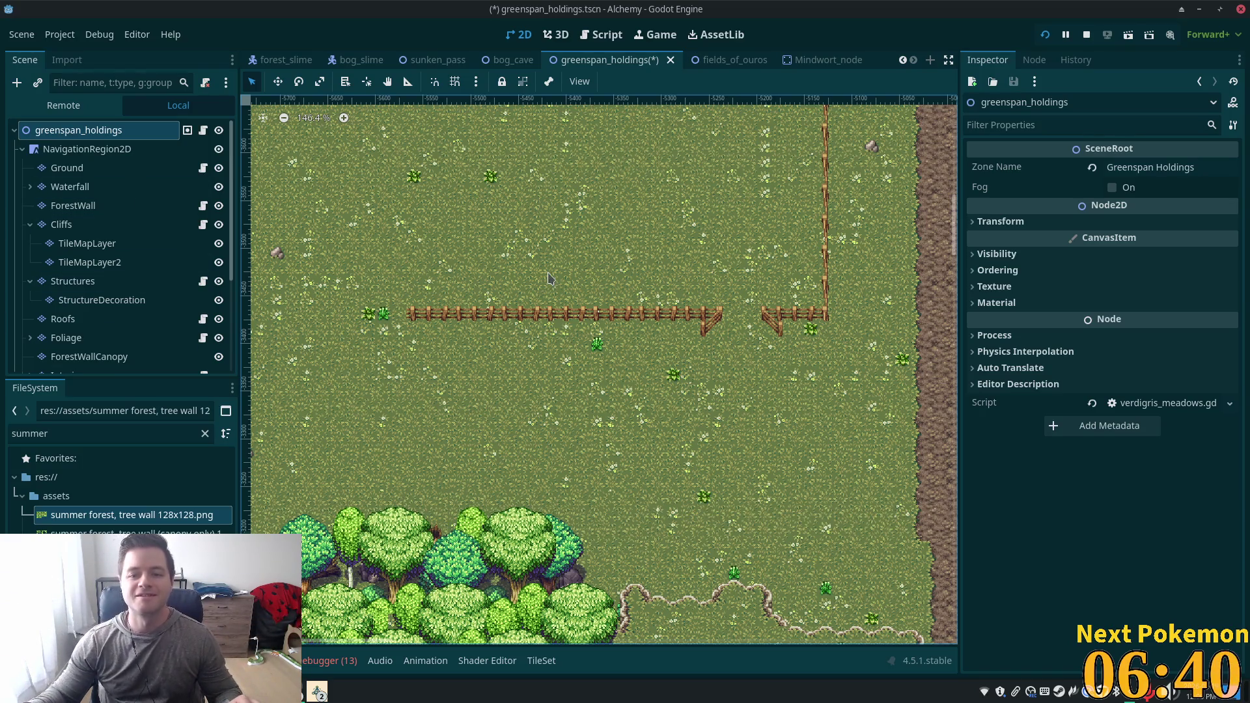
On the Structures layer, undo the broken fence piece in the long fence row.
scroll(574, 566, "down", 3)
scroll(303, 111, "up", 5)
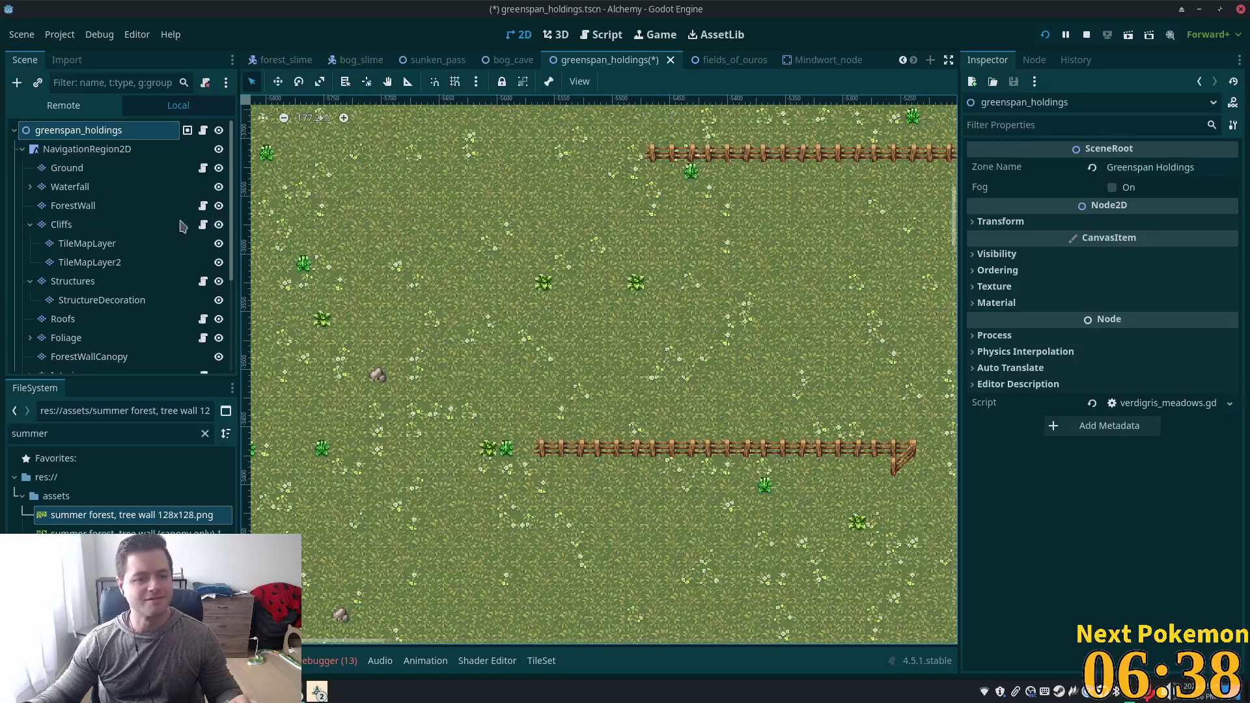
left_click(101, 299)
left_click(73, 281)
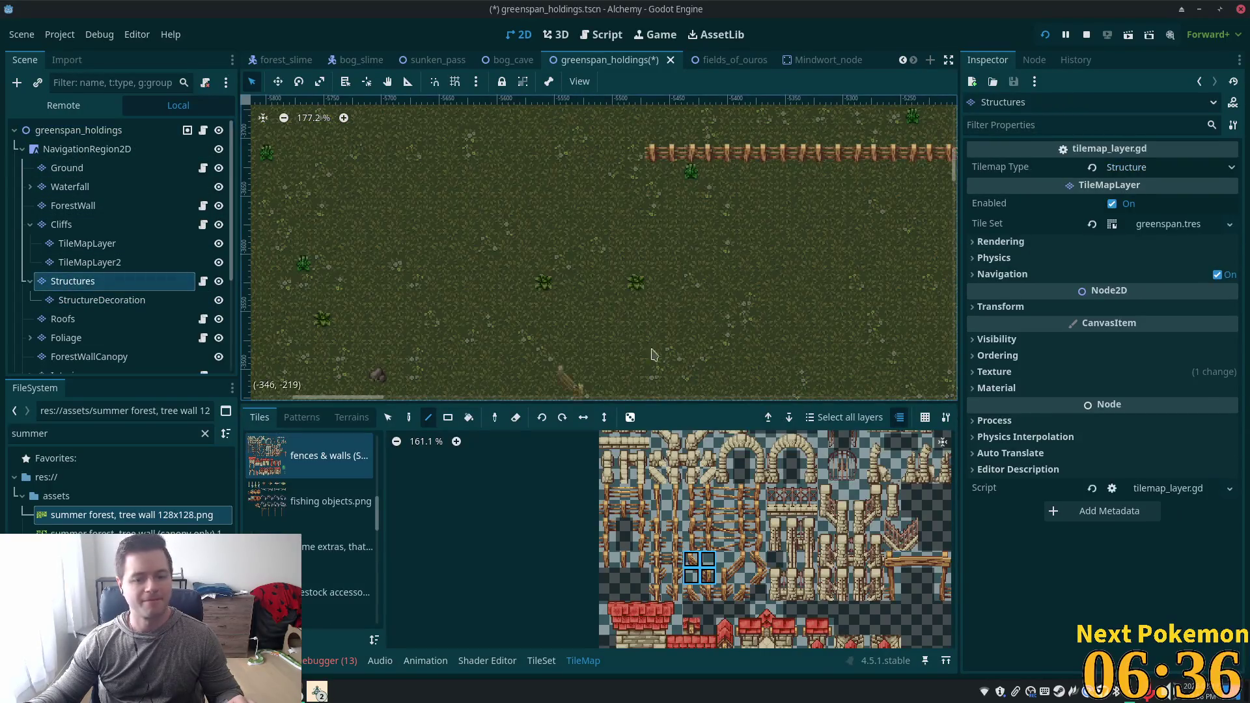
scroll(551, 319, "up", 2)
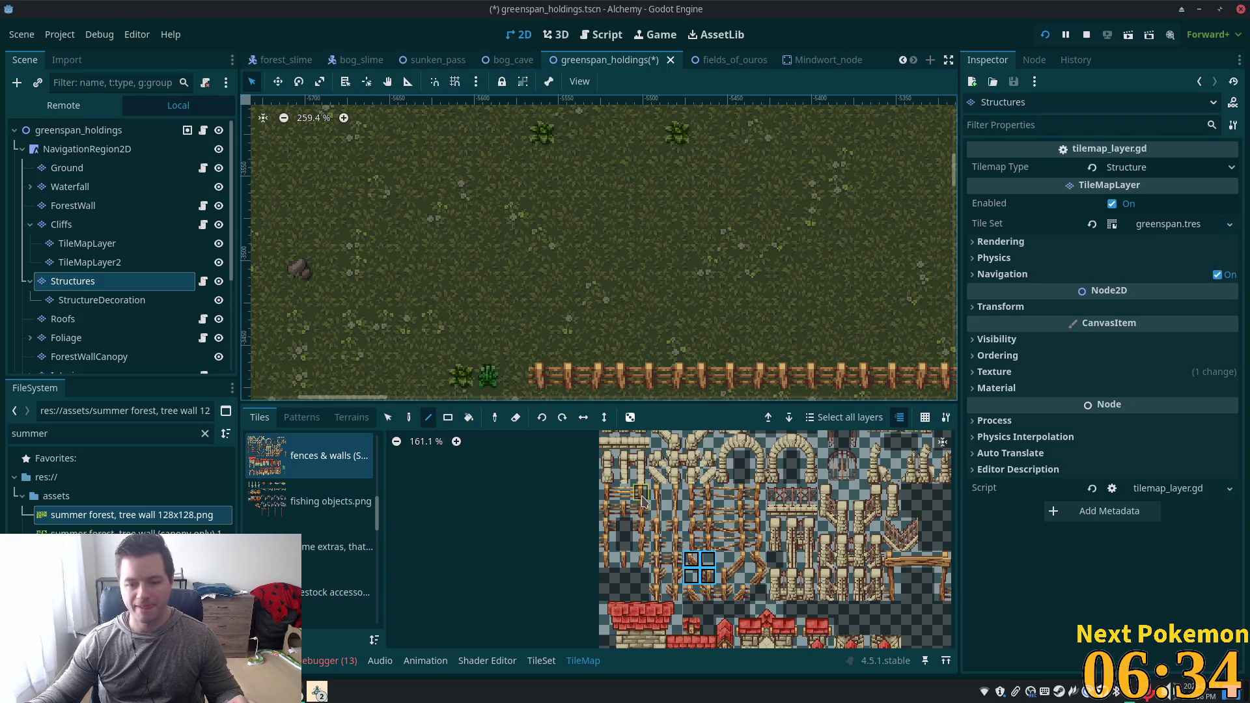
scroll(664, 550, "up", 4)
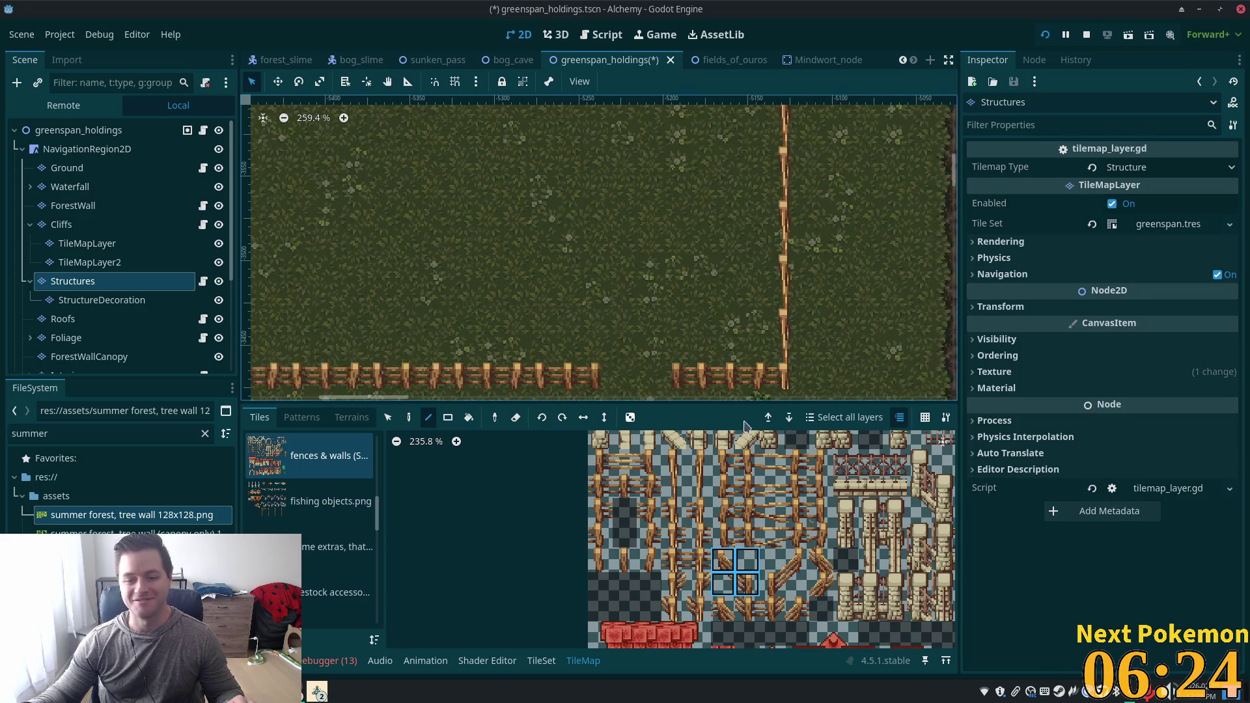
scroll(742, 534, "down", 2)
left_click_drag(739, 503, 799, 504)
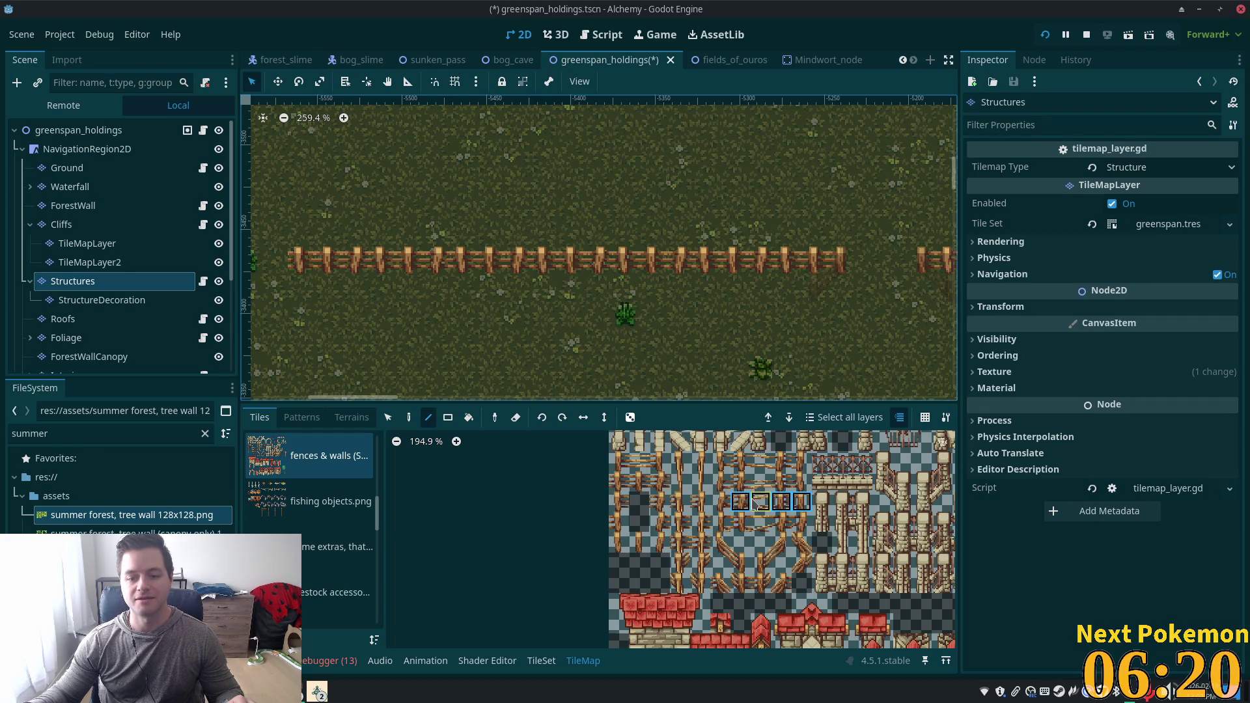
left_click_drag(723, 502, 801, 505)
key("ctrl+z")
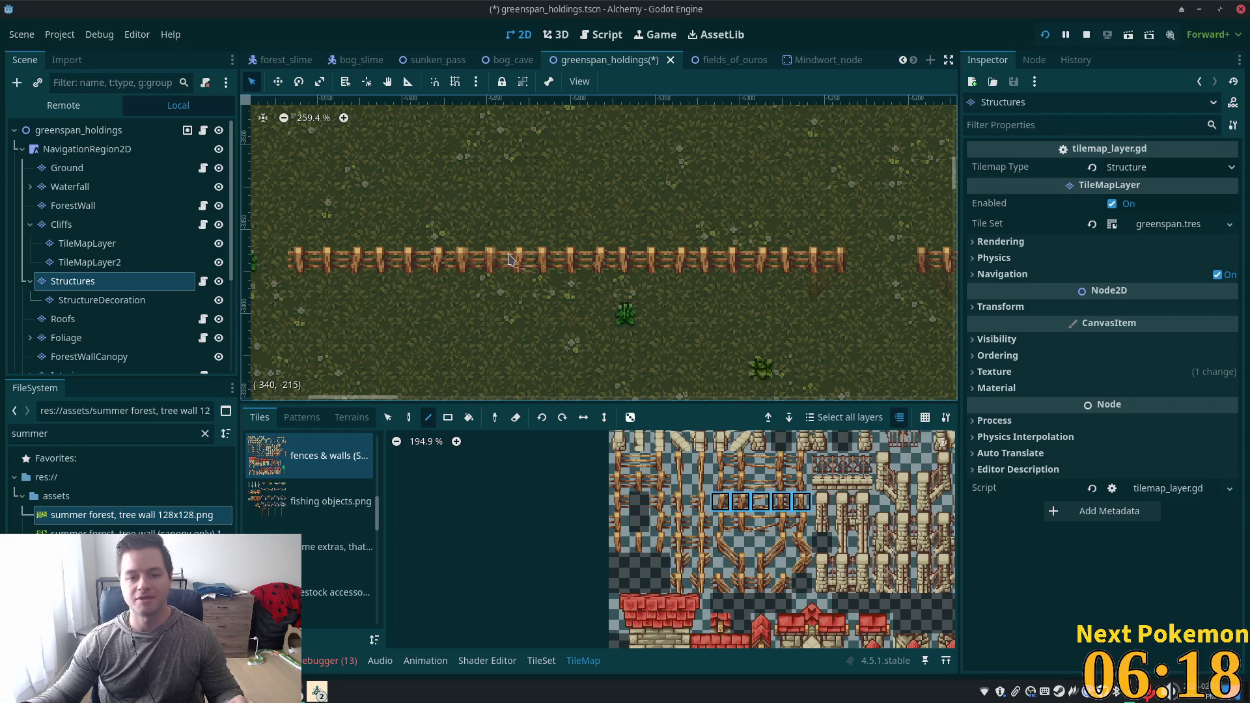
key("ctrl+z")
Paint normal fence tiles into the gap in the fence row and save the scene.
left_click(740, 501)
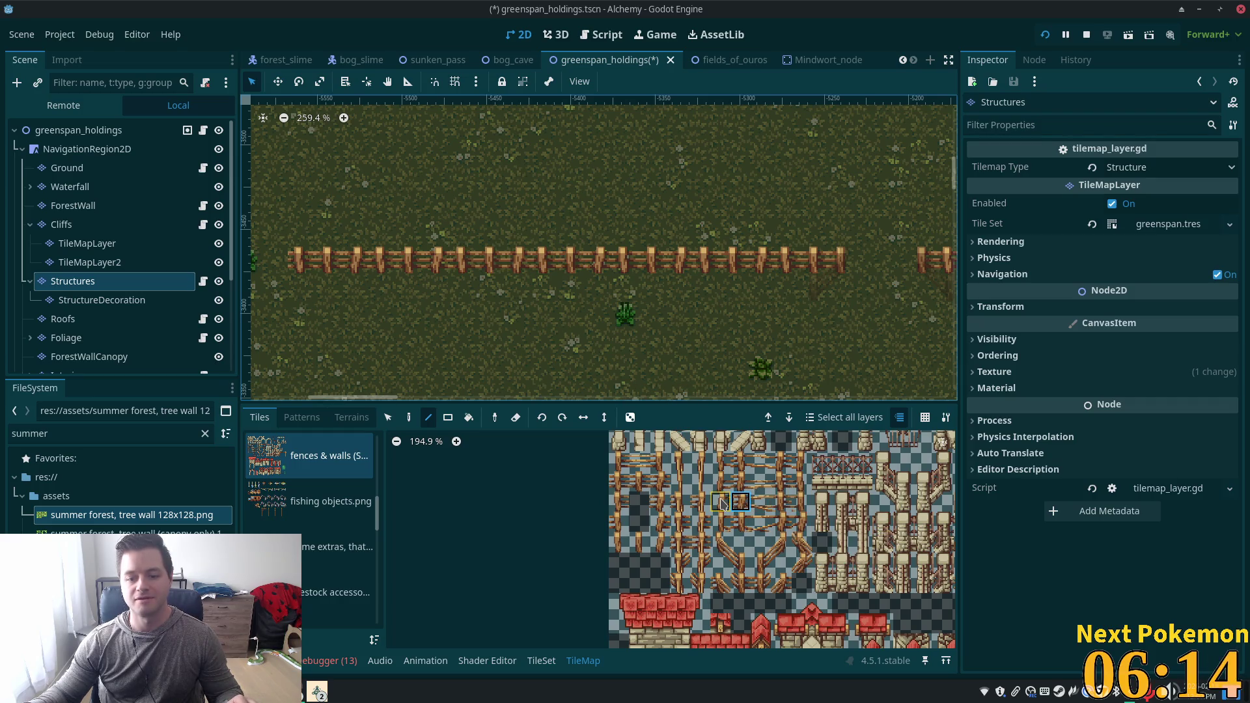
left_click(780, 501)
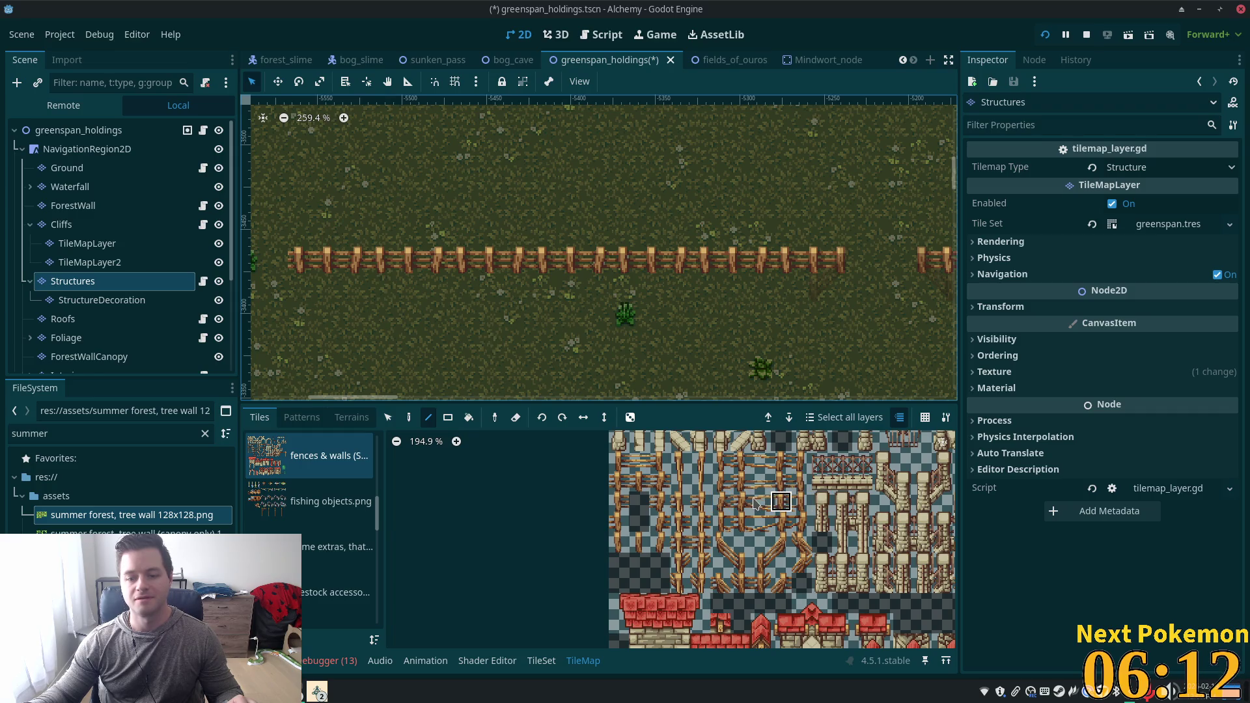
left_click(805, 501)
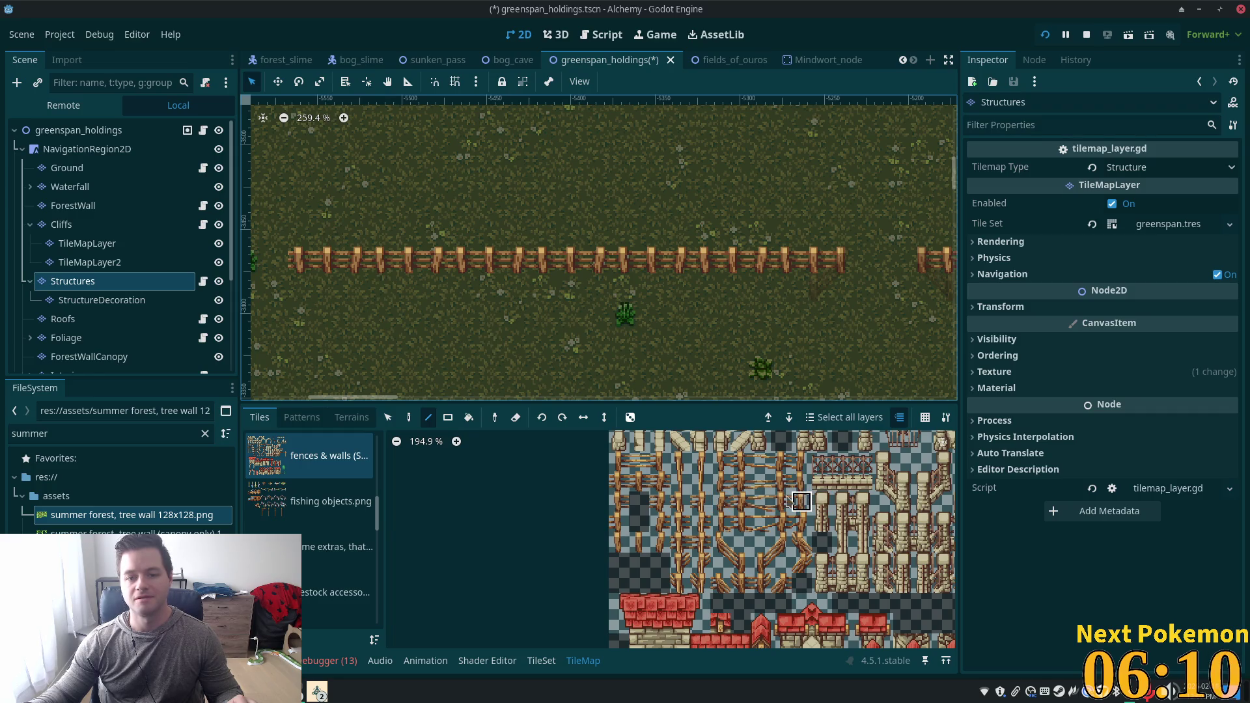
left_click(609, 260)
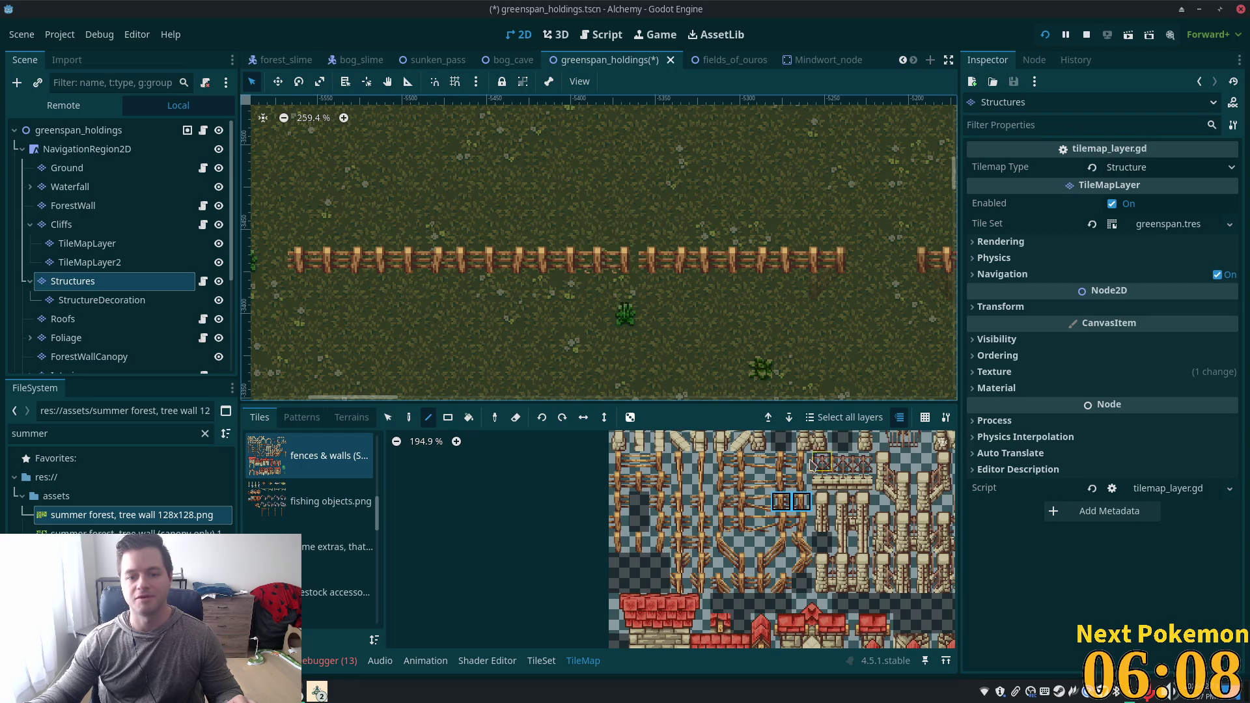
scroll(549, 313, "down", 2)
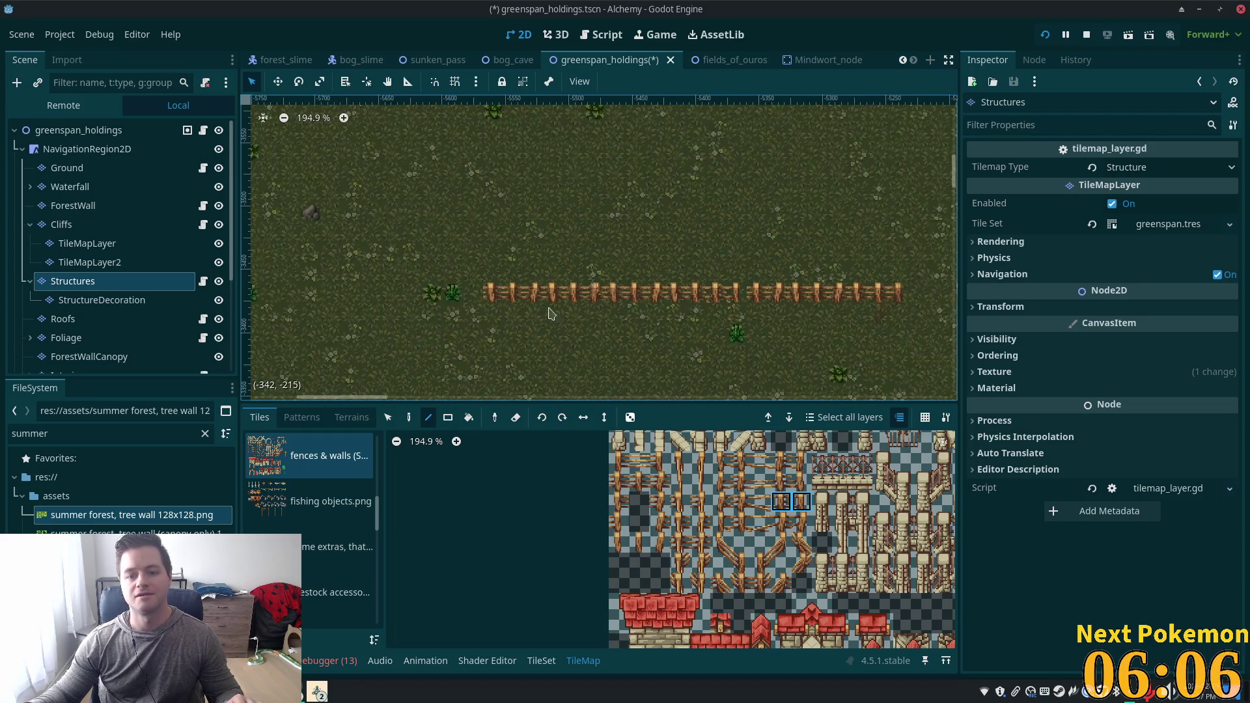
left_click_drag(720, 482, 741, 481)
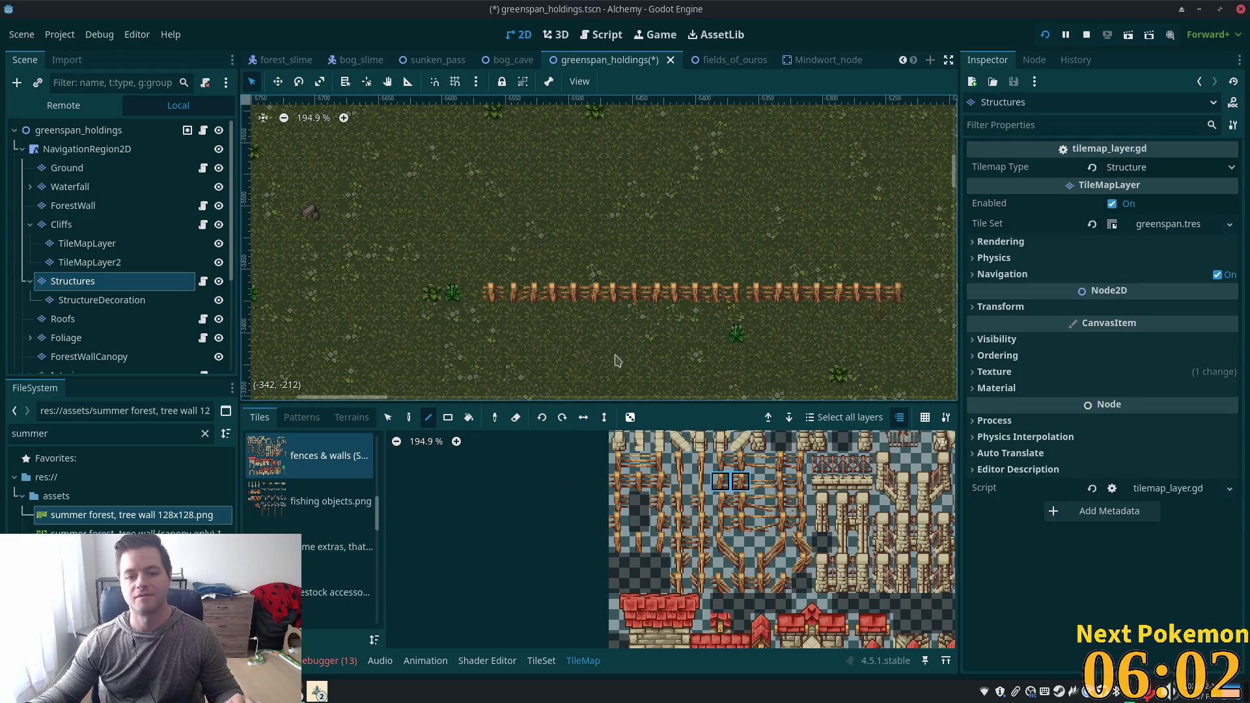
key("ctrl+s")
Add a fence post at the fence's left end, then pick a vertical fence tile.
mouse_move(675, 336)
left_mouse_down()
mouse_move(636, 215)
mouse_move(775, 386)
left_mouse_up()
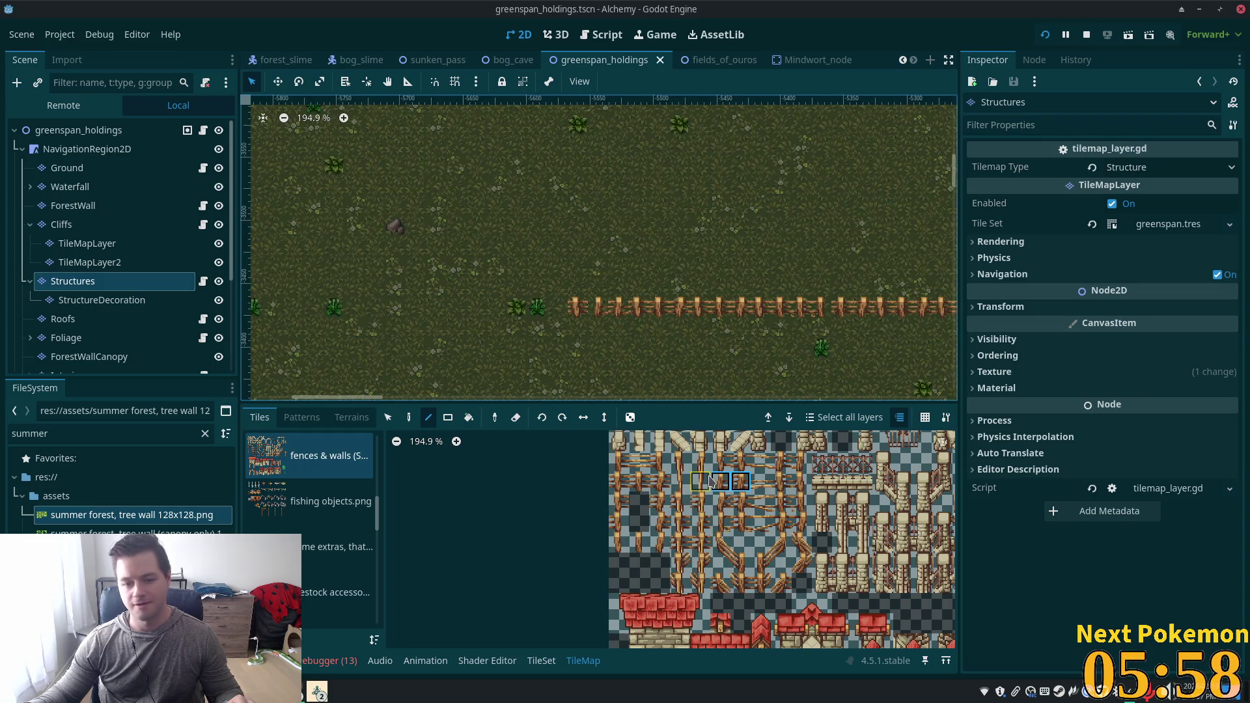
left_click(701, 522)
left_click(561, 307)
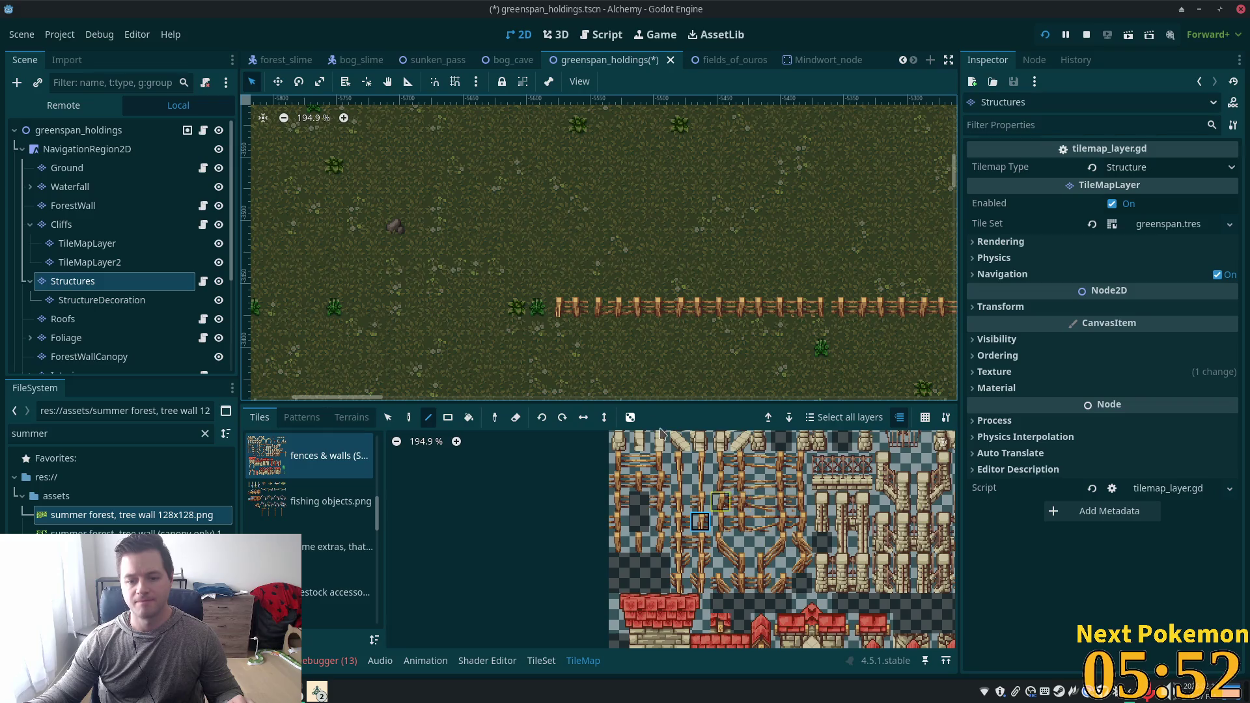
scroll(701, 325, "down", 4)
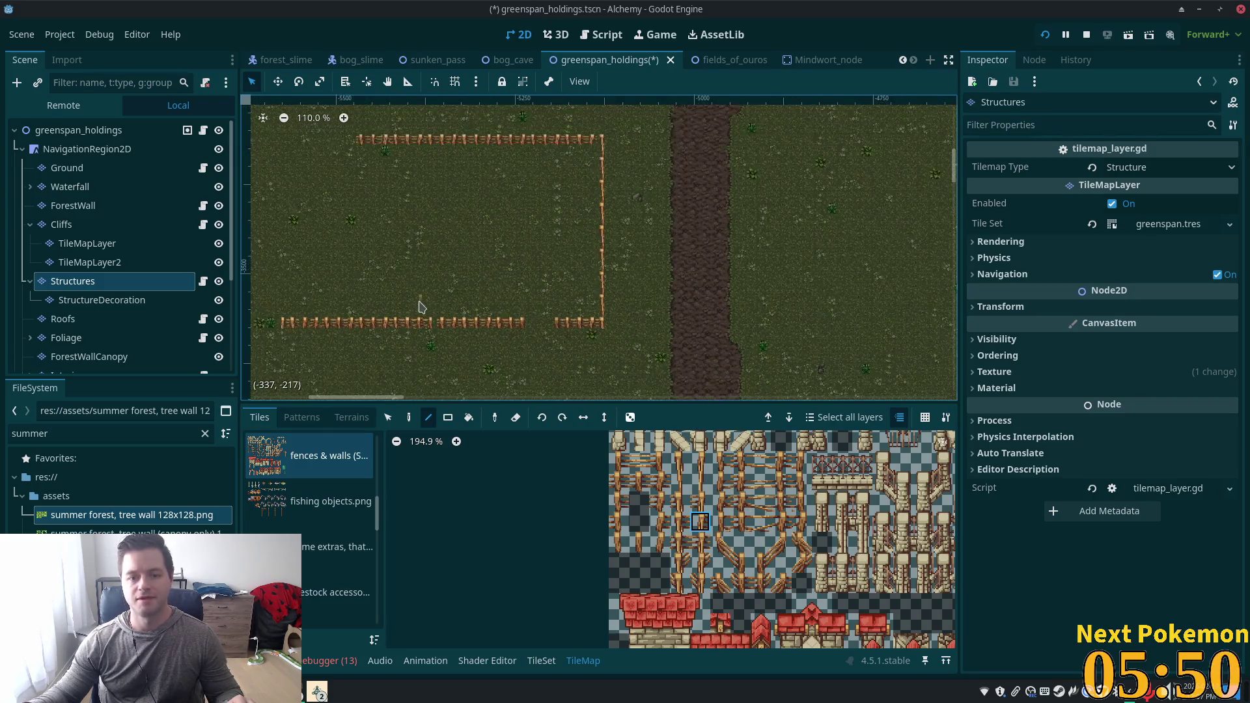
left_click_drag(419, 307, 541, 327)
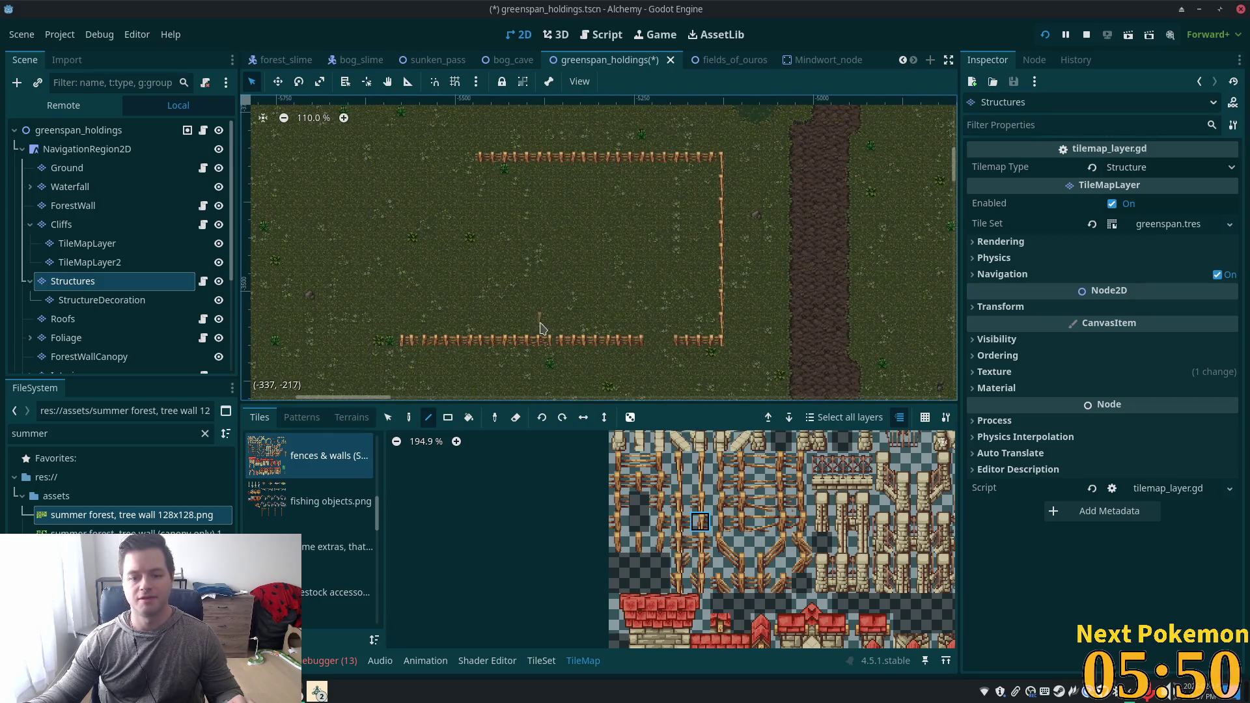
left_click(705, 467)
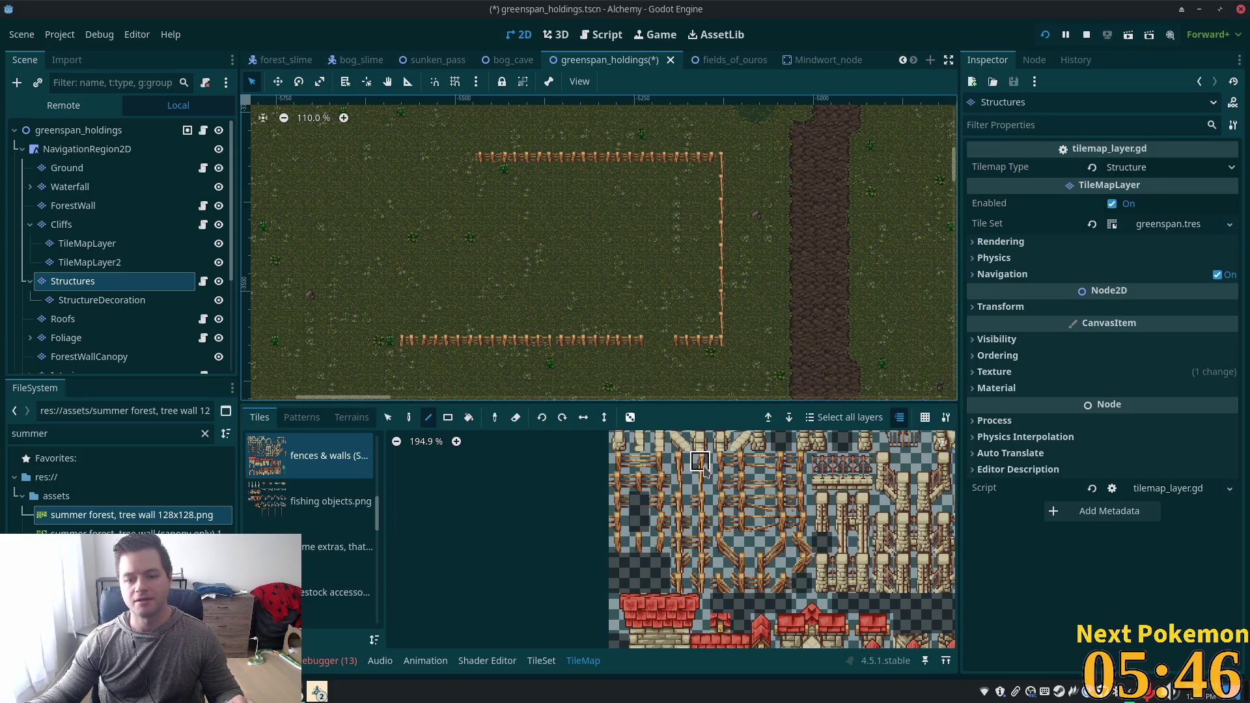